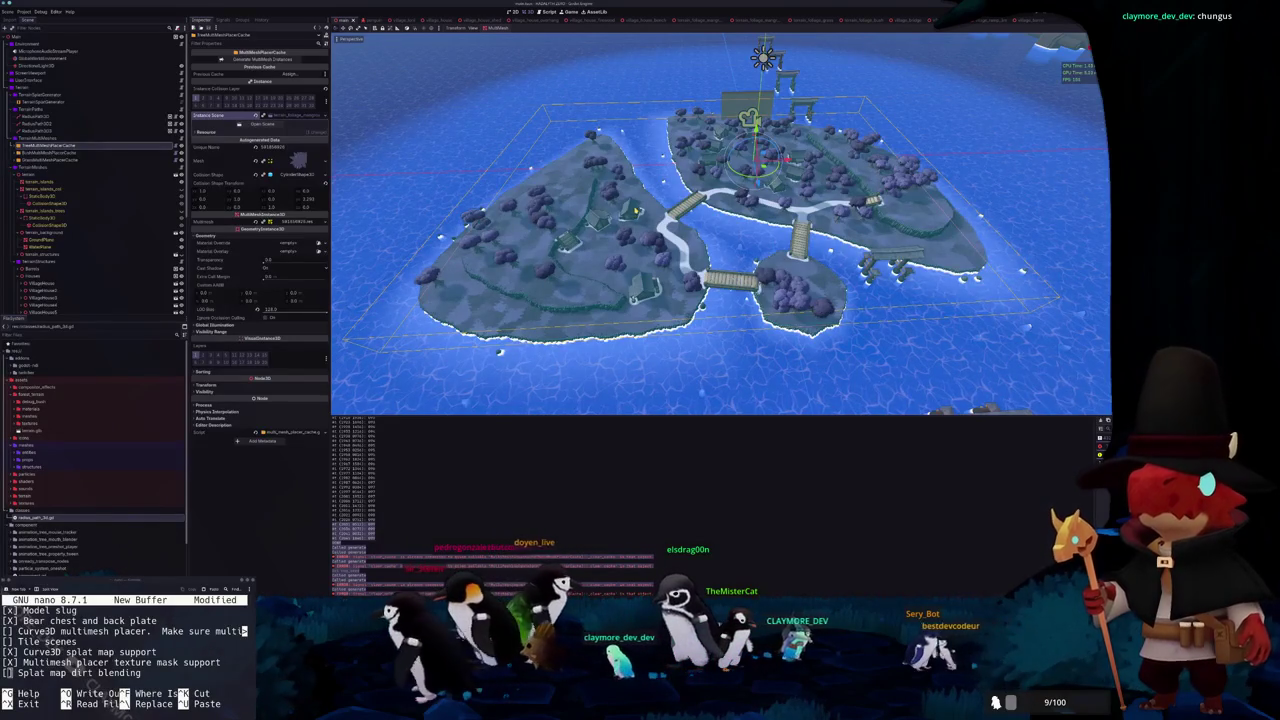
Select the Tree MultiMeshPlacerCache node and open its multi_mesh_placer_cache.gd script in VS Code
{"action": "left_click", "coordinate": [62, 152]}
{"action": "left_click", "coordinate": [48, 145]}
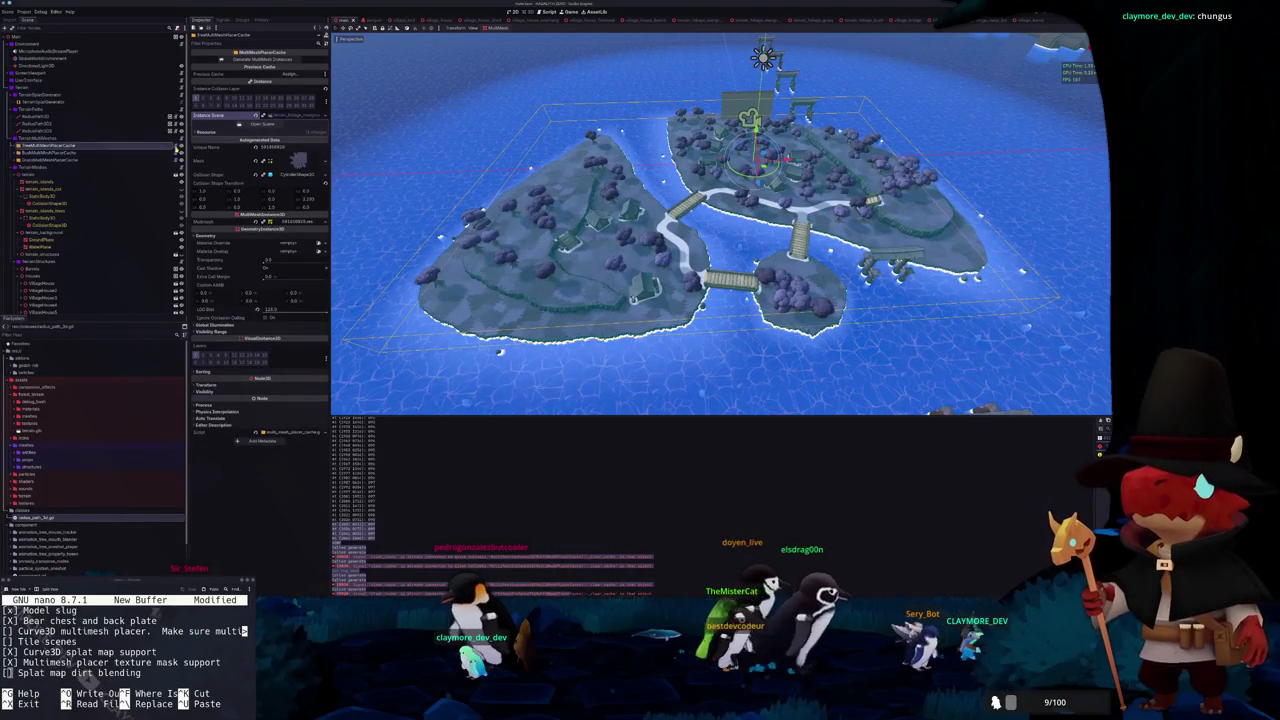
{"action": "left_click", "coordinate": [177, 146]}
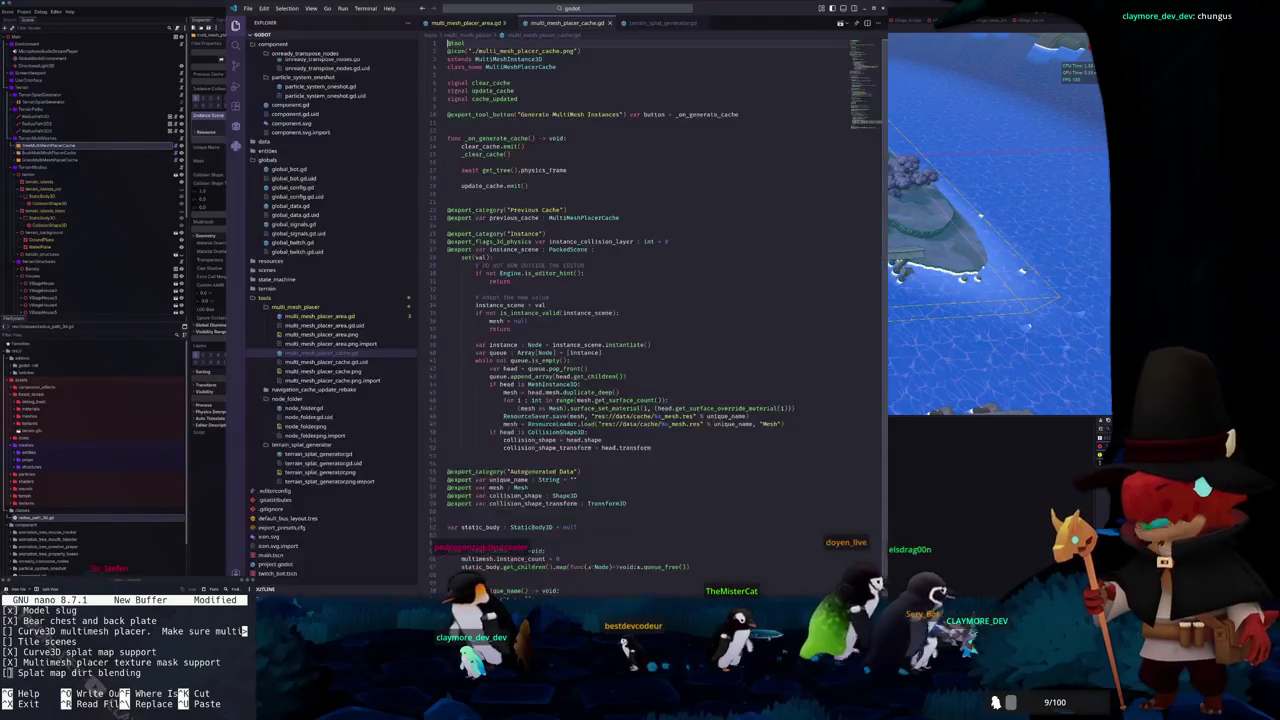
Scroll through multi_mesh_placer_cache.gd to review its code
{"action": "scroll", "coordinate": [548, 338], "scroll_direction": "down", "scroll_amount": 10}
{"action": "scroll", "coordinate": [545, 338], "scroll_direction": "down", "scroll_amount": 15}
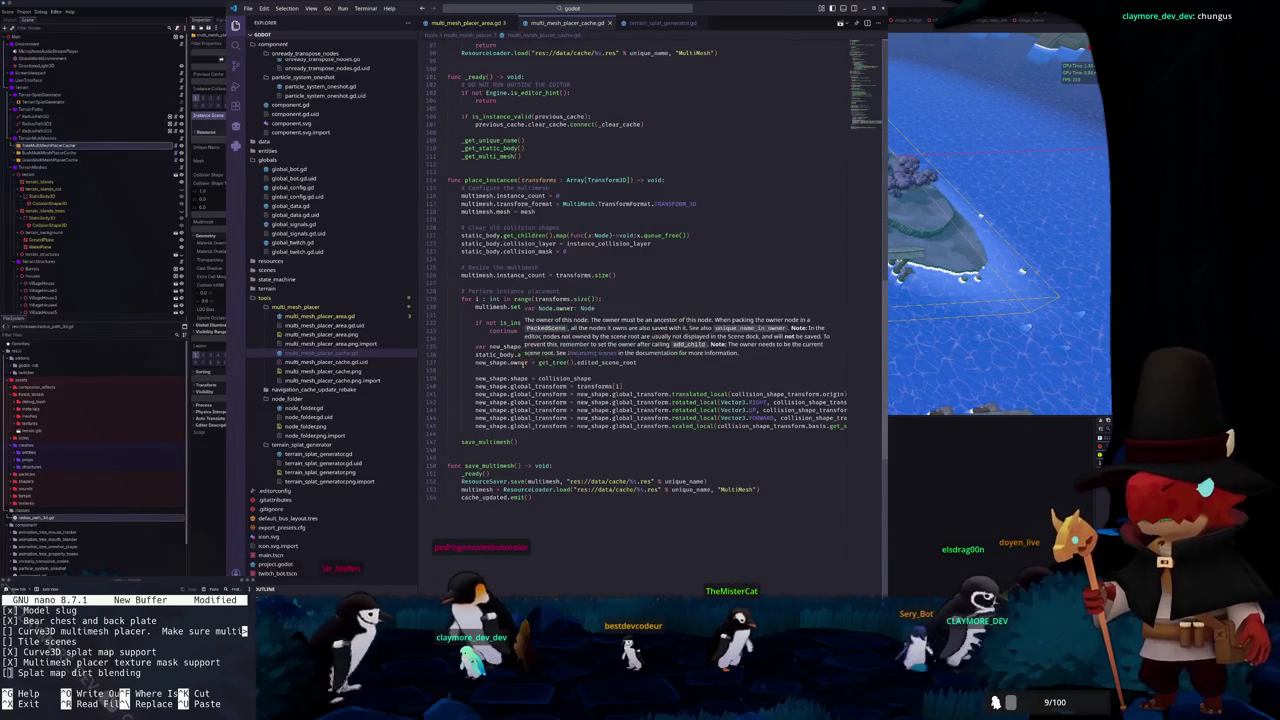
{"action": "scroll", "coordinate": [515, 368], "scroll_direction": "up", "scroll_amount": 5}
{"action": "scroll", "coordinate": [512, 370], "scroll_direction": "up", "scroll_amount": 10}
{"action": "scroll", "coordinate": [510, 371], "scroll_direction": "up", "scroll_amount": 10}
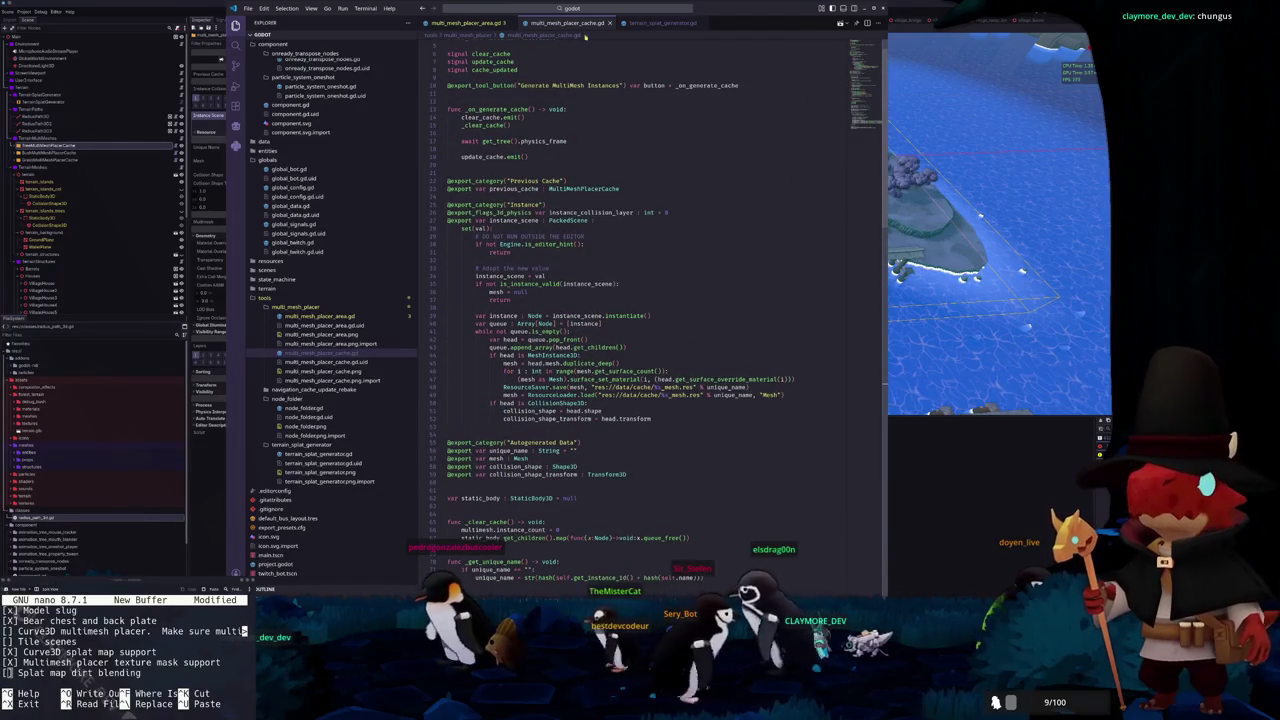
Switch to multi_mesh_placer_area.gd and scroll down to _generate_uniform_points
{"action": "left_click", "coordinate": [660, 22]}
{"action": "left_click", "coordinate": [465, 22]}
{"action": "scroll", "coordinate": [600, 300], "scroll_direction": "down", "scroll_amount": 4}
{"action": "scroll", "coordinate": [530, 275], "scroll_direction": "down", "scroll_amount": 12}
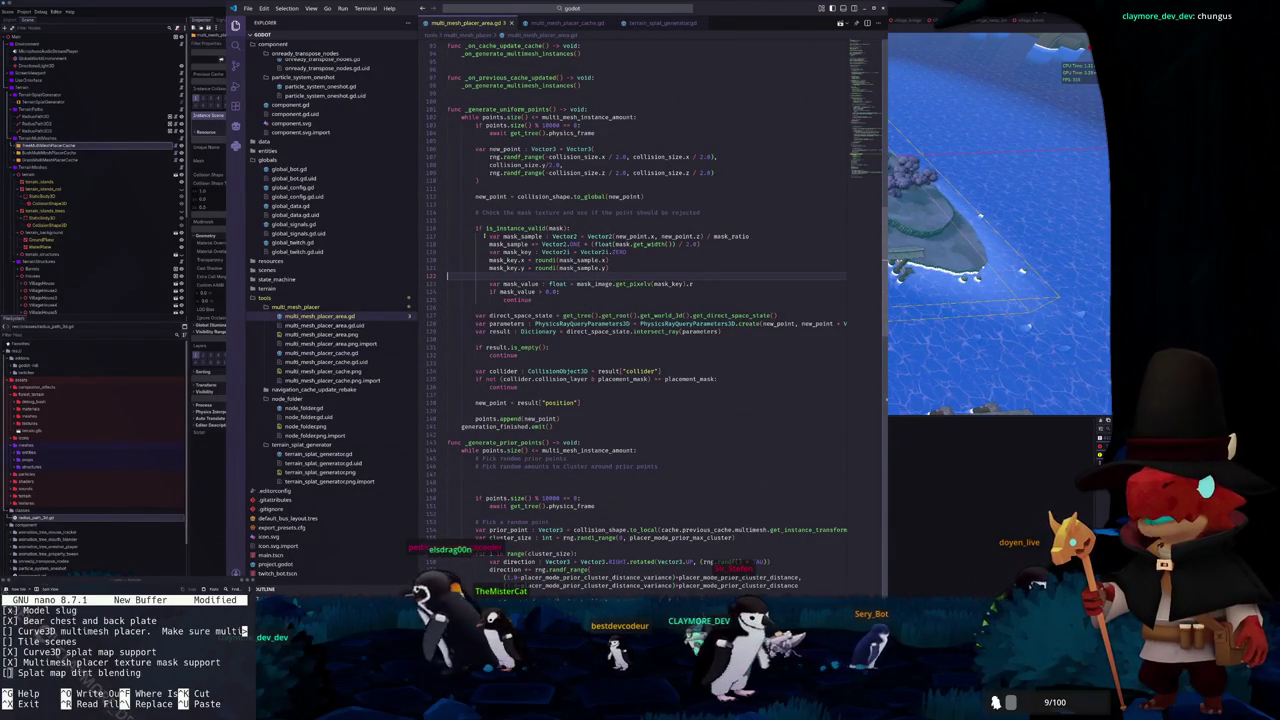
{"action": "key", "text": "Up"}
{"action": "key", "text": "Up"}
{"action": "key", "text": "Up"}
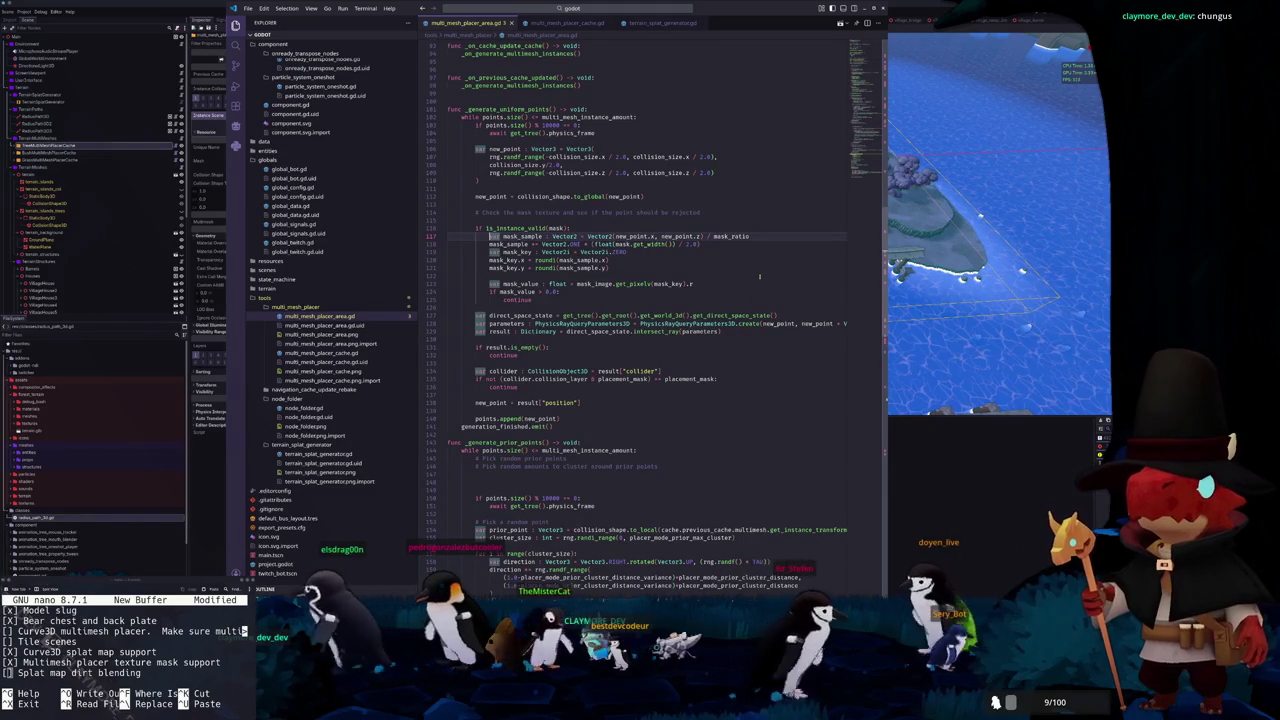
{"action": "key", "text": "Up"}
{"action": "key", "text": "Up"}
{"action": "key", "text": "Up"}
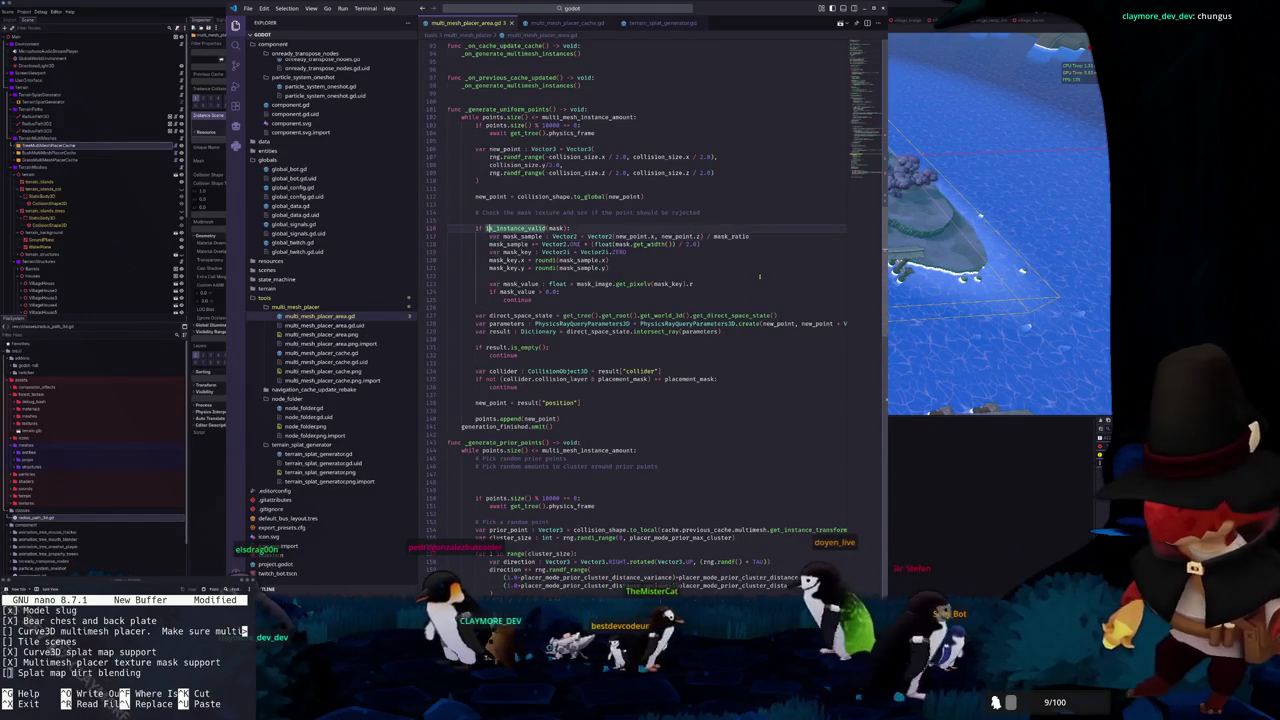
{"action": "key", "text": "Up"}
{"action": "key", "text": "Up"}
{"action": "key", "text": "Down"}
{"action": "key", "text": "shift+End"}
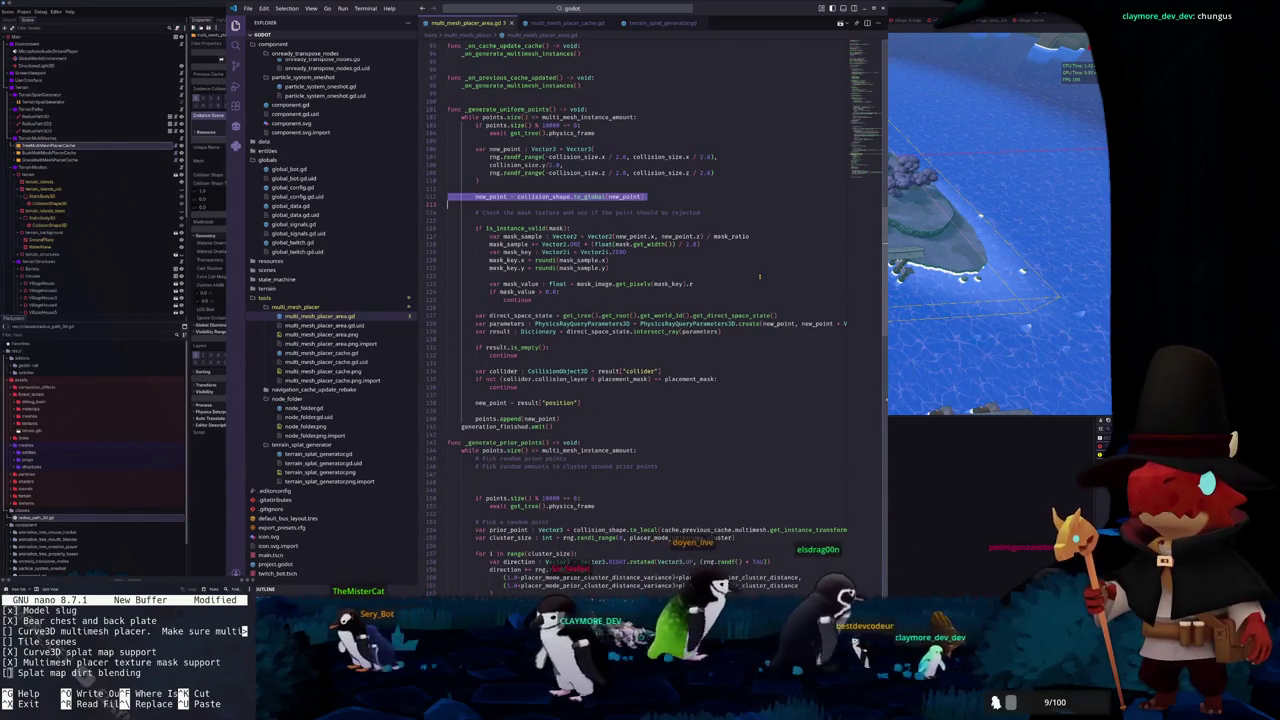
{"action": "key", "text": "Escape"}
{"action": "key", "text": "Down"}
{"action": "key", "text": "Down"}
{"action": "key", "text": "Down"}
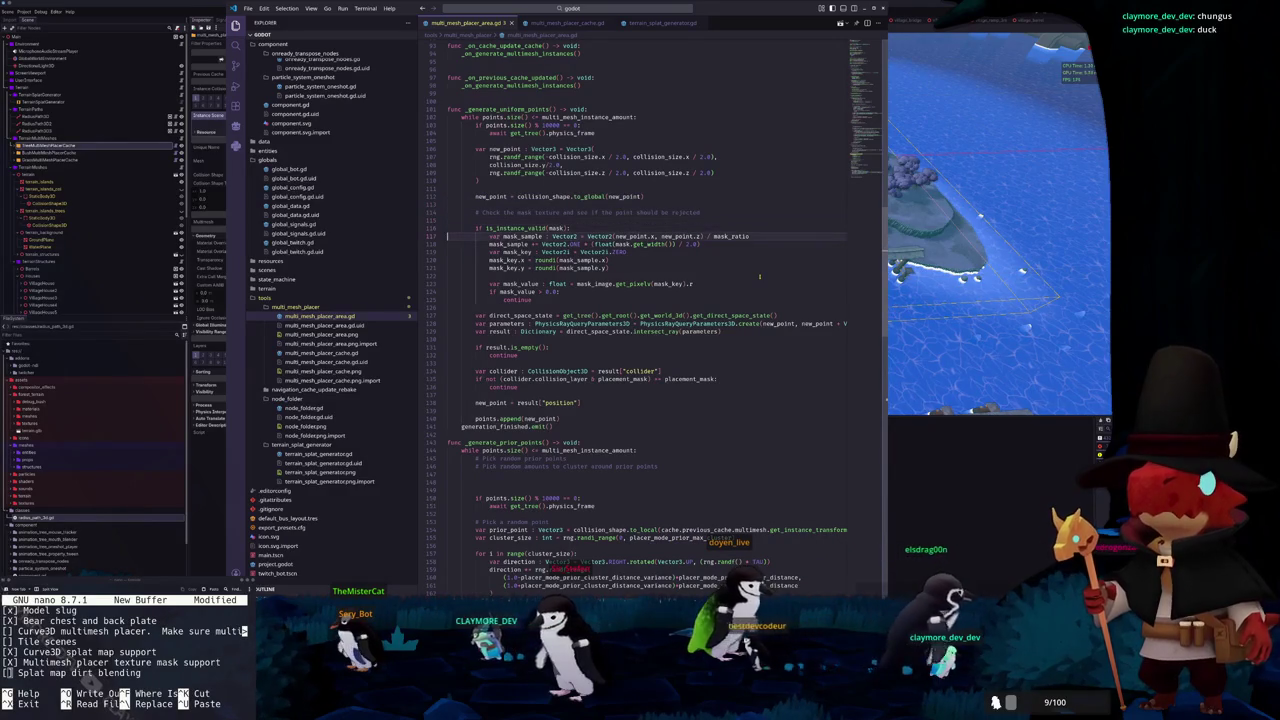
{"action": "key", "text": "Down"}
{"action": "key", "text": "Down"}
{"action": "key", "text": "Down"}
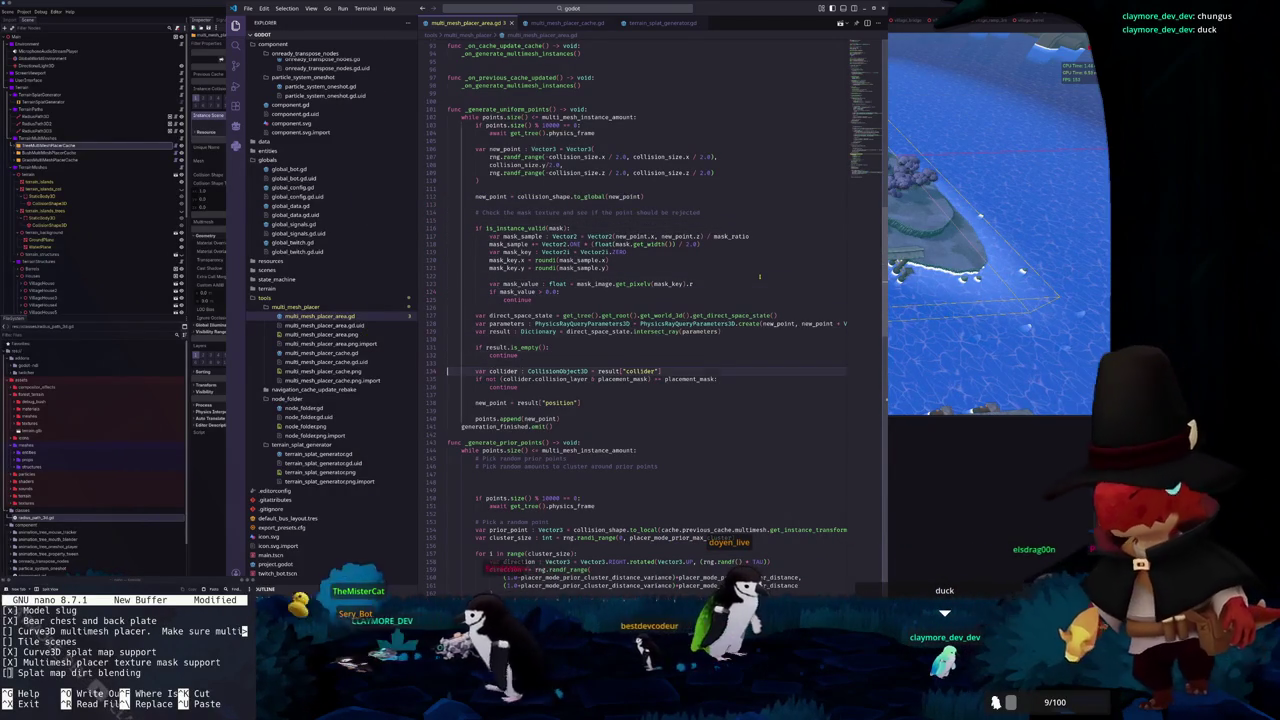
{"action": "key", "text": "Up"}
{"action": "key", "text": "Up"}
{"action": "key", "text": "Up"}
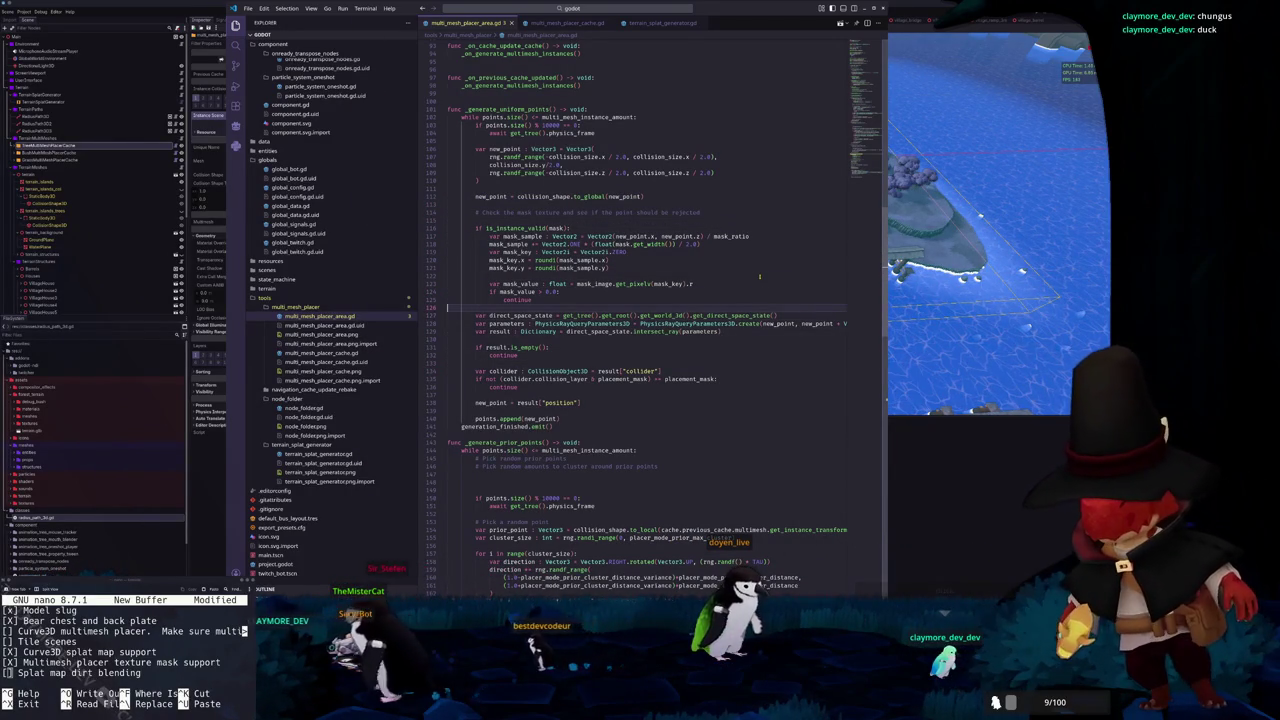
{"action": "key", "text": "Up"}
{"action": "key", "text": "Up"}
{"action": "key", "text": "Up"}
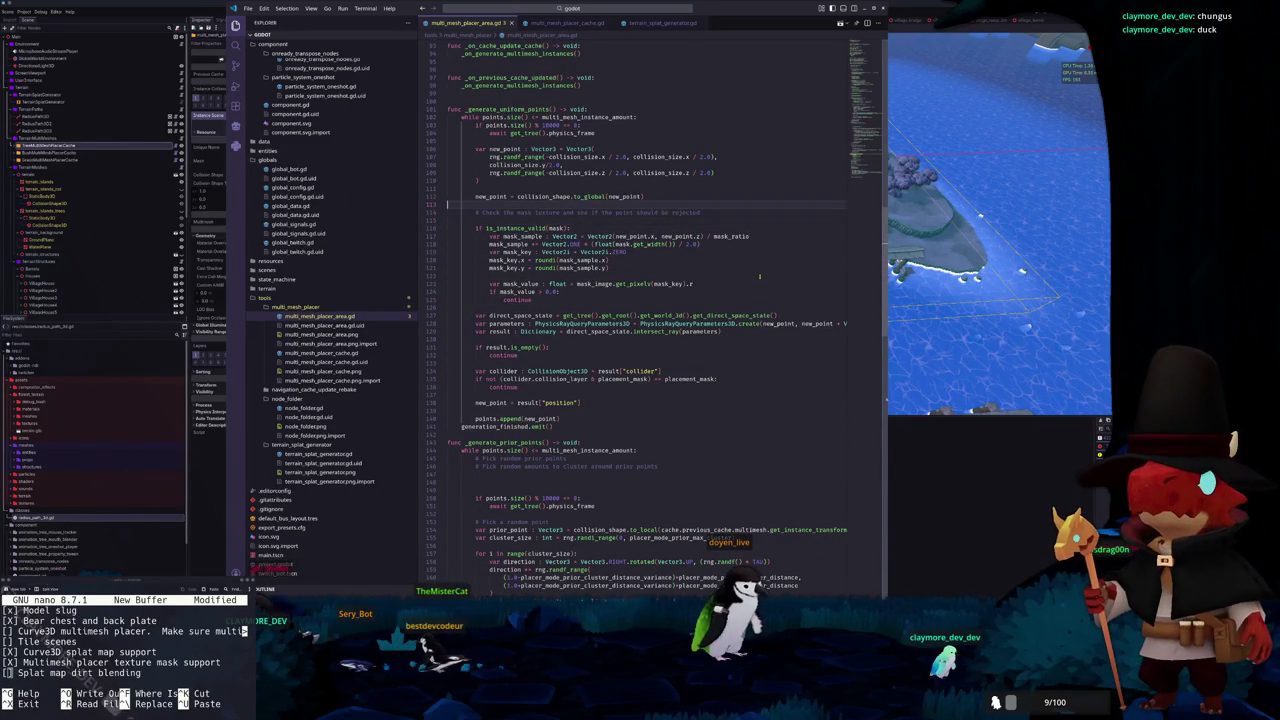
{"action": "key", "text": "Down"}
{"action": "key", "text": "Down"}
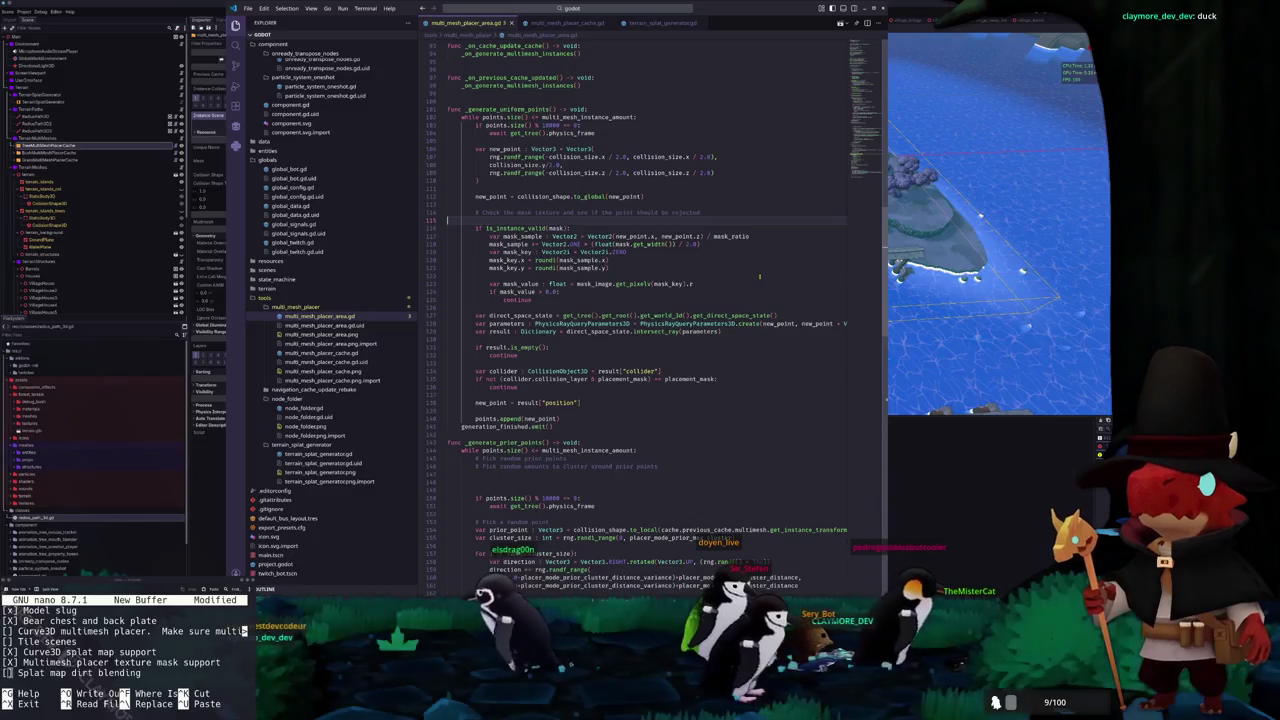
{"action": "left_click", "coordinate": [861, 45]}
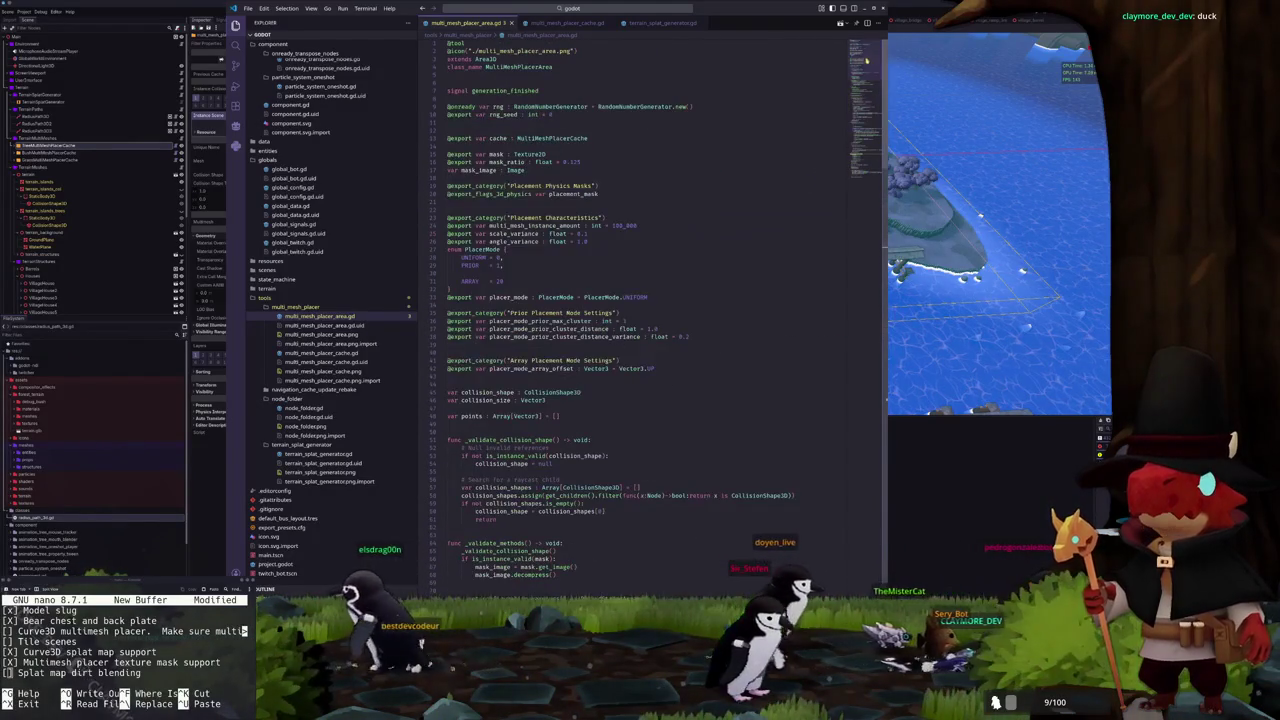
{"action": "left_click", "coordinate": [597, 176]}
{"action": "left_click", "coordinate": [615, 164]}
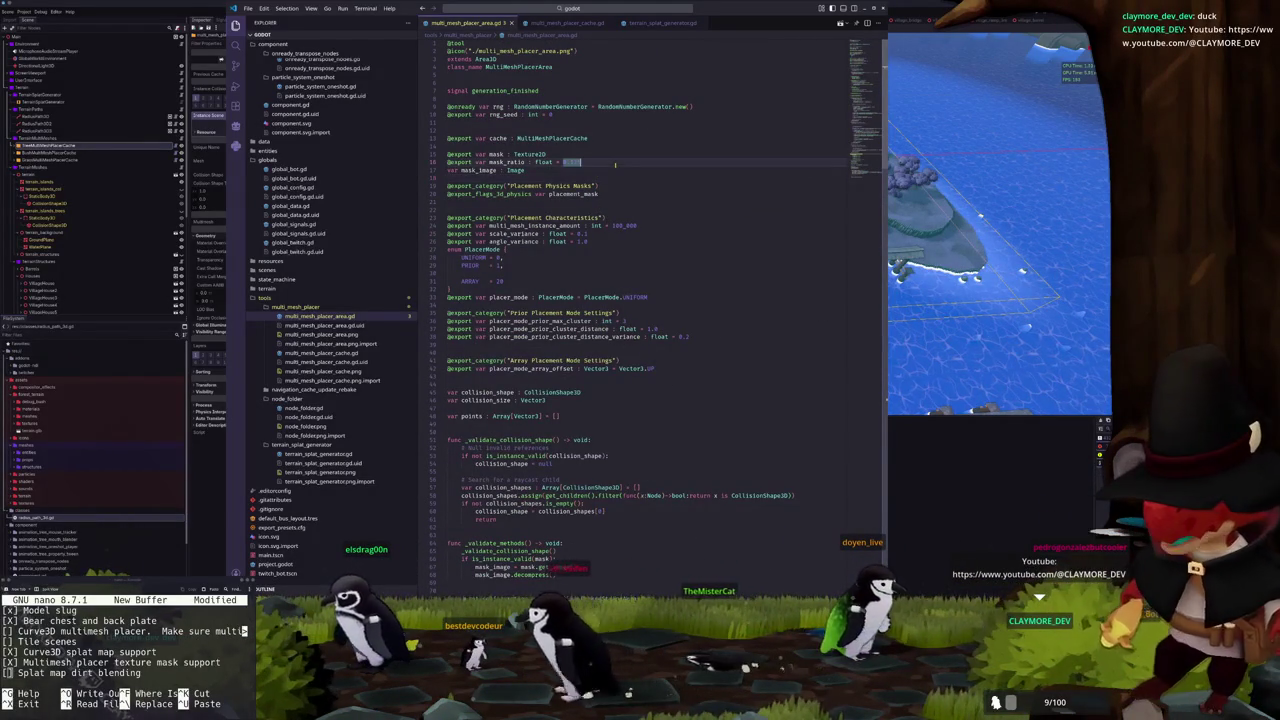
{"action": "key", "text": "Return"}
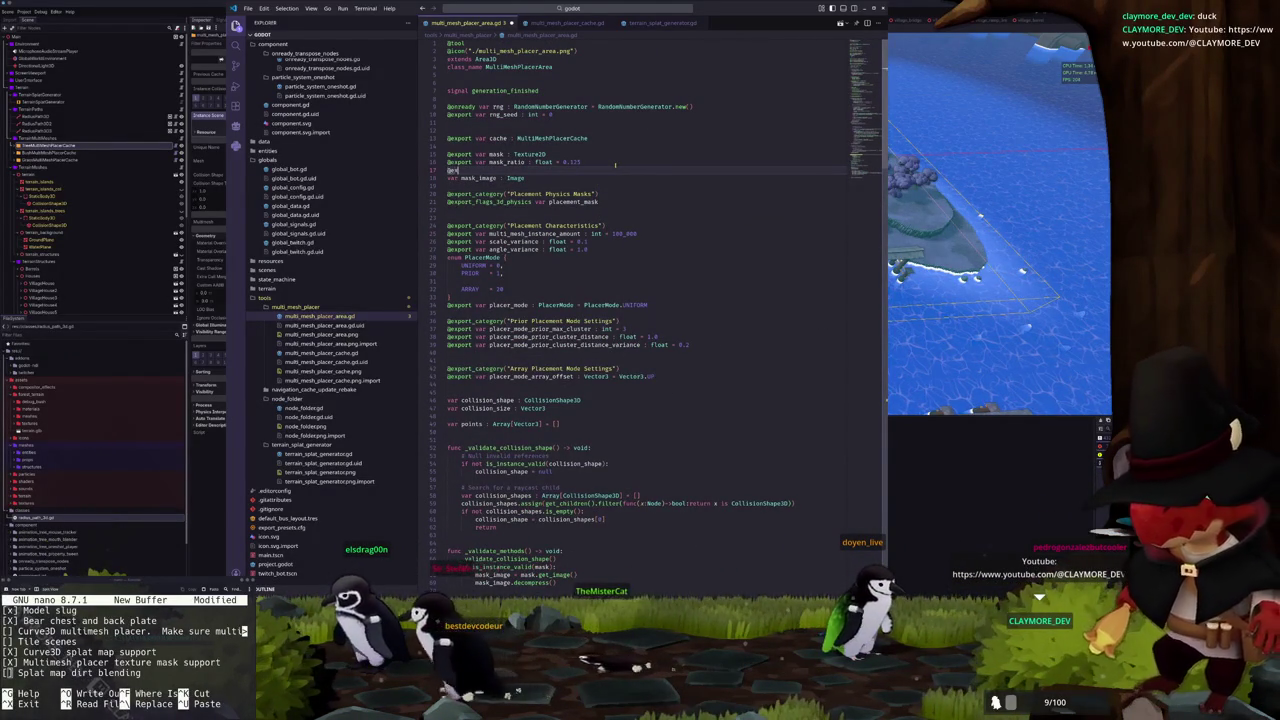
{"action": "type", "text": "@export var mask_offset"}
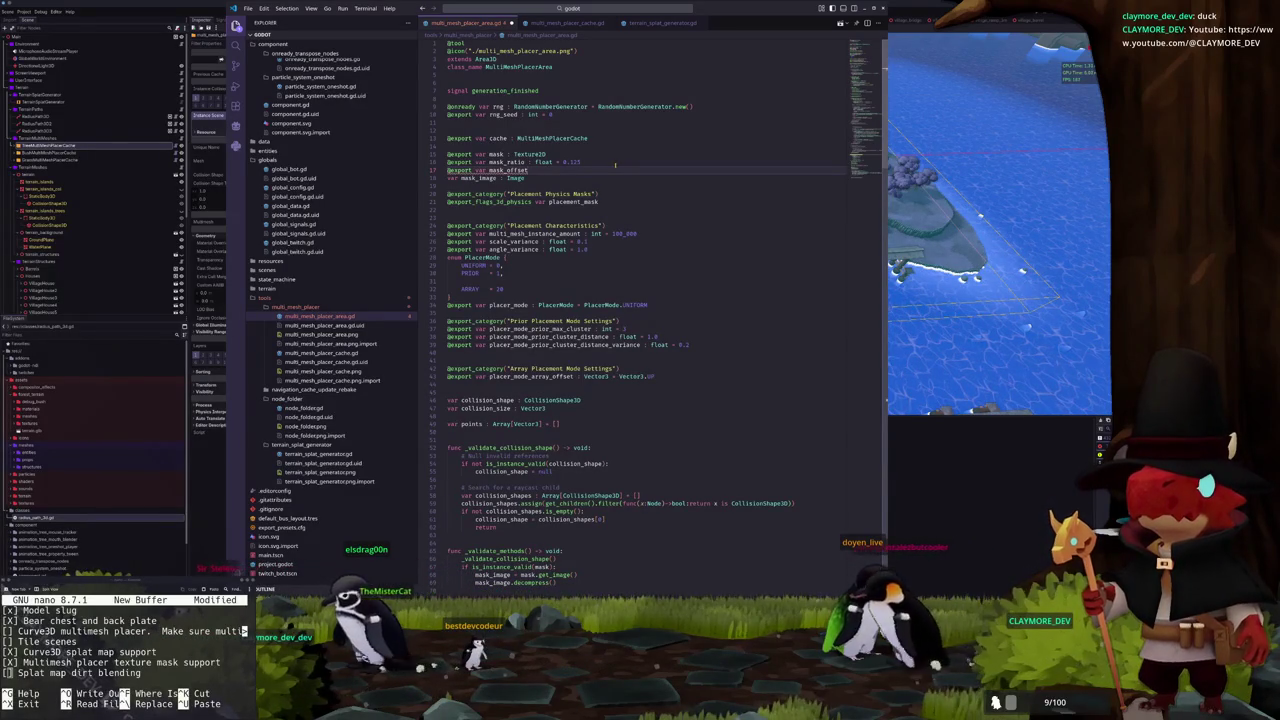
{"action": "key", "text": "BackSpace"}
{"action": "key", "text": "BackSpace"}
{"action": "key", "text": "BackSpace"}
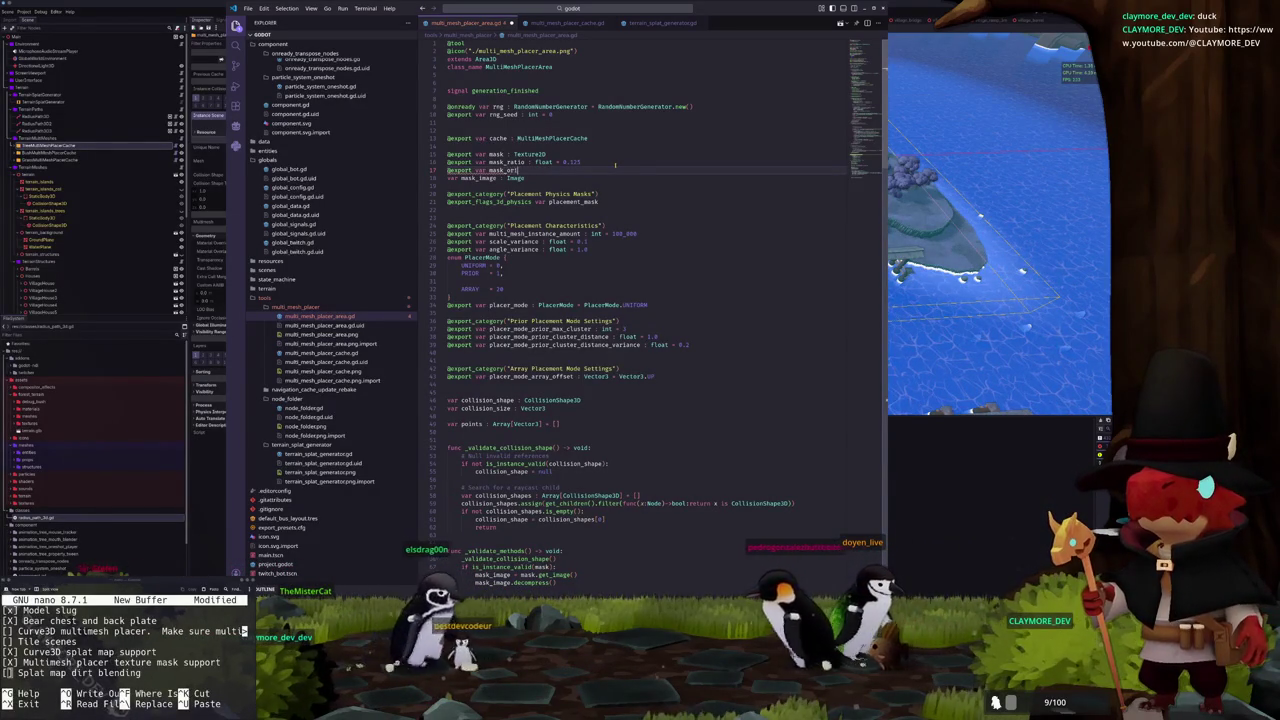
{"action": "type", "text": "offset : Ve"}
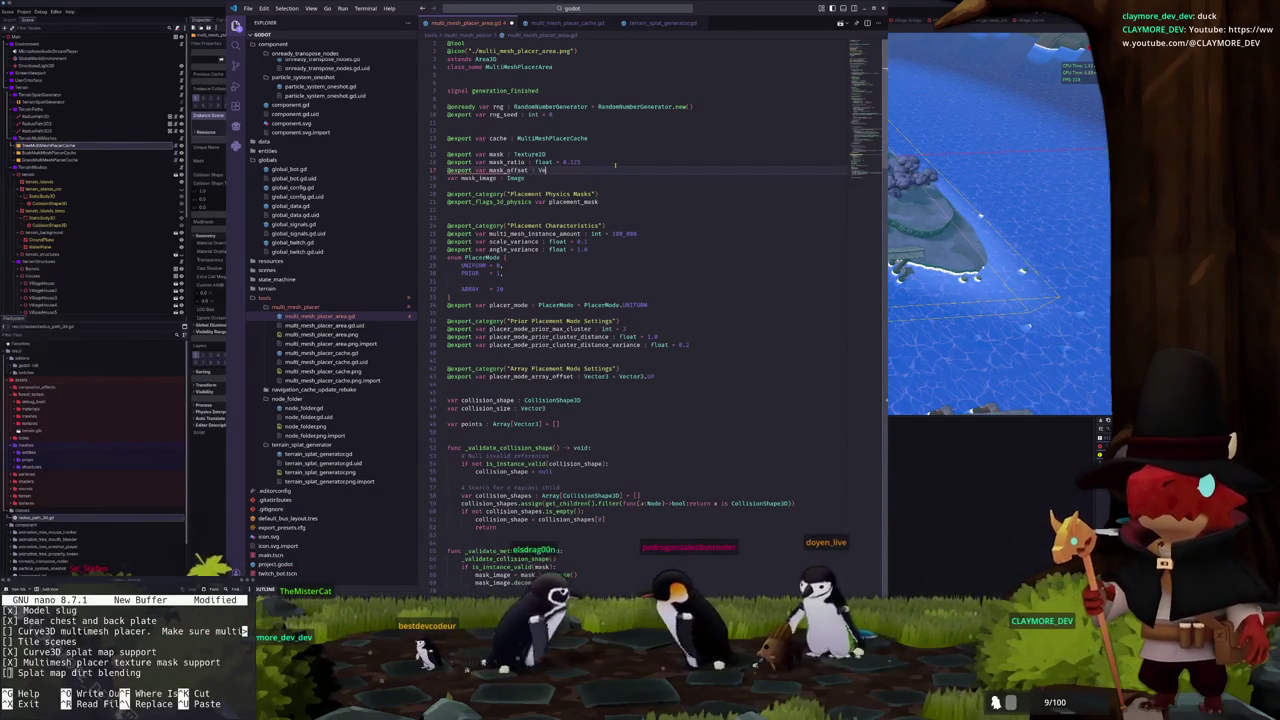
{"action": "type", "text": "ctor2 = "}
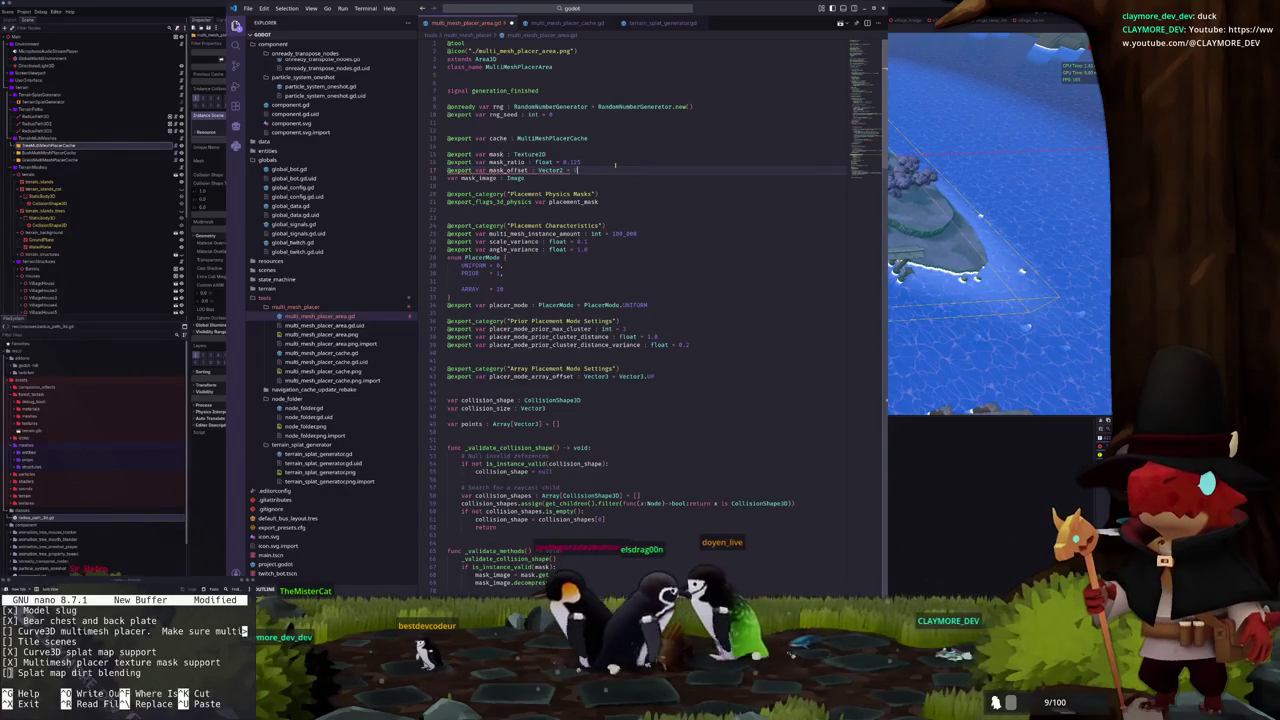
{"action": "type", "text": "Vector2.ZER"}
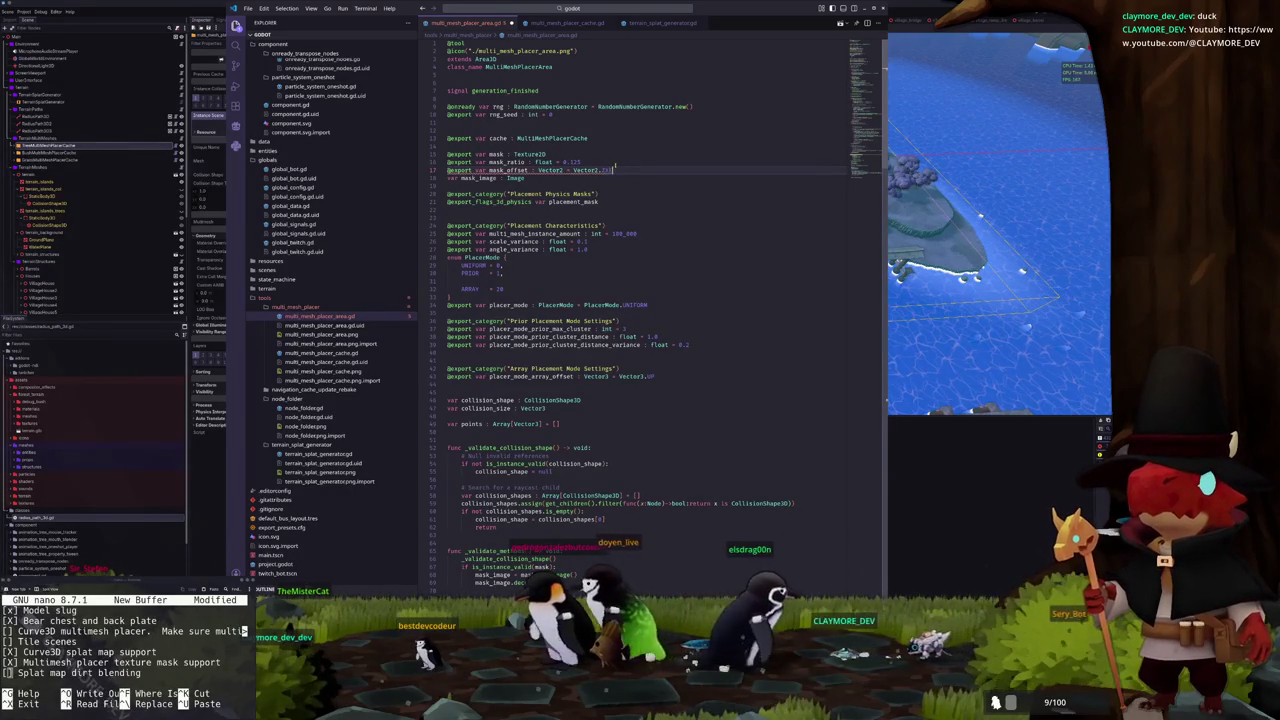
{"action": "type", "text": "O"}
In mask_sample, insert mask_offset subtractions after new_point.x and new_point.z before the mask_ratio division
{"action": "double_click", "coordinate": [508, 170]}
{"action": "scroll", "coordinate": [616, 167], "scroll_direction": "down", "scroll_amount": 20}
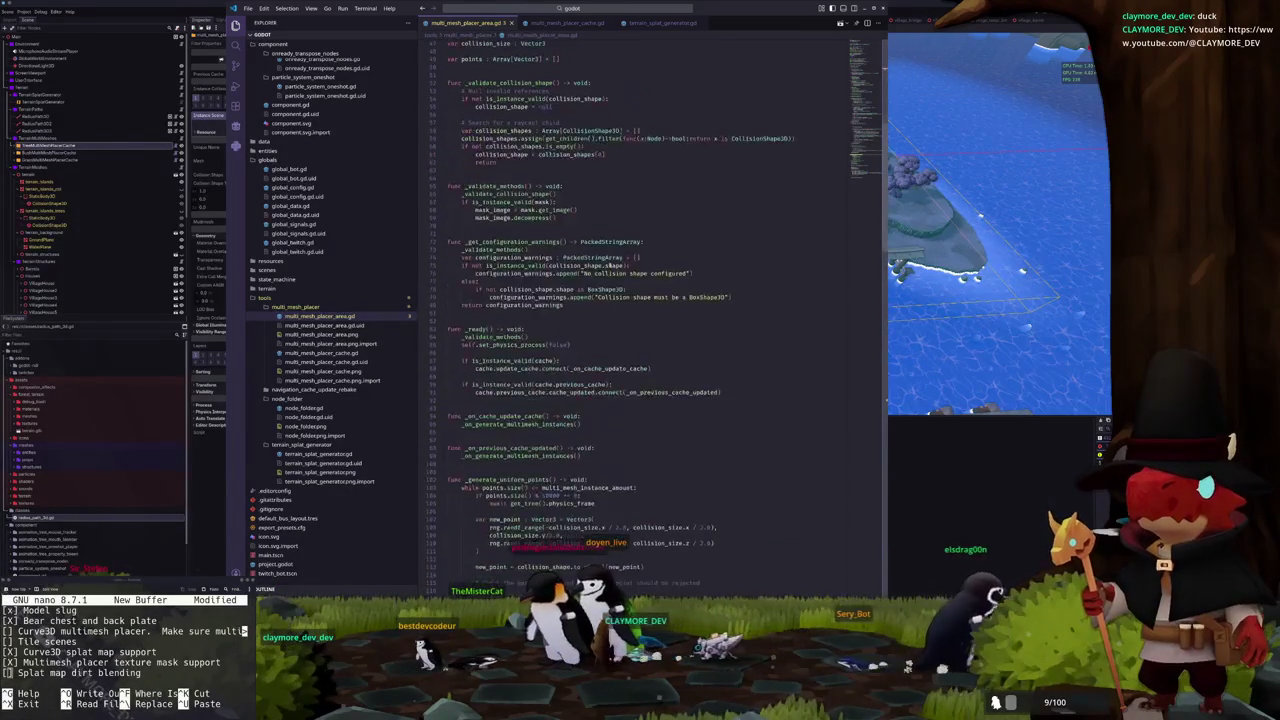
{"action": "scroll", "coordinate": [610, 256], "scroll_direction": "down", "scroll_amount": 1}
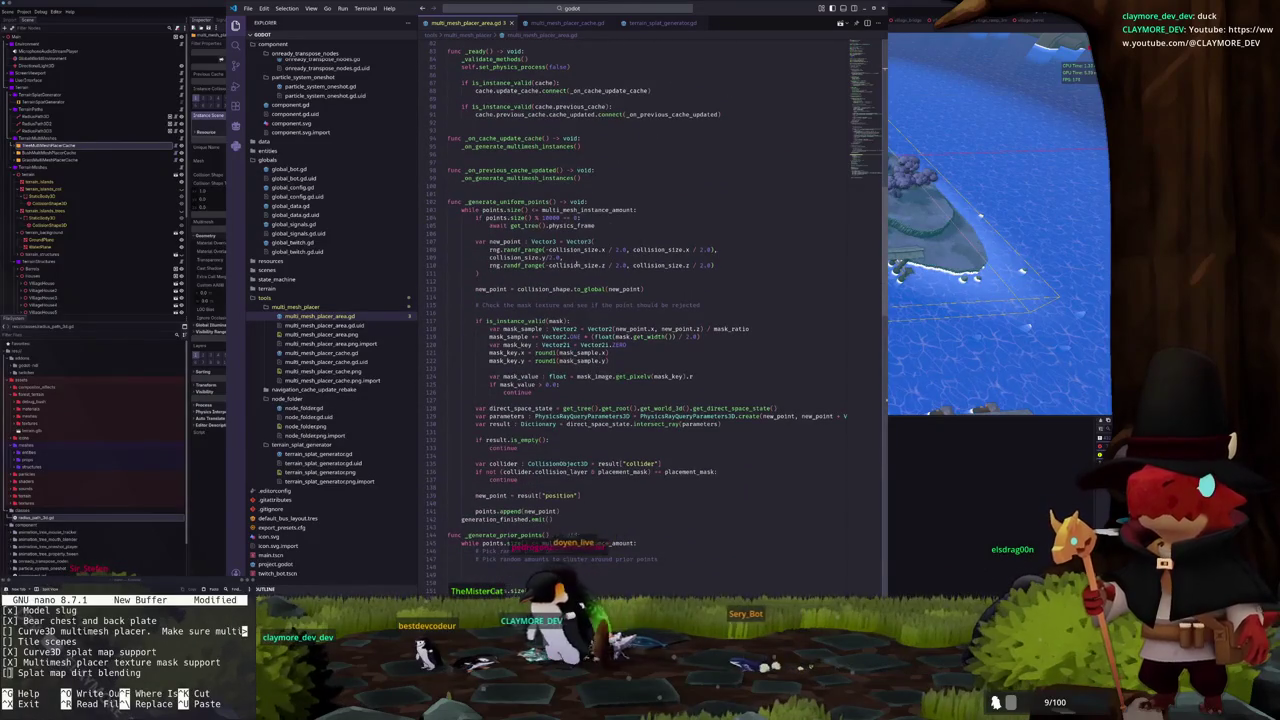
{"action": "scroll", "coordinate": [543, 274], "scroll_direction": "down", "scroll_amount": 3}
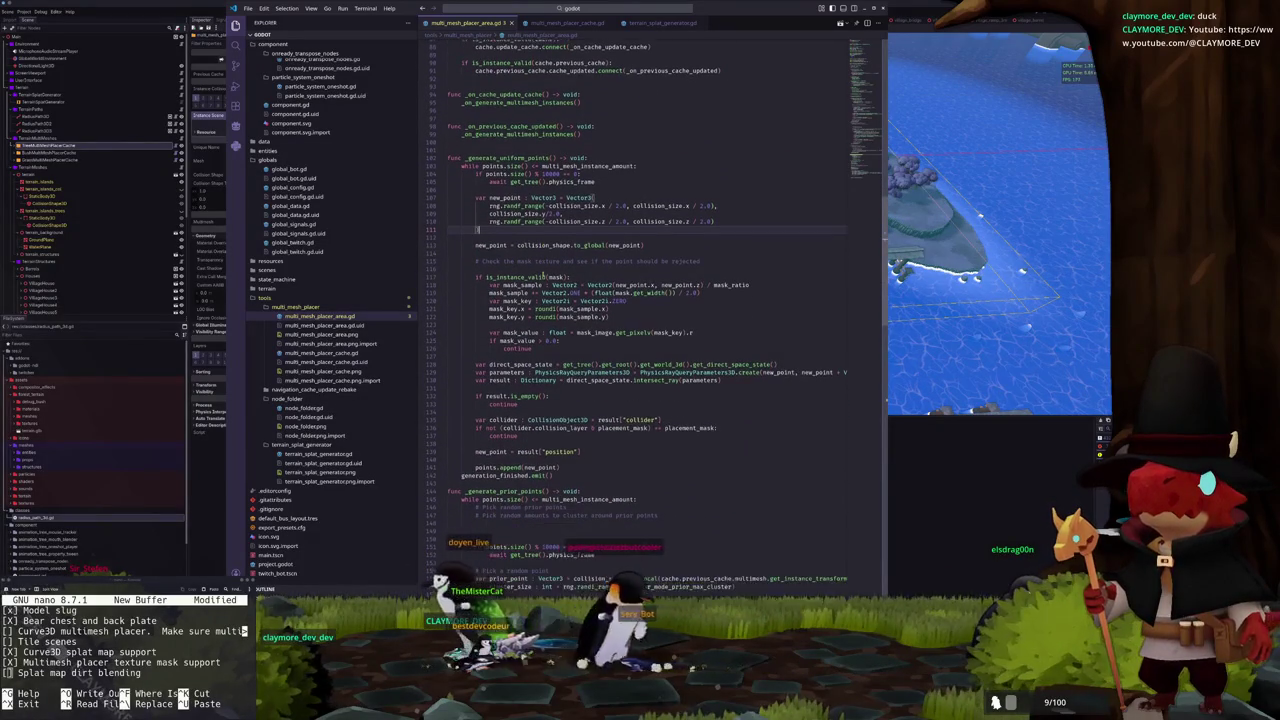
{"action": "scroll", "coordinate": [543, 270], "scroll_direction": "down", "scroll_amount": 1}
{"action": "double_click", "coordinate": [522, 256]}
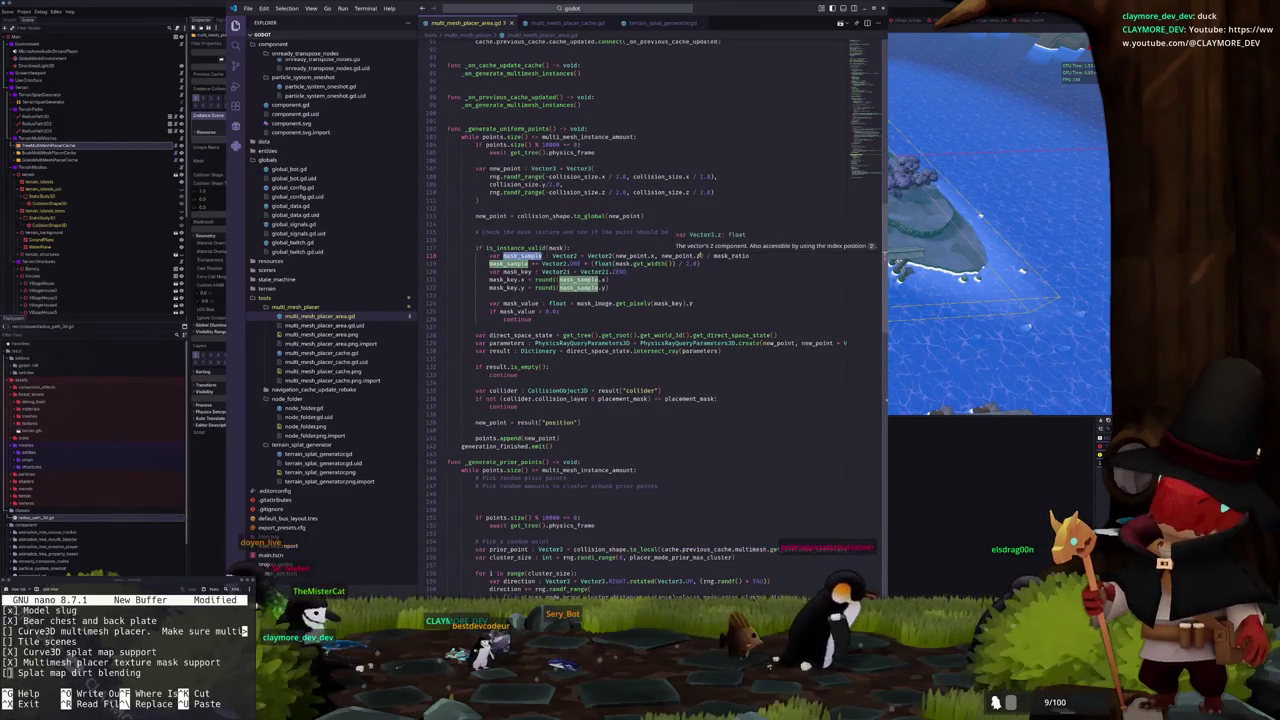
{"action": "double_click", "coordinate": [699, 256]}
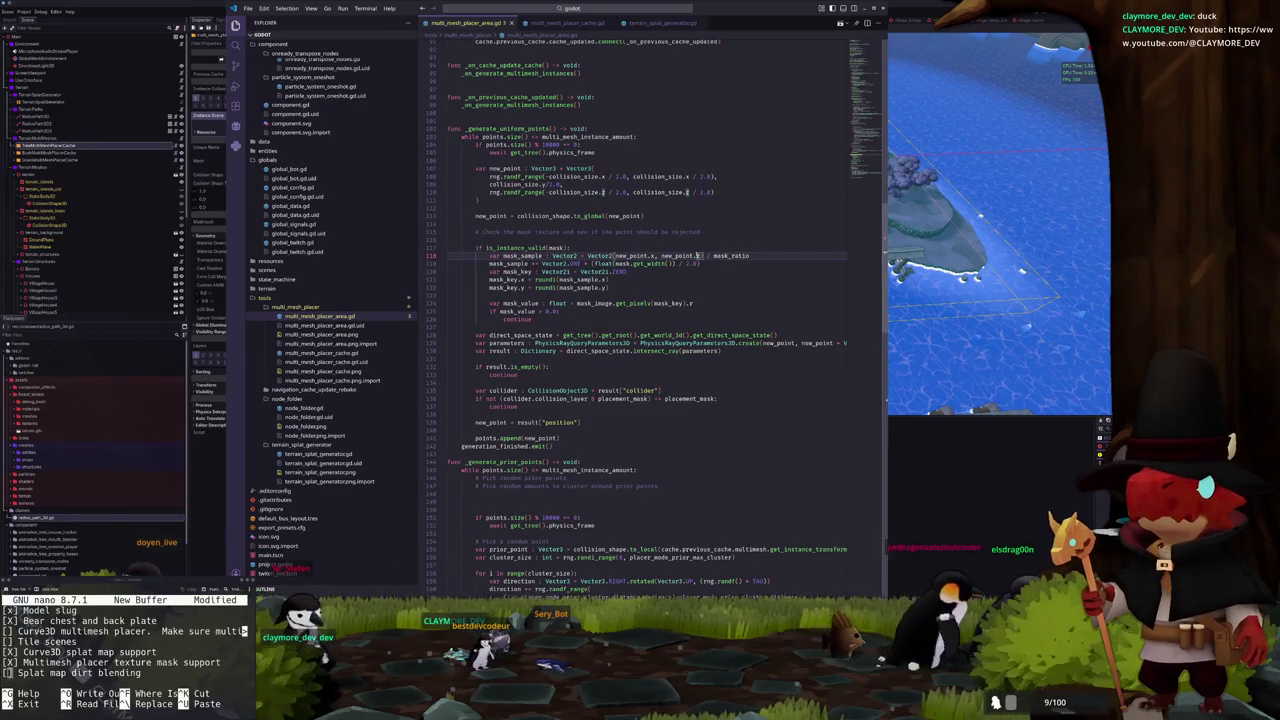
{"action": "type", "text": "* mask"}
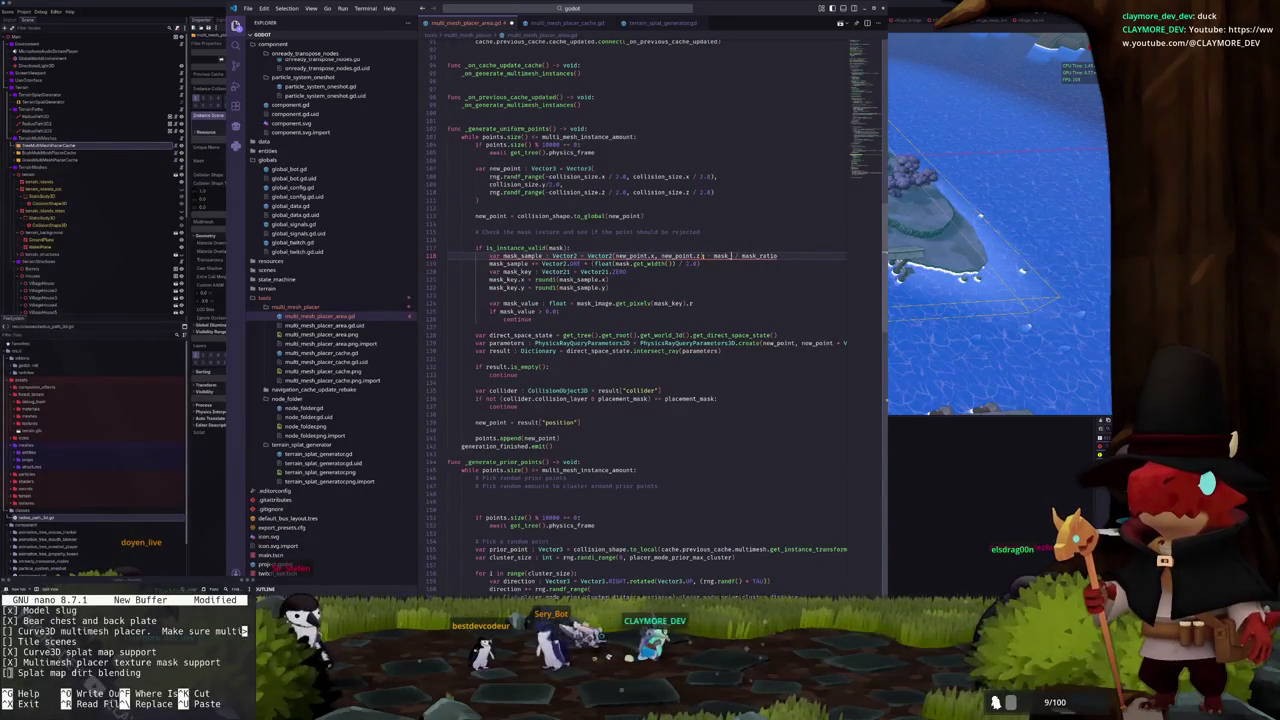
{"action": "key", "text": "BackSpace"}
{"action": "key", "text": "BackSpace"}
{"action": "key", "text": "BackSpace"}
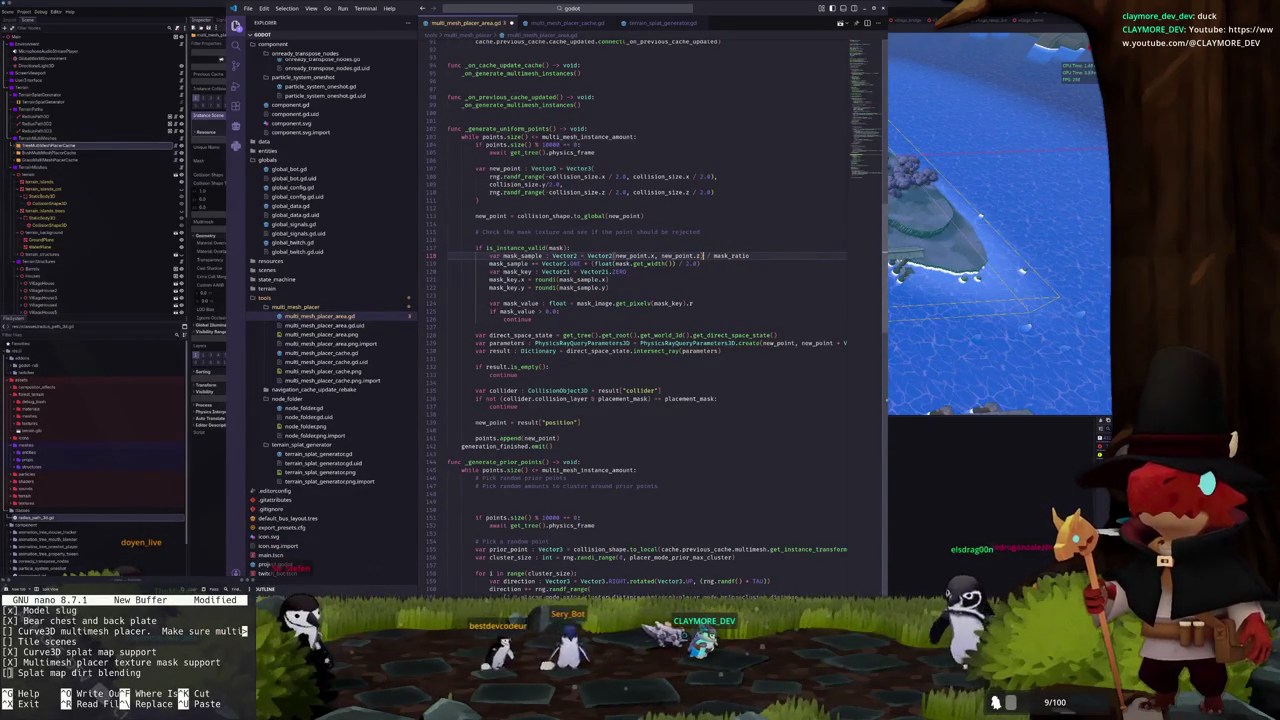
{"action": "type", "text": "*"}
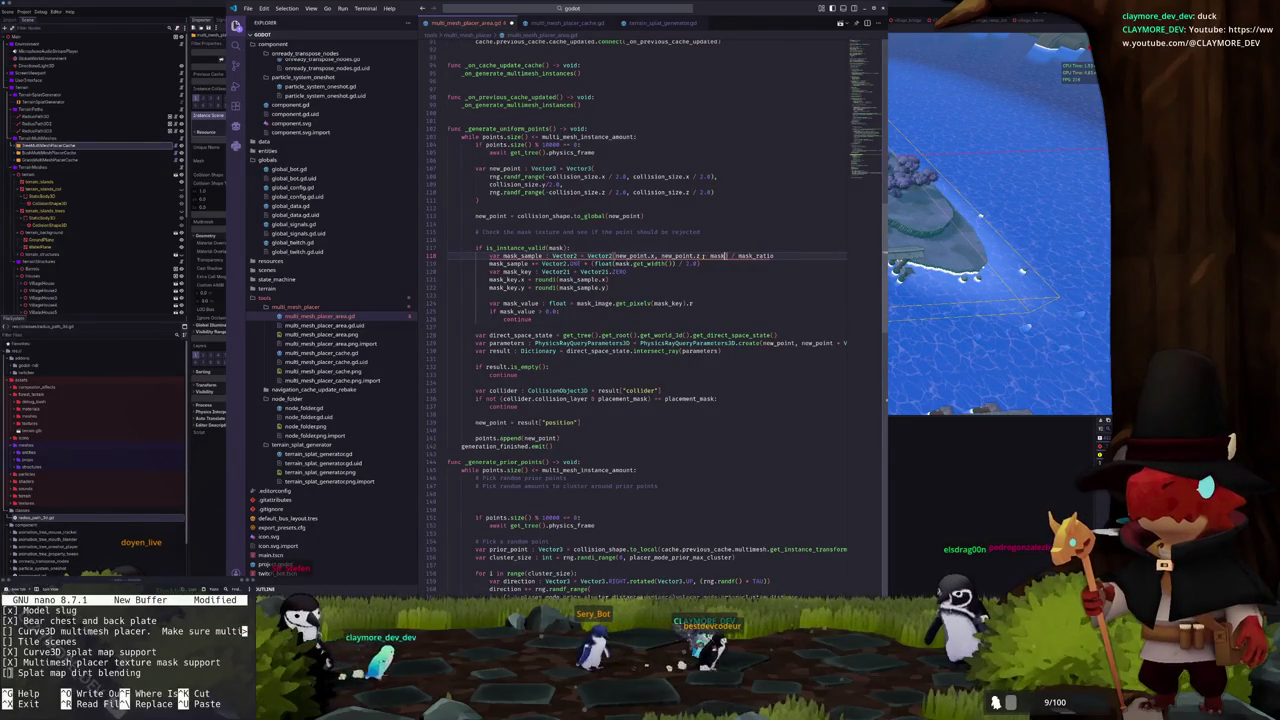
{"action": "type", "text": ")"}
{"action": "left_click", "coordinate": [657, 256]}
{"action": "type", "text": "- mask_offset.x.x"}
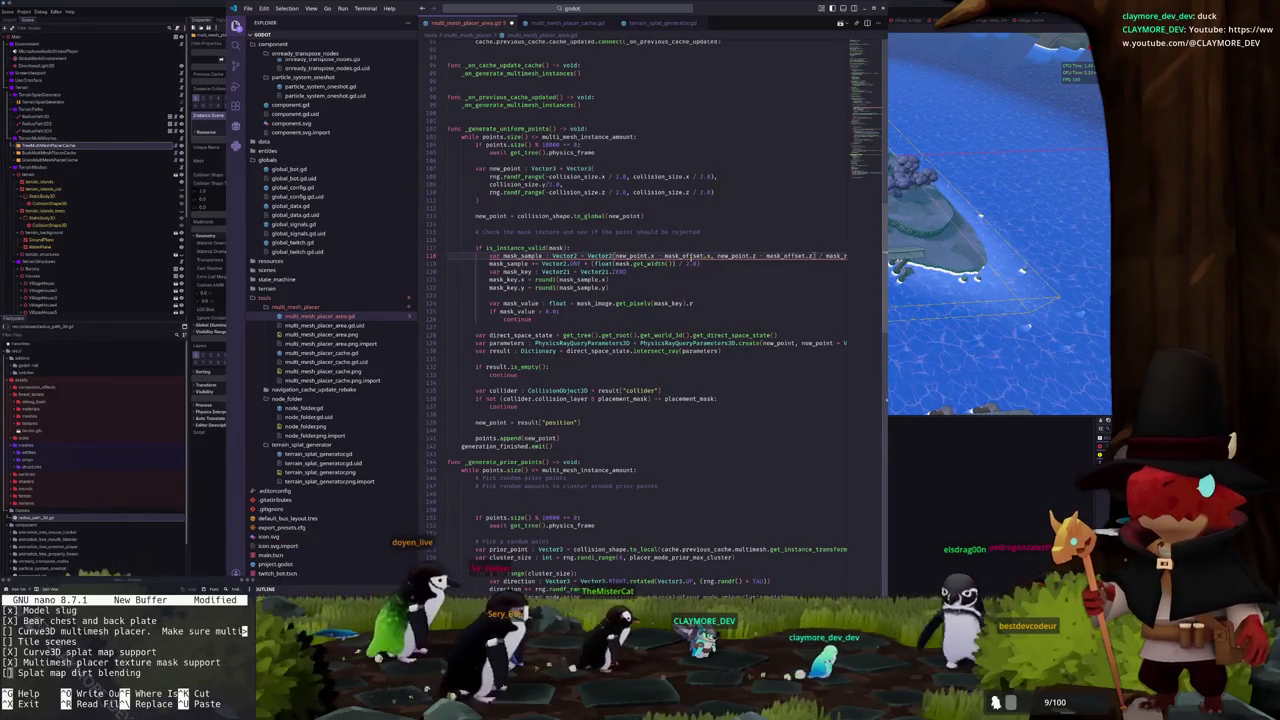
On line 118, change mask_offset.z to mask_offset.y and add the missing minus sign and closing parenthesis
{"action": "mouse_move", "coordinate": [709, 256]}
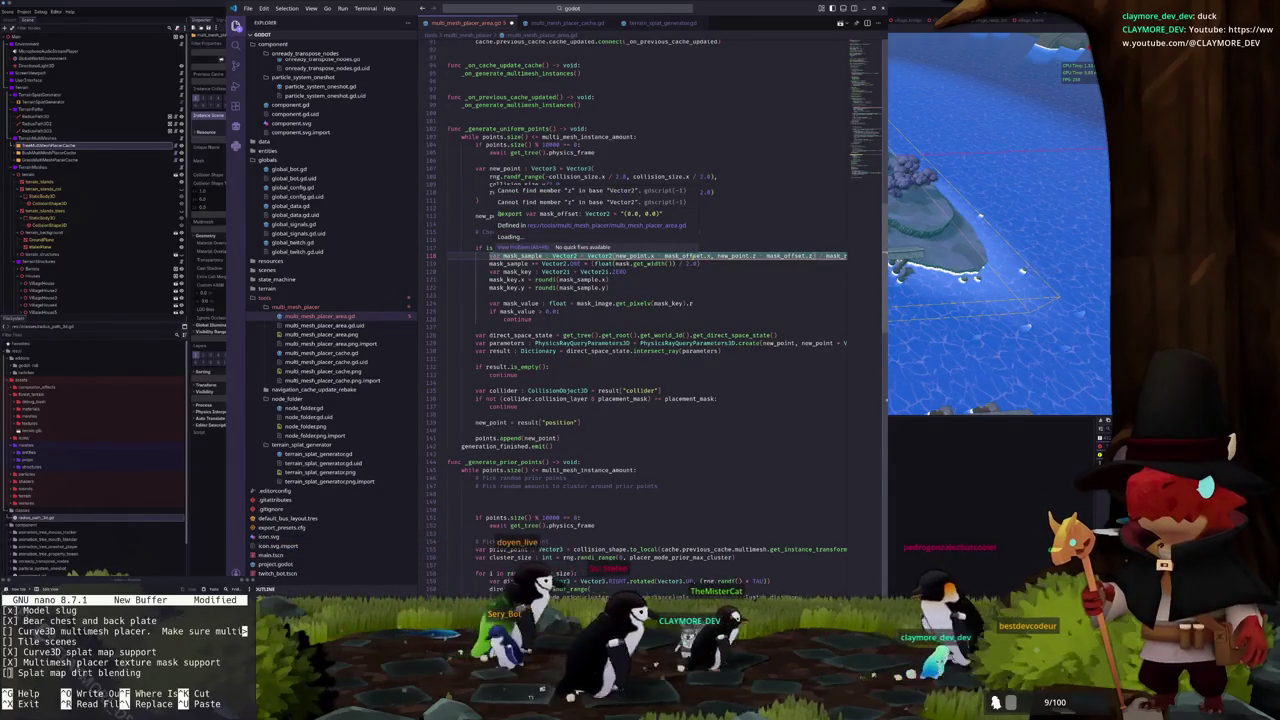
{"action": "left_click", "coordinate": [810, 256]}
{"action": "key", "text": "BackSpace"}
{"action": "type", "text": "y)"}
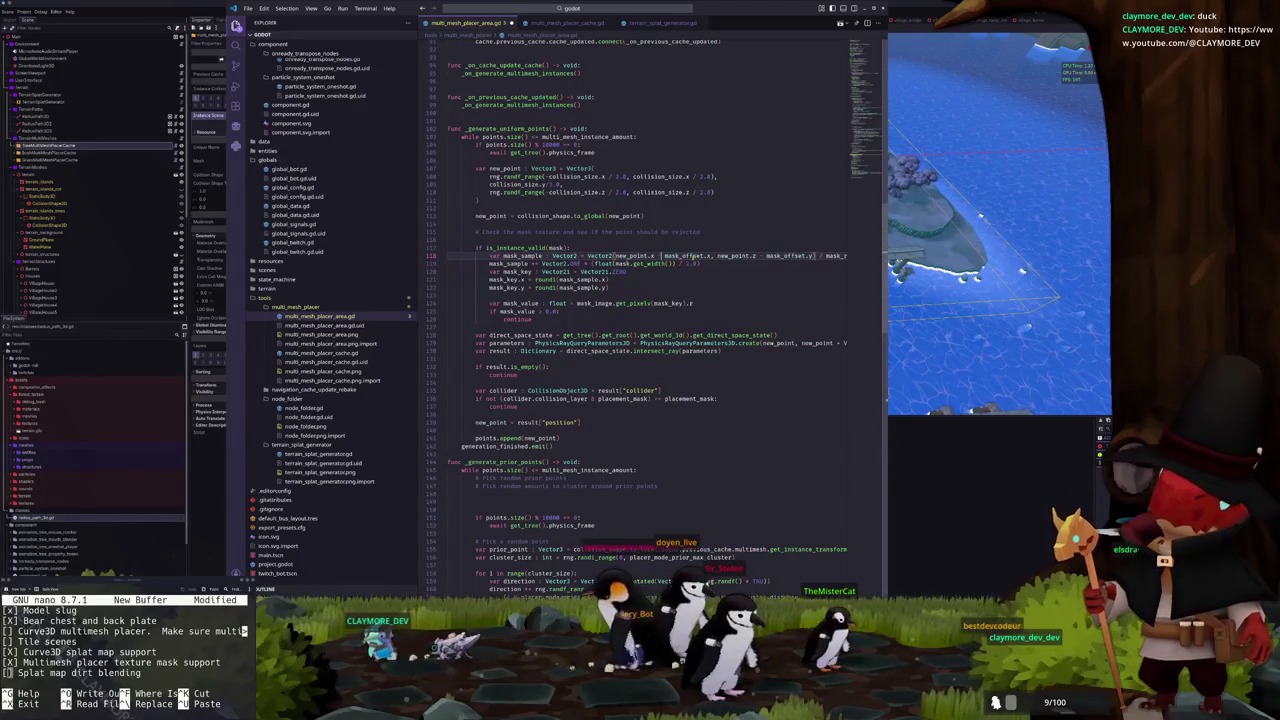
{"action": "key", "text": "ctrl+Right"}
{"action": "key", "text": "ctrl+Right"}
{"action": "key", "text": "ctrl+Right"}
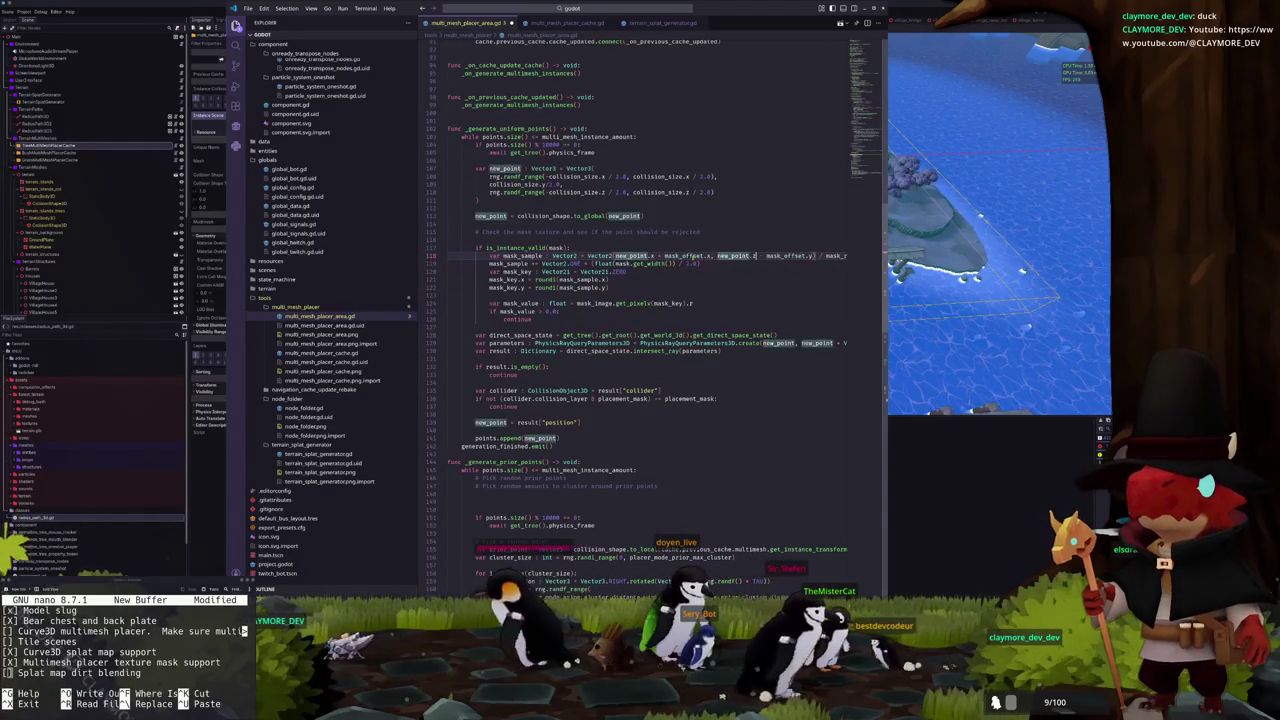
{"action": "type", "text": "-"}
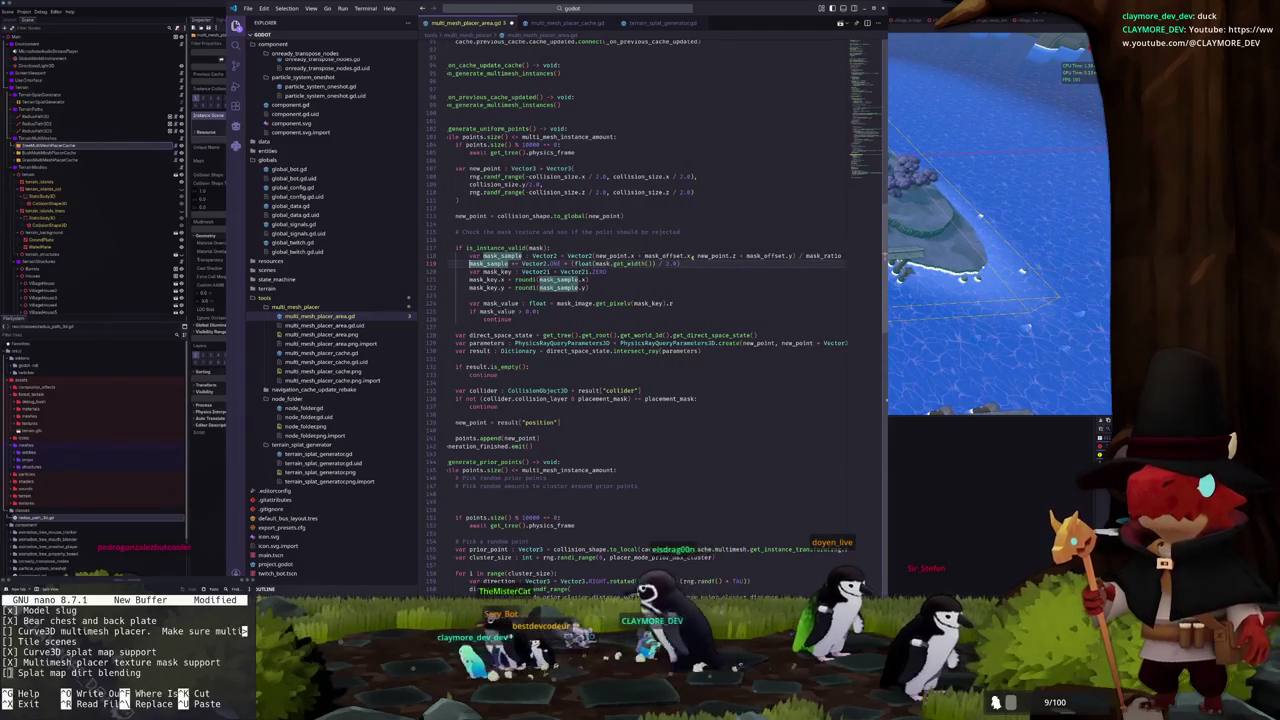
{"action": "type", "text": ")"}
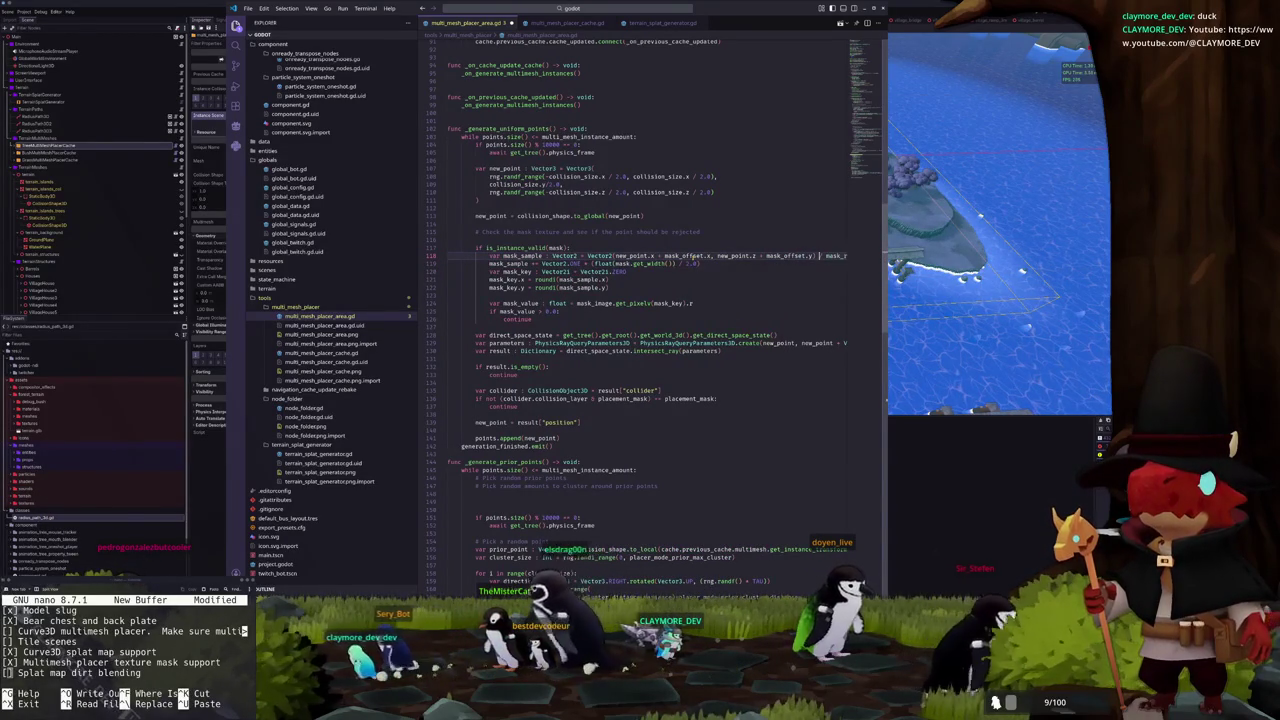
Trial-delete both mask_offset subtractions, undo to restore them, and select the mask_offset words
{"action": "key", "text": "End"}
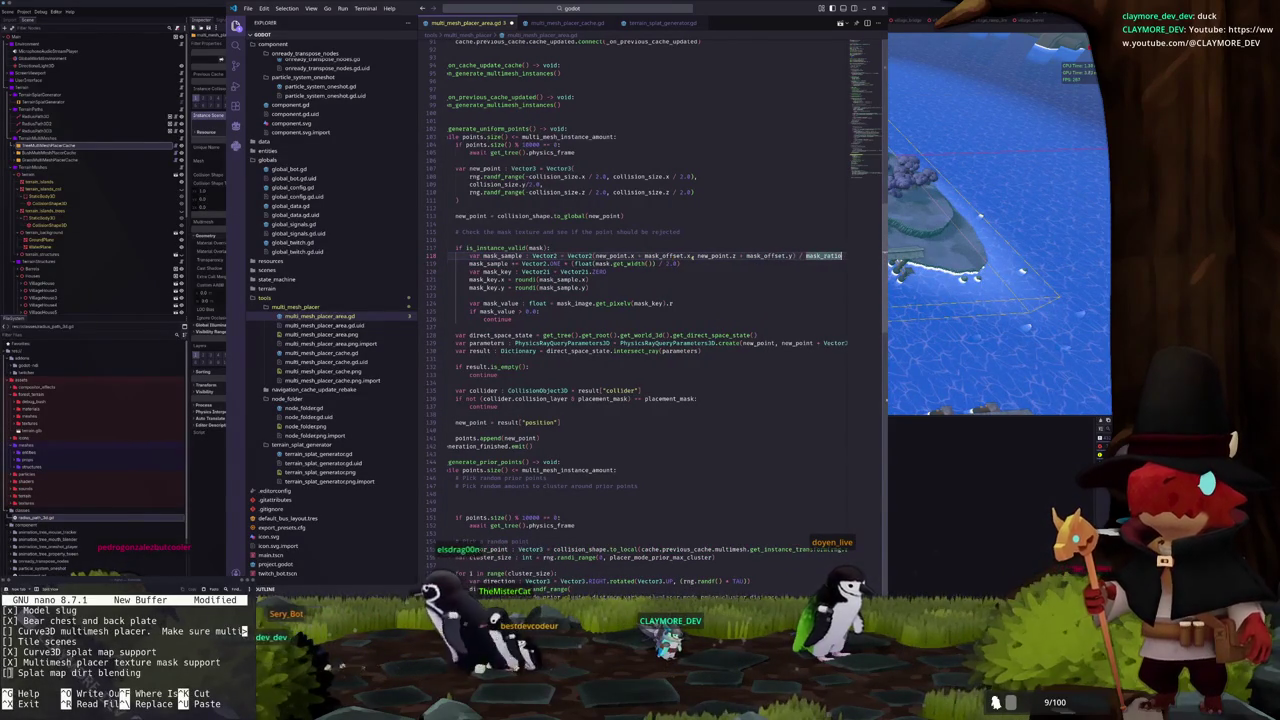
{"action": "left_click_drag", "start_coordinate": [740, 256], "coordinate": [793, 256]}
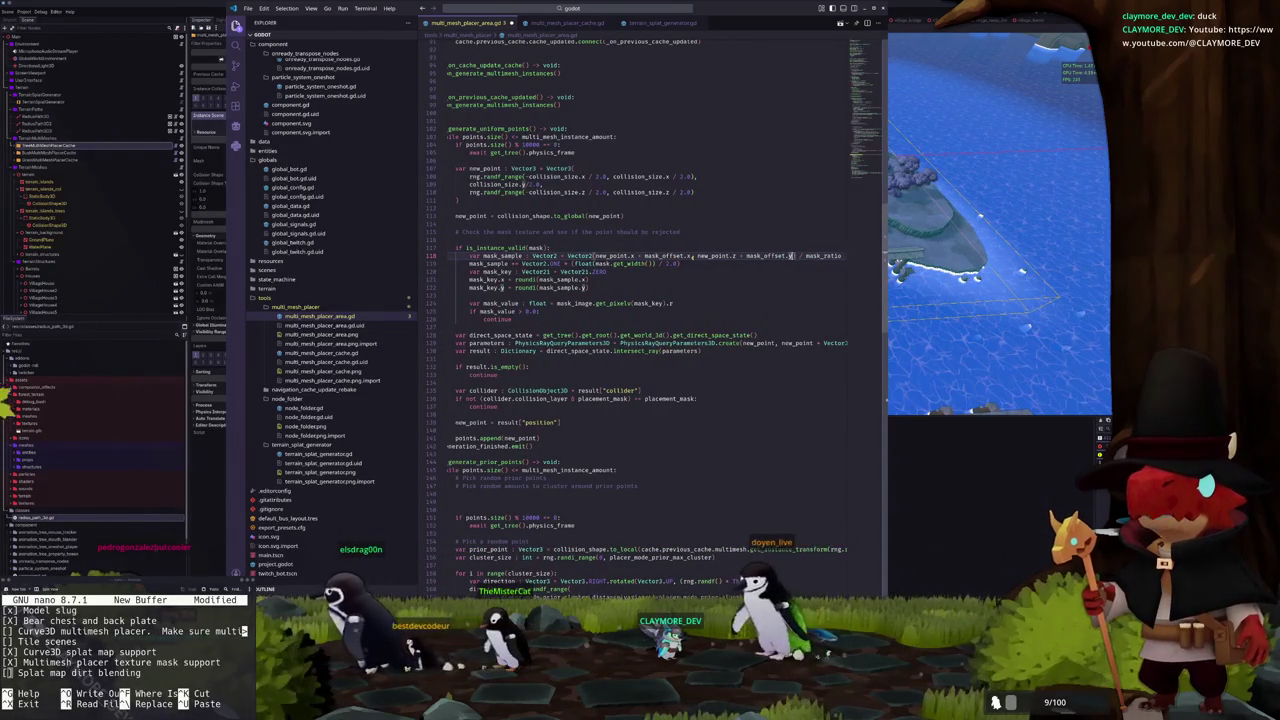
{"action": "key", "text": "BackSpace"}
{"action": "key", "text": "BackSpace"}
{"action": "key", "text": "BackSpace"}
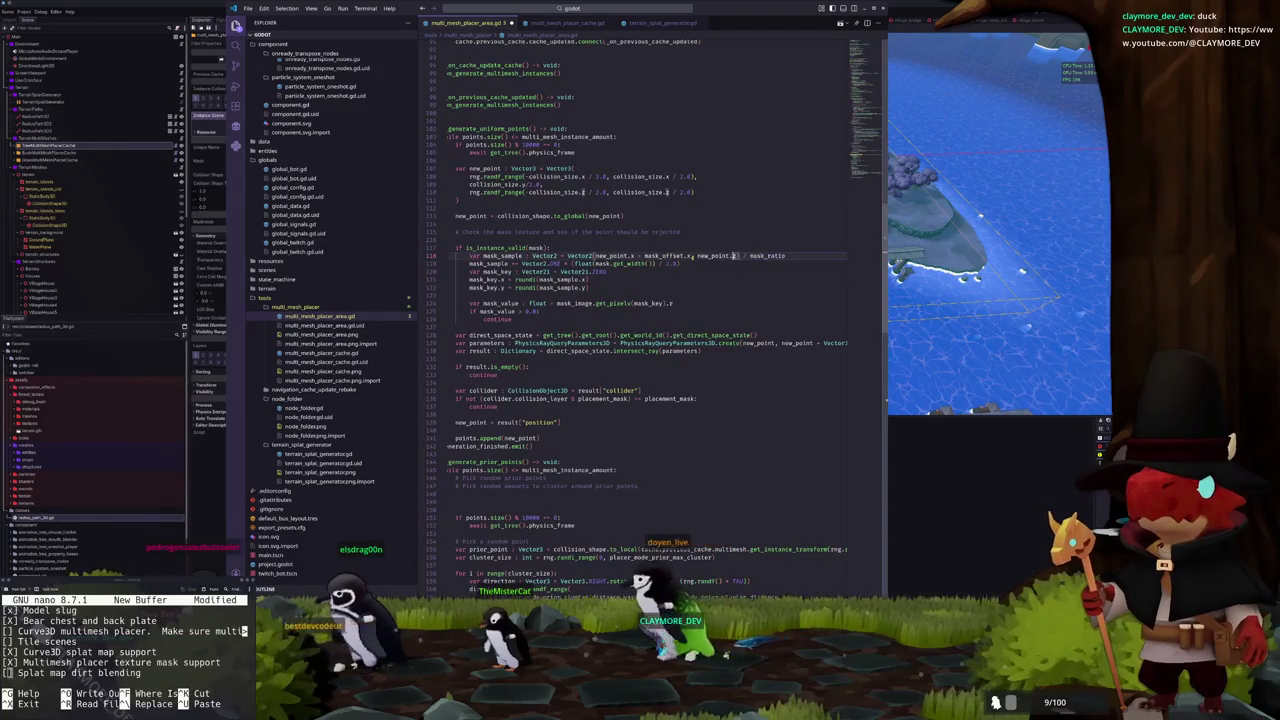
{"action": "key", "text": "ctrl+BackSpace"}
{"action": "key", "text": "ctrl+BackSpace"}
{"action": "key", "text": "ctrl+BackSpace"}
{"action": "left_click", "coordinate": [678, 256]}
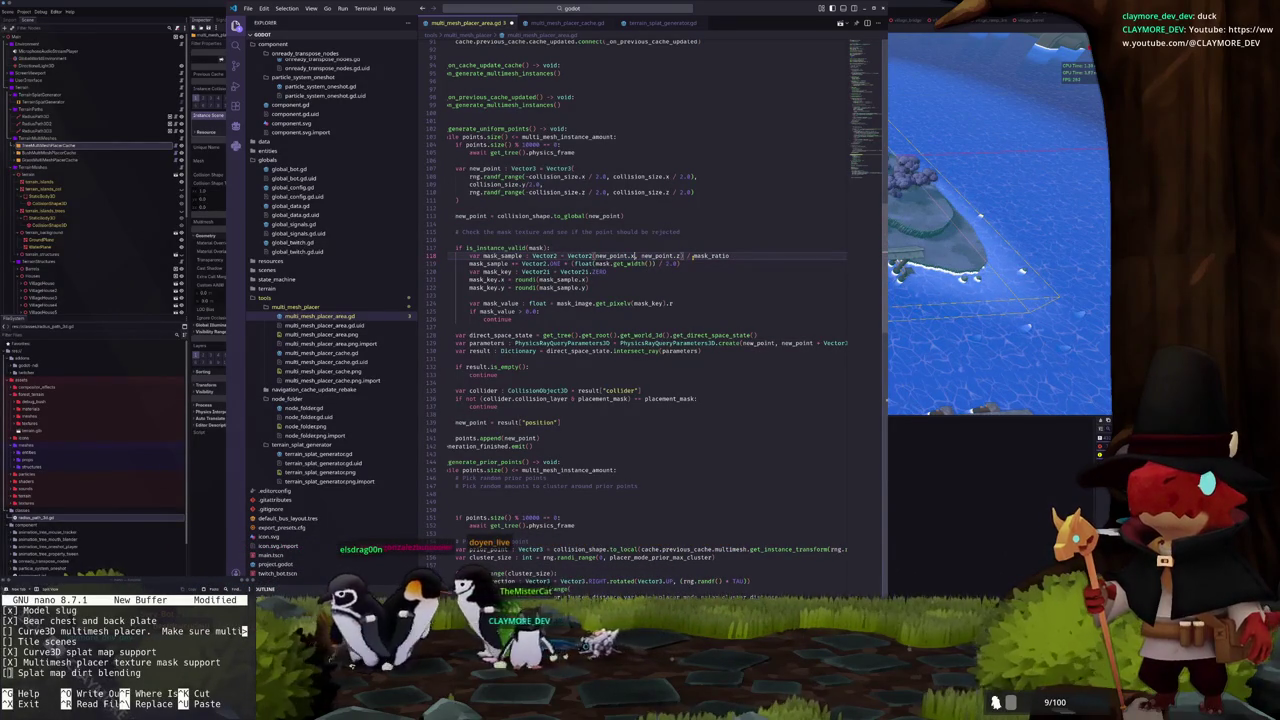
{"action": "key", "text": "ctrl+z"}
{"action": "key", "text": "ctrl+z"}
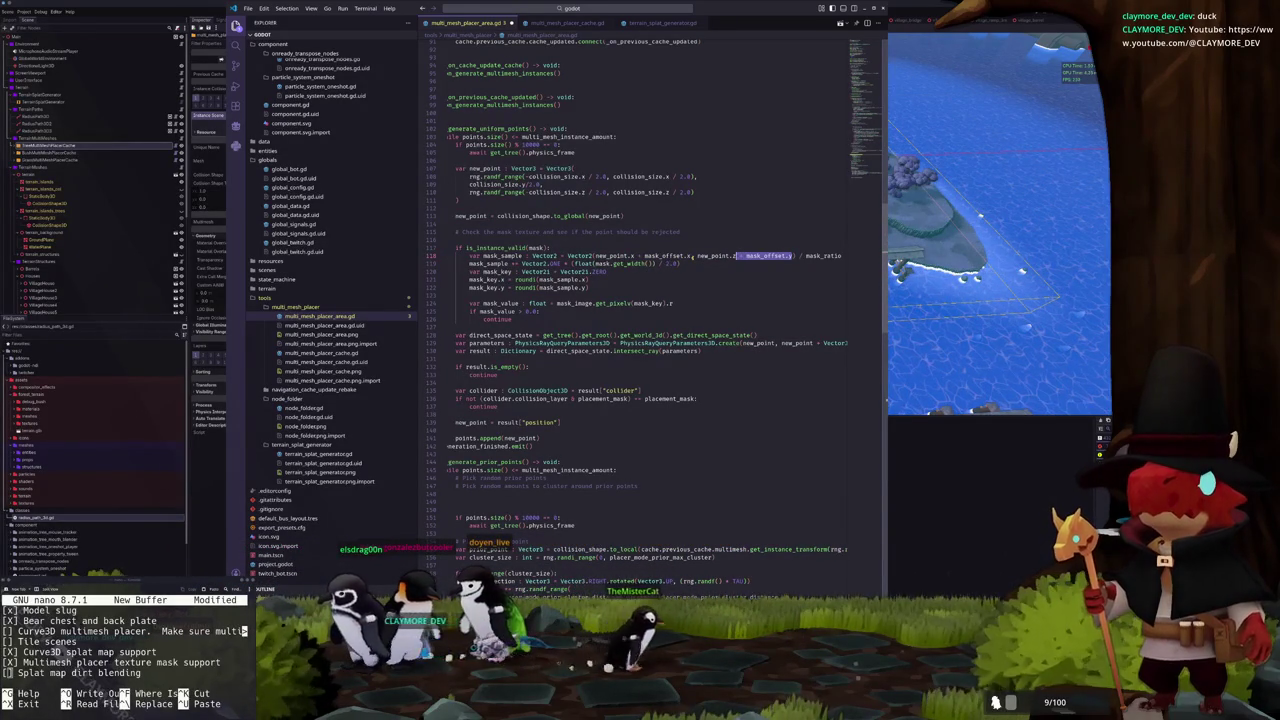
{"action": "left_click", "coordinate": [734, 256]}
{"action": "key", "text": "ctrl+shift+Right"}
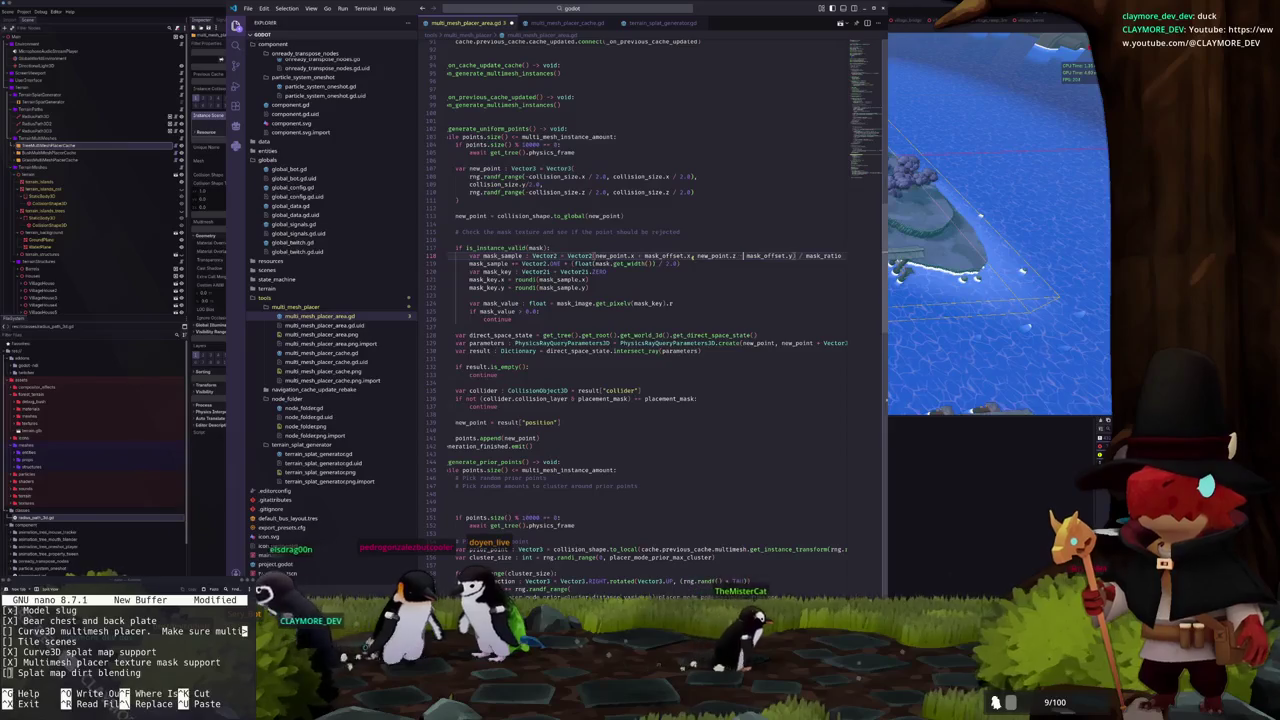
{"action": "key", "text": "Left"}
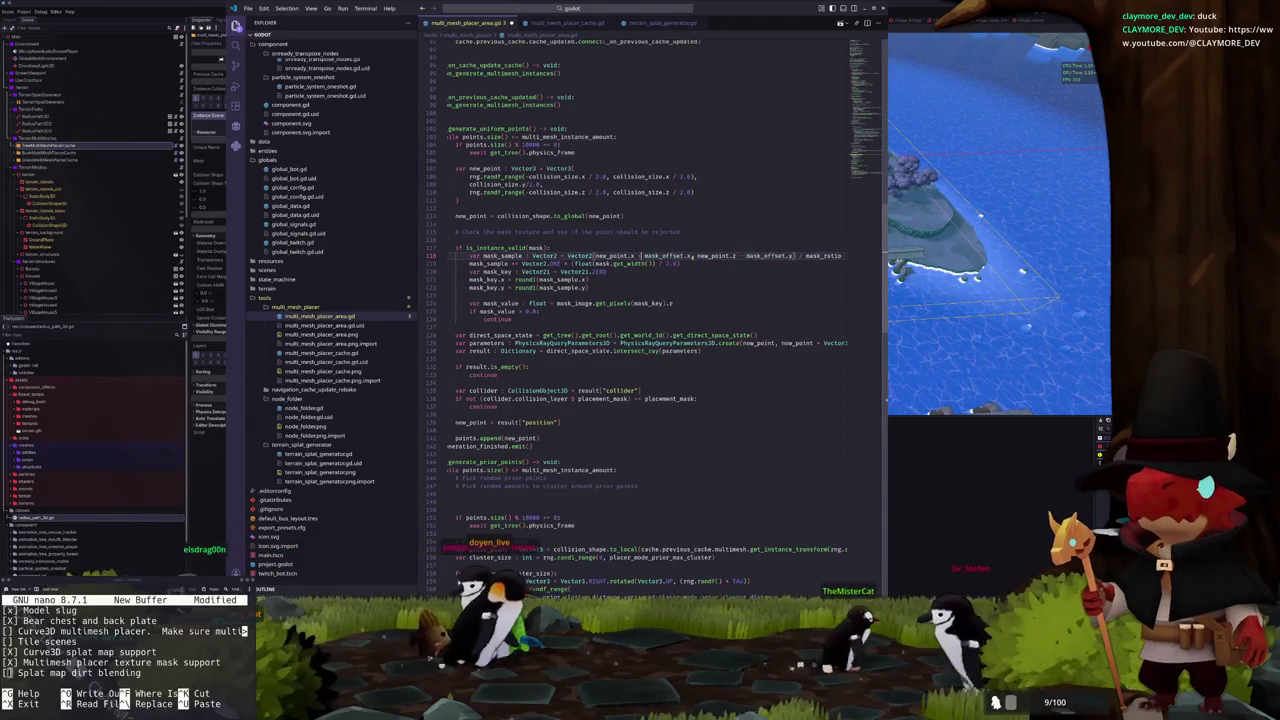
{"action": "key", "text": "ctrl+shift+Right"}
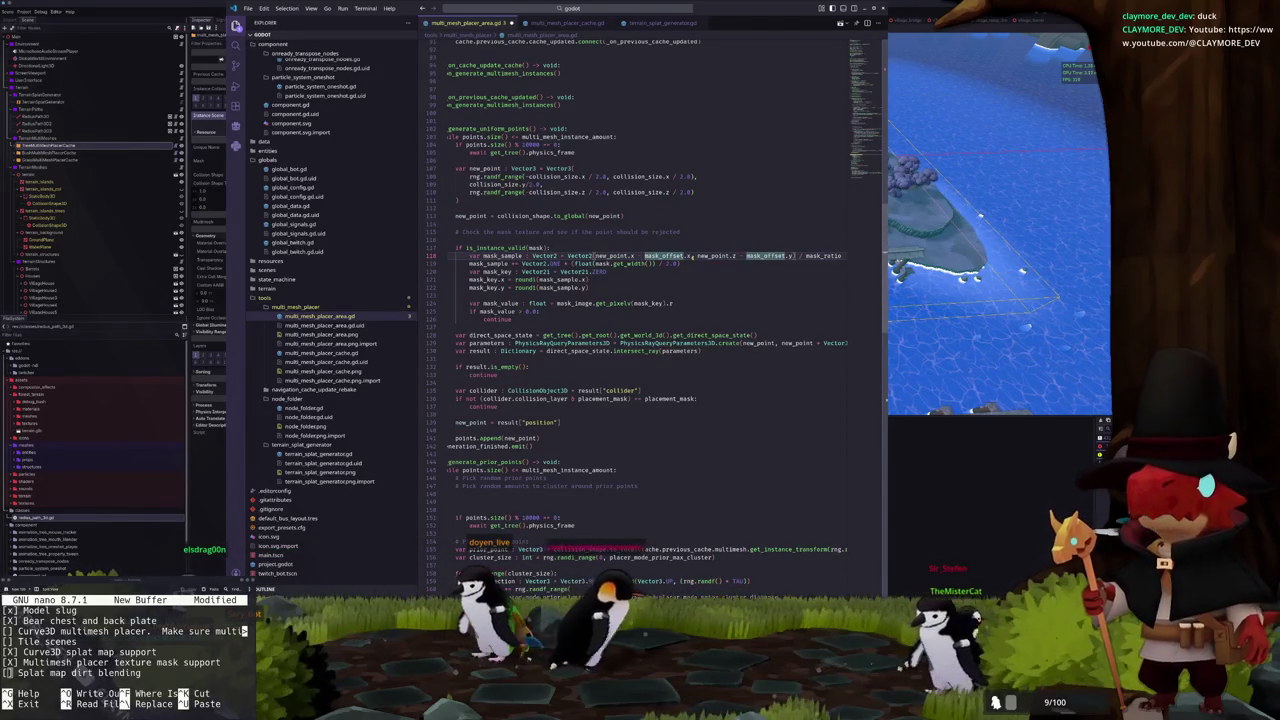
{"action": "scroll", "coordinate": [637, 186], "scroll_direction": "up", "scroll_amount": 15}
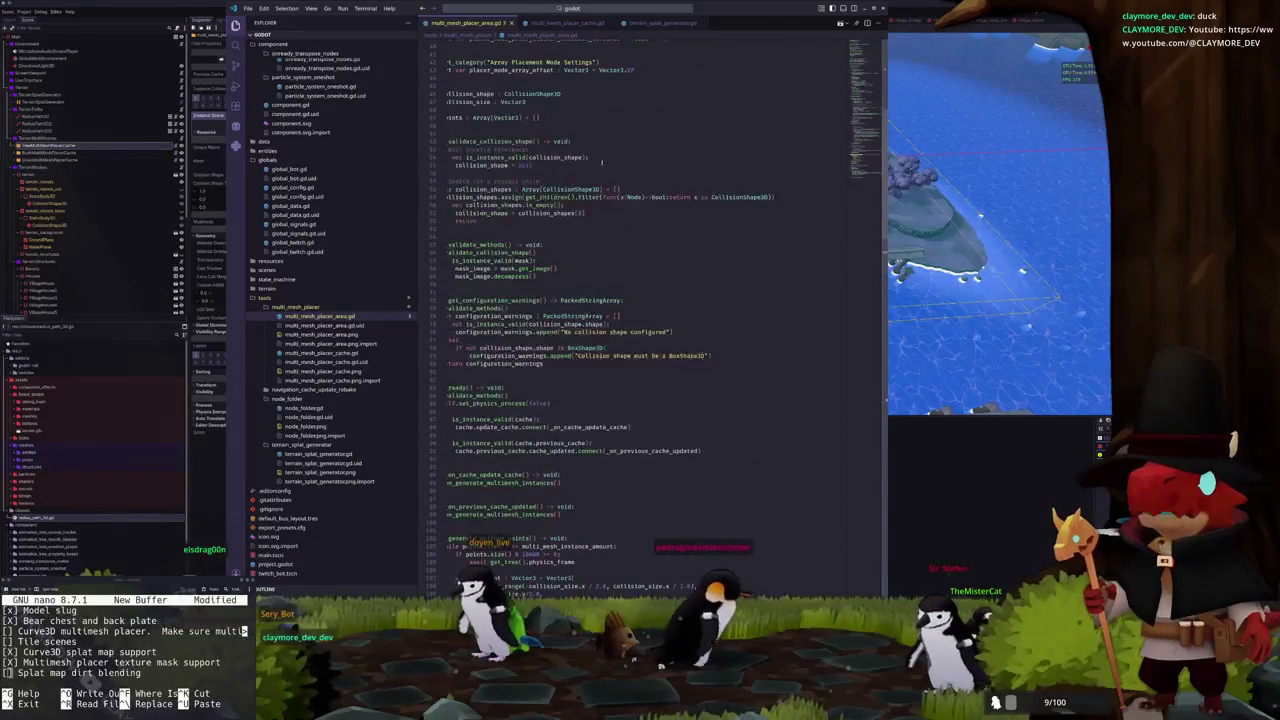
{"action": "scroll", "coordinate": [637, 186], "scroll_direction": "up", "scroll_amount": 6}
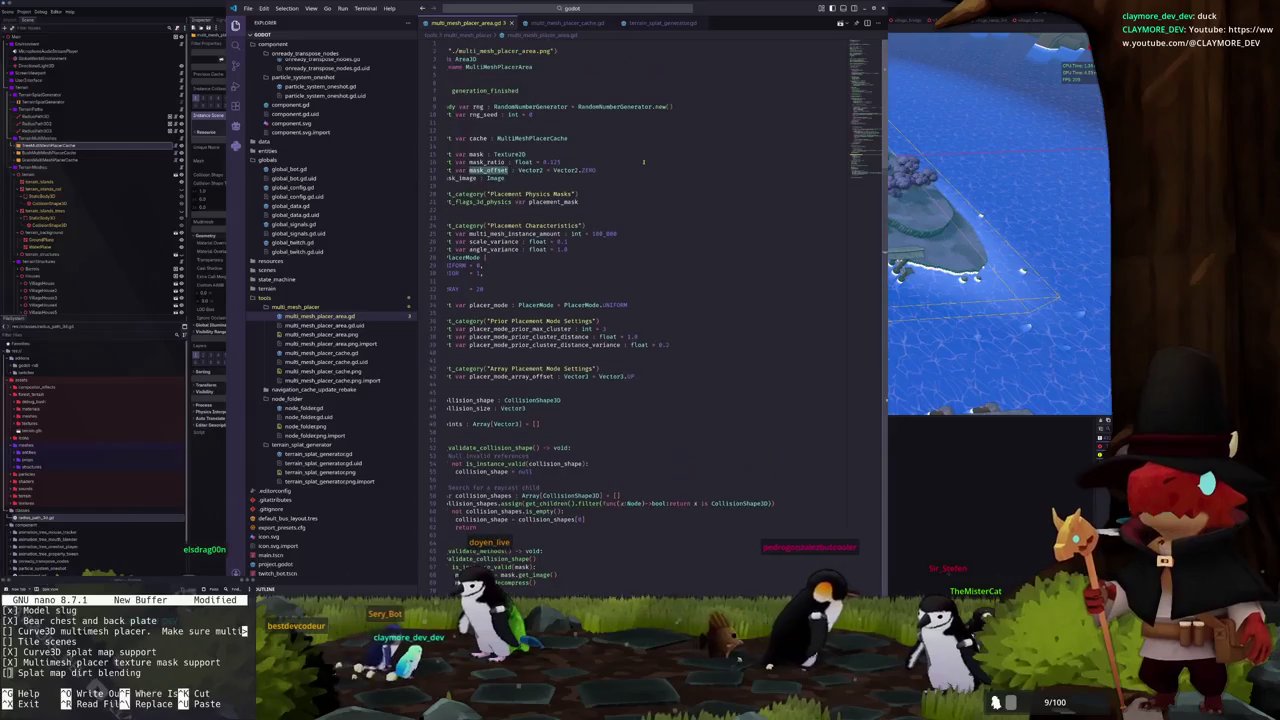
{"action": "left_click", "coordinate": [633, 172]}
{"action": "type", "text": "# px"}
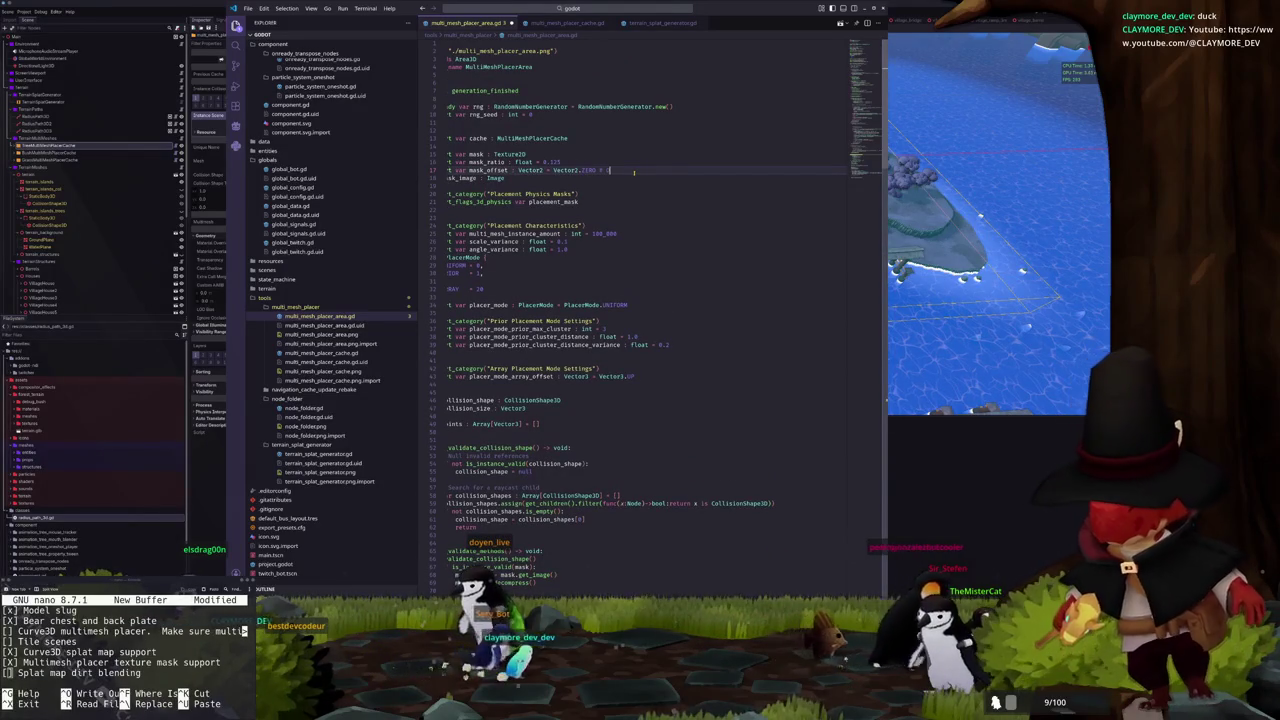
{"action": "type", "text": " offset"}
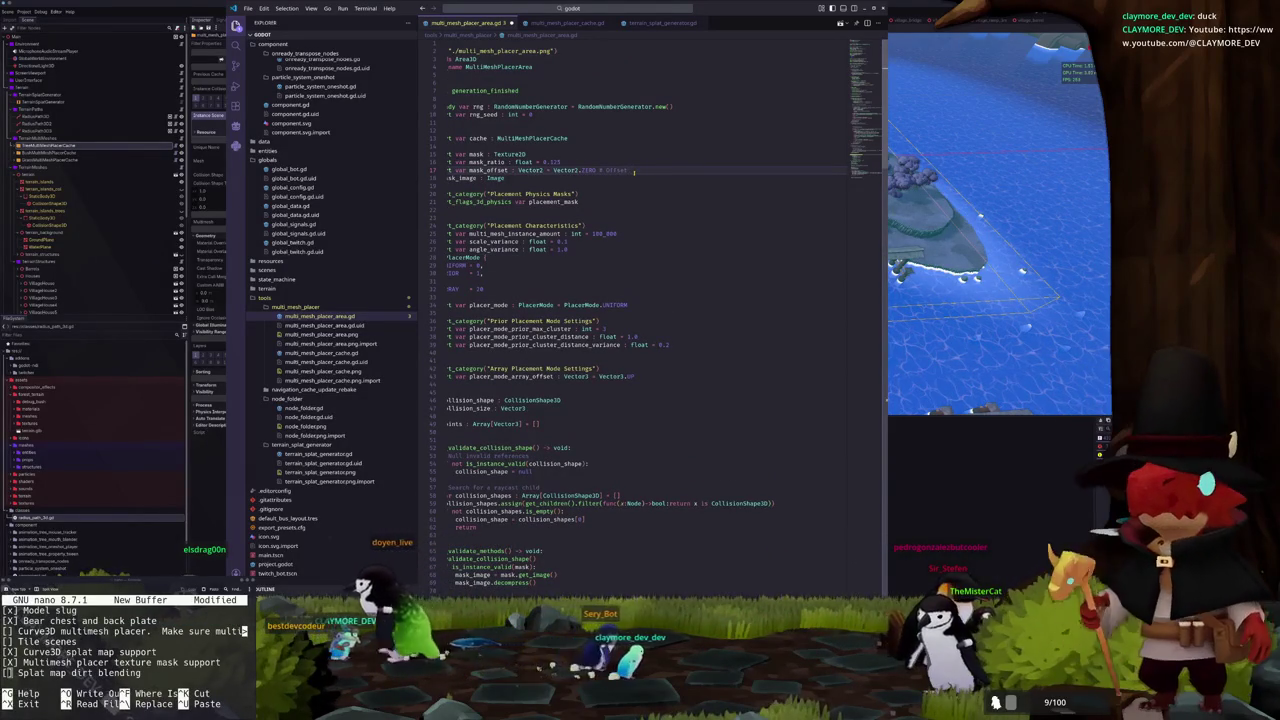
{"action": "type", "text": " (pixels)"}
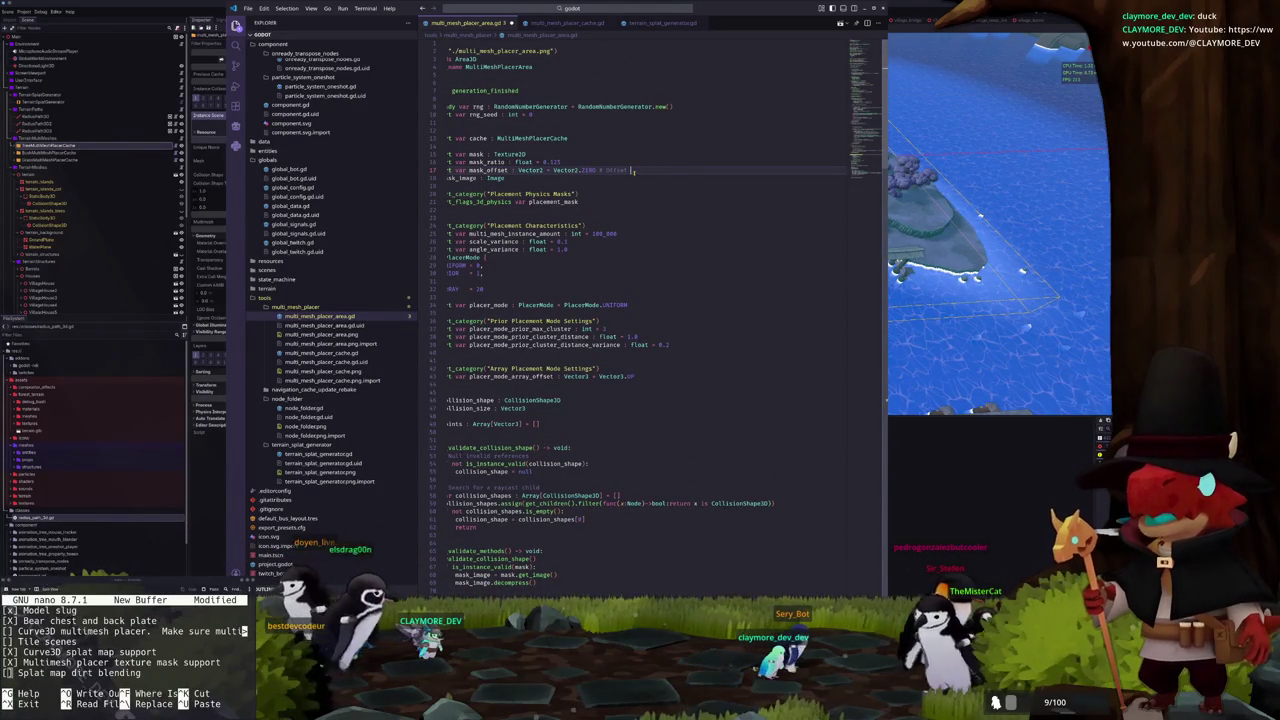
{"action": "type", "text": "glob"}
{"action": "key", "text": "ctrl+BackSpace"}
{"action": "key", "text": "ctrl+BackSpace"}
{"action": "key", "text": "ctrl+BackSpace"}
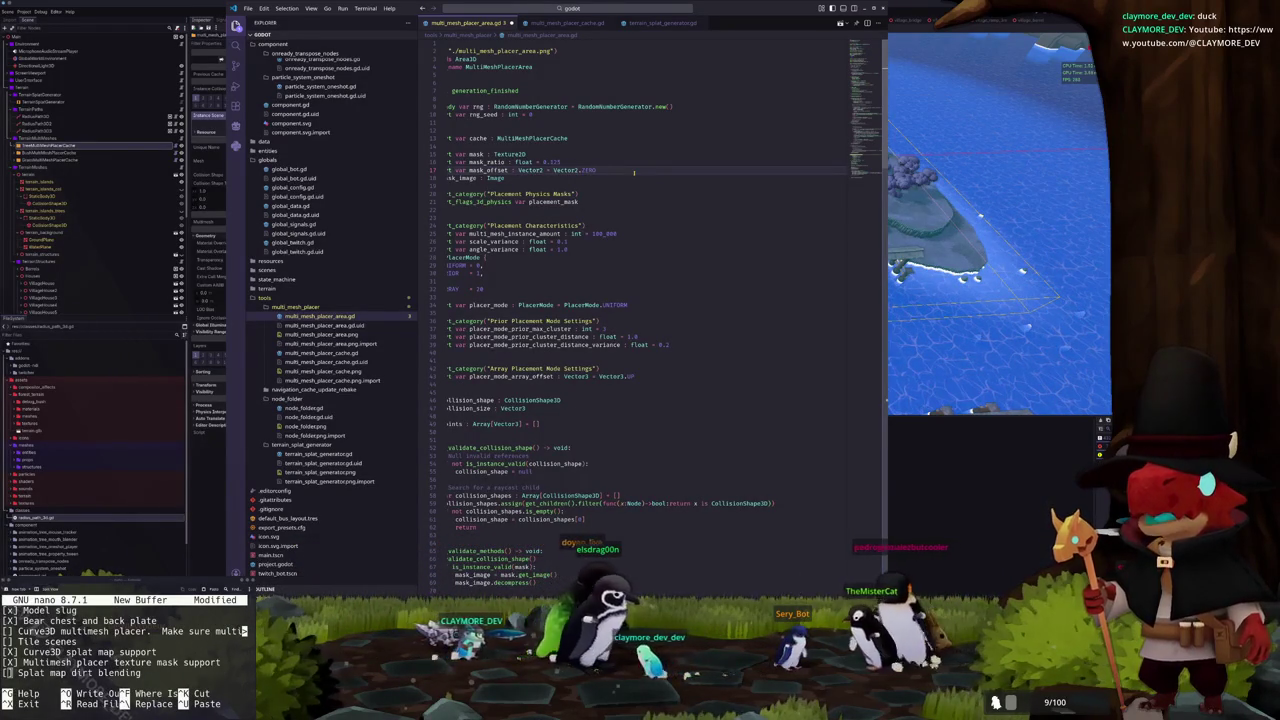
{"action": "key", "text": "Down"}
{"action": "key", "text": "Home"}
{"action": "scroll", "coordinate": [633, 172], "scroll_direction": "down", "scroll_amount": 10}
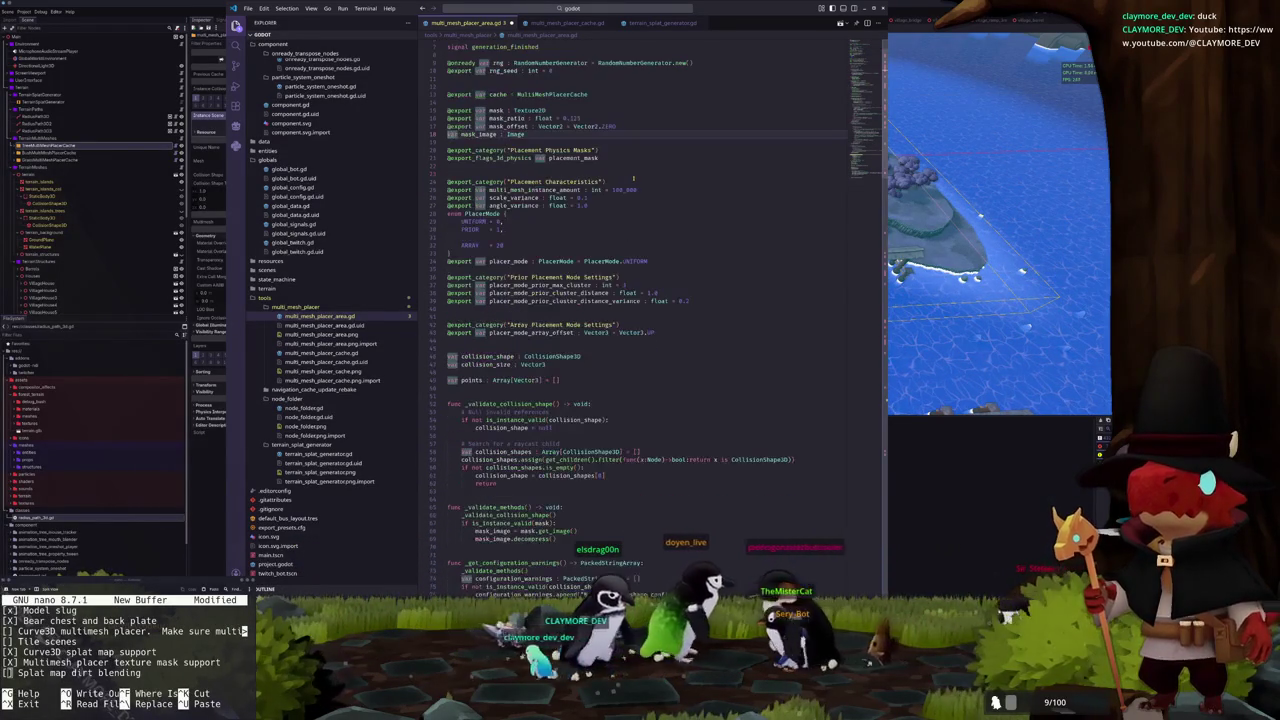
Replace both mask_offset terms in line 118's mask_sample with global_position.x and global_position.z
{"action": "scroll", "coordinate": [624, 188], "scroll_direction": "down", "scroll_amount": 15}
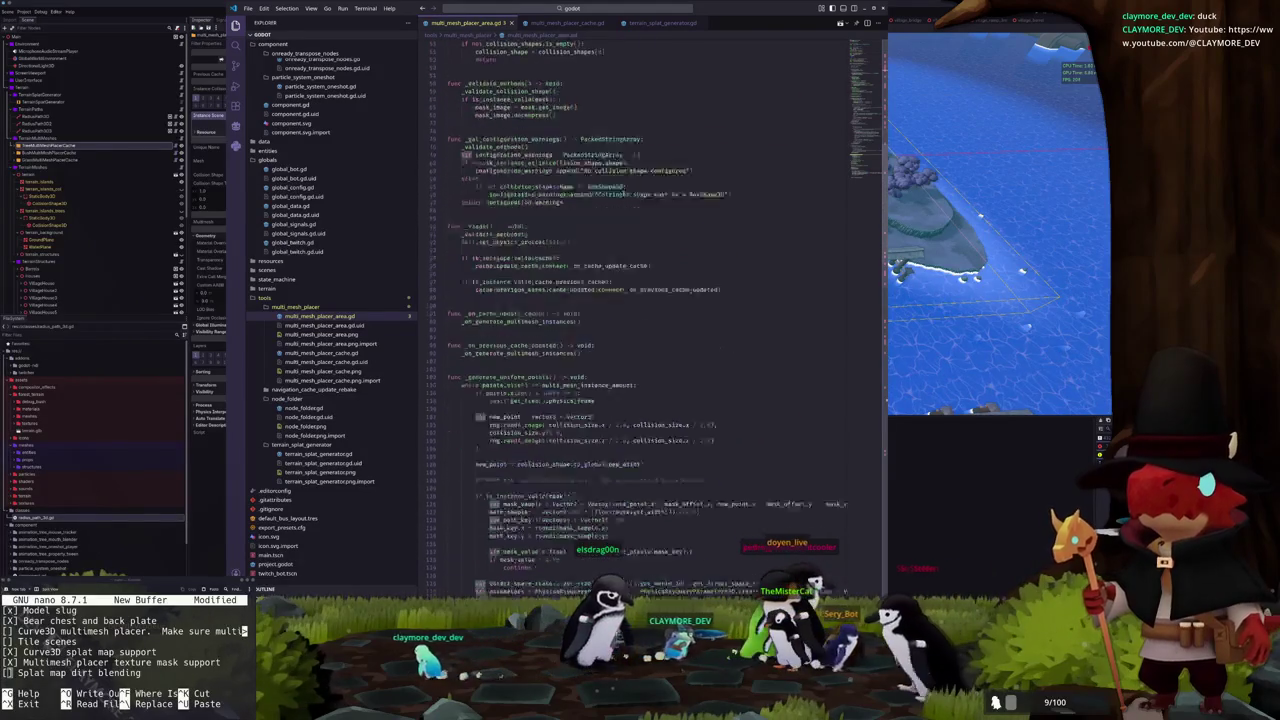
{"action": "scroll", "coordinate": [629, 215], "scroll_direction": "down", "scroll_amount": 2}
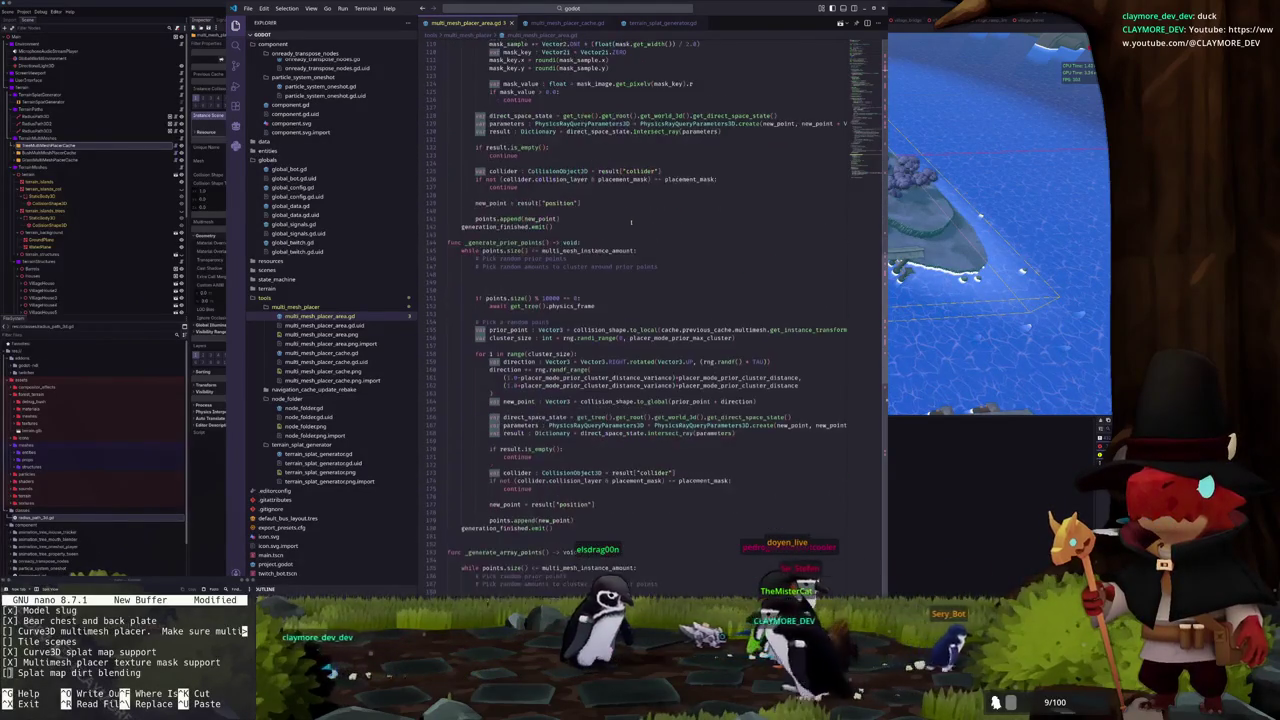
{"action": "scroll", "coordinate": [628, 221], "scroll_direction": "up", "scroll_amount": 3}
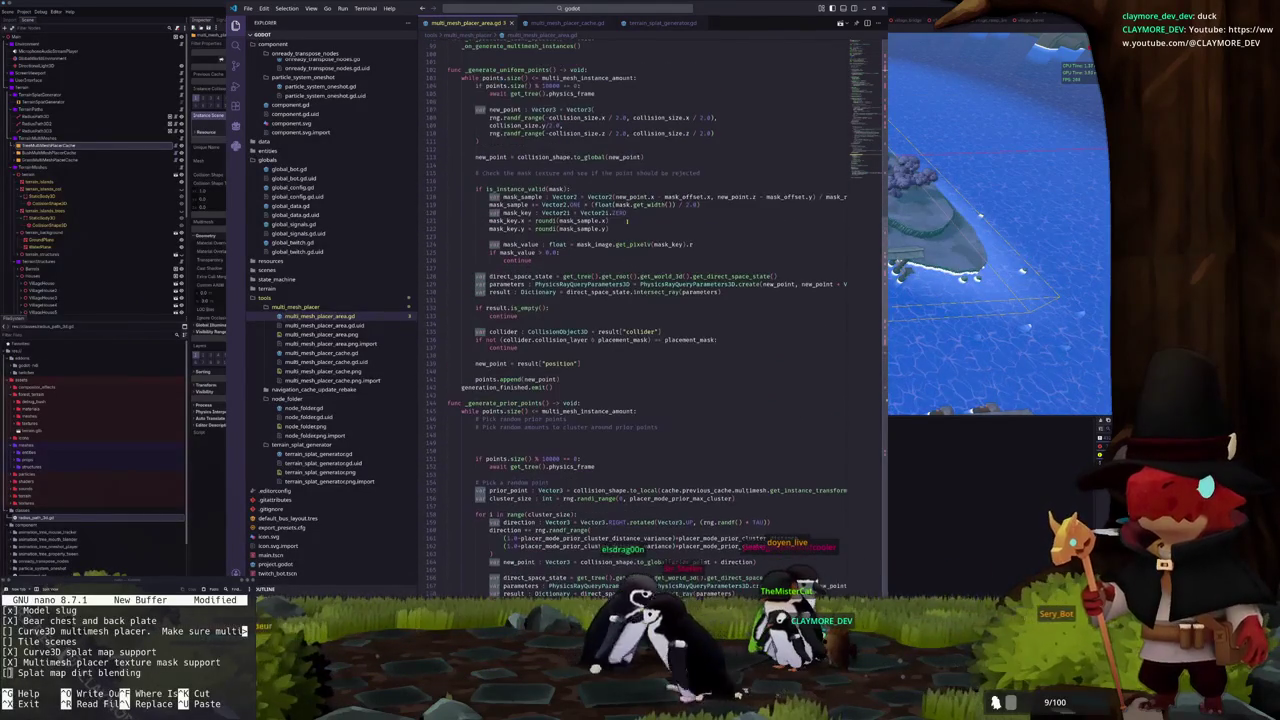
{"action": "double_click", "coordinate": [690, 197]}
{"action": "type", "text": "off"}
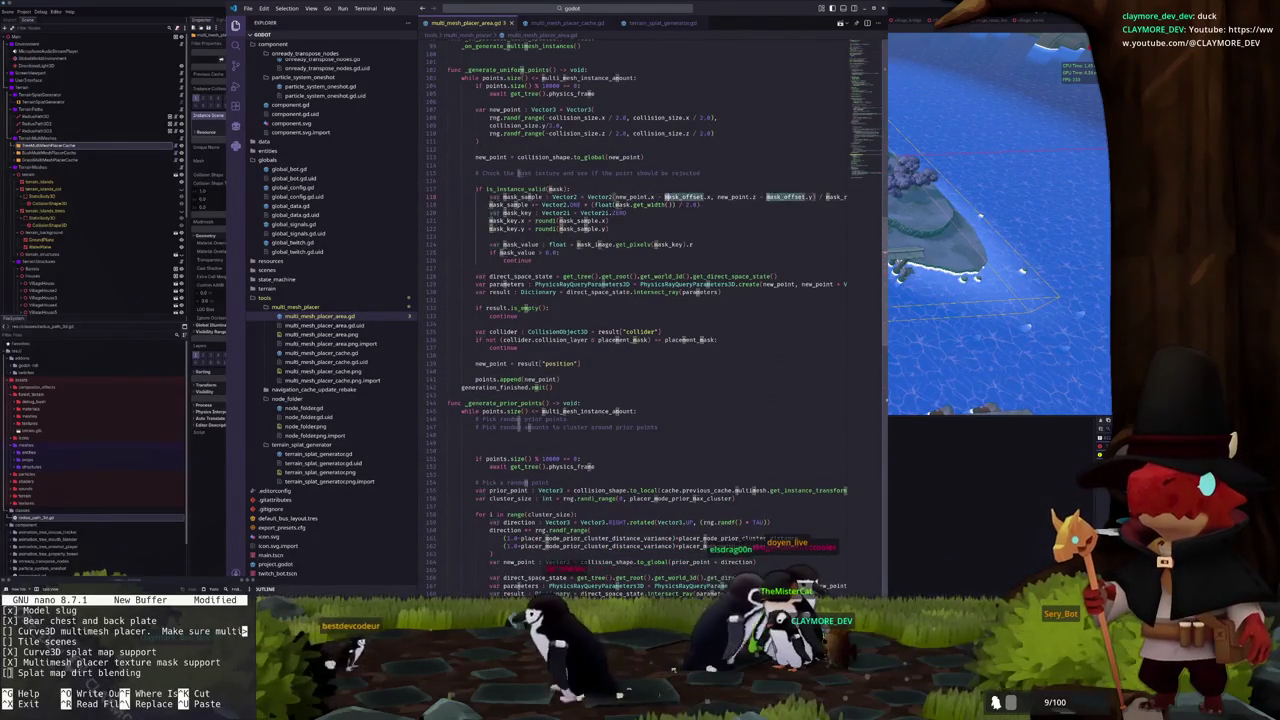
{"action": "type", "text": "global_position"}
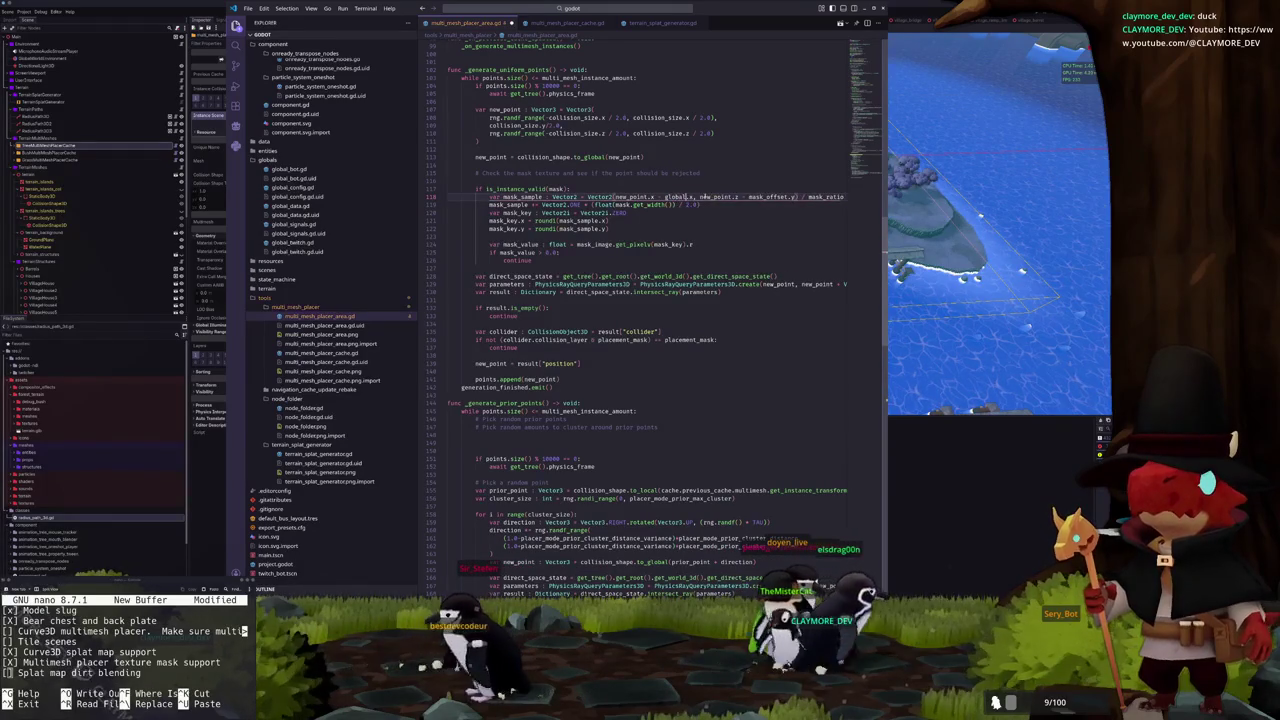
{"action": "key", "text": "ctrl+Right"}
{"action": "key", "text": "ctrl+Right"}
{"action": "key", "text": "ctrl+Right"}
{"action": "key", "text": "ctrl+shift+Right"}
{"action": "type", "text": "global_position.z)"}
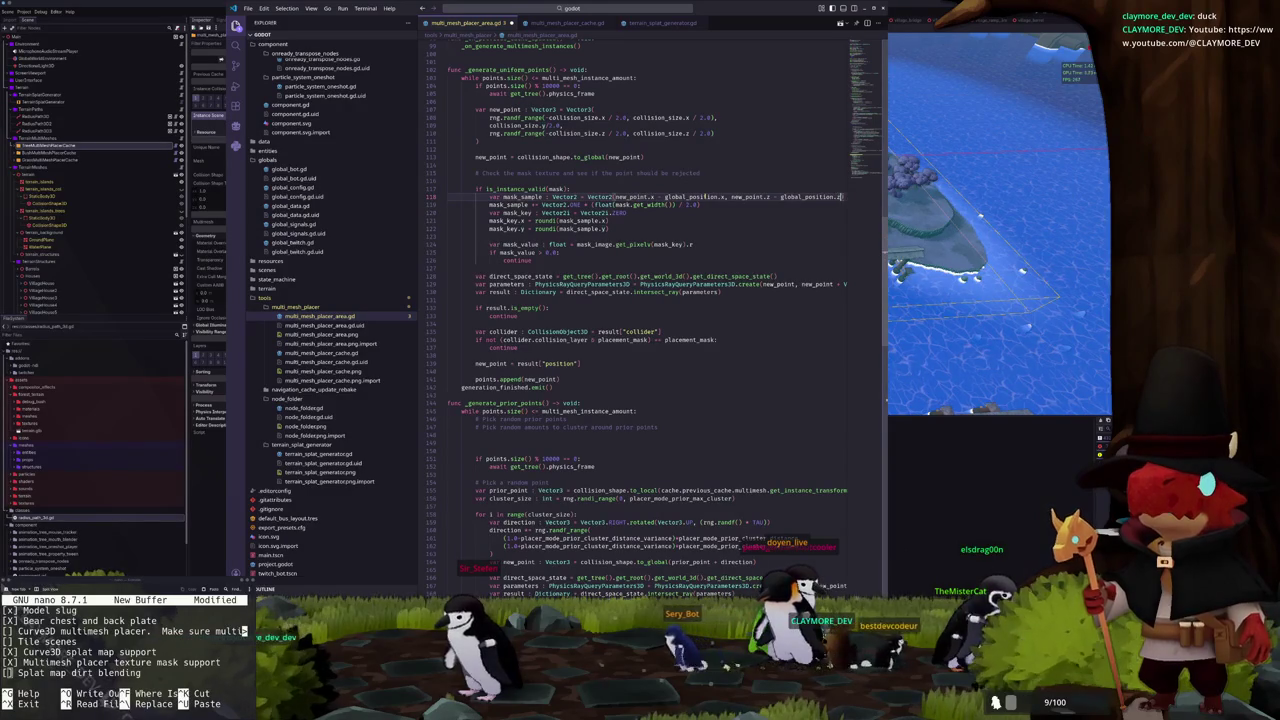
{"action": "type", "text": " / mask_ratio"}
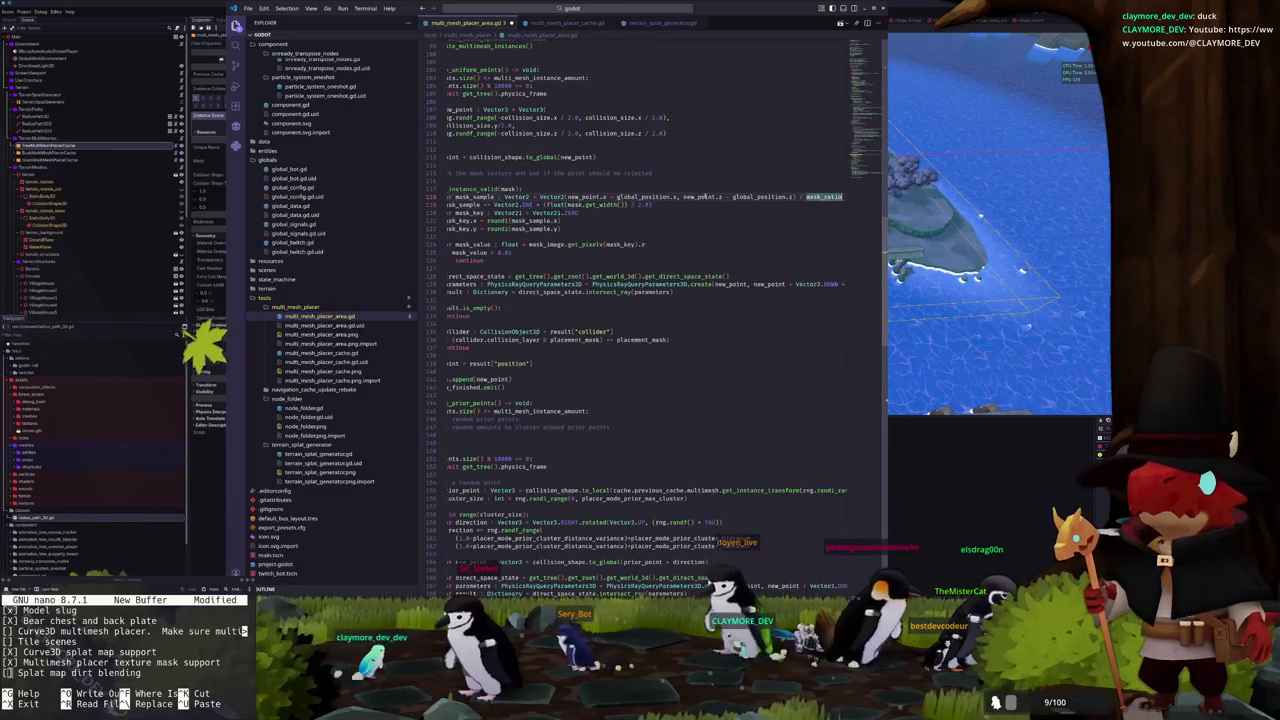
{"action": "key", "text": "ctrl+z"}
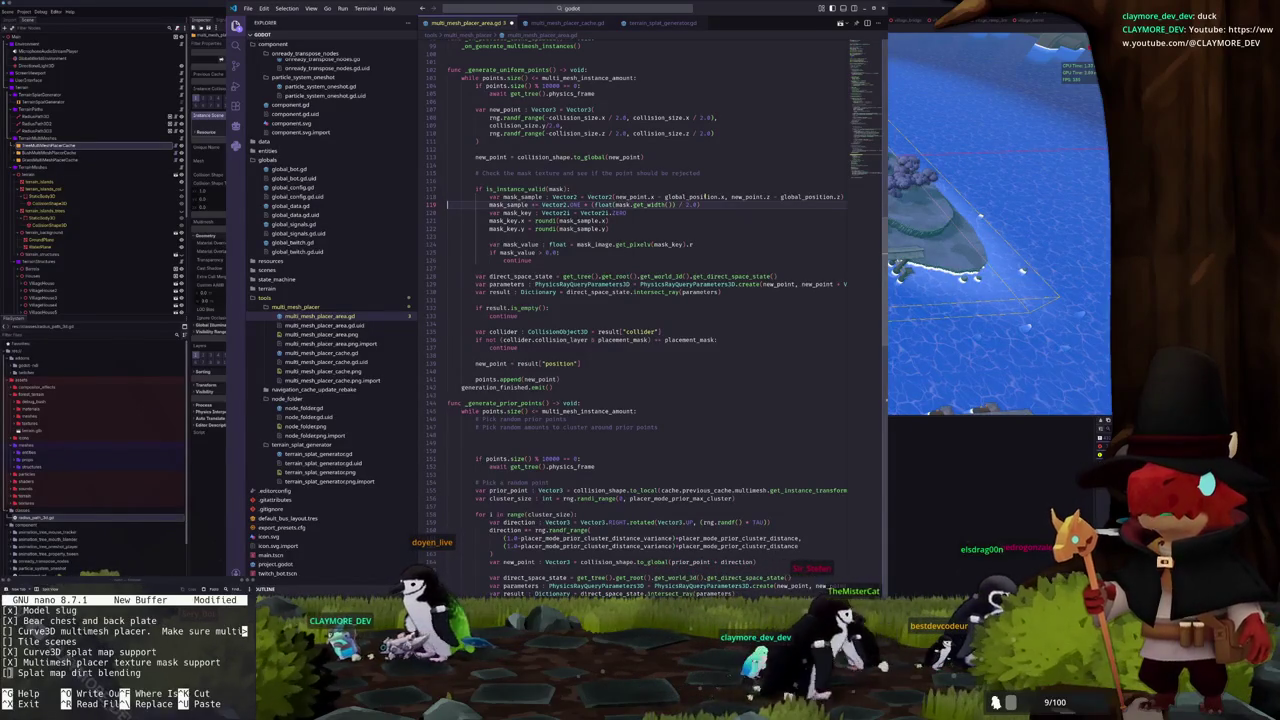
{"action": "key", "text": "ctrl+shift+z"}
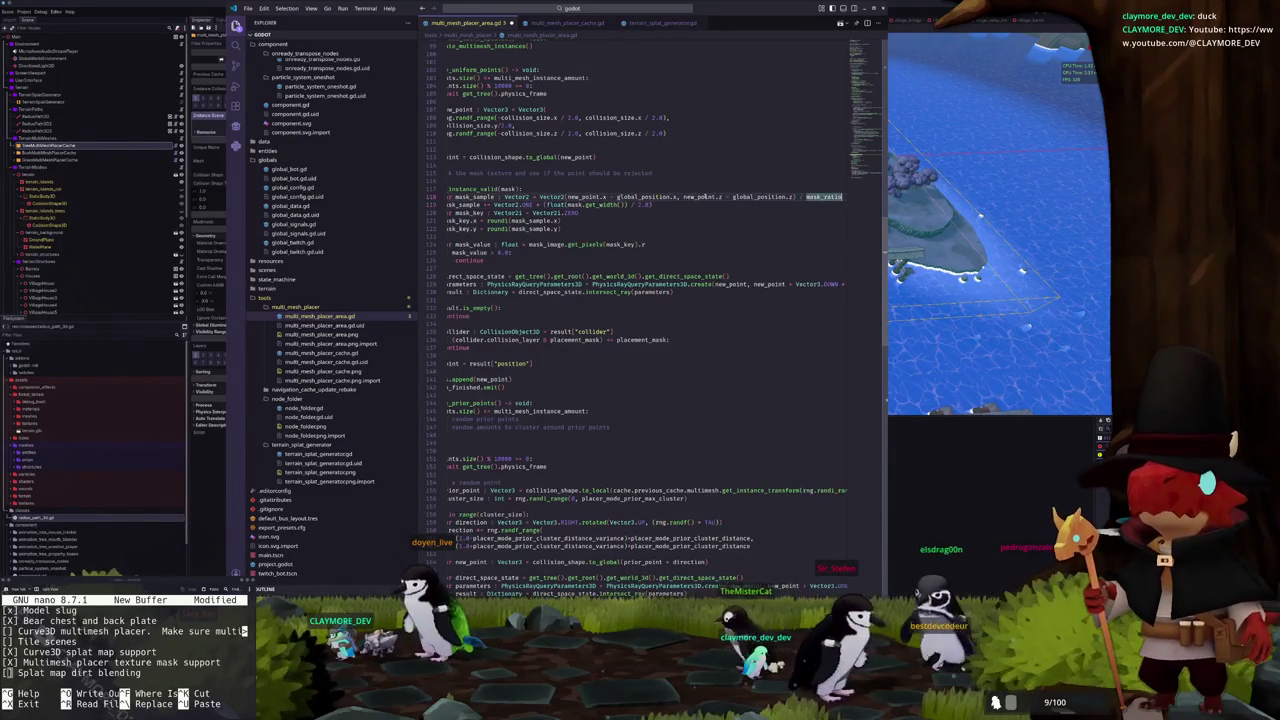
{"action": "key", "text": "ctrl+z"}
{"action": "key", "text": "ctrl+shift+z"}
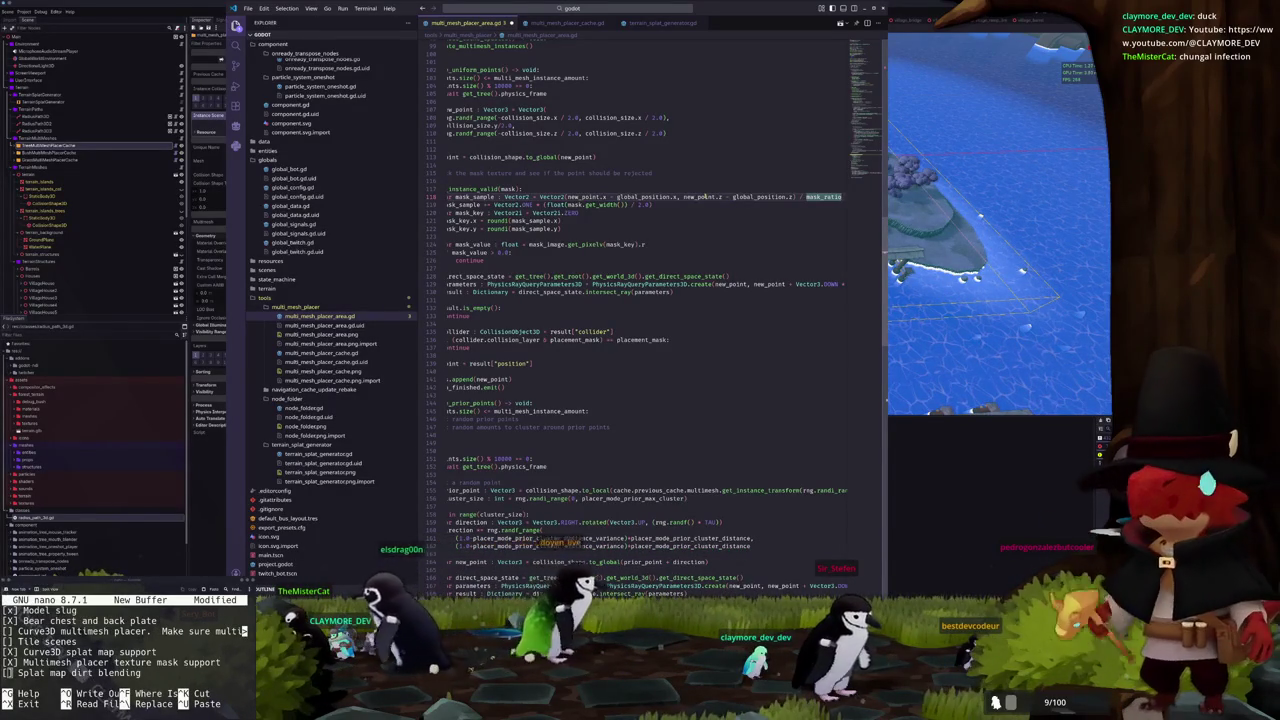
{"action": "key", "text": "Down"}
{"action": "key", "text": "Down"}
{"action": "key", "text": "Down"}
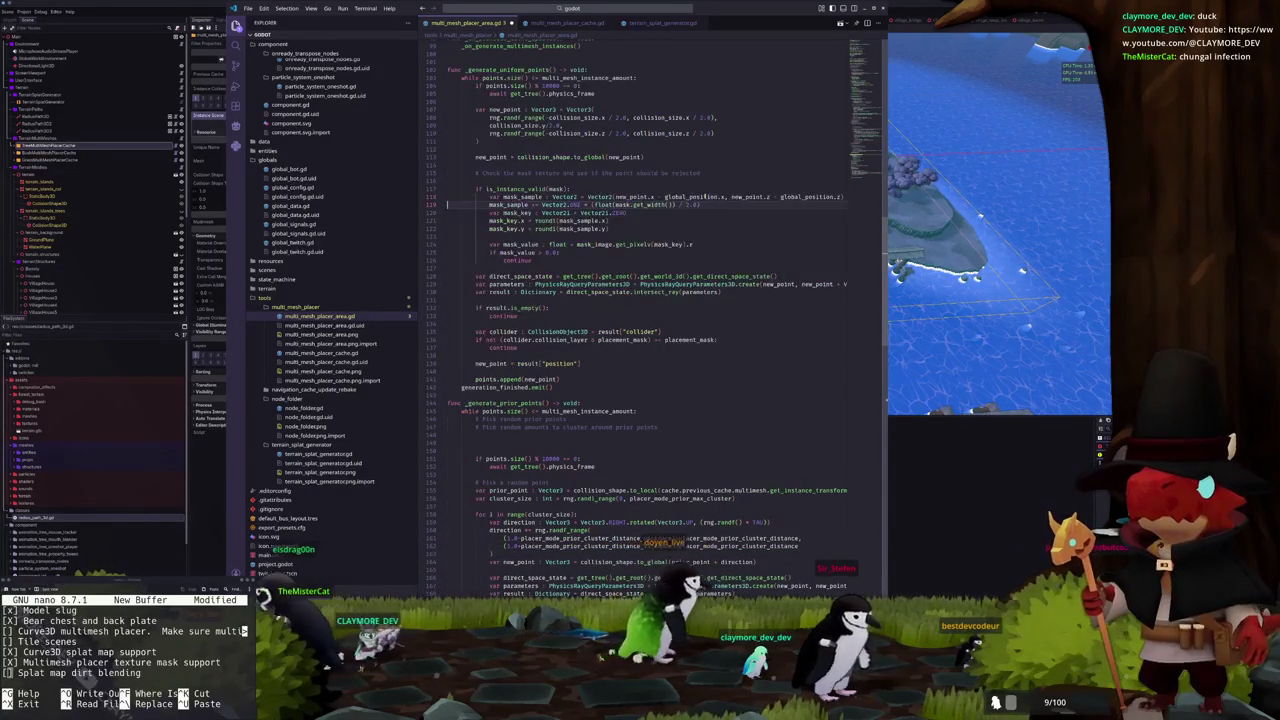
{"action": "key", "text": "Up"}
{"action": "key", "text": "Up"}
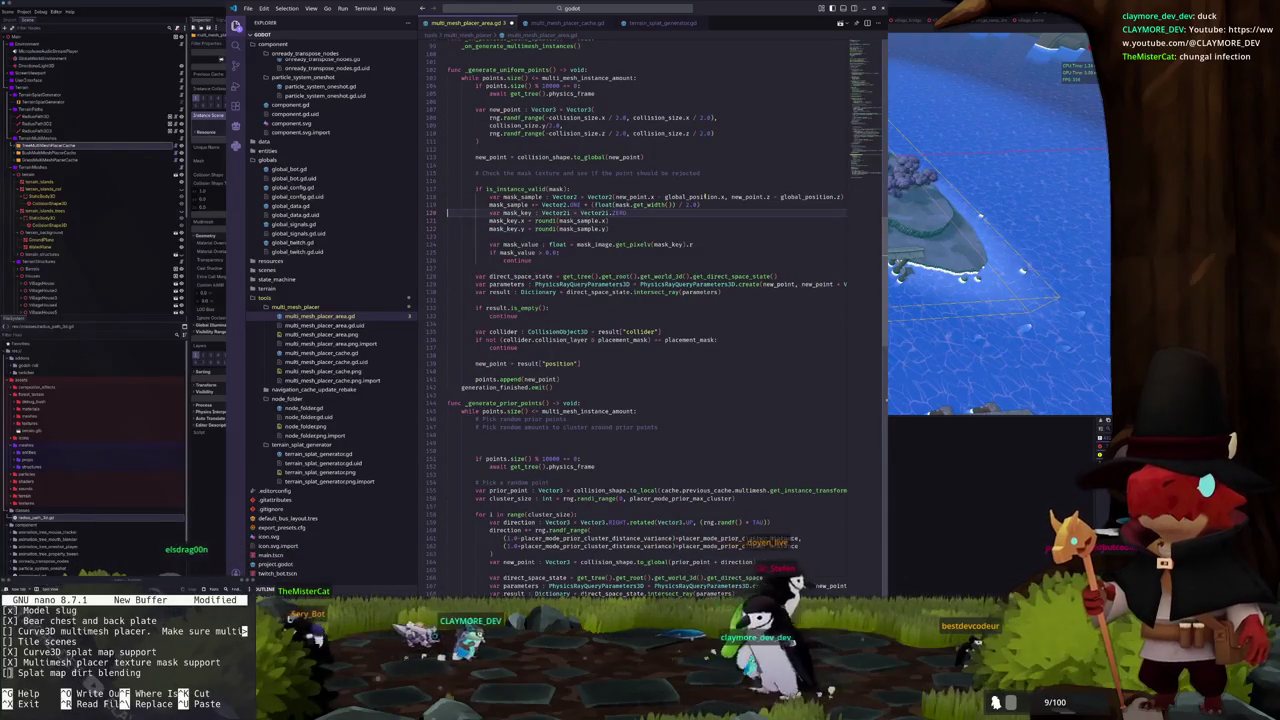
{"action": "key", "text": "Down"}
{"action": "key", "text": "Down"}
{"action": "key", "text": "Down"}
{"action": "key", "text": "Up"}
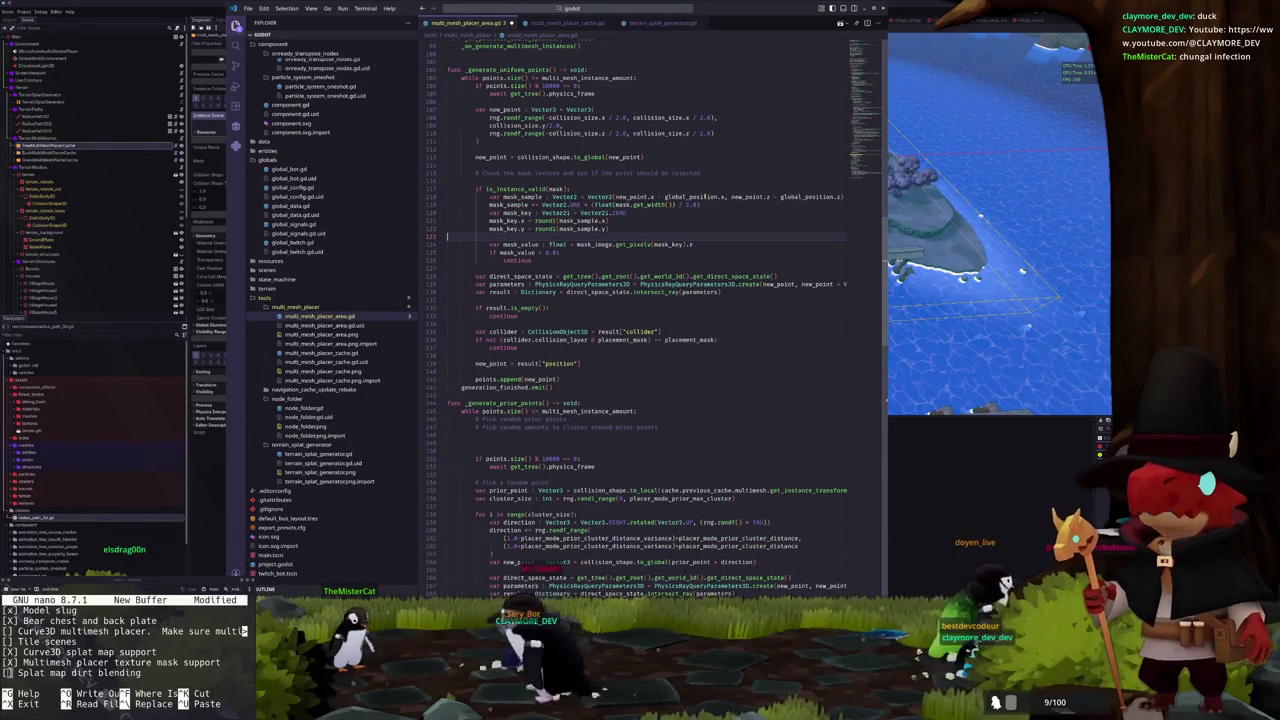
{"action": "key", "text": "Return"}
{"action": "key", "text": "Return"}
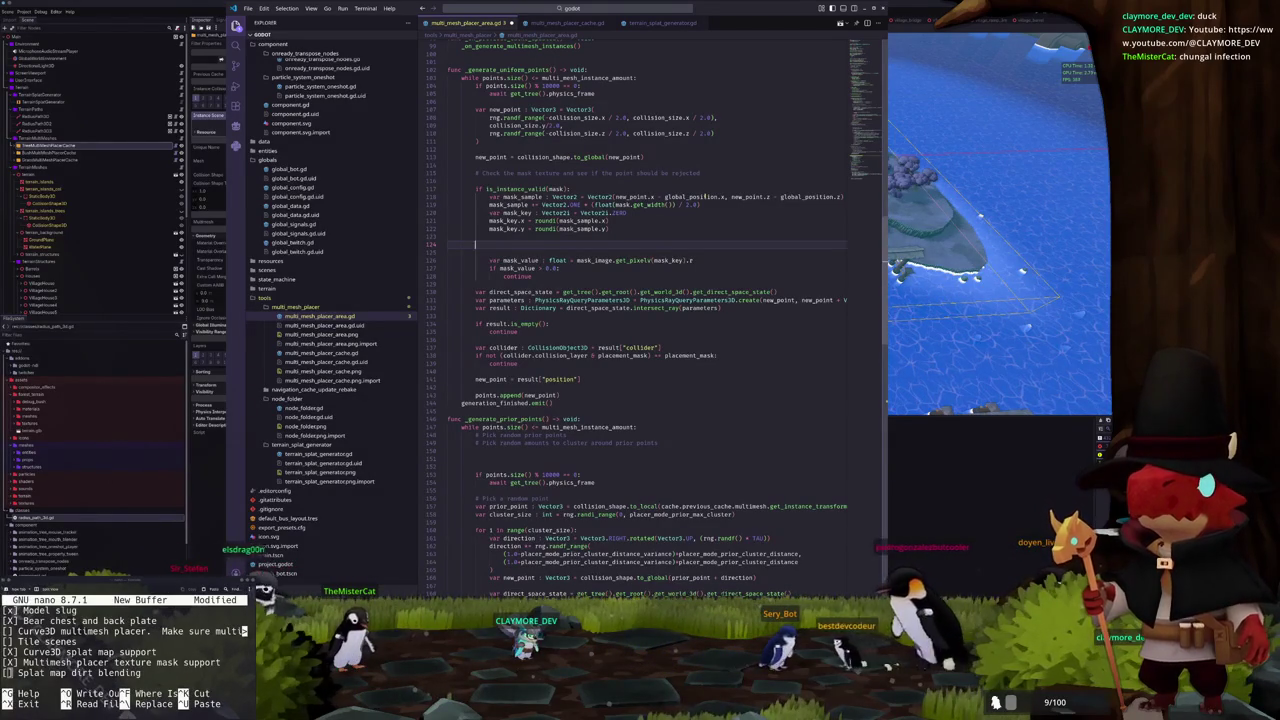
{"action": "key", "text": "BackSpace"}
{"action": "key", "text": "BackSpace"}
{"action": "key", "text": "Down"}
{"action": "key", "text": "shift+Down"}
{"action": "key", "text": "shift+Down"}
{"action": "key", "text": "shift+Down"}
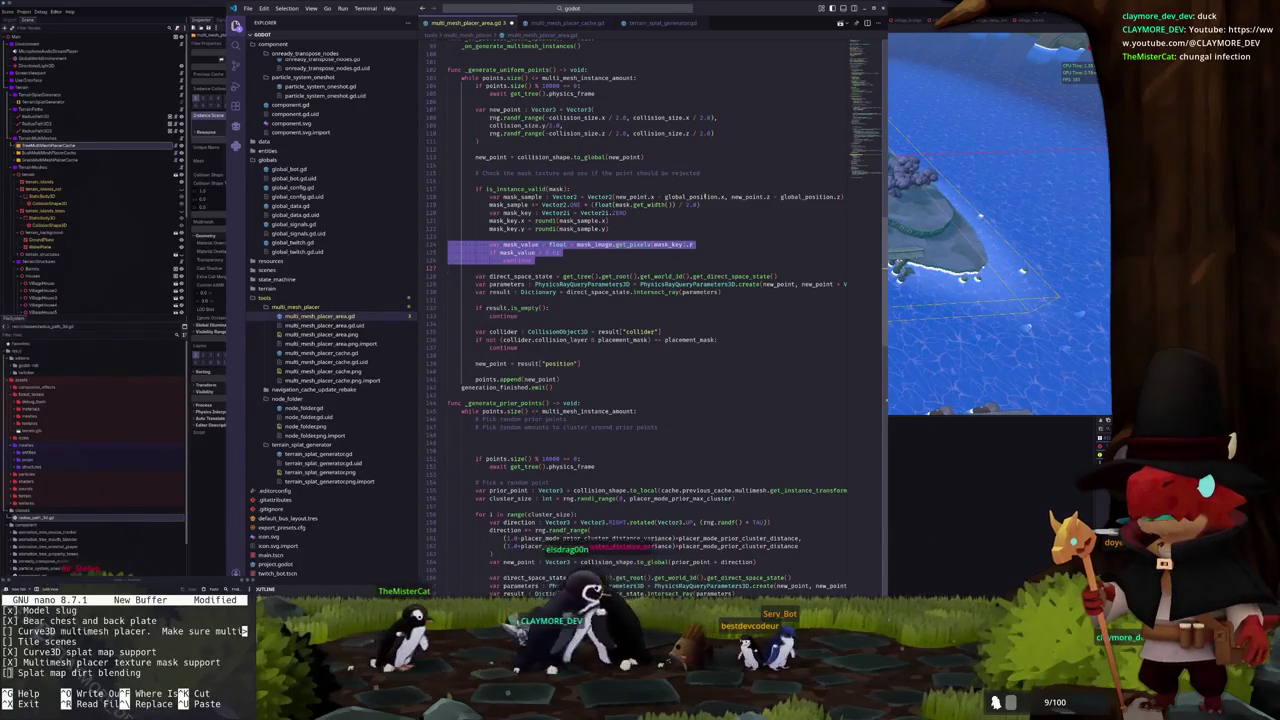
{"action": "left_click", "coordinate": [448, 236]}
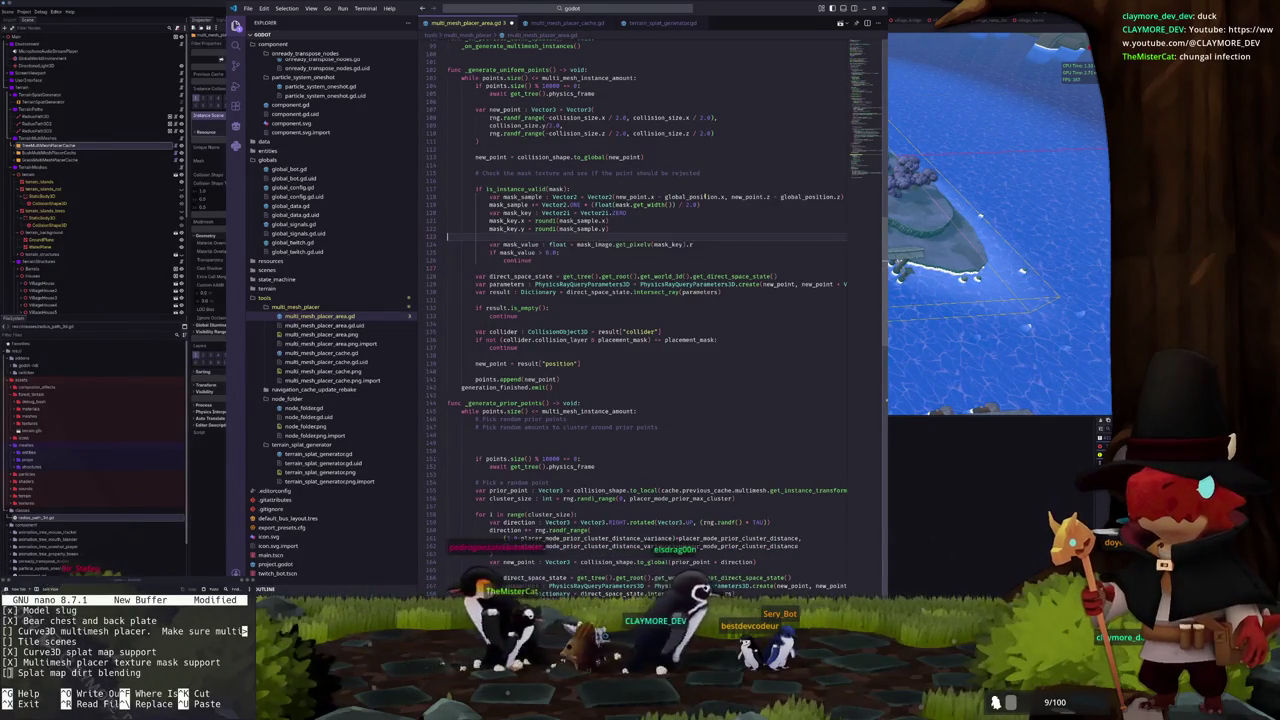
Insert 'if mask_key.x < 0 or mask_key.x > mask.get_width() … >= mask.get_height():' above mask_value
{"action": "key", "text": "Return"}
{"action": "key", "text": "Return"}
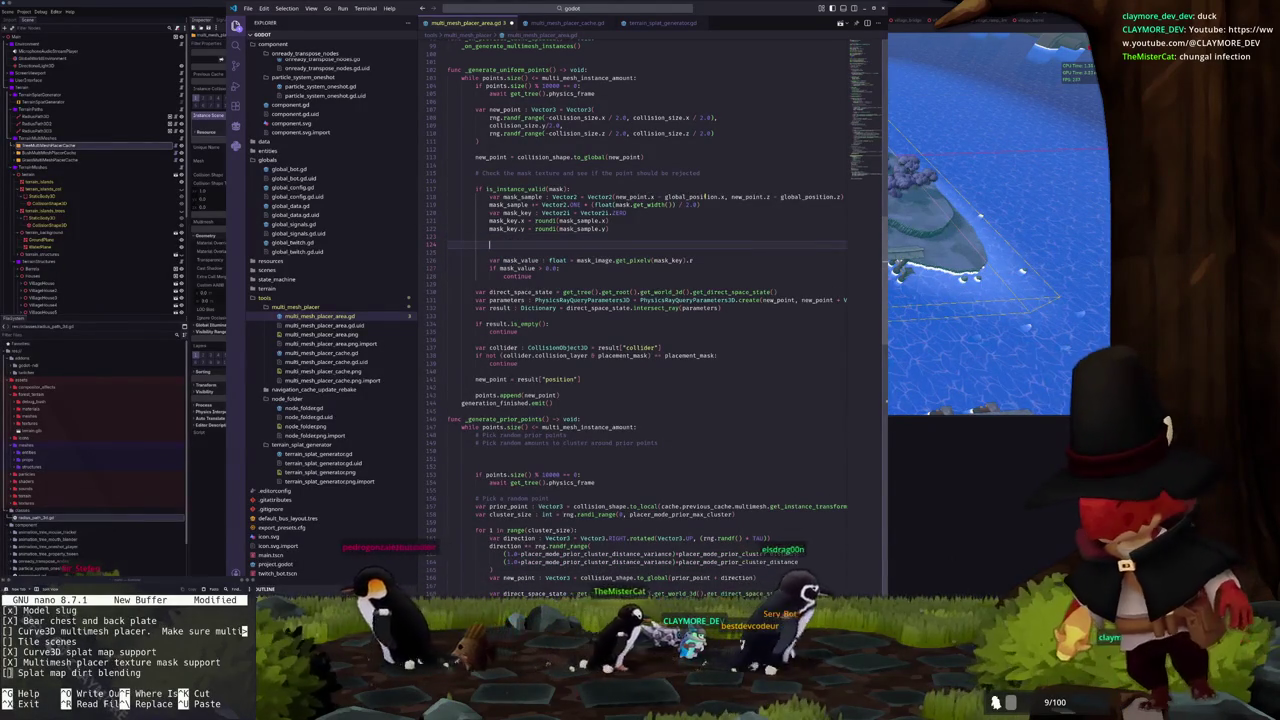
{"action": "type", "text": "if mask_key"}
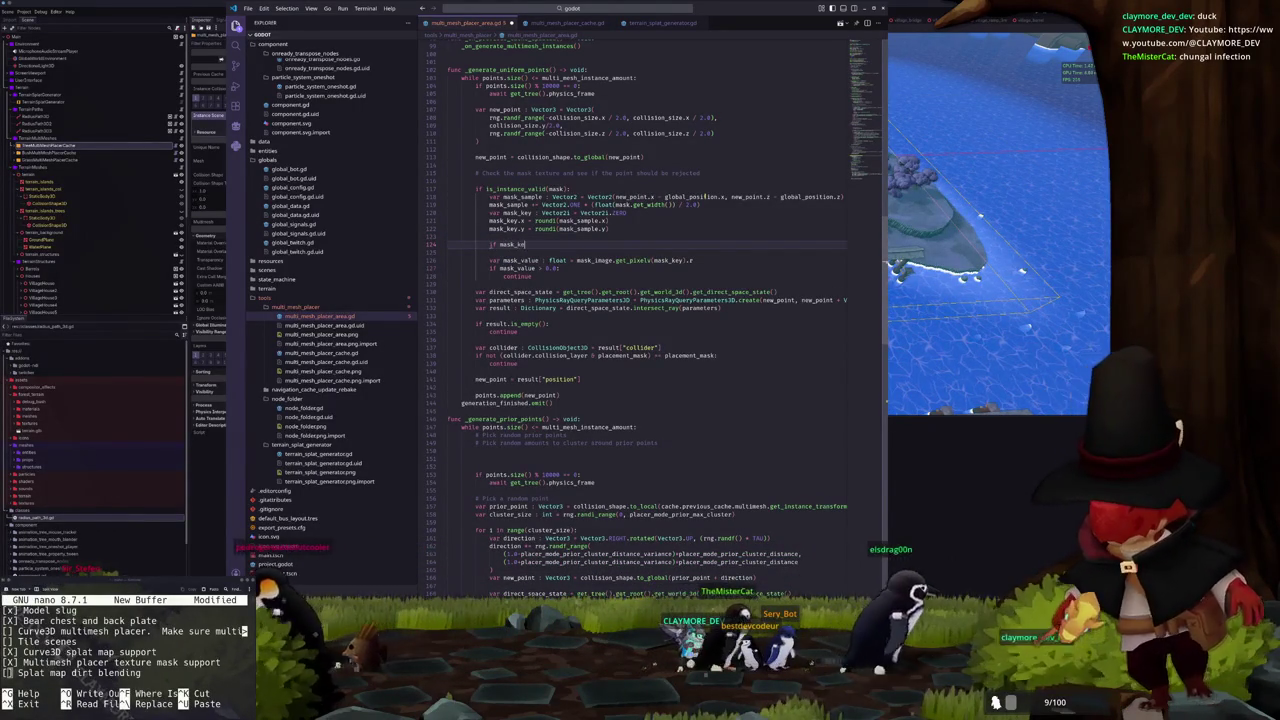
{"action": "type", "text": ".x"}
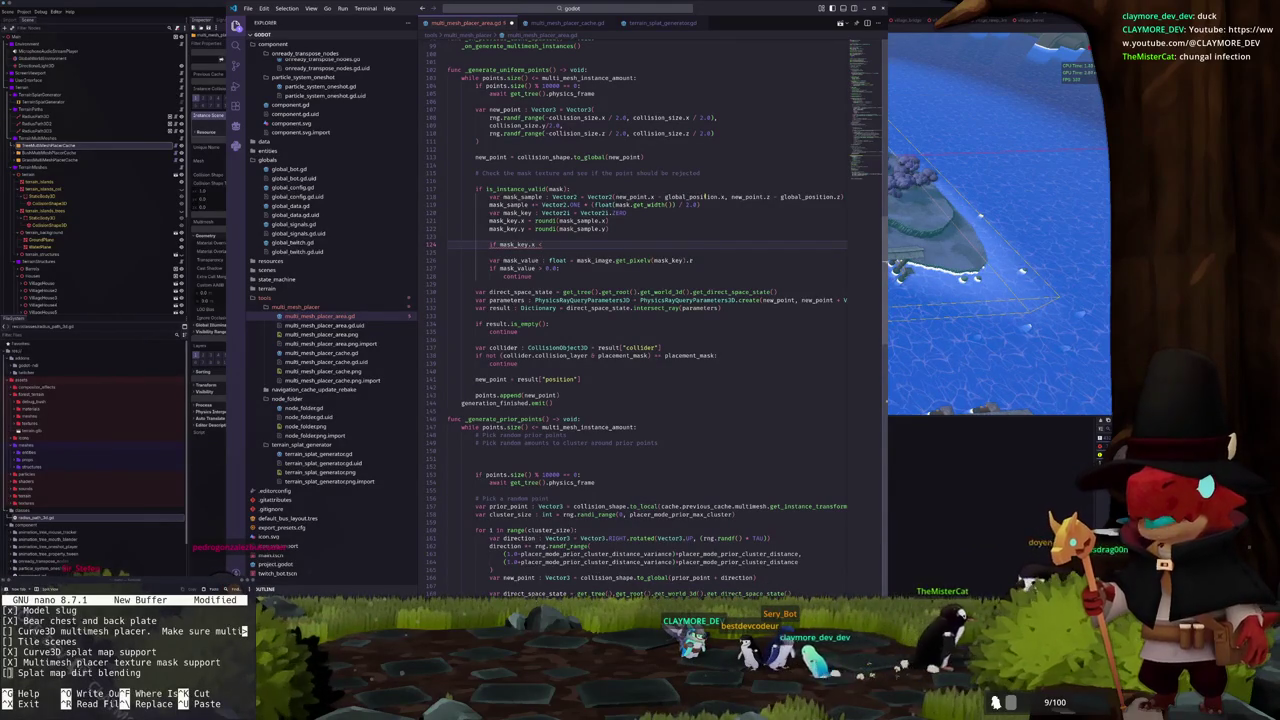
{"action": "type", "text": " < 0"}
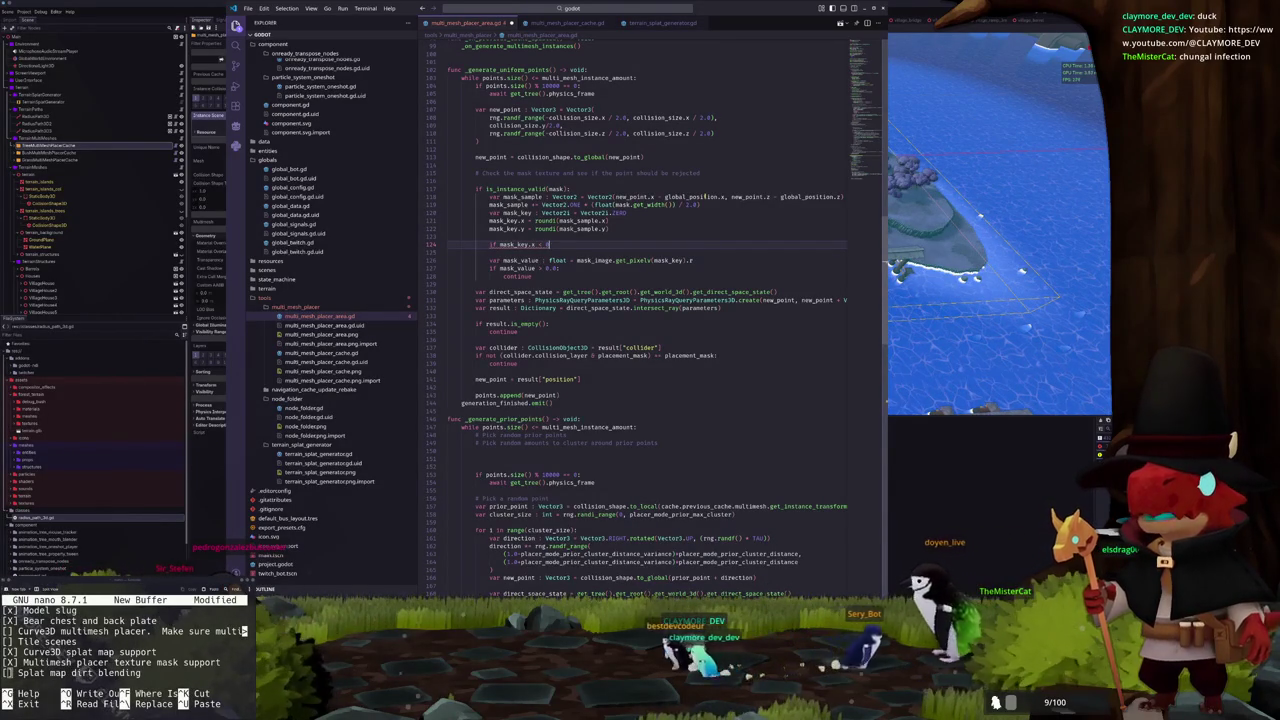
{"action": "type", "text": " or mas"}
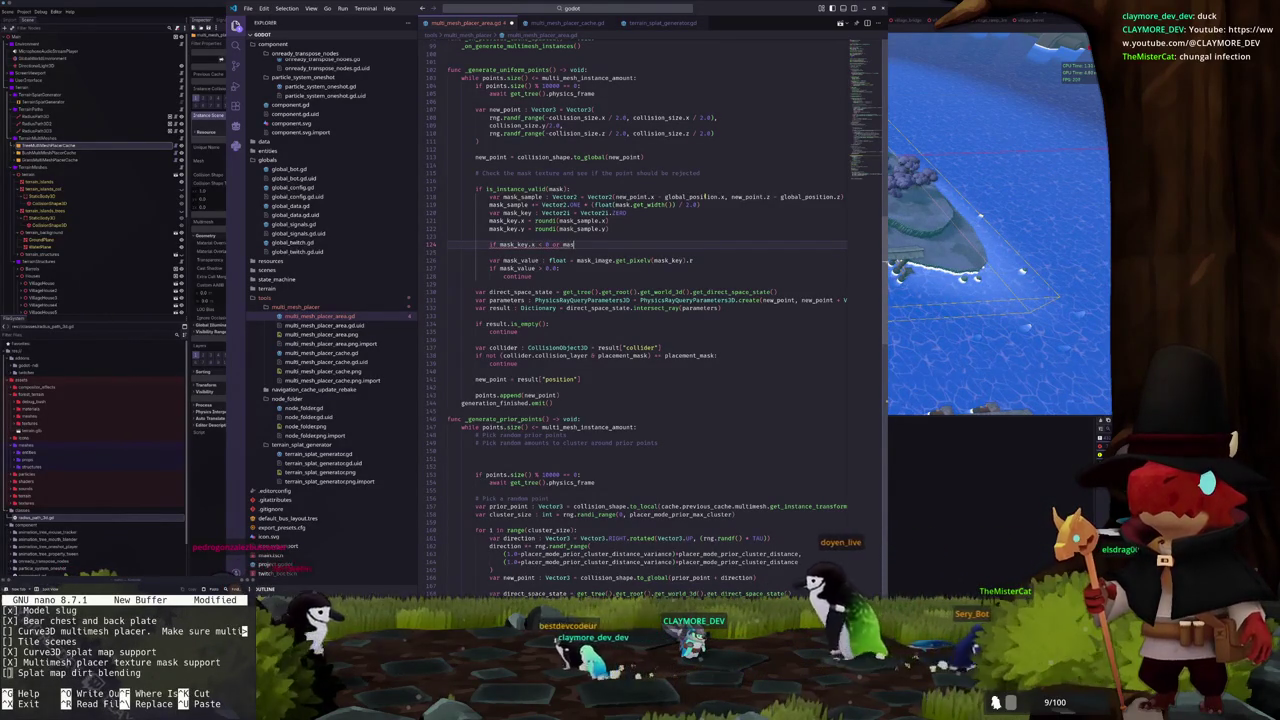
{"action": "type", "text": "k_key.x > "}
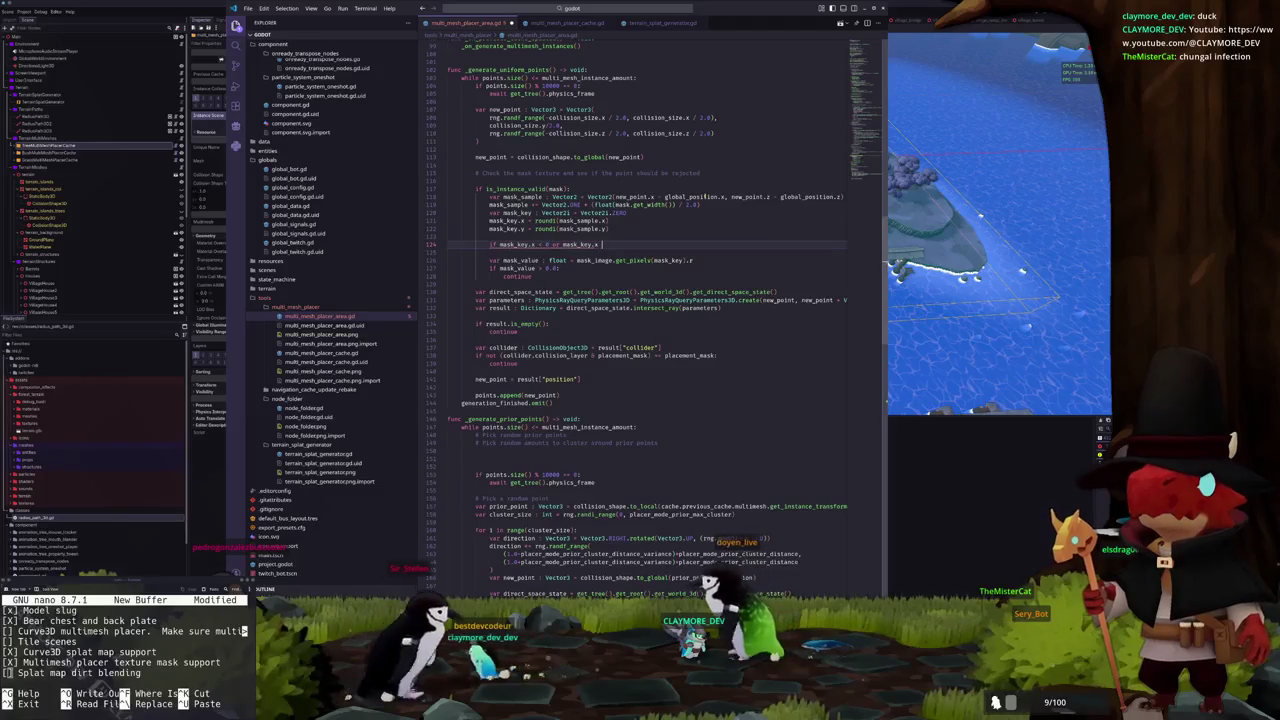
{"action": "type", "text": "mask."}
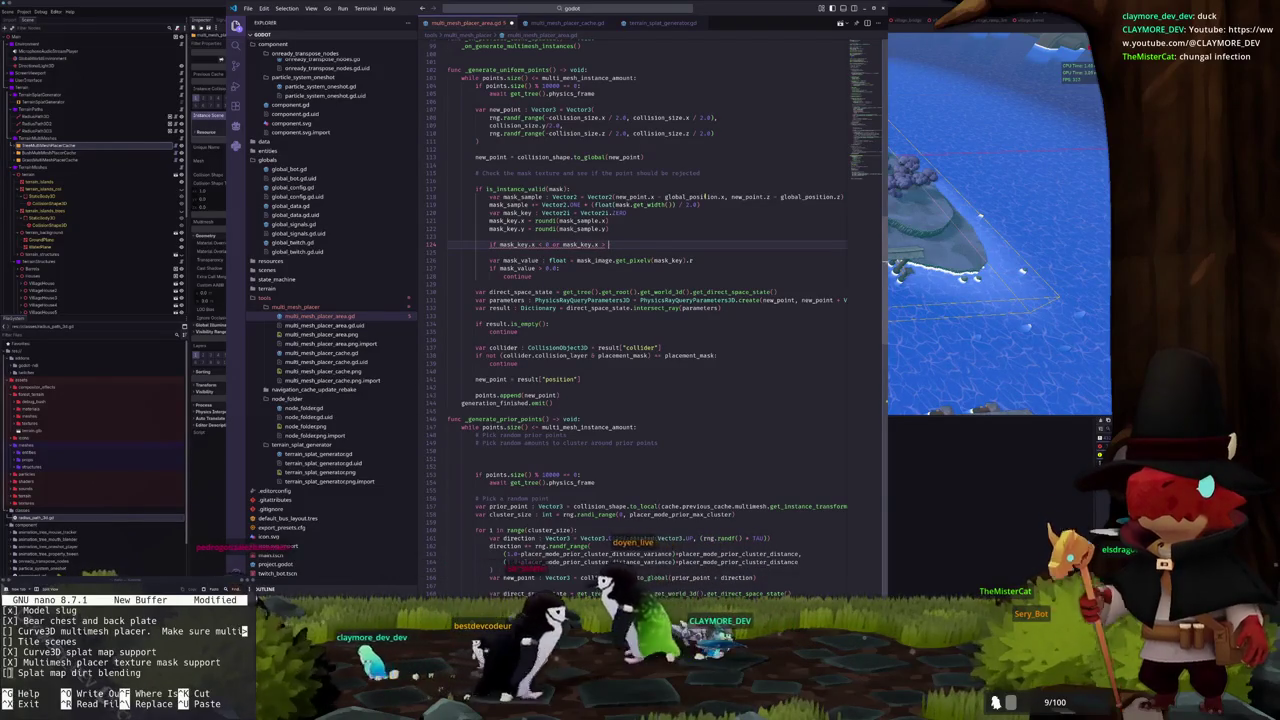
{"action": "type", "text": "get_width() or mask_key.y < 0 or mask"}
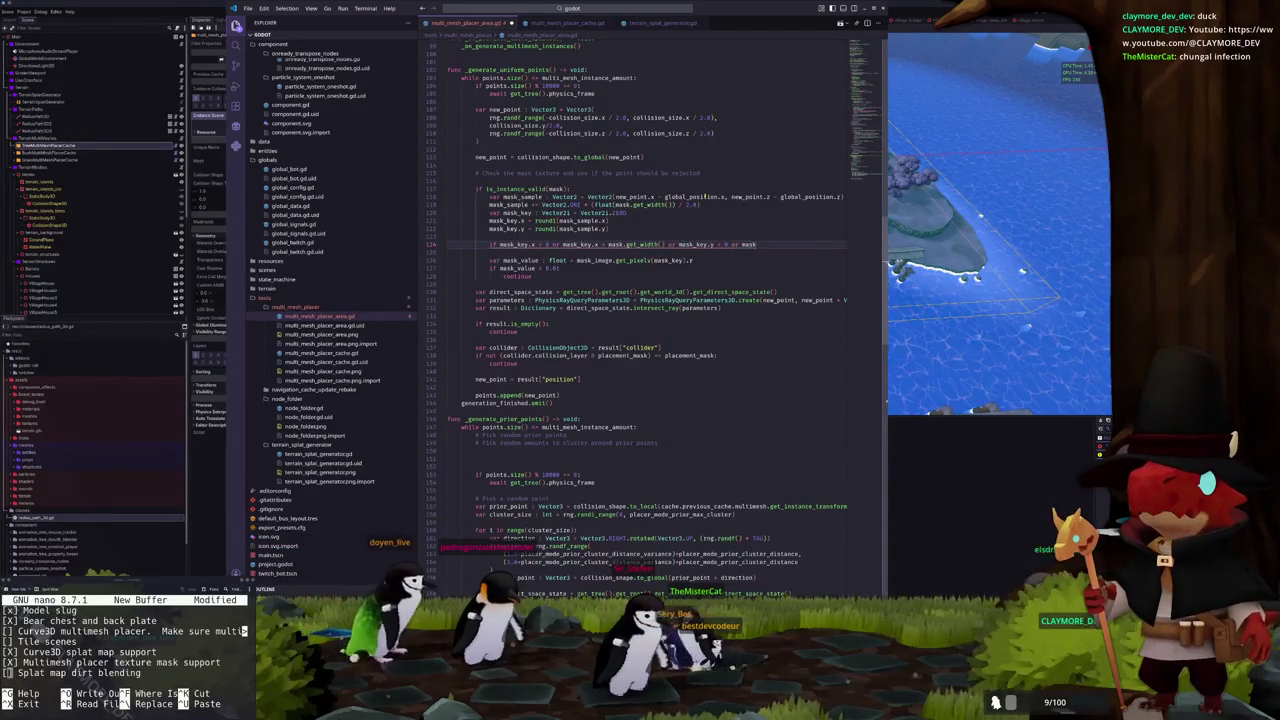
{"action": "type", "text": ">= mask.get_"}
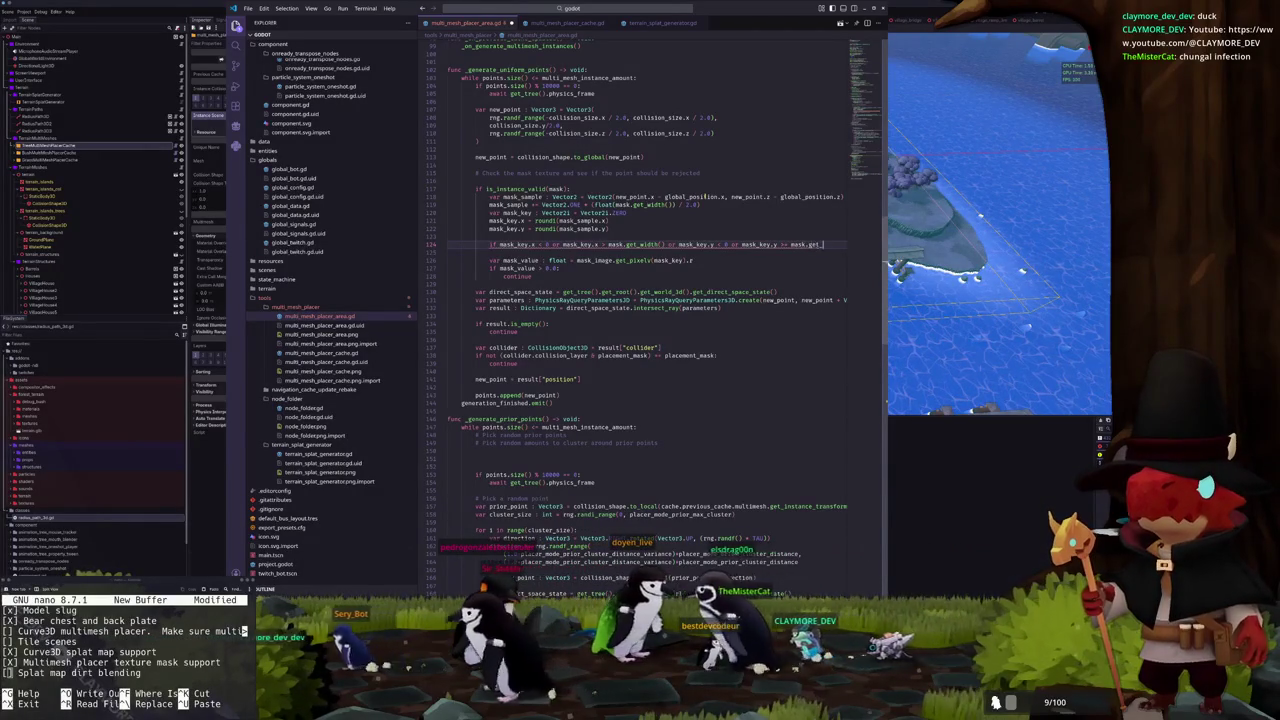
{"action": "type", "text": "height():"}
{"action": "key", "text": "Return"}
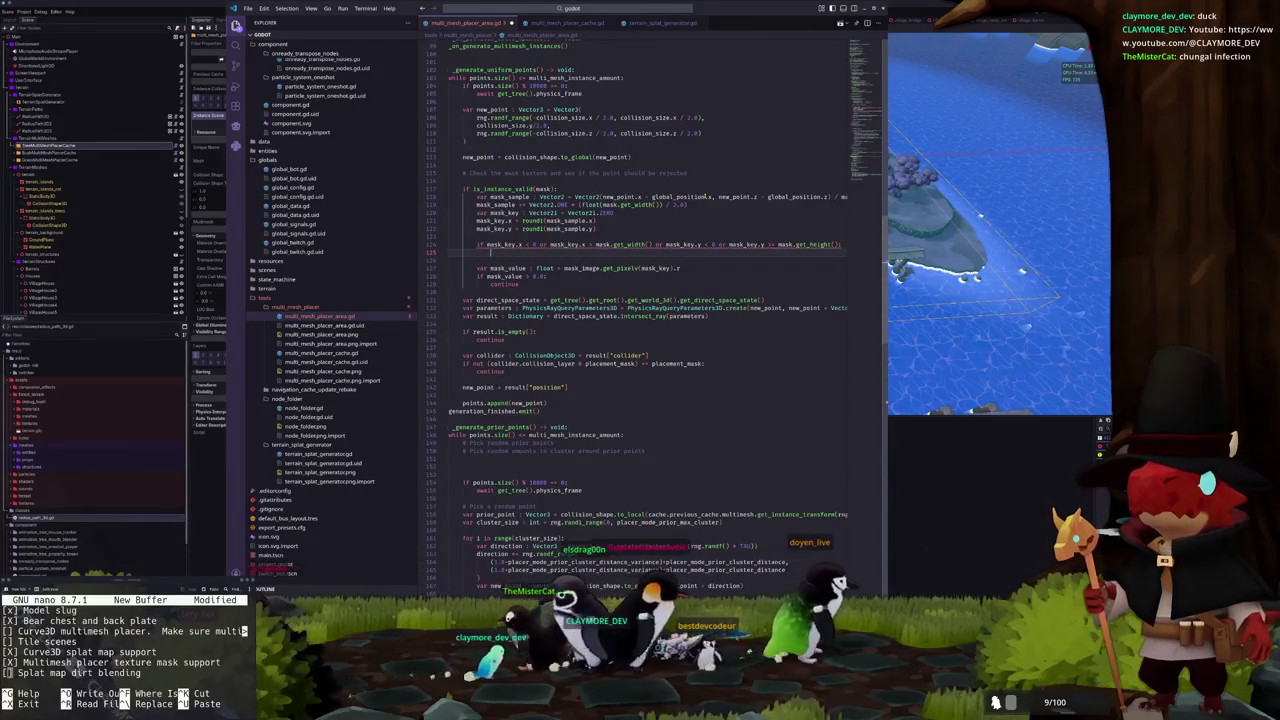
Indent the mask_value block under the new check and remove the empty lines above it
{"action": "left_click", "coordinate": [447, 268]}
{"action": "key", "text": "shift+Down"}
{"action": "key", "text": "shift+Down"}
{"action": "key", "text": "shift+Down"}
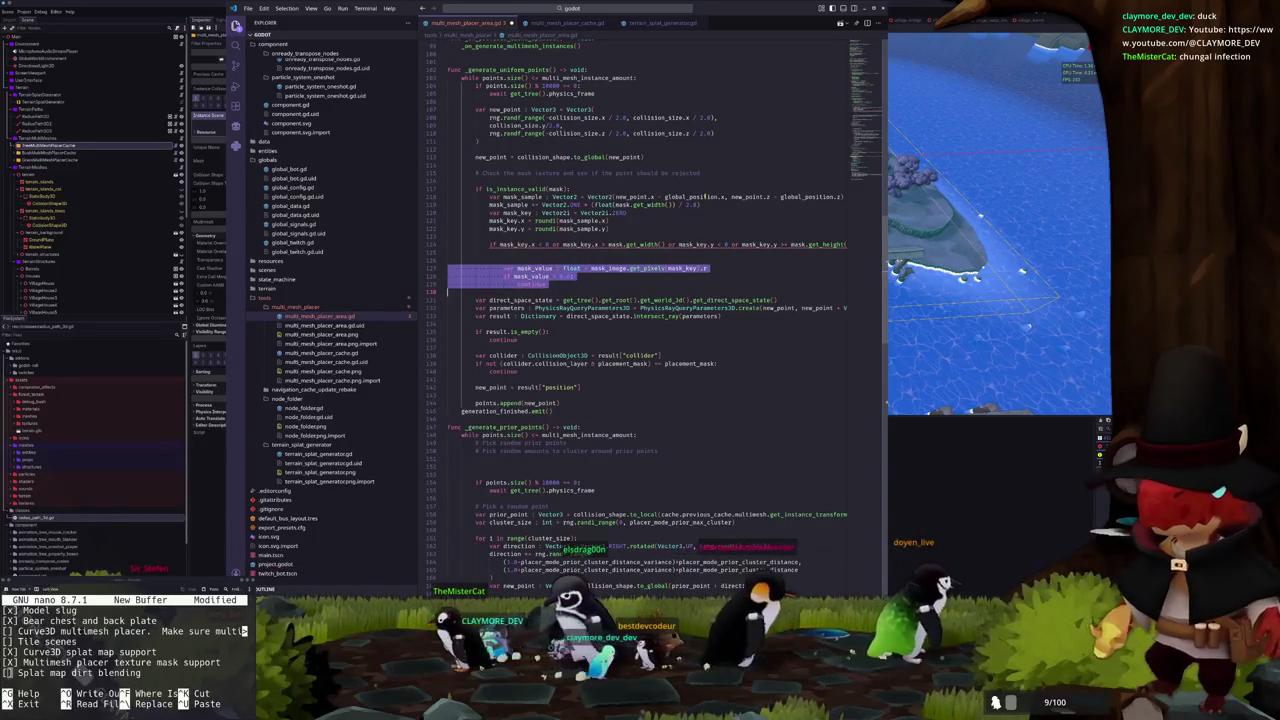
{"action": "key", "text": "Tab"}
{"action": "key", "text": "Delete"}
{"action": "key", "text": "Delete"}
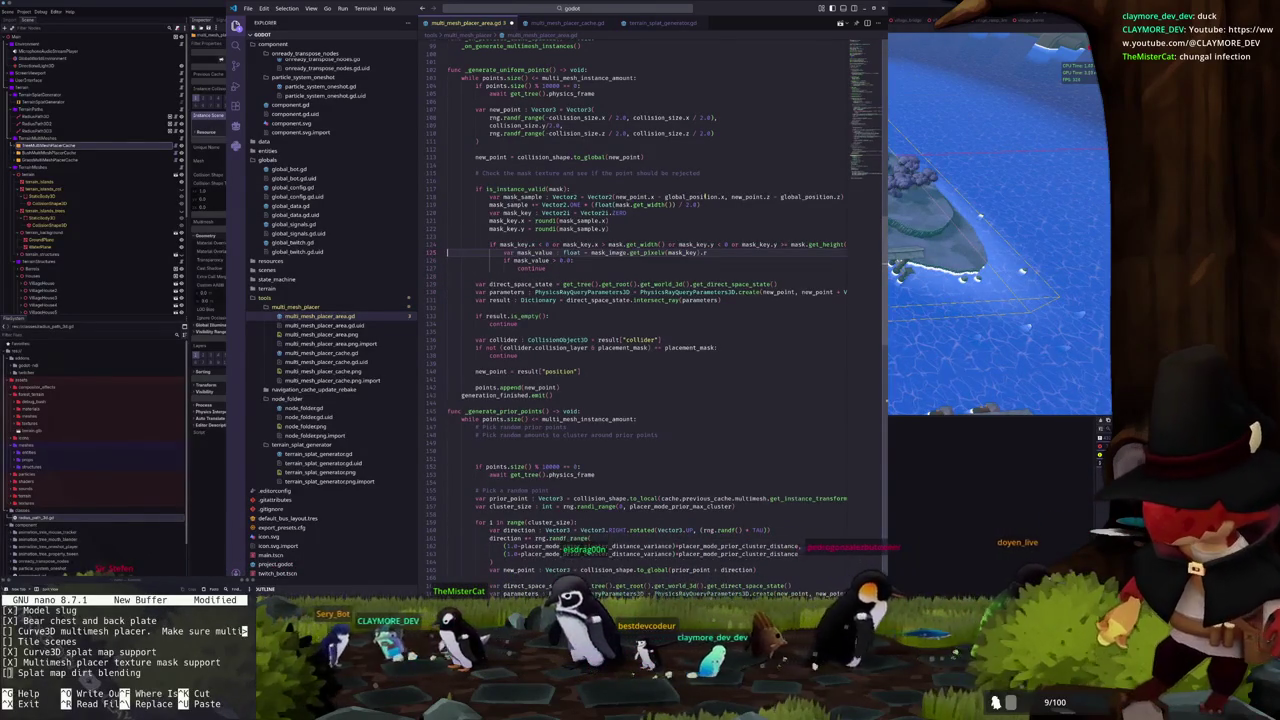
Add a not and enclosing parentheses around the line 124 bounds condition
{"action": "left_click", "coordinate": [512, 244]}
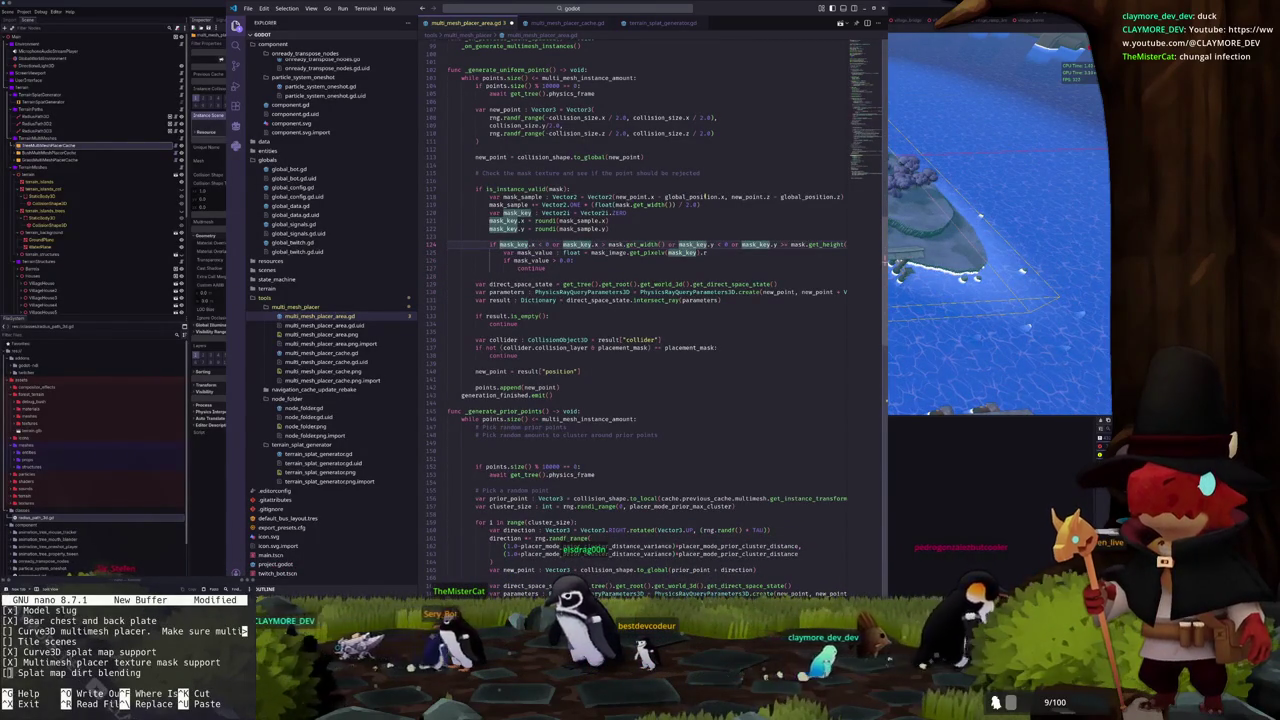
{"action": "type", "text": "not (mask_key.x >= 0 &&"}
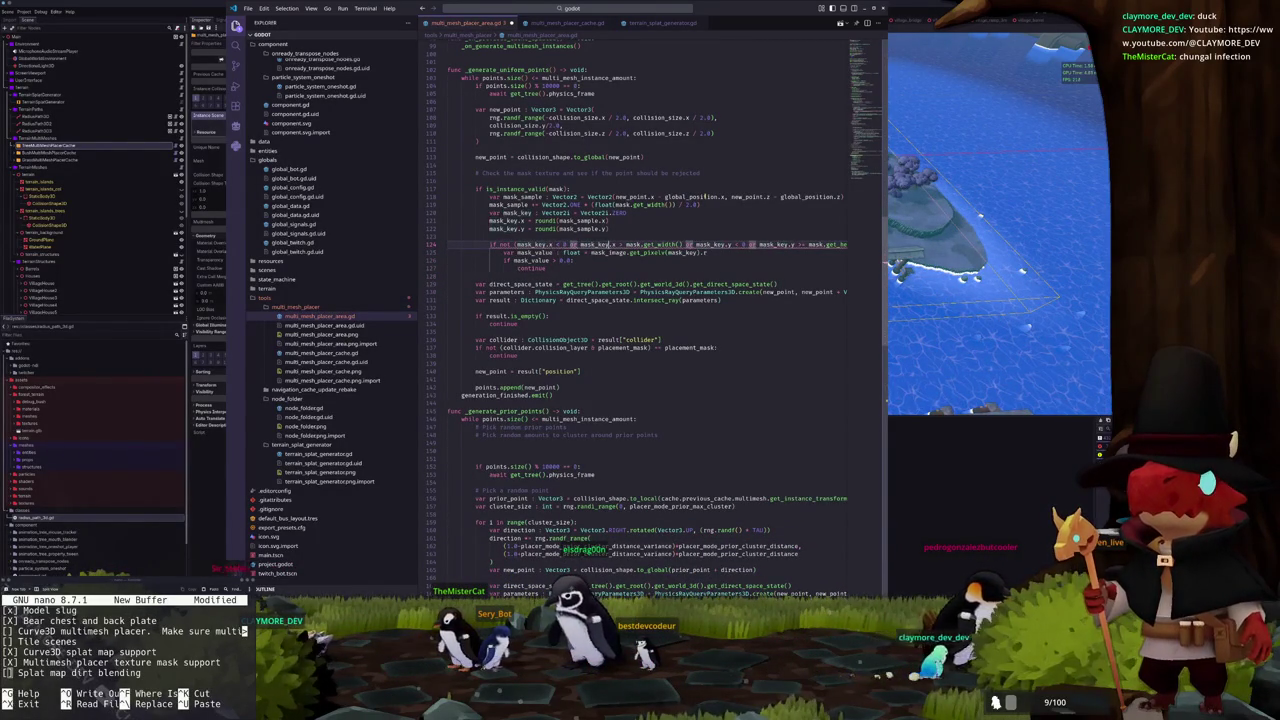
{"action": "left_click", "coordinate": [630, 244]}
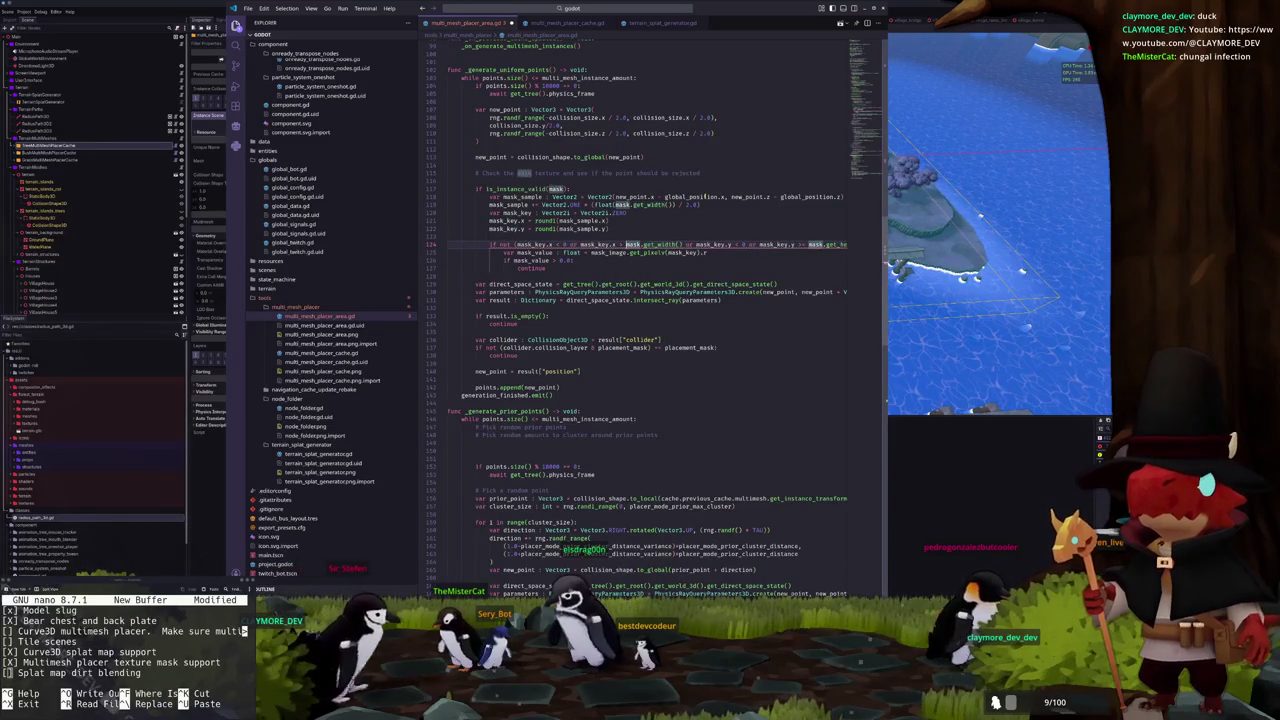
{"action": "key", "text": "ctrl+Right"}
{"action": "key", "text": "ctrl+Right"}
{"action": "key", "text": "ctrl+Right"}
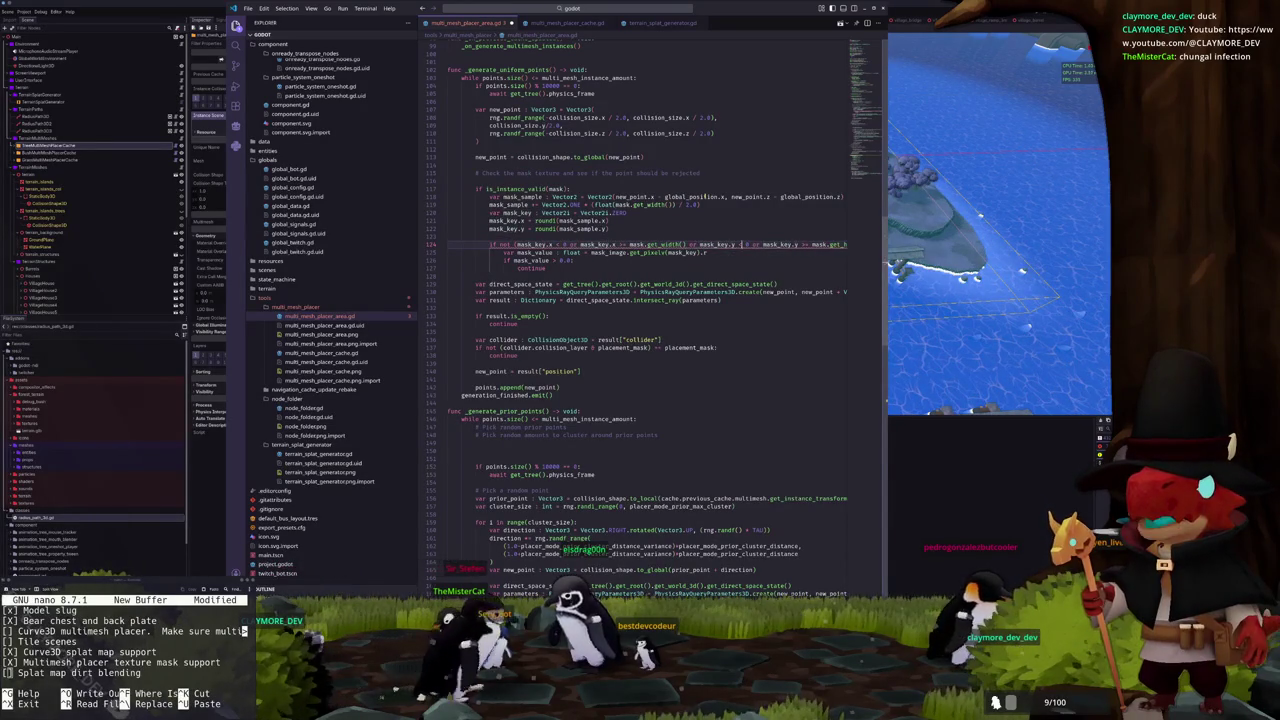
{"action": "key", "text": "End"}
{"action": "type", "text": ")"}
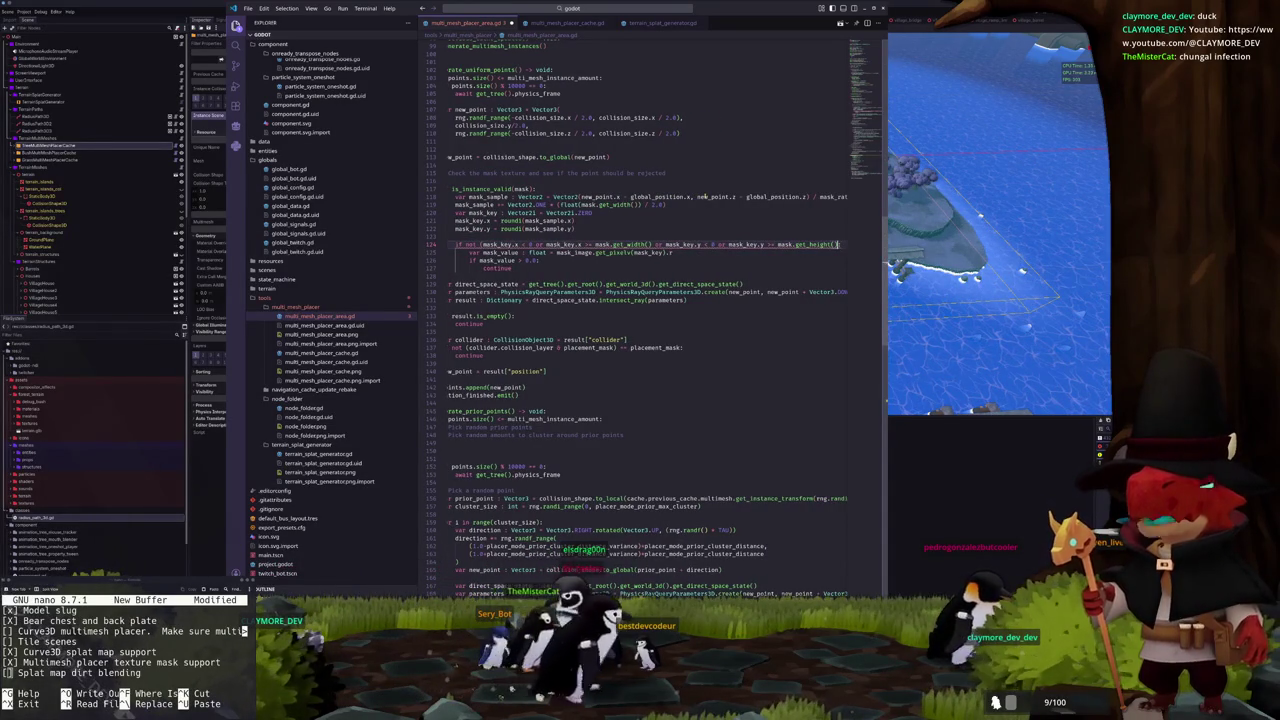
{"action": "type", "text": "):"}
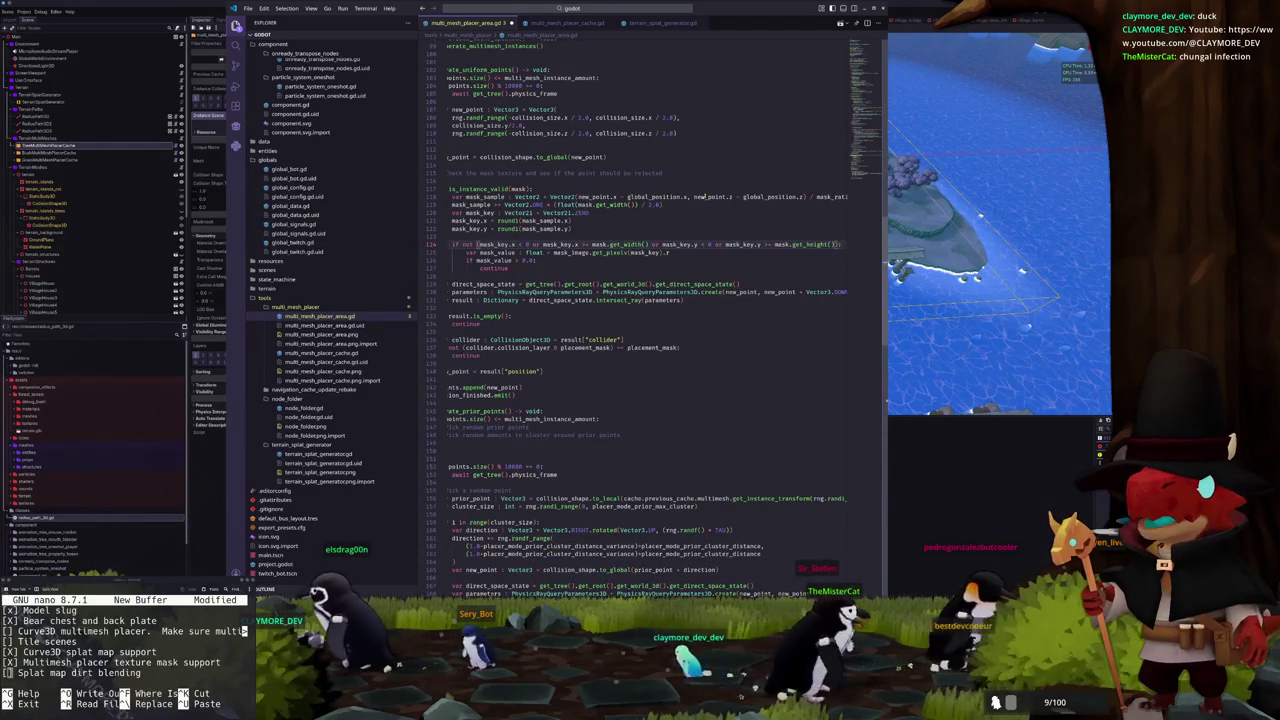
{"action": "double_click", "coordinate": [810, 244]}
{"action": "left_click", "coordinate": [465, 244]}
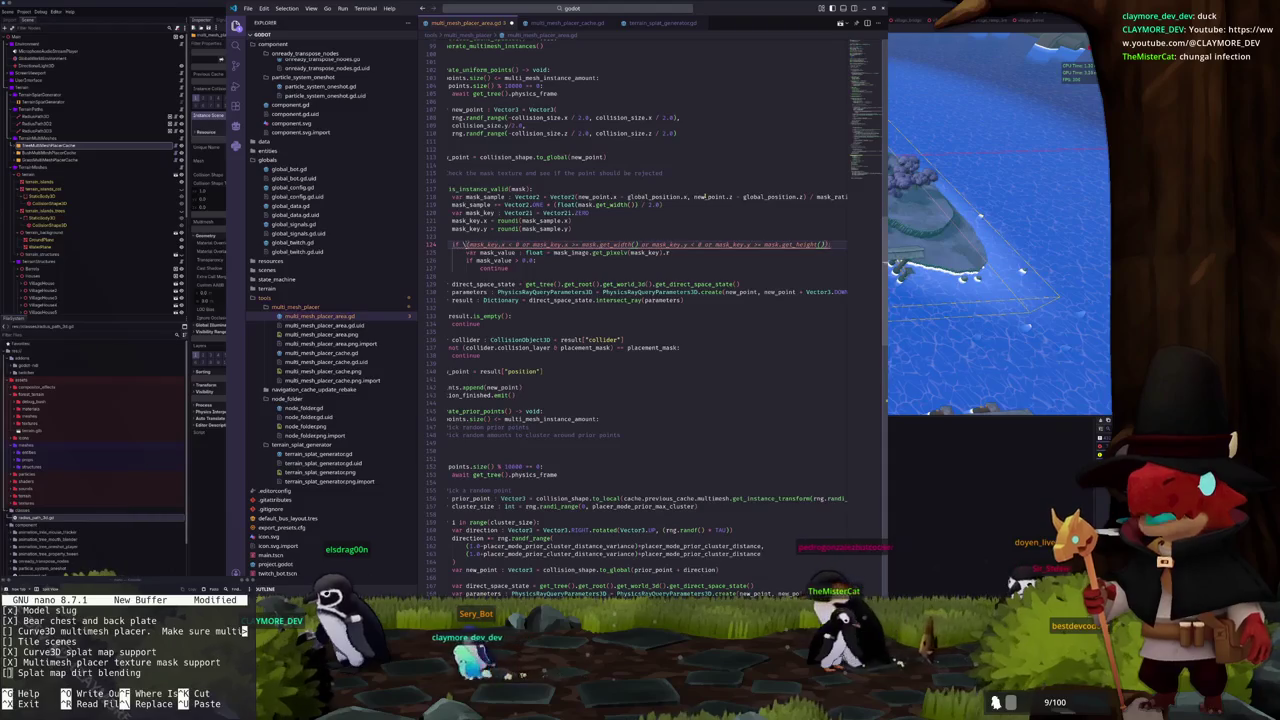
{"action": "type", "text": "()"}
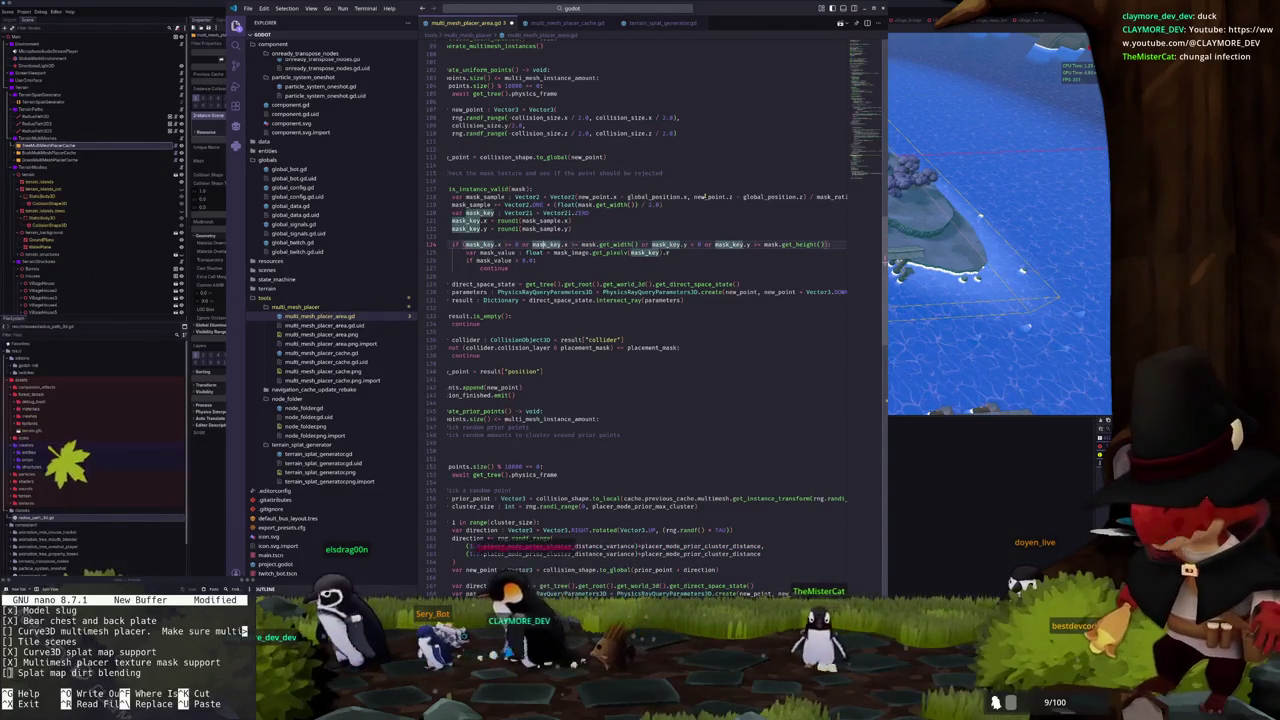
Rewrite the y tests as 'and mask_key.y >= 0 and mask_key.y < mask.get_height()'
{"action": "double_click", "coordinate": [551, 244]}
{"action": "type", "text": "and"}
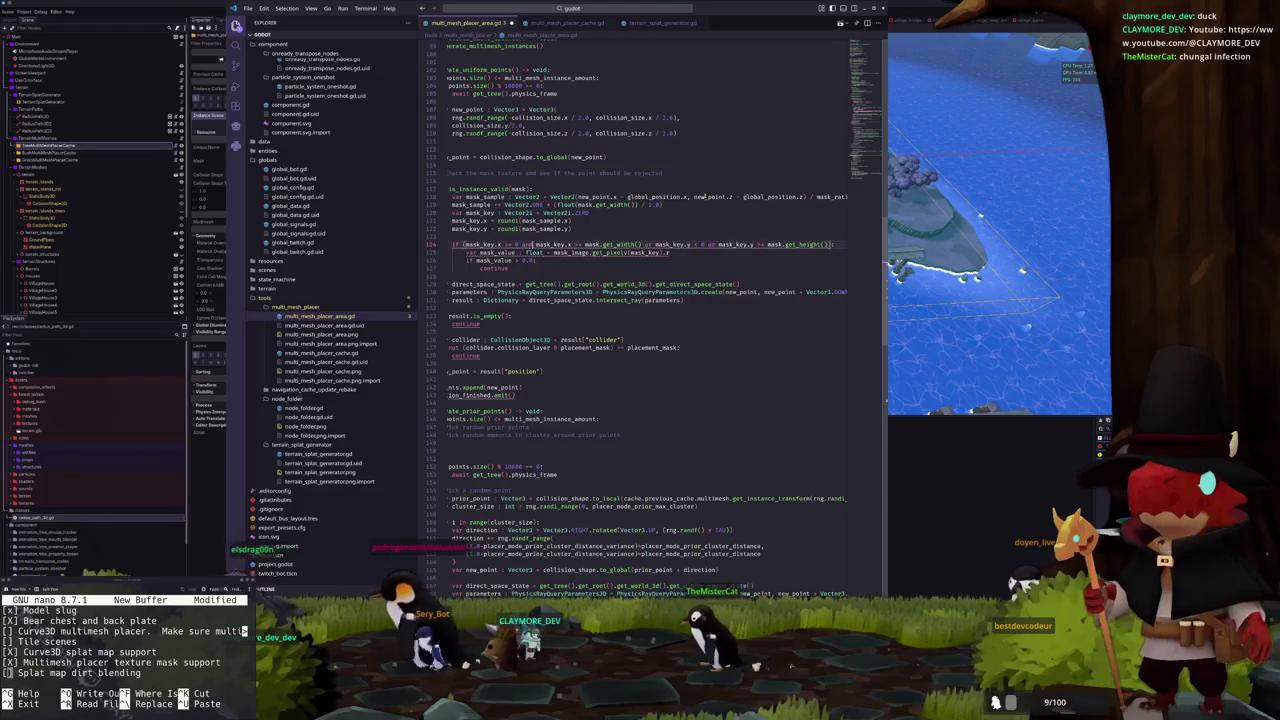
{"action": "double_click", "coordinate": [577, 244]}
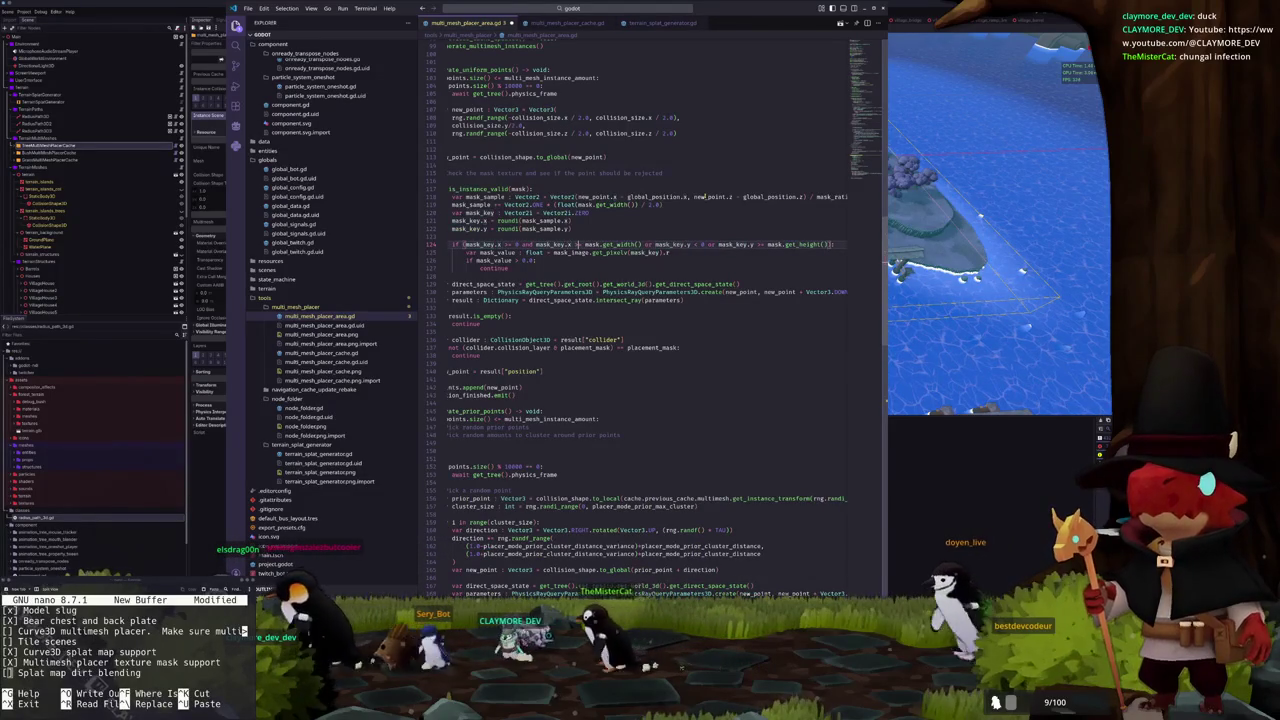
{"action": "double_click", "coordinate": [643, 244]}
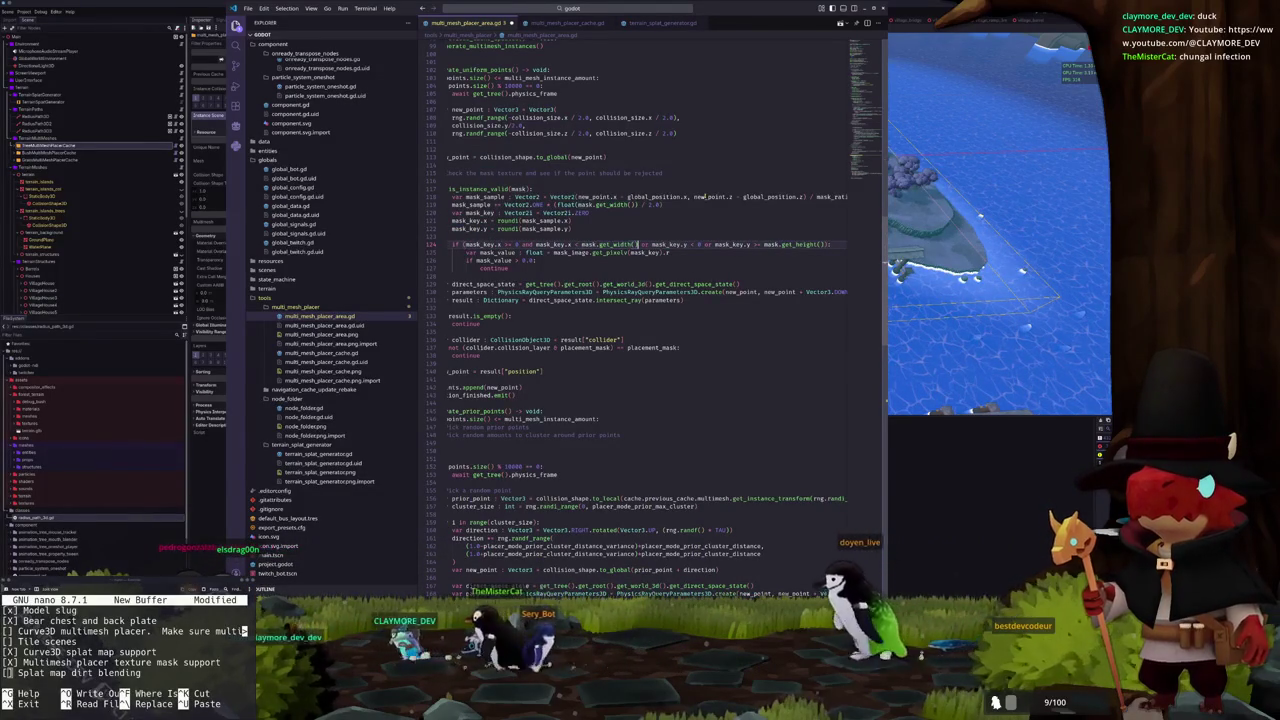
{"action": "type", "text": "and"}
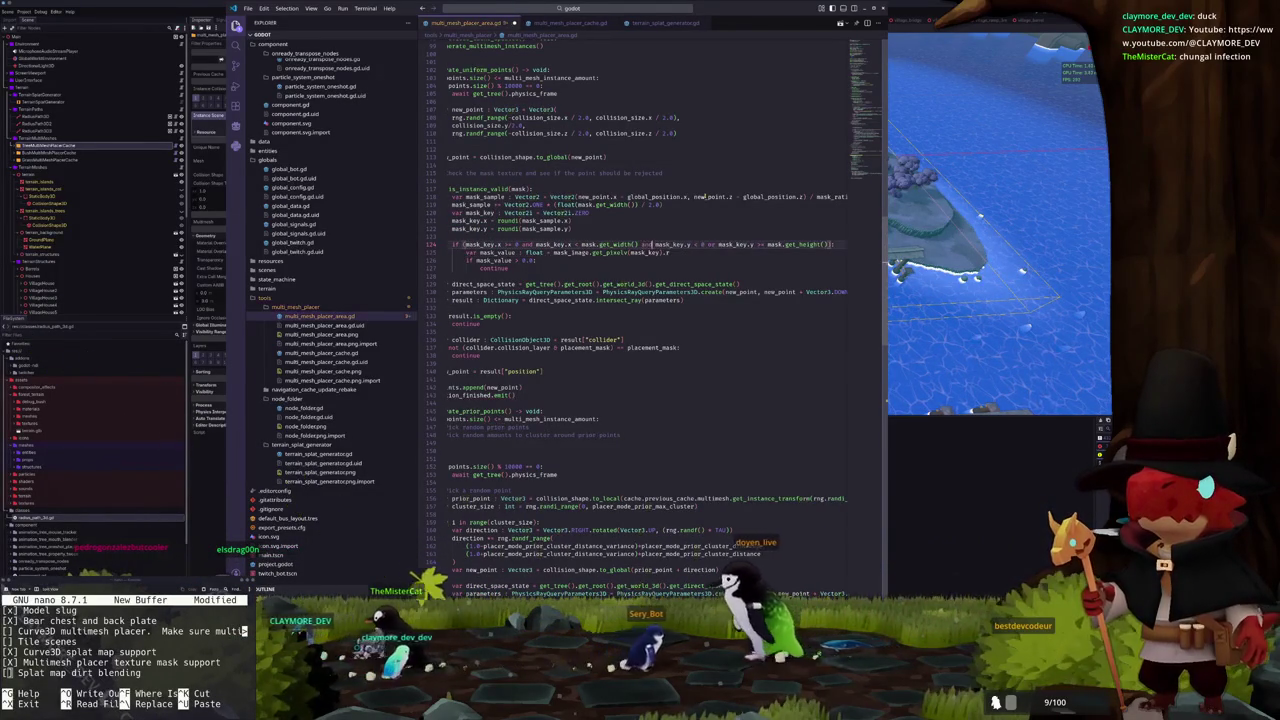
{"action": "key", "text": "Delete"}
{"action": "type", "text": ">="}
{"action": "key", "text": "ctrl+Right"}
{"action": "key", "text": "ctrl+Right"}
{"action": "key", "text": "ctrl+Right"}
{"action": "key", "text": "BackSpace"}
{"action": "key", "text": "BackSpace"}
{"action": "type", "text": "<"}
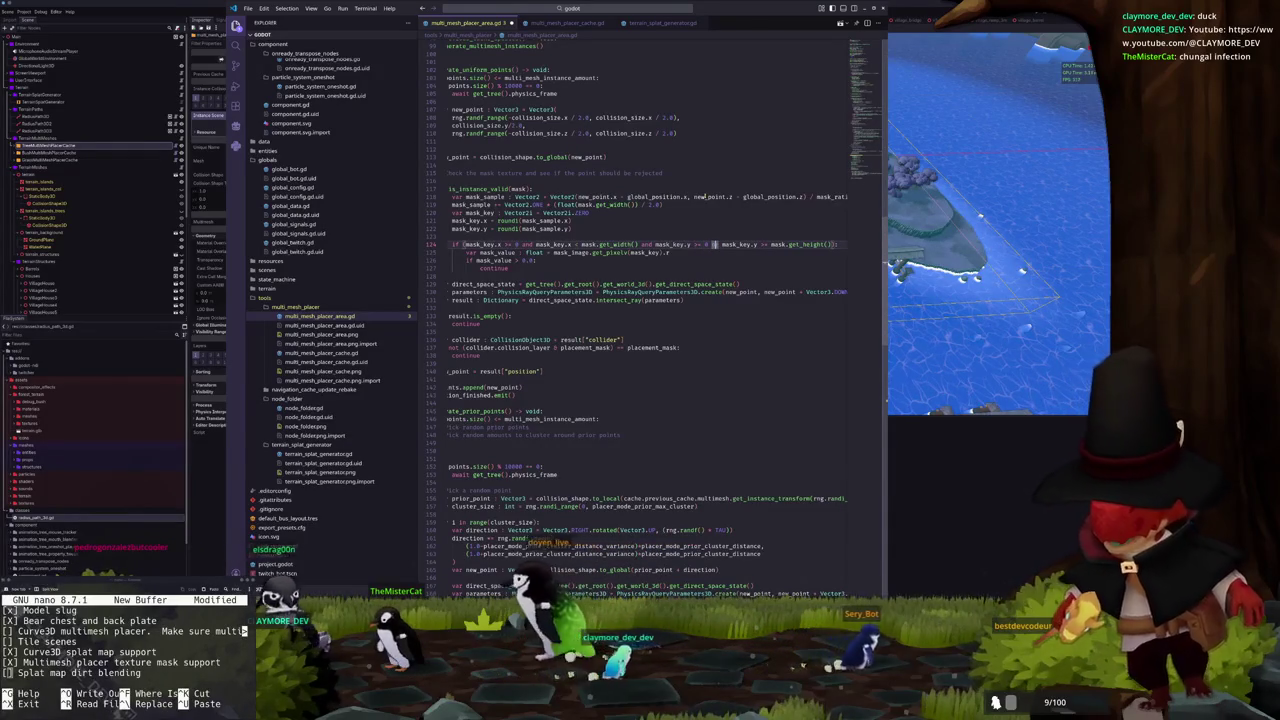
{"action": "type", "text": "and"}
{"action": "key", "text": "ctrl+Right"}
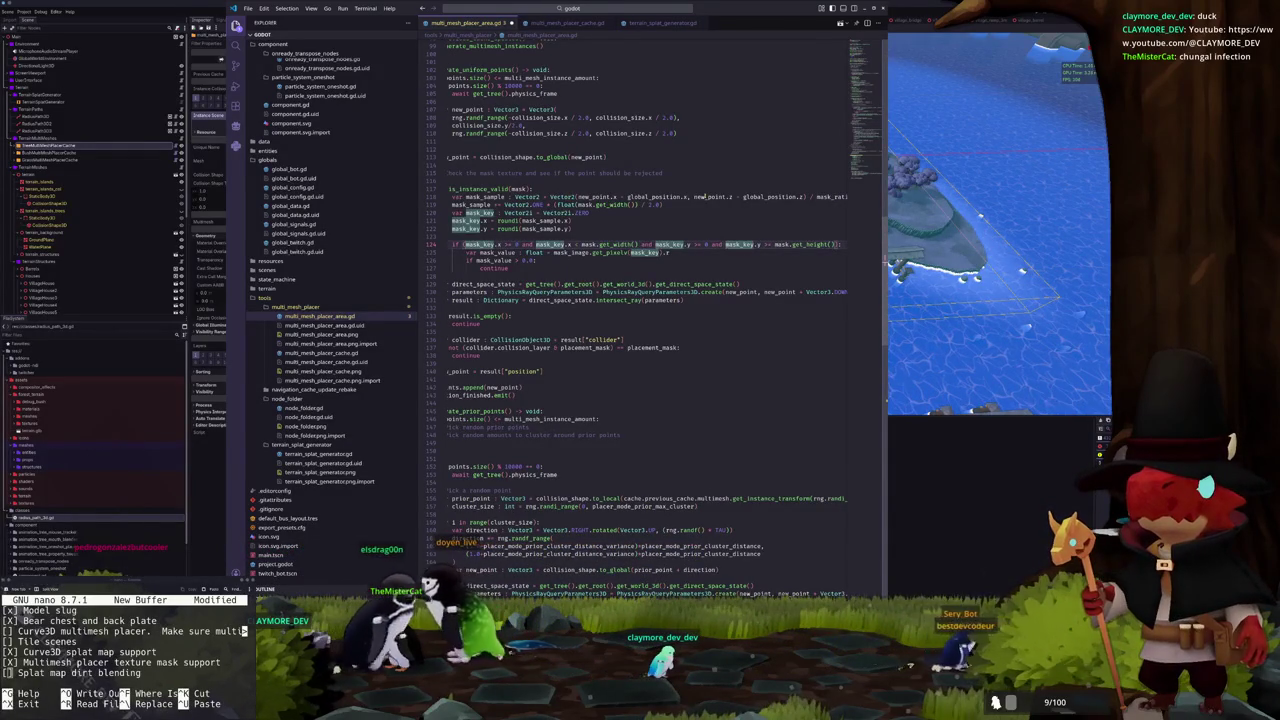
{"action": "key", "text": "ctrl+Right"}
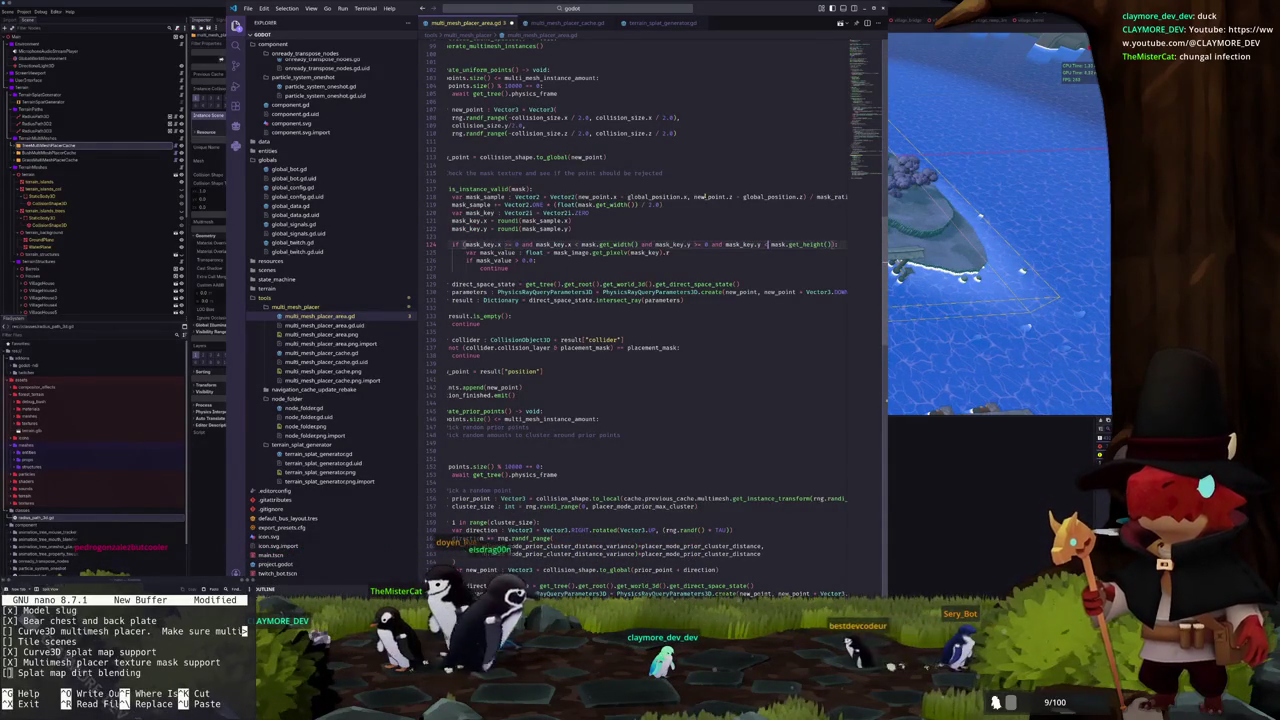
{"action": "key", "text": "Down"}
{"action": "key", "text": "Down"}
{"action": "key", "text": "Down"}
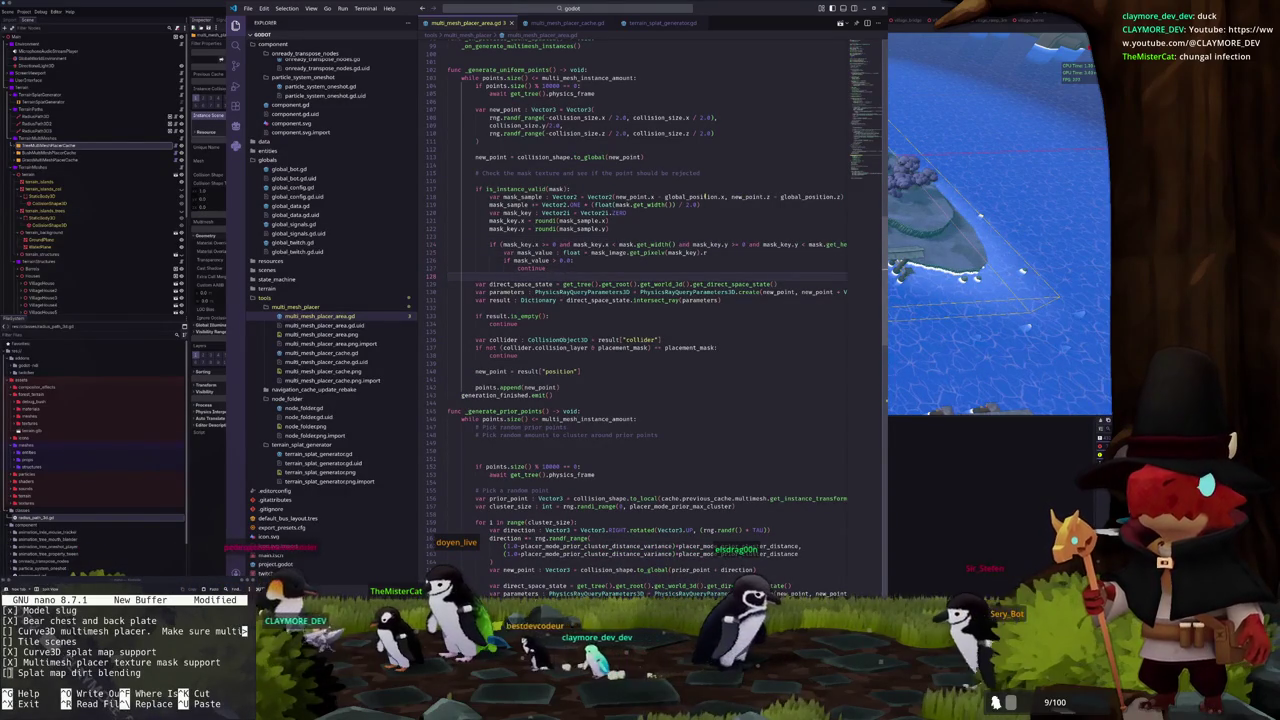
{"action": "key", "text": "Down"}
{"action": "key", "text": "Down"}
{"action": "key", "text": "Down"}
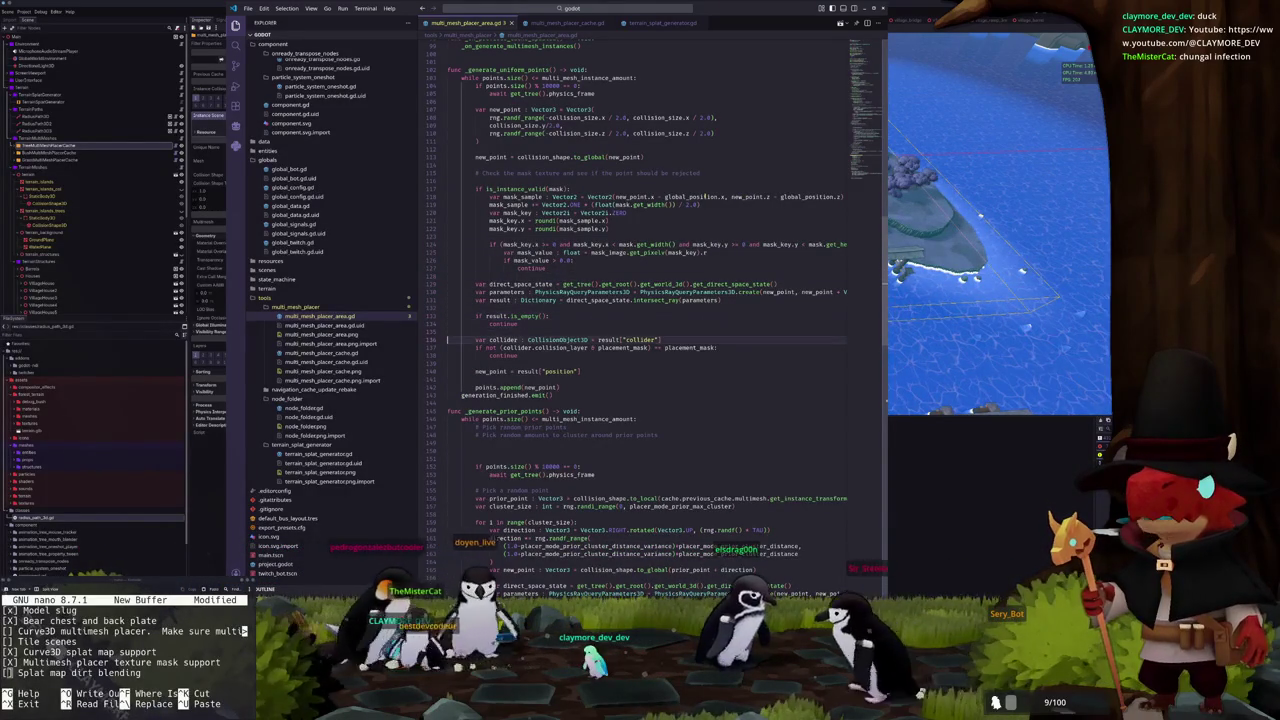
{"action": "key", "text": "Down"}
{"action": "key", "text": "Down"}
{"action": "key", "text": "Down"}
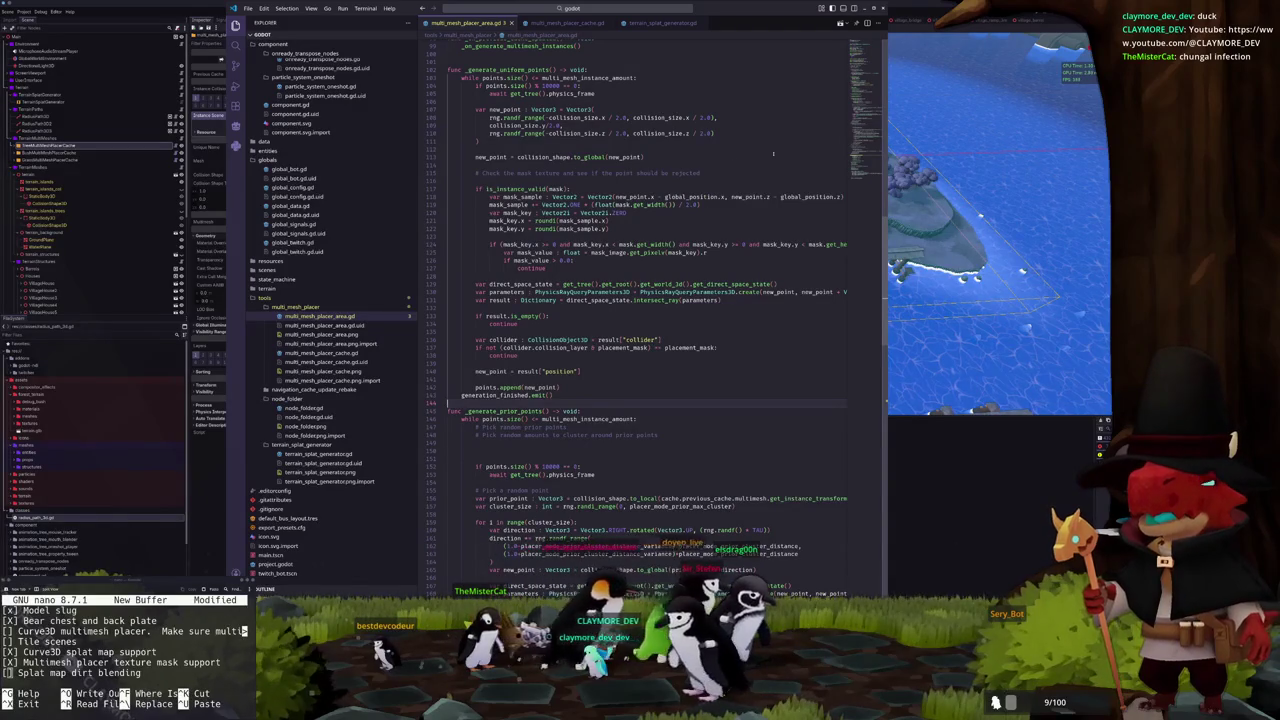
Review the instance setter in multi_mesh_placer_cache.gd
{"action": "scroll", "coordinate": [635, 232], "scroll_direction": "up", "scroll_amount": 2}
{"action": "scroll", "coordinate": [635, 232], "scroll_direction": "up", "scroll_amount": 15}
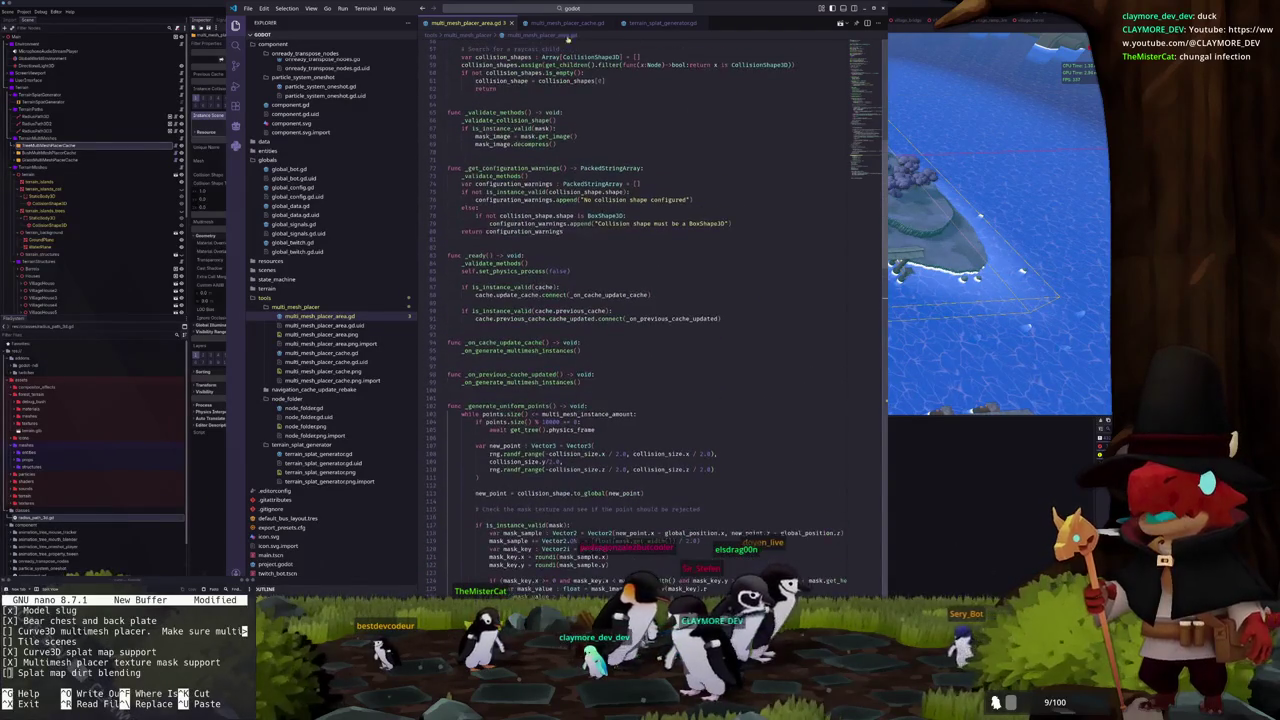
{"action": "left_click", "coordinate": [576, 23]}
{"action": "left_click", "coordinate": [509, 260]}
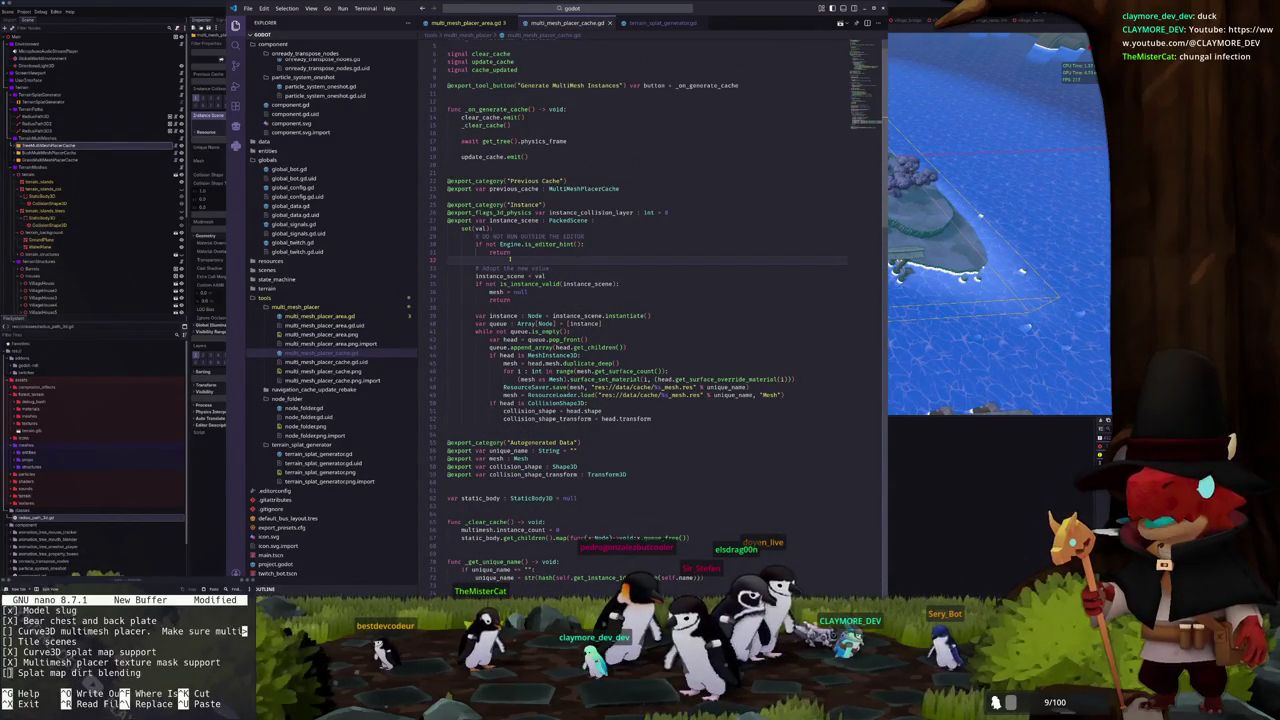
{"action": "scroll", "coordinate": [590, 229], "scroll_direction": "down", "scroll_amount": 10}
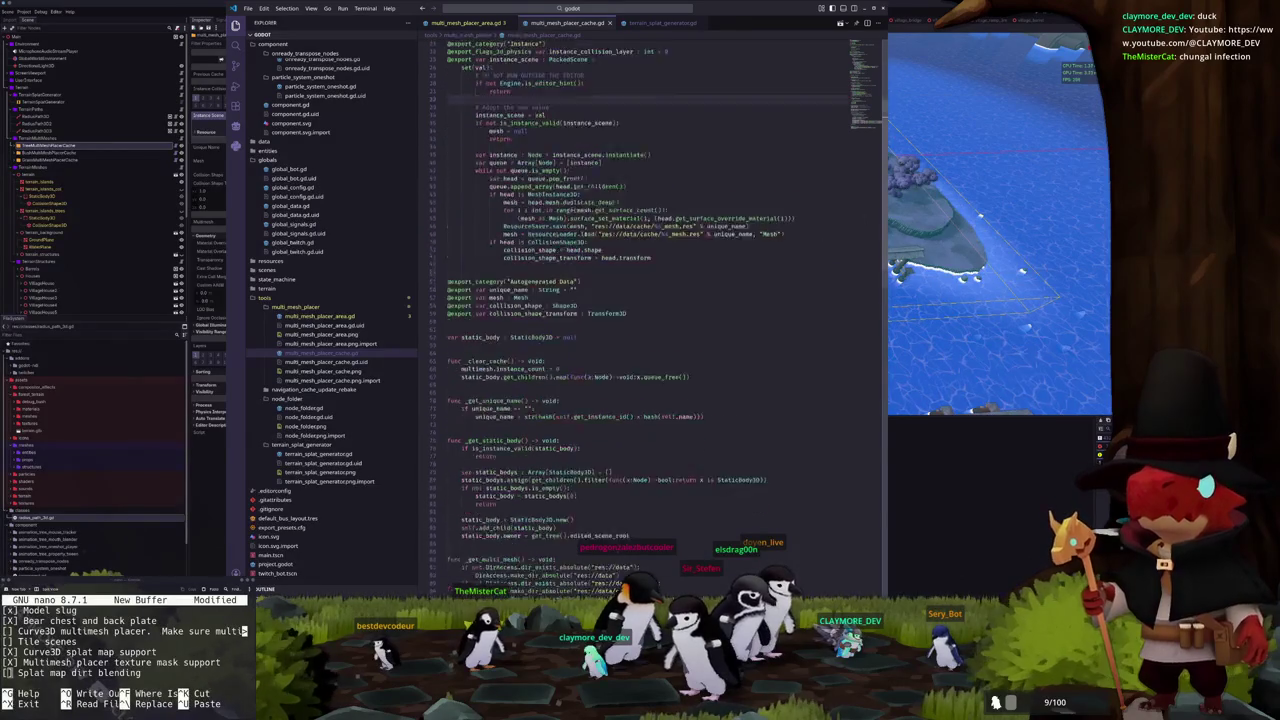
Read through terrain_splat_generator.gd's splat map settings and _generate_splat_map, then return to Godot
{"action": "left_click", "coordinate": [660, 22]}
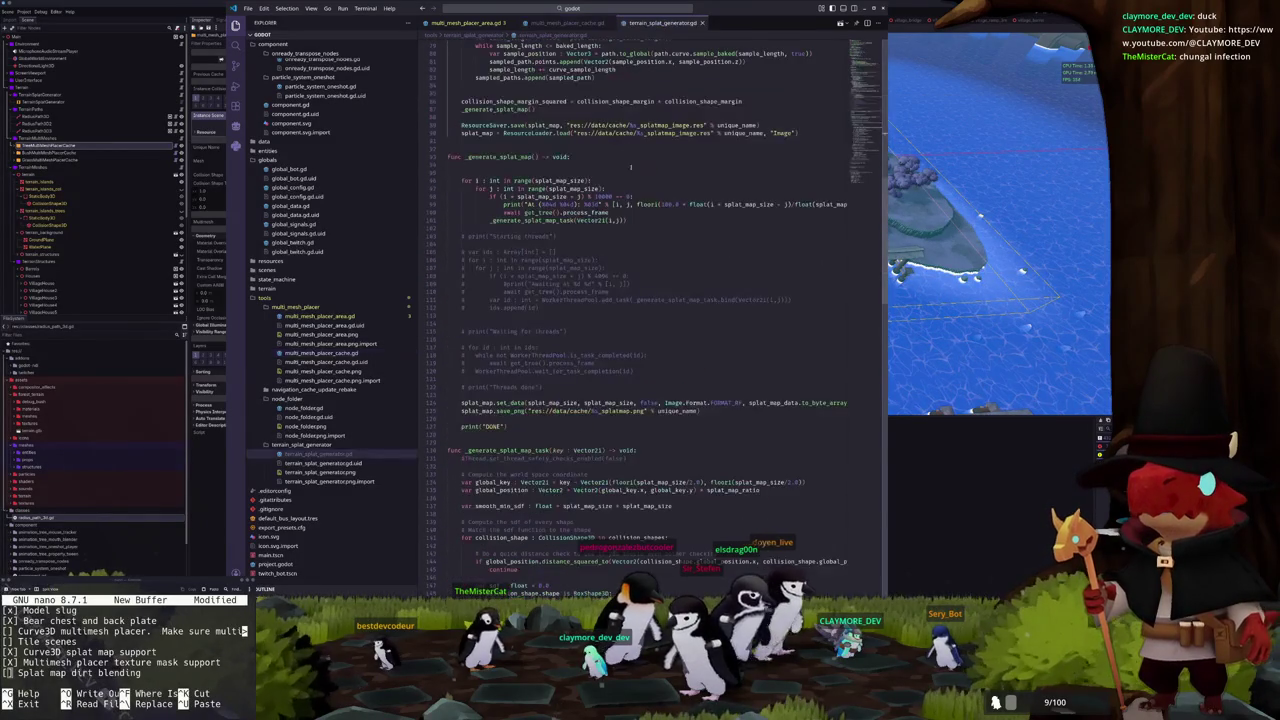
{"action": "left_click", "coordinate": [540, 229]}
{"action": "scroll", "coordinate": [703, 211], "scroll_direction": "up", "scroll_amount": 4}
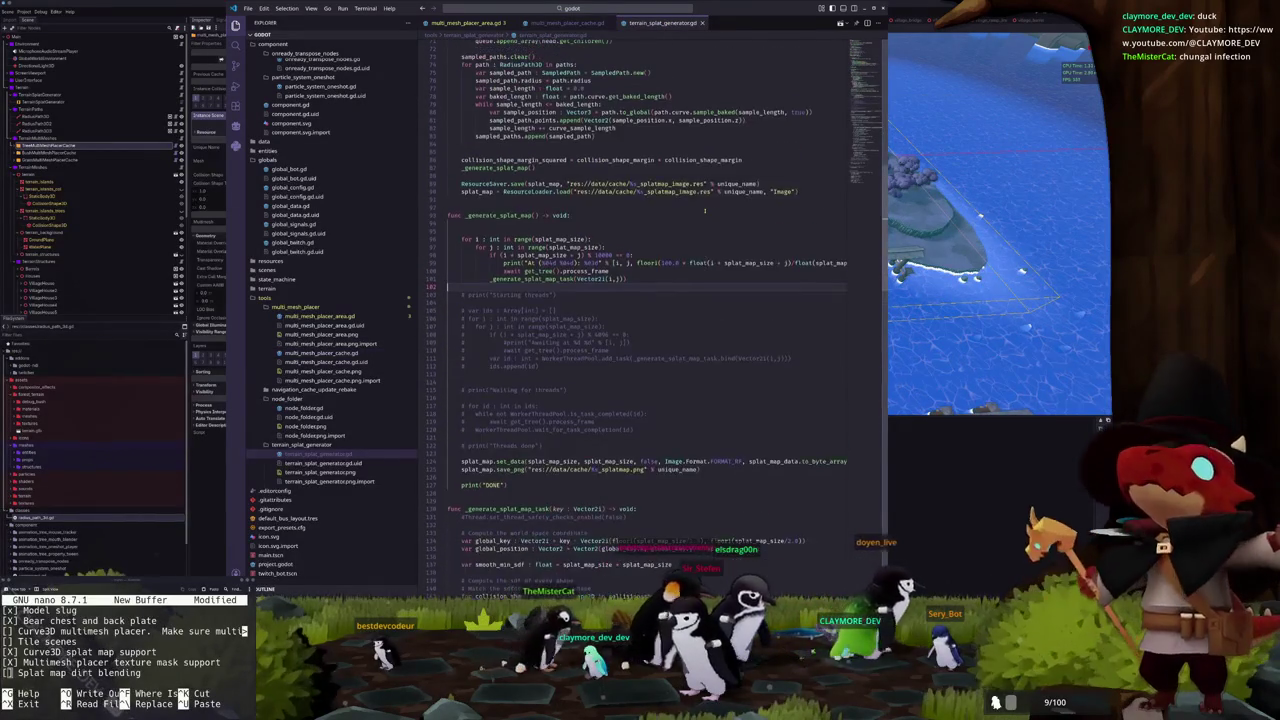
{"action": "scroll", "coordinate": [703, 211], "scroll_direction": "up", "scroll_amount": 20}
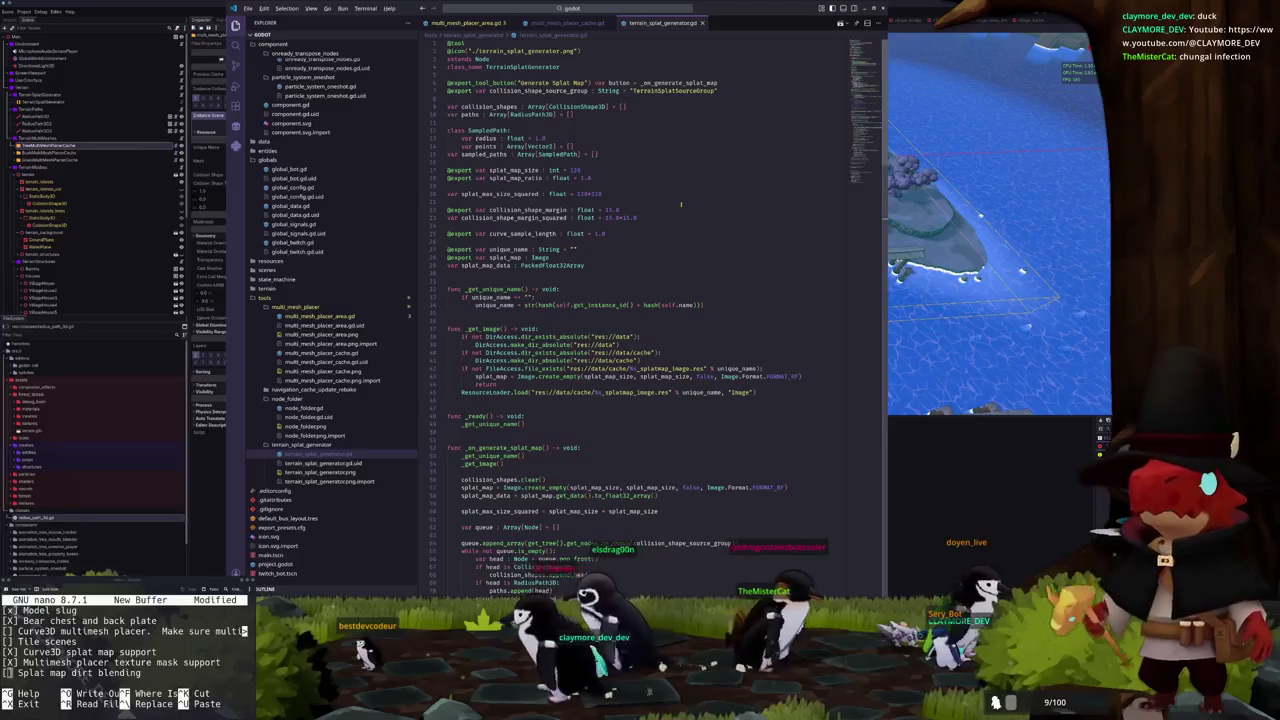
{"action": "left_click", "coordinate": [681, 204]}
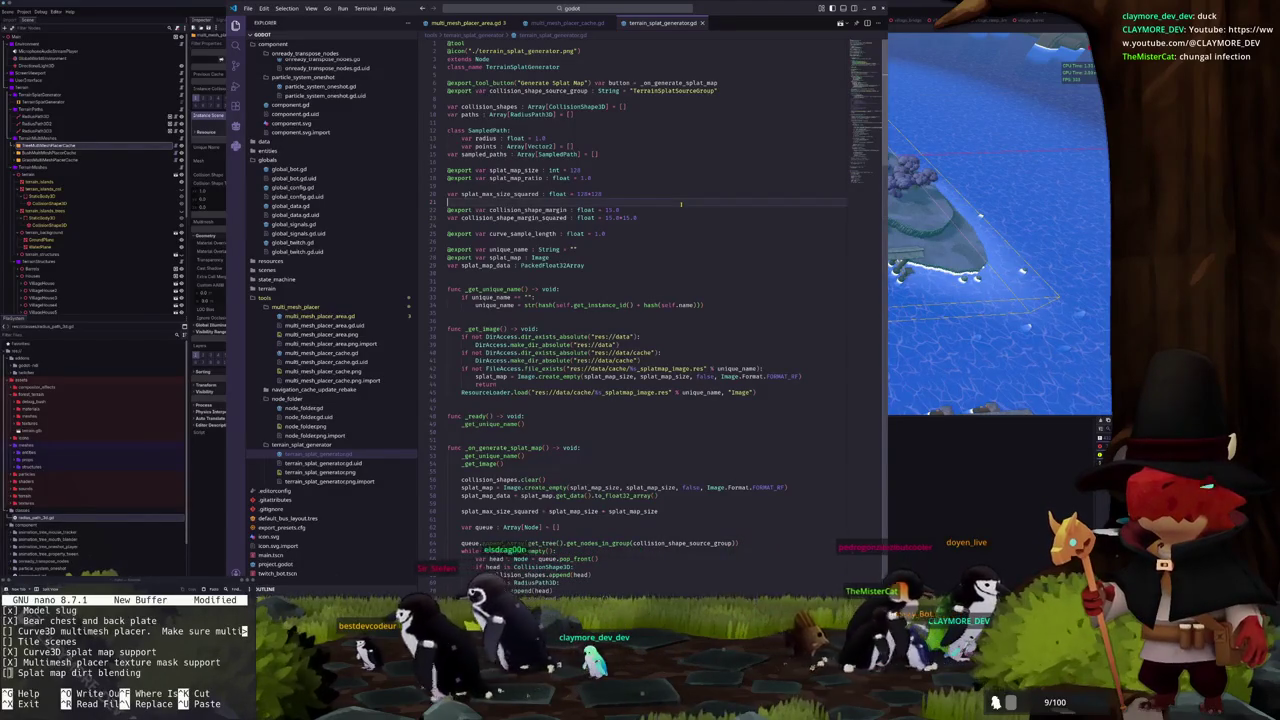
{"action": "scroll", "coordinate": [681, 204], "scroll_direction": "down", "scroll_amount": 8}
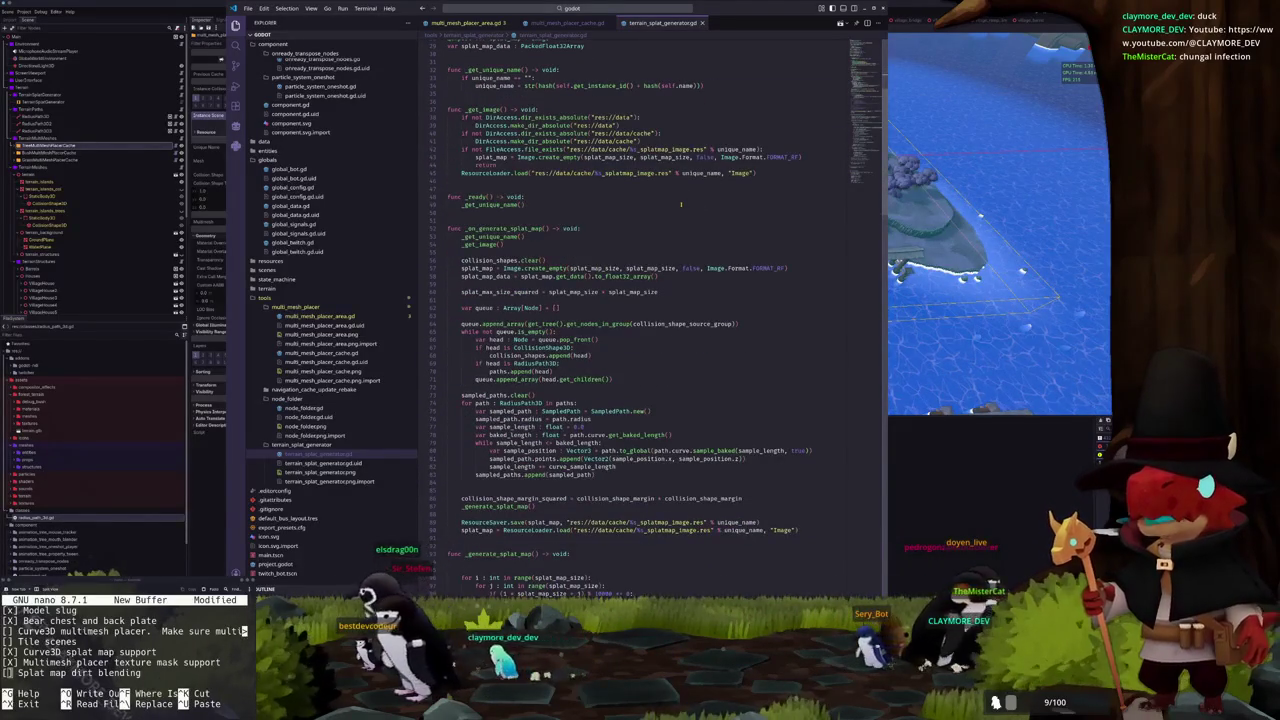
{"action": "scroll", "coordinate": [681, 204], "scroll_direction": "down", "scroll_amount": 4}
{"action": "scroll", "coordinate": [681, 204], "scroll_direction": "down", "scroll_amount": 6}
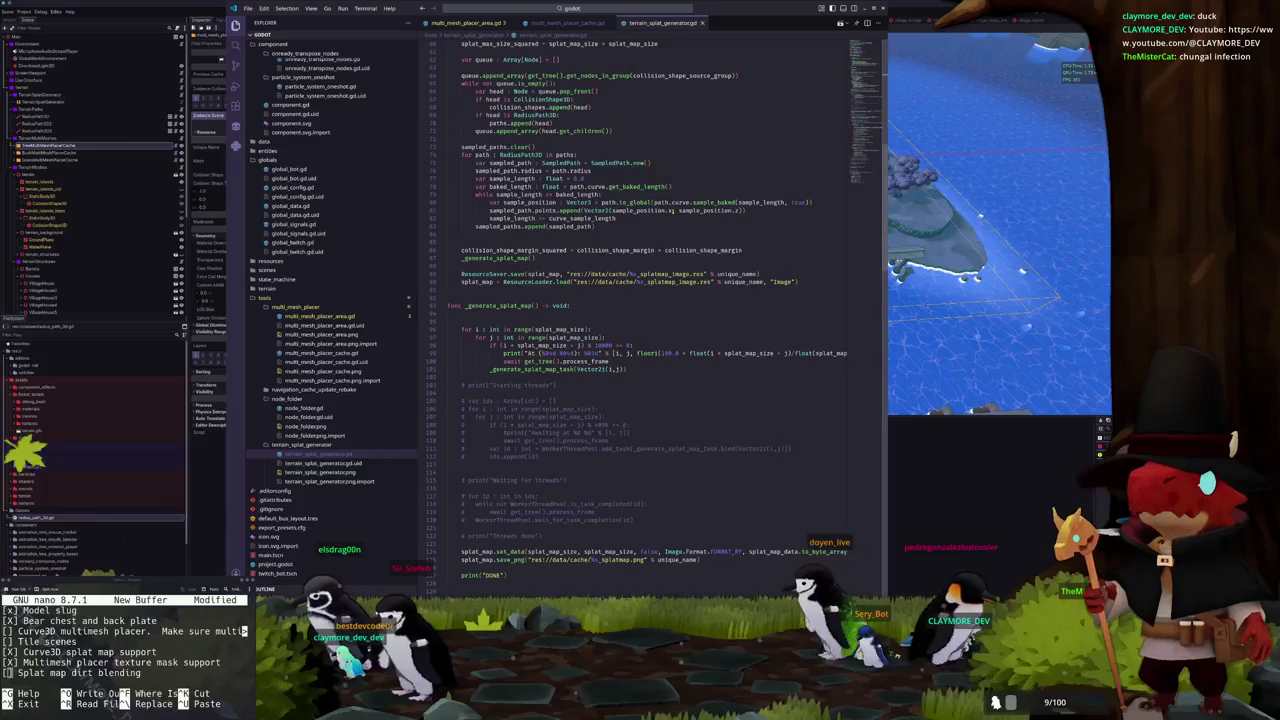
{"action": "scroll", "coordinate": [673, 209], "scroll_direction": "down", "scroll_amount": 5}
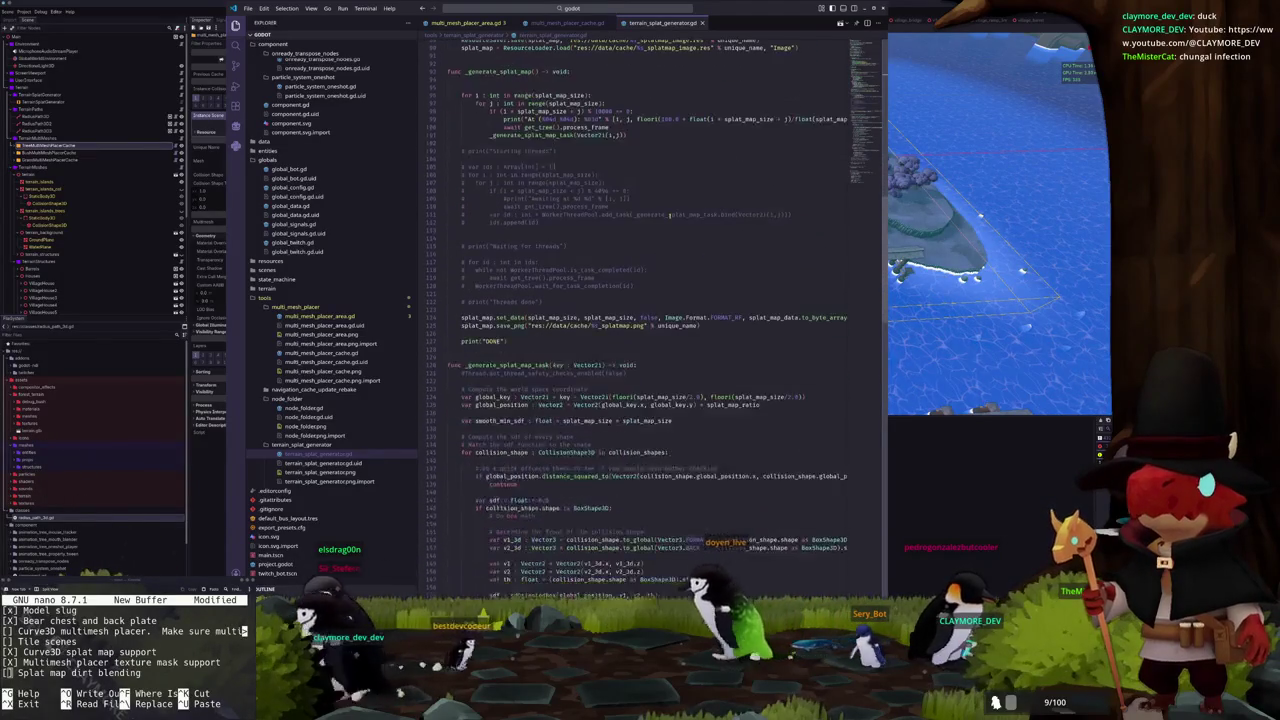
{"action": "key", "text": "alt+Tab"}
{"action": "scroll", "coordinate": [626, 168], "scroll_direction": "up", "scroll_amount": 10}
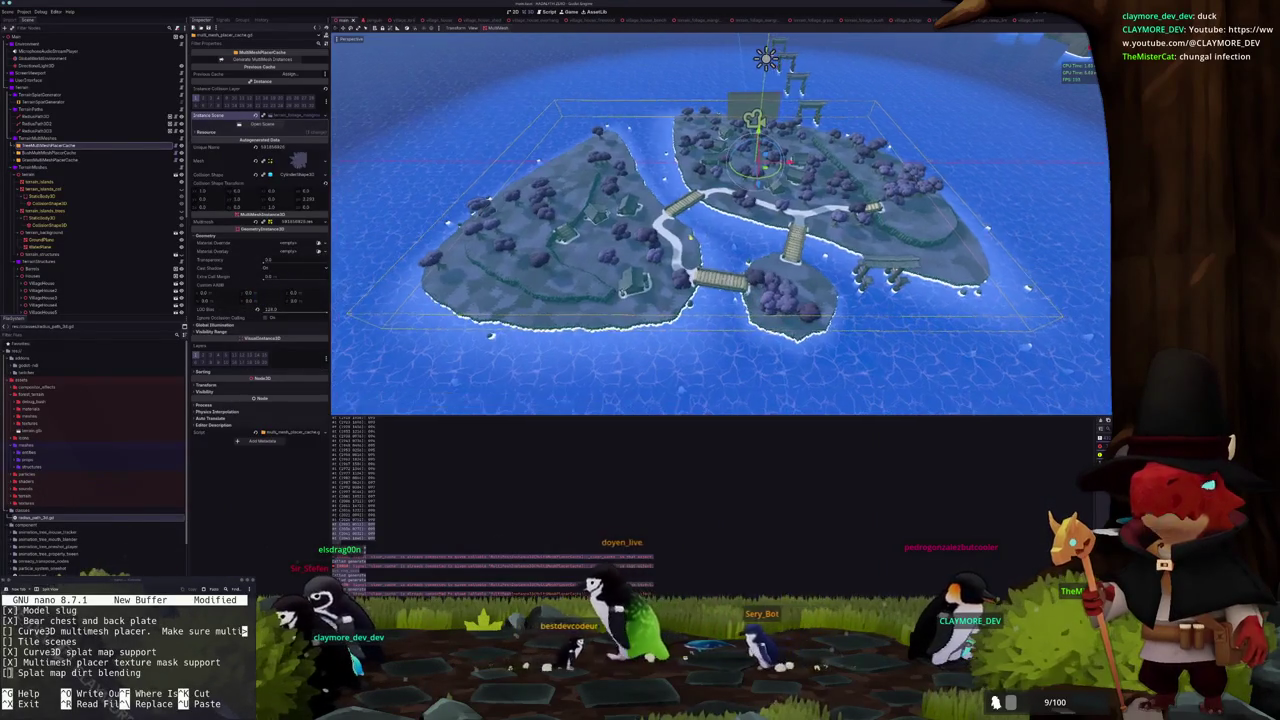
Zoom the 3D viewport in on the island path, then return to multi_mesh_placer_cache.gd in VS Code
{"action": "scroll", "coordinate": [626, 168], "scroll_direction": "down", "scroll_amount": 10}
{"action": "scroll", "coordinate": [678, 212], "scroll_direction": "up", "scroll_amount": 5}
{"action": "scroll", "coordinate": [678, 211], "scroll_direction": "up", "scroll_amount": 5}
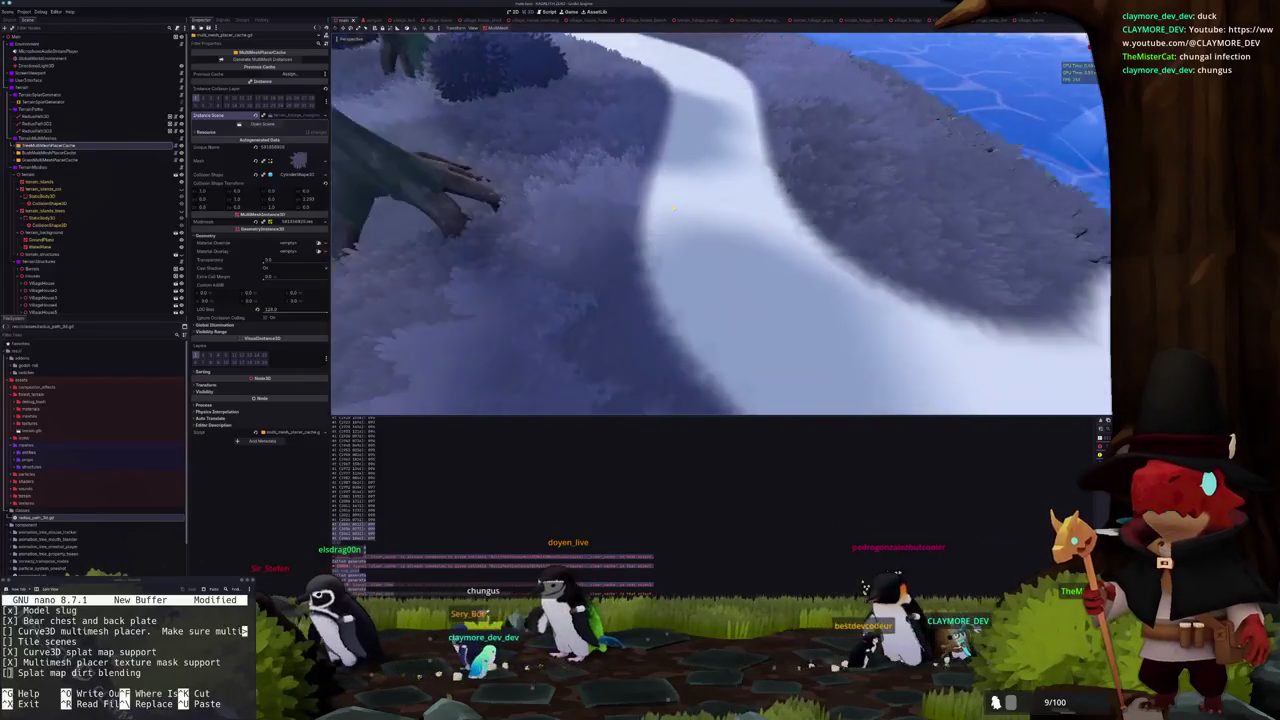
{"action": "scroll", "coordinate": [675, 210], "scroll_direction": "down", "scroll_amount": 5}
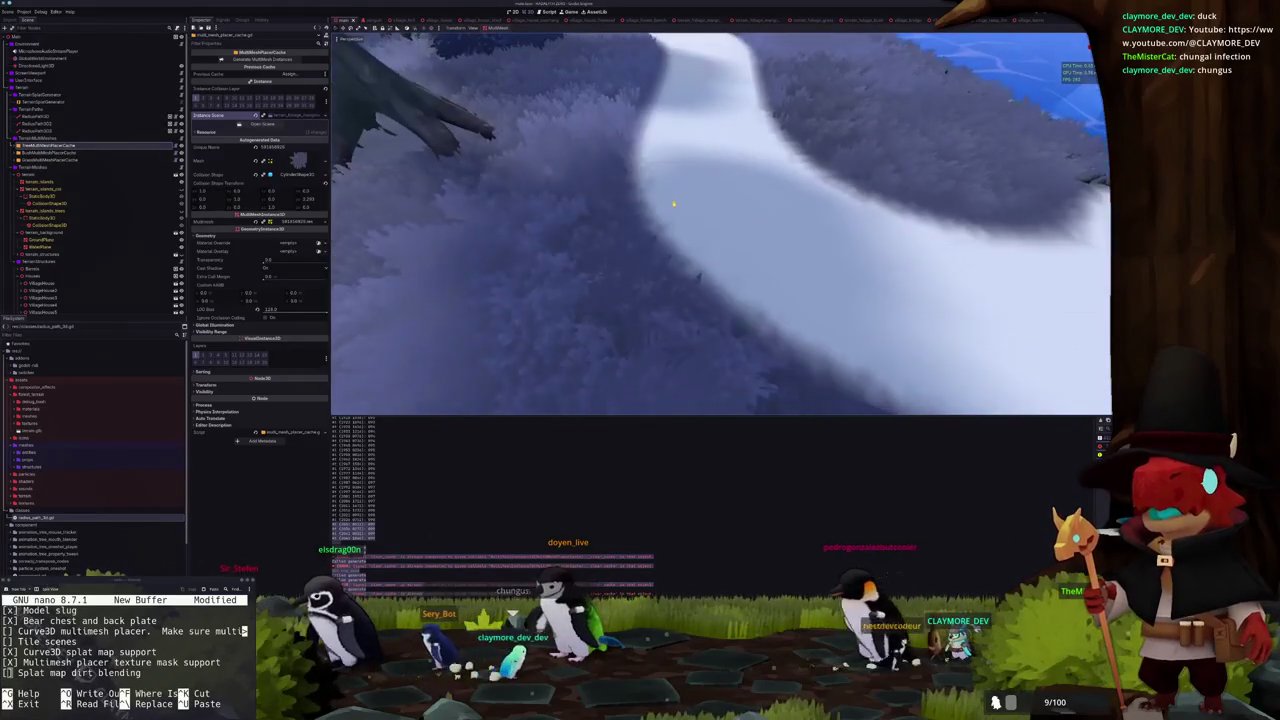
{"action": "scroll", "coordinate": [677, 215], "scroll_direction": "down", "scroll_amount": 3}
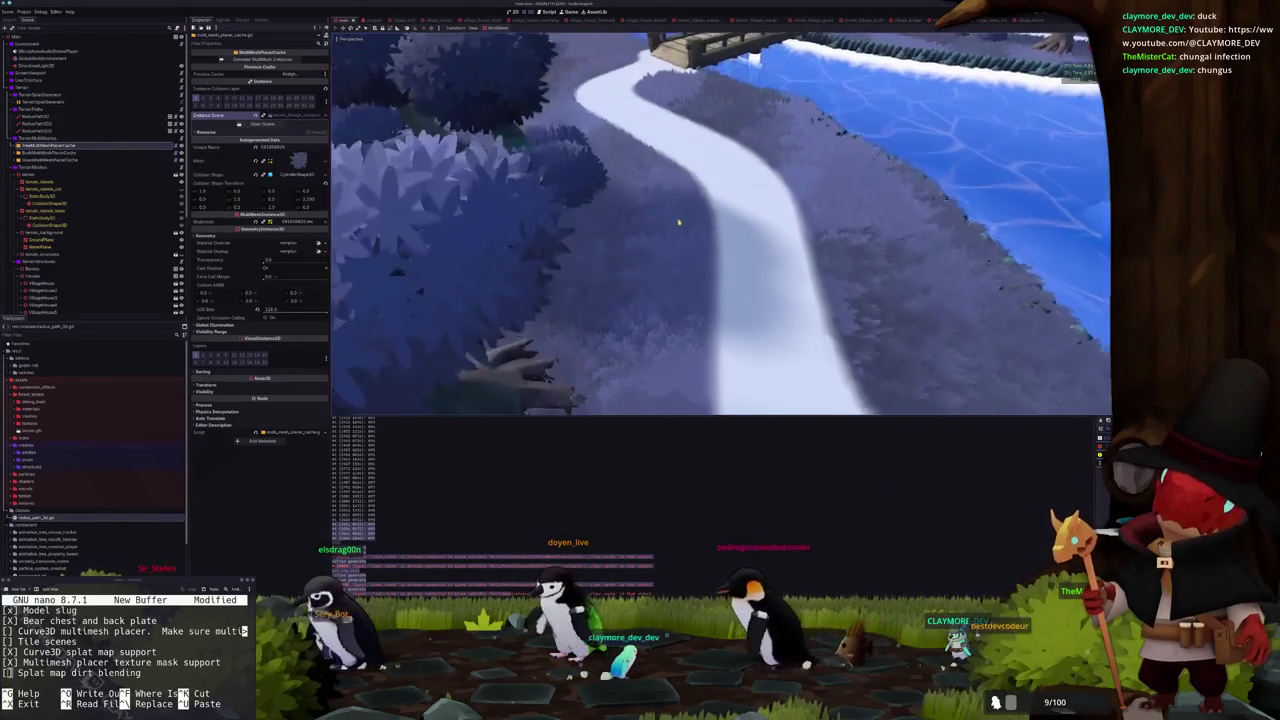
{"action": "scroll", "coordinate": [676, 216], "scroll_direction": "up", "scroll_amount": 3}
{"action": "scroll", "coordinate": [674, 219], "scroll_direction": "down", "scroll_amount": 4}
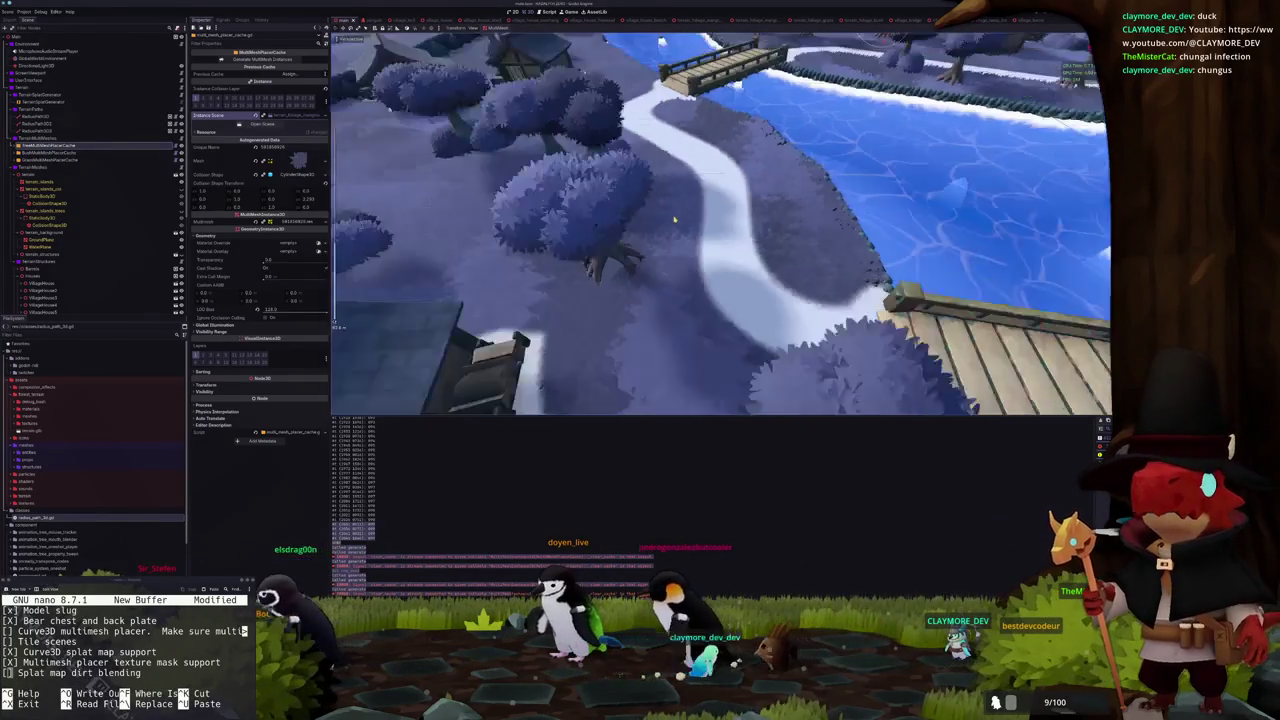
{"action": "scroll", "coordinate": [674, 219], "scroll_direction": "down", "scroll_amount": 2}
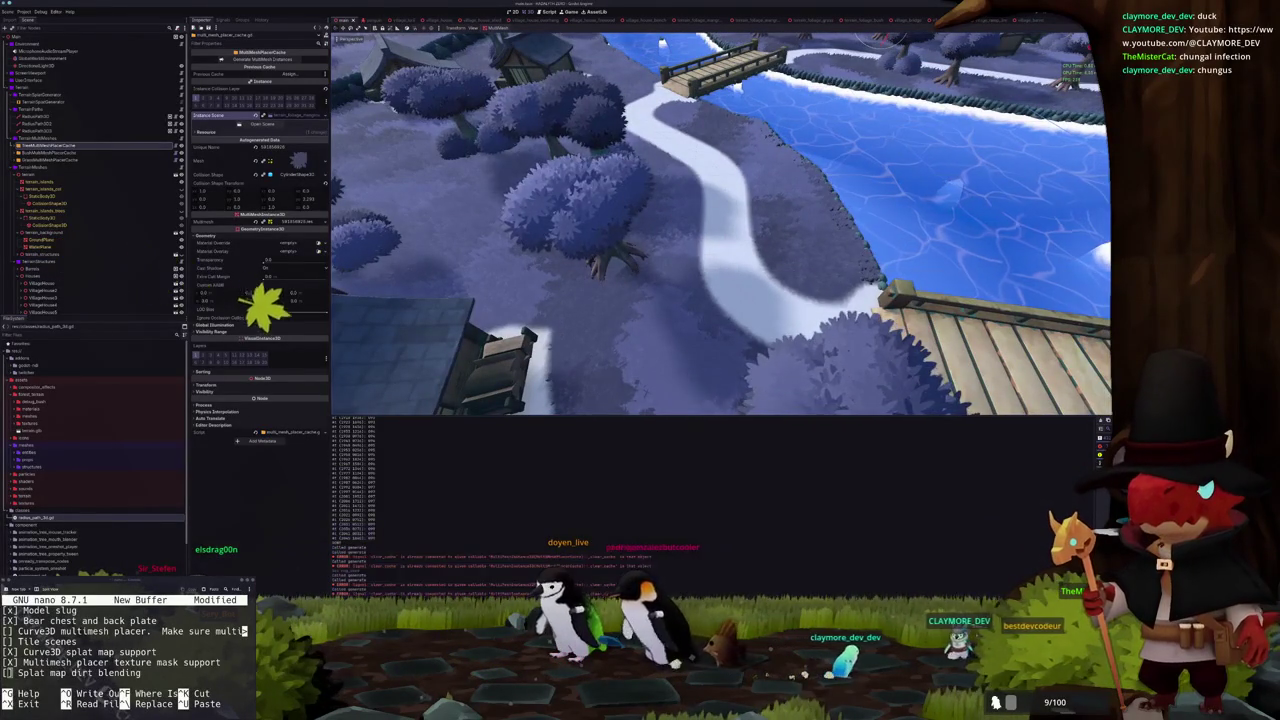
{"action": "key", "text": "alt+Tab"}
{"action": "key", "text": "ctrl+Tab"}
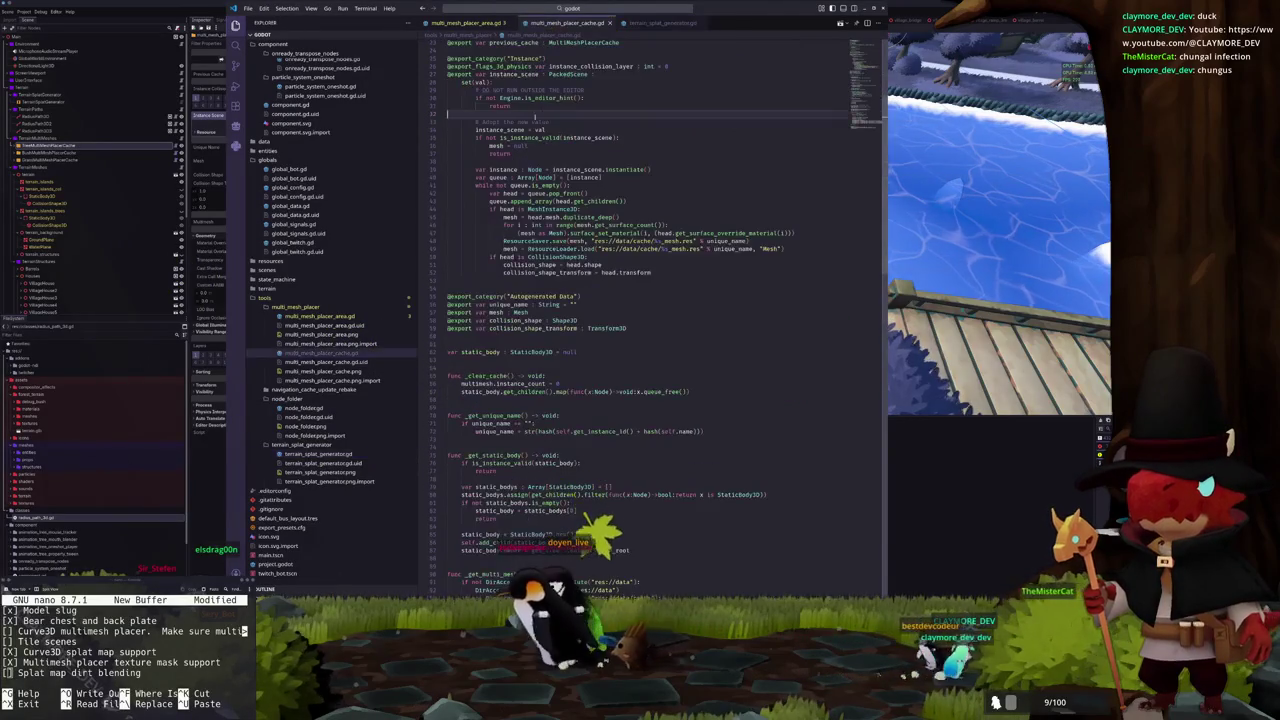
In terrain_splat_generator.gd, change the first Image.create_empty call's false argument to true
{"action": "scroll", "coordinate": [544, 262], "scroll_direction": "down", "scroll_amount": 3}
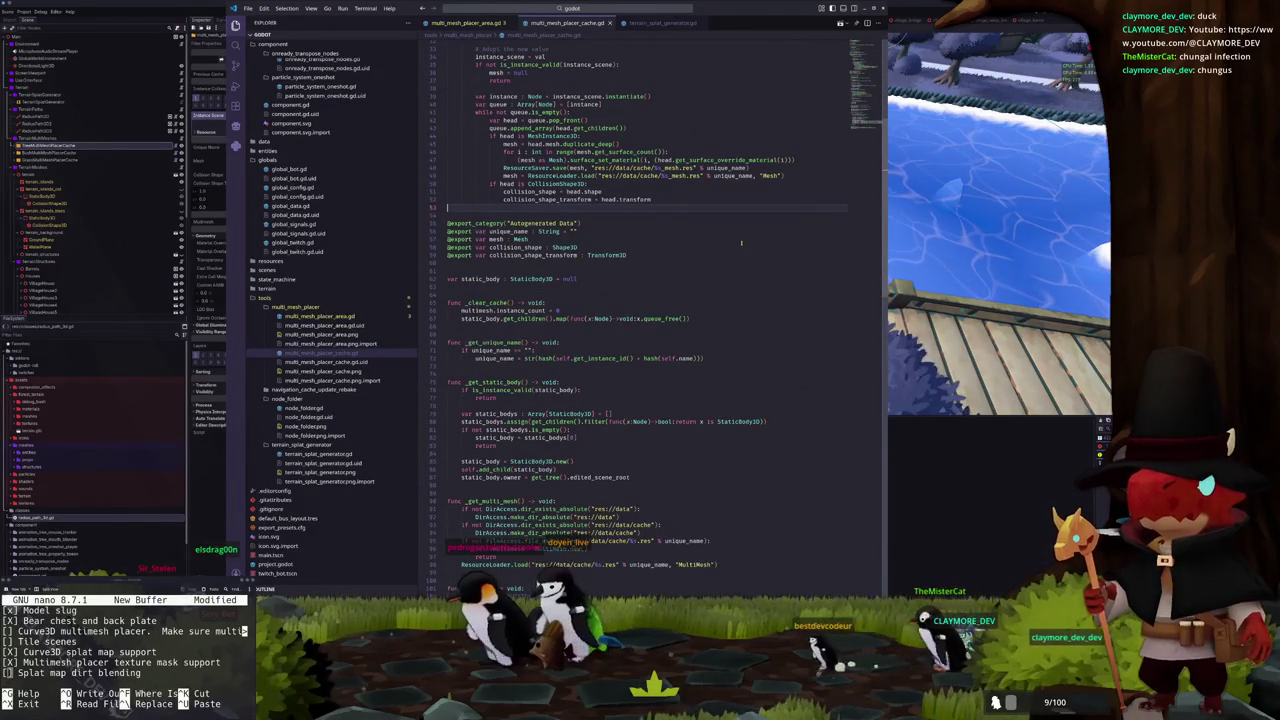
{"action": "scroll", "coordinate": [721, 259], "scroll_direction": "down", "scroll_amount": 8}
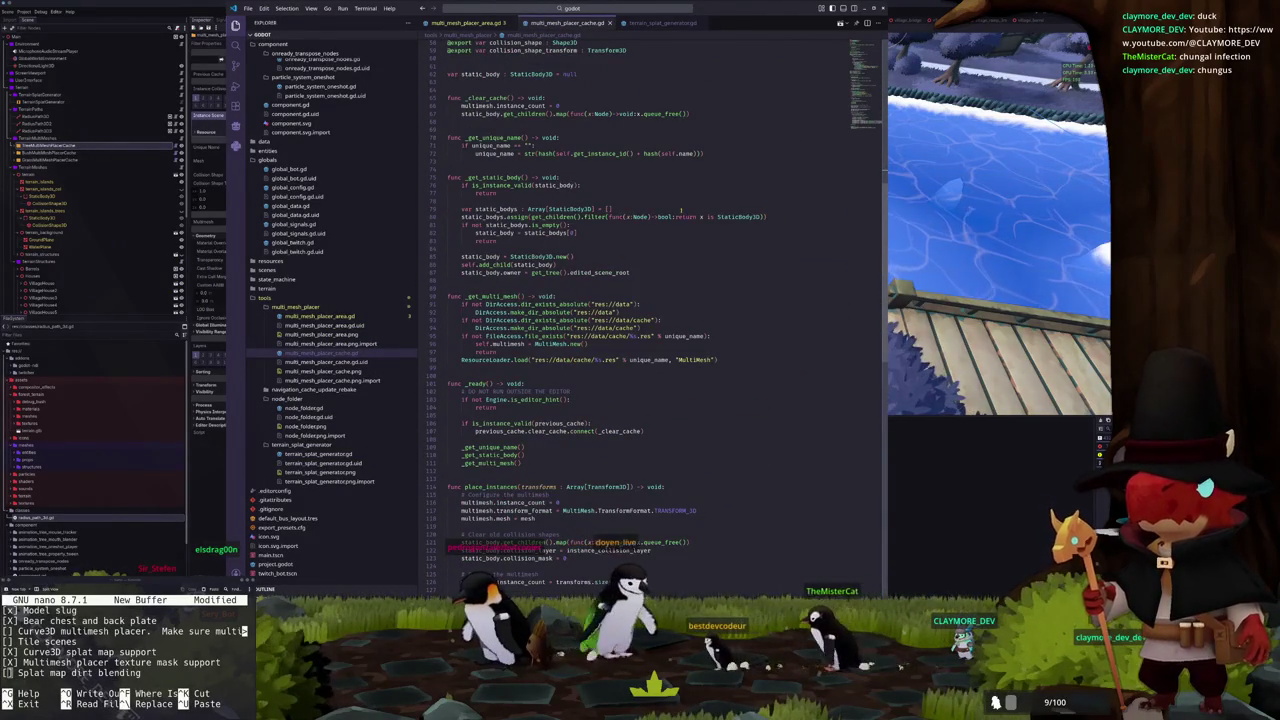
{"action": "left_click", "coordinate": [655, 23]}
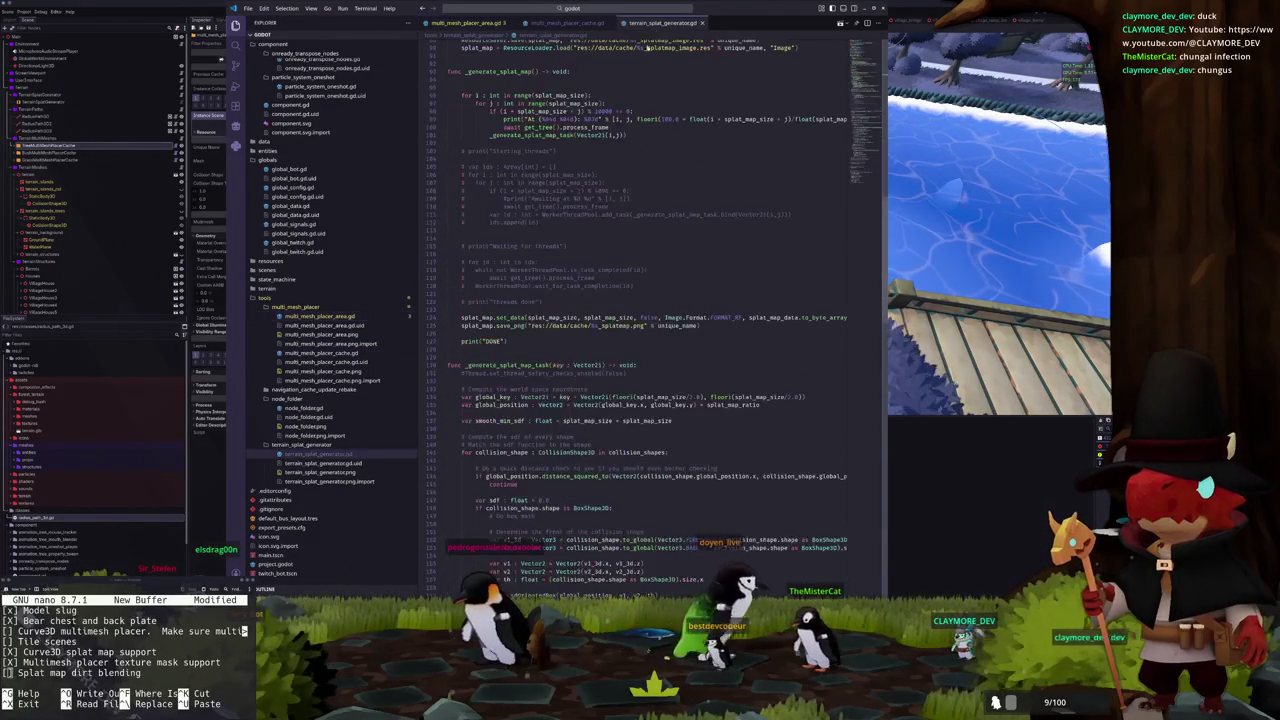
{"action": "double_click", "coordinate": [649, 317]}
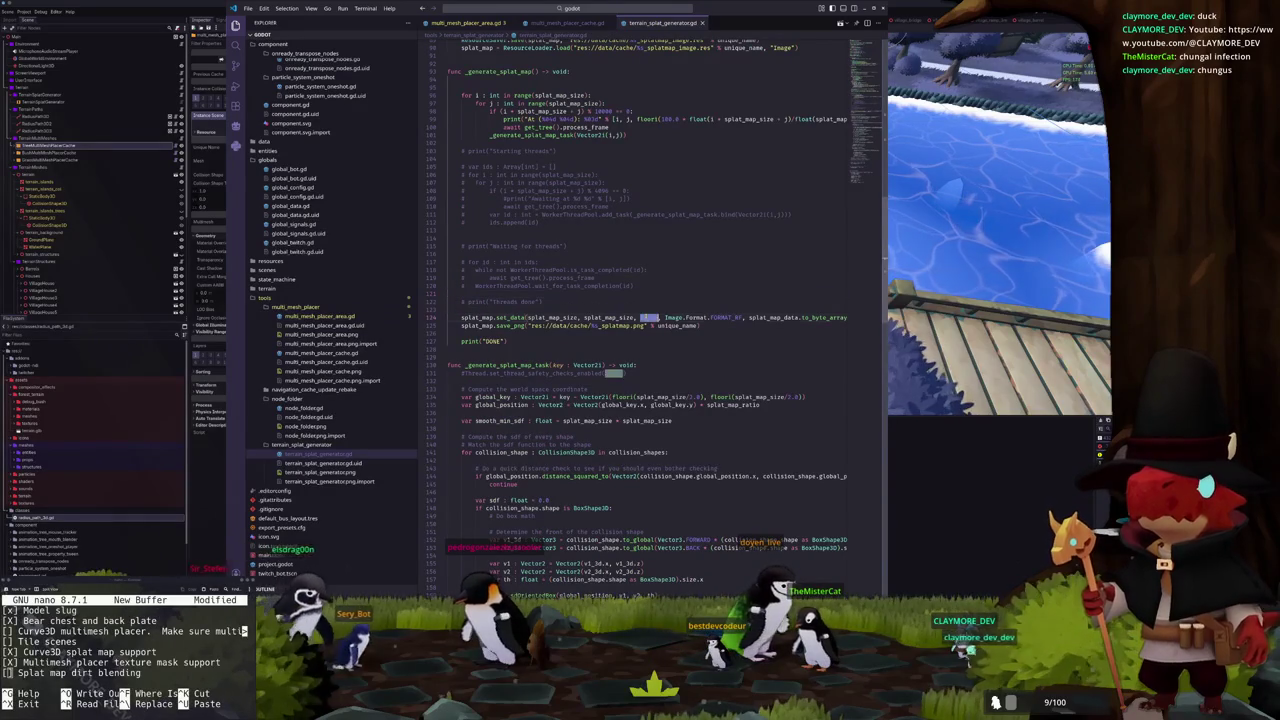
{"action": "type", "text": "true"}
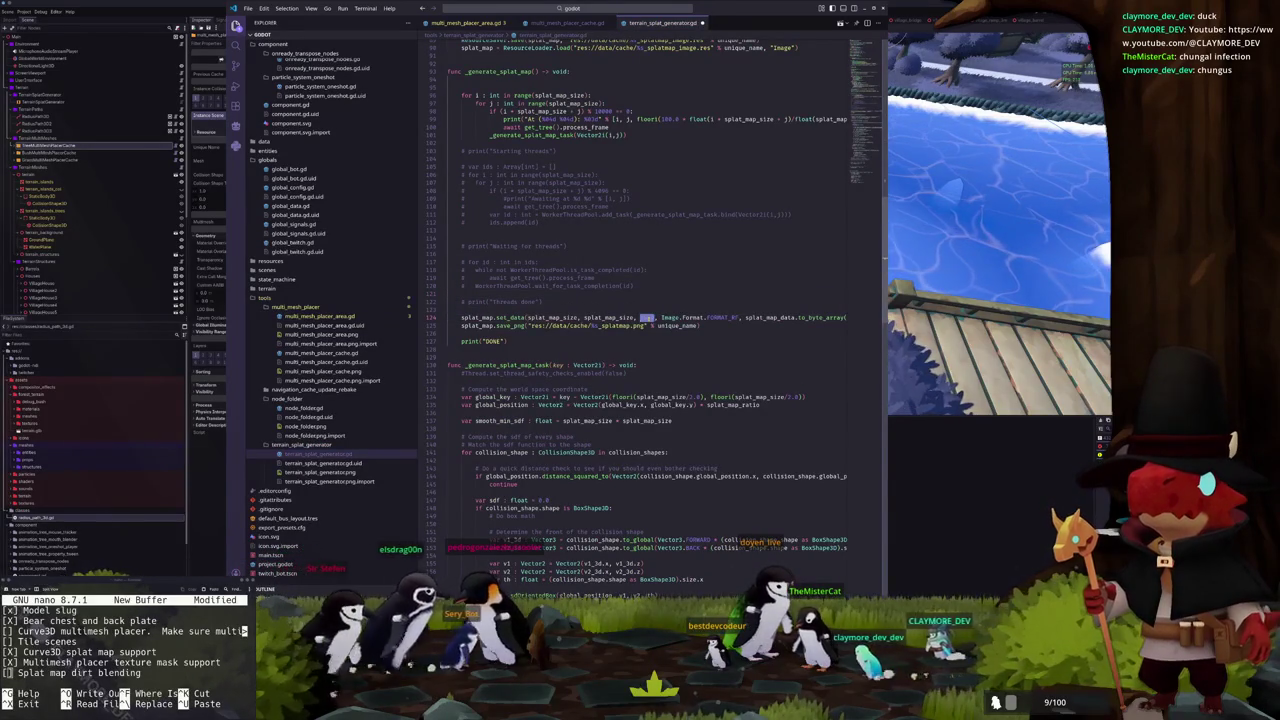
Set the second Image.create_empty call to true as well, then return to Godot
{"action": "scroll", "coordinate": [679, 152], "scroll_direction": "down", "scroll_amount": 15}
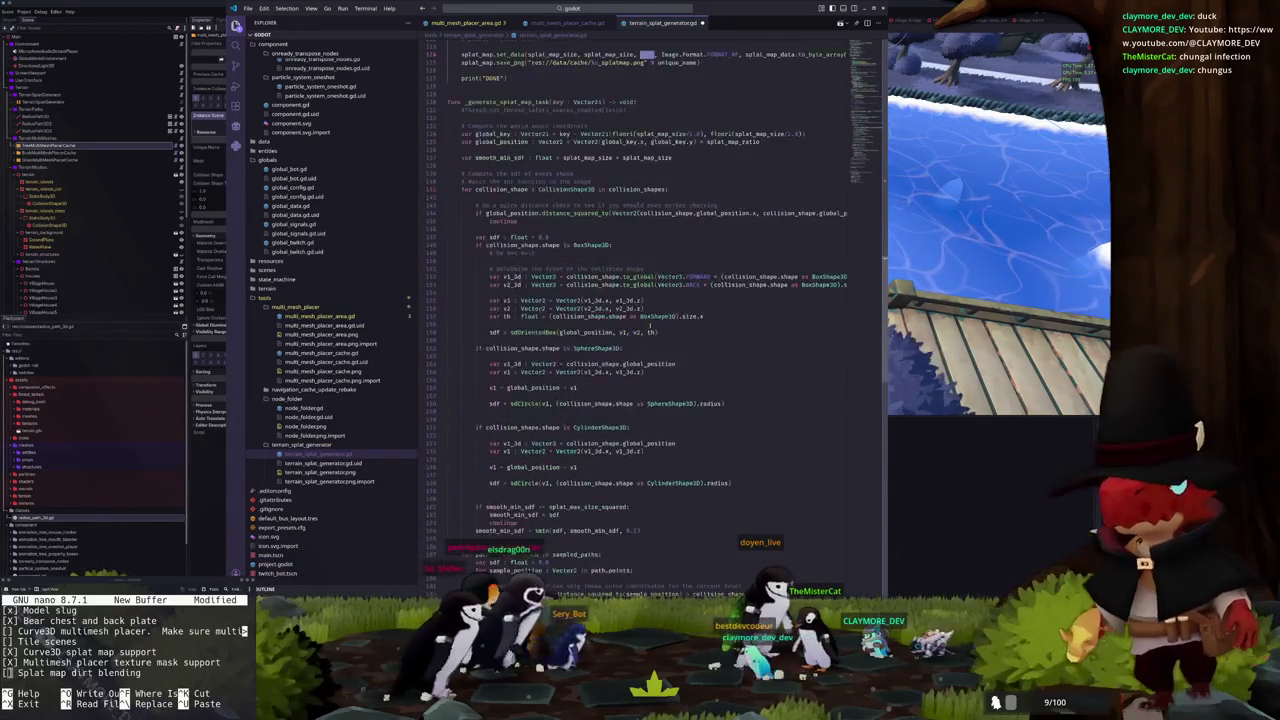
{"action": "scroll", "coordinate": [679, 152], "scroll_direction": "down", "scroll_amount": 20}
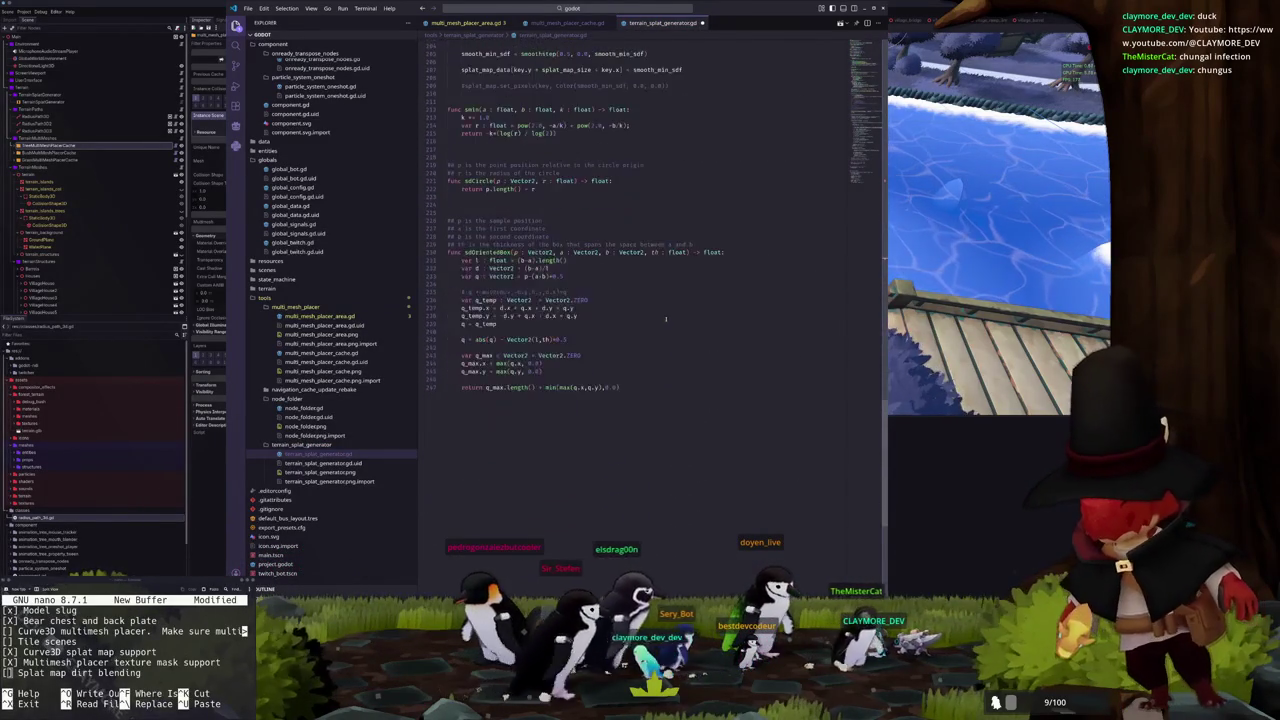
{"action": "scroll", "coordinate": [862, 171], "scroll_direction": "up", "scroll_amount": 20}
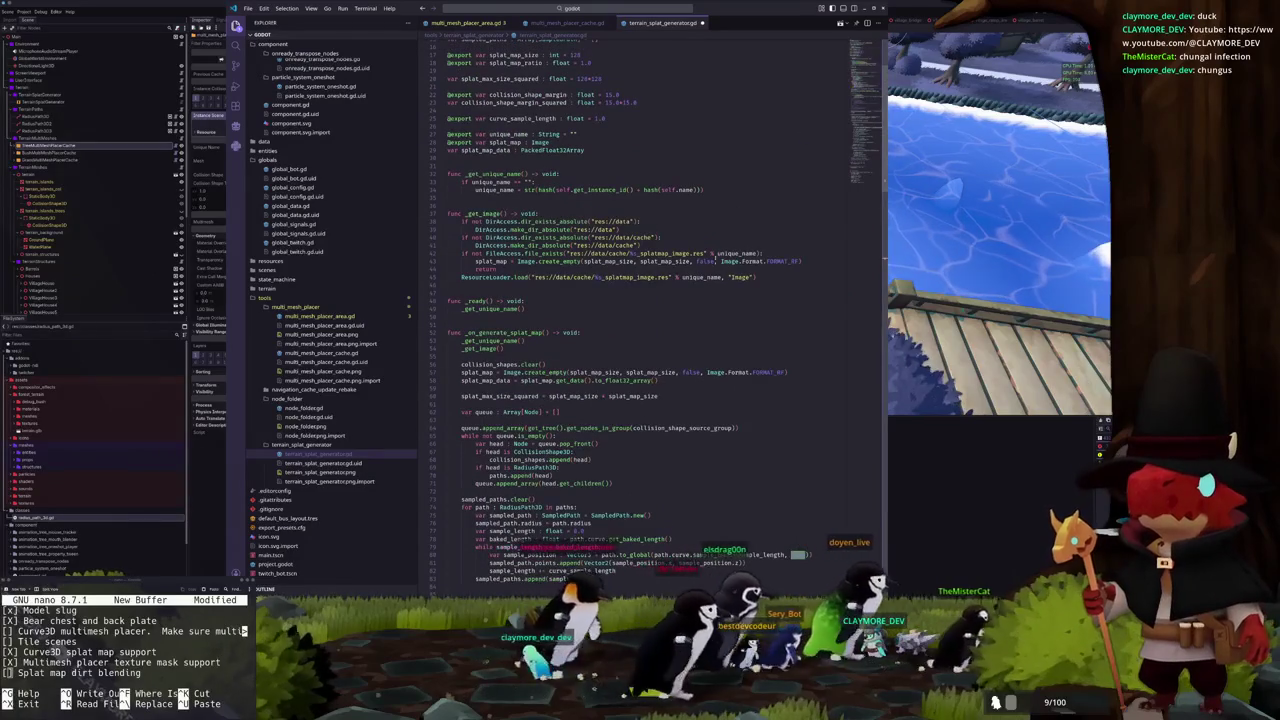
{"action": "type", "text": "true"}
{"action": "double_click", "coordinate": [690, 372]}
{"action": "type", "text": "true"}
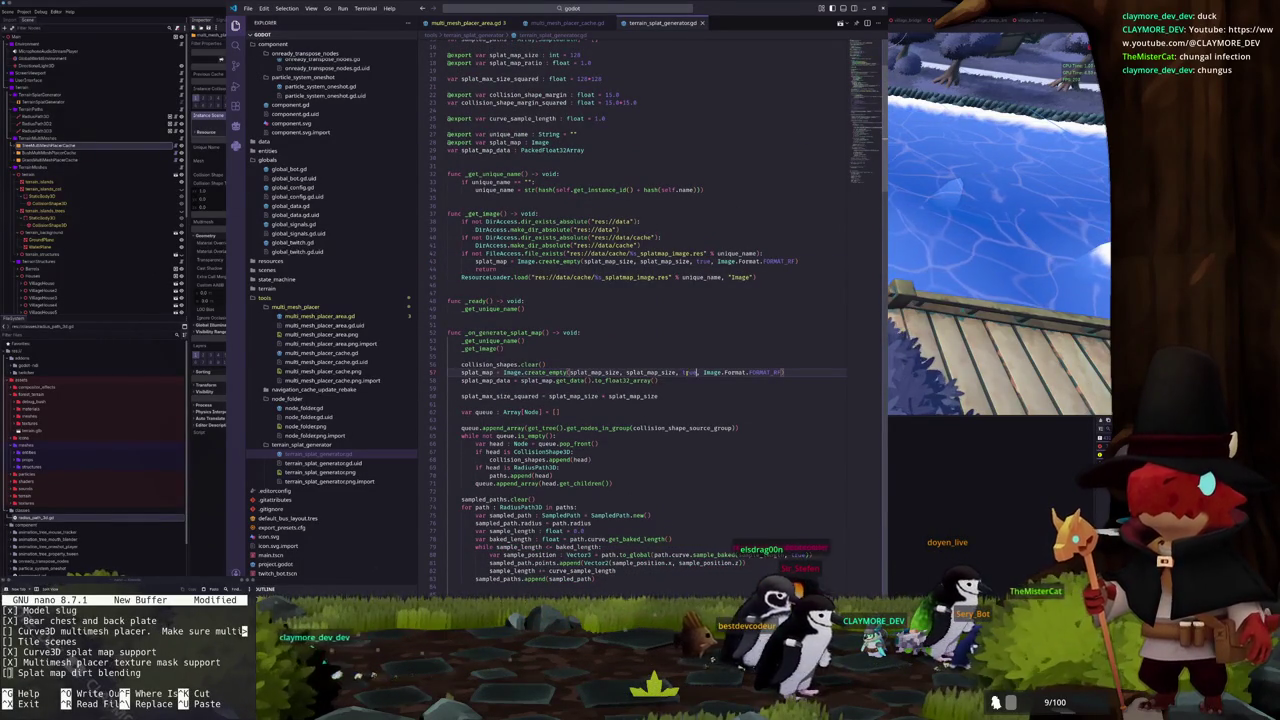
{"action": "scroll", "coordinate": [686, 373], "scroll_direction": "down", "scroll_amount": 3}
{"action": "scroll", "coordinate": [686, 373], "scroll_direction": "up", "scroll_amount": 2}
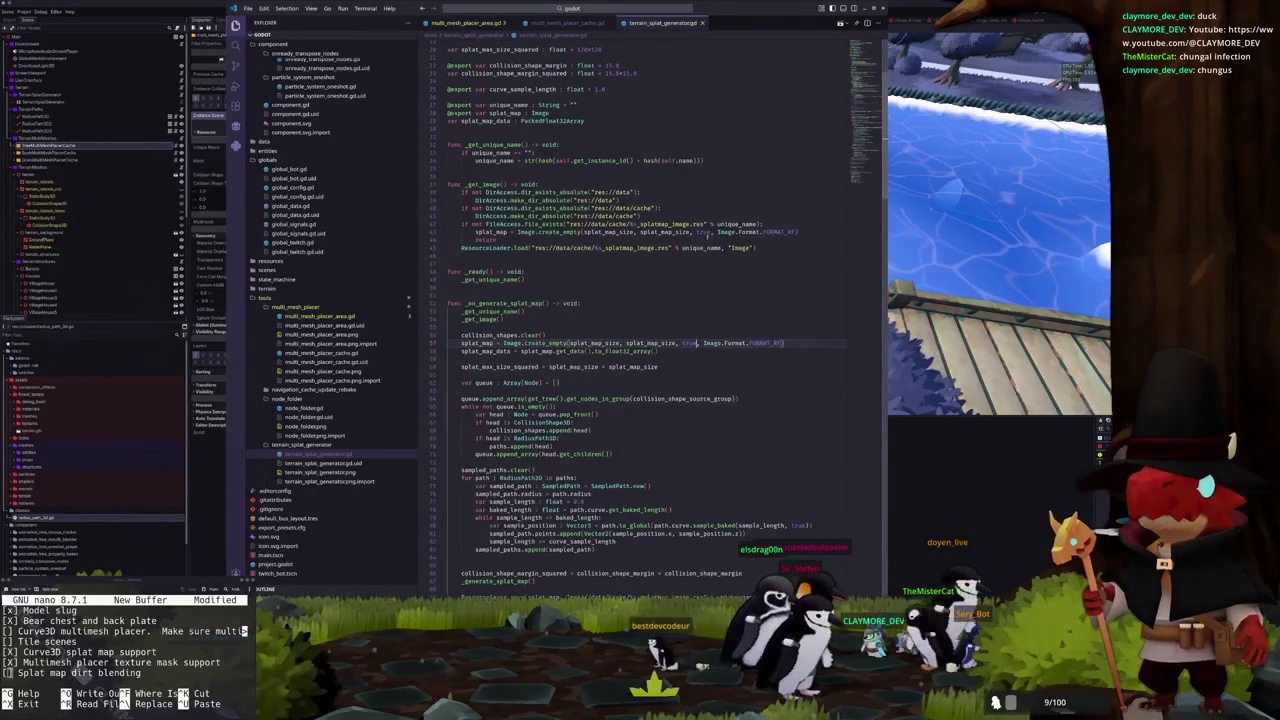
{"action": "double_click", "coordinate": [706, 232]}
{"action": "scroll", "coordinate": [707, 290], "scroll_direction": "up", "scroll_amount": 3}
{"action": "scroll", "coordinate": [707, 290], "scroll_direction": "down", "scroll_amount": 10}
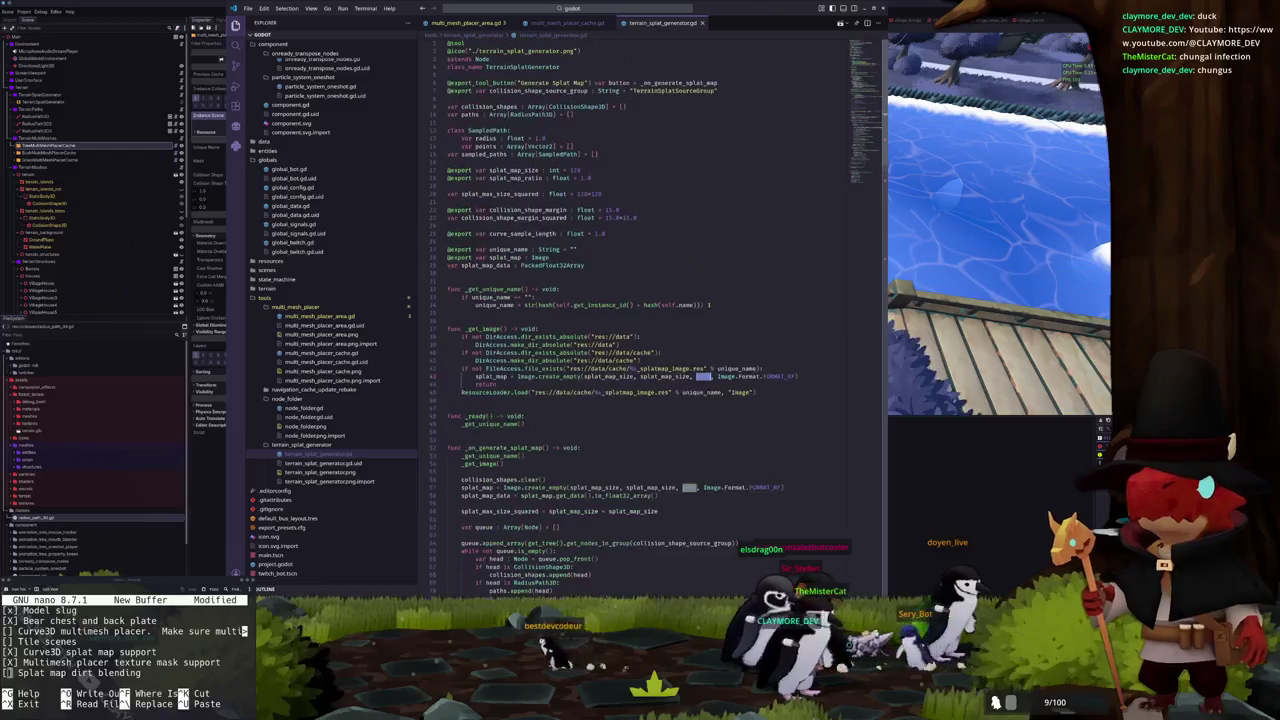
{"action": "scroll", "coordinate": [713, 316], "scroll_direction": "down", "scroll_amount": 3}
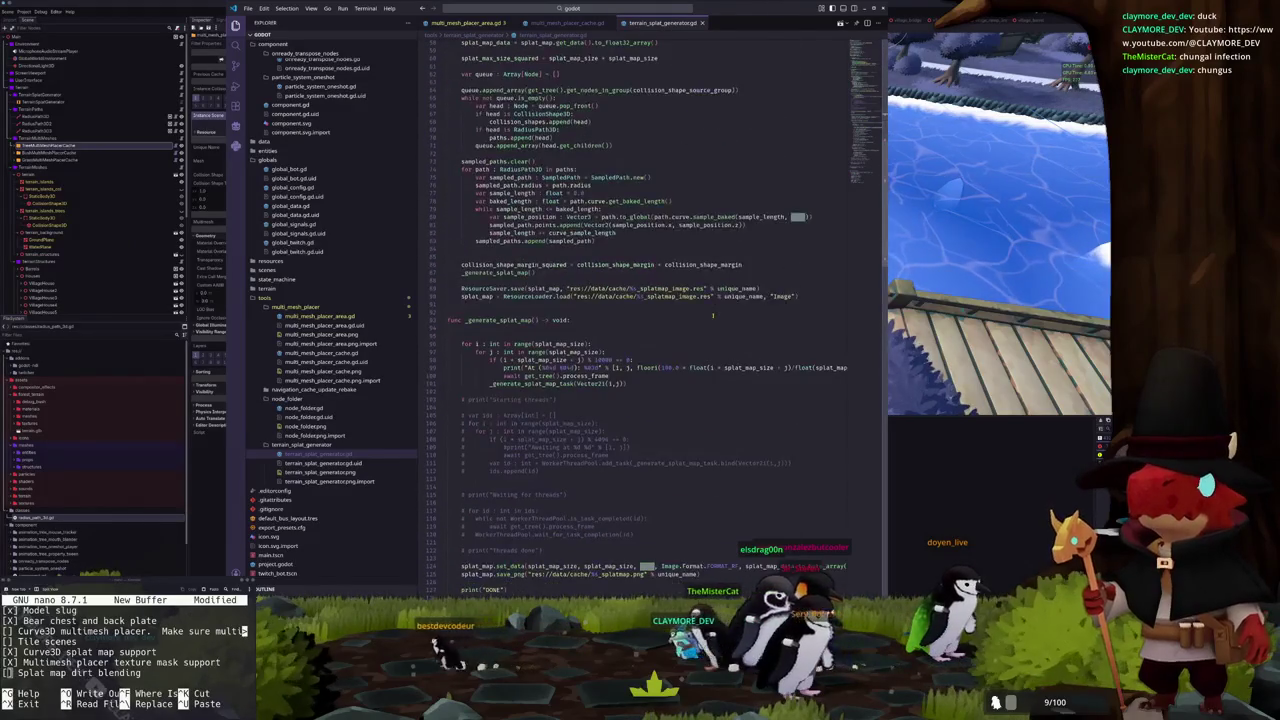
{"action": "key", "text": "alt+Tab"}
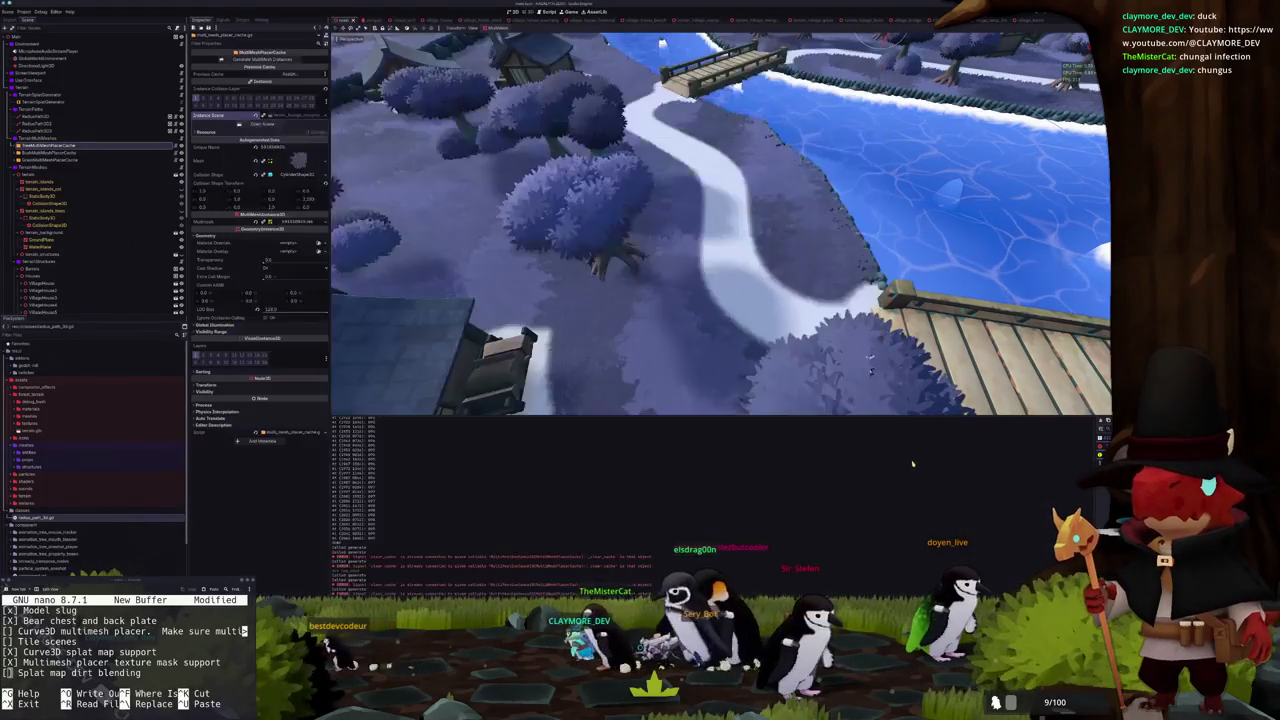
Add 'global uniform sampler2D terrain_dirt_overlay_albedo : source_color;' above the splat_map uniform
{"action": "left_click", "coordinate": [60, 101]}
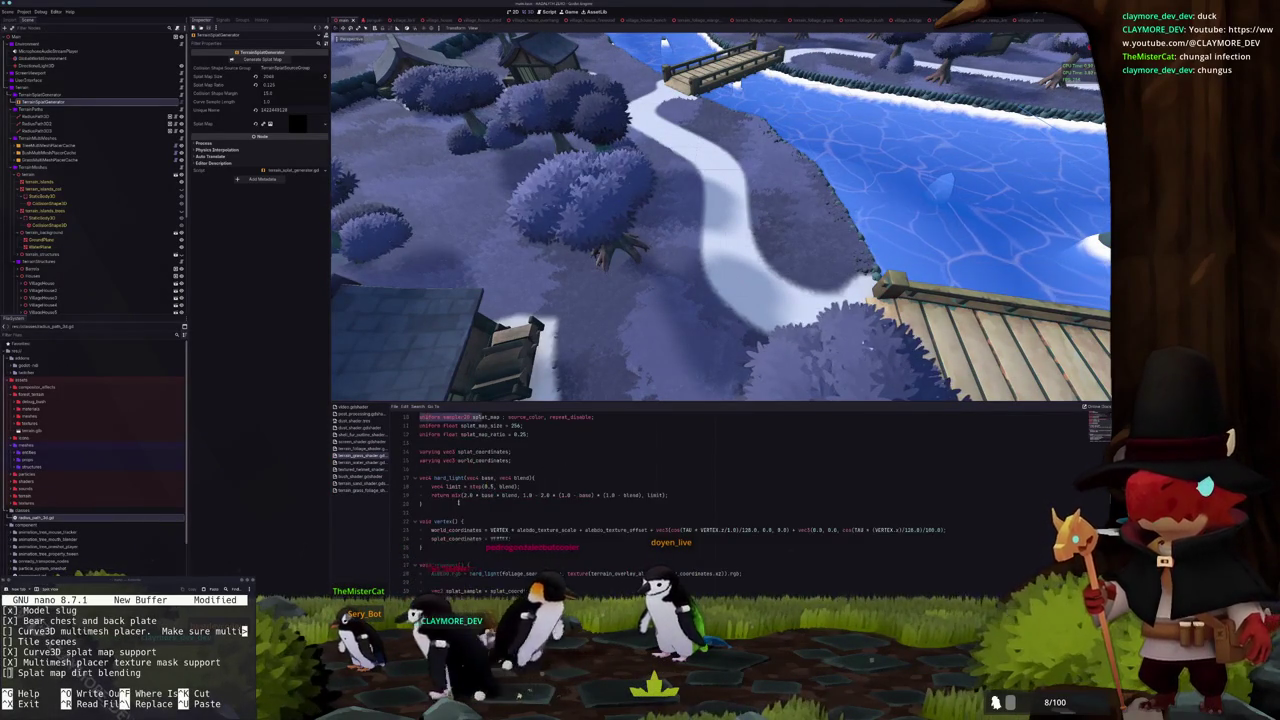
{"action": "left_click", "coordinate": [476, 490]}
{"action": "left_click", "coordinate": [605, 470]}
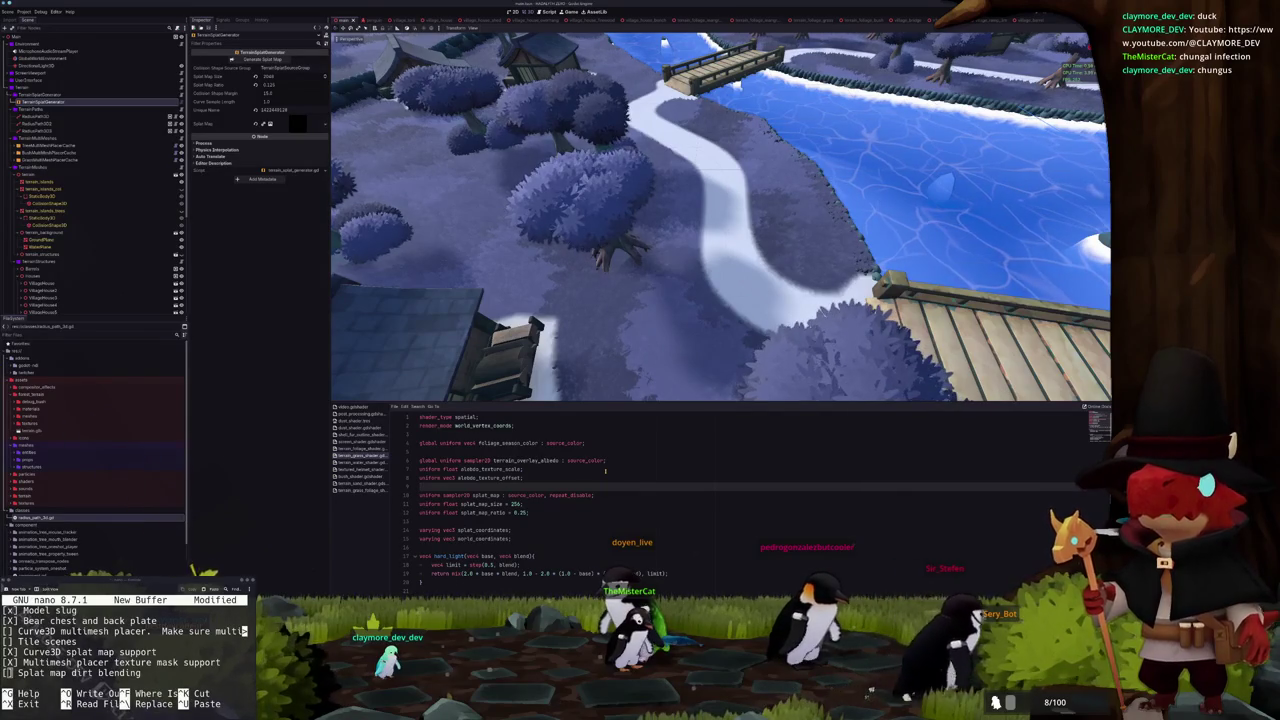
{"action": "key", "text": "Return"}
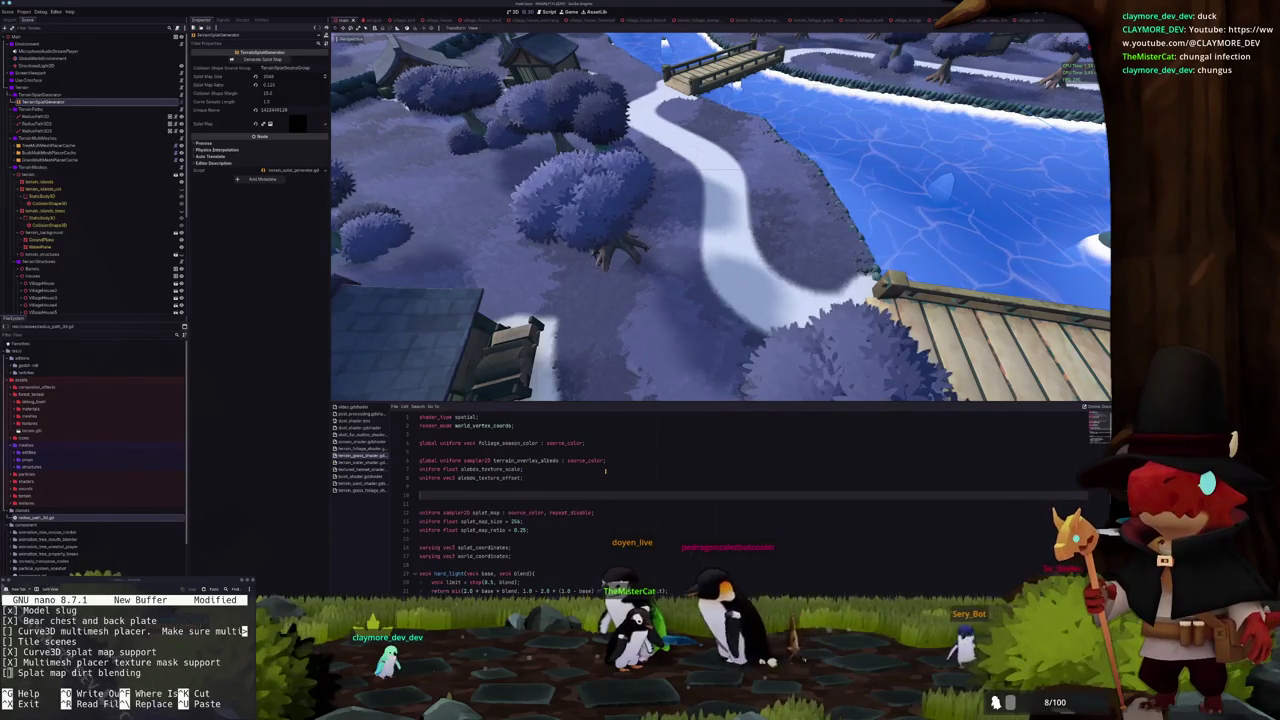
{"action": "type", "text": "global unif"}
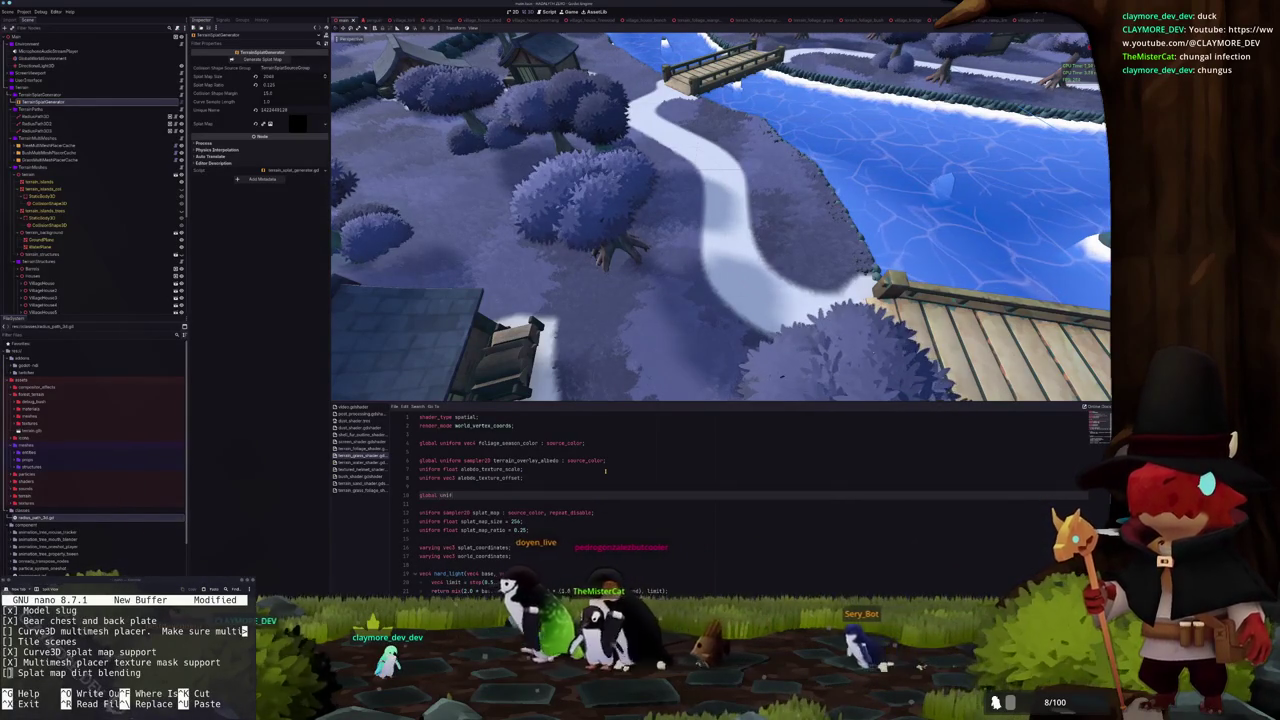
{"action": "type", "text": "D"}
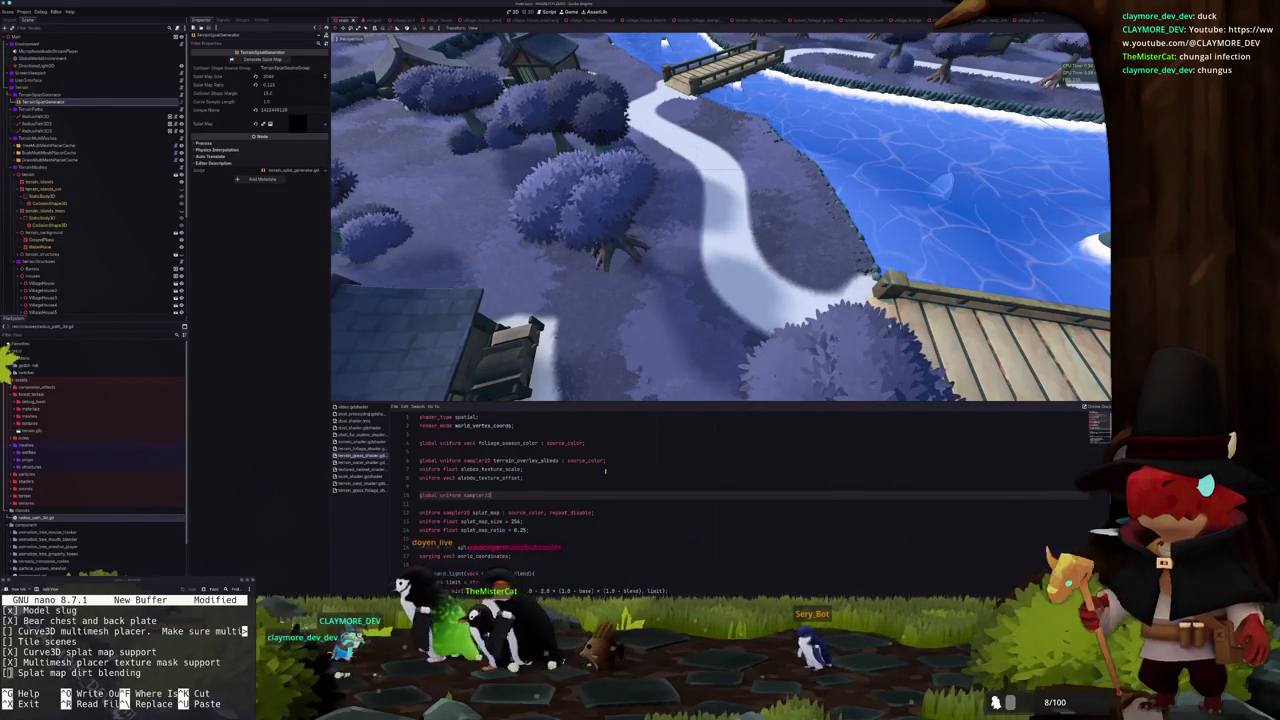
{"action": "type", "text": " terrain_dirt_overl"}
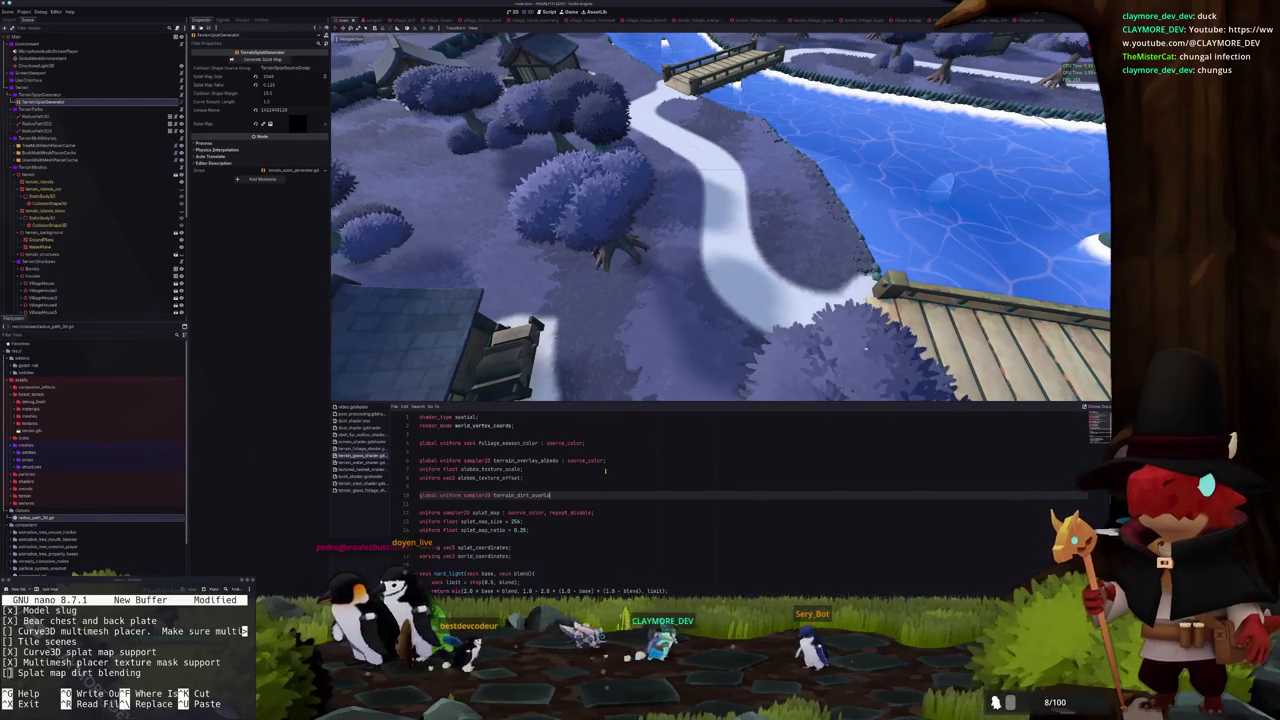
{"action": "type", "text": "do :"}
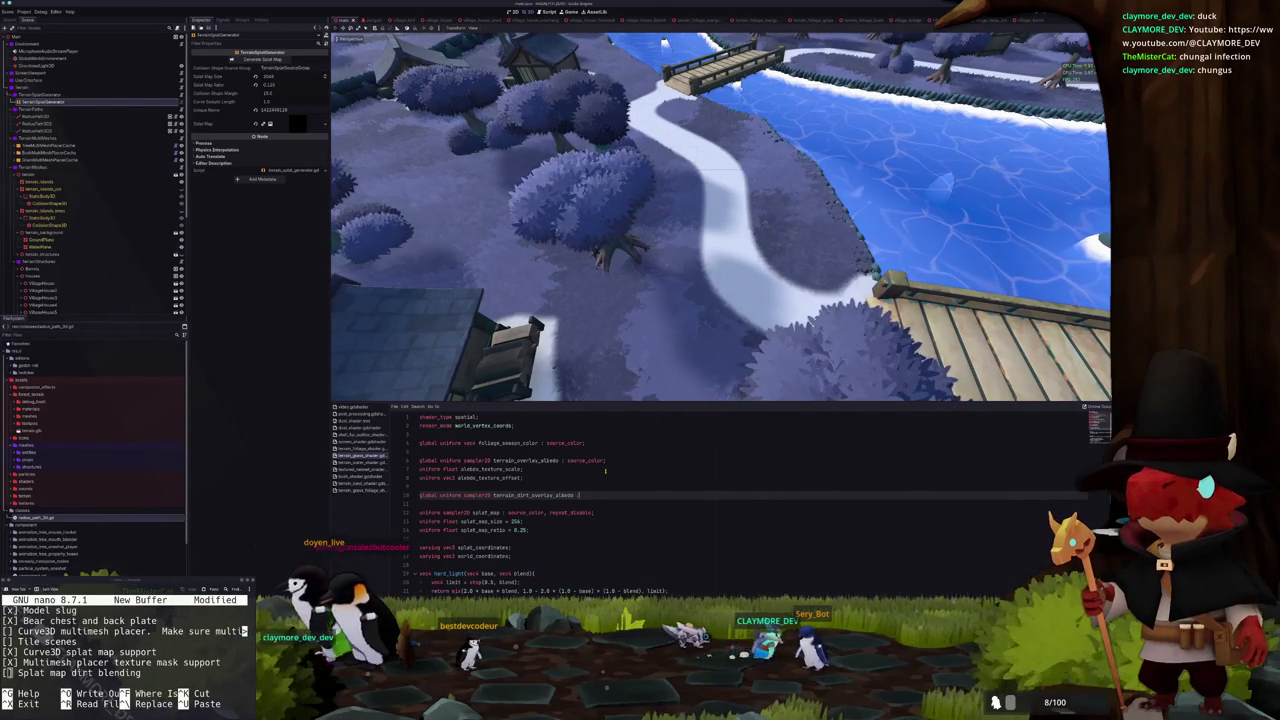
{"action": "type", "text": "lor;"}
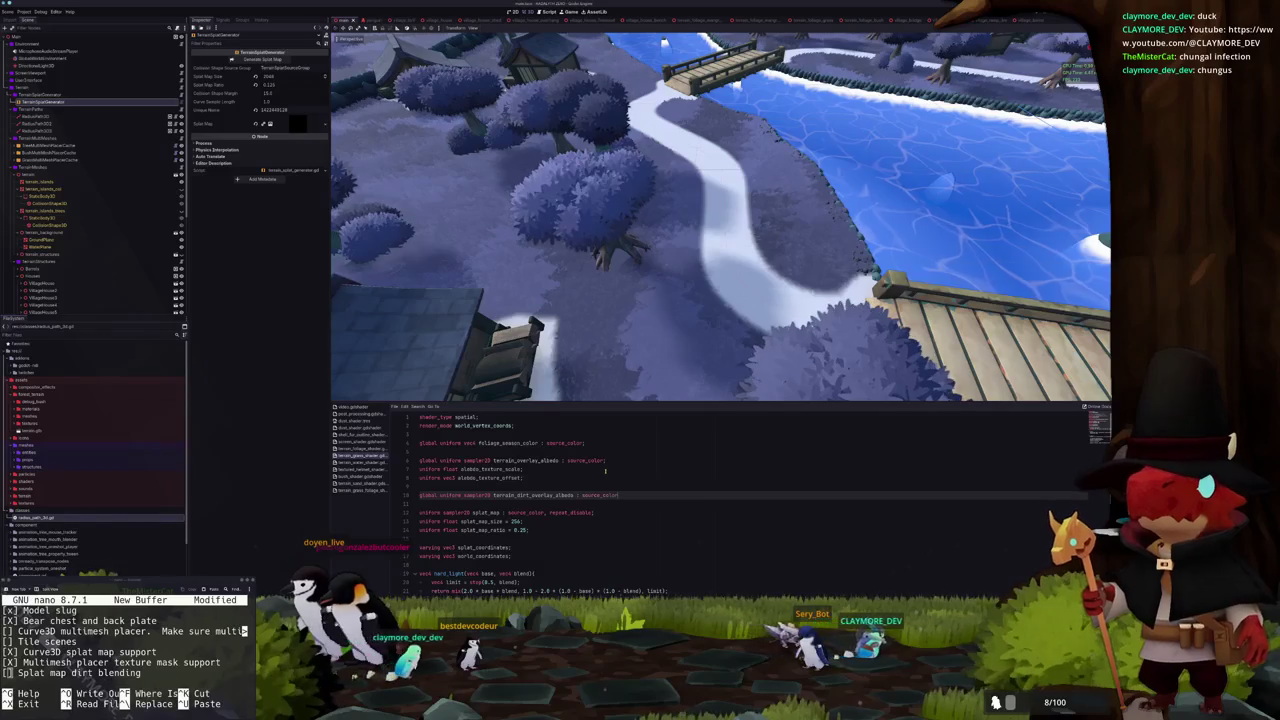
Add a float terrain_dirt_texture_scale uniform and a terrain_dirt_texture_offset uniform, with spacing around them
{"action": "key", "text": "Return"}
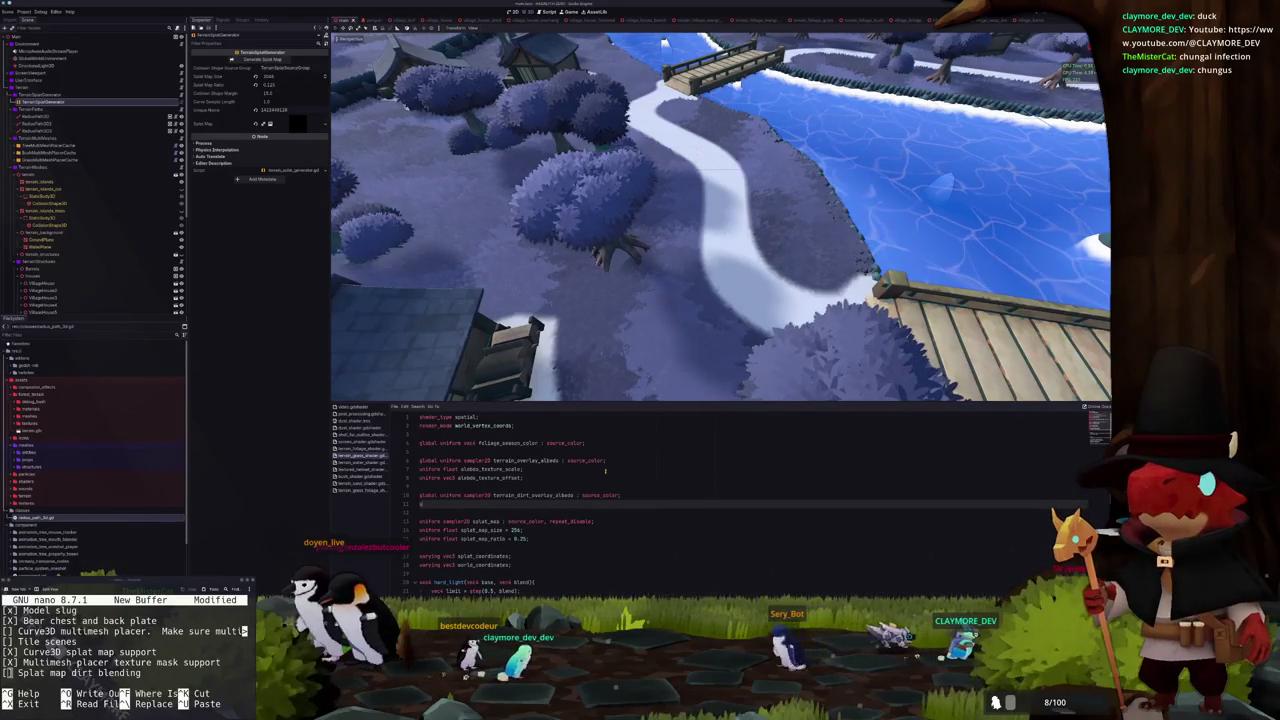
{"action": "type", "text": "uniform float terrain"}
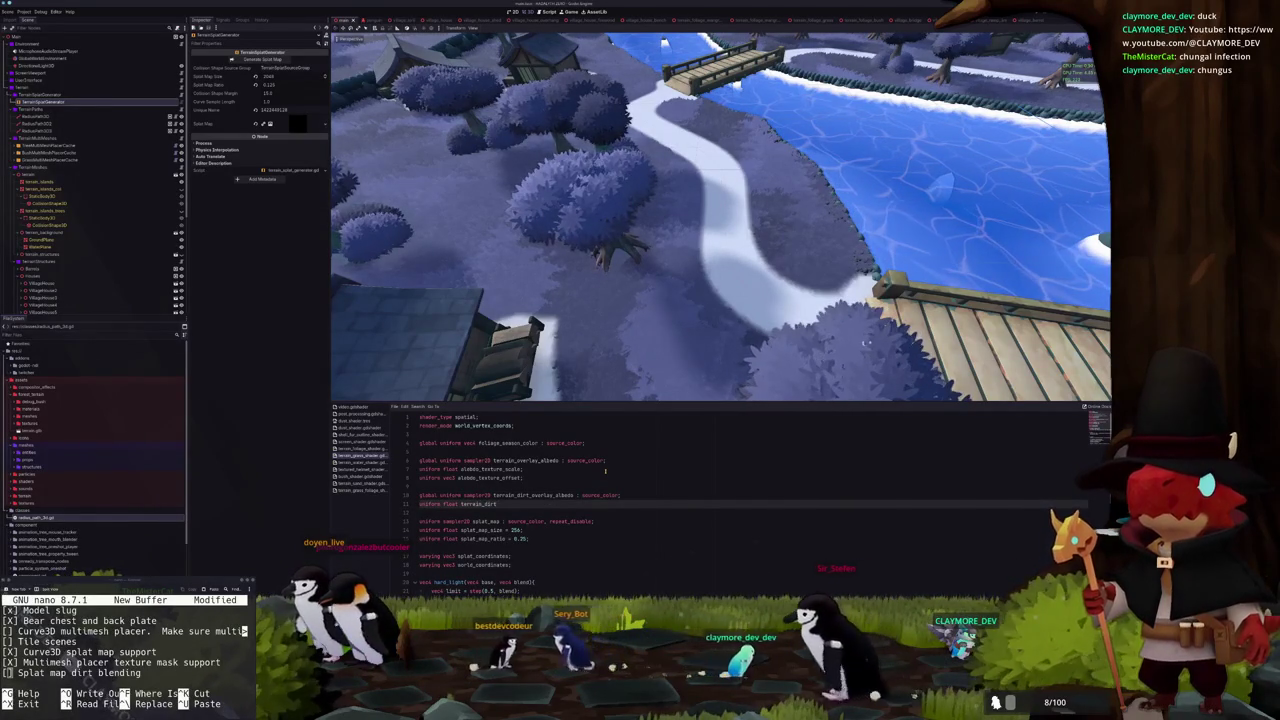
{"action": "type", "text": "_dirt_texture"}
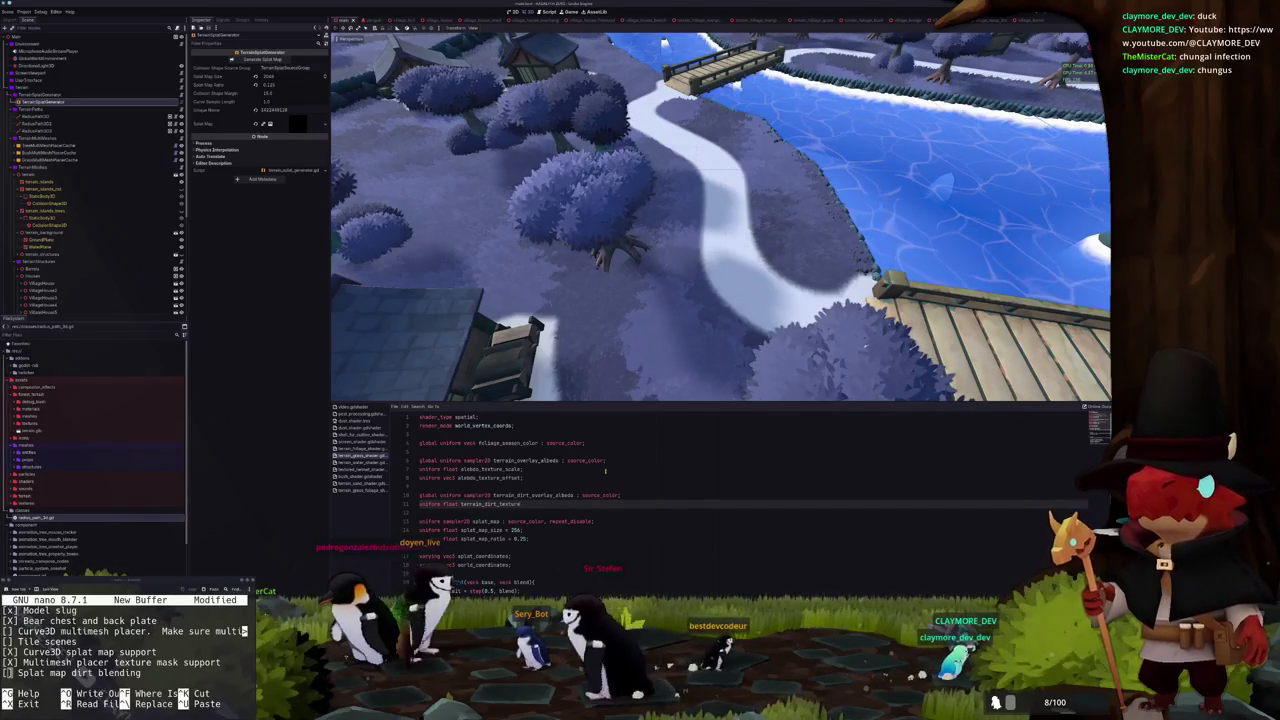
{"action": "type", "text": "_scale;"}
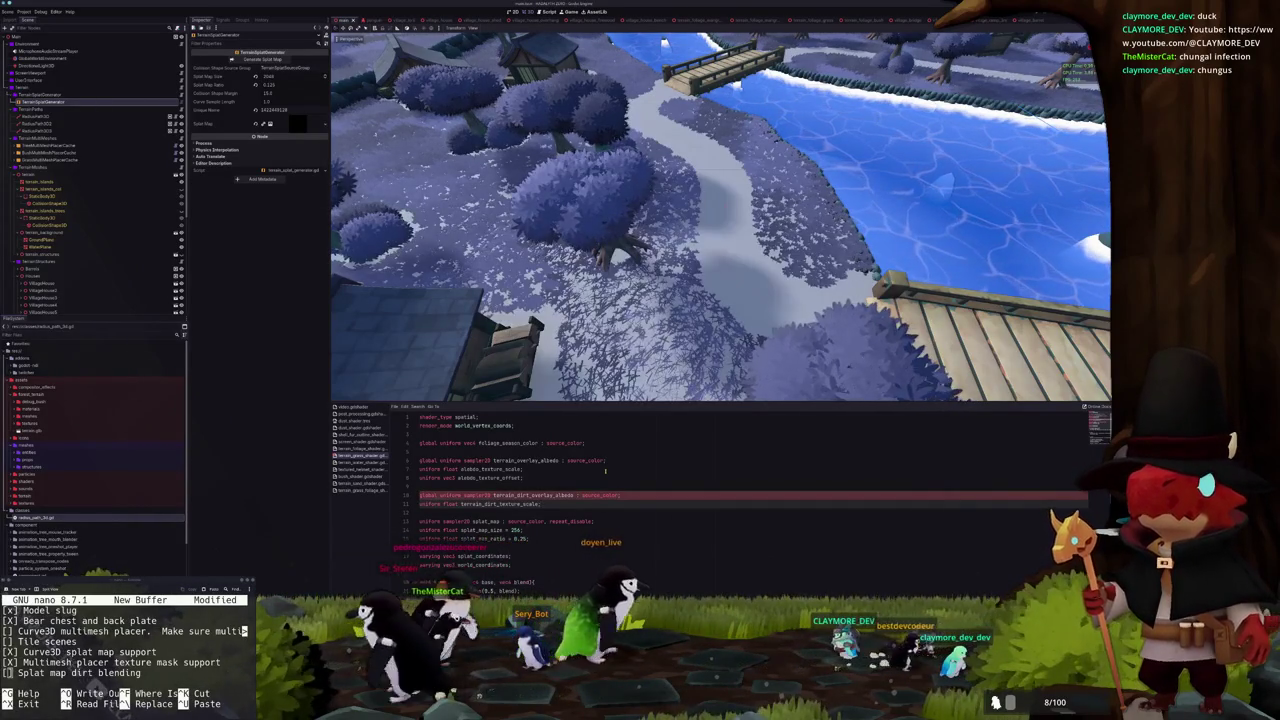
{"action": "key", "text": "Return"}
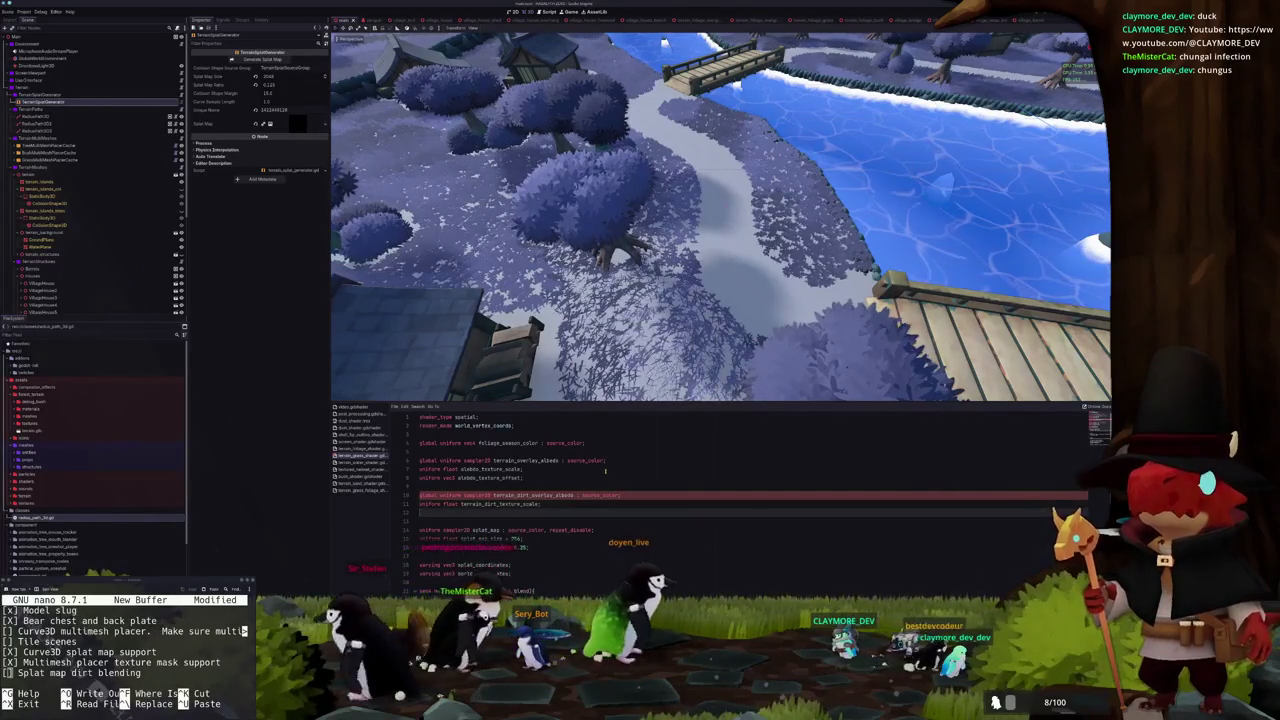
{"action": "type", "text": "uniform vec3 terrain_dirt_texture_offset;"}
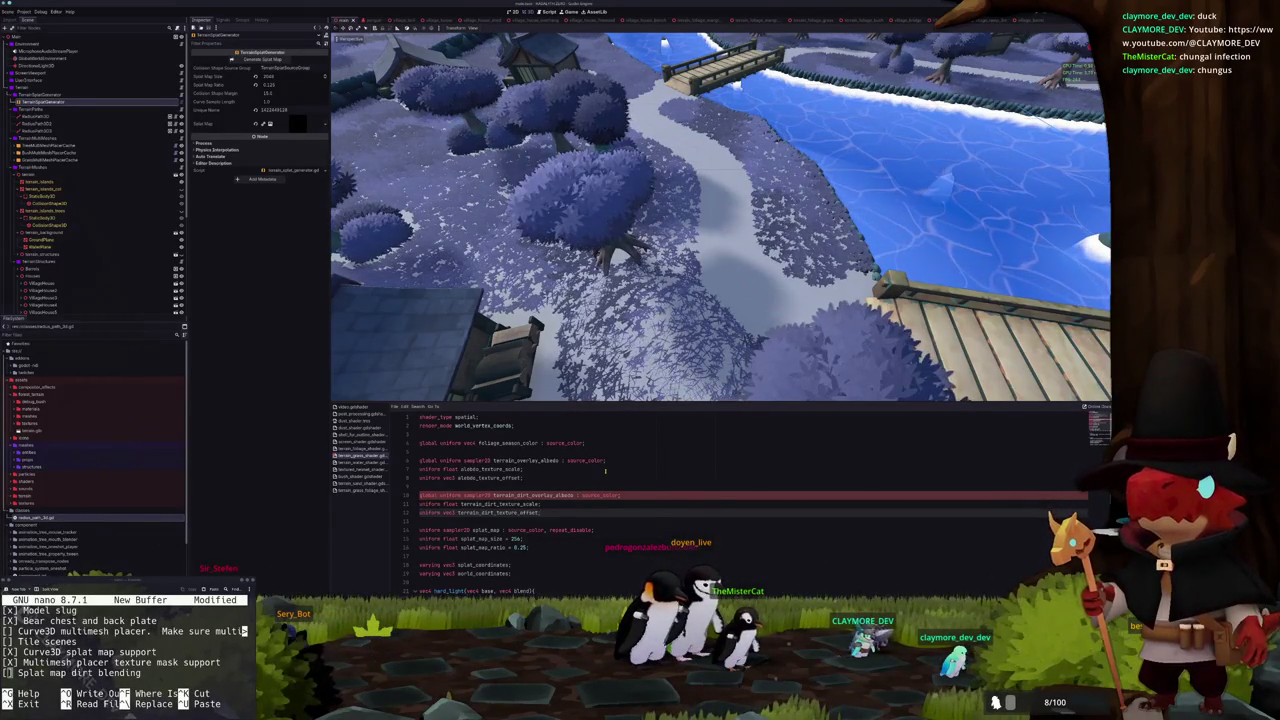
{"action": "key", "text": "Down"}
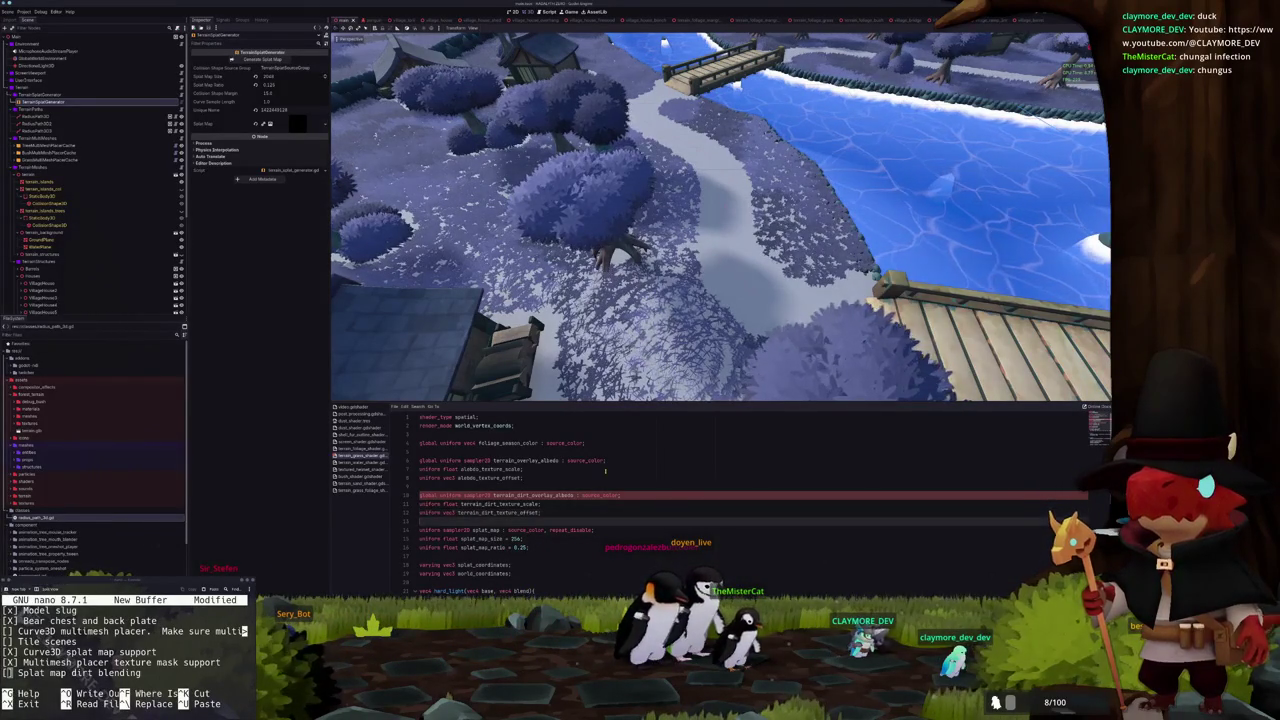
{"action": "key", "text": "Return"}
{"action": "key", "text": "Up"}
{"action": "key", "text": "Up"}
{"action": "key", "text": "Up"}
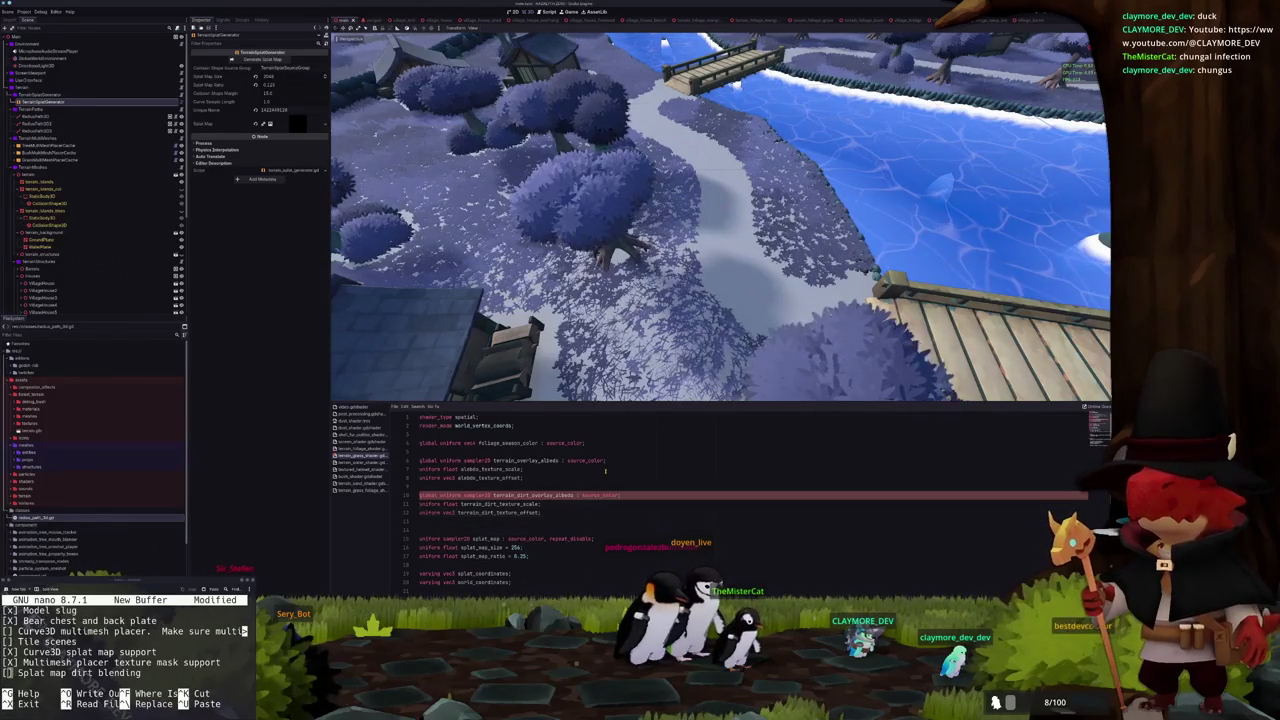
{"action": "key", "text": "Return"}
{"action": "scroll", "coordinate": [590, 442], "scroll_direction": "down", "scroll_amount": 3}
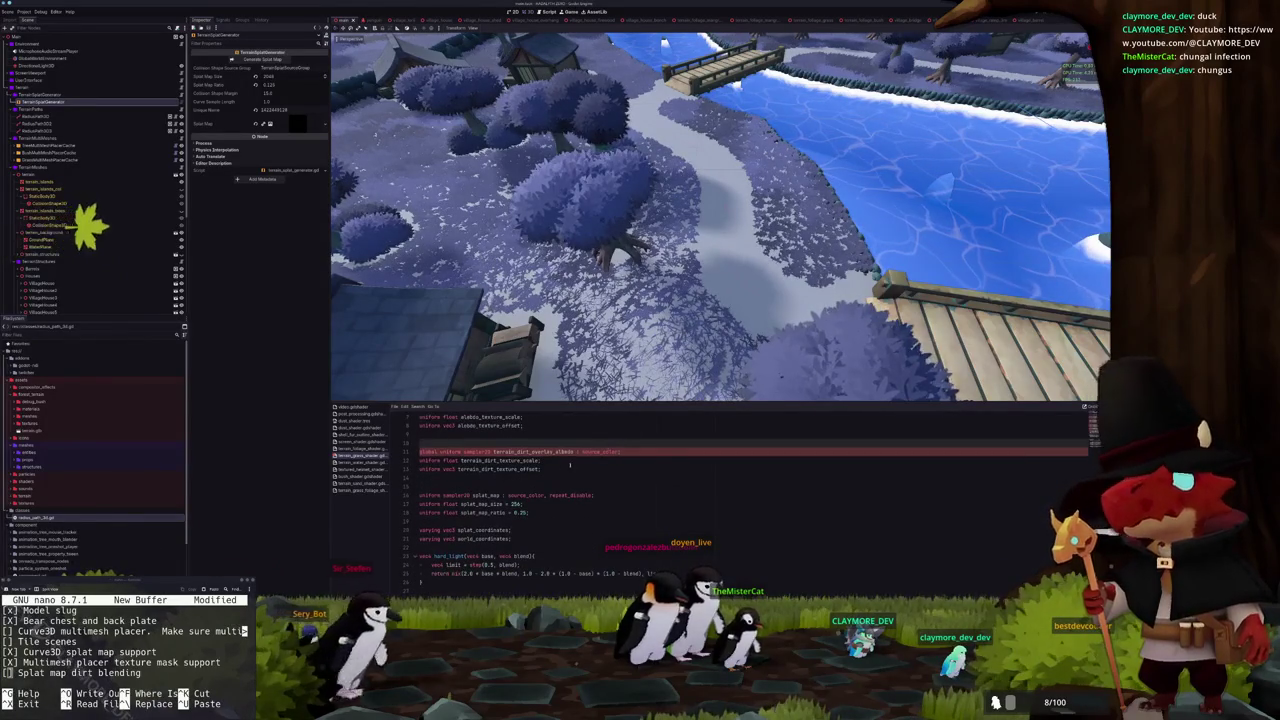
Add a sampler2D shader global named terrain_dirt_overlay_albedo in Project Settings
{"action": "left_click", "coordinate": [22, 11]}
{"action": "left_click", "coordinate": [45, 20]}
{"action": "left_click", "coordinate": [337, 247]}
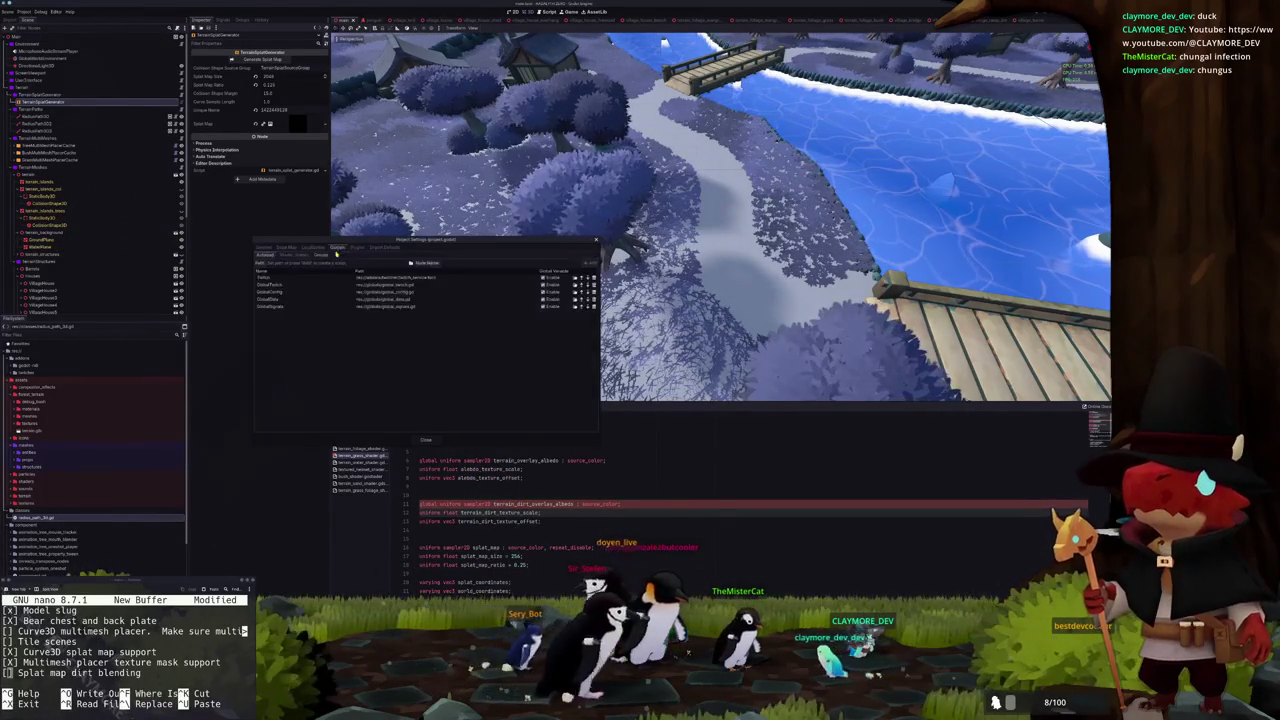
{"action": "left_click", "coordinate": [296, 255]}
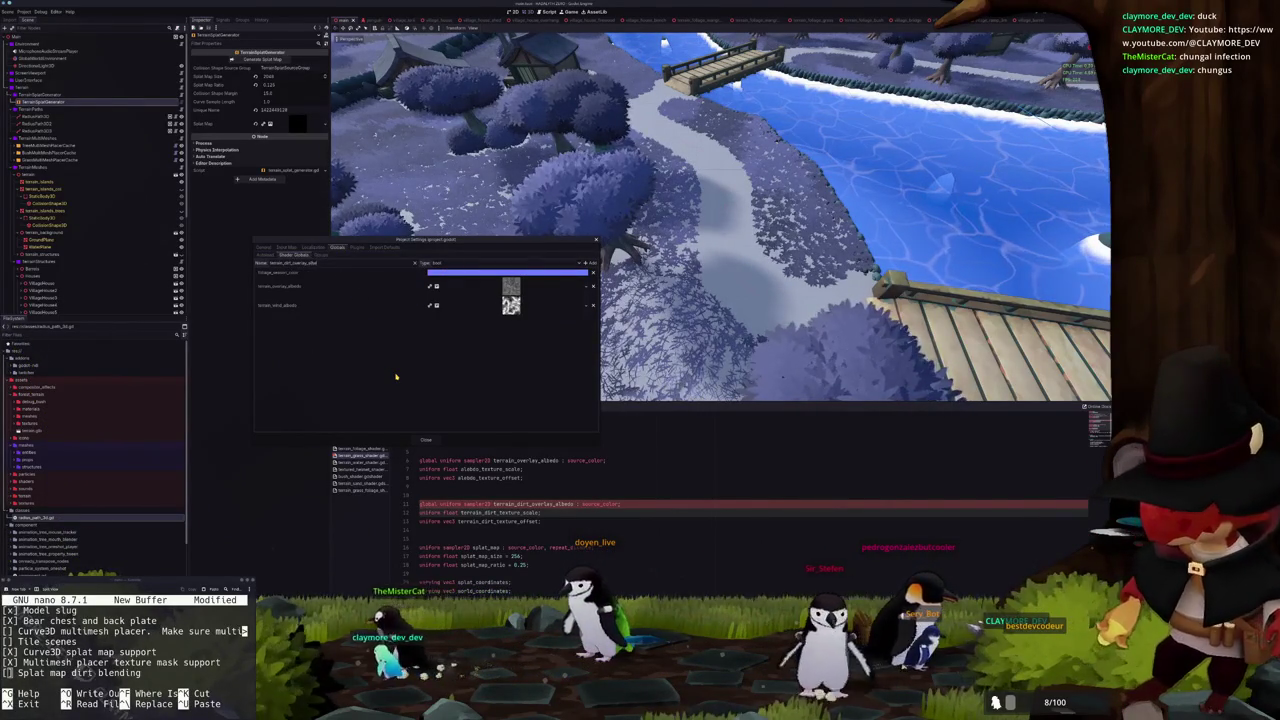
{"action": "left_click", "coordinate": [440, 262]}
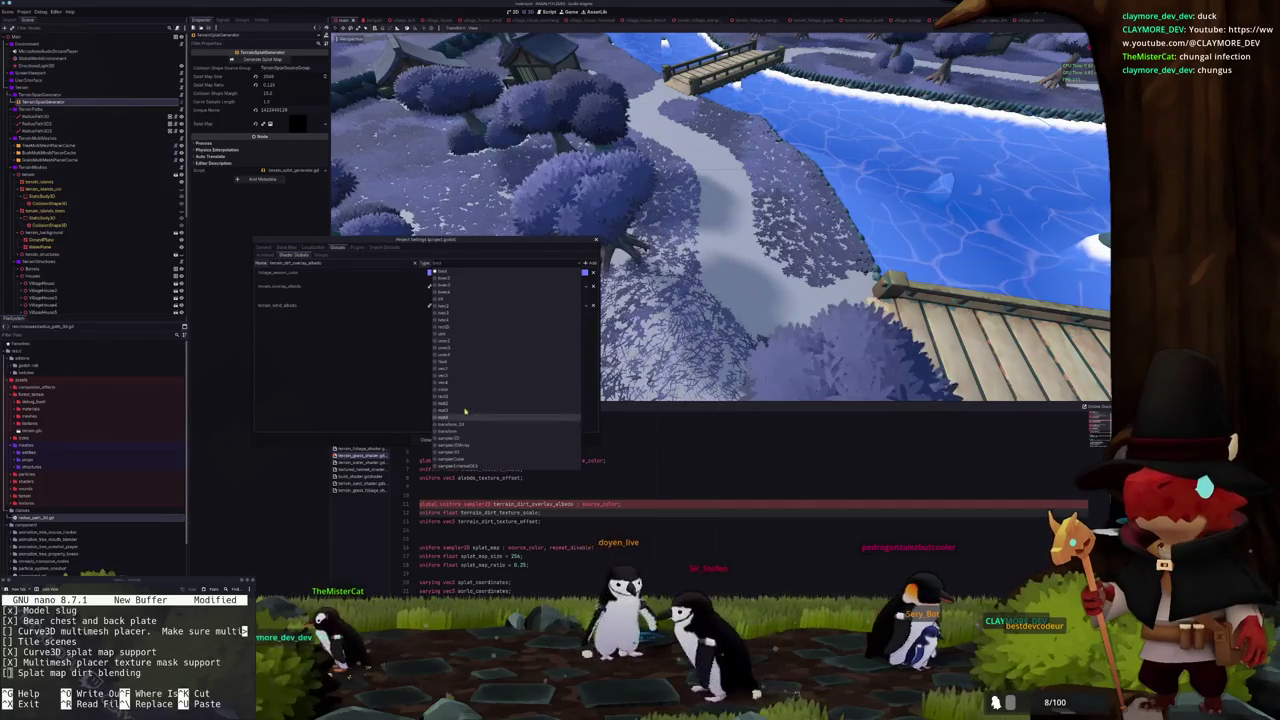
{"action": "left_click", "coordinate": [466, 448]}
{"action": "left_click", "coordinate": [589, 263]}
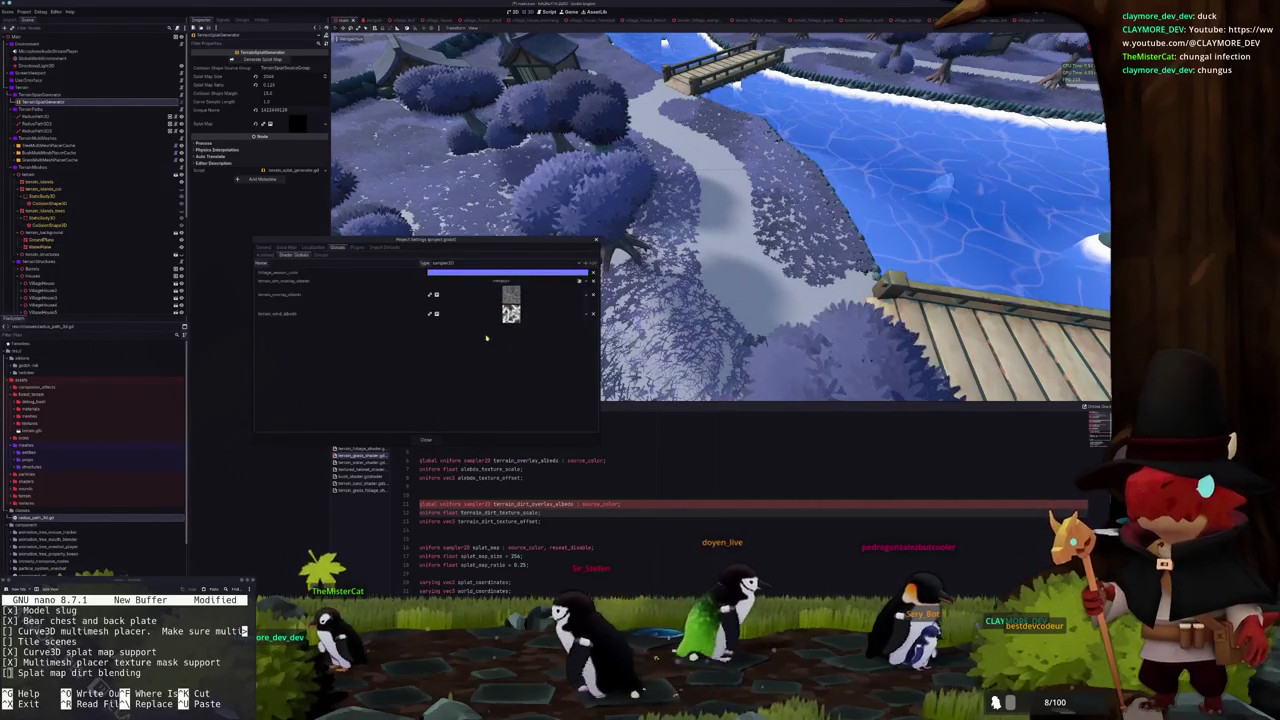
Assign a texture to the terrain_dirt_overlay_albedo global and close Project Settings
{"action": "left_click", "coordinate": [578, 284]}
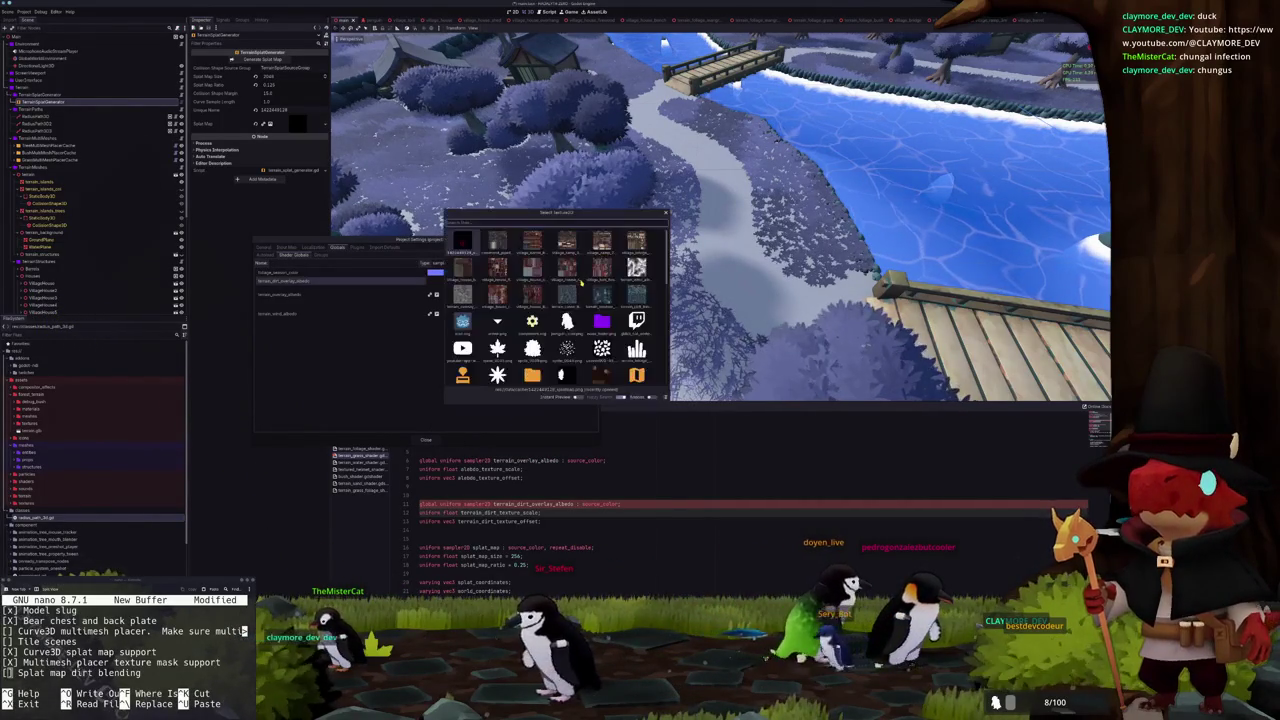
{"action": "type", "text": "s"}
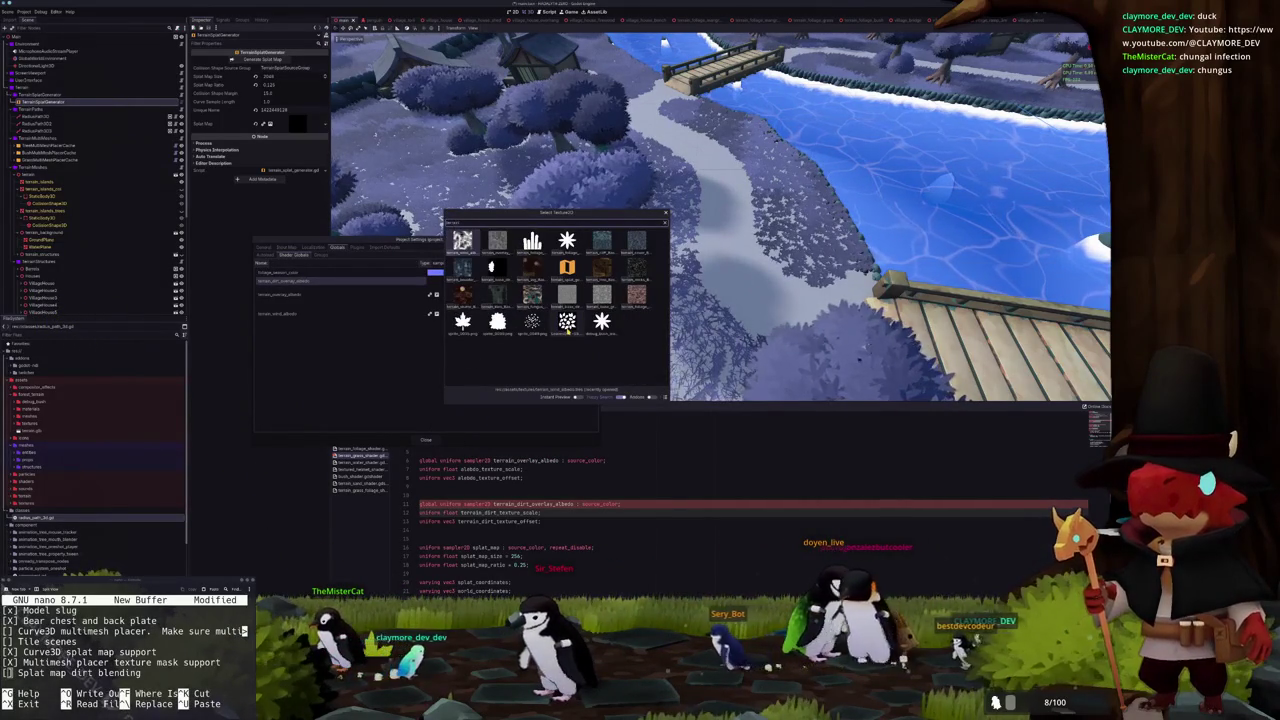
{"action": "double_click", "coordinate": [567, 331]}
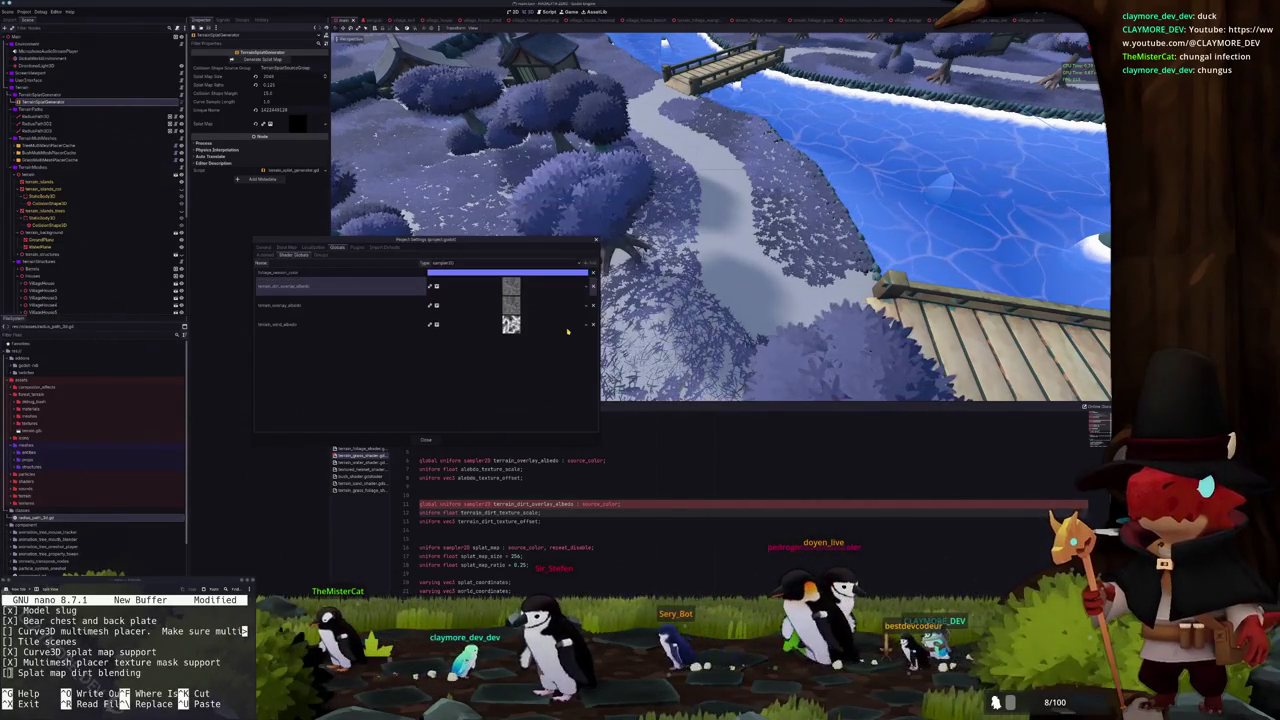
{"action": "left_click", "coordinate": [427, 440]}
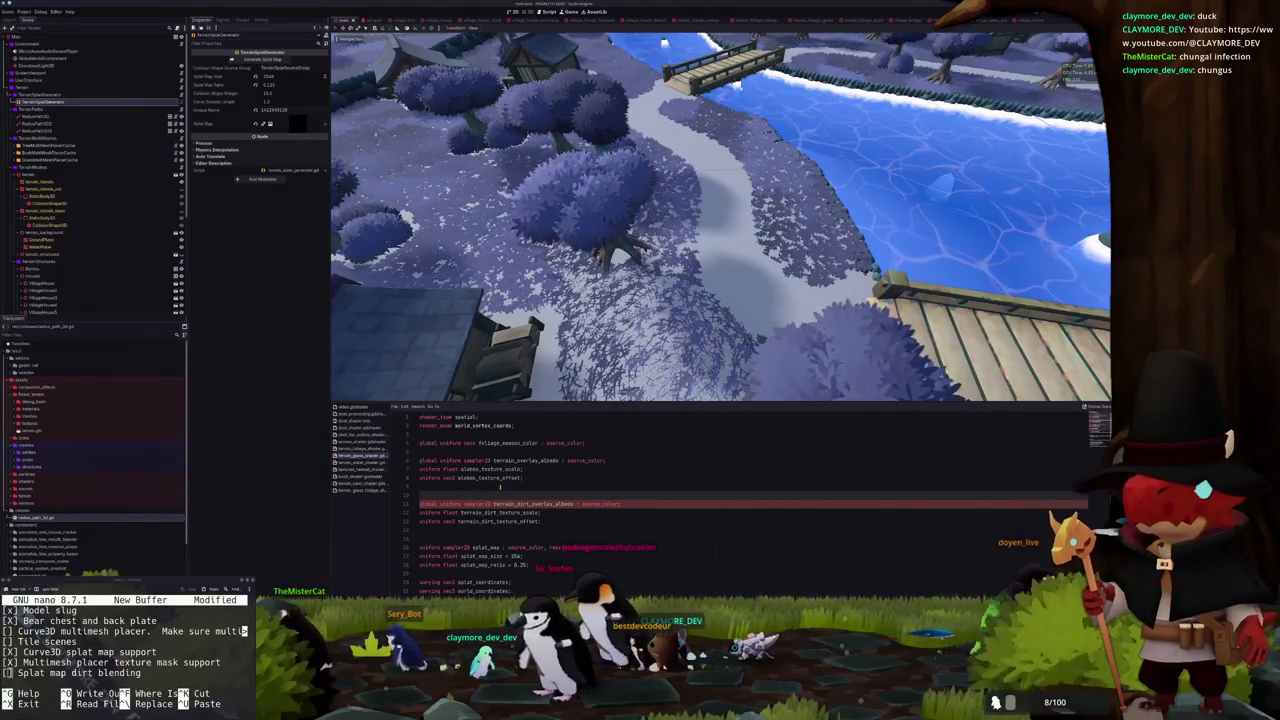
Strip the noise offset from the vertex line so world coordinates use plain VERTEX
{"action": "scroll", "coordinate": [510, 483], "scroll_direction": "down", "scroll_amount": 2}
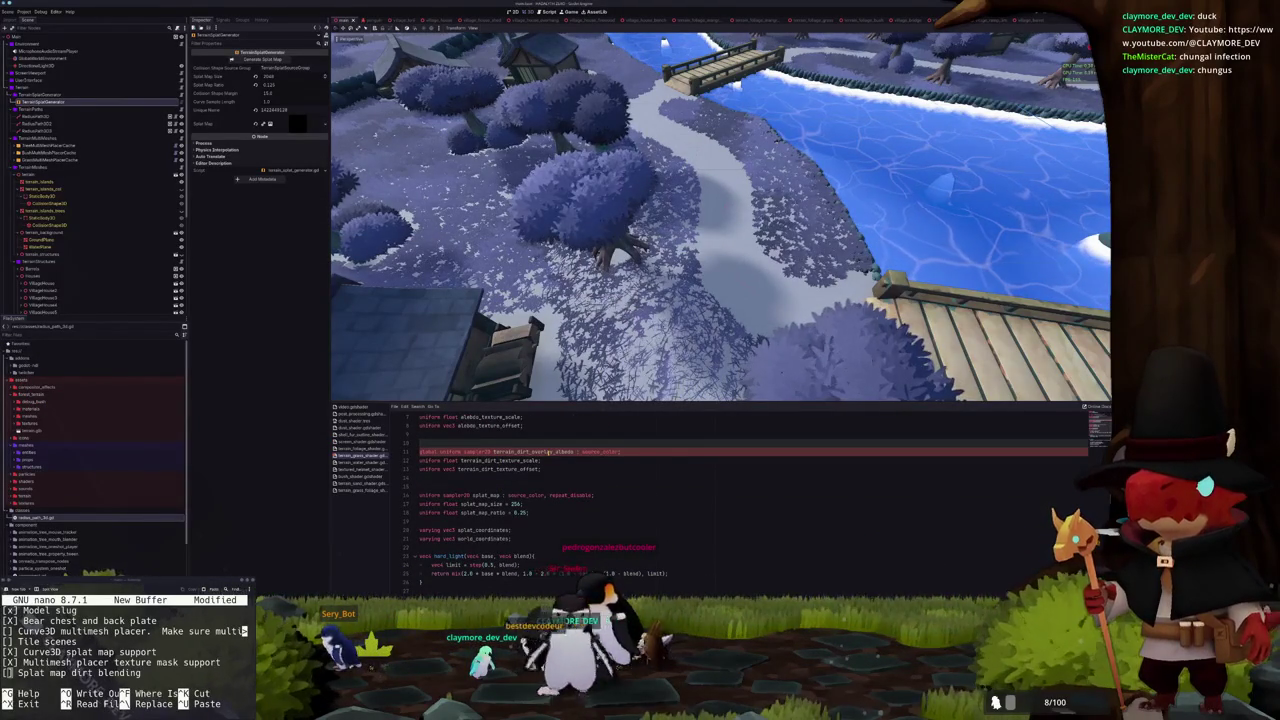
{"action": "double_click", "coordinate": [558, 452]}
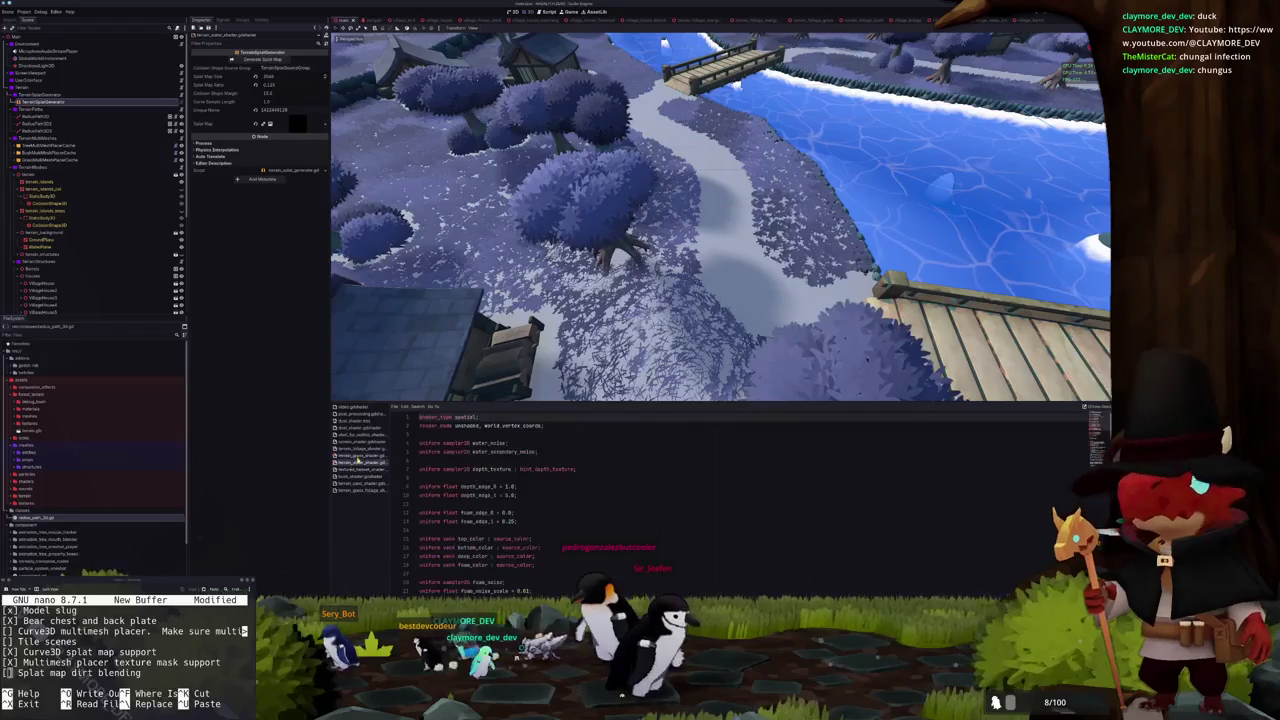
{"action": "left_click", "coordinate": [552, 467]}
{"action": "scroll", "coordinate": [552, 464], "scroll_direction": "down", "scroll_amount": 2}
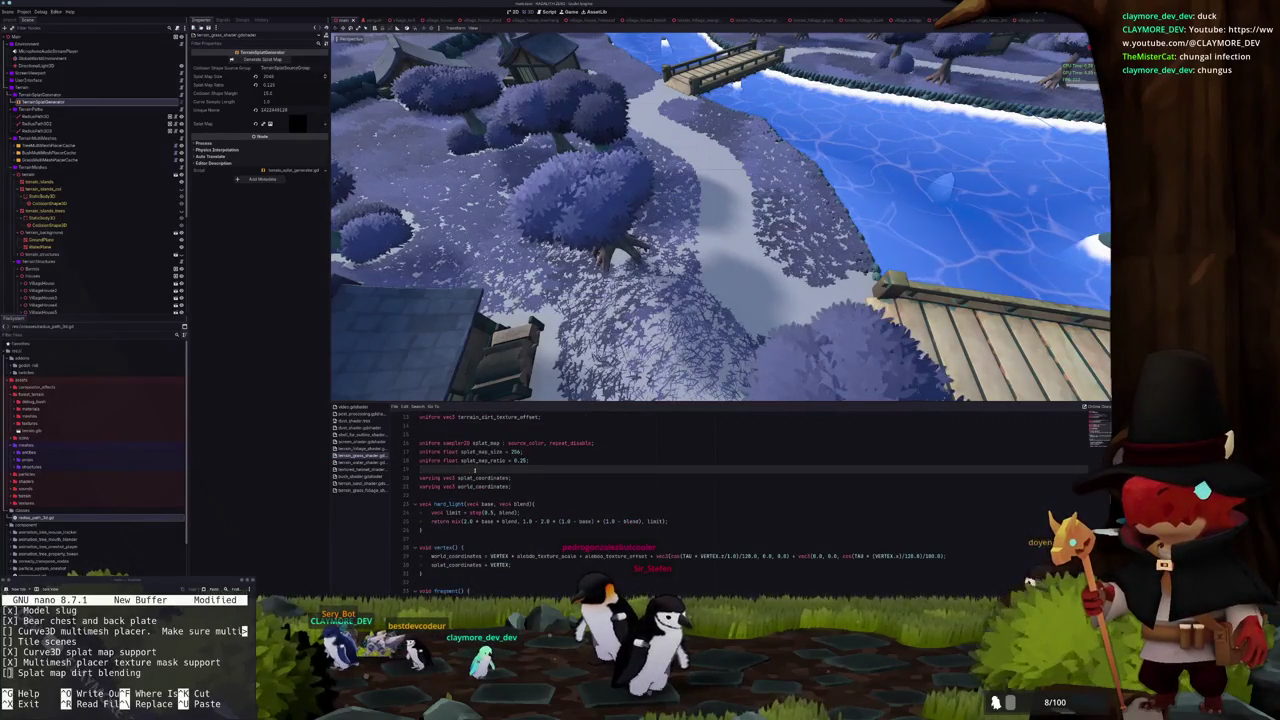
{"action": "scroll", "coordinate": [475, 469], "scroll_direction": "down", "scroll_amount": 2}
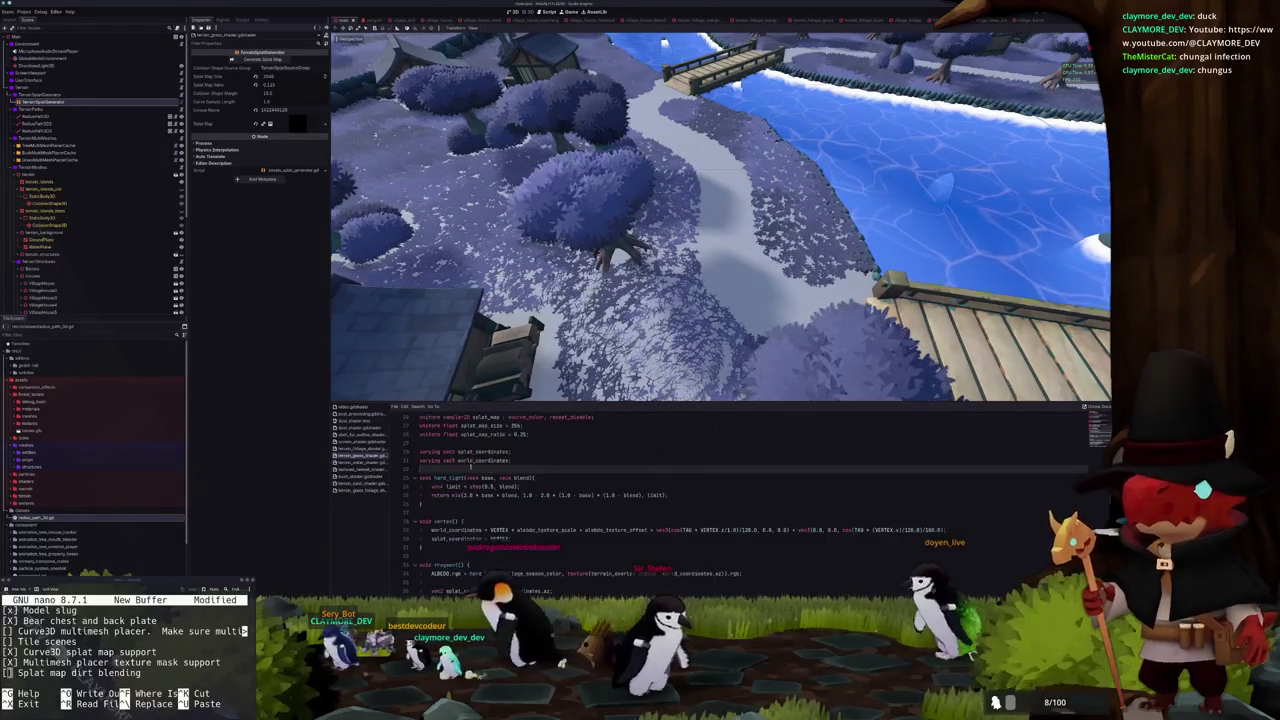
{"action": "scroll", "coordinate": [514, 467], "scroll_direction": "down", "scroll_amount": 3}
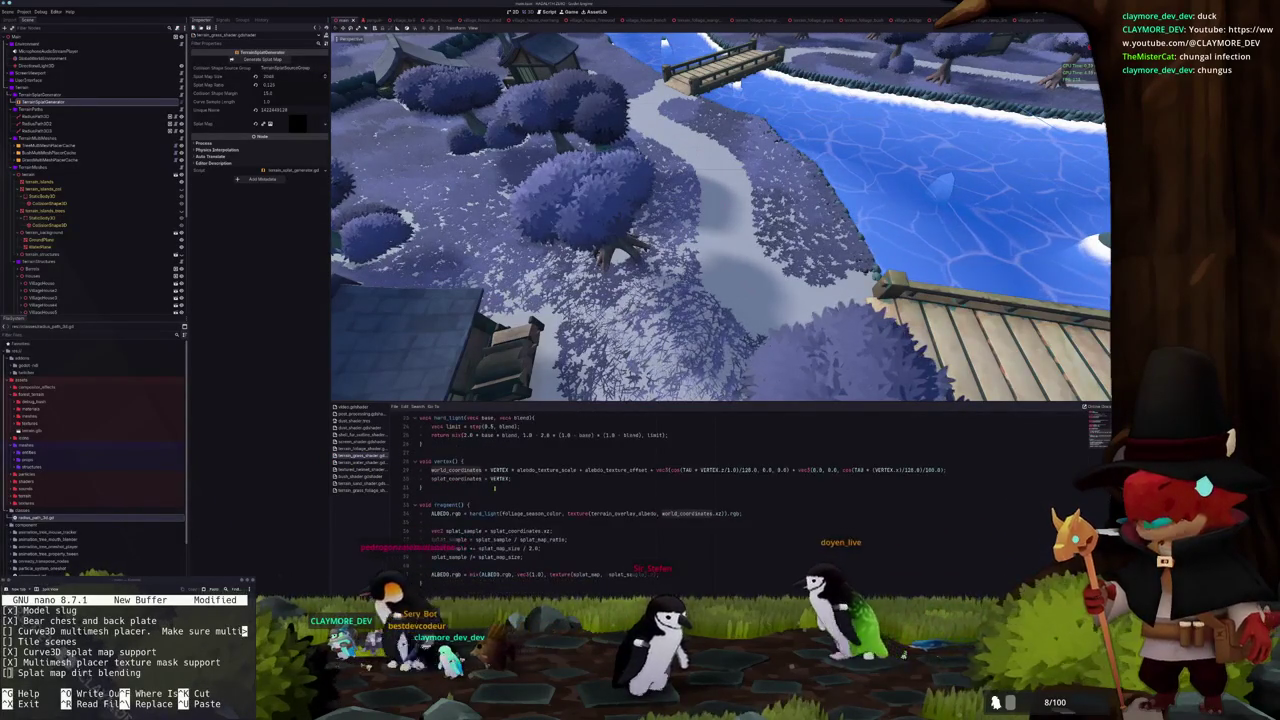
{"action": "left_click", "coordinate": [512, 469]}
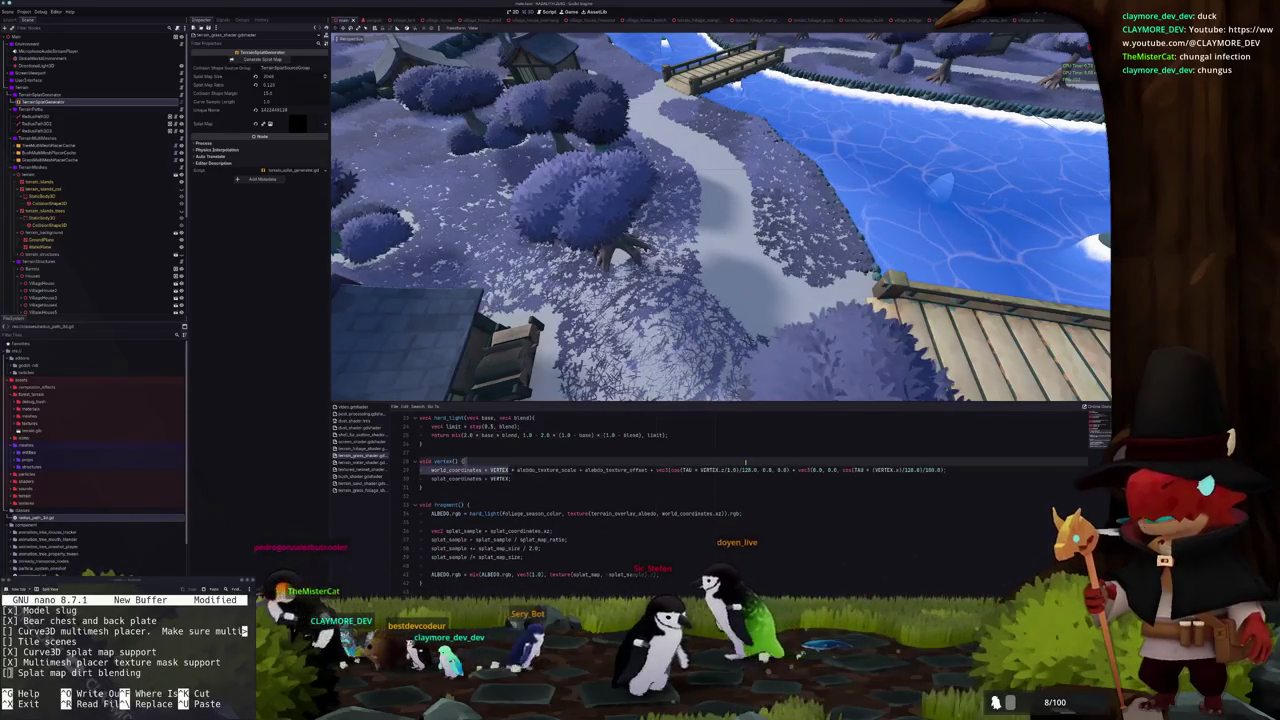
{"action": "double_click", "coordinate": [918, 469]}
{"action": "left_click", "coordinate": [938, 469]}
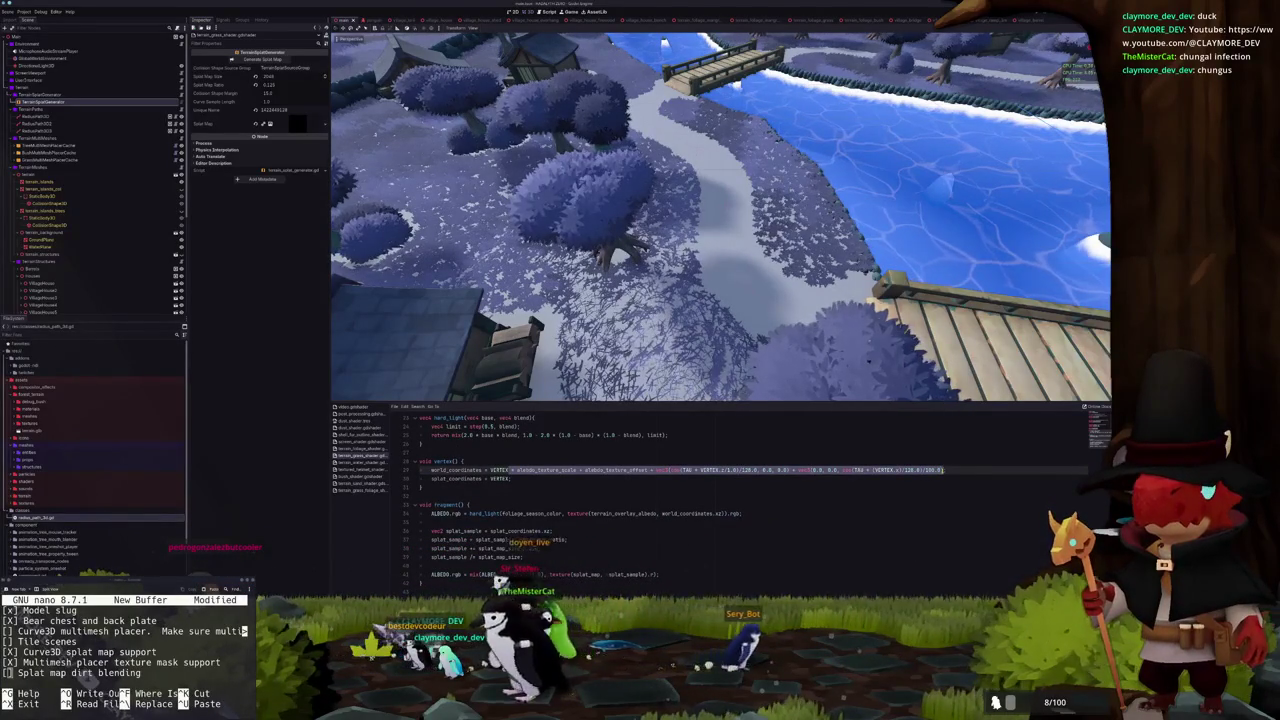
{"action": "key", "text": "BackSpace"}
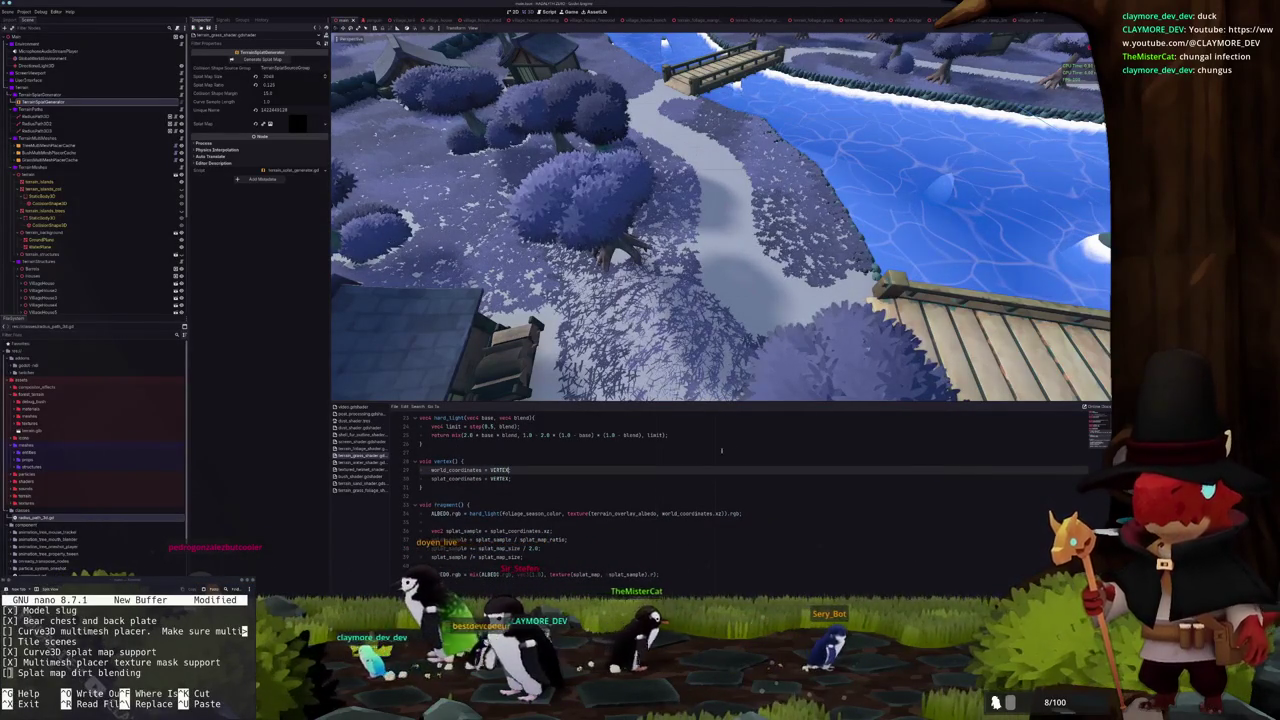
Start an albedo_coordinates line in fragment() from world_coordinates.xz plus the pasted noise offset
{"action": "left_click", "coordinate": [660, 506]}
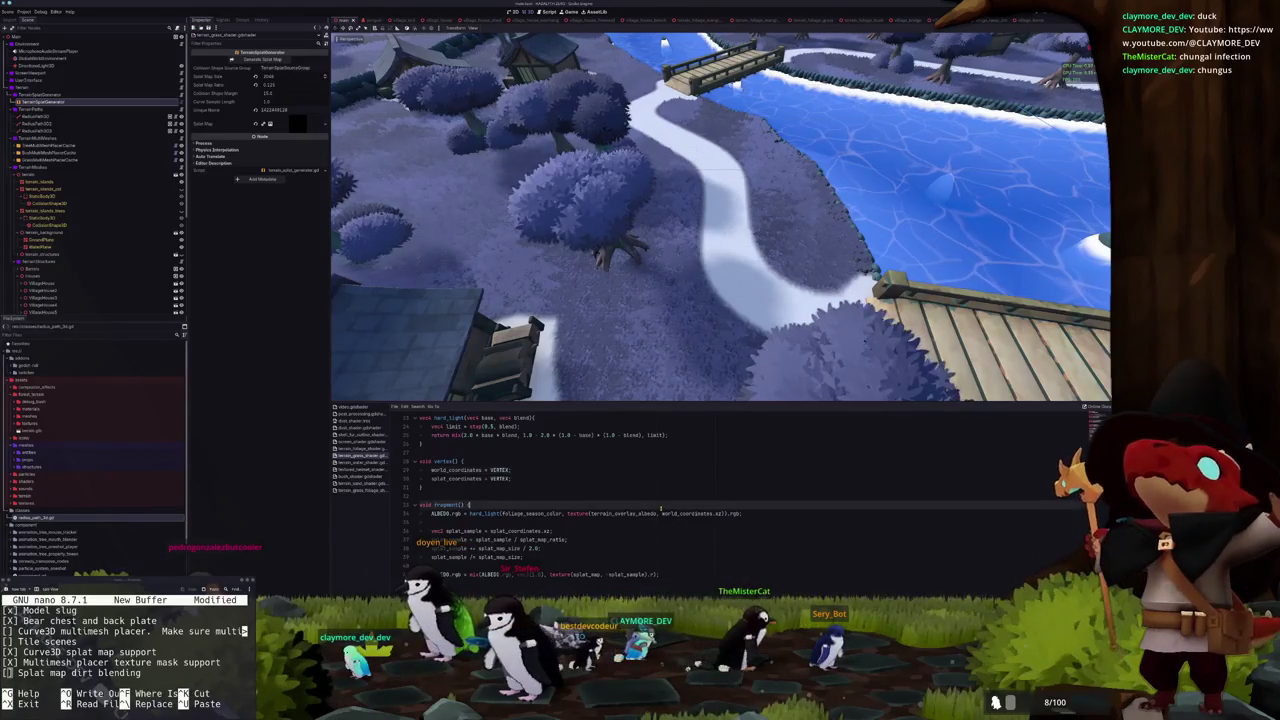
{"action": "key", "text": "Return"}
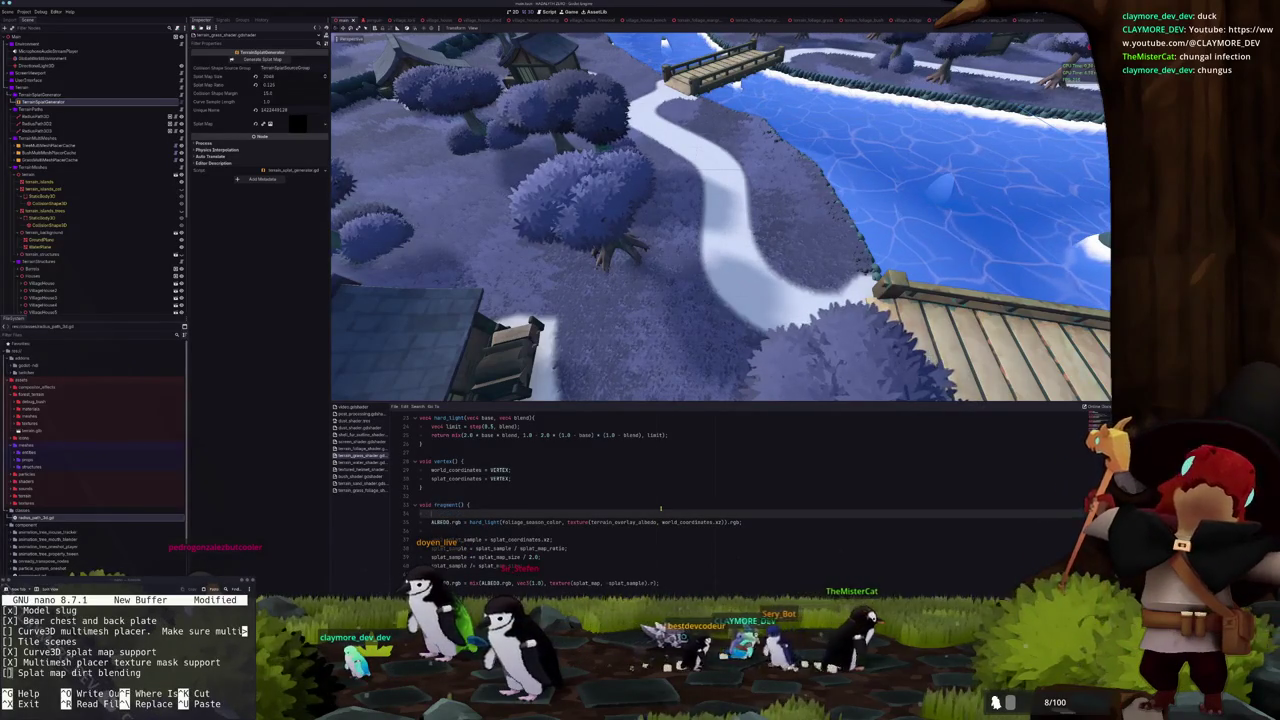
{"action": "type", "text": "vec3 albedo_coordinates ="}
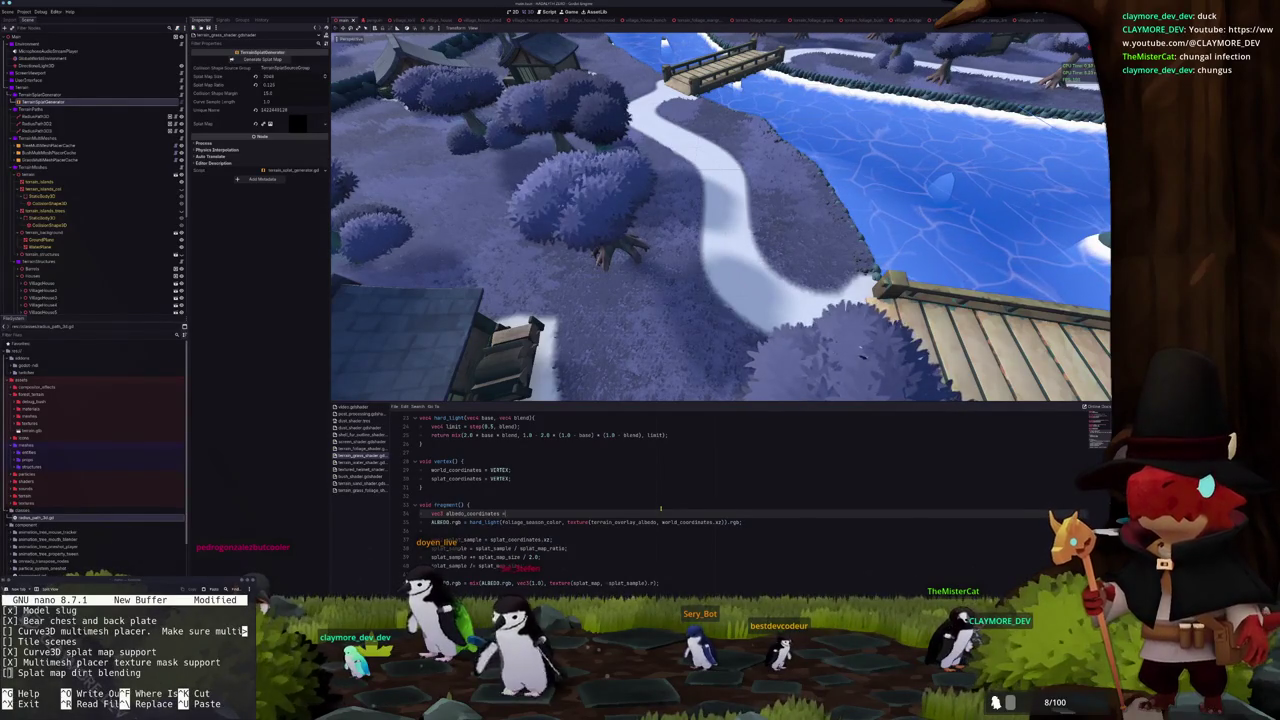
{"action": "key", "text": "ctrl+v"}
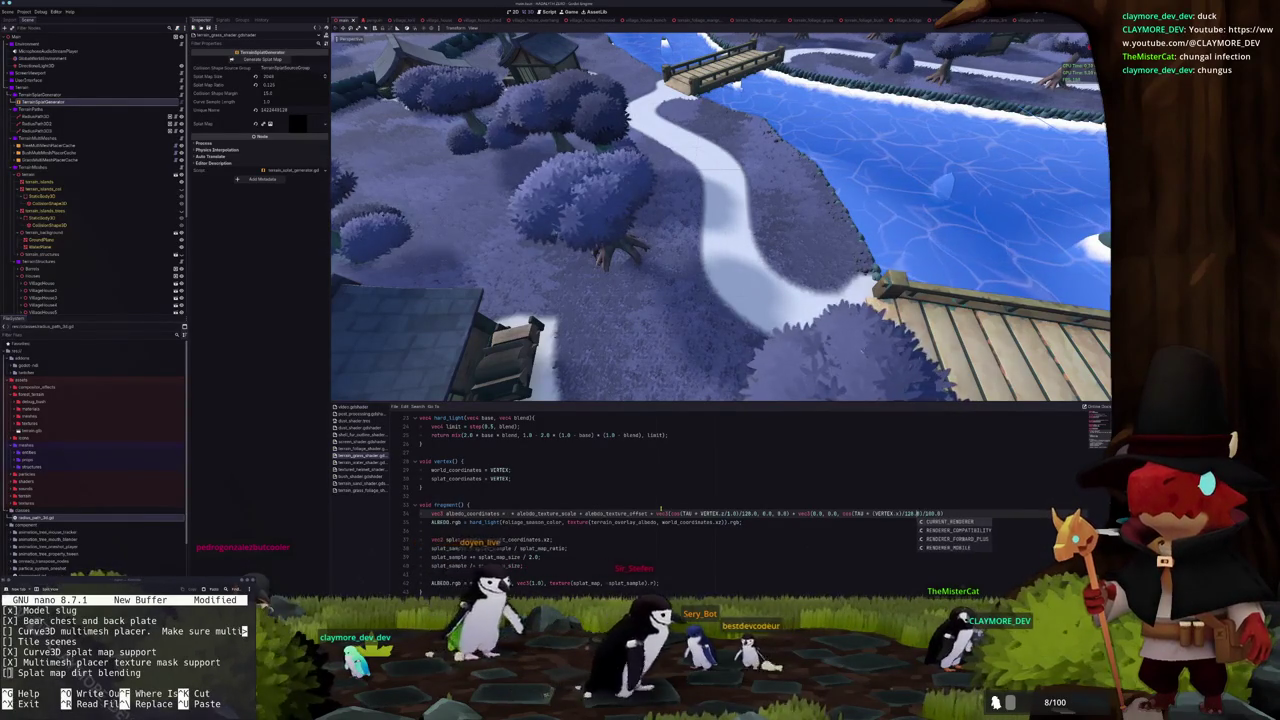
{"action": "key", "text": "Escape"}
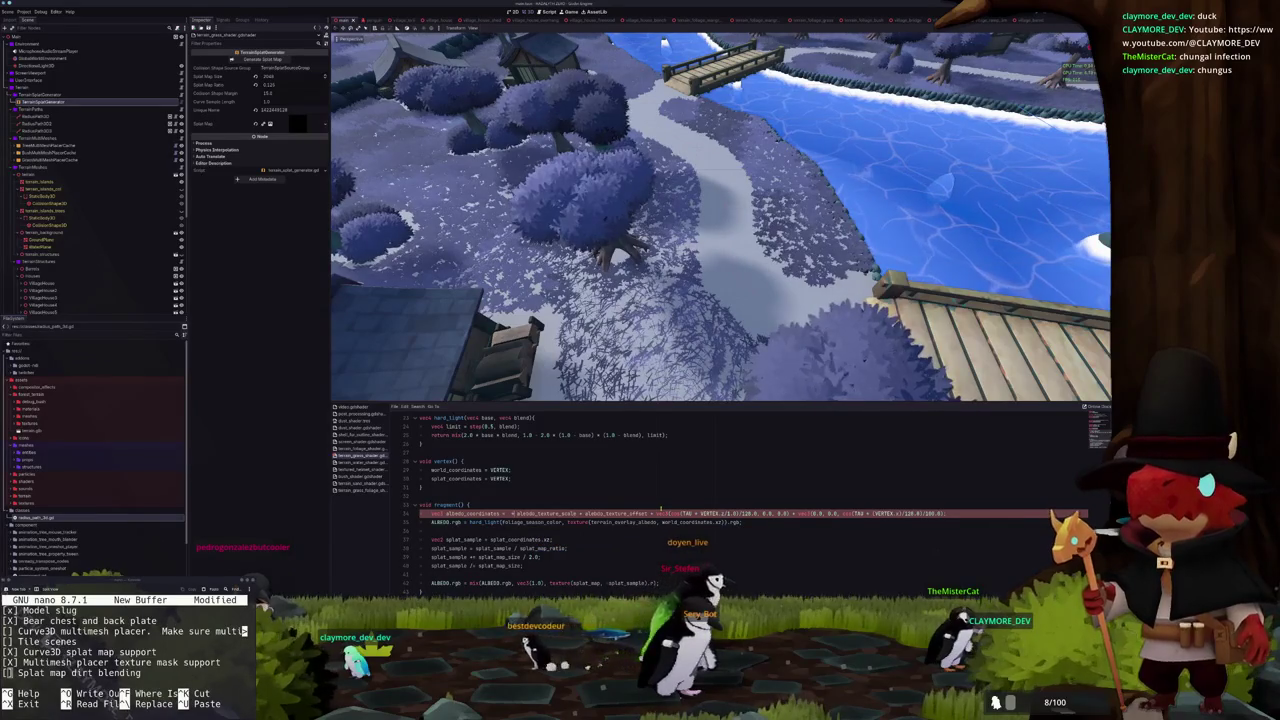
{"action": "type", "text": "world_coordi"}
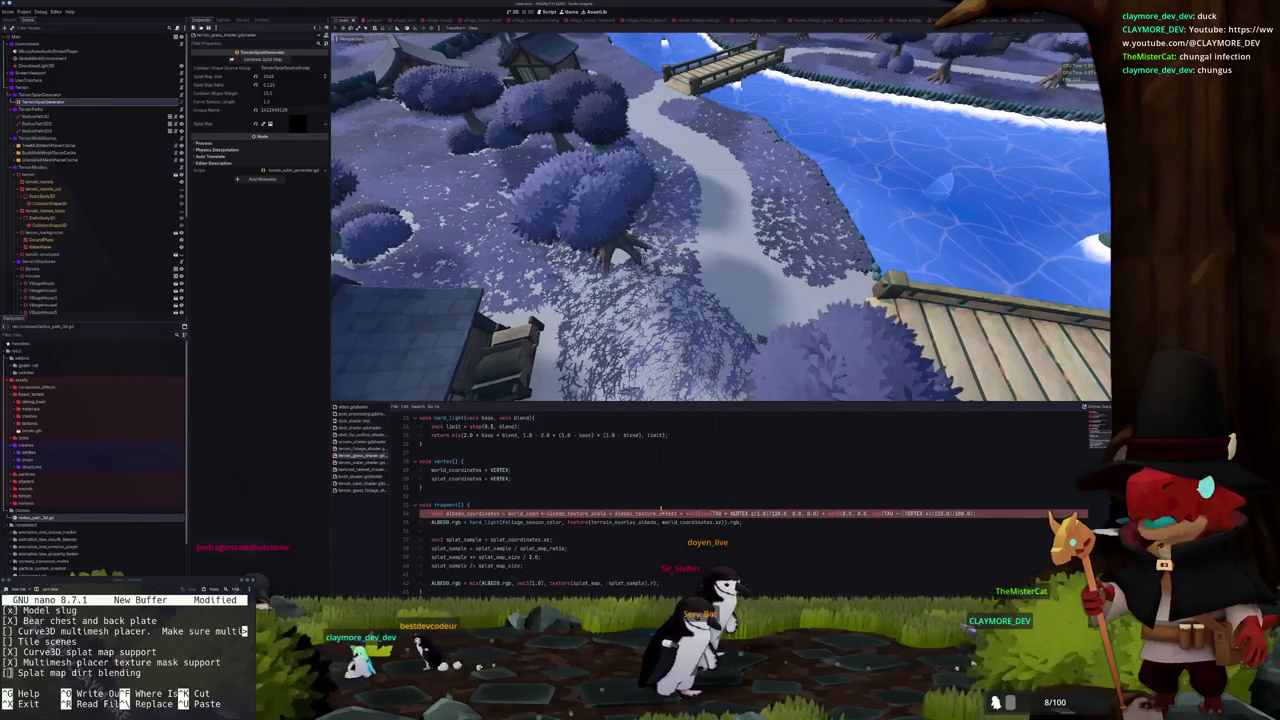
{"action": "type", "text": "nates.xz"}
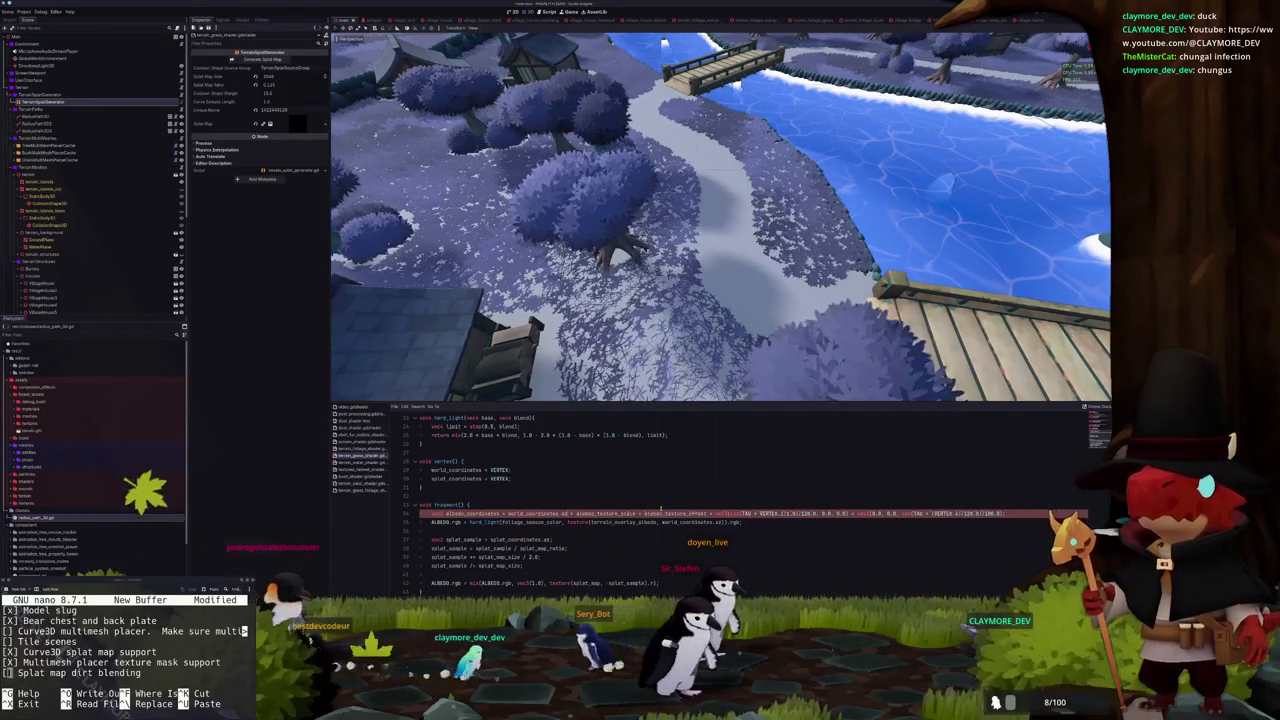
{"action": "key", "text": "ctrl+shift+Left"}
{"action": "key", "text": "ctrl+shift+Left"}
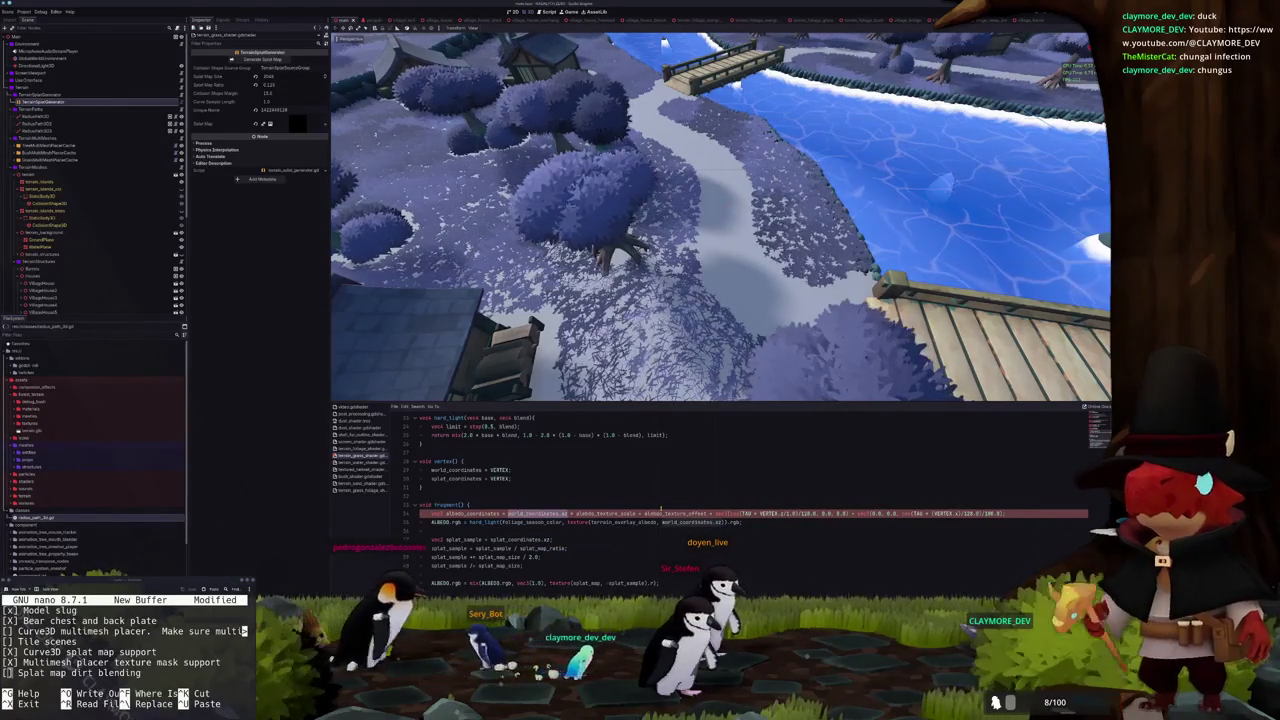
Add a 'splat_coordinates = VERTEX;' line and try swapping world_coordinates for uv
{"action": "key", "text": "Return"}
{"action": "type", "text": "splat_coordinates = VERTEX;"}
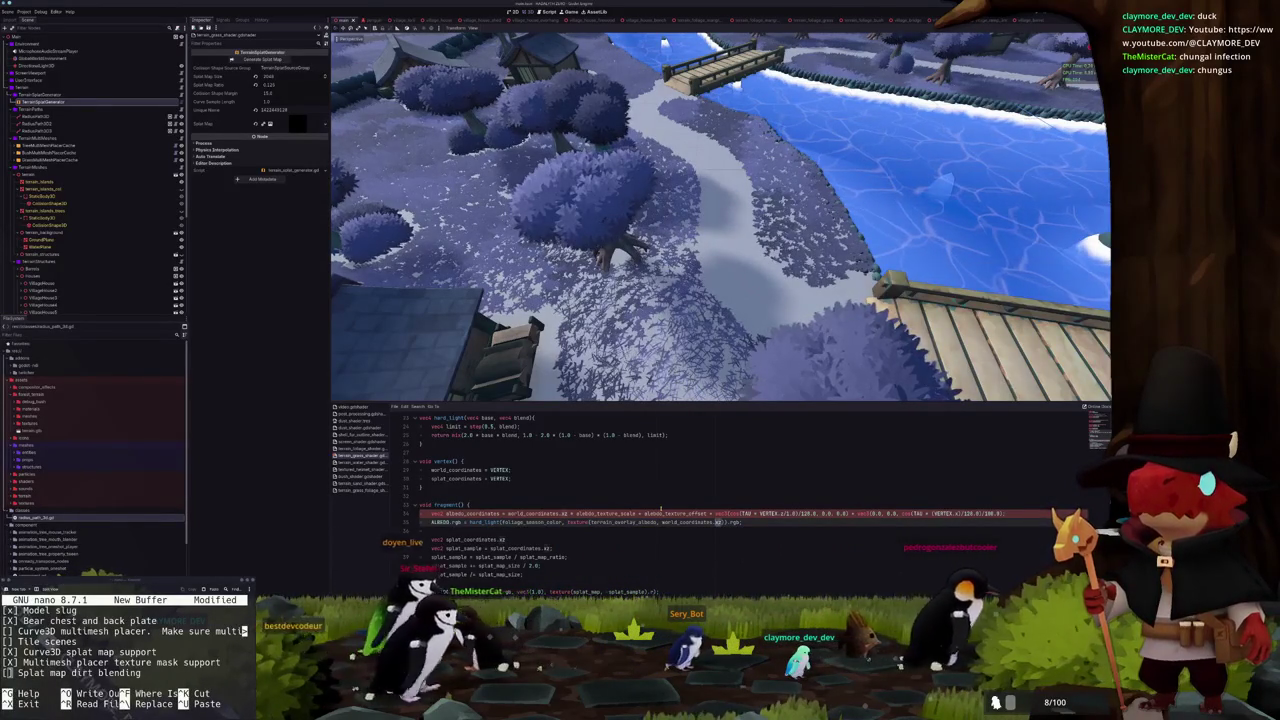
{"action": "double_click", "coordinate": [664, 520]}
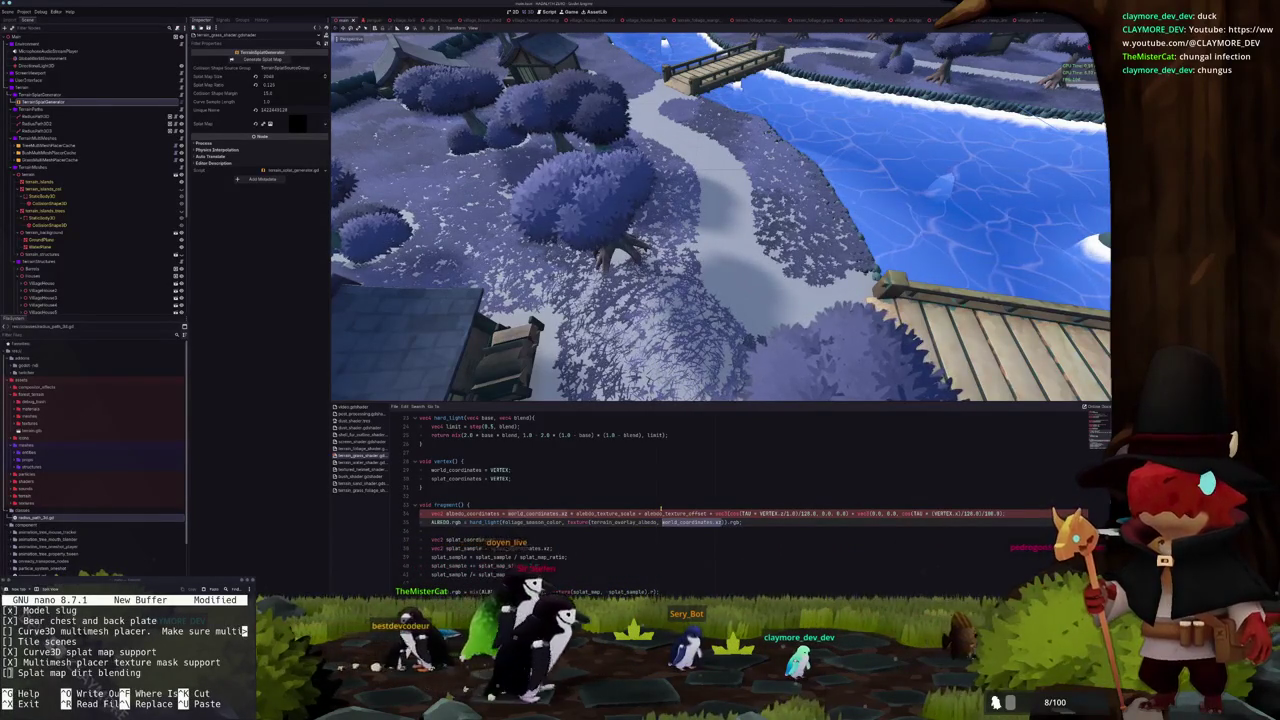
{"action": "type", "text": "uv"}
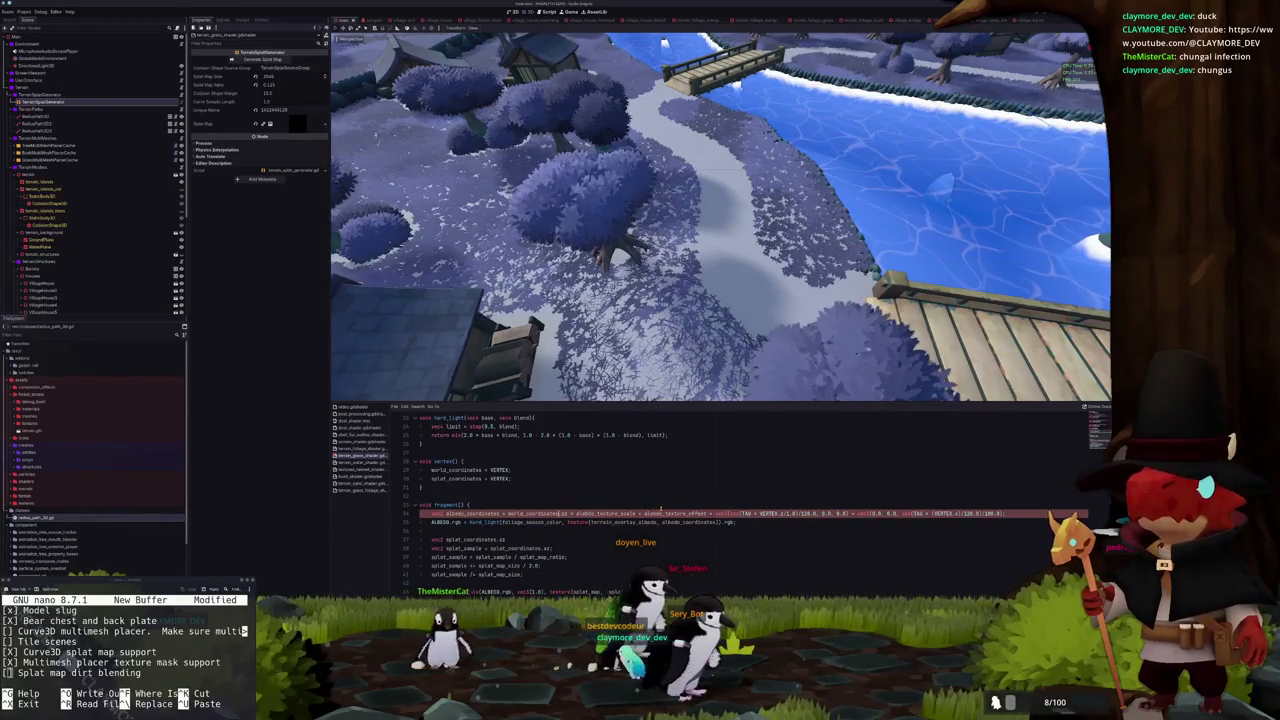
{"action": "key", "text": "BackSpace"}
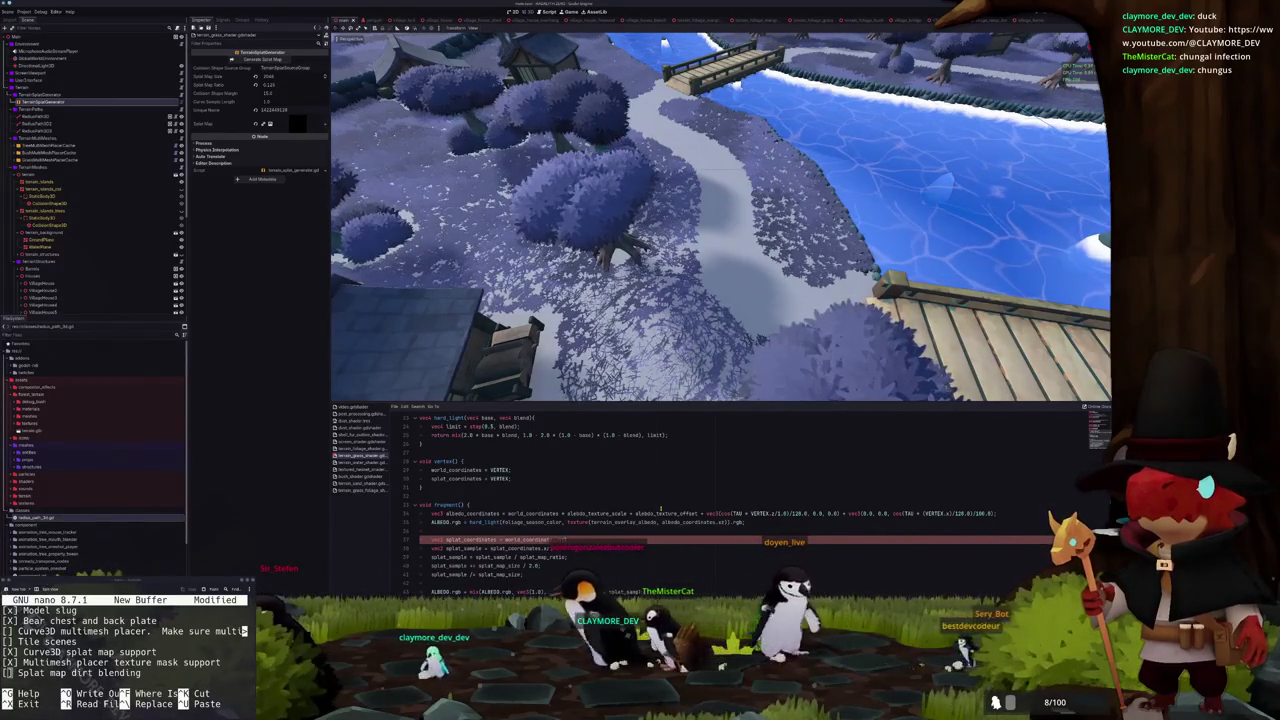
Undo the experiment, keeping splat_coordinates derived from world_coordinates.xz inside fragment()
{"action": "key", "text": "ctrl+z"}
{"action": "key", "text": "ctrl+z"}
{"action": "key", "text": "ctrl+z"}
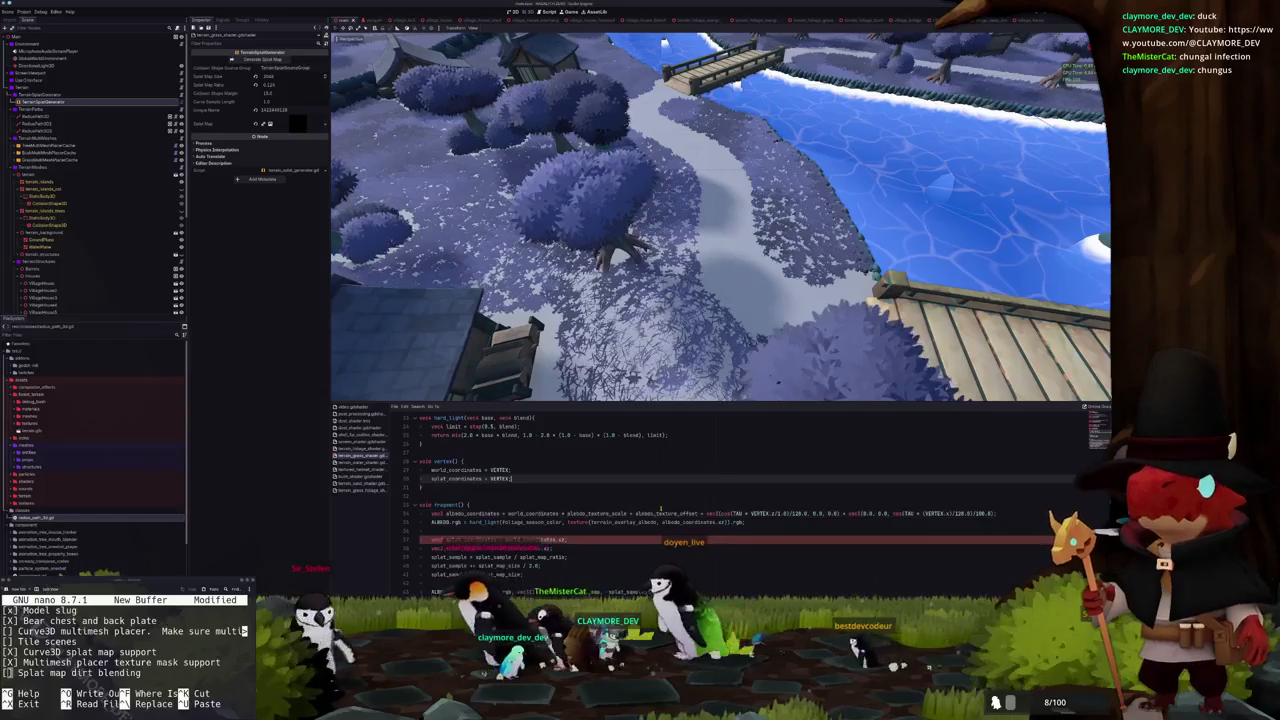
{"action": "key", "text": "ctrl+z"}
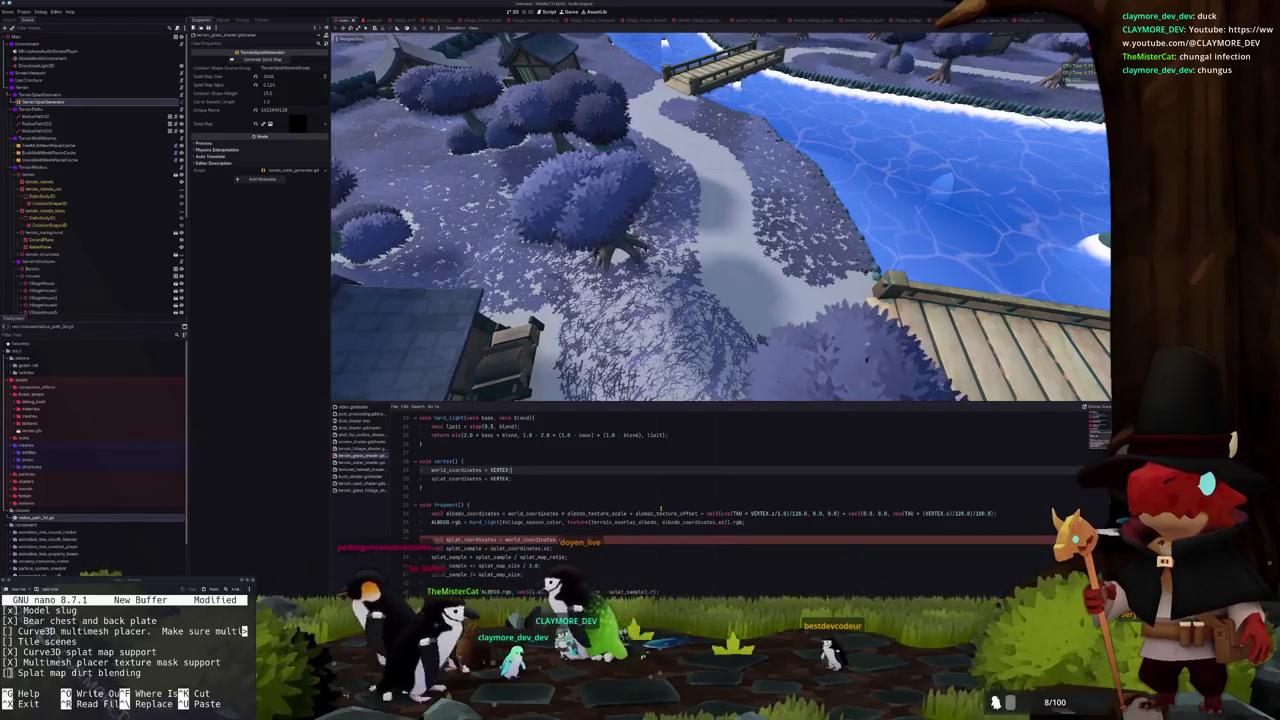
{"action": "key", "text": "ctrl+z"}
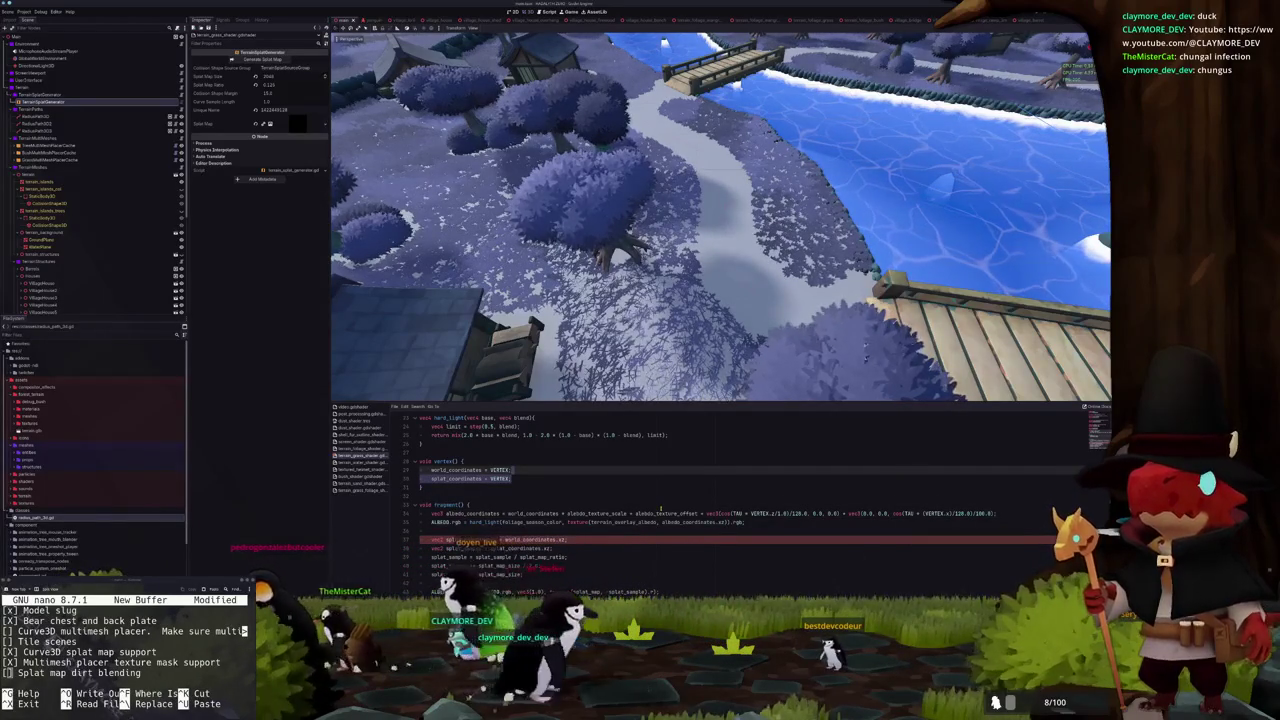
{"action": "key", "text": "ctrl+z"}
{"action": "key", "text": "ctrl+z"}
{"action": "key", "text": "ctrl+z"}
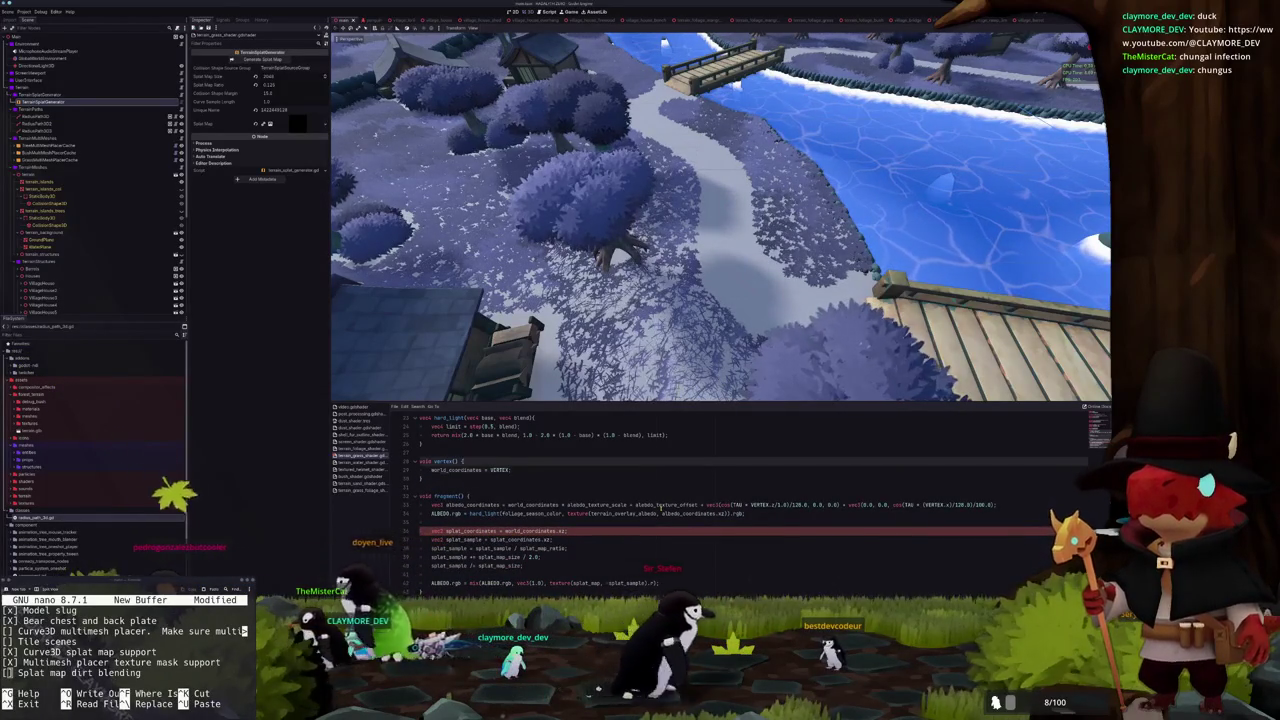
{"action": "key", "text": "ctrl+z"}
{"action": "key", "text": "ctrl+z"}
{"action": "key", "text": "ctrl+z"}
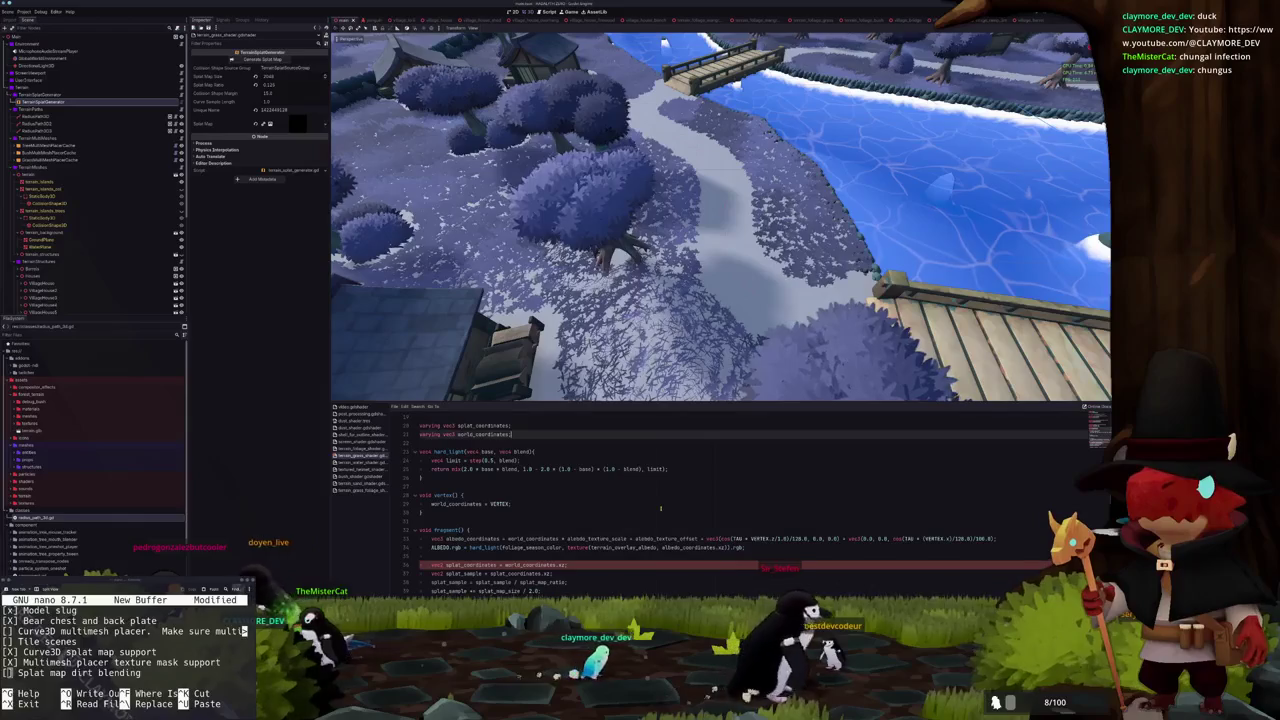
{"action": "key", "text": "ctrl+z"}
{"action": "key", "text": "ctrl+z"}
{"action": "key", "text": "ctrl+z"}
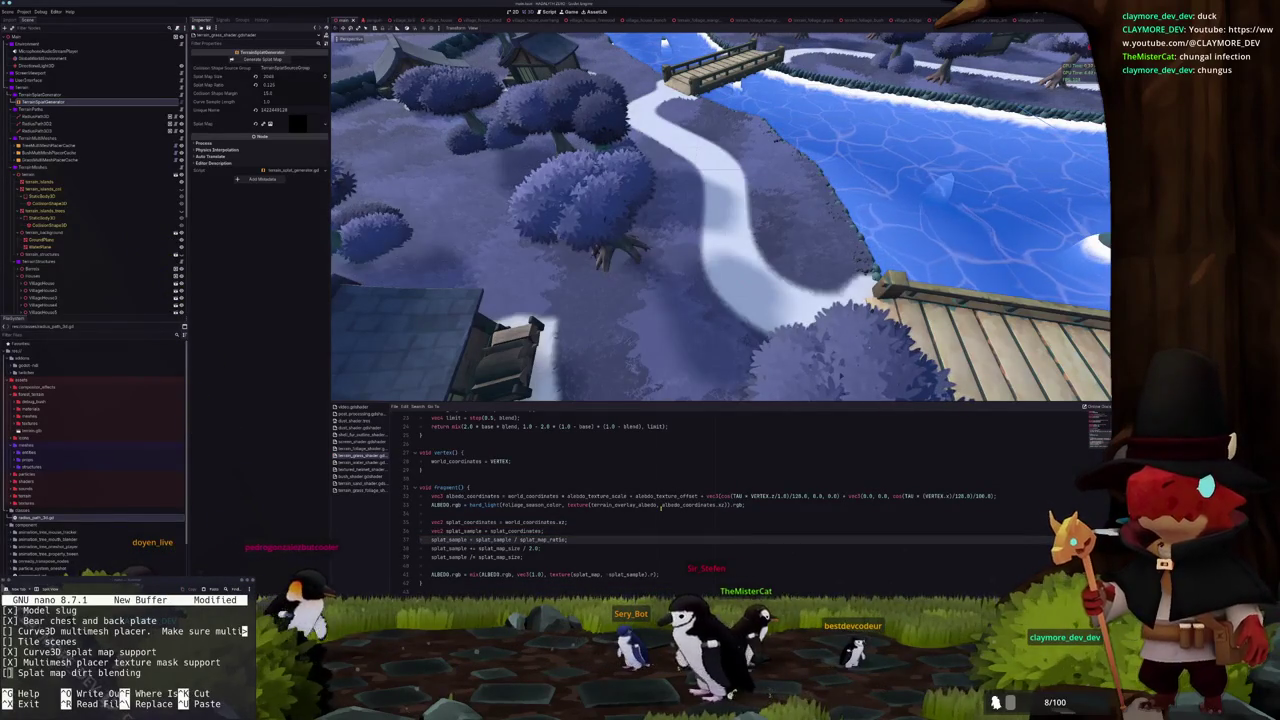
{"action": "key", "text": "Up"}
{"action": "key", "text": "Up"}
{"action": "key", "text": "Down"}
{"action": "key", "text": "Down"}
{"action": "key", "text": "Down"}
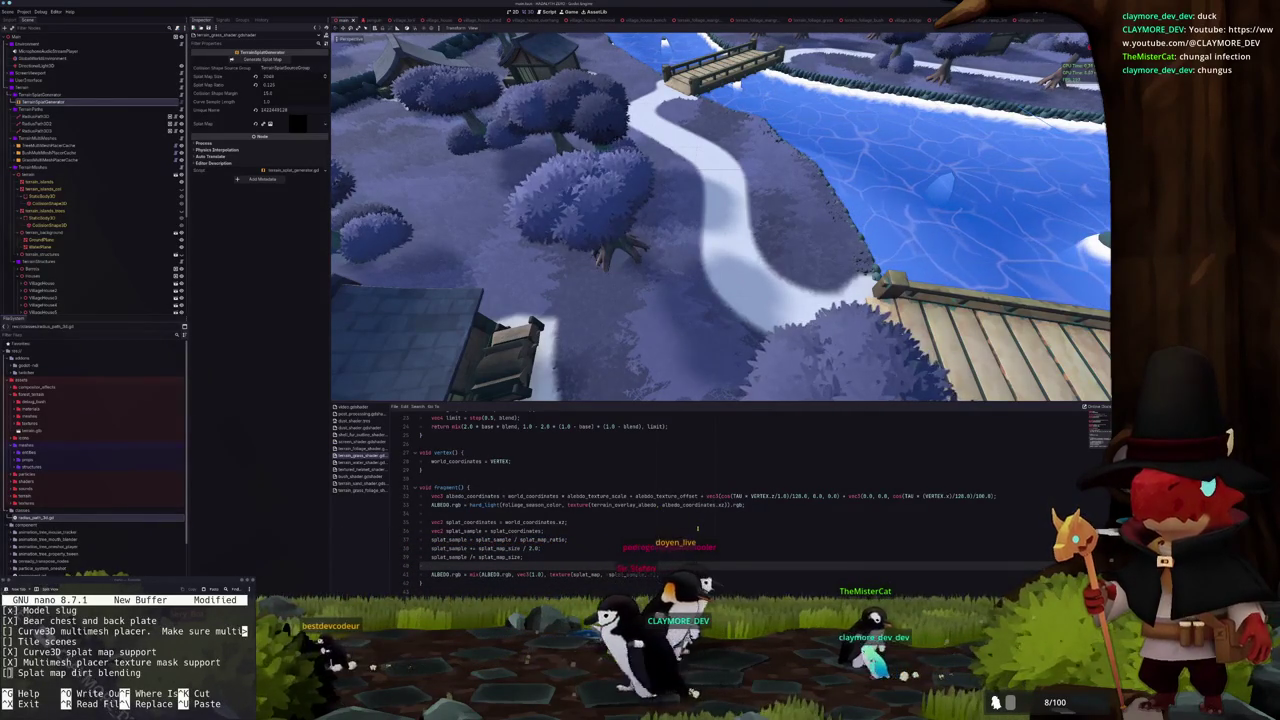
{"action": "scroll", "coordinate": [698, 237], "scroll_direction": "up", "scroll_amount": 5}
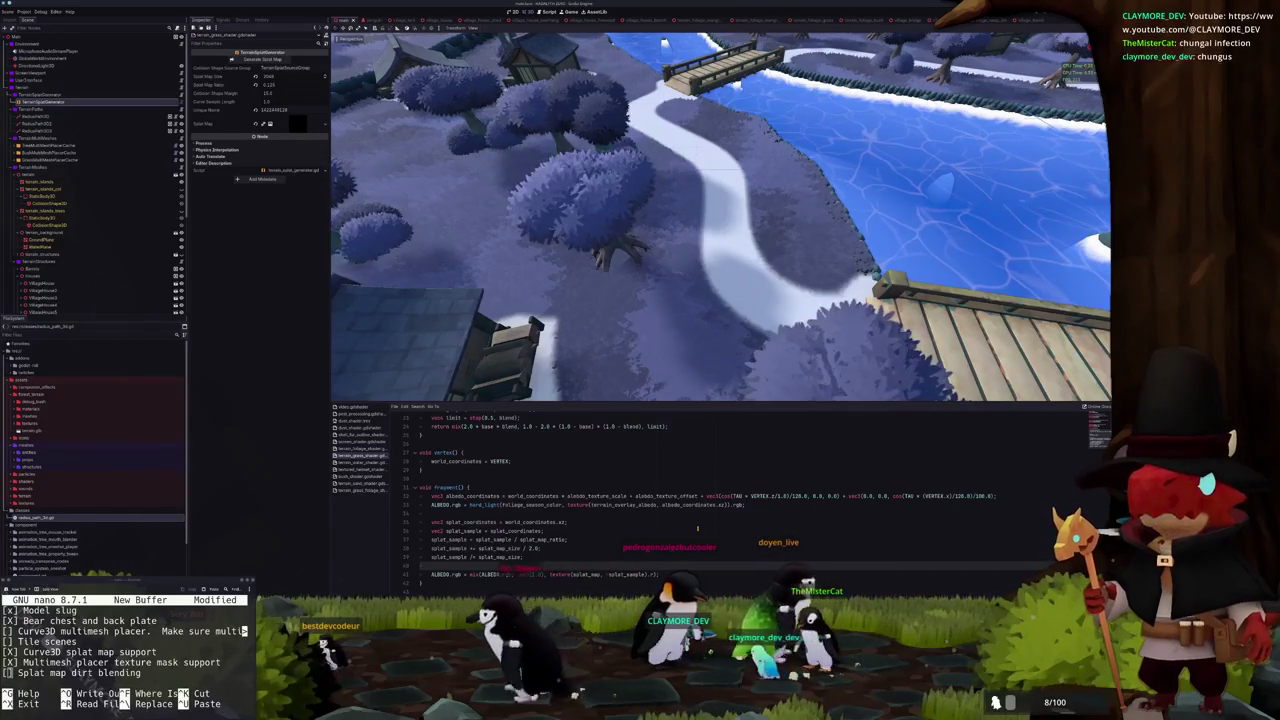
{"action": "scroll", "coordinate": [698, 237], "scroll_direction": "down", "scroll_amount": 4}
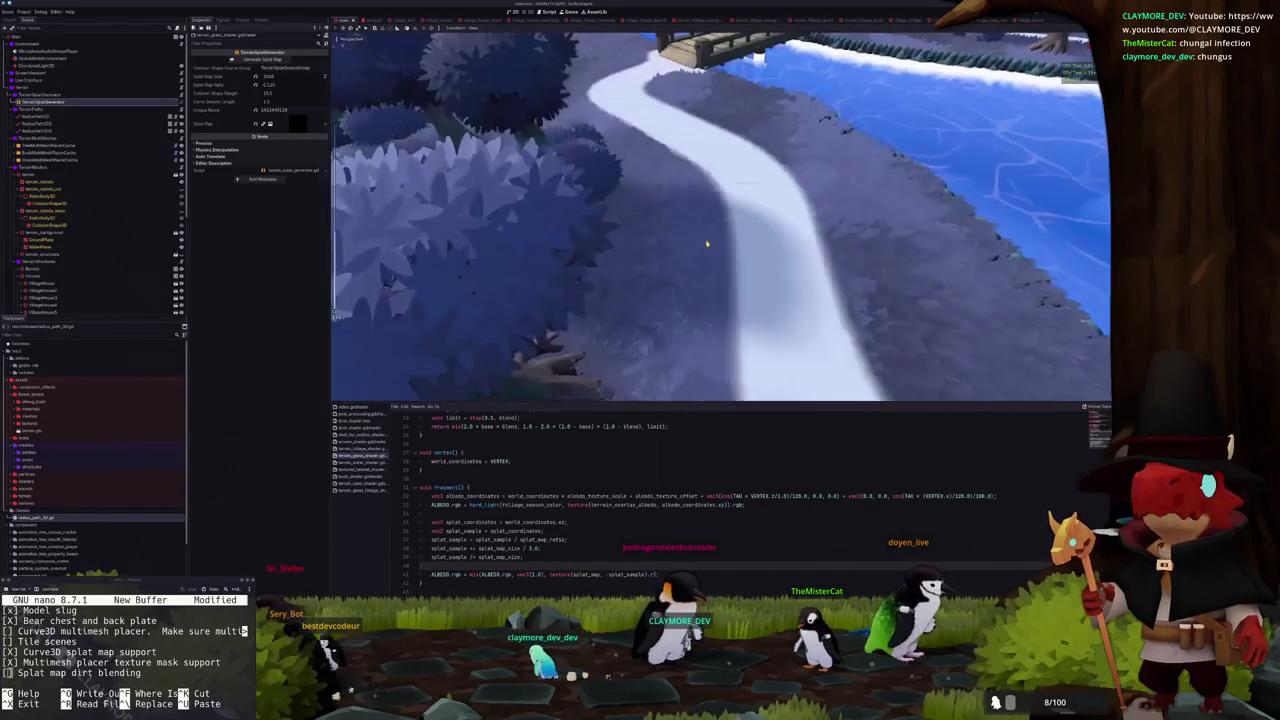
{"action": "scroll", "coordinate": [706, 244], "scroll_direction": "up", "scroll_amount": 5}
{"action": "scroll", "coordinate": [706, 244], "scroll_direction": "down", "scroll_amount": 5}
{"action": "scroll", "coordinate": [706, 244], "scroll_direction": "up", "scroll_amount": 6}
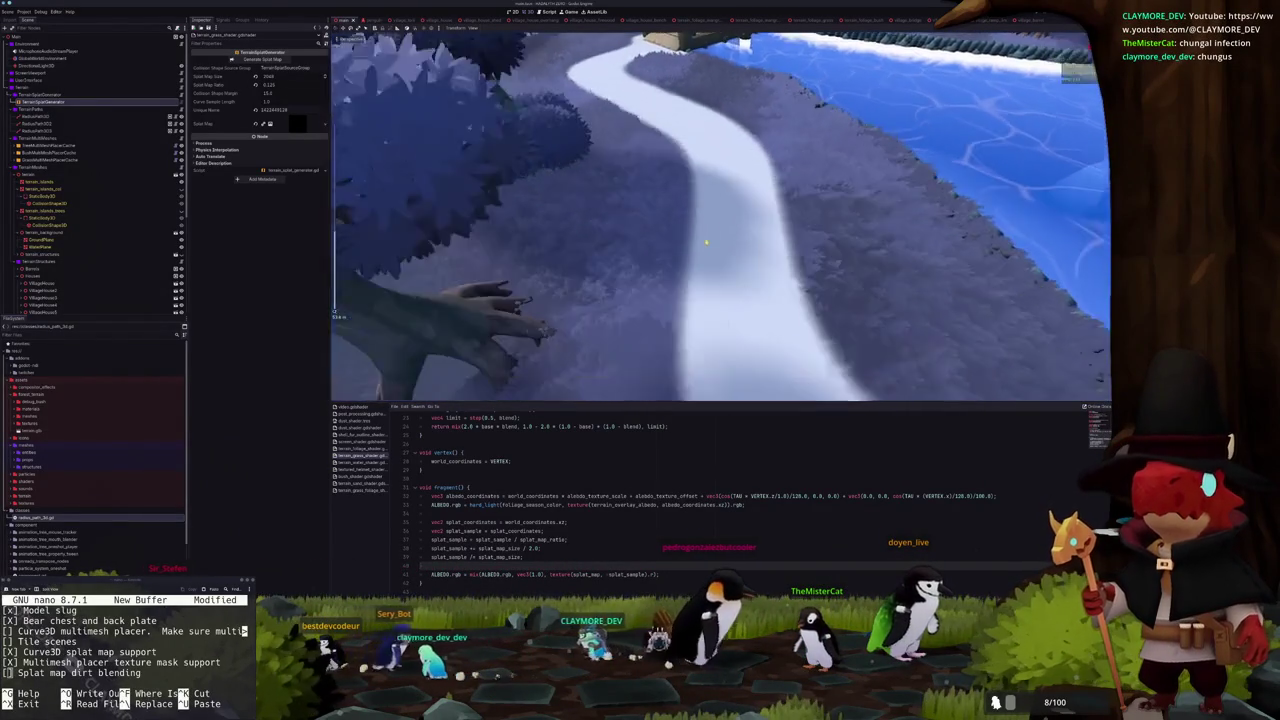
{"action": "scroll", "coordinate": [708, 234], "scroll_direction": "down", "scroll_amount": 3}
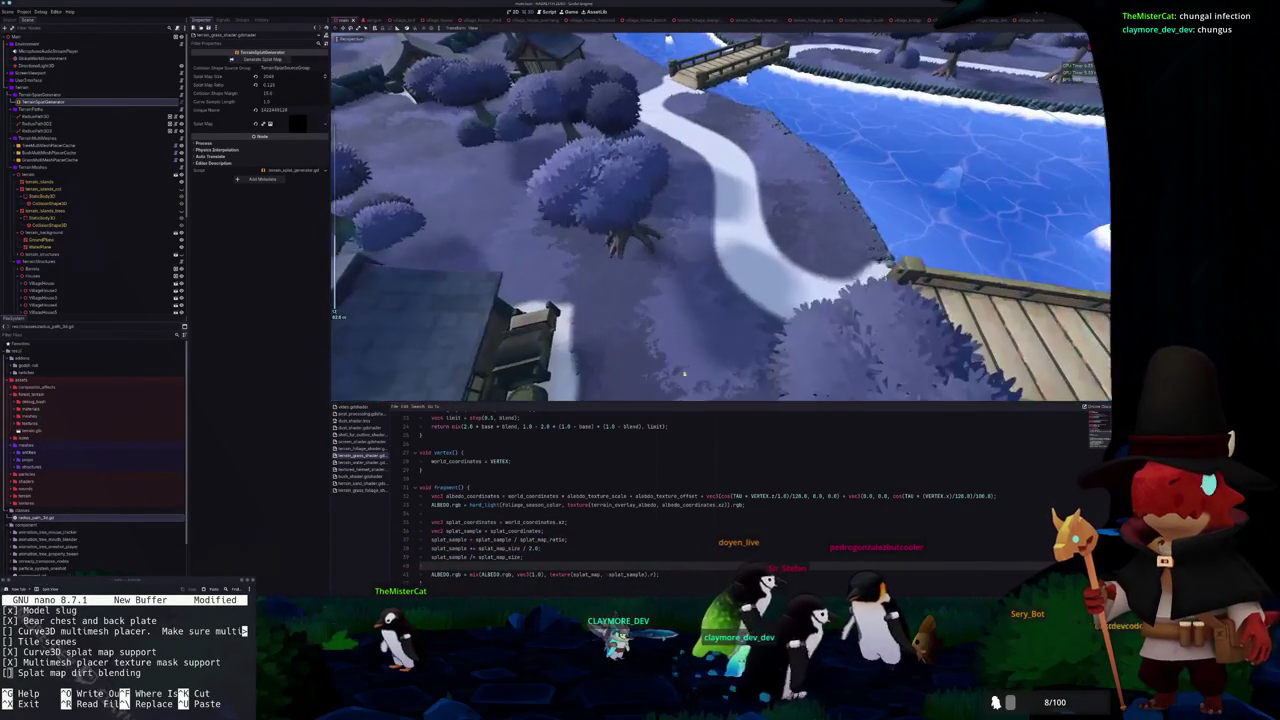
Replace both VERTEX terms in the cos/sin offset with world_coordinates.z and world_coordinates.x
{"action": "left_click", "coordinate": [753, 495]}
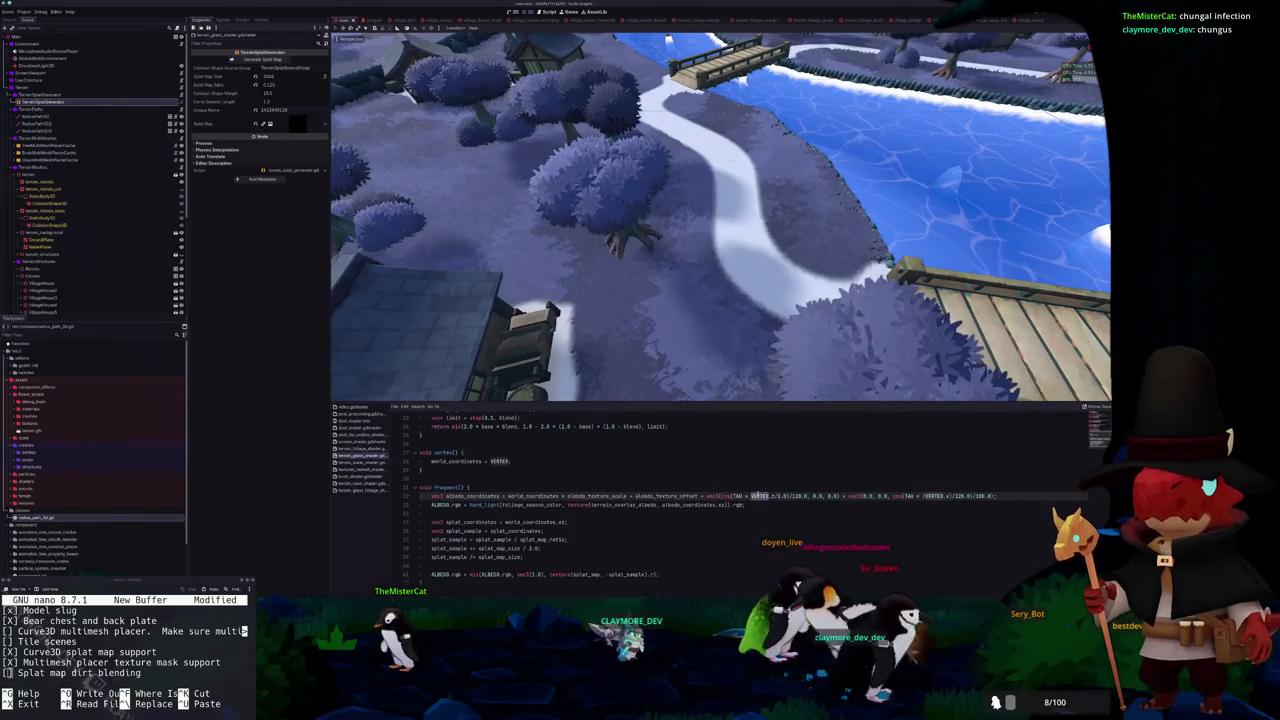
{"action": "type", "text": "world_coordinates.z"}
{"action": "key", "text": "ctrl+shift+Right"}
{"action": "key", "text": "ctrl+Right"}
{"action": "key", "text": "ctrl+Right"}
{"action": "type", "text": "world_coordinates"}
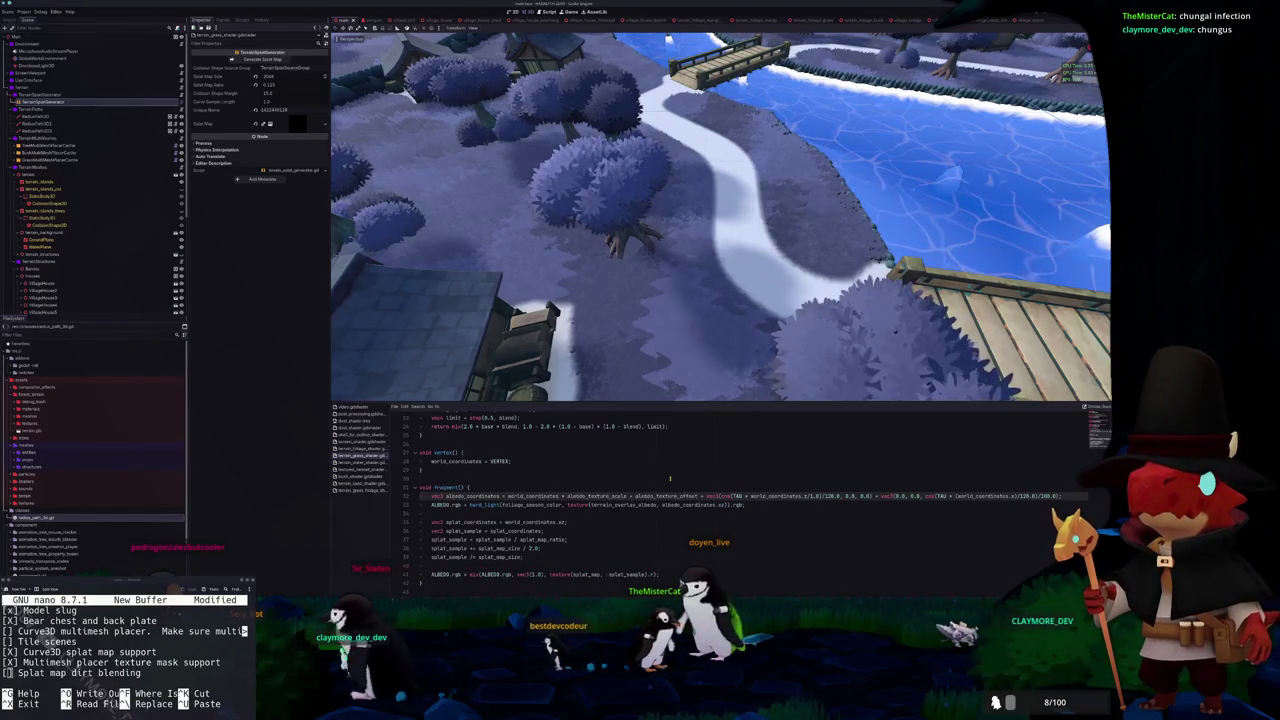
{"action": "key", "text": "ctrl+Right"}
{"action": "key", "text": "ctrl+Right"}
{"action": "key", "text": "ctrl+Right"}
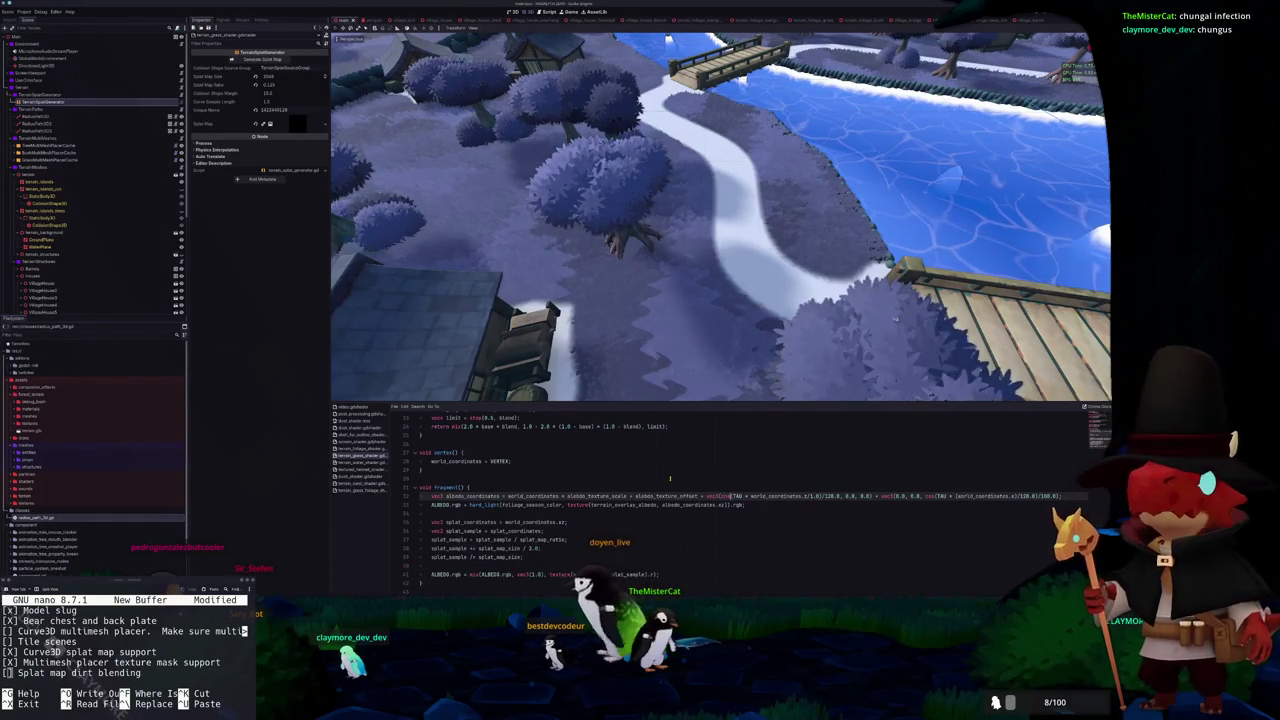
{"action": "key", "text": "ctrl+Right"}
{"action": "key", "text": "ctrl+Right"}
{"action": "key", "text": "ctrl+Right"}
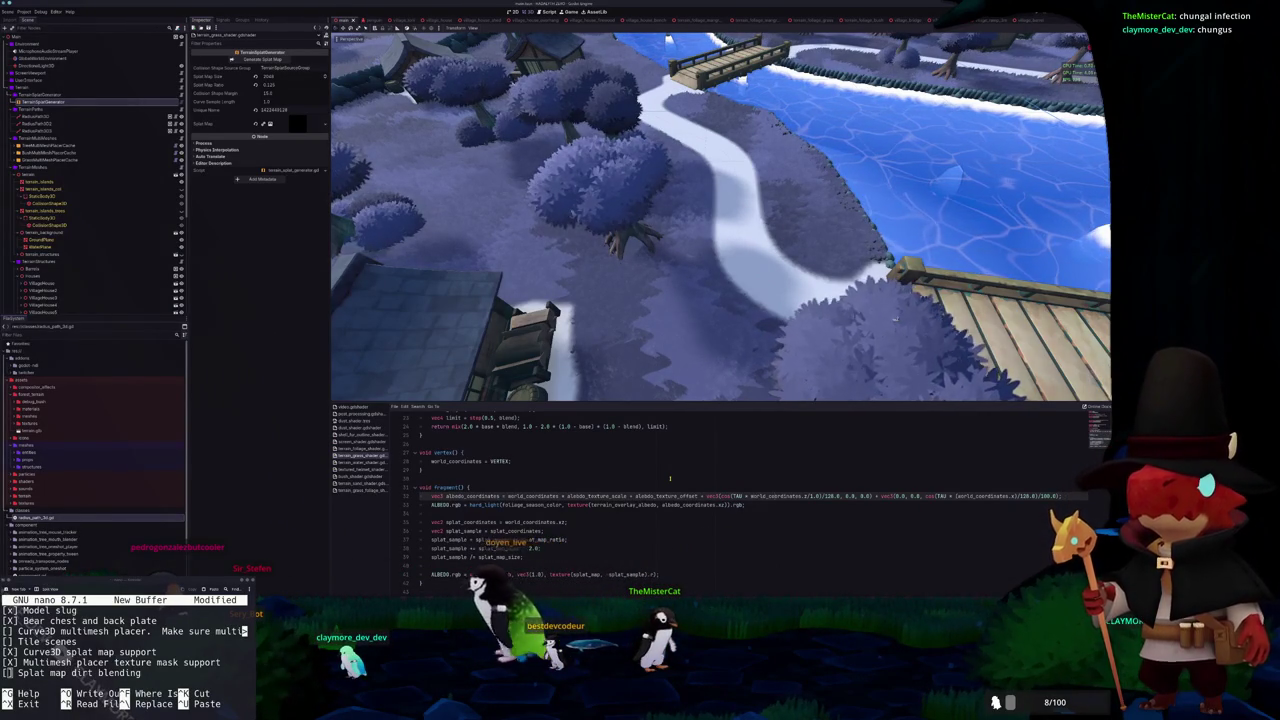
{"action": "key", "text": "ctrl+Right"}
{"action": "key", "text": "ctrl+Right"}
{"action": "key", "text": "ctrl+Right"}
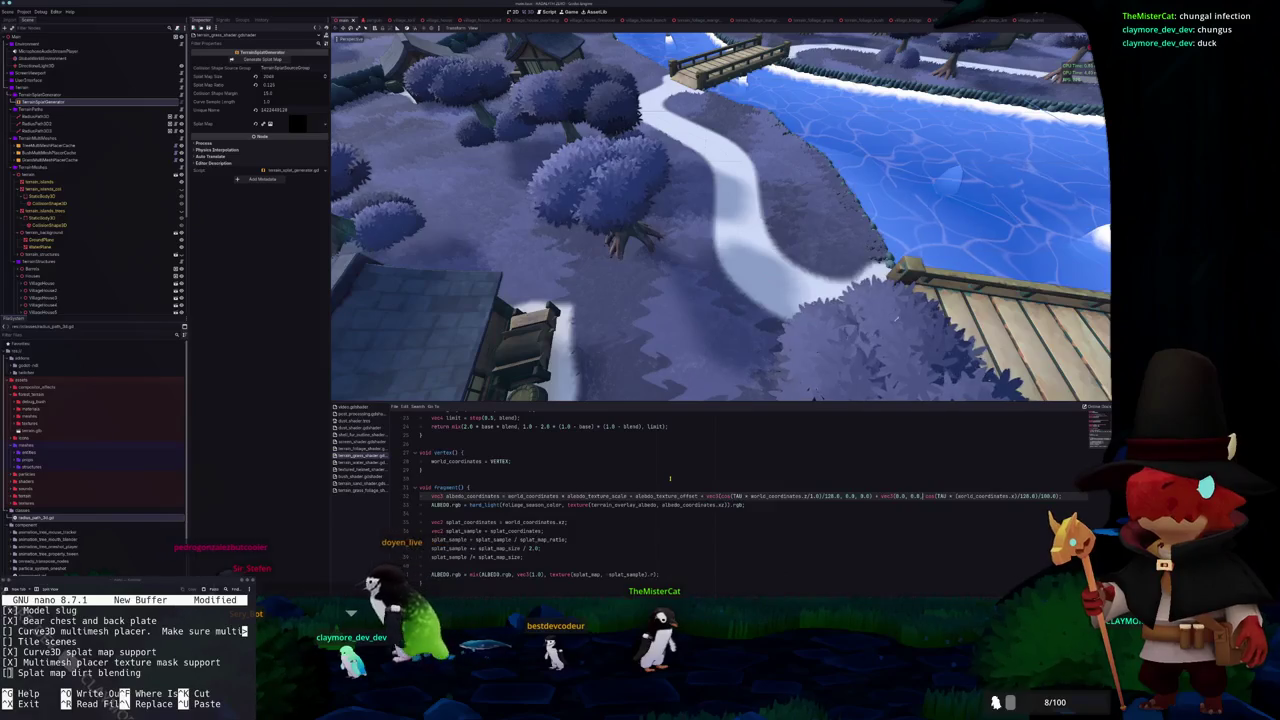
{"action": "key", "text": "ctrl+Right"}
{"action": "key", "text": "ctrl+Right"}
{"action": "key", "text": "ctrl+Right"}
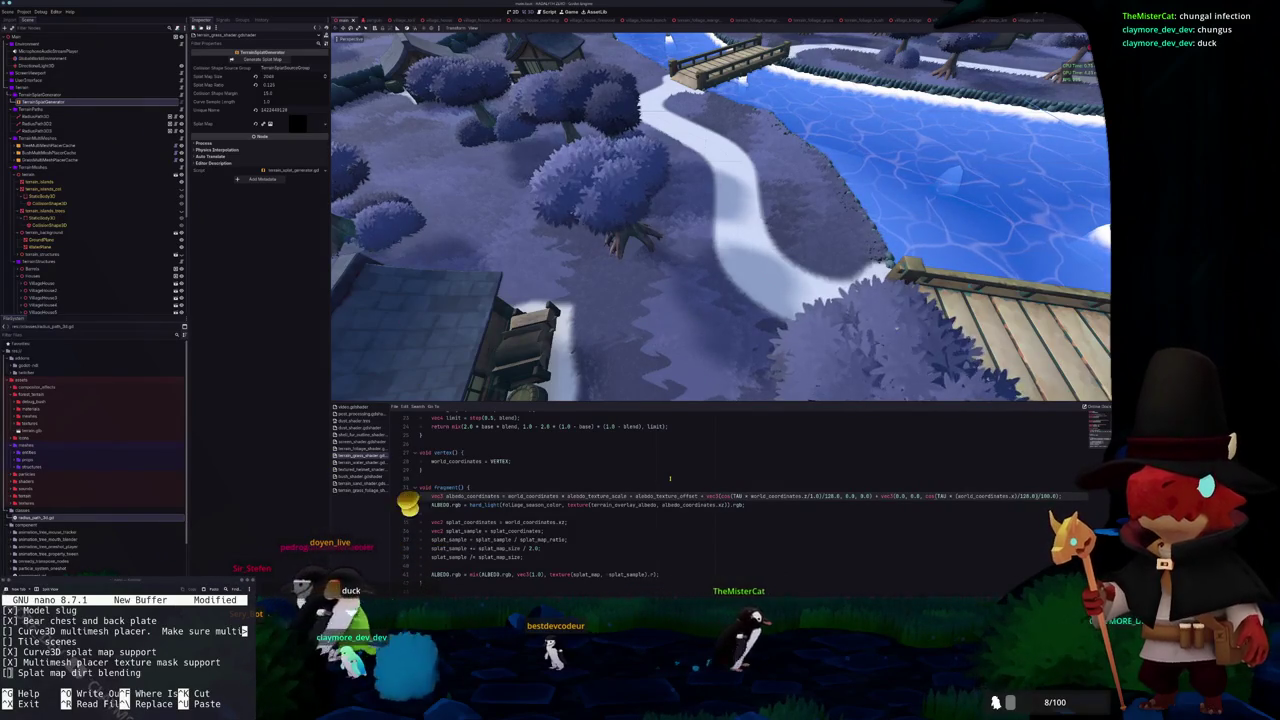
{"action": "key", "text": "ctrl+Left"}
{"action": "key", "text": "ctrl+Left"}
{"action": "key", "text": "ctrl+Left"}
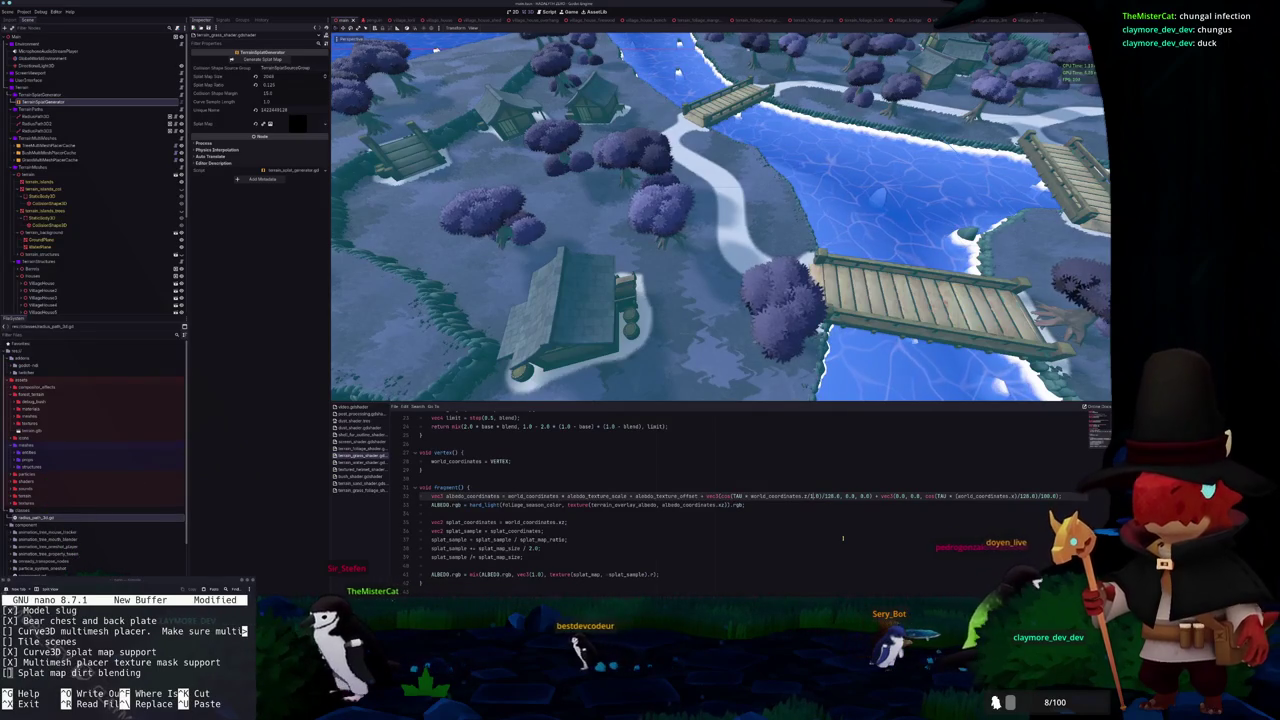
Change the wave divisors from 1.0 to 1000.0 and comment out the + vec3(cos(...)) term
{"action": "type", "text": "0."}
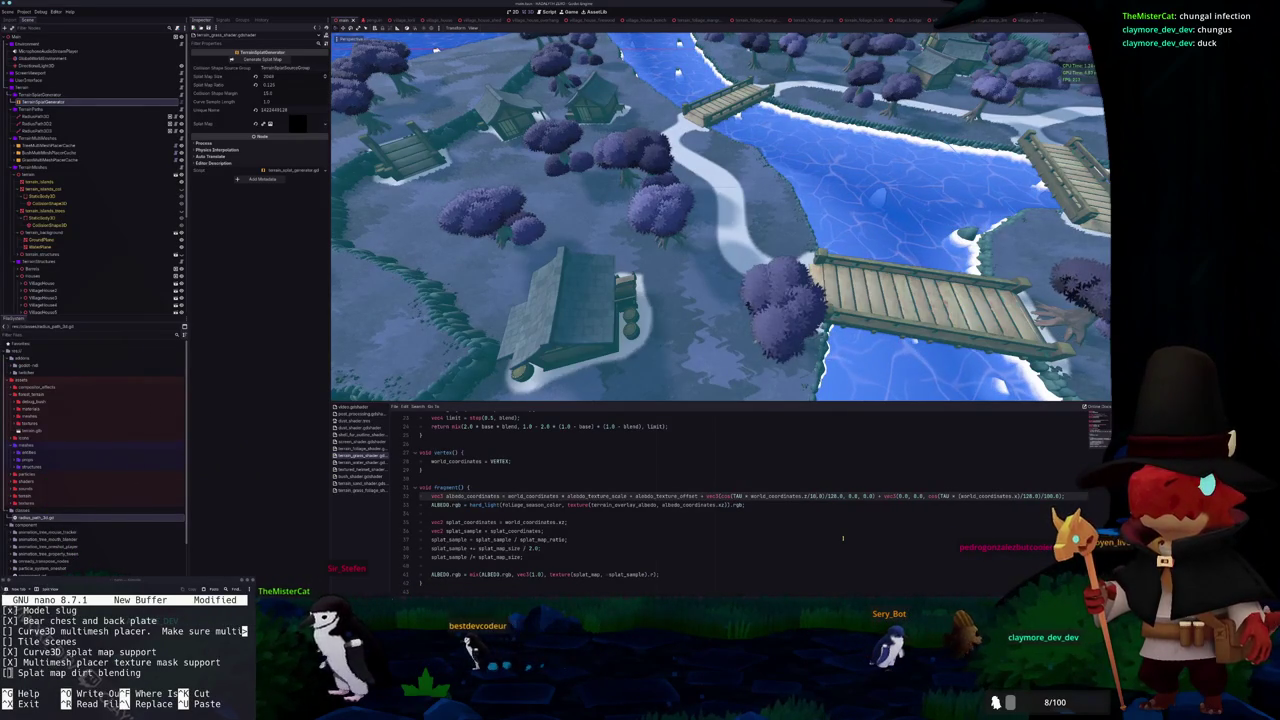
{"action": "type", "text": "0"}
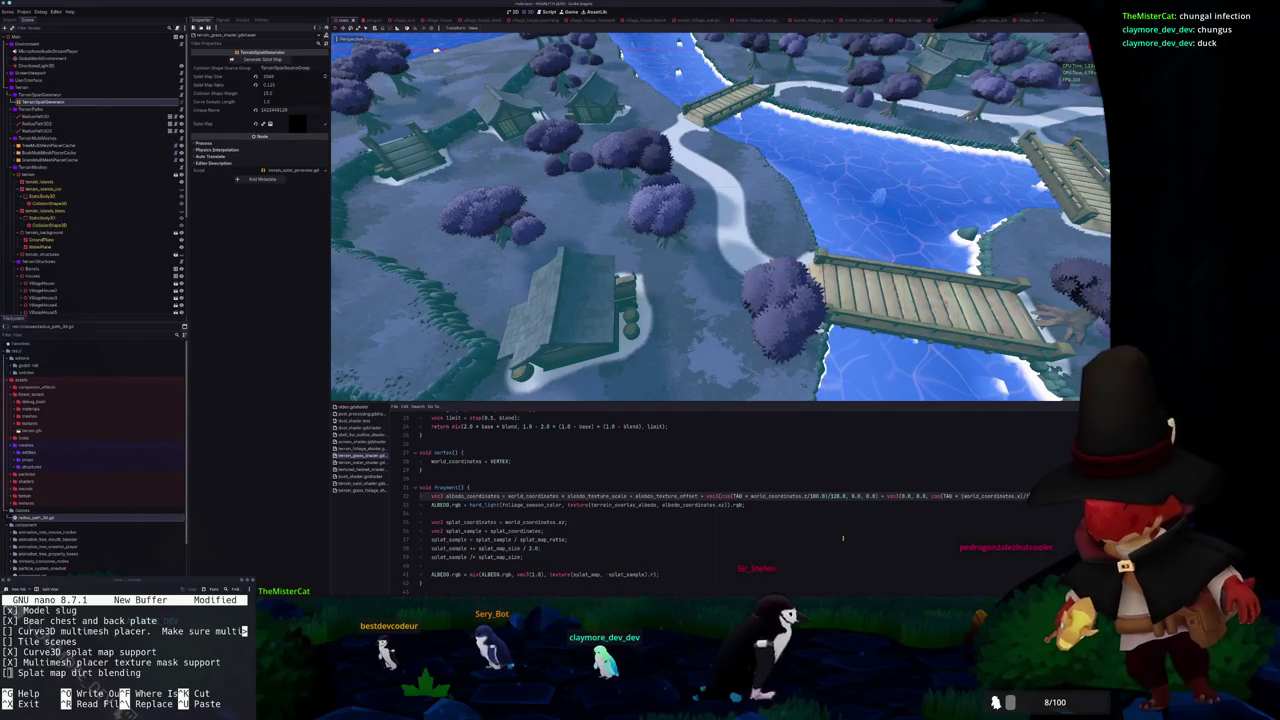
{"action": "key", "text": "Left"}
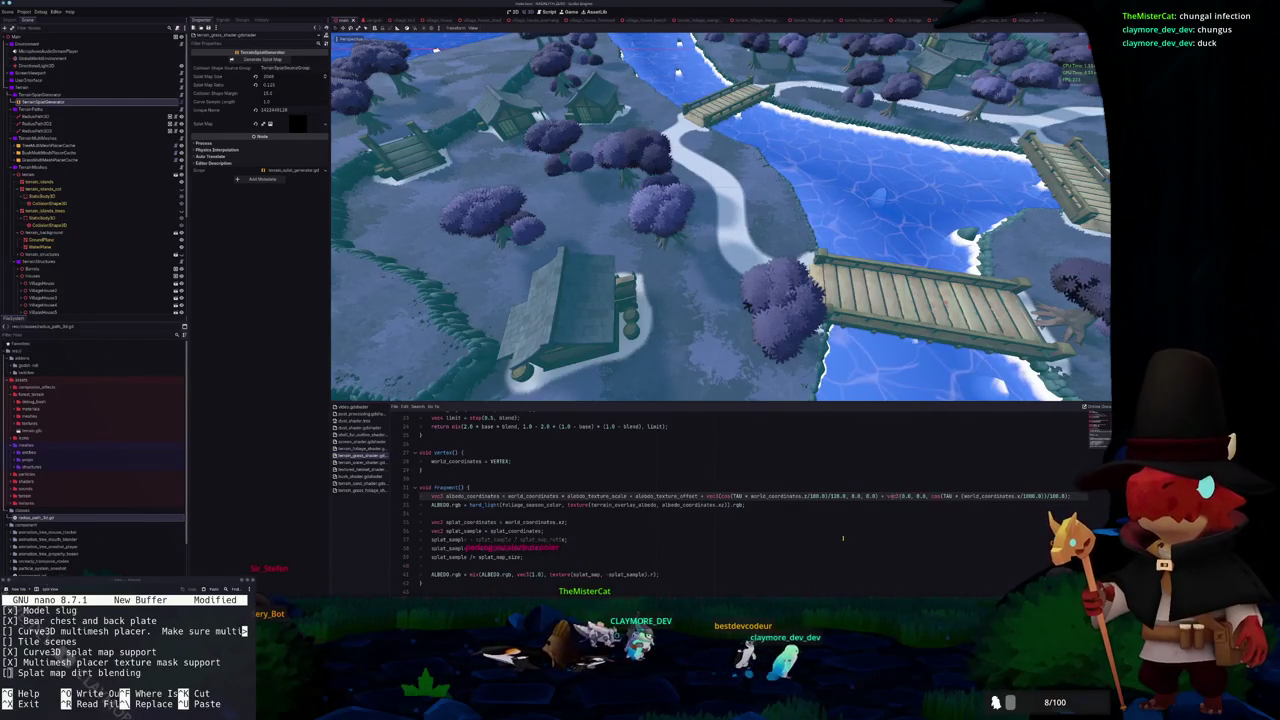
{"action": "type", "text": "0"}
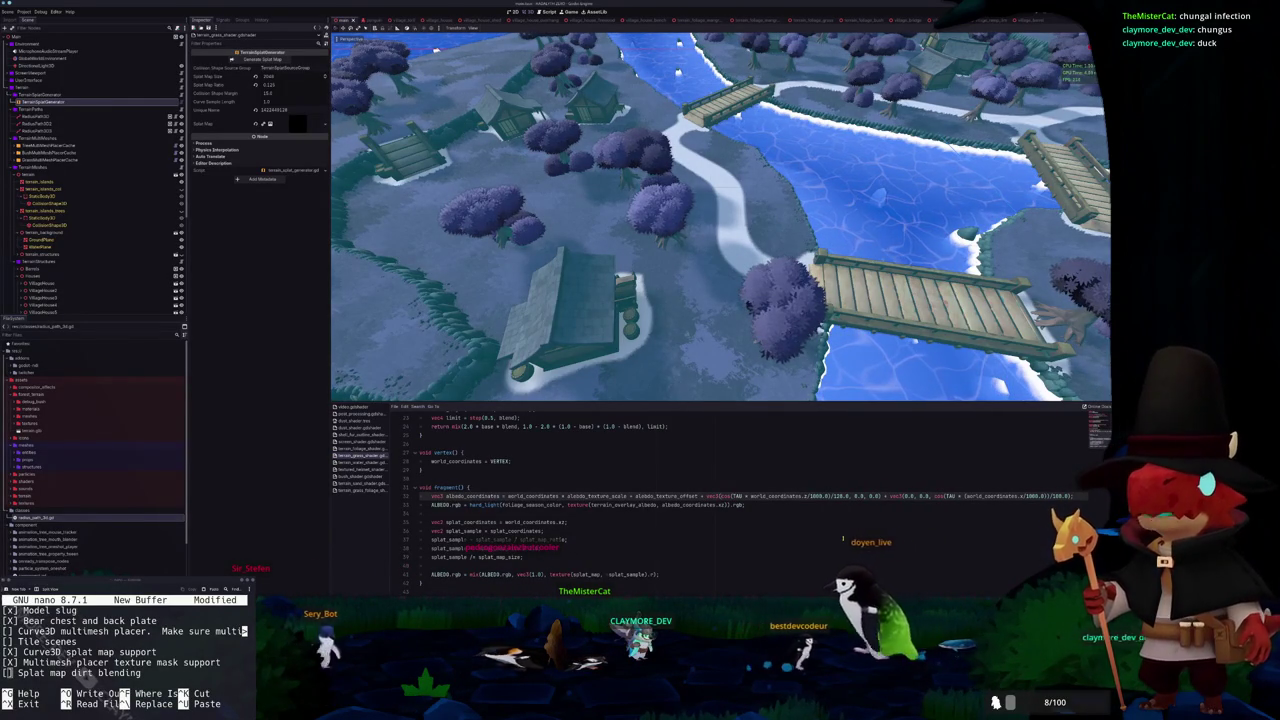
{"action": "type", "text": "//"}
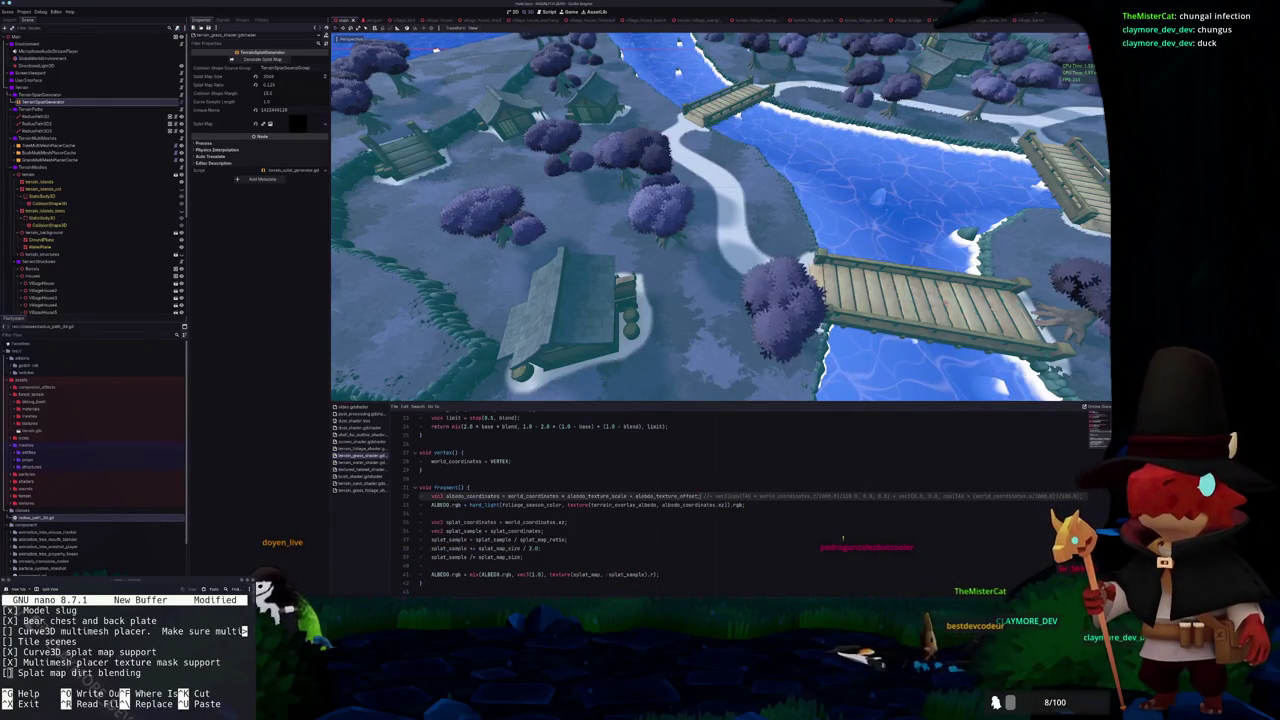
{"action": "left_click_drag", "start_coordinate": [796, 262], "coordinate": [770, 297]}
In Shader Globals, expand terrain_dirt_overlay_albedo's texture to reach its Noise settings
{"action": "scroll", "coordinate": [770, 297], "scroll_direction": "up", "scroll_amount": 10}
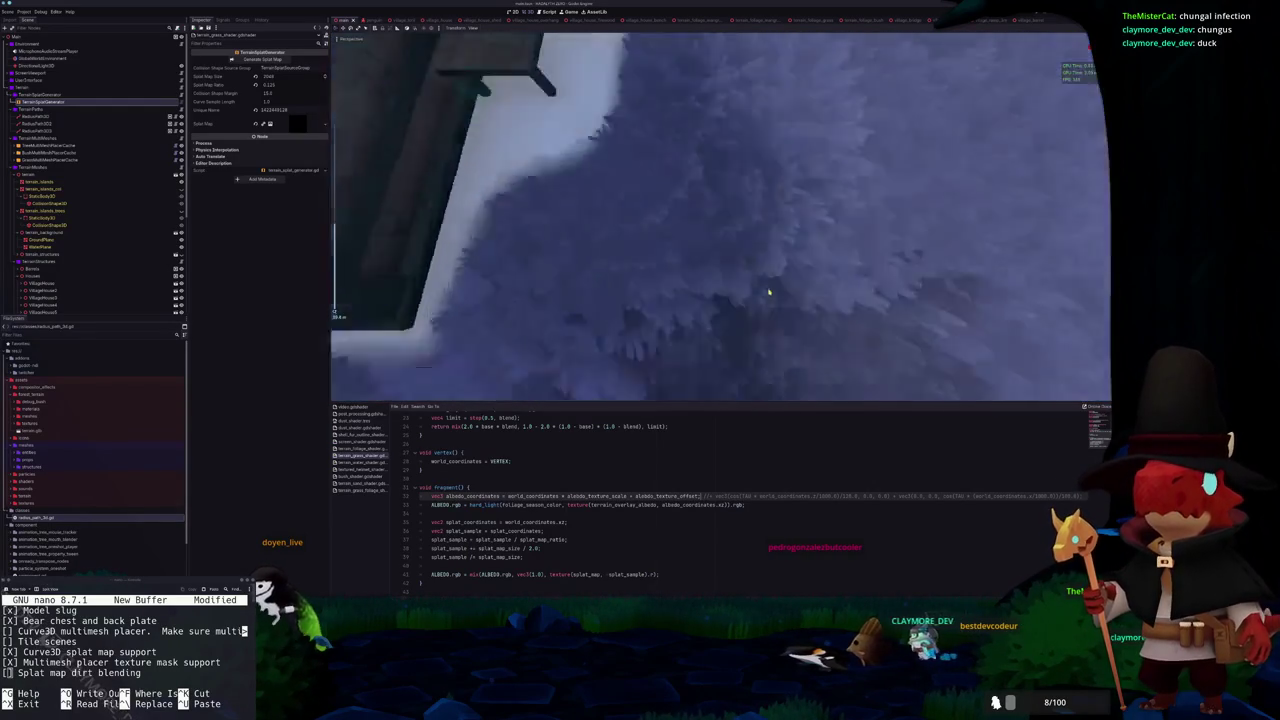
{"action": "scroll", "coordinate": [763, 284], "scroll_direction": "down", "scroll_amount": 8}
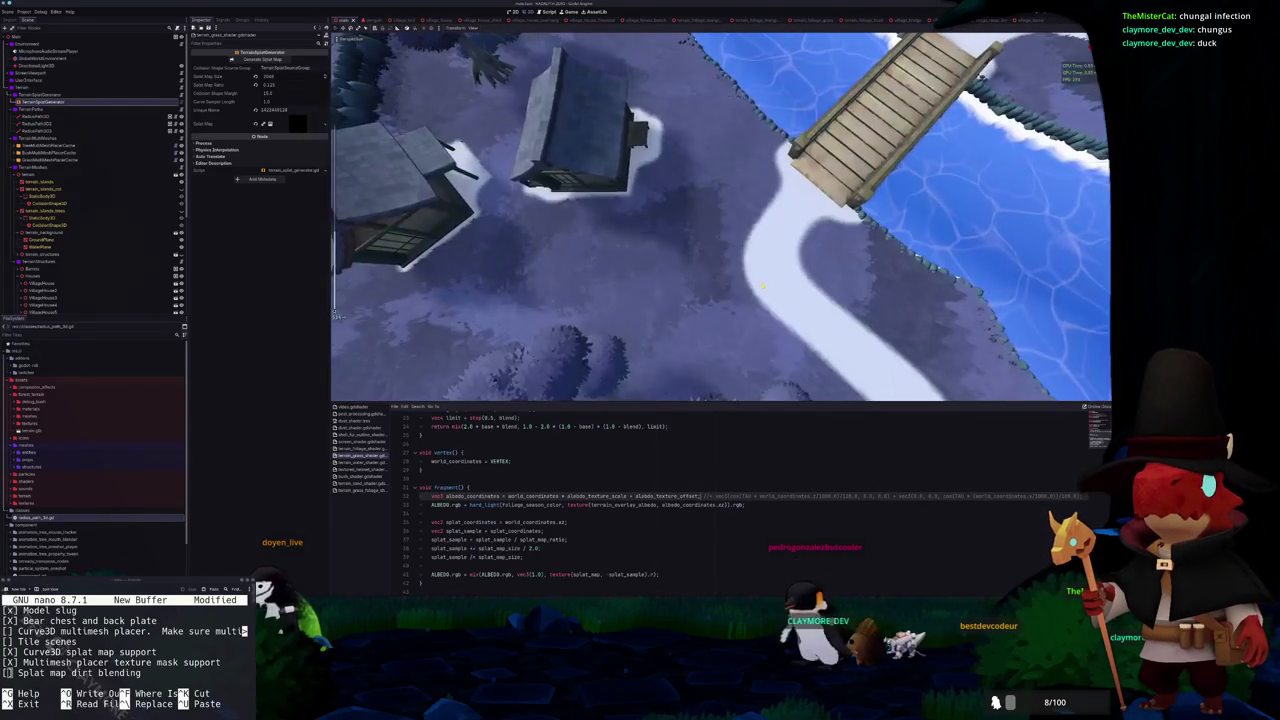
{"action": "left_click", "coordinate": [22, 12]}
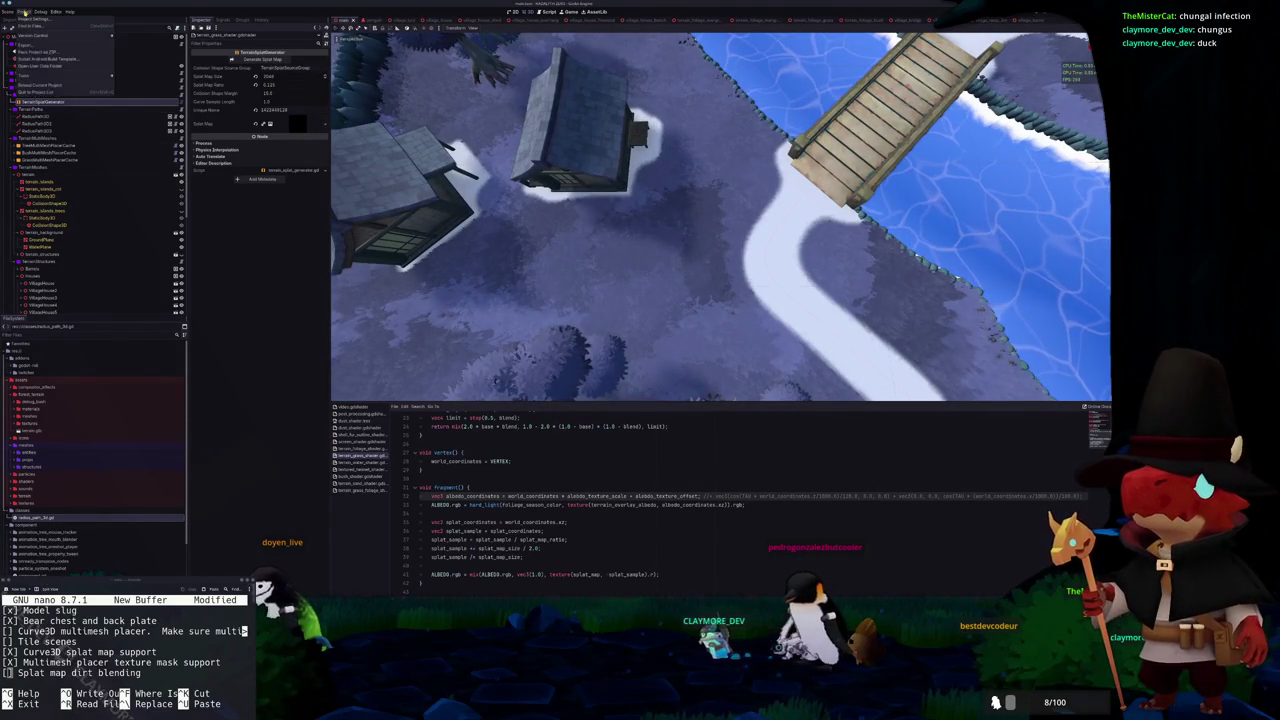
{"action": "left_click", "coordinate": [42, 28]}
{"action": "left_click", "coordinate": [510, 287]}
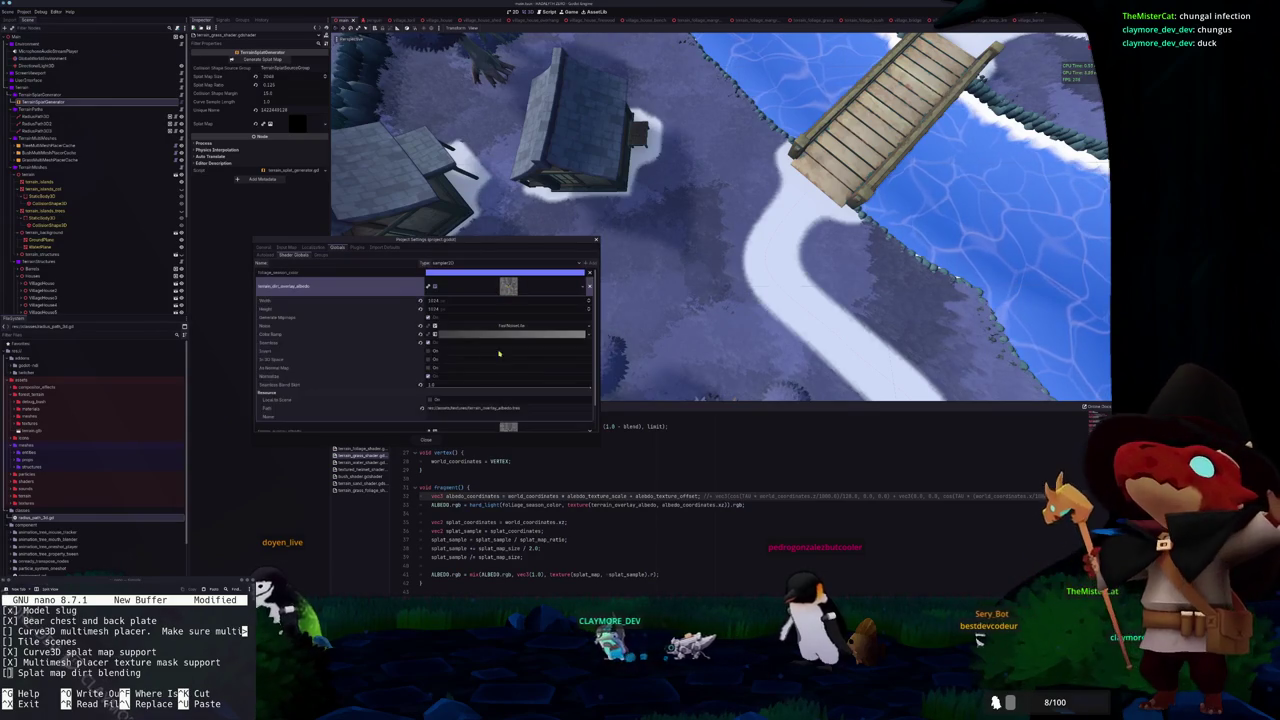
{"action": "left_click", "coordinate": [507, 325]}
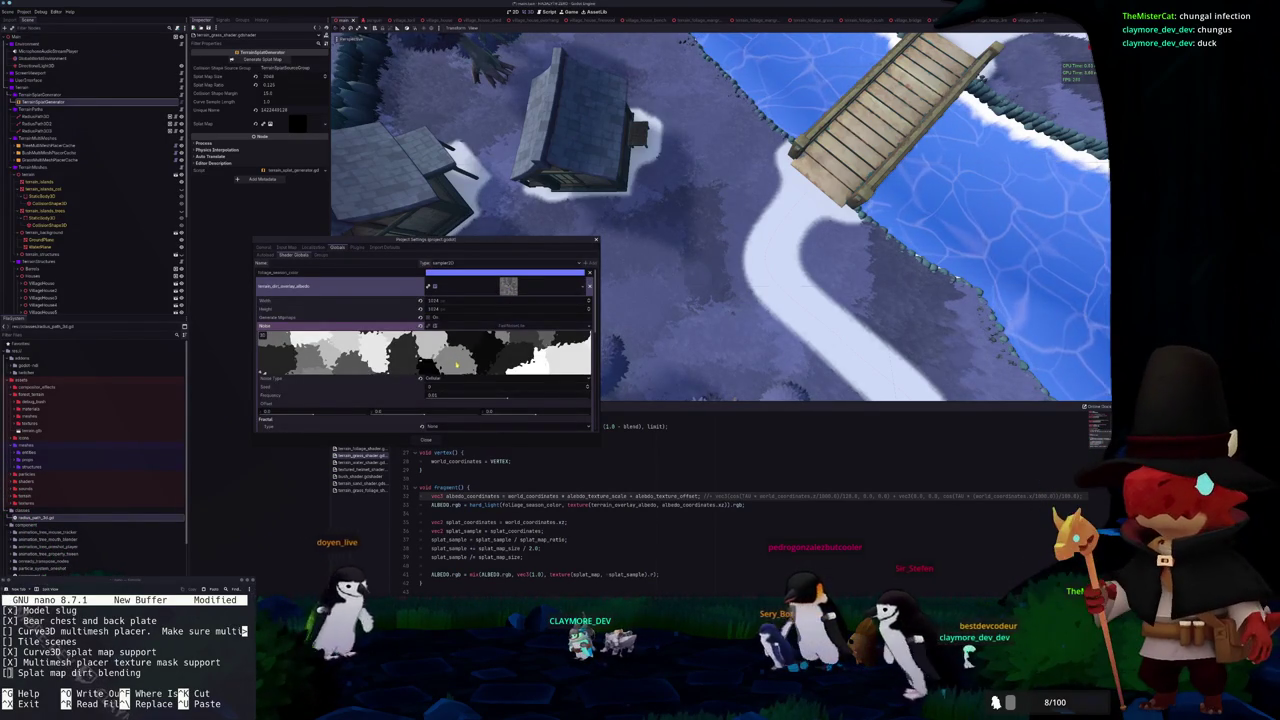
Lower the noise Domain Warp Amplitude from 30 to about 20.5 and close Project Settings
{"action": "scroll", "coordinate": [422, 394], "scroll_direction": "down", "scroll_amount": 1}
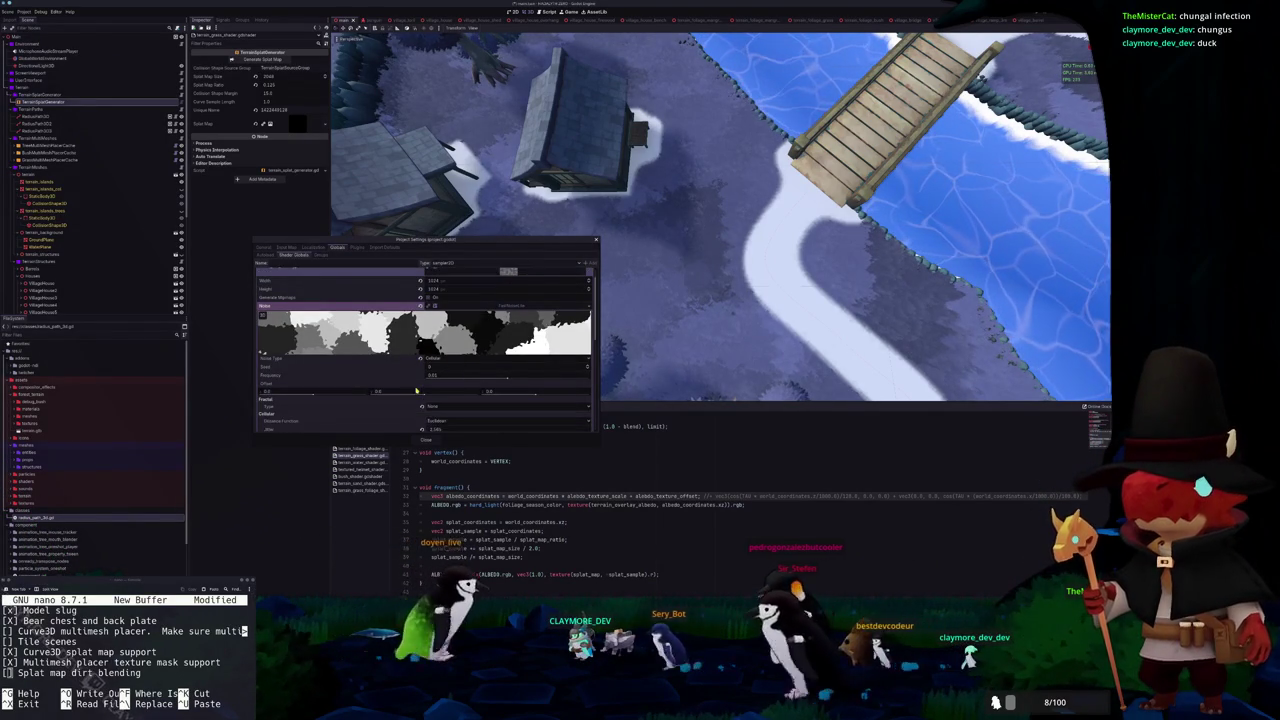
{"action": "scroll", "coordinate": [420, 394], "scroll_direction": "down", "scroll_amount": 3}
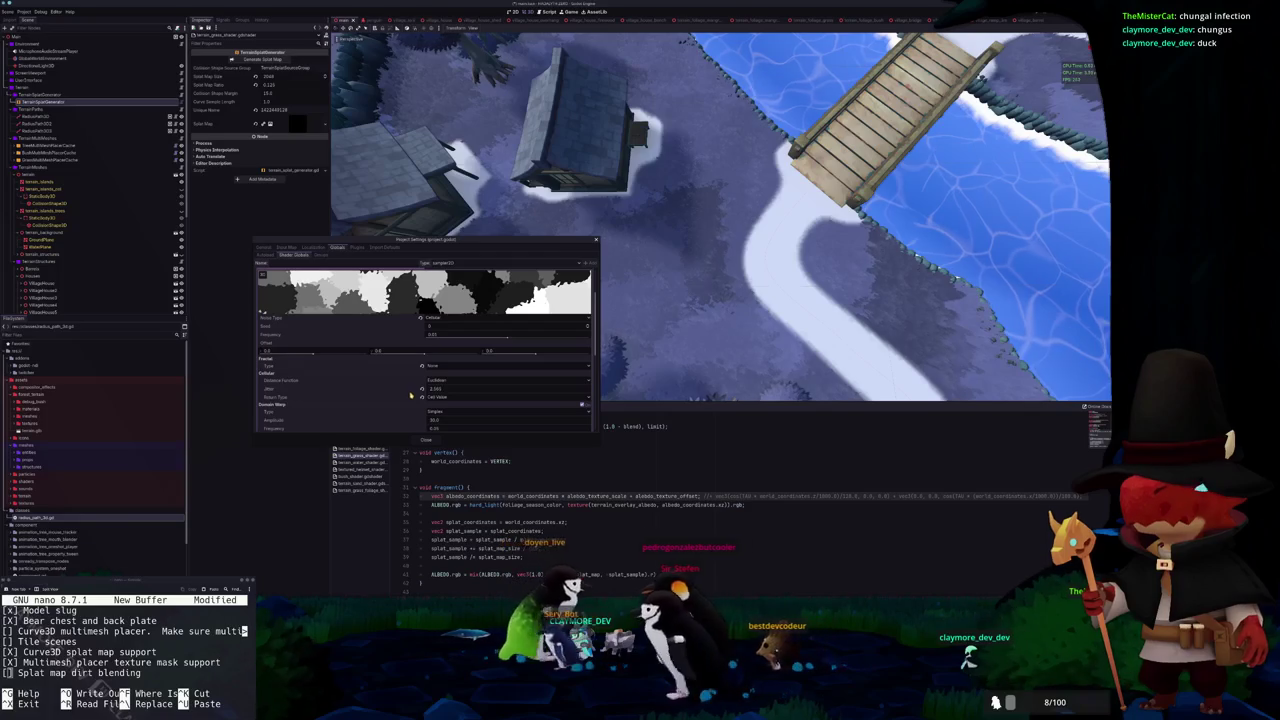
{"action": "scroll", "coordinate": [411, 394], "scroll_direction": "down", "scroll_amount": 1}
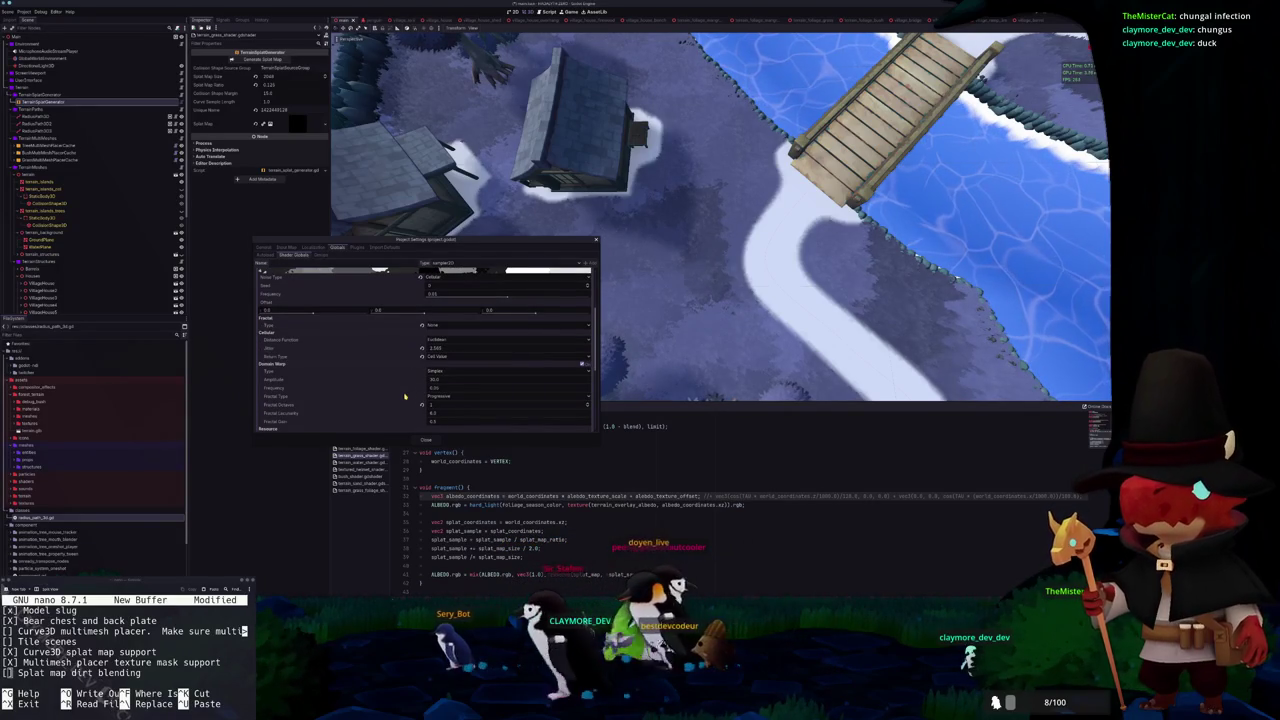
{"action": "mouse_move", "coordinate": [435, 379]}
{"action": "left_mouse_down"}
{"action": "mouse_move", "coordinate": [450, 379]}
{"action": "mouse_move", "coordinate": [383, 410]}
{"action": "left_mouse_up"}
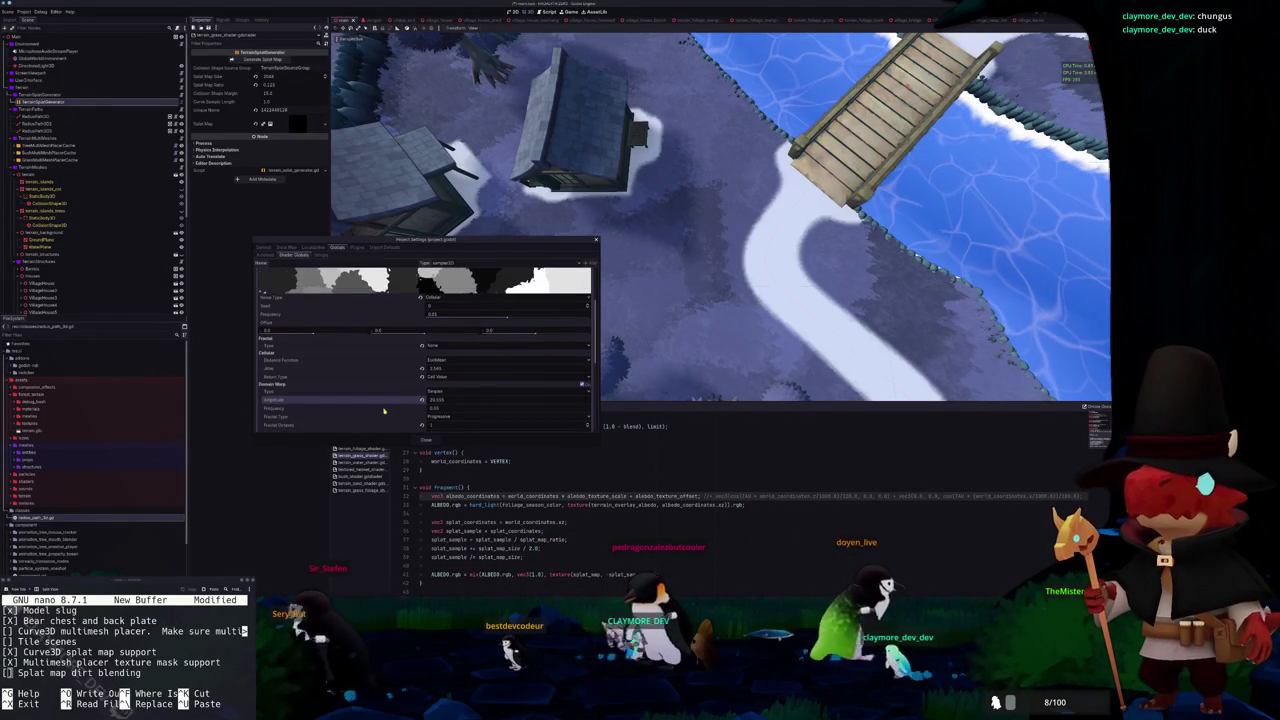
{"action": "left_click_drag", "start_coordinate": [465, 404], "coordinate": [425, 399]}
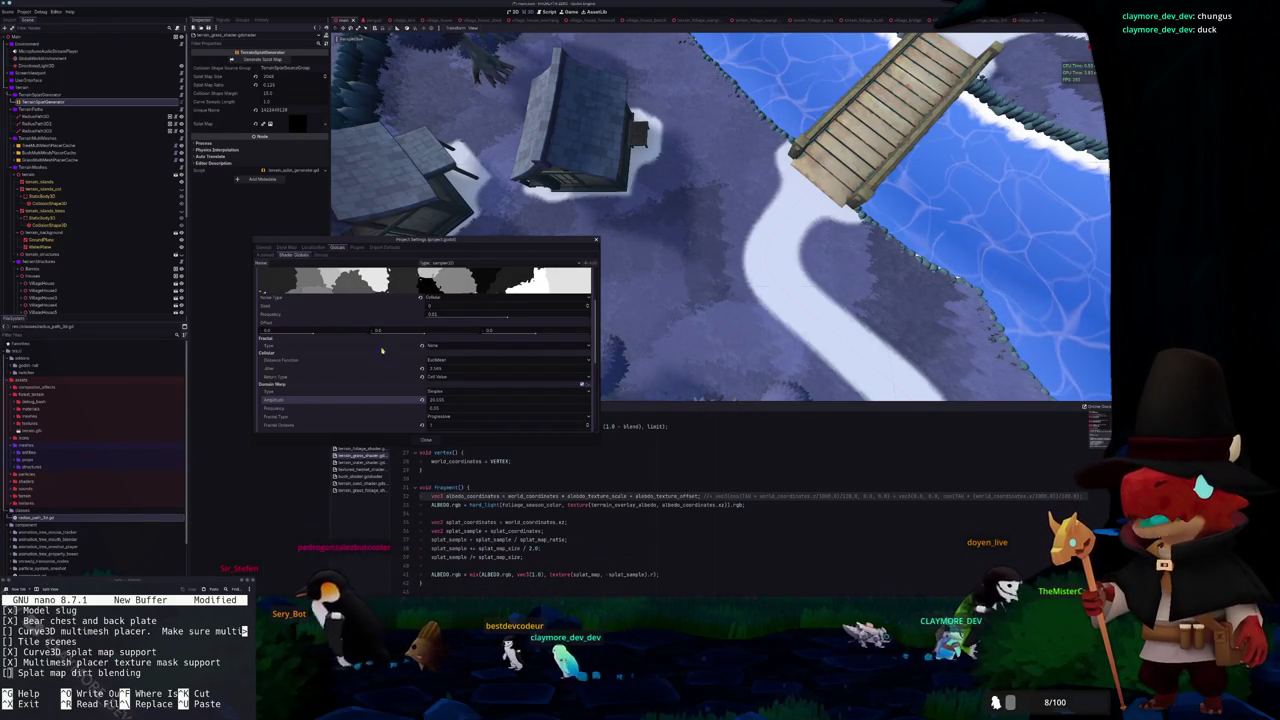
{"action": "left_click", "coordinate": [425, 440]}
{"action": "mouse_move", "coordinate": [709, 290]}
{"action": "left_mouse_down"}
{"action": "mouse_move", "coordinate": [762, 282]}
{"action": "mouse_move", "coordinate": [716, 281]}
{"action": "left_mouse_up"}
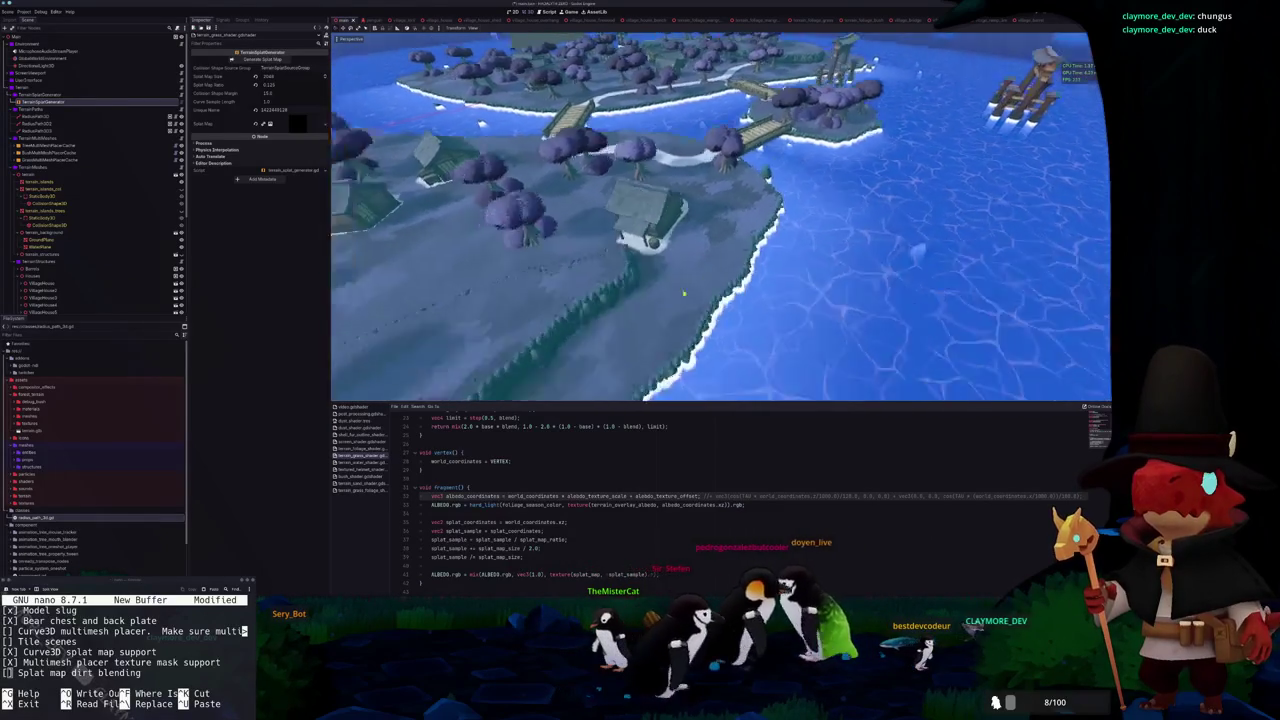
Delete the commented-out wave term from the albedo_coordinates line
{"action": "left_click_drag", "start_coordinate": [722, 256], "coordinate": [741, 251]}
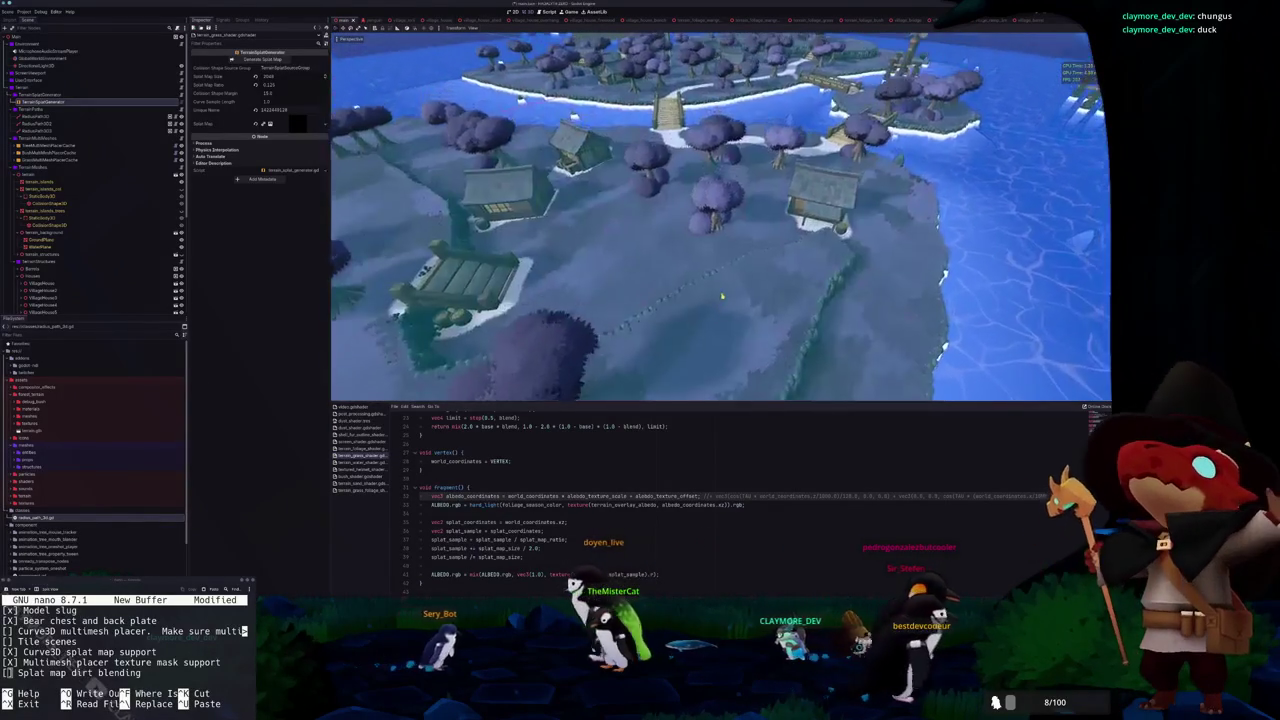
{"action": "scroll", "coordinate": [722, 297], "scroll_direction": "up", "scroll_amount": 5}
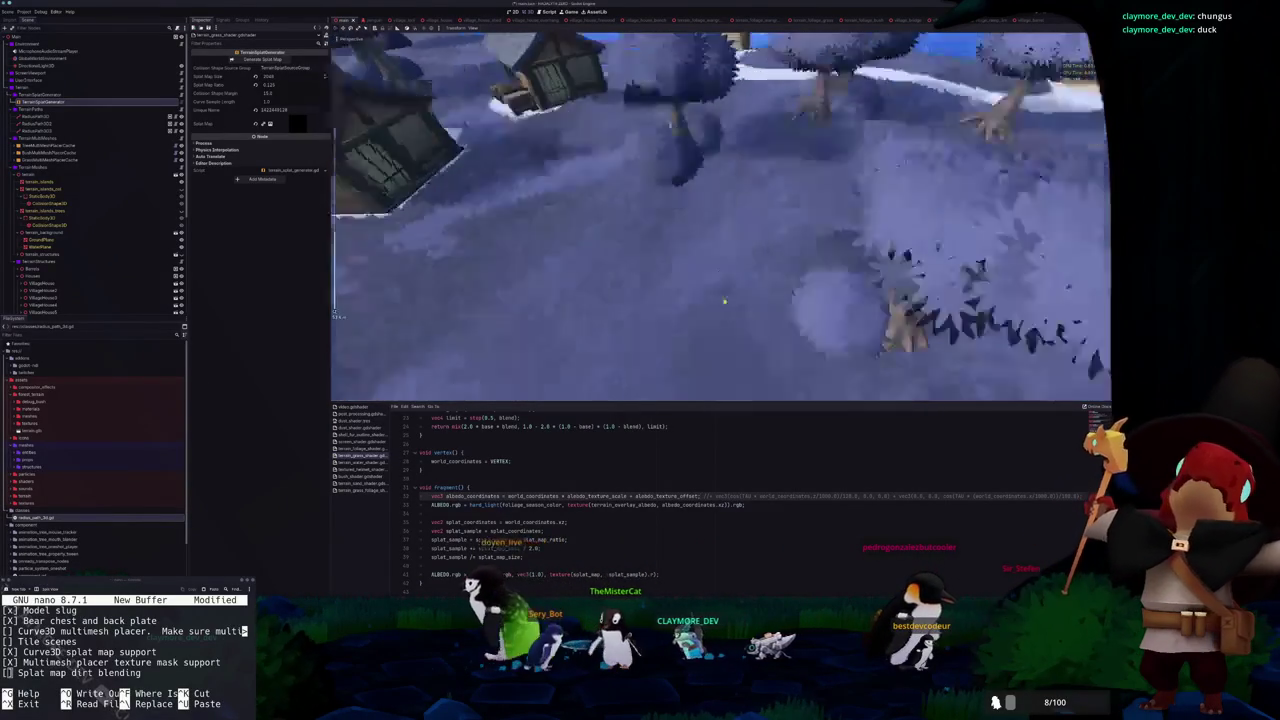
{"action": "left_click_drag", "start_coordinate": [724, 300], "coordinate": [637, 316]}
{"action": "scroll", "coordinate": [653, 313], "scroll_direction": "up", "scroll_amount": 3}
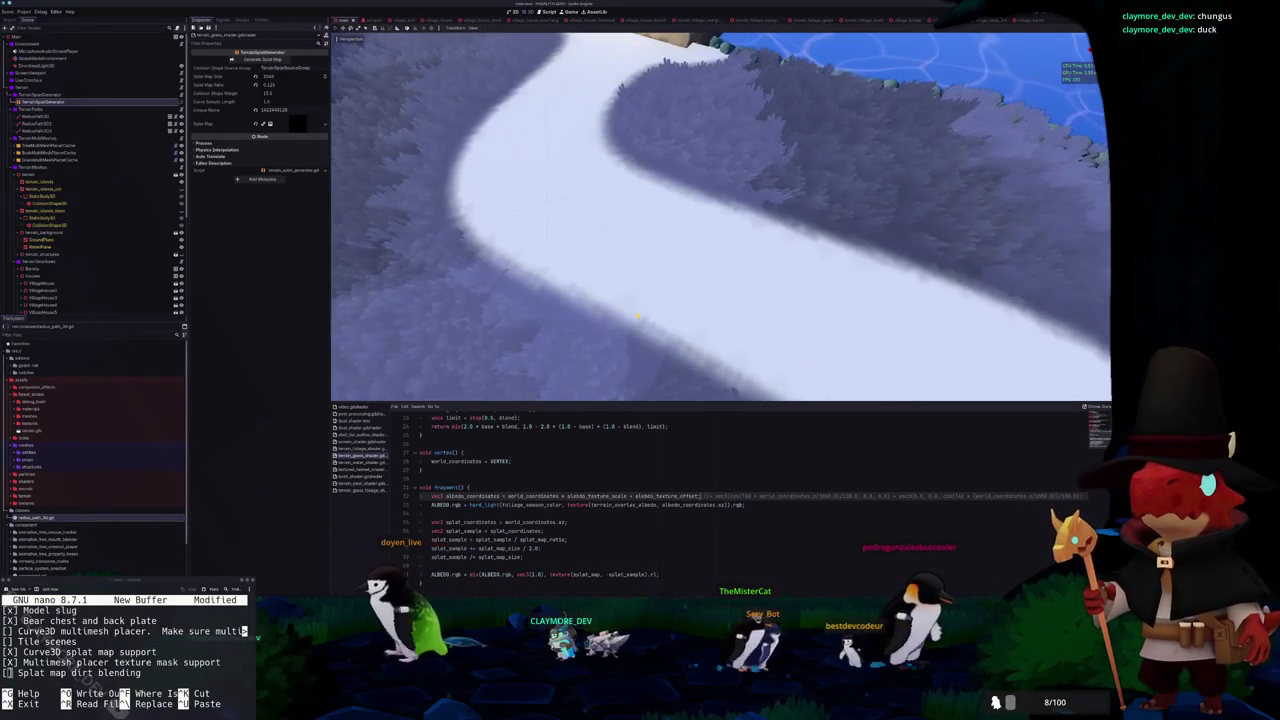
{"action": "scroll", "coordinate": [637, 316], "scroll_direction": "down", "scroll_amount": 5}
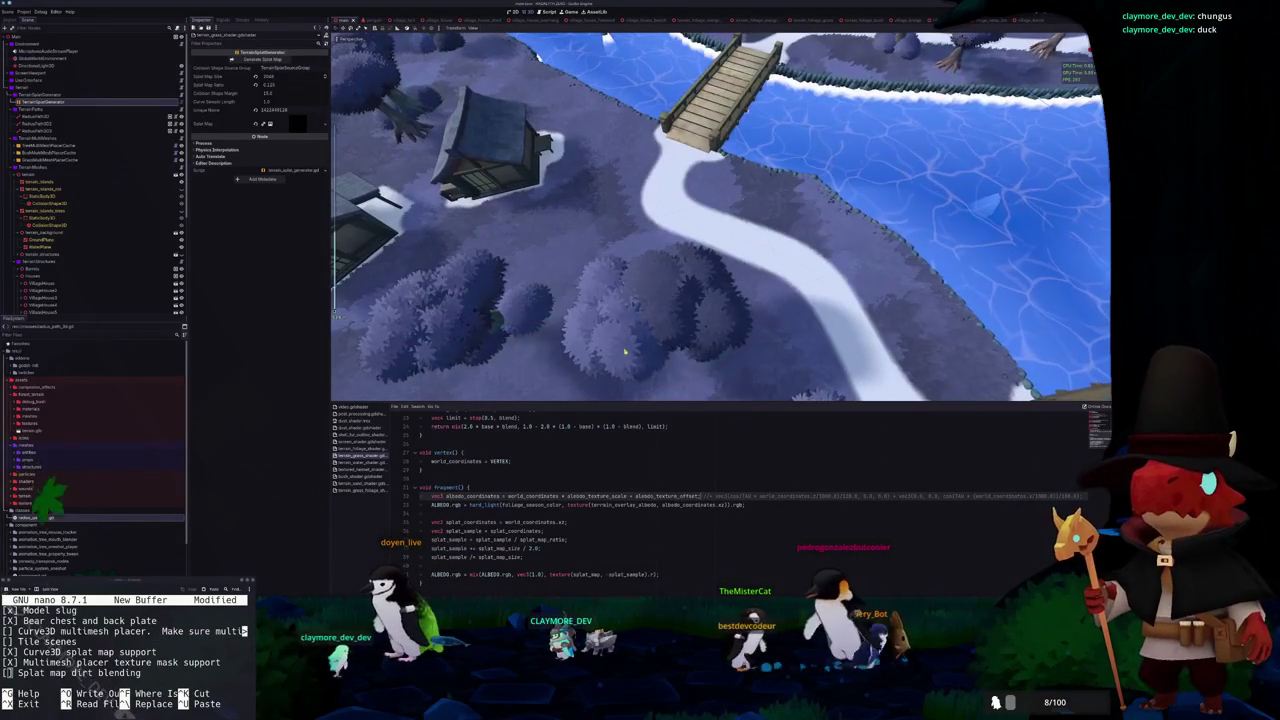
{"action": "left_click", "coordinate": [536, 510]}
{"action": "key", "text": "Up"}
{"action": "key", "text": "Up"}
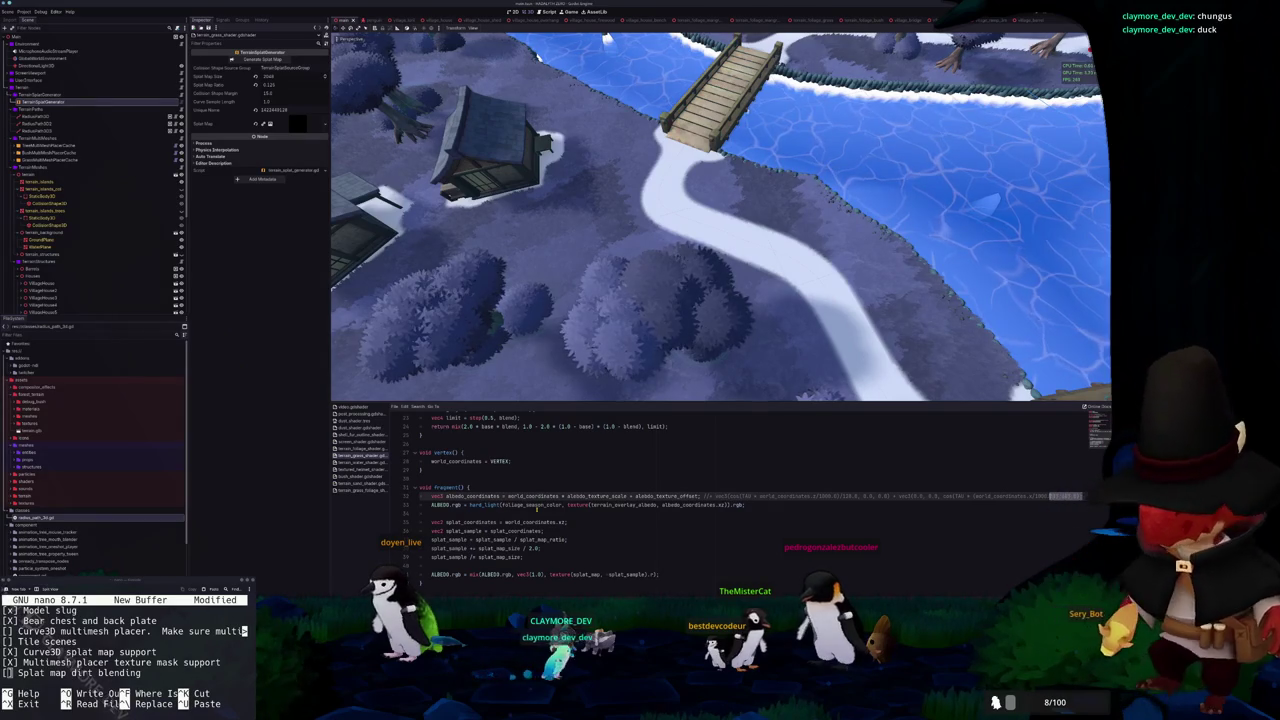
{"action": "key", "text": "ctrl+shift+Left"}
{"action": "key", "text": "ctrl+shift+Left"}
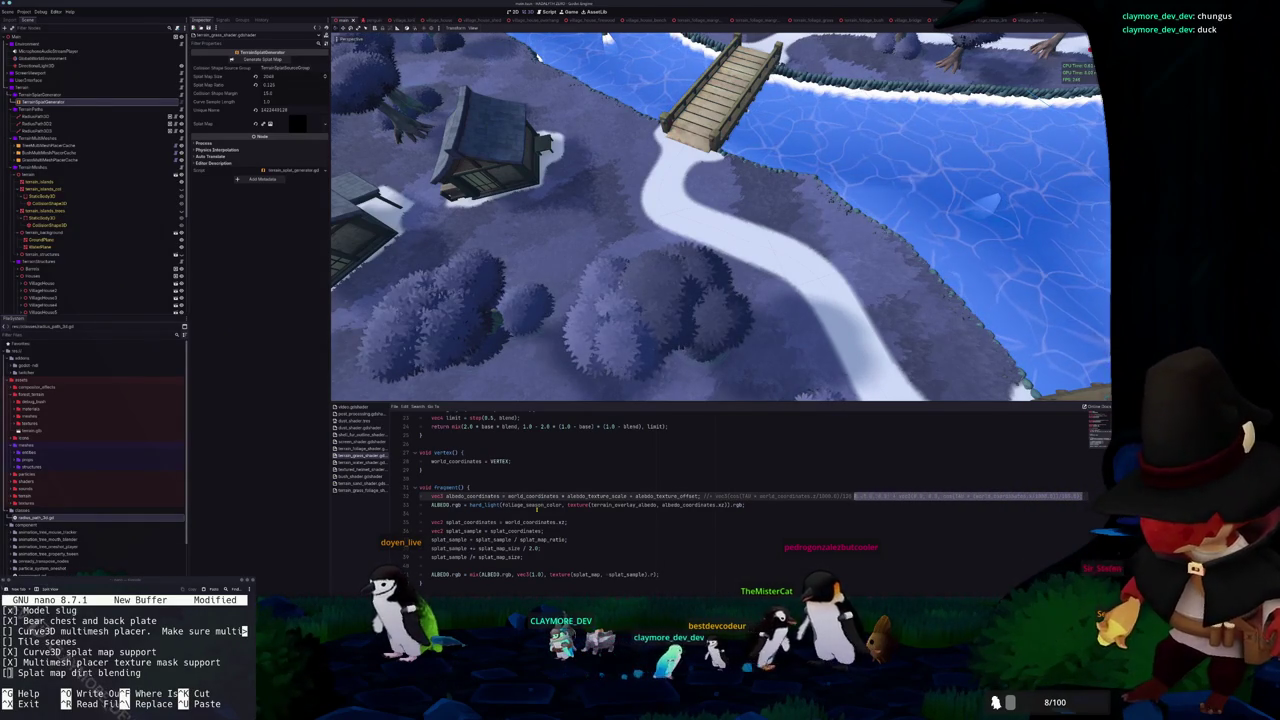
{"action": "key", "text": "End"}
{"action": "key", "text": "ctrl+shift+Left"}
{"action": "key", "text": "ctrl+shift+Left"}
{"action": "key", "text": "ctrl+shift+Left"}
{"action": "key", "text": "BackSpace"}
Below the ALBEDO line, add albedo_dirt_coordinates = world_coordinates * terrain_dirt_texture_scale
{"action": "key", "text": "Down"}
{"action": "key", "text": "Down"}
{"action": "key", "text": "Down"}
{"action": "key", "text": "Return"}
{"action": "key", "text": "Return"}
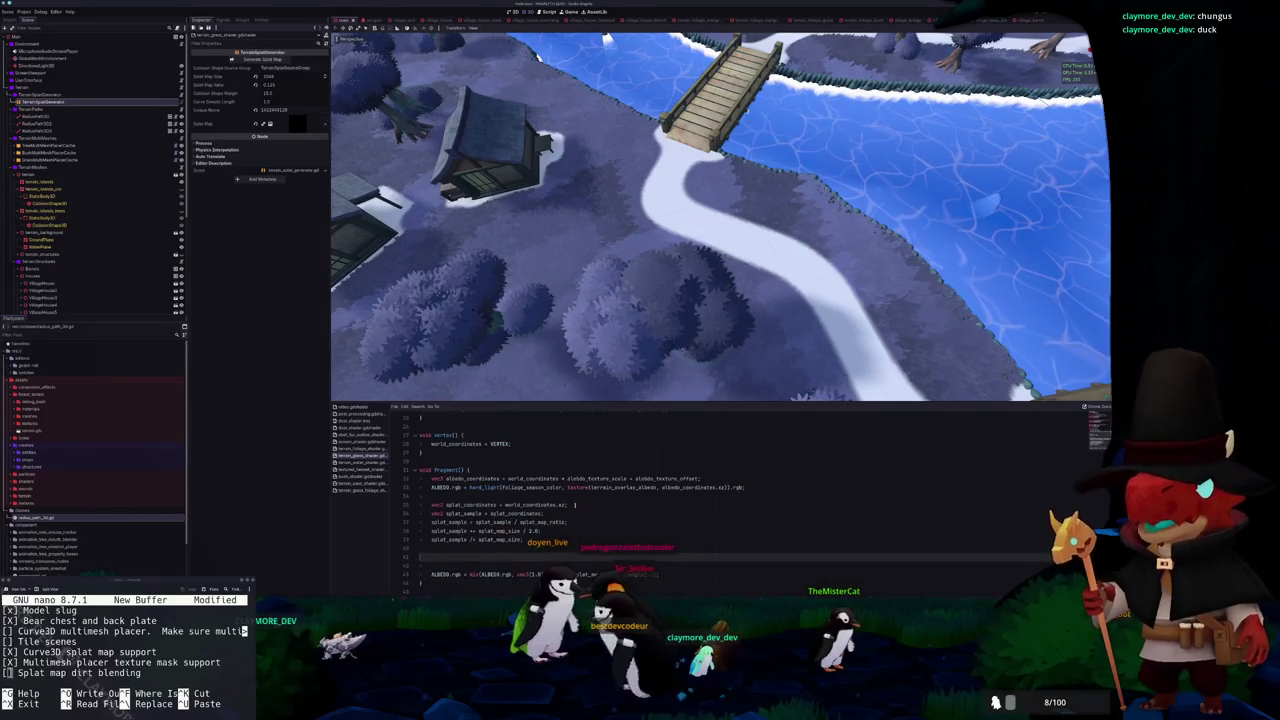
{"action": "key", "text": "Up"}
{"action": "key", "text": "Up"}
{"action": "key", "text": "Up"}
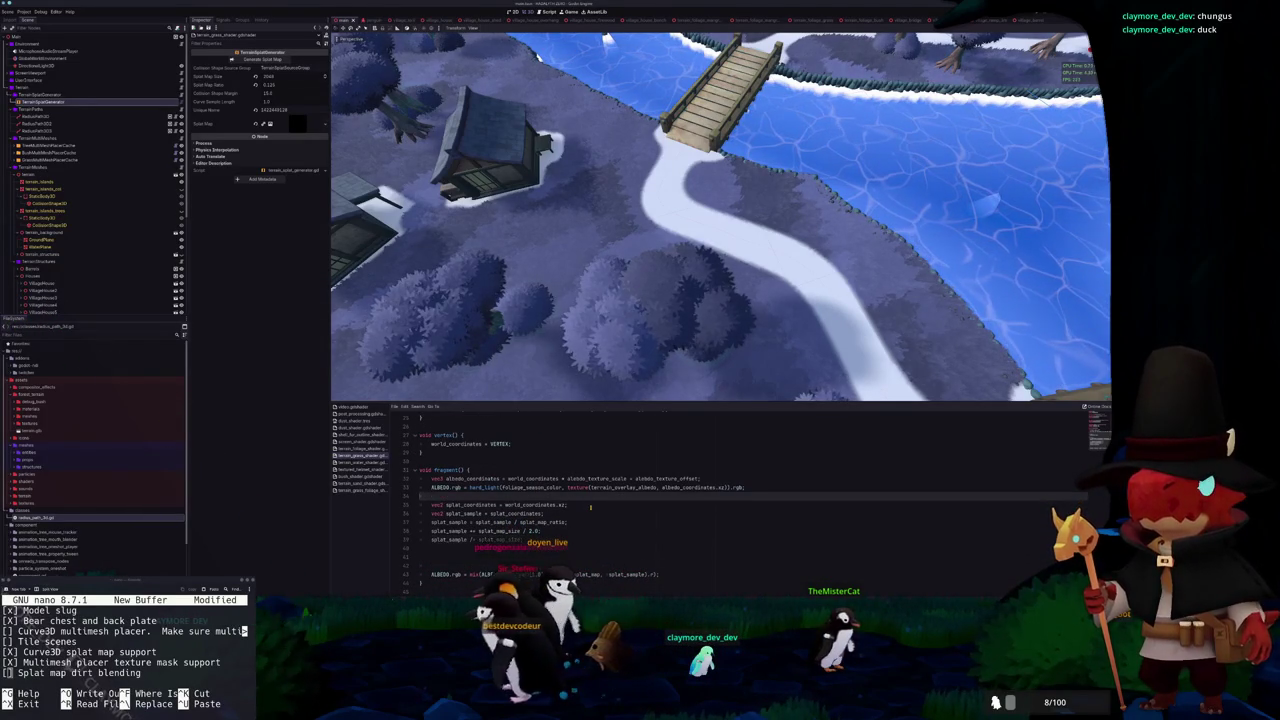
{"action": "key", "text": "Return"}
{"action": "key", "text": "Return"}
{"action": "type", "text": "vec3"}
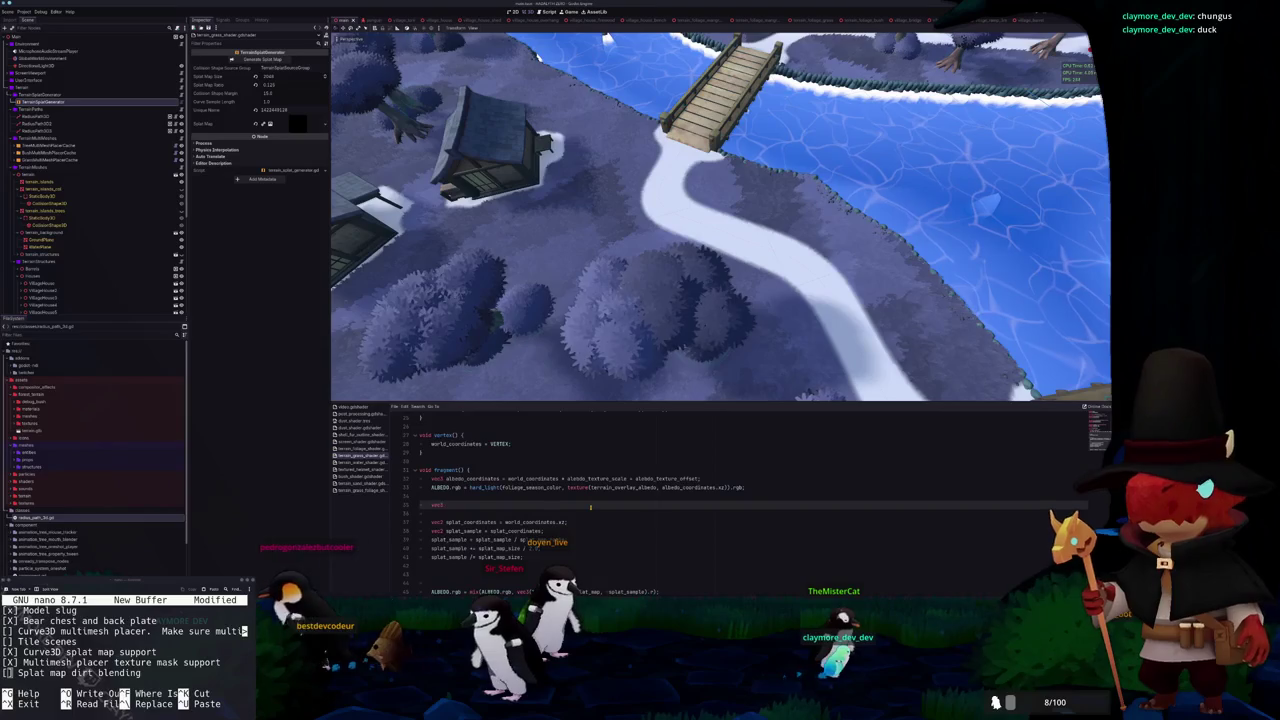
{"action": "type", "text": "alb"}
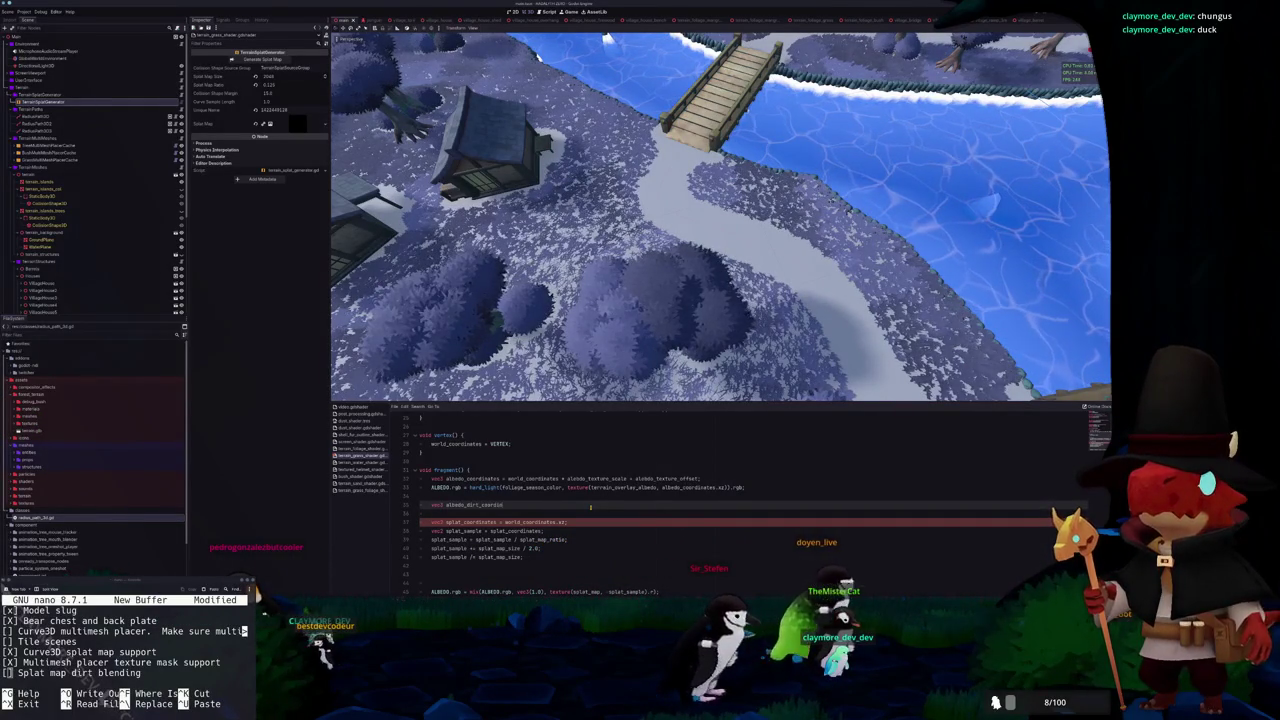
{"action": "type", "text": "edo_dirt_coordinates = world"}
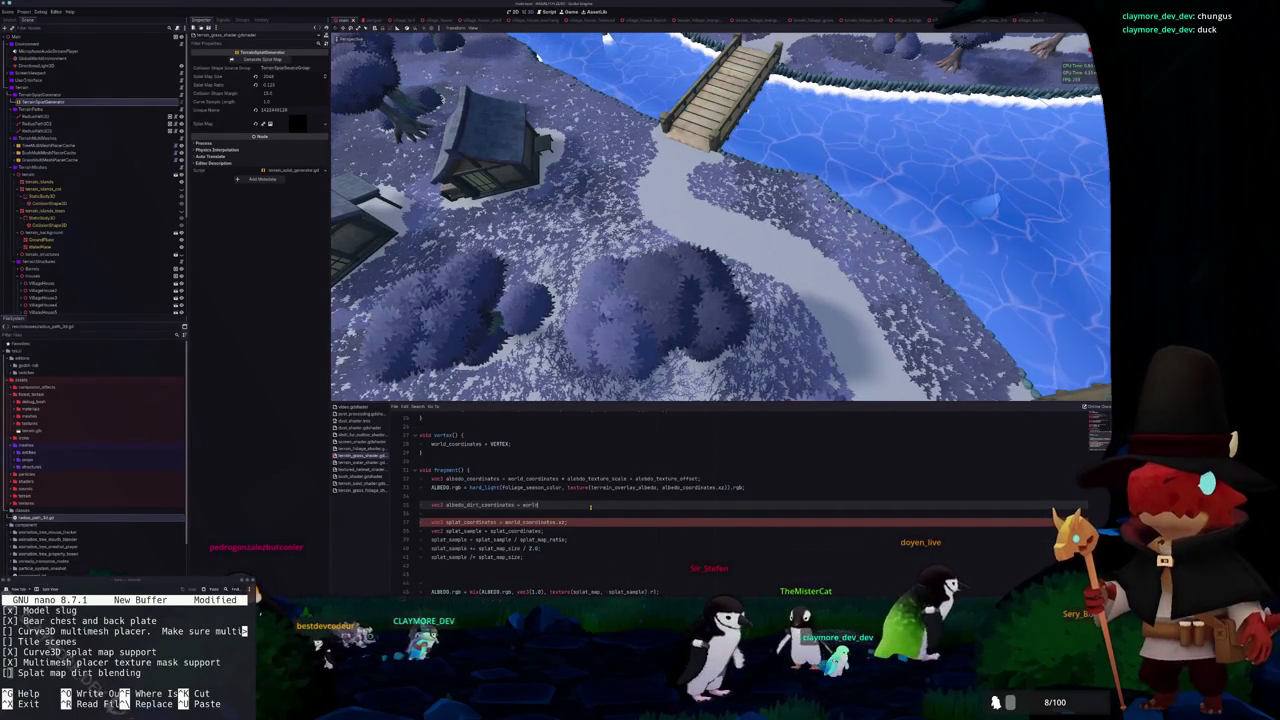
{"action": "type", "text": "_coordinates"}
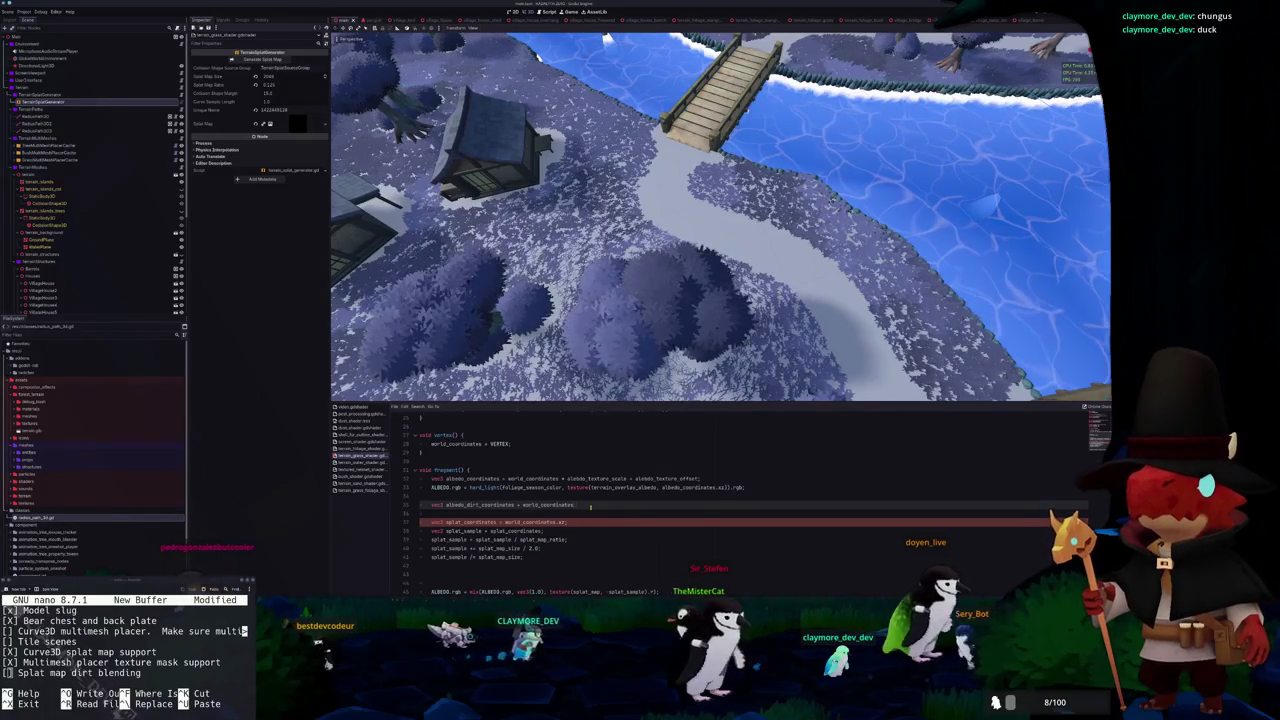
{"action": "type", "text": " * albed"}
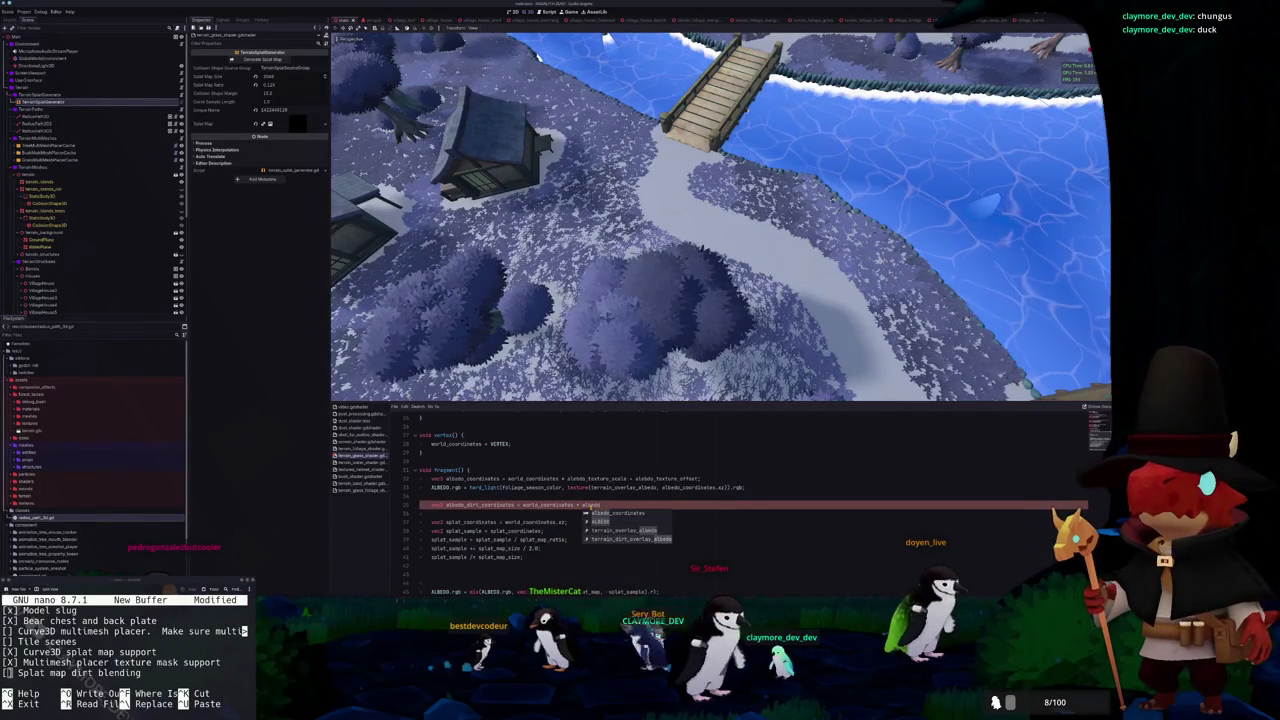
{"action": "key", "text": "BackSpace"}
{"action": "key", "text": "BackSpace"}
{"action": "key", "text": "BackSpace"}
{"action": "type", "text": "scale"}
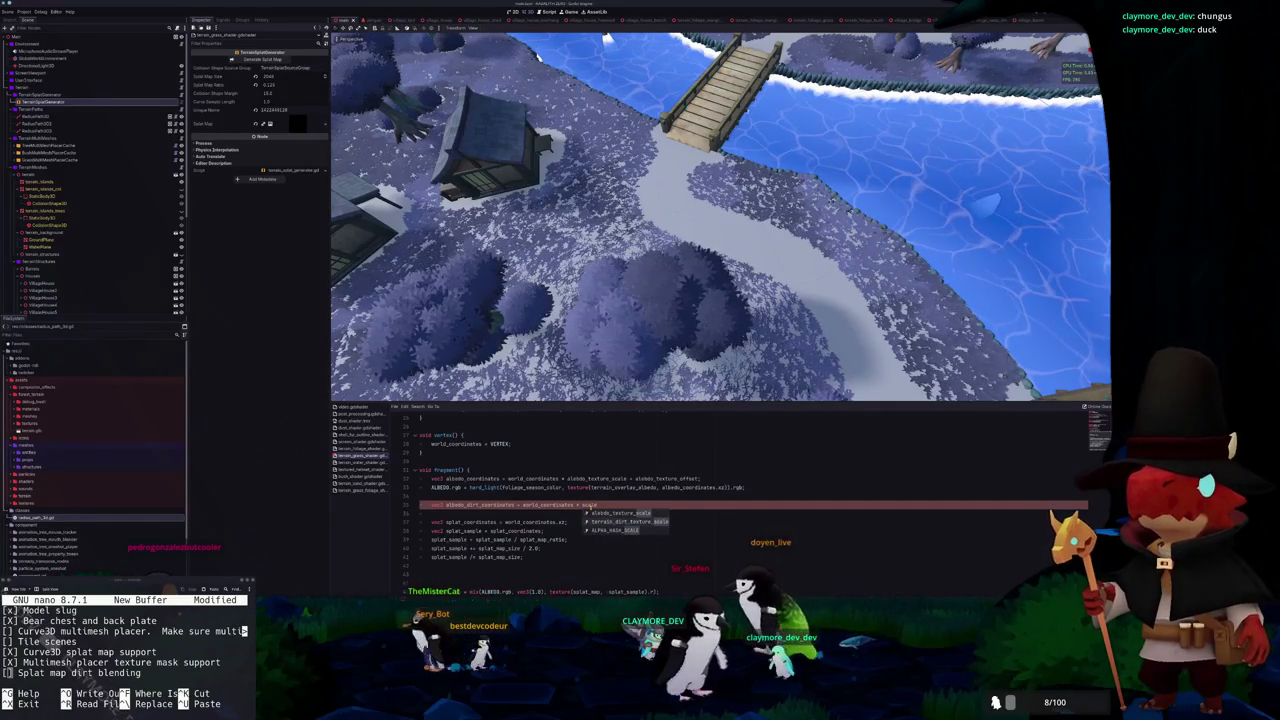
{"action": "key", "text": "Return"}
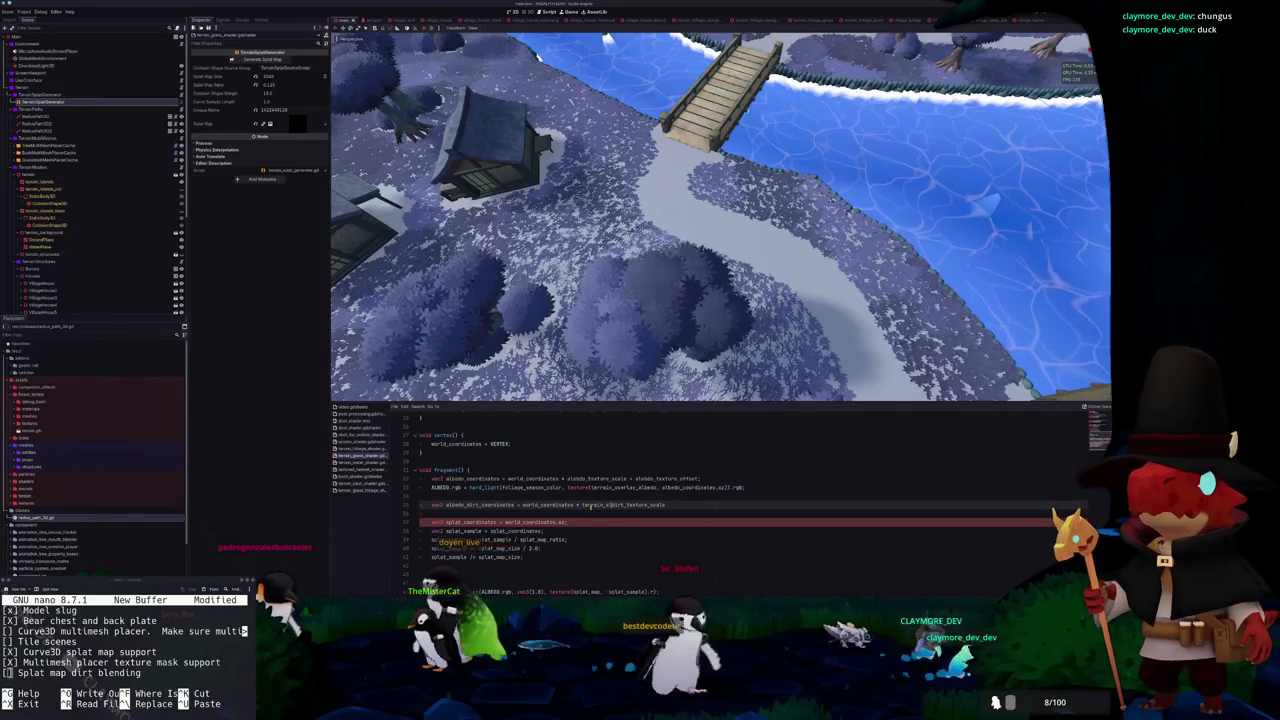
{"action": "type", "text": "albedo_"}
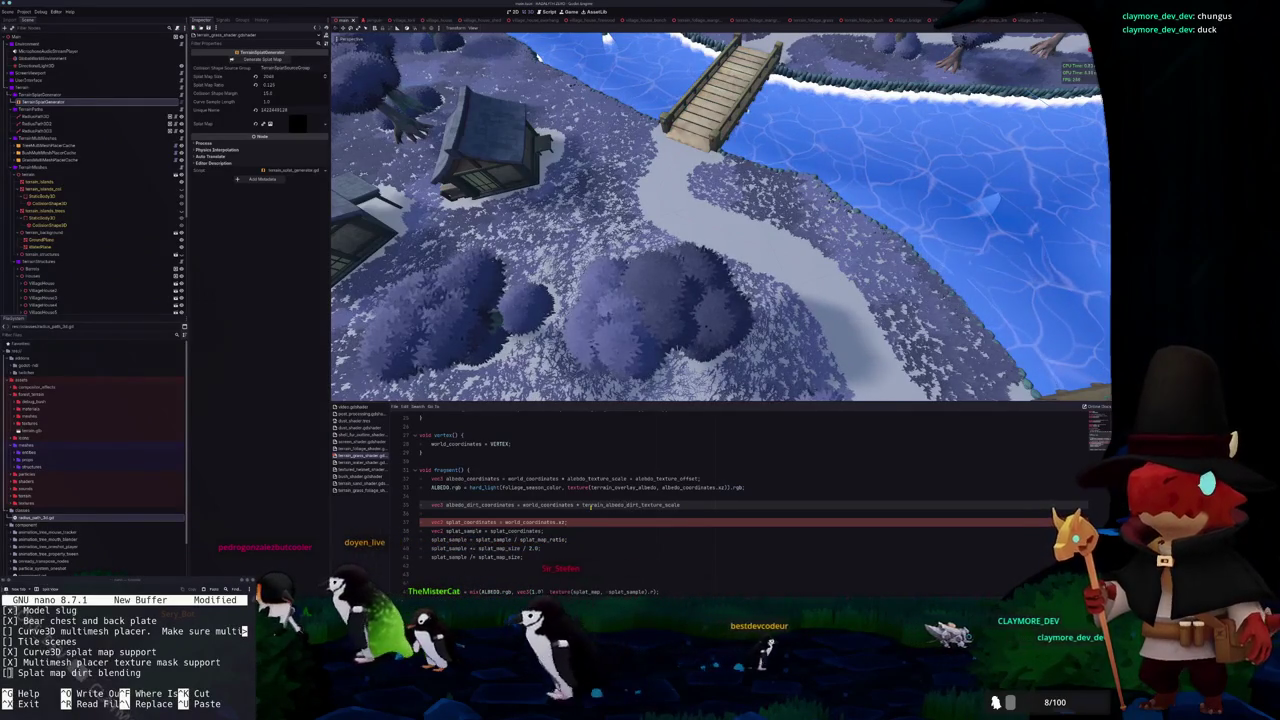
{"action": "scroll", "coordinate": [637, 505], "scroll_direction": "up", "scroll_amount": 10}
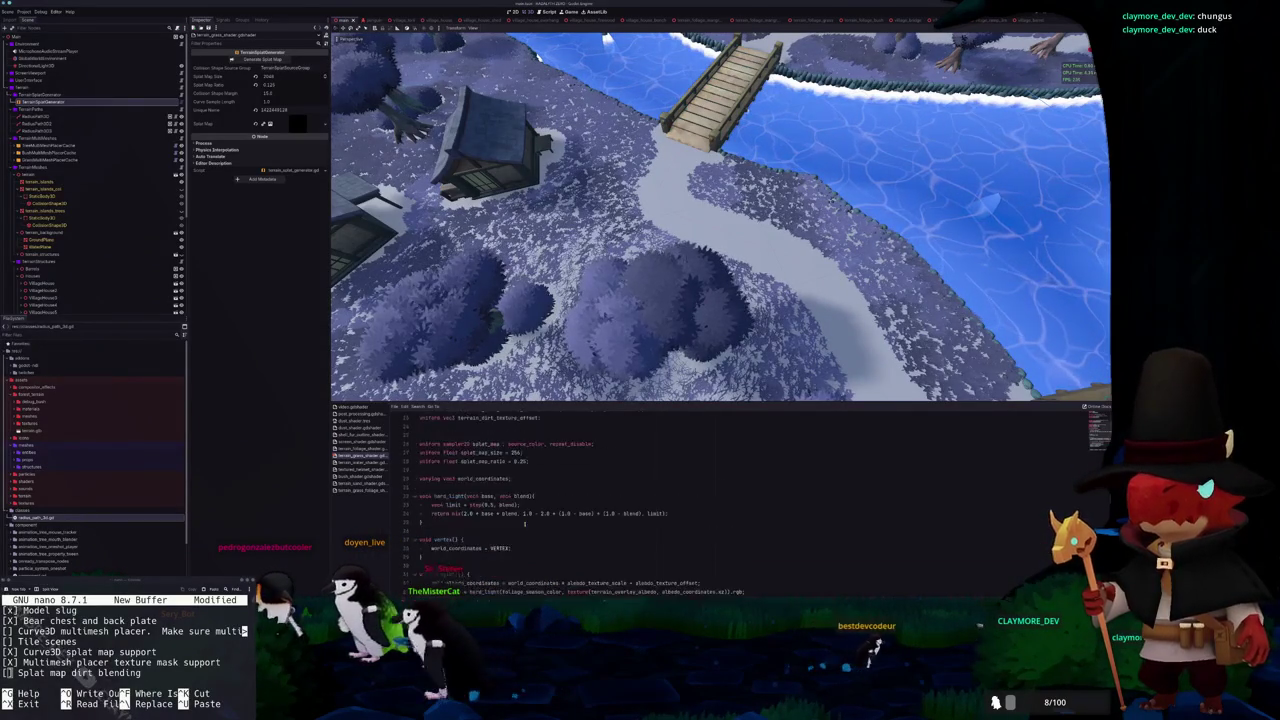
Rename the dirt uniforms to albedo_dirt_texture_scale and albedo_dirt_texture_offset
{"action": "double_click", "coordinate": [486, 512]}
{"action": "type", "text": "terrain_albedo_dirt_texture_scale"}
{"action": "key", "text": "Down"}
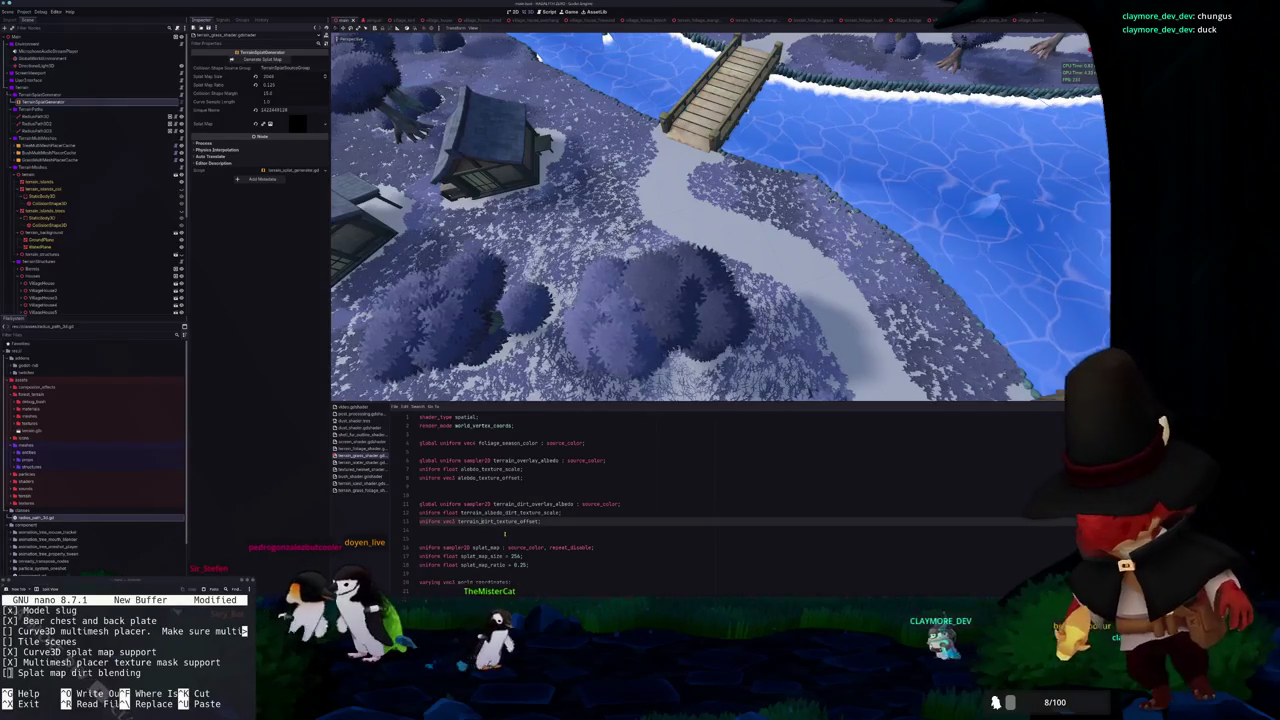
{"action": "left_click", "coordinate": [484, 521]}
{"action": "key", "text": "ctrl+v"}
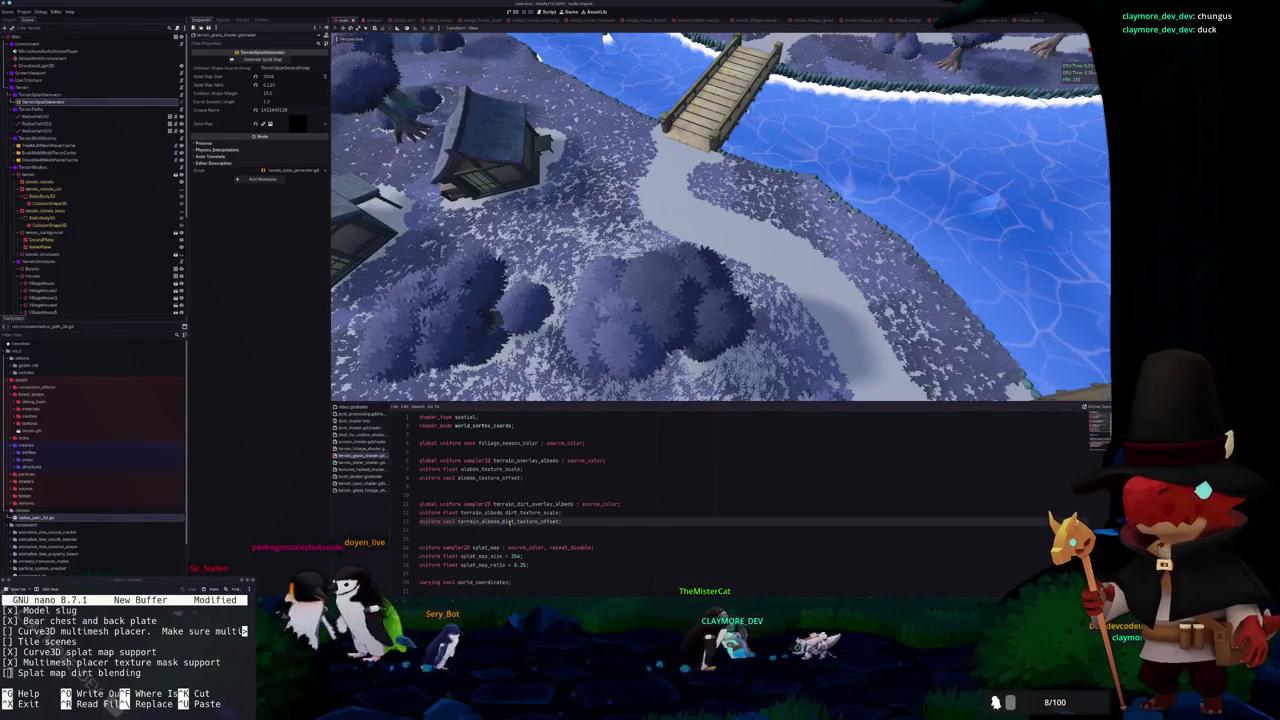
Add albedo_dirt_texture_offset to the dirt coordinates and begin a vec3 albedo_dirt hard_light() line
{"action": "scroll", "coordinate": [600, 500], "scroll_direction": "down", "scroll_amount": 10}
{"action": "type", "text": "vec3 albedo_"}
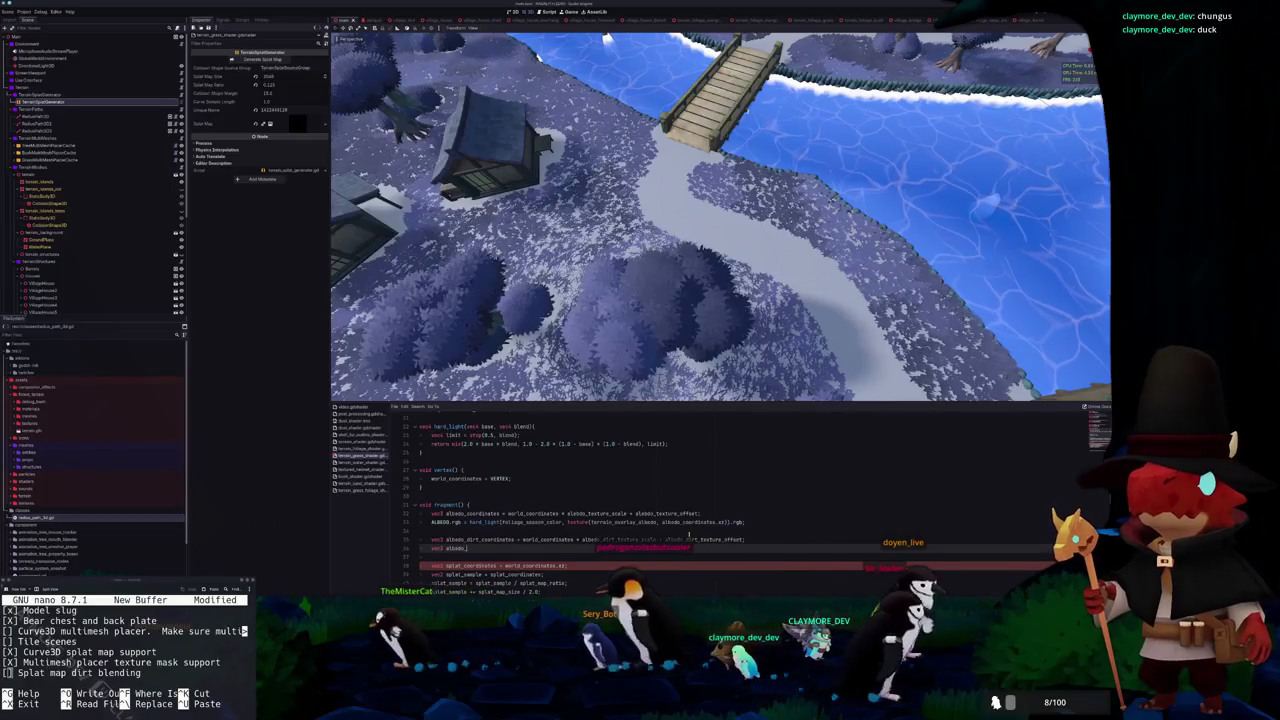
{"action": "type", "text": "dirt = ("}
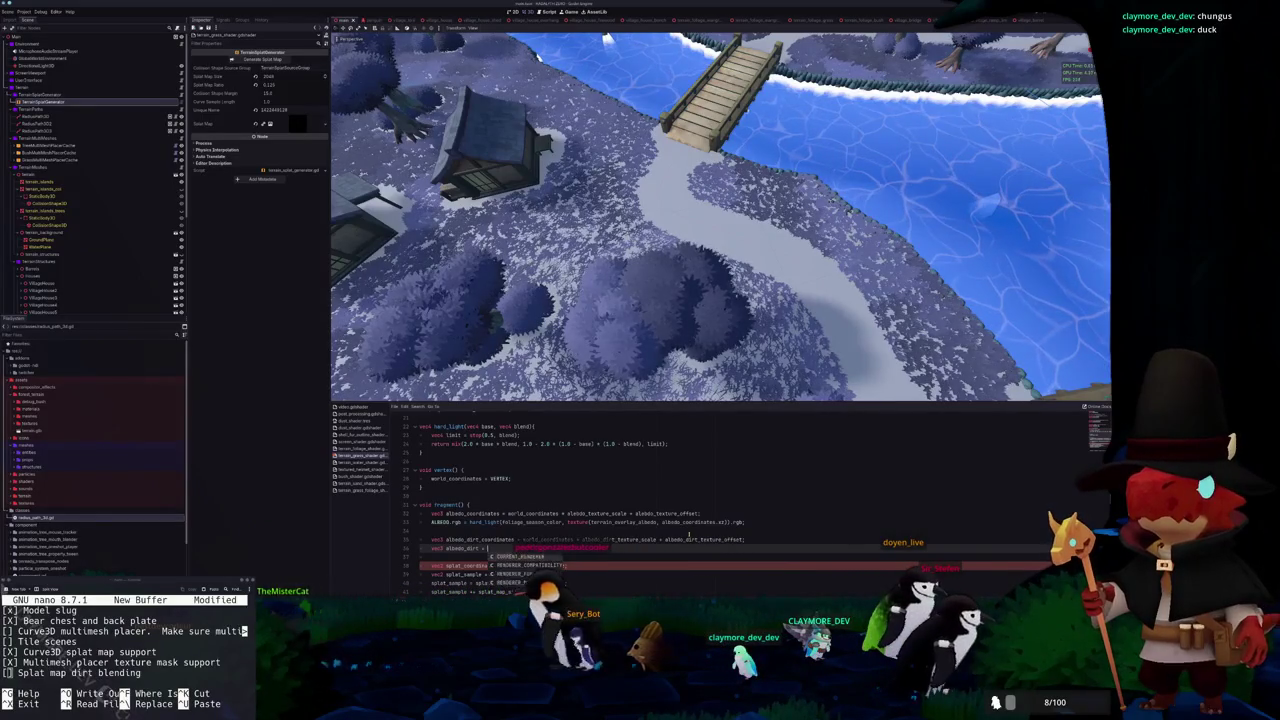
{"action": "type", "text": "texture("}
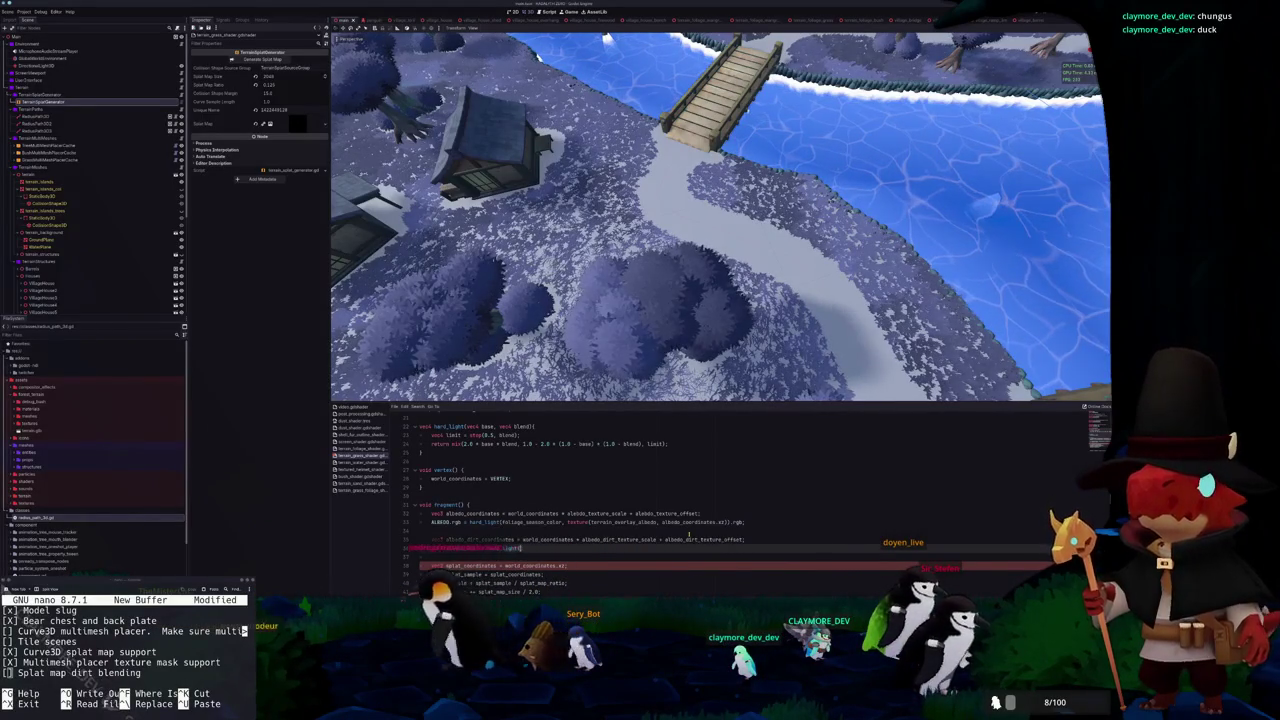
{"action": "type", "text": "vec3"}
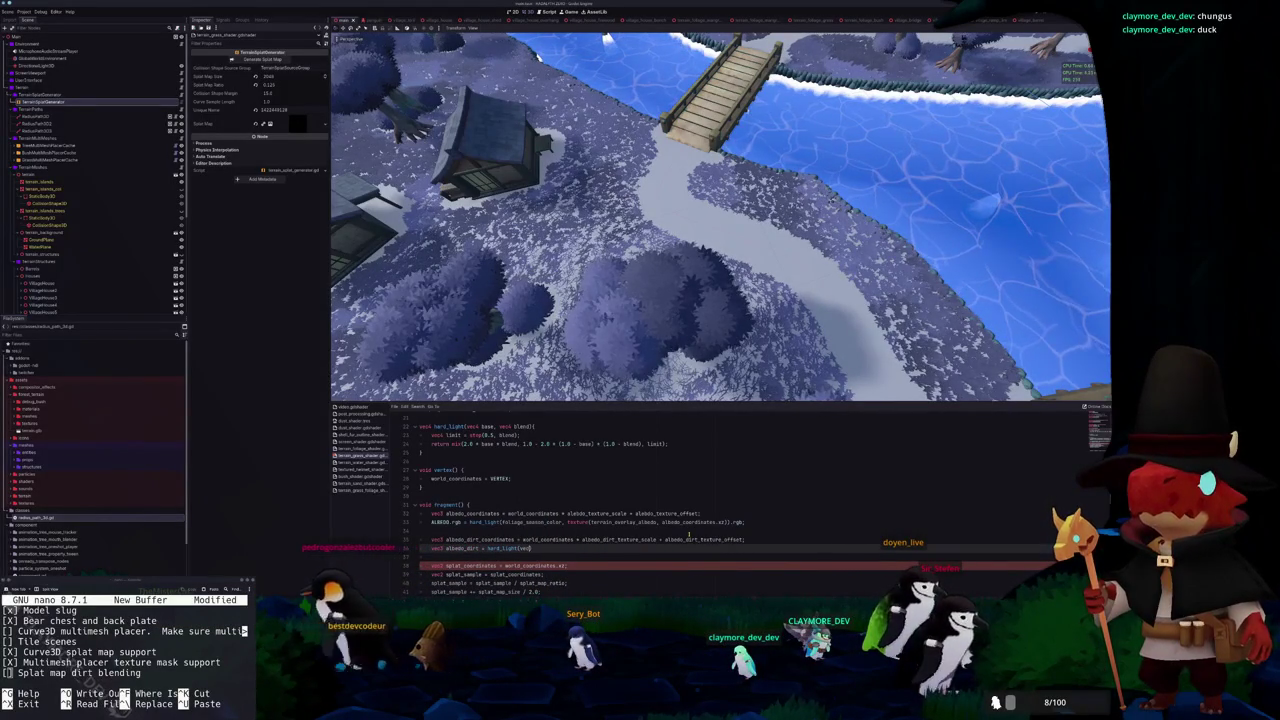
{"action": "key", "text": "BackSpace"}
{"action": "key", "text": "BackSpace"}
{"action": "key", "text": "BackSpace"}
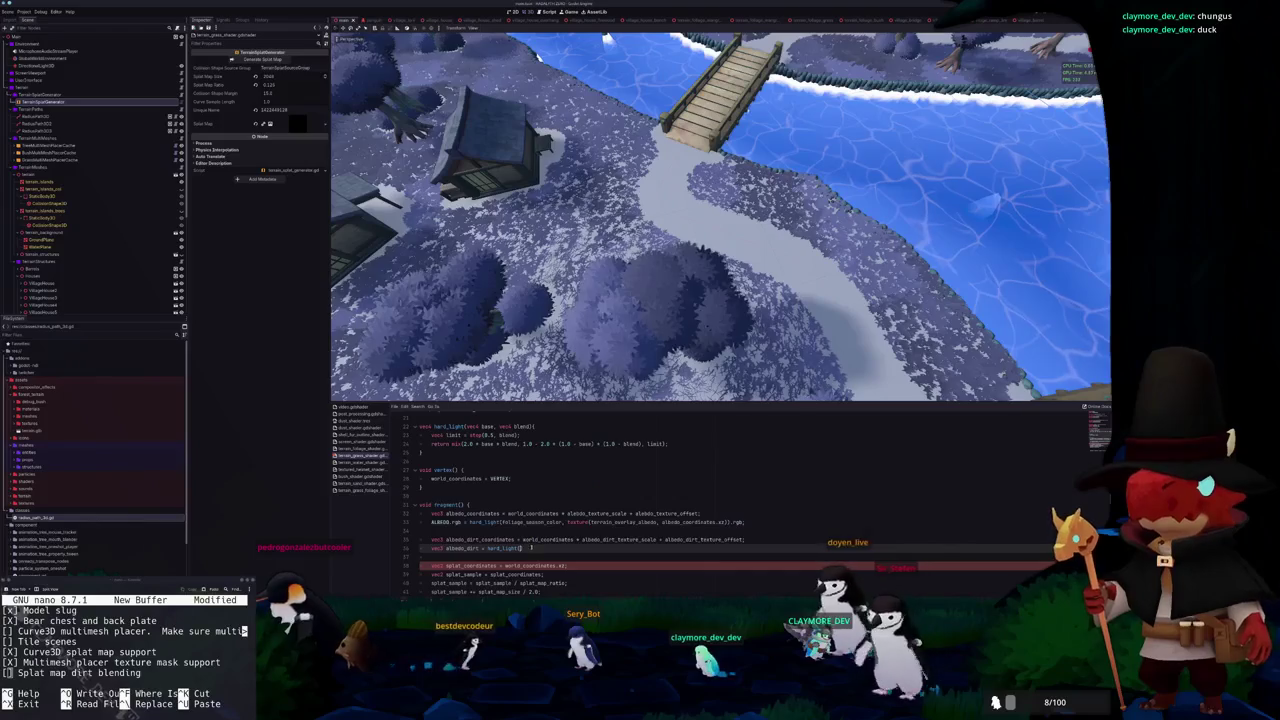
{"action": "scroll", "coordinate": [700, 500], "scroll_direction": "up", "scroll_amount": 15}
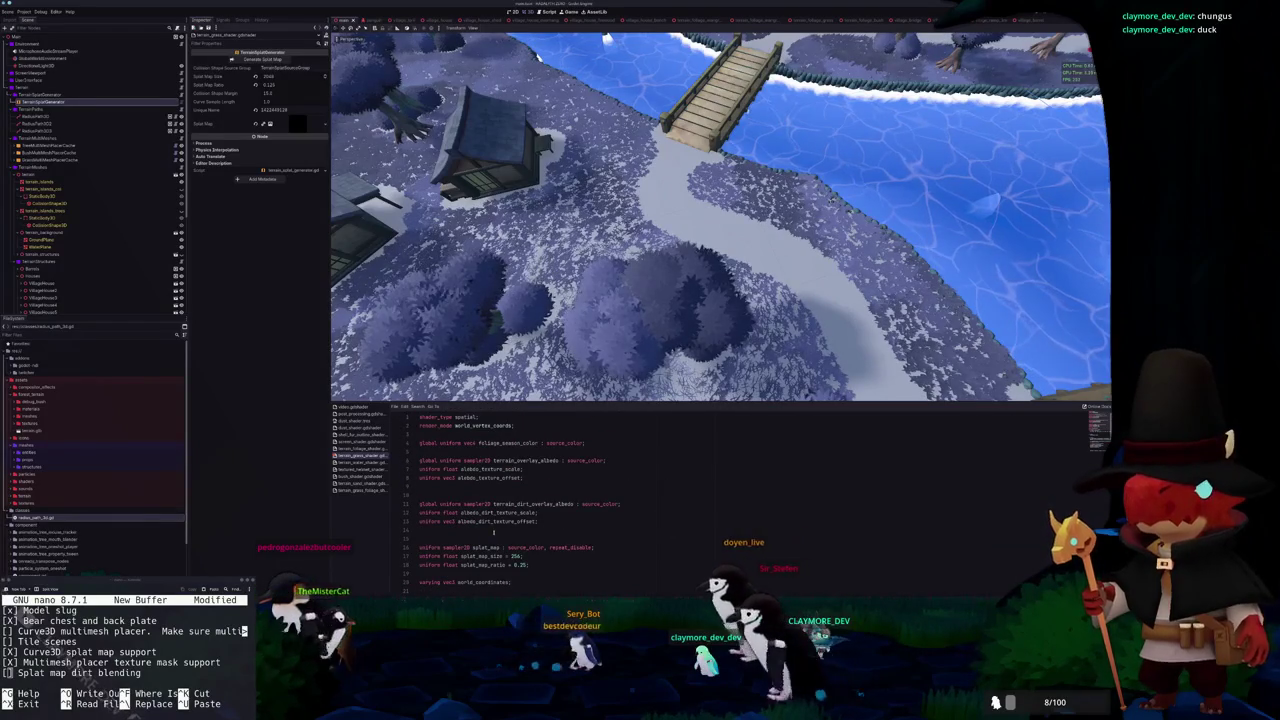
{"action": "scroll", "coordinate": [444, 530], "scroll_direction": "down", "scroll_amount": 10}
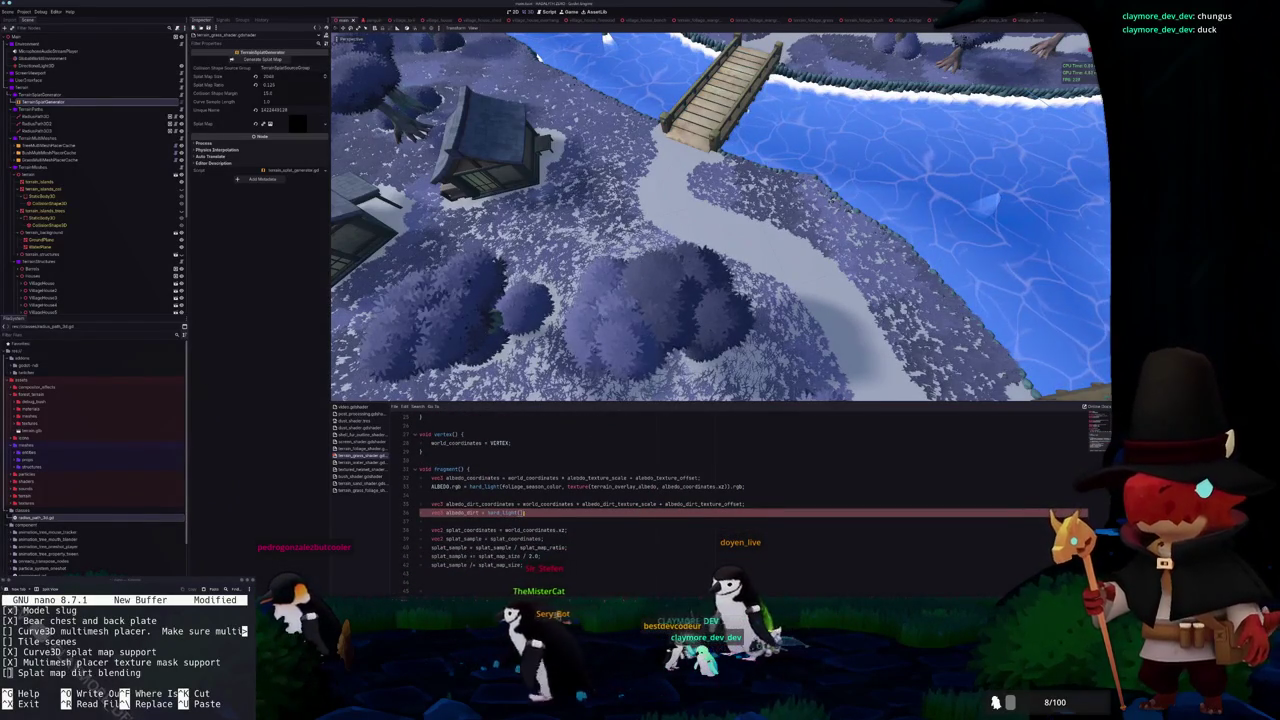
Declare dirt_low_color and dirt_high_color source_color uniforms beneath the dirt texture uniforms
{"action": "scroll", "coordinate": [523, 513], "scroll_direction": "up", "scroll_amount": 2}
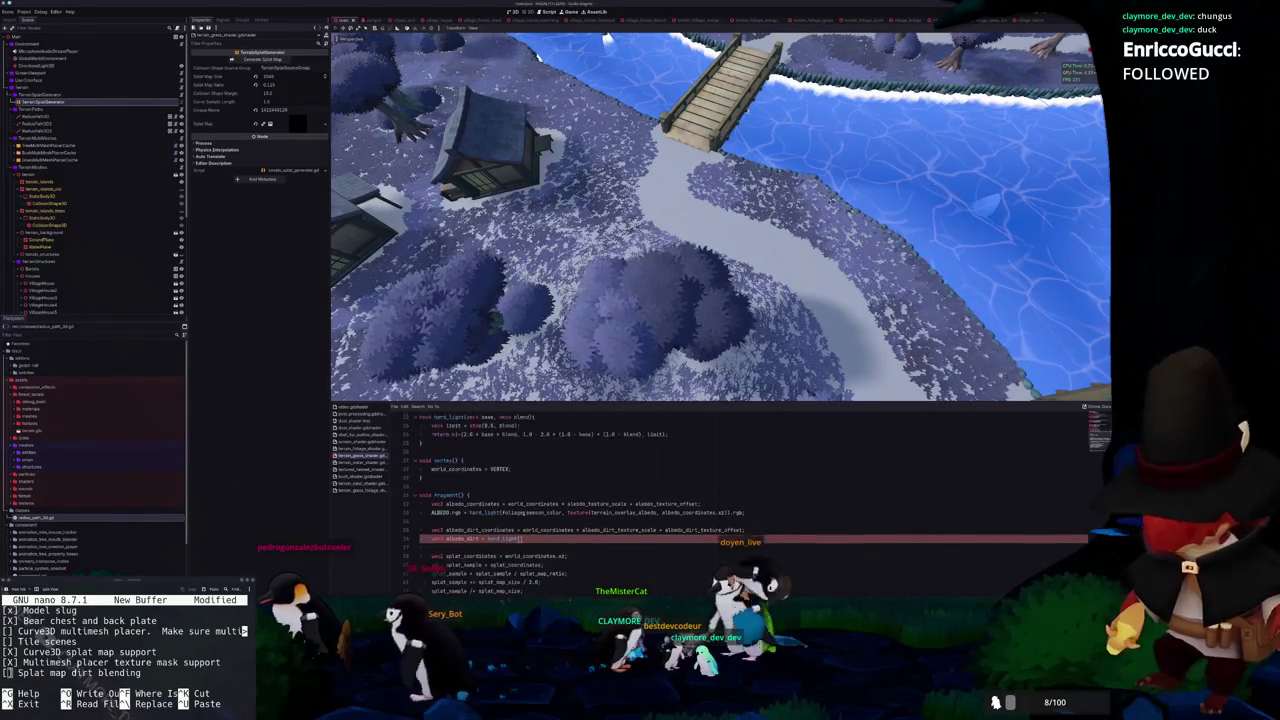
{"action": "scroll", "coordinate": [523, 513], "scroll_direction": "up", "scroll_amount": 4}
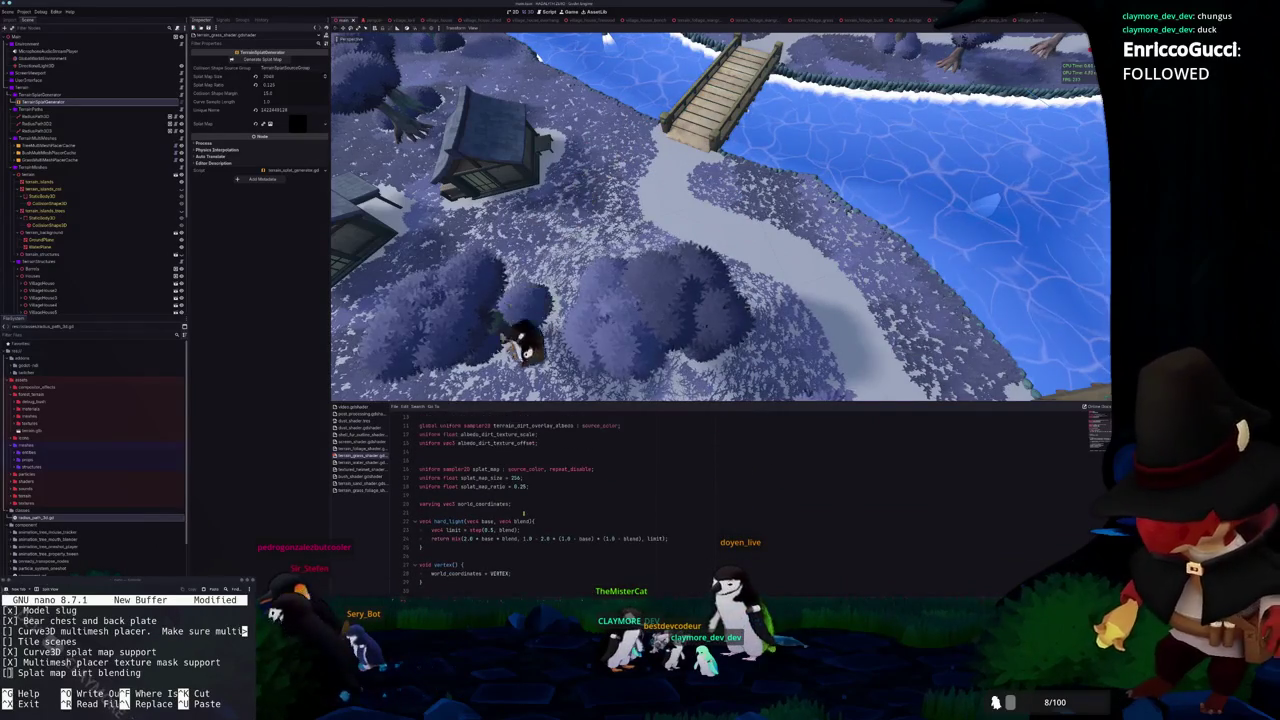
{"action": "scroll", "coordinate": [515, 514], "scroll_direction": "up", "scroll_amount": 1}
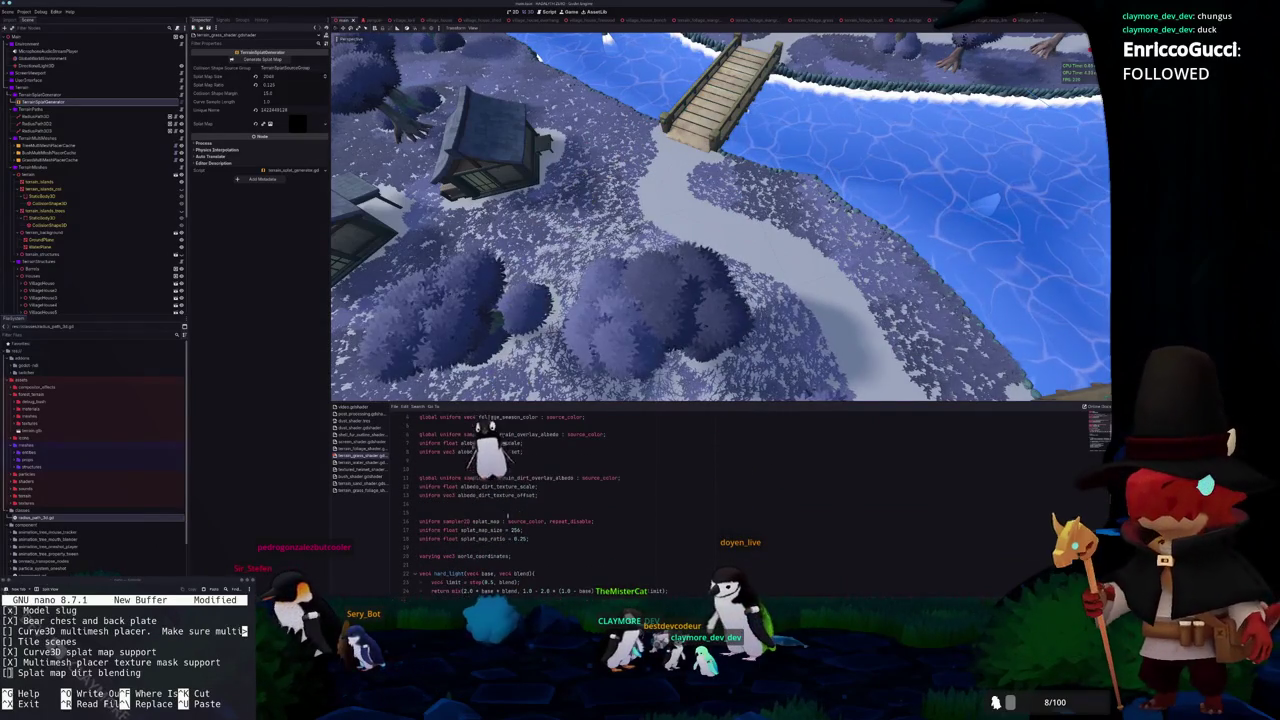
{"action": "scroll", "coordinate": [461, 511], "scroll_direction": "up", "scroll_amount": 2}
{"action": "left_click", "coordinate": [443, 528]}
{"action": "key", "text": "Return"}
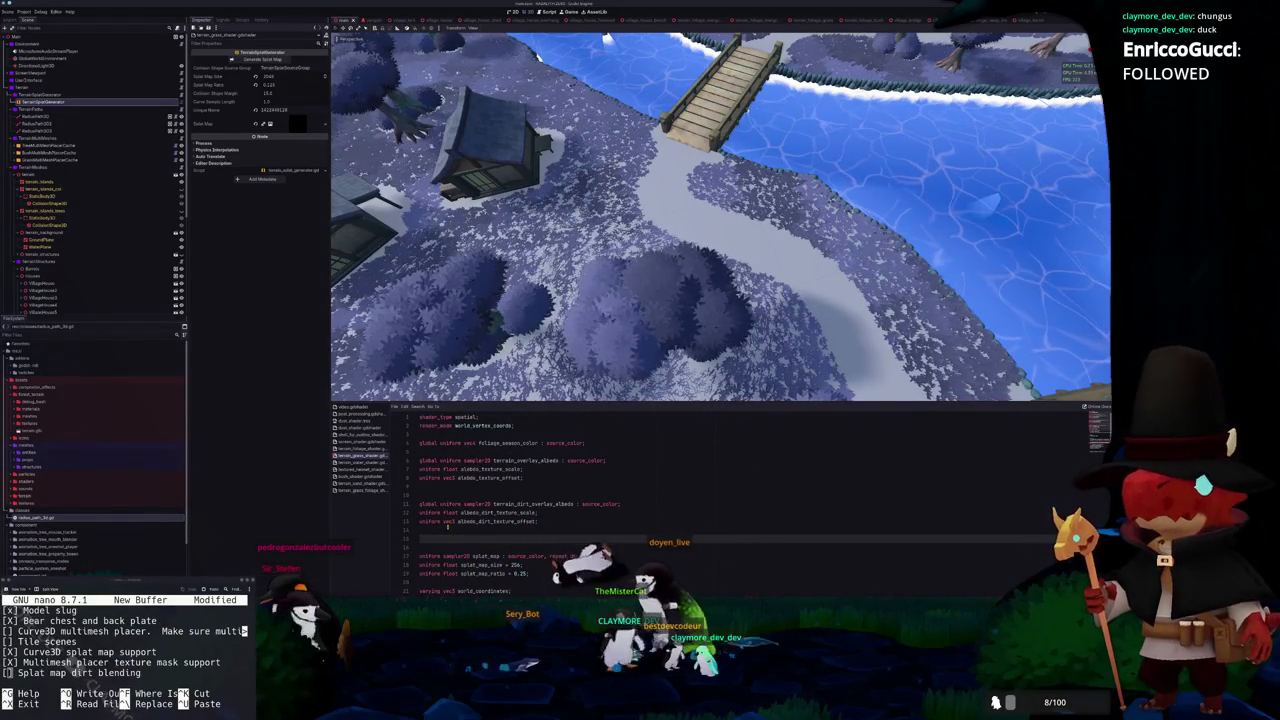
{"action": "type", "text": "uni"}
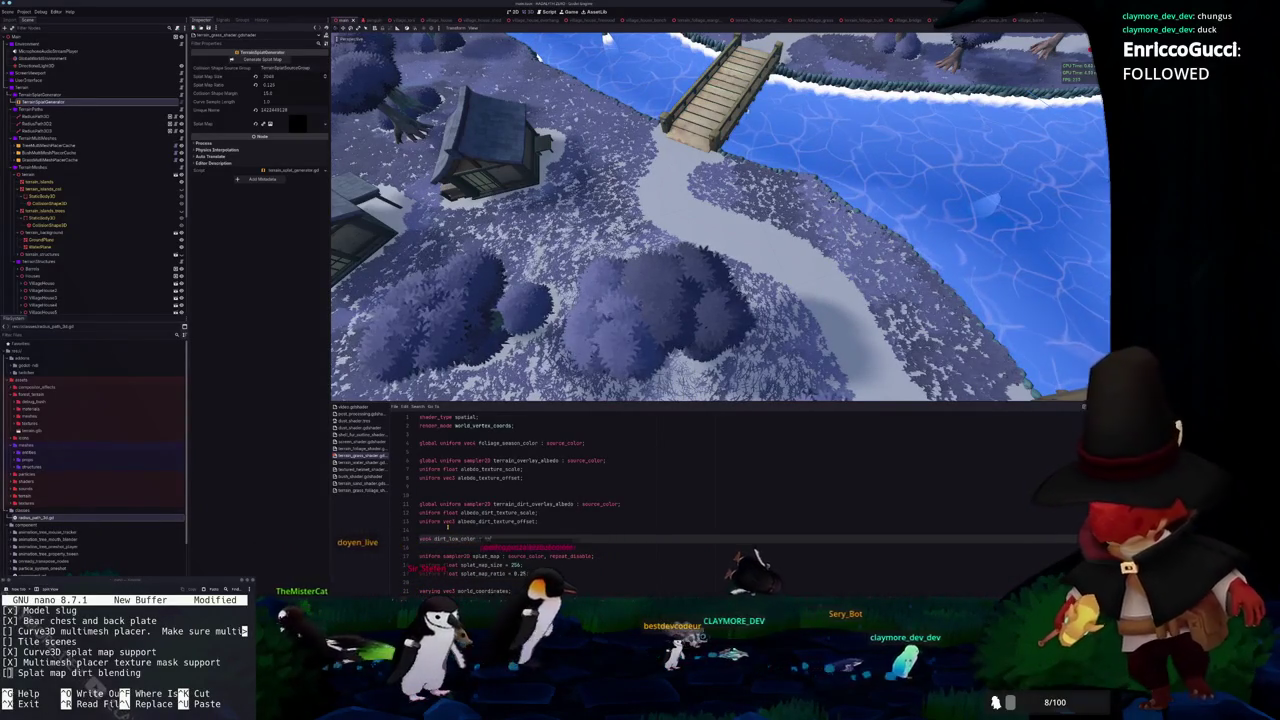
{"action": "type", "text": "ture"}
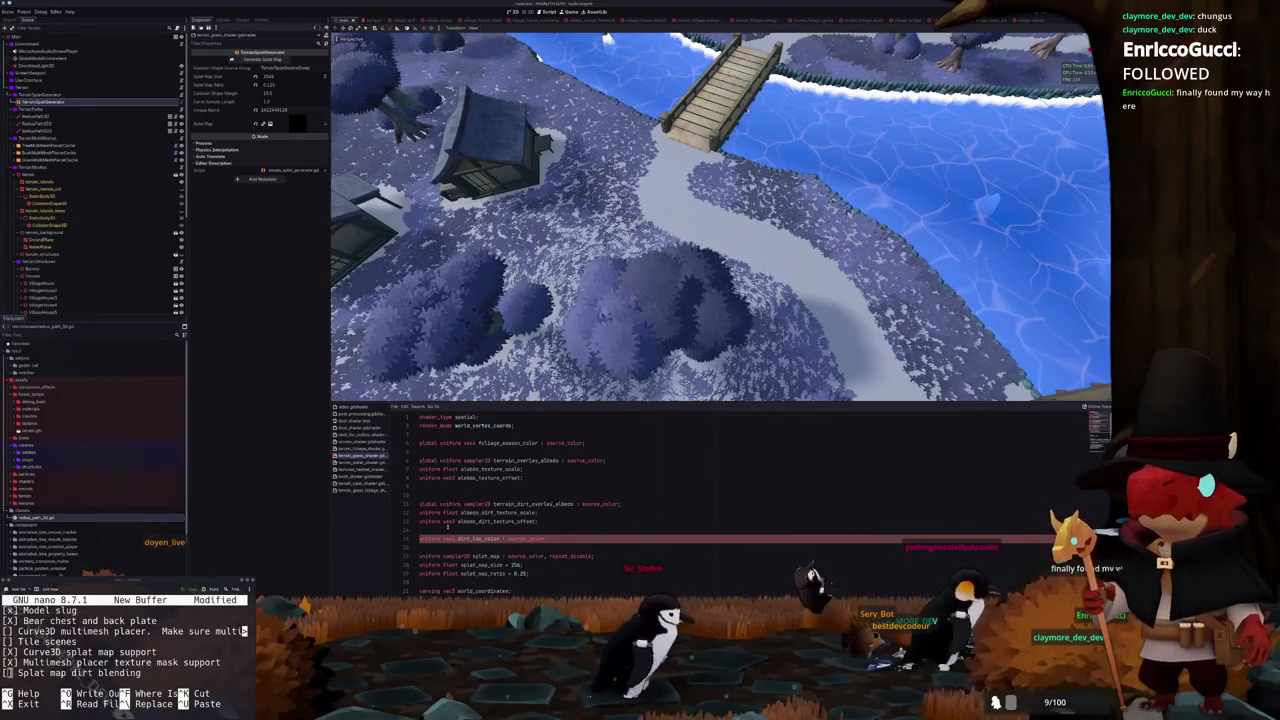
{"action": "key", "text": "Return"}
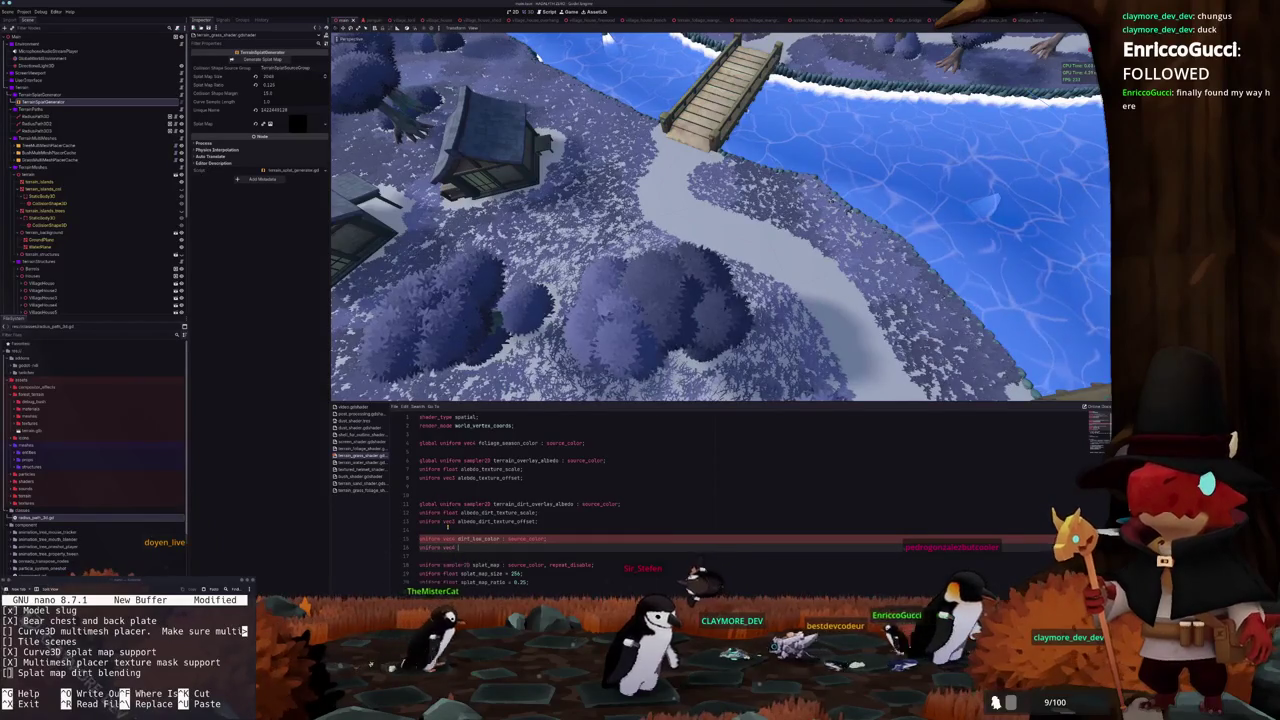
{"action": "type", "text": "dirt_high_color : source_color;"}
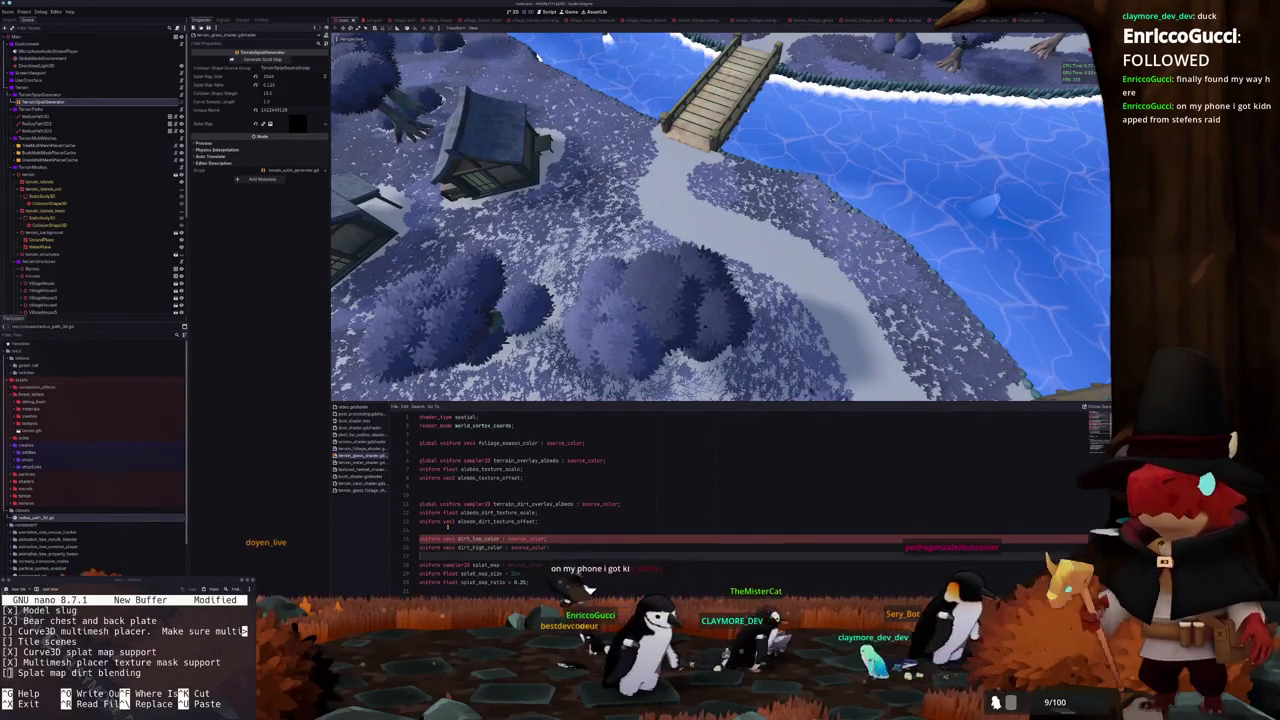
{"action": "scroll", "coordinate": [485, 480], "scroll_direction": "down", "scroll_amount": 2}
{"action": "scroll", "coordinate": [480, 494], "scroll_direction": "down", "scroll_amount": 6}
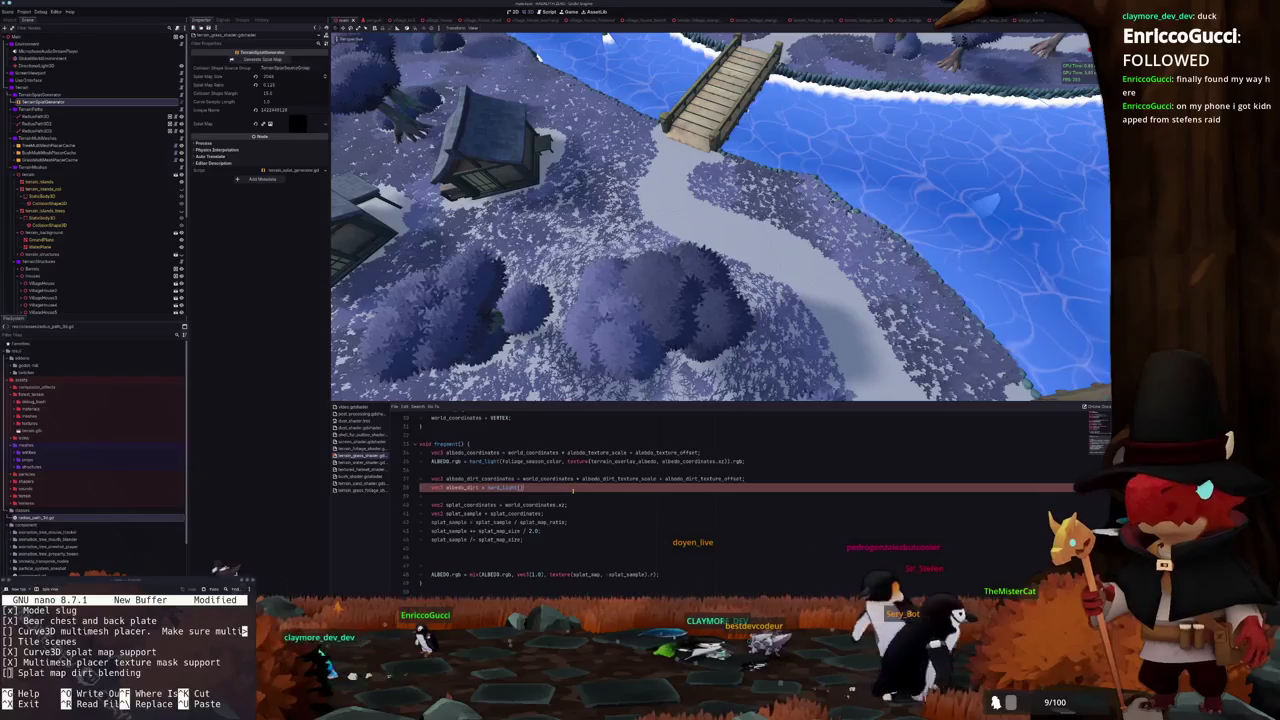
Make albedo_dirt mix dirt_low_color and dirt_high_color by terrain_dirt_overlay_albedo's red channel at albedo_dirt_coordinates.xz
{"action": "key", "text": "ctrl+shift+Left"}
{"action": "key", "text": "BackSpace"}
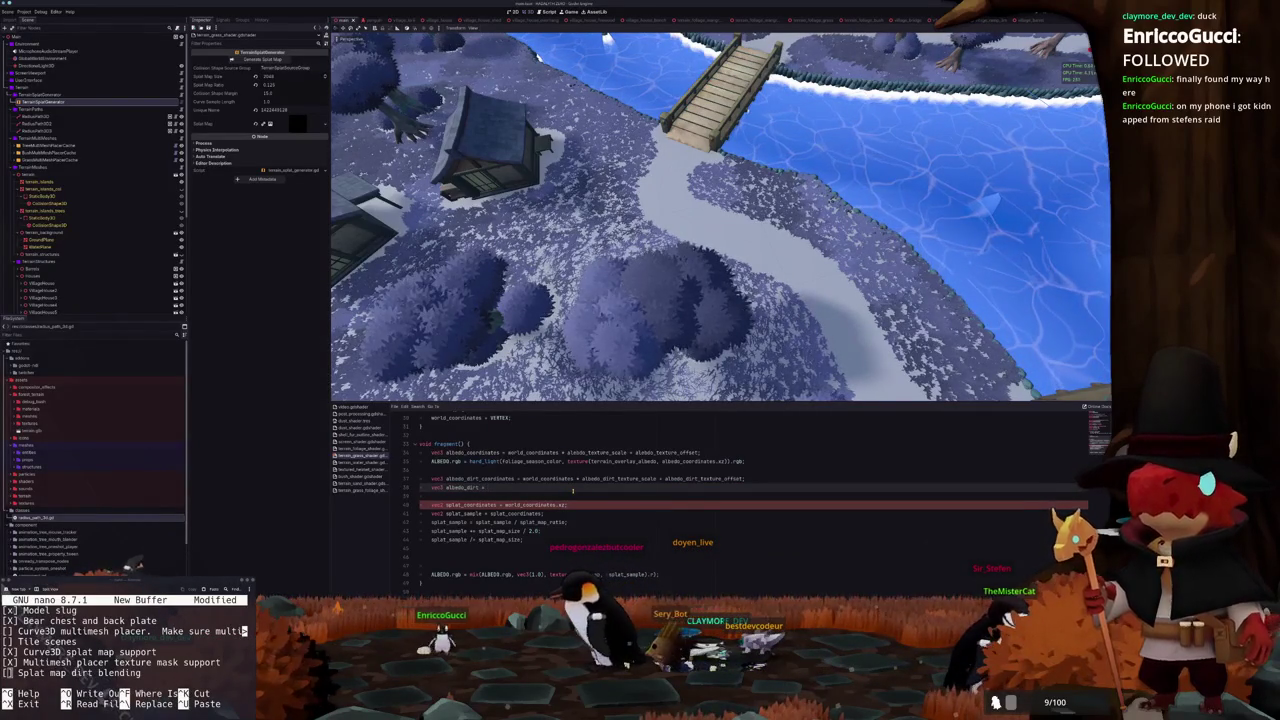
{"action": "type", "text": "mix(a"}
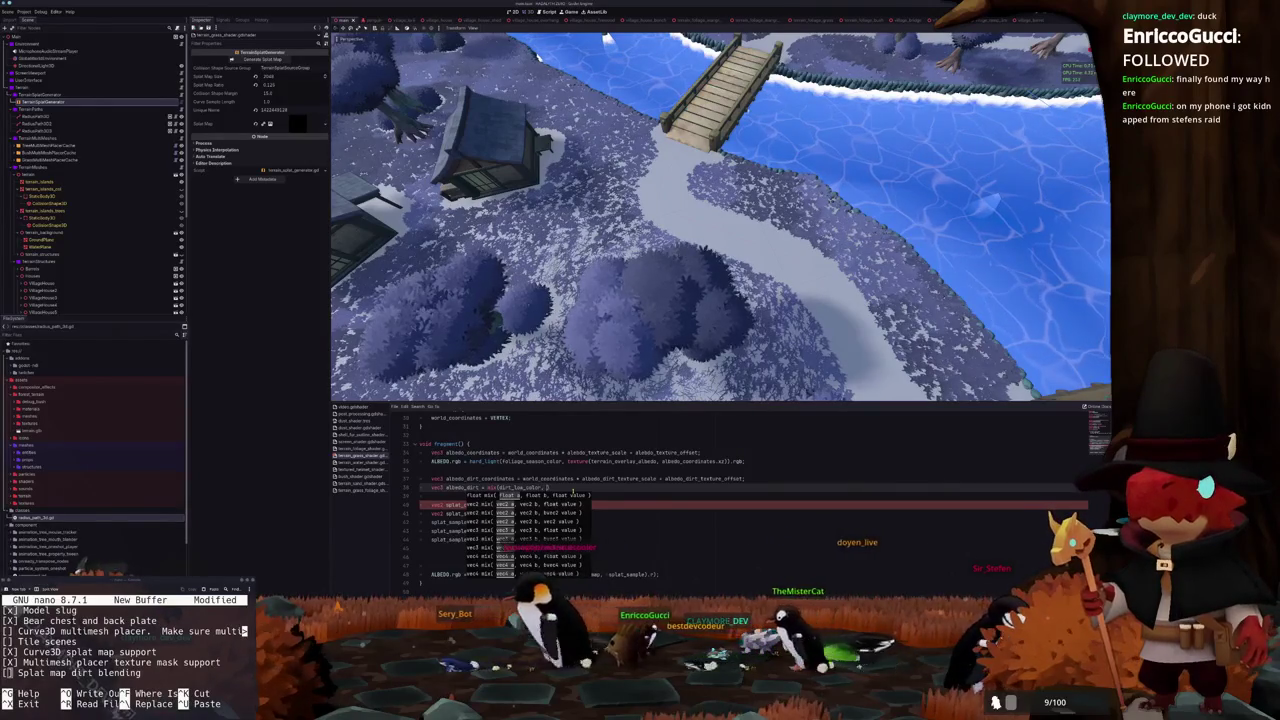
{"action": "type", "text": ", dirt_high"}
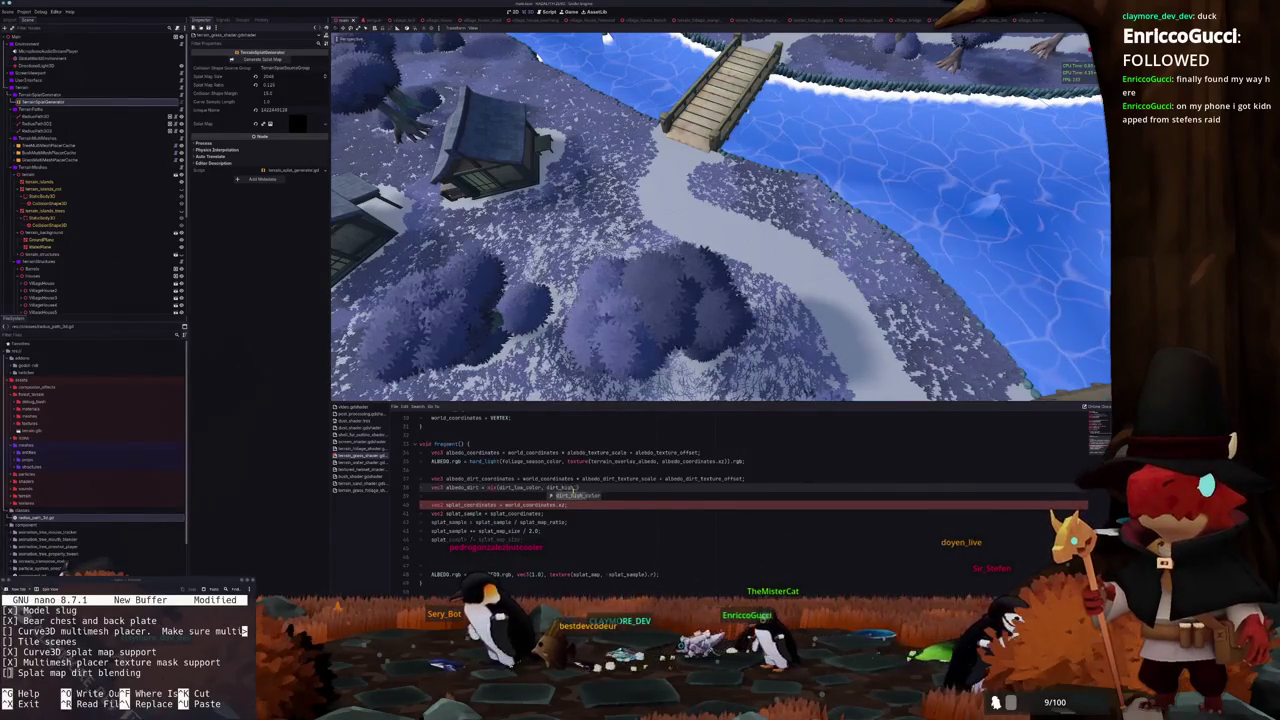
{"action": "type", "text": "r, texture("}
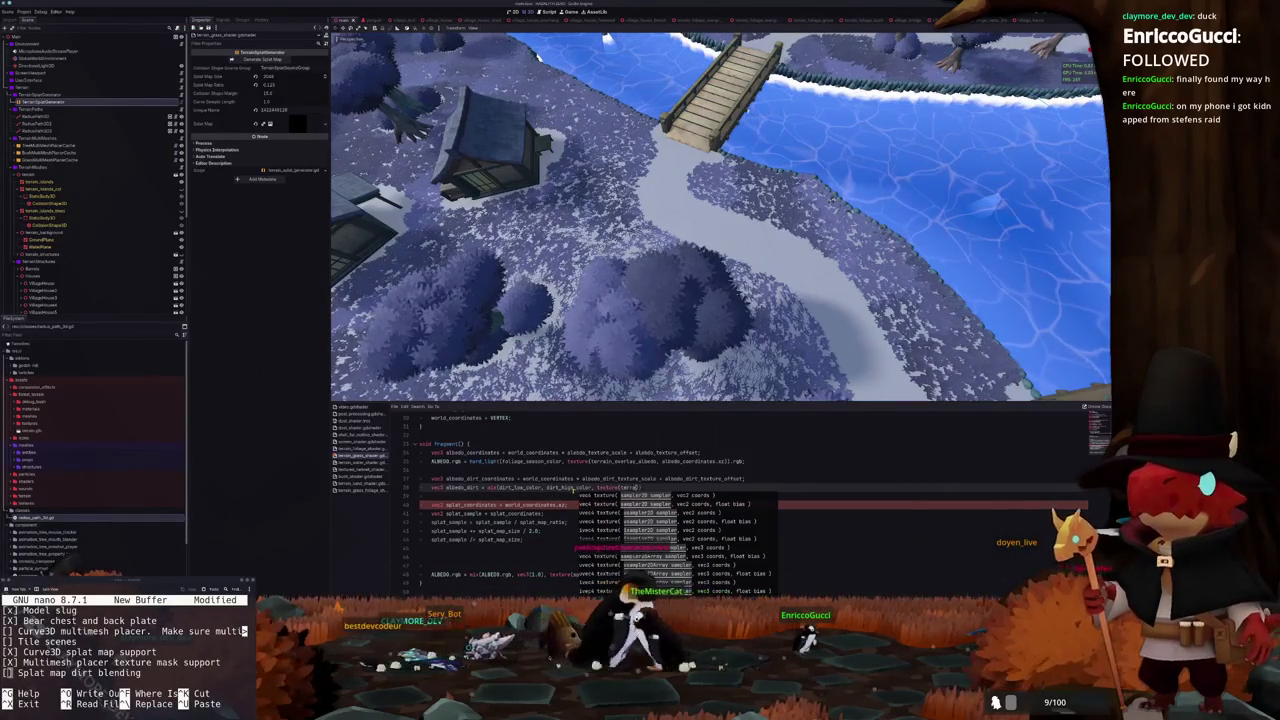
{"action": "type", "text": "_"}
{"action": "key", "text": "Return"}
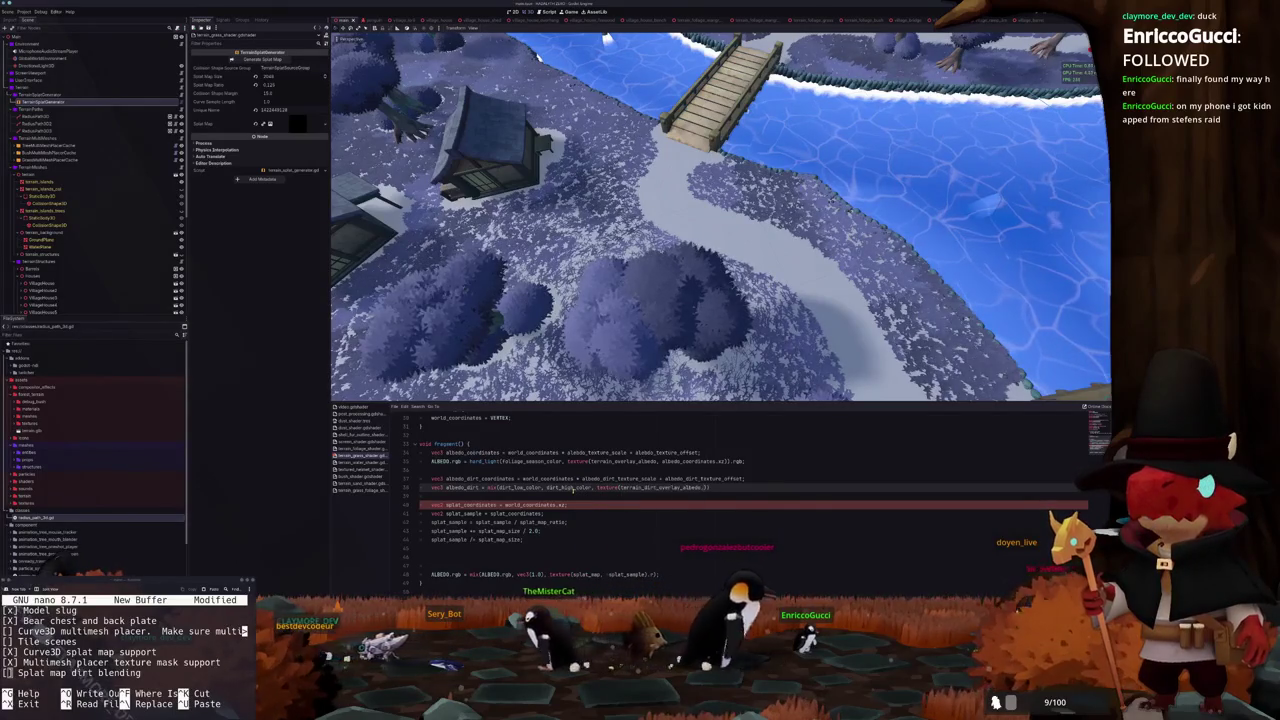
{"action": "type", "text": "albedo"}
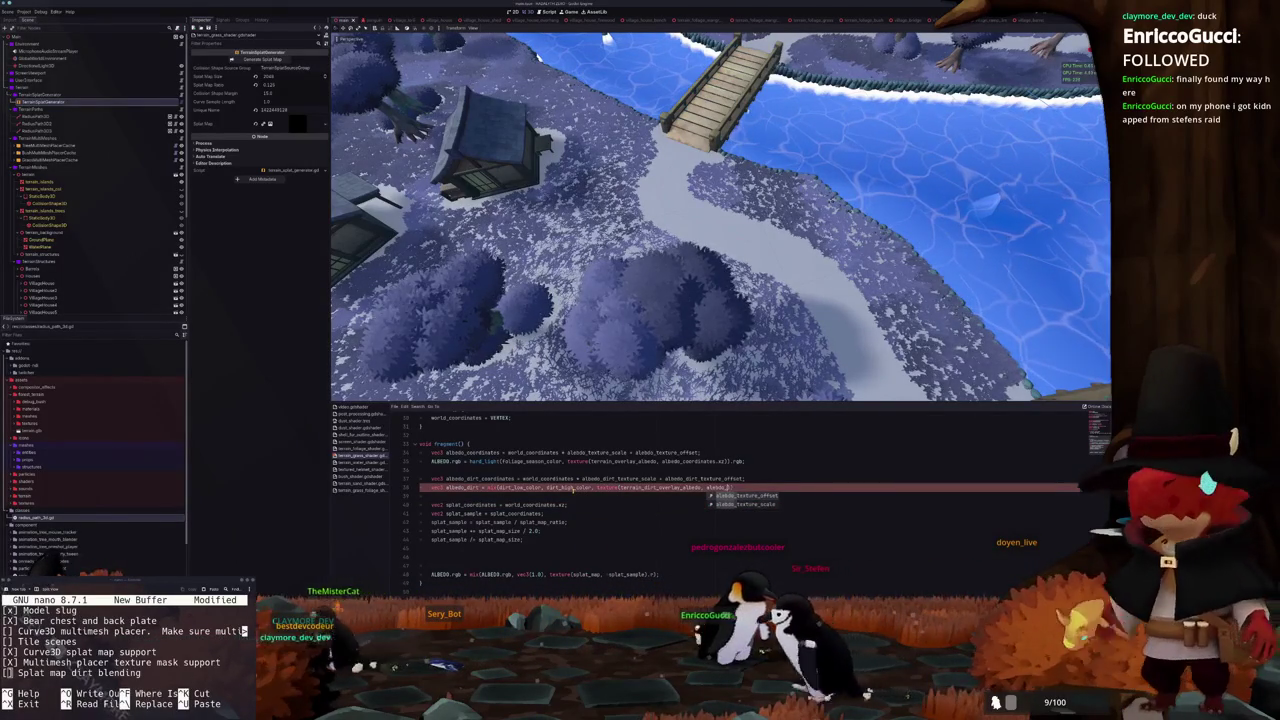
{"action": "type", "text": "_dirt_coordinates.xz"}
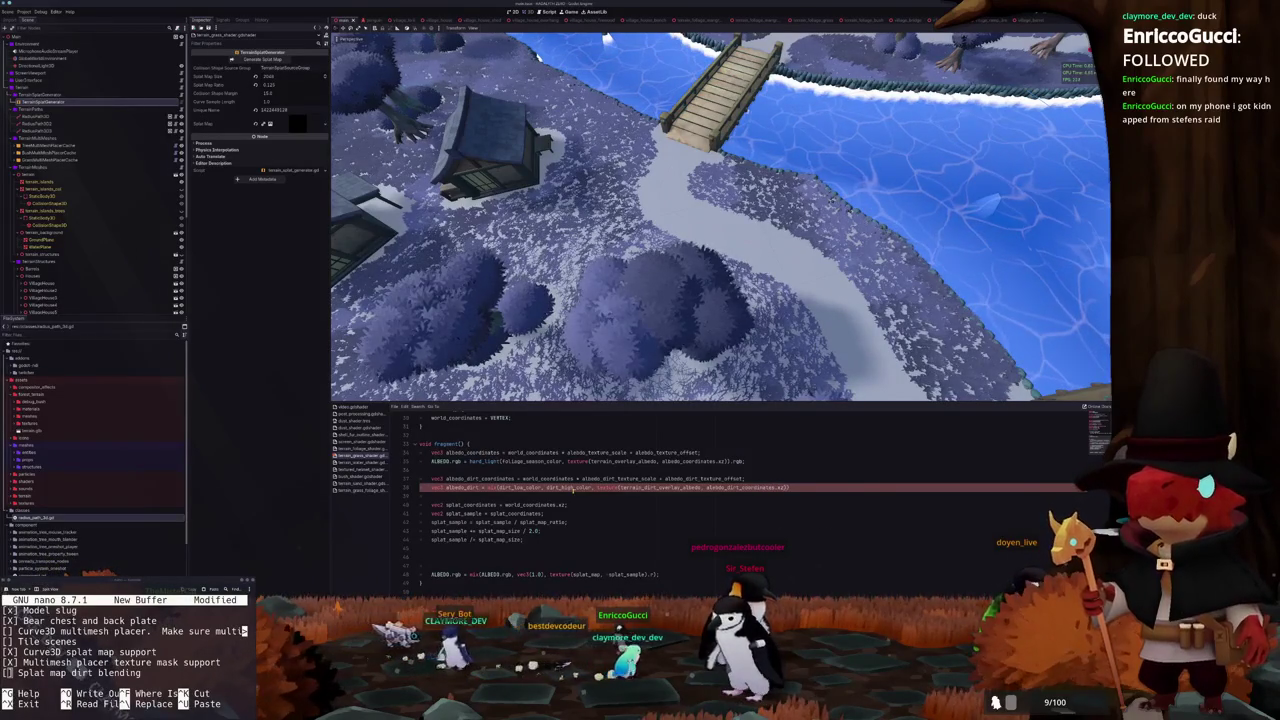
{"action": "type", "text": ".r);"}
{"action": "type", "text": ".rgb"}
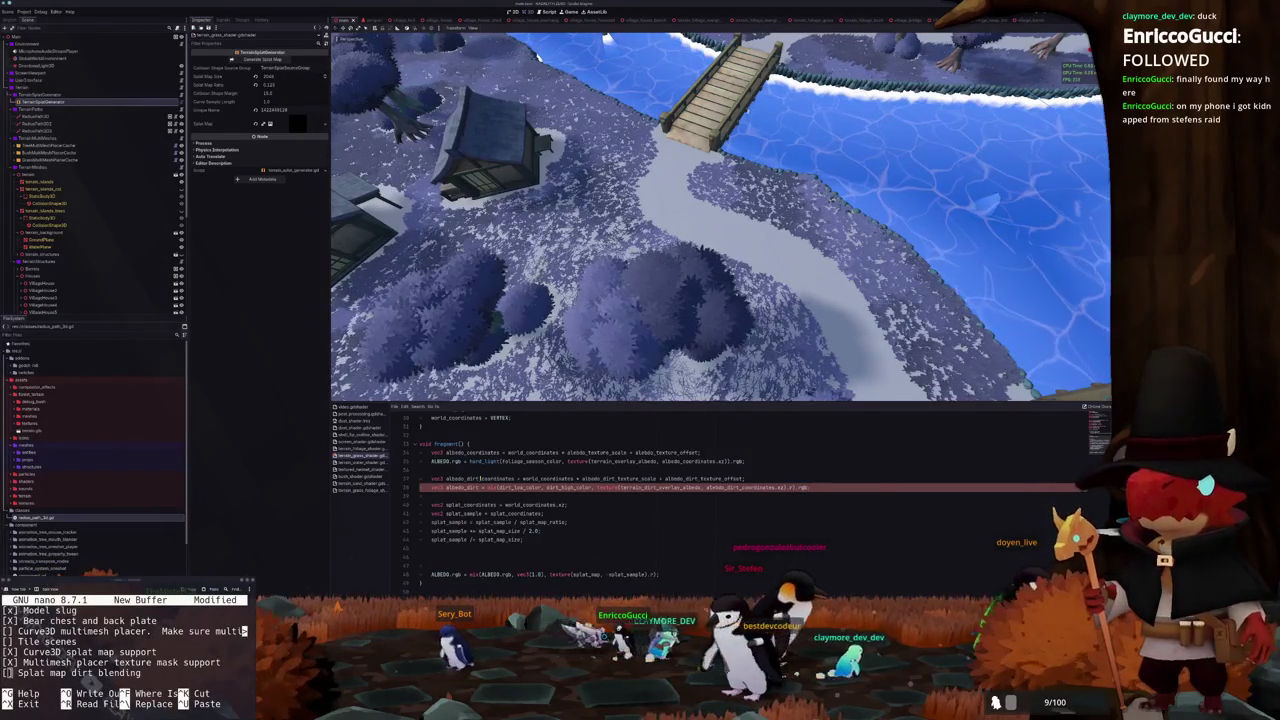
{"action": "double_click", "coordinate": [480, 478]}
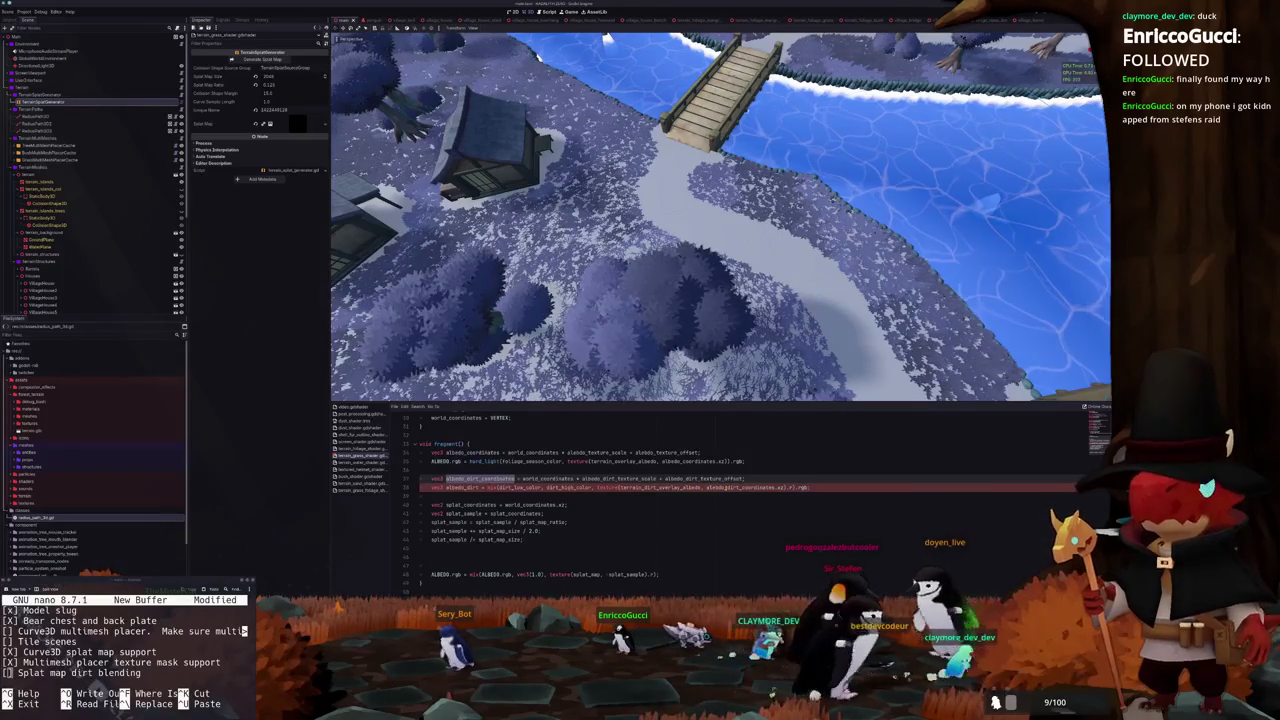
{"action": "left_click", "coordinate": [480, 478]}
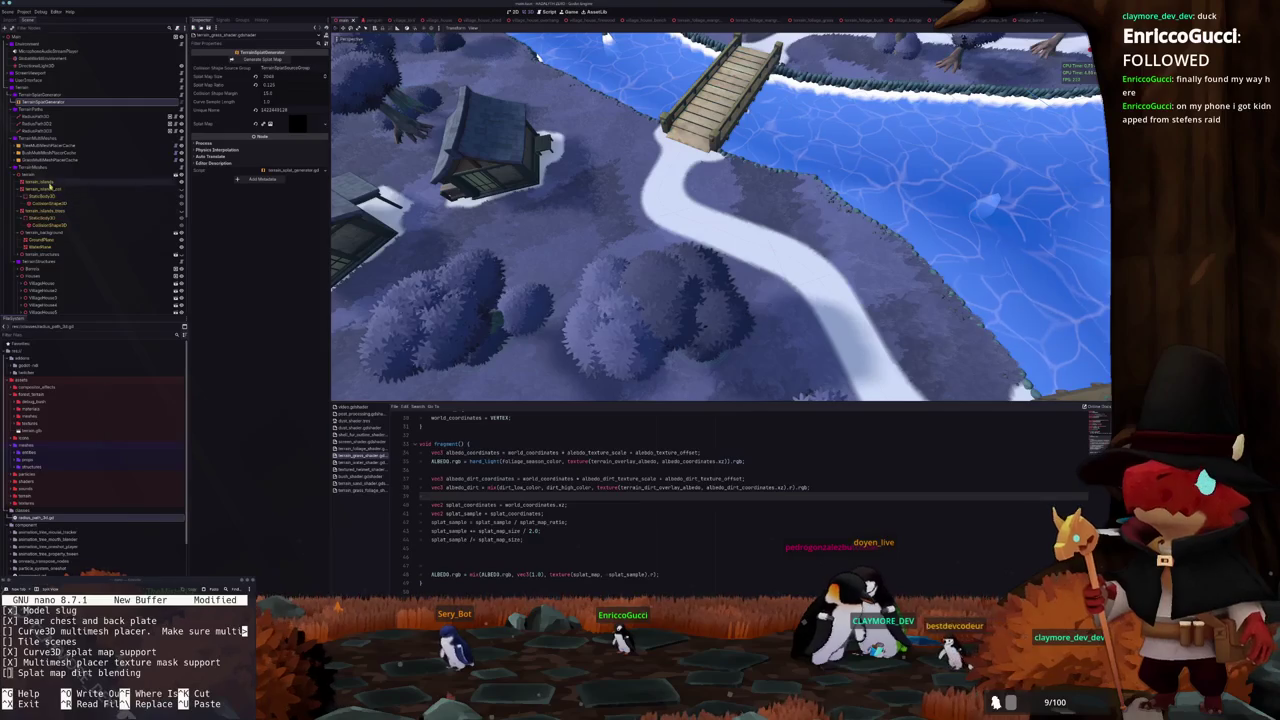
With terrain_islands selected, replace vec3(1.0) with albedo_dirt in the final ALBEDO.rgb mix line
{"action": "left_click", "coordinate": [140, 182]}
{"action": "left_click", "coordinate": [267, 270]}
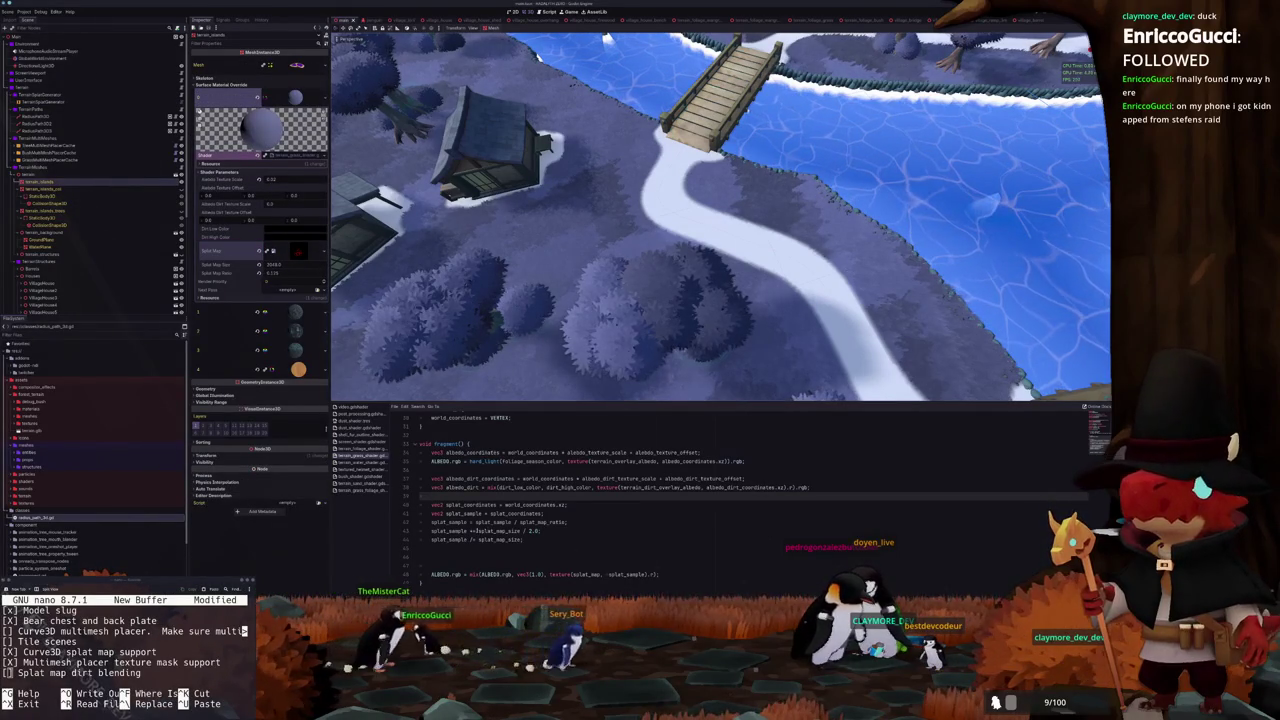
{"action": "left_click", "coordinate": [637, 565]}
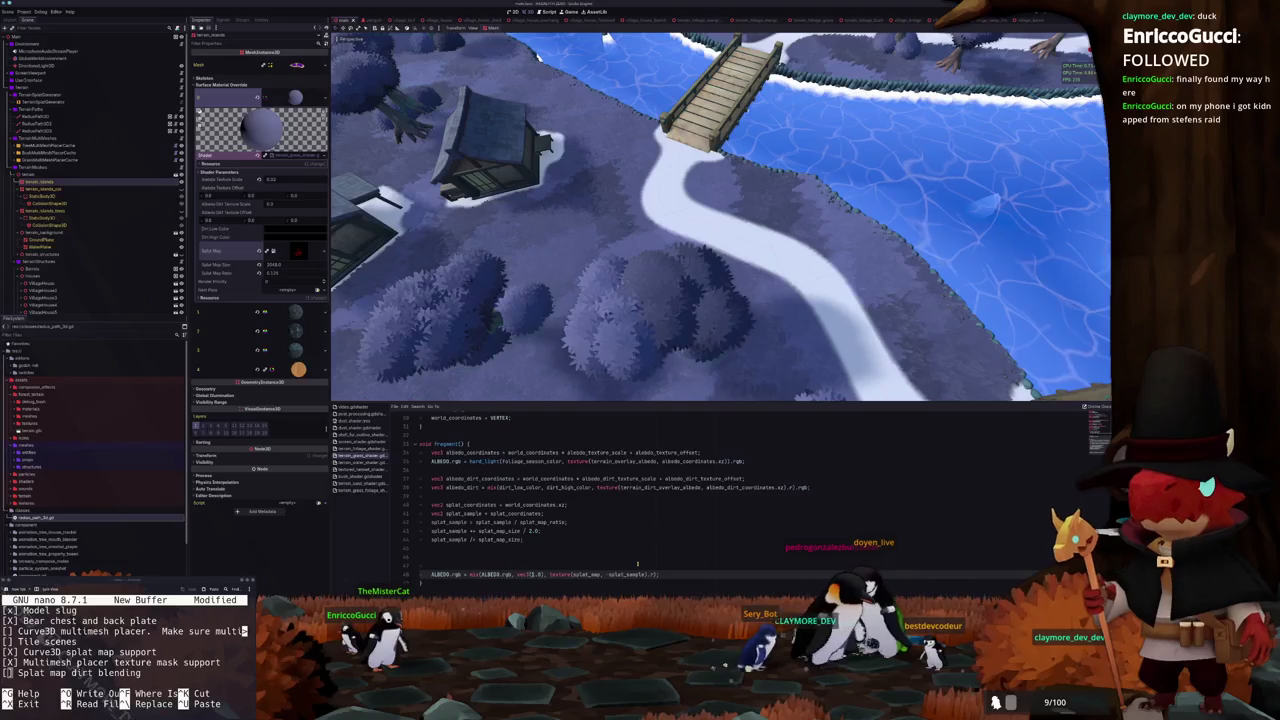
{"action": "key", "text": "shift+Right"}
{"action": "key", "text": "shift+Right"}
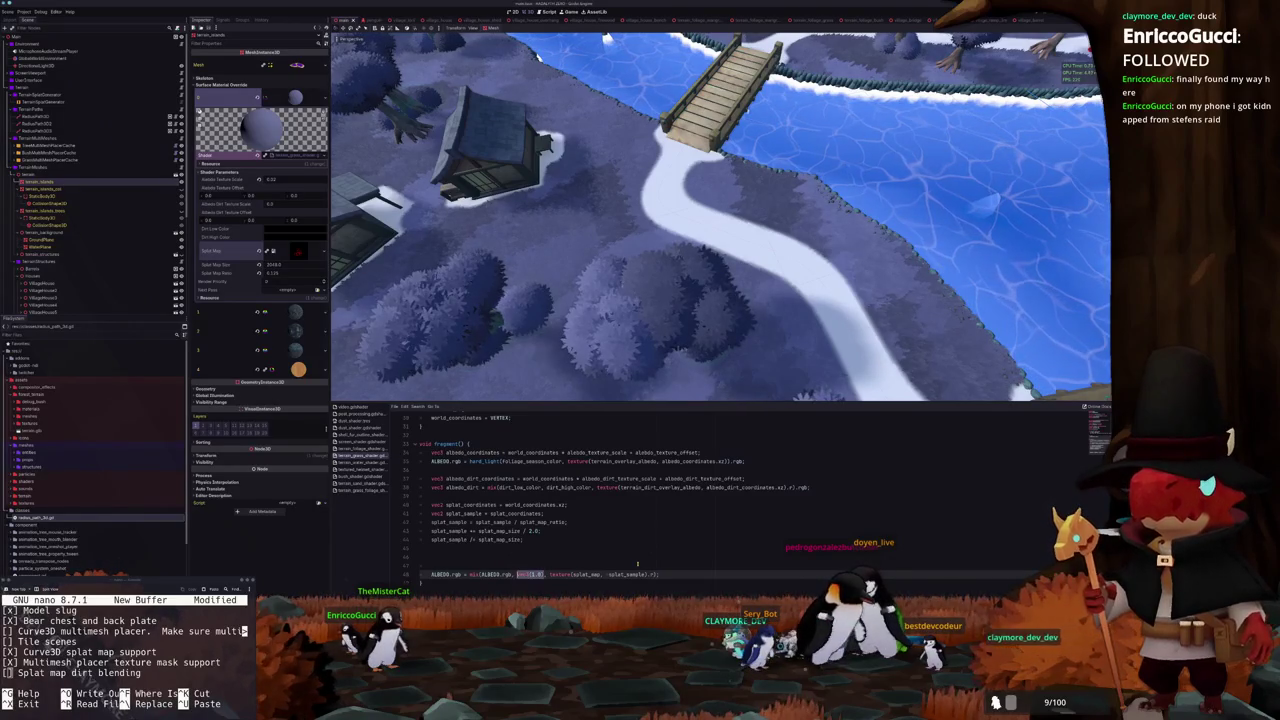
{"action": "type", "text": "_dir"}
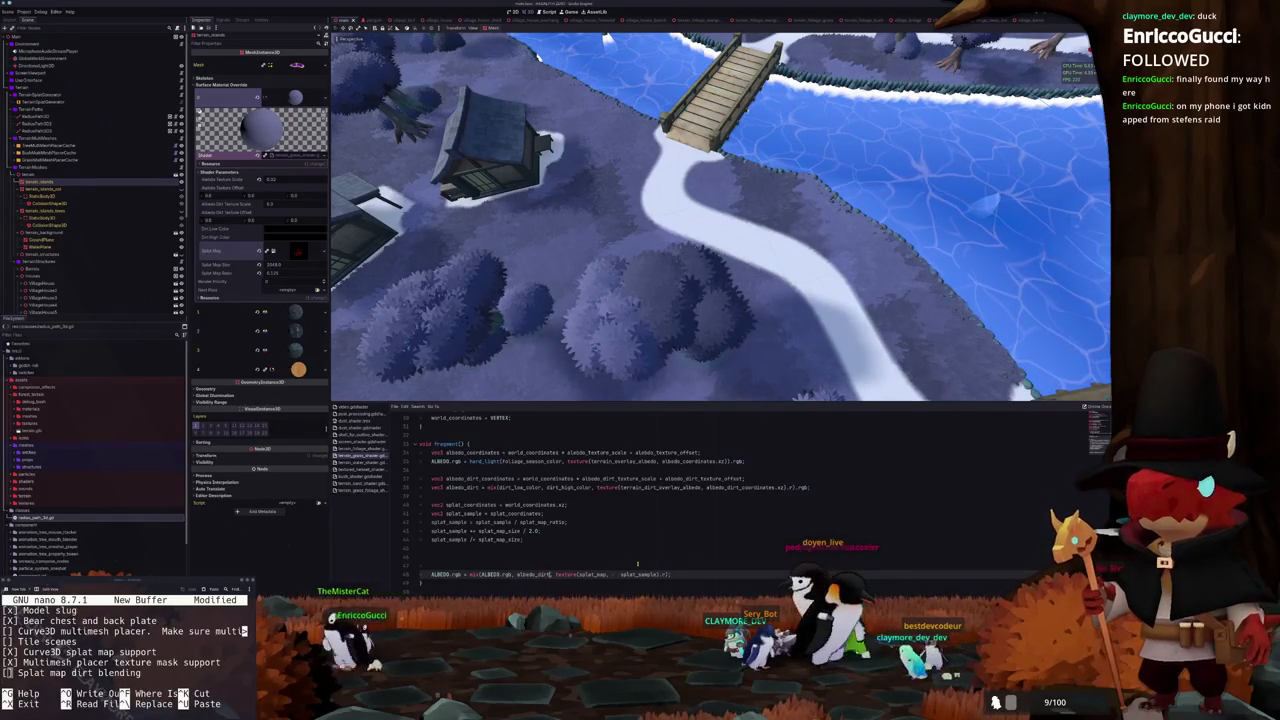
{"action": "type", "text": "t"}
{"action": "key", "text": "Escape"}
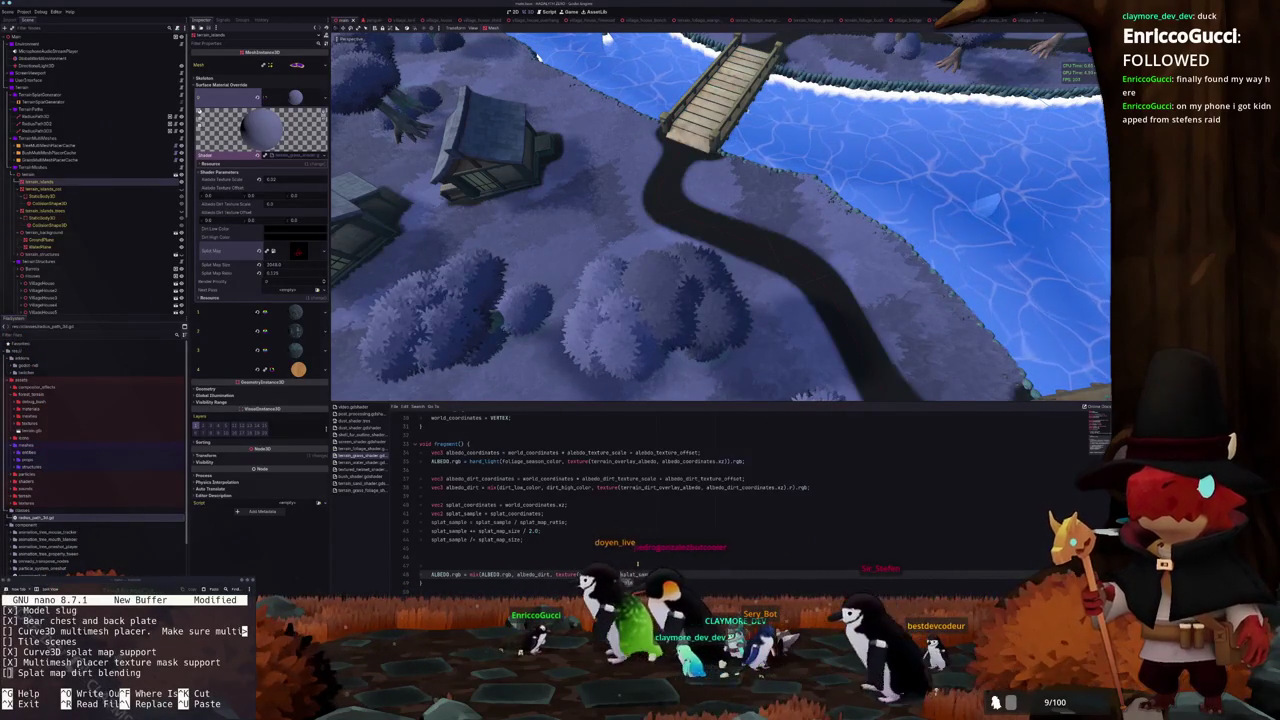
{"action": "type", "text": "a"}
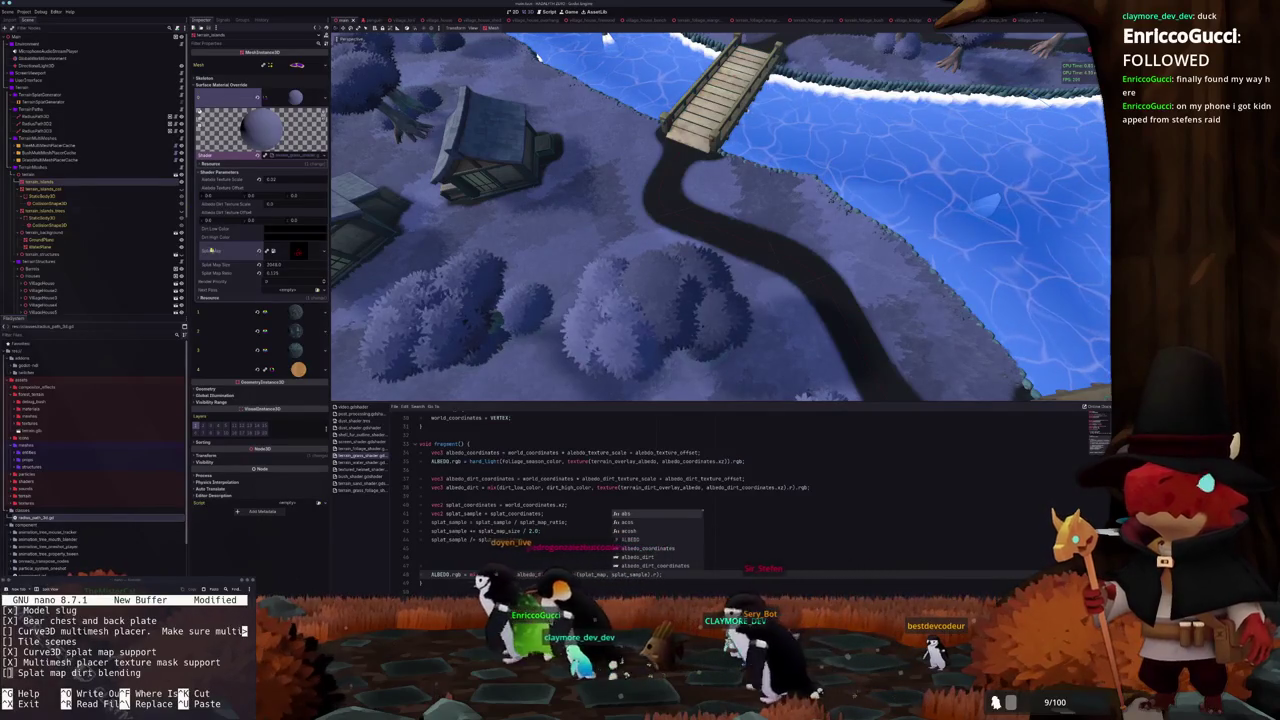
Set Dirt High Color to white and Dirt Low Color to dark in the Inspector
{"action": "left_click", "coordinate": [295, 236]}
{"action": "left_click_drag", "start_coordinate": [332, 305], "coordinate": [344, 190]}
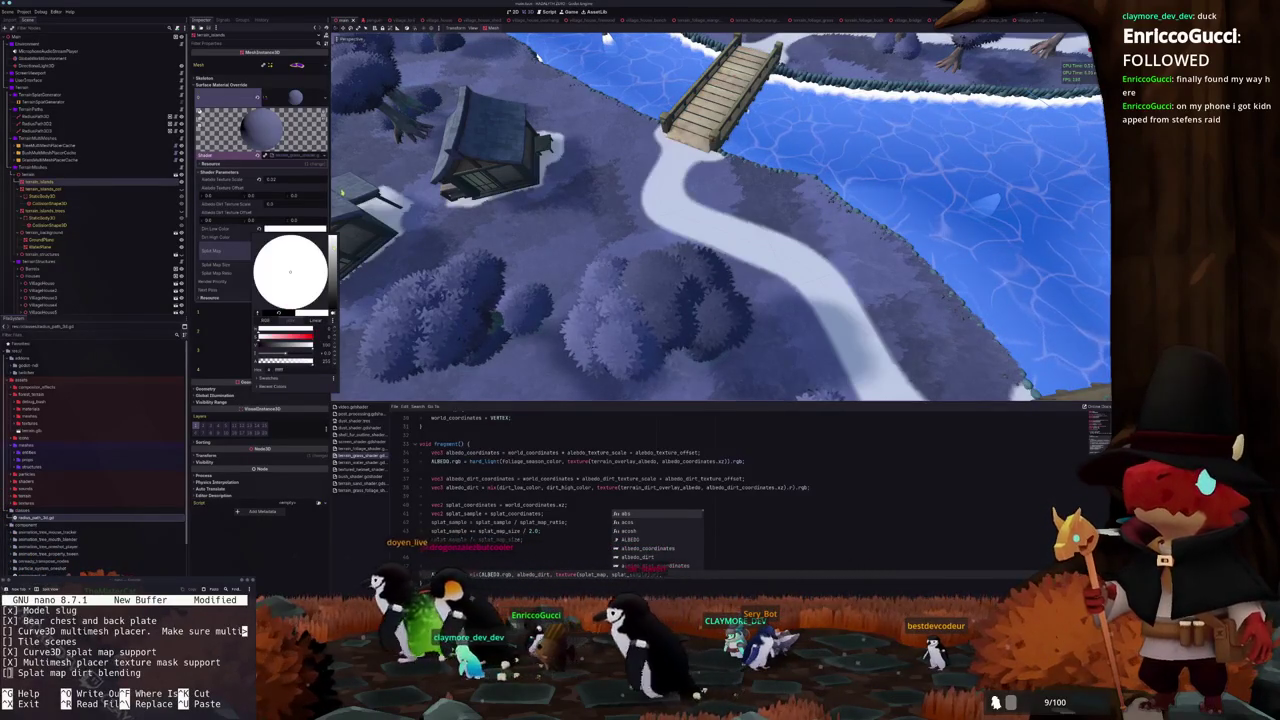
{"action": "left_click", "coordinate": [290, 237]}
{"action": "mouse_move", "coordinate": [332, 300]}
{"action": "left_mouse_down"}
{"action": "mouse_move", "coordinate": [344, 228]}
{"action": "mouse_move", "coordinate": [332, 295]}
{"action": "left_mouse_up"}
{"action": "left_click", "coordinate": [295, 228]}
{"action": "left_click", "coordinate": [295, 228]}
{"action": "left_click", "coordinate": [233, 262]}
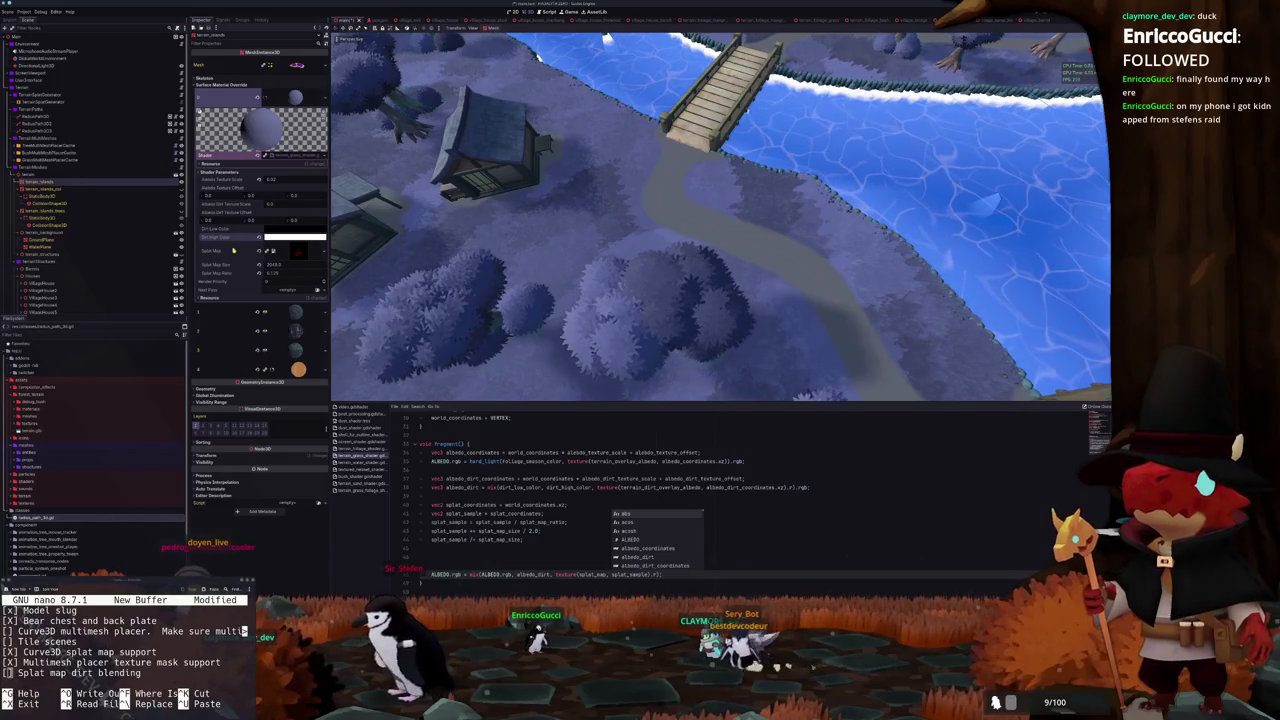
Lower Albedo Dirt Texture Scale from about 0.47 for a finer cobbled dirt path
{"action": "left_click", "coordinate": [478, 494]}
{"action": "left_click_drag", "start_coordinate": [270, 205], "coordinate": [302, 205]}
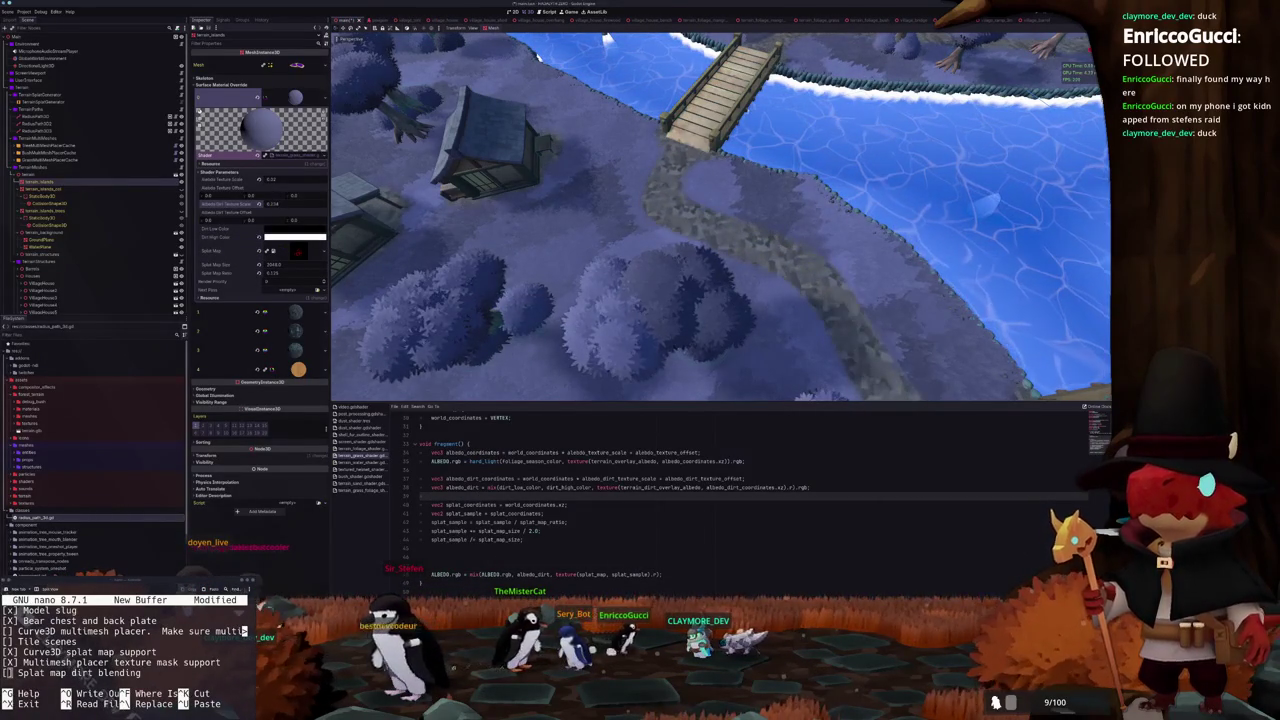
{"action": "scroll", "coordinate": [626, 301], "scroll_direction": "up", "scroll_amount": 5}
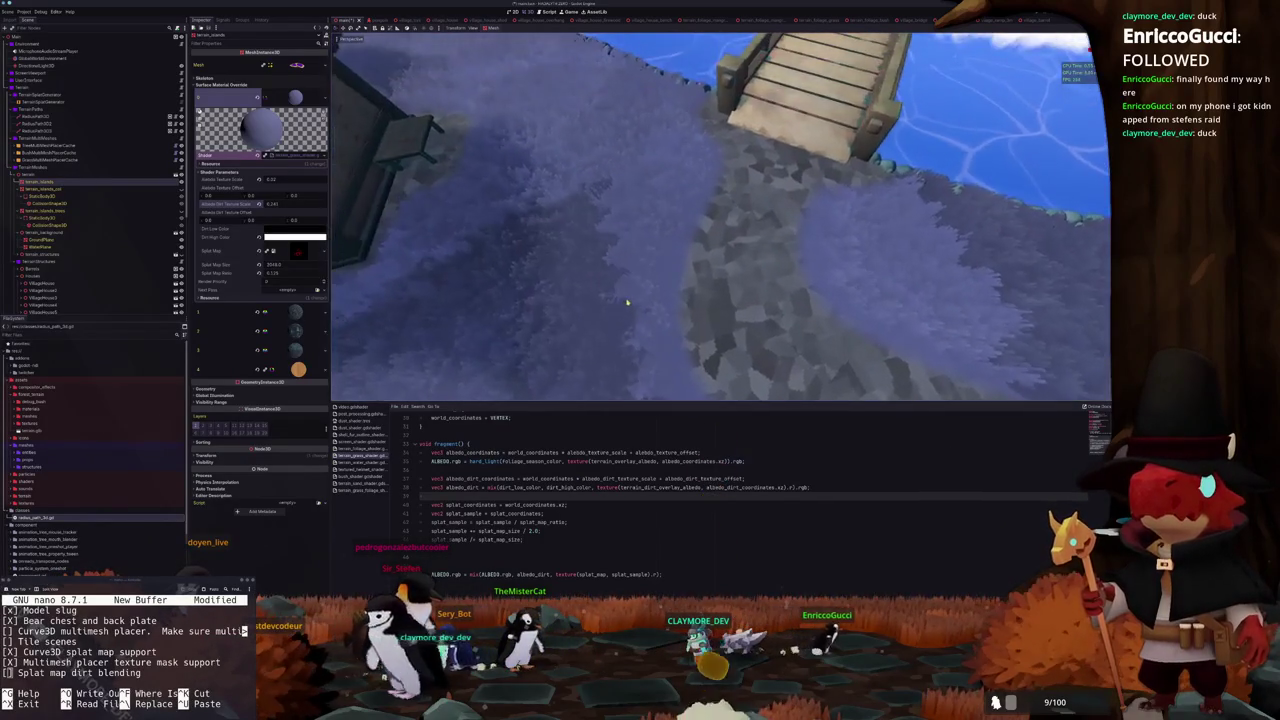
{"action": "scroll", "coordinate": [628, 302], "scroll_direction": "up", "scroll_amount": 3}
{"action": "scroll", "coordinate": [630, 303], "scroll_direction": "down", "scroll_amount": 3}
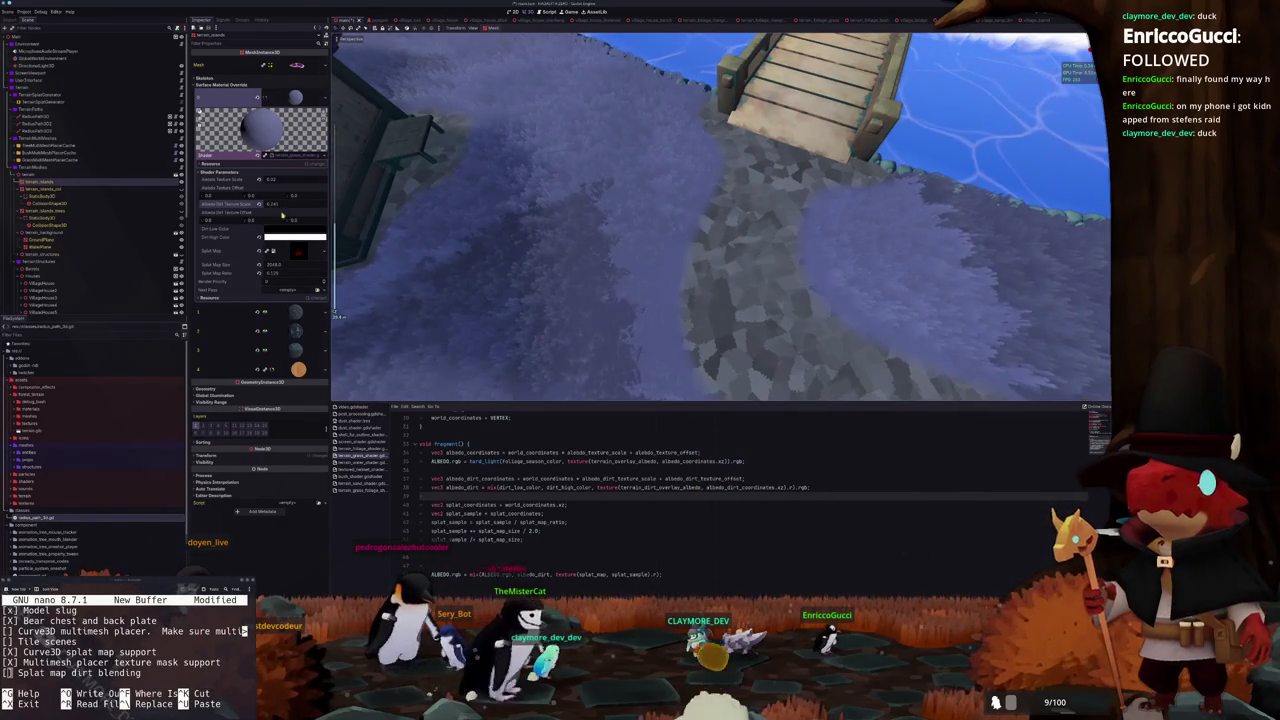
{"action": "left_click_drag", "start_coordinate": [282, 218], "coordinate": [262, 218]}
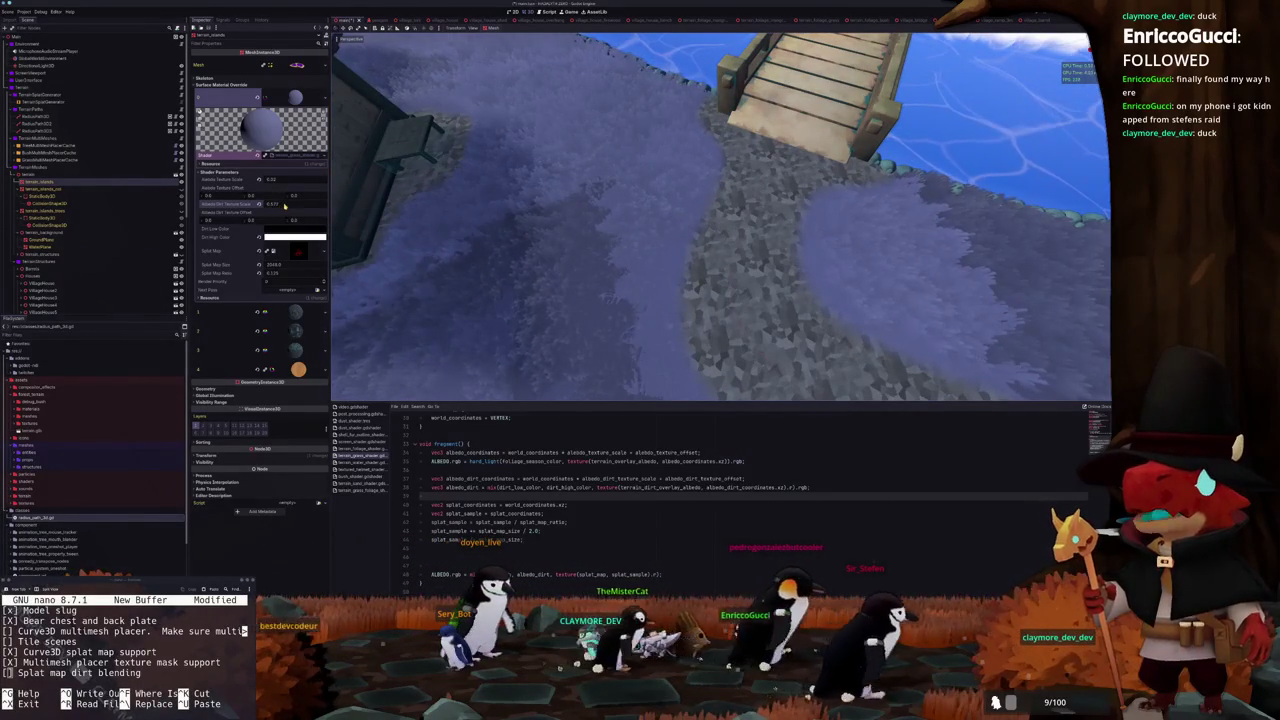
{"action": "left_click_drag", "start_coordinate": [285, 207], "coordinate": [285, 207]}
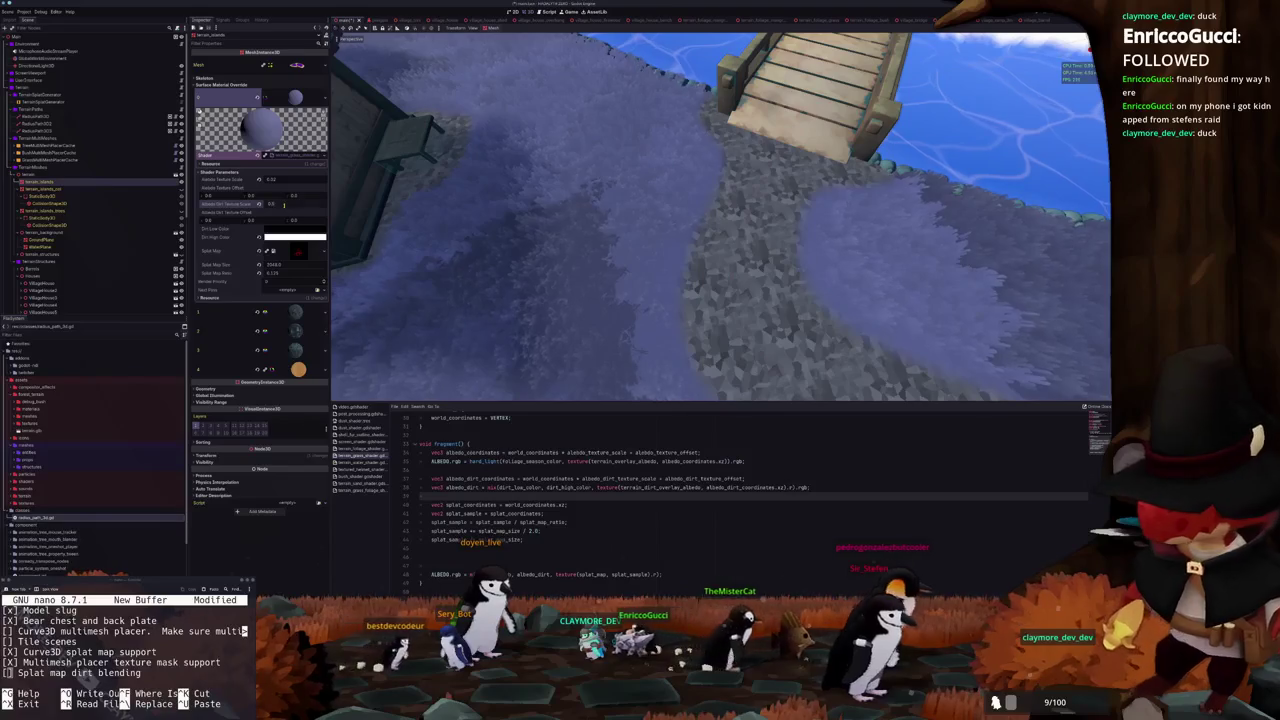
{"action": "scroll", "coordinate": [605, 315], "scroll_direction": "down", "scroll_amount": 3}
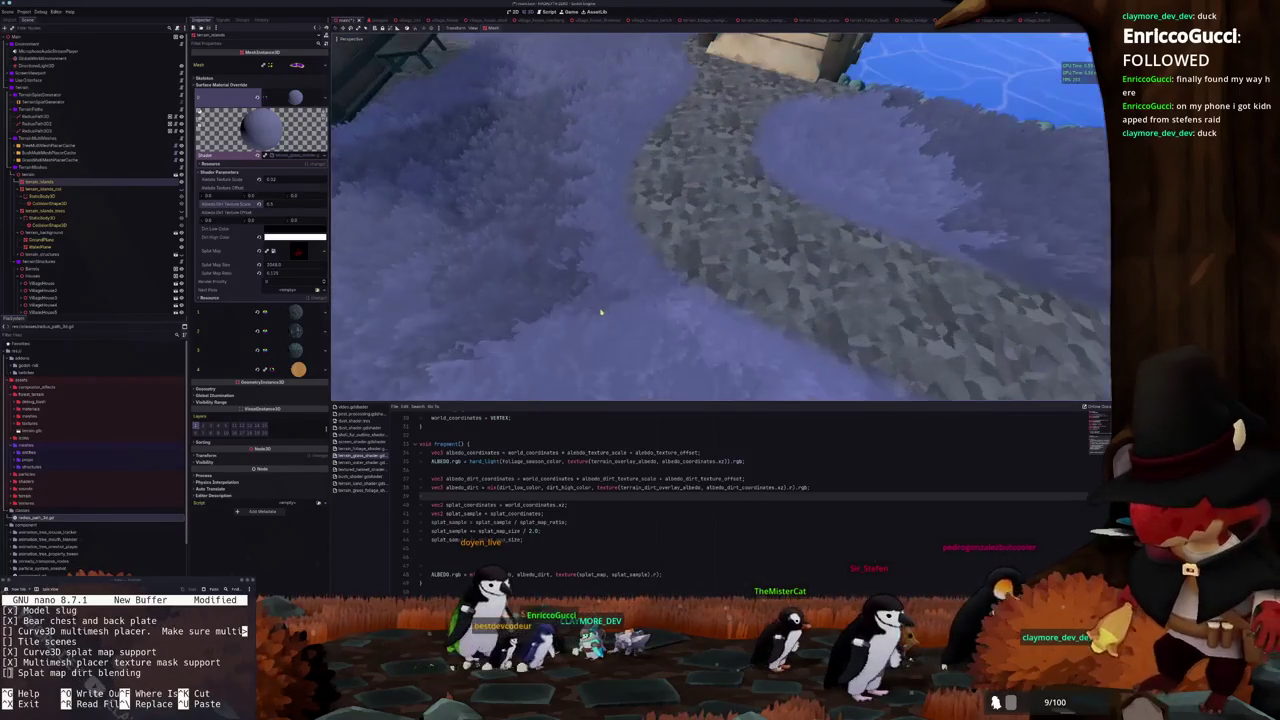
{"action": "scroll", "coordinate": [601, 313], "scroll_direction": "up", "scroll_amount": 5}
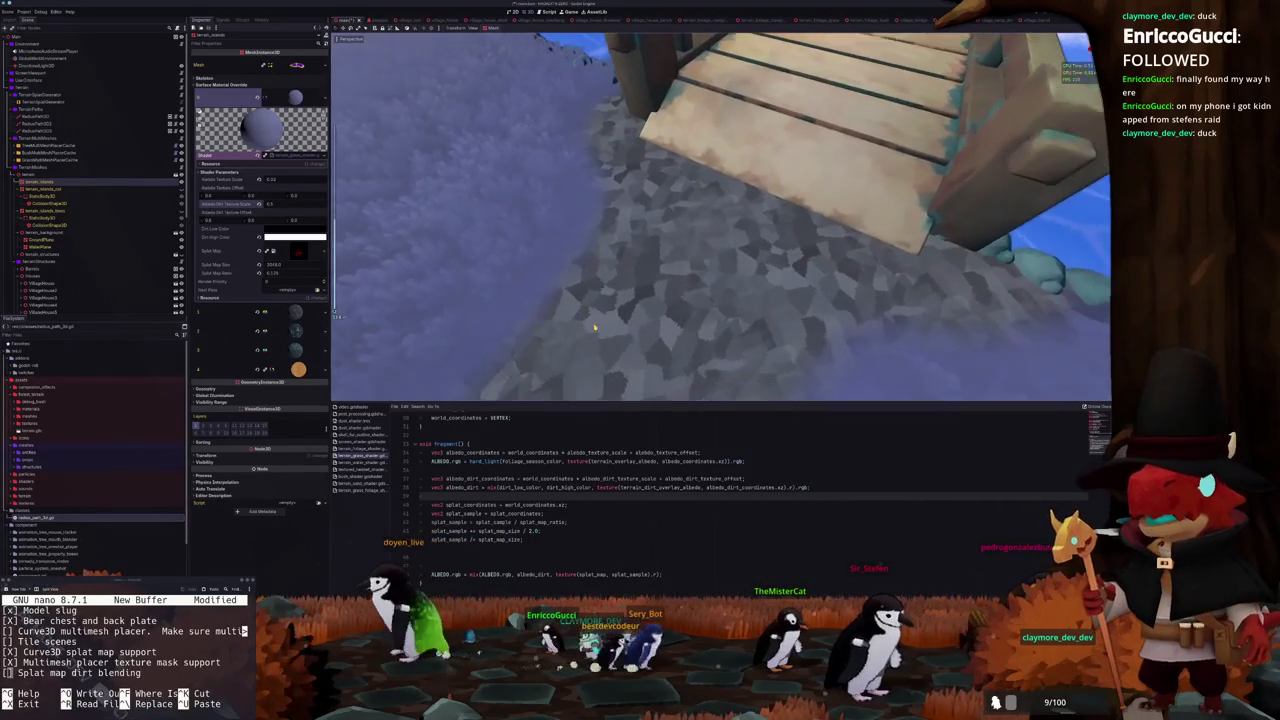
{"action": "scroll", "coordinate": [594, 325], "scroll_direction": "up", "scroll_amount": 2}
{"action": "scroll", "coordinate": [593, 322], "scroll_direction": "down", "scroll_amount": 6}
{"action": "scroll", "coordinate": [585, 322], "scroll_direction": "up", "scroll_amount": 2}
{"action": "scroll", "coordinate": [600, 310], "scroll_direction": "up", "scroll_amount": 3}
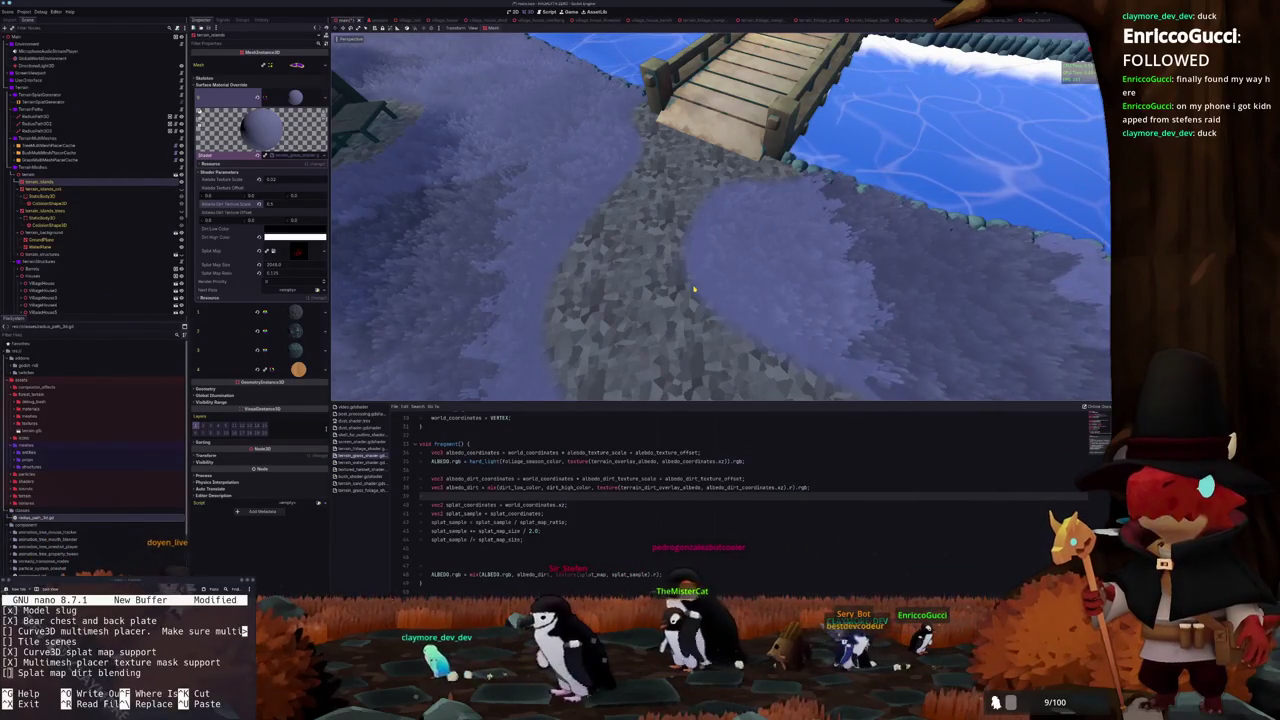
Finish the ALBEDO line's closing brackets and bring up the desktop application launcher
{"action": "type", "text": "le).r);"}
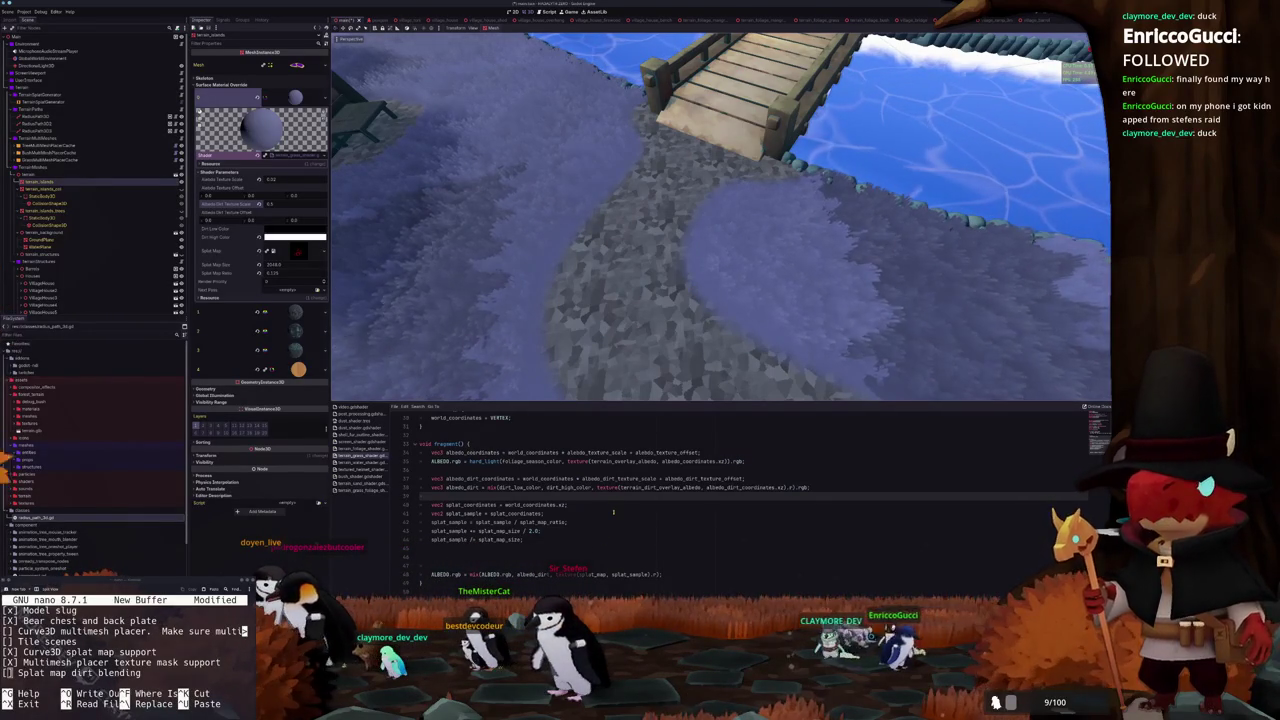
{"action": "key", "text": "super"}
Launch KolourPaint and sketch a descending path-edge curve with a short mark across it
{"action": "type", "text": "plant"}
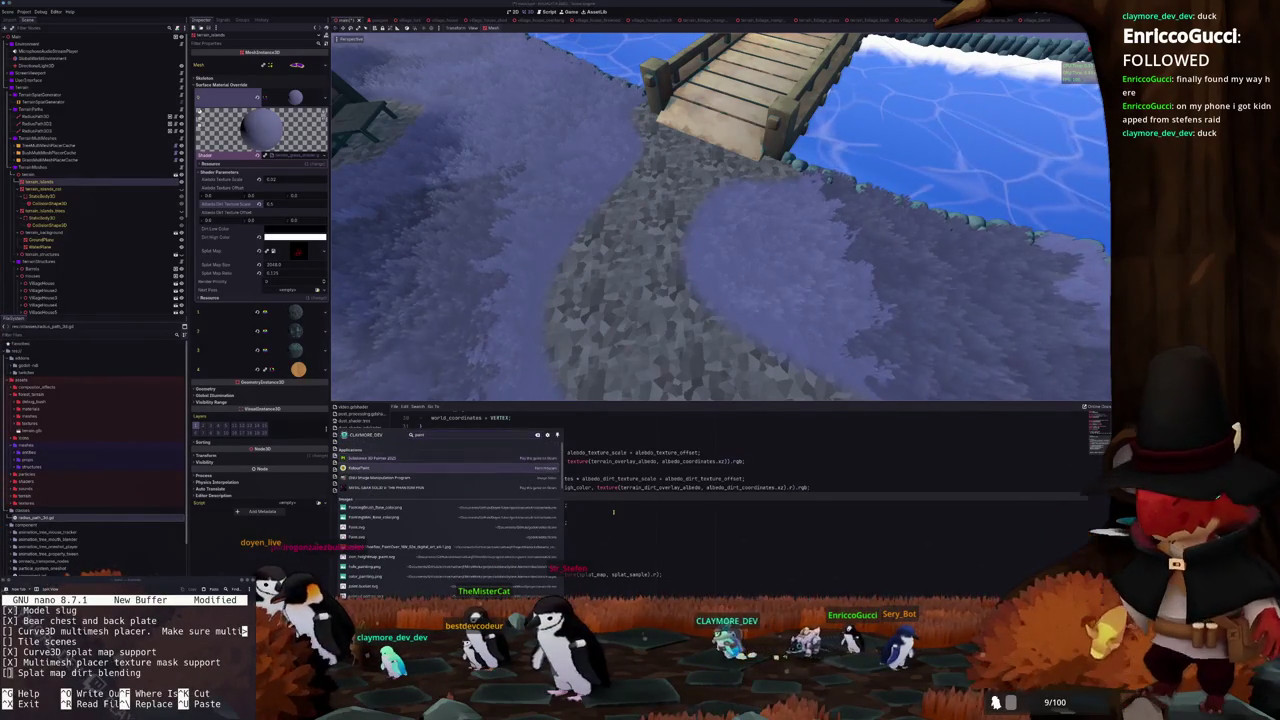
{"action": "key", "text": "Return"}
{"action": "mouse_move", "coordinate": [404, 243]}
{"action": "left_mouse_down"}
{"action": "mouse_move", "coordinate": [598, 303]}
{"action": "mouse_move", "coordinate": [700, 374]}
{"action": "left_mouse_up"}
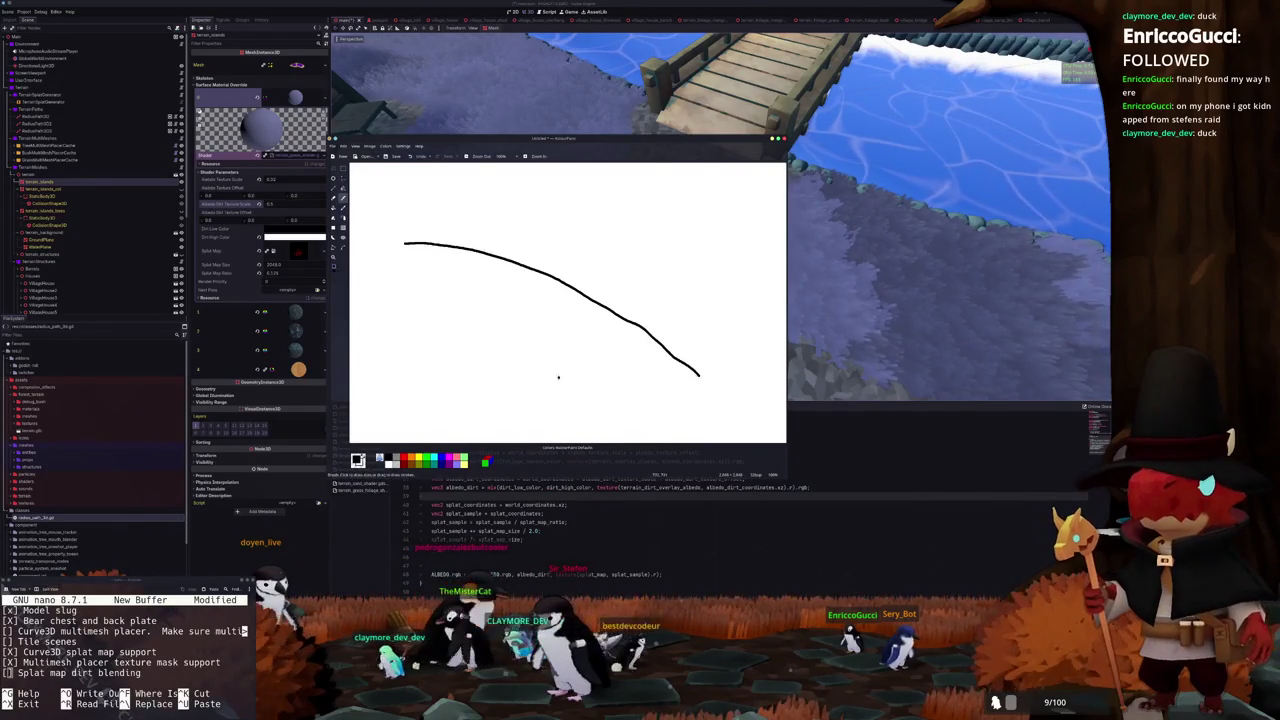
{"action": "key", "text": "ctrl+z"}
{"action": "mouse_move", "coordinate": [386, 240]}
{"action": "left_mouse_down"}
{"action": "mouse_move", "coordinate": [514, 271]}
{"action": "mouse_move", "coordinate": [623, 343]}
{"action": "mouse_move", "coordinate": [726, 351]}
{"action": "left_mouse_up"}
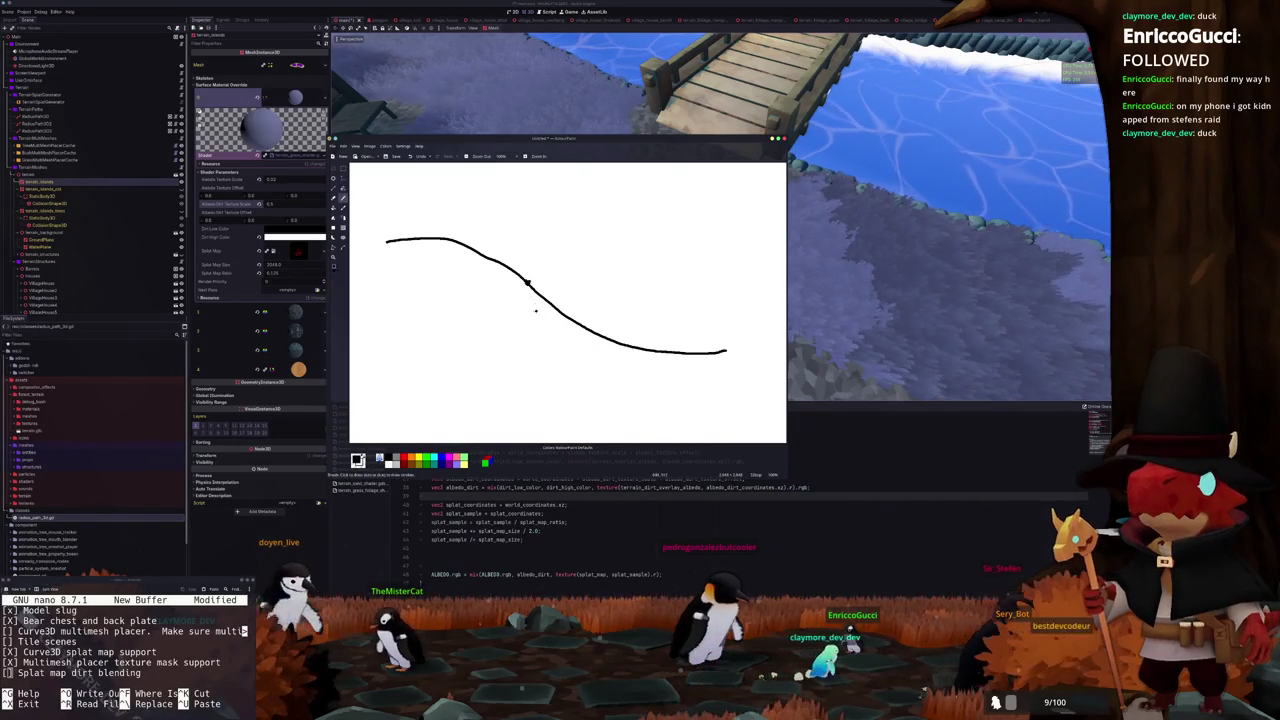
{"action": "mouse_move", "coordinate": [451, 199]}
{"action": "left_mouse_down"}
{"action": "mouse_move", "coordinate": [460, 222]}
{"action": "mouse_move", "coordinate": [668, 210]}
{"action": "mouse_move", "coordinate": [633, 240]}
{"action": "left_mouse_up"}
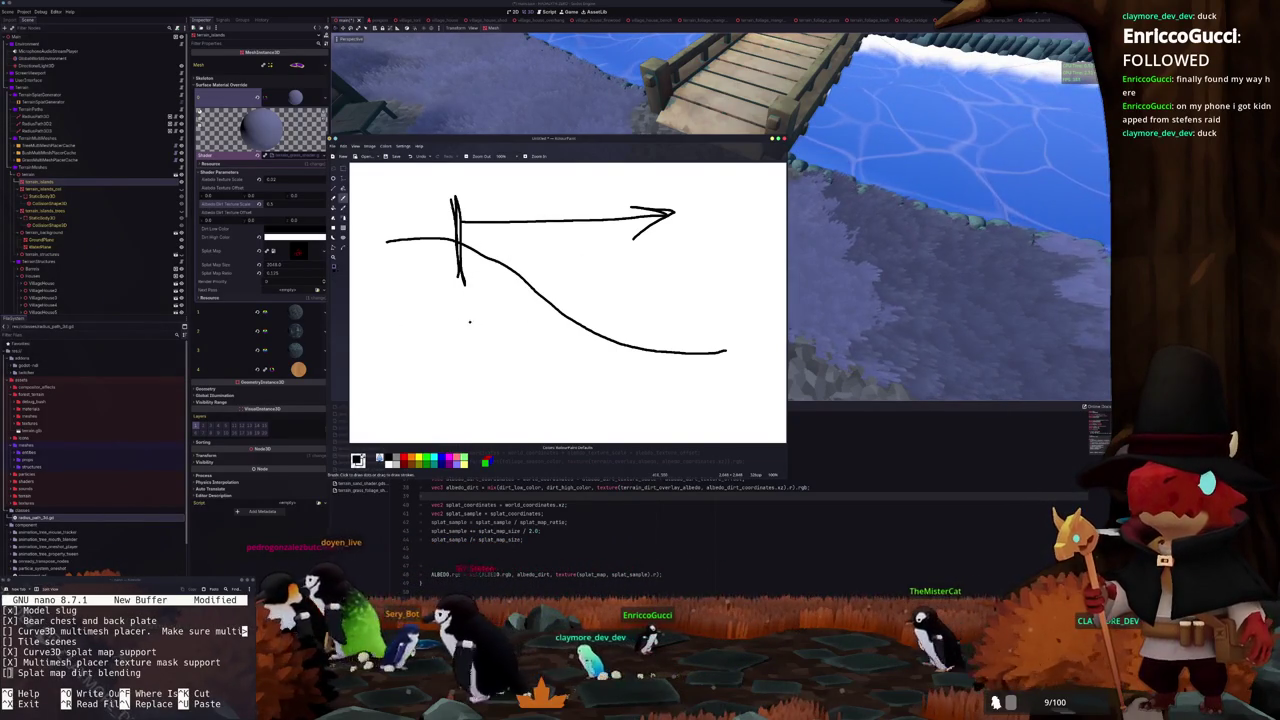
Sketch a wavy line, a rising lower line and jagged scribble strokes on the canvas
{"action": "left_click_drag", "start_coordinate": [399, 319], "coordinate": [740, 306]}
{"action": "scroll", "coordinate": [620, 370], "scroll_direction": "down", "scroll_amount": 1}
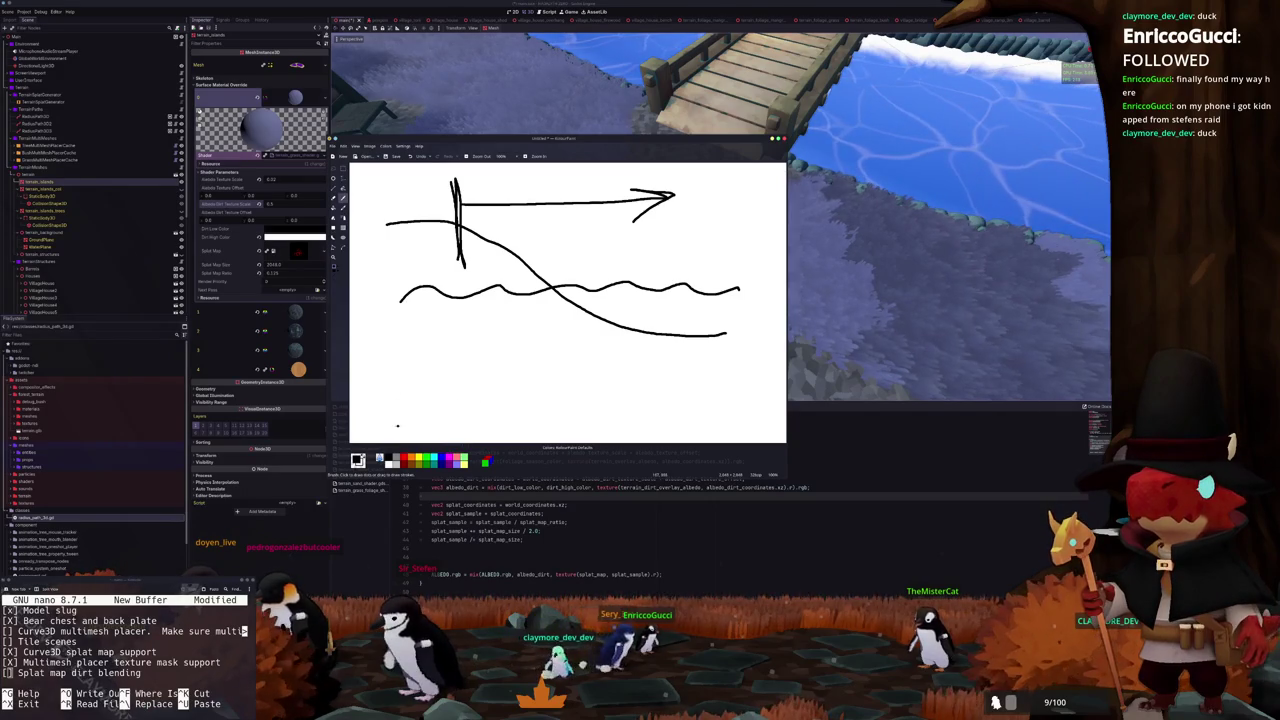
{"action": "left_click_drag", "start_coordinate": [398, 430], "coordinate": [744, 357]}
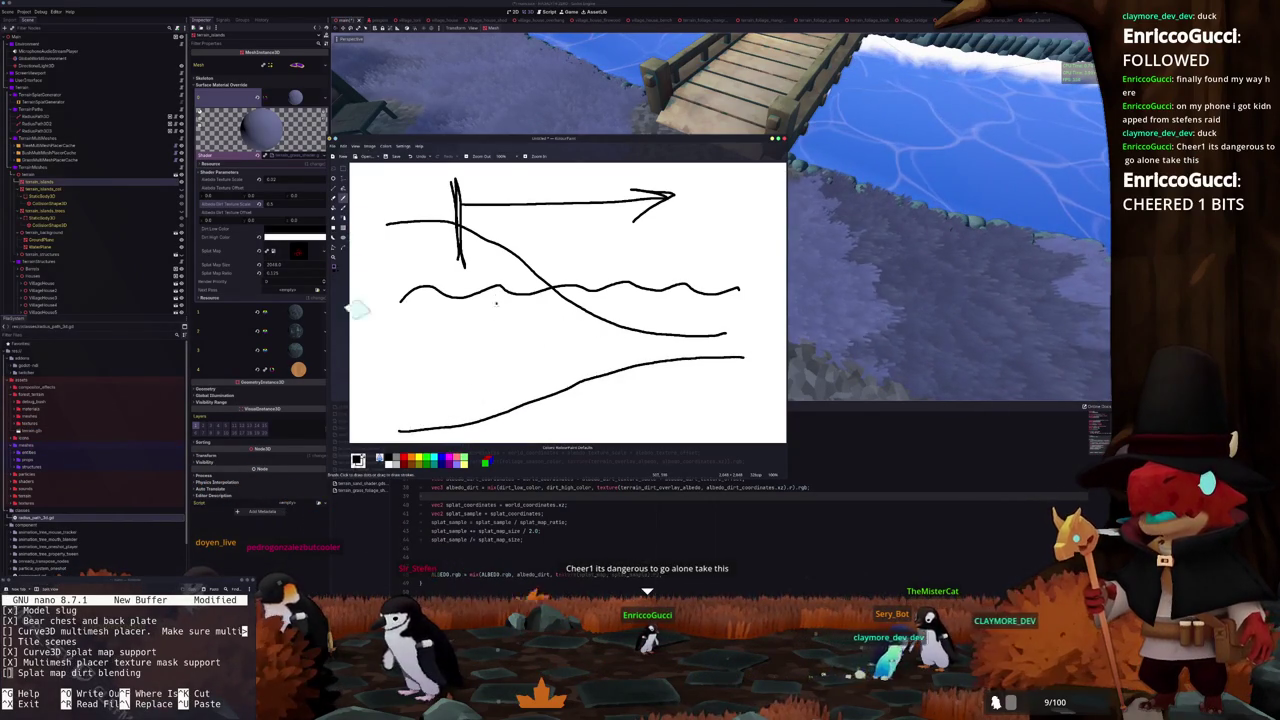
{"action": "mouse_move", "coordinate": [566, 282]}
{"action": "left_mouse_down"}
{"action": "mouse_move", "coordinate": [432, 296]}
{"action": "mouse_move", "coordinate": [716, 262]}
{"action": "left_mouse_up"}
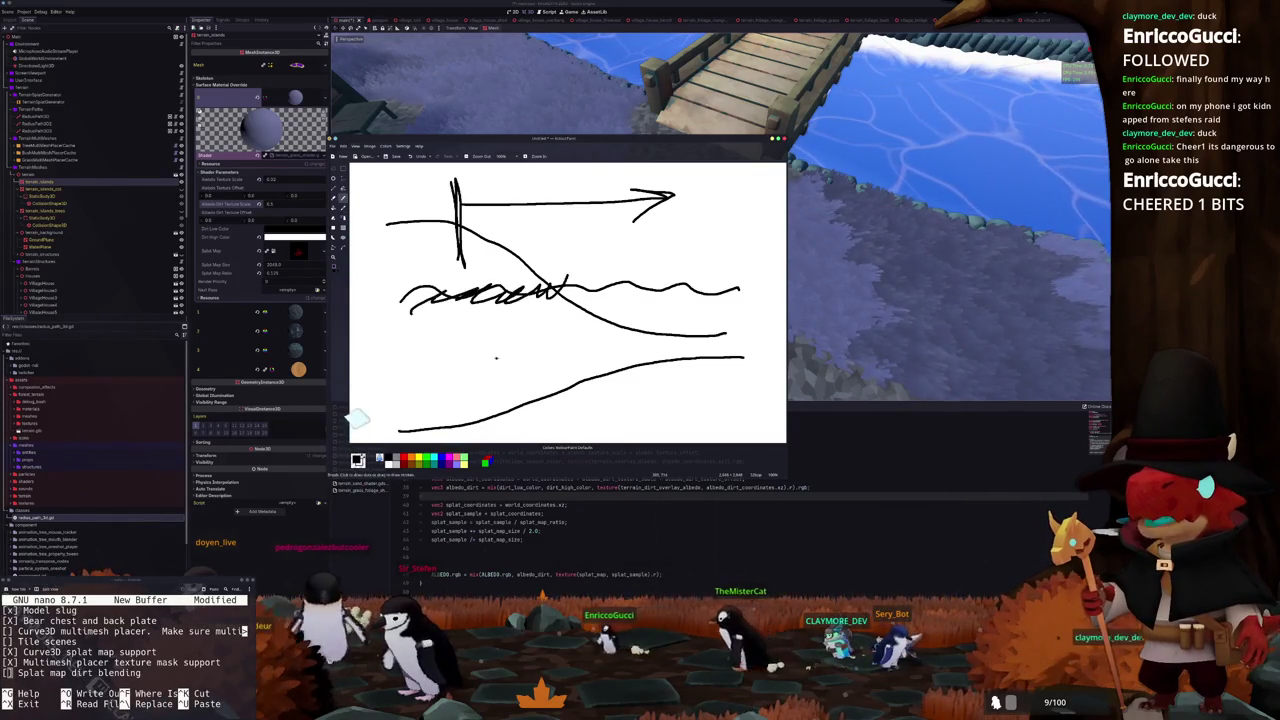
{"action": "left_click_drag", "start_coordinate": [432, 296], "coordinate": [410, 313]}
{"action": "left_click_drag", "start_coordinate": [716, 262], "coordinate": [729, 262]}
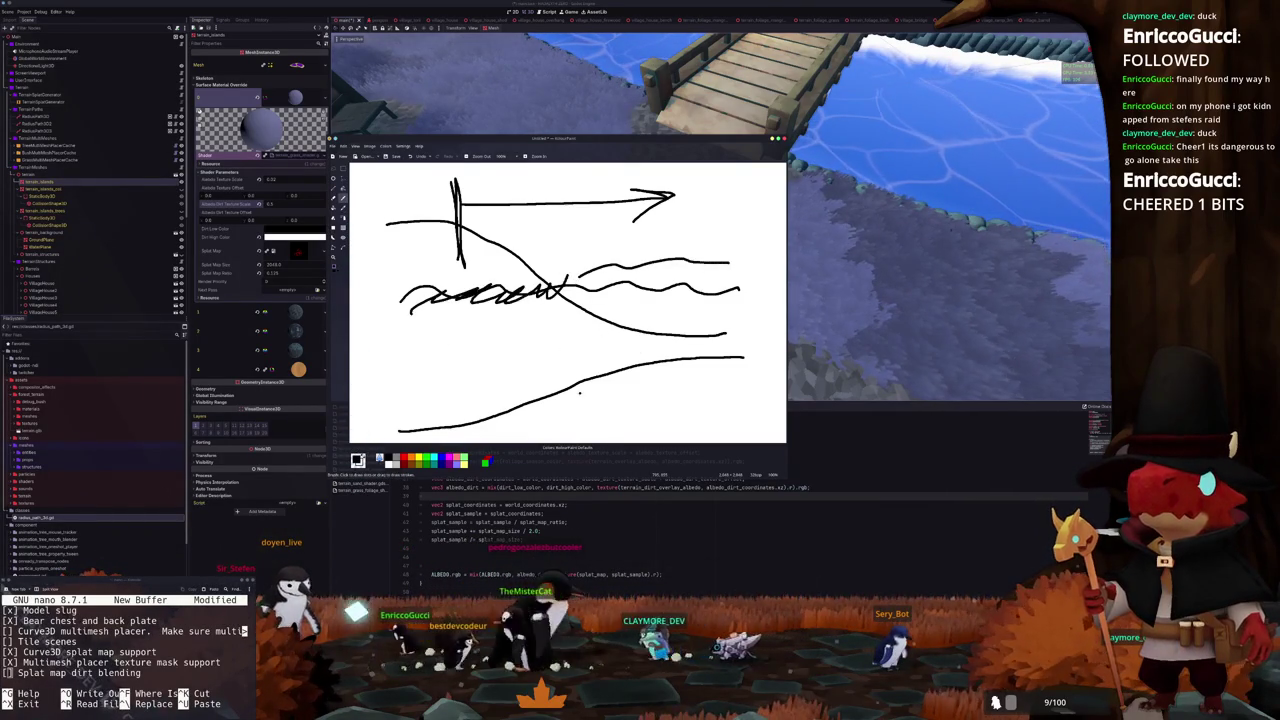
Undo the scribbles, restore the wavy line, and redraw a hill-shaped stroke along the bottom
{"action": "key", "text": "ctrl+z"}
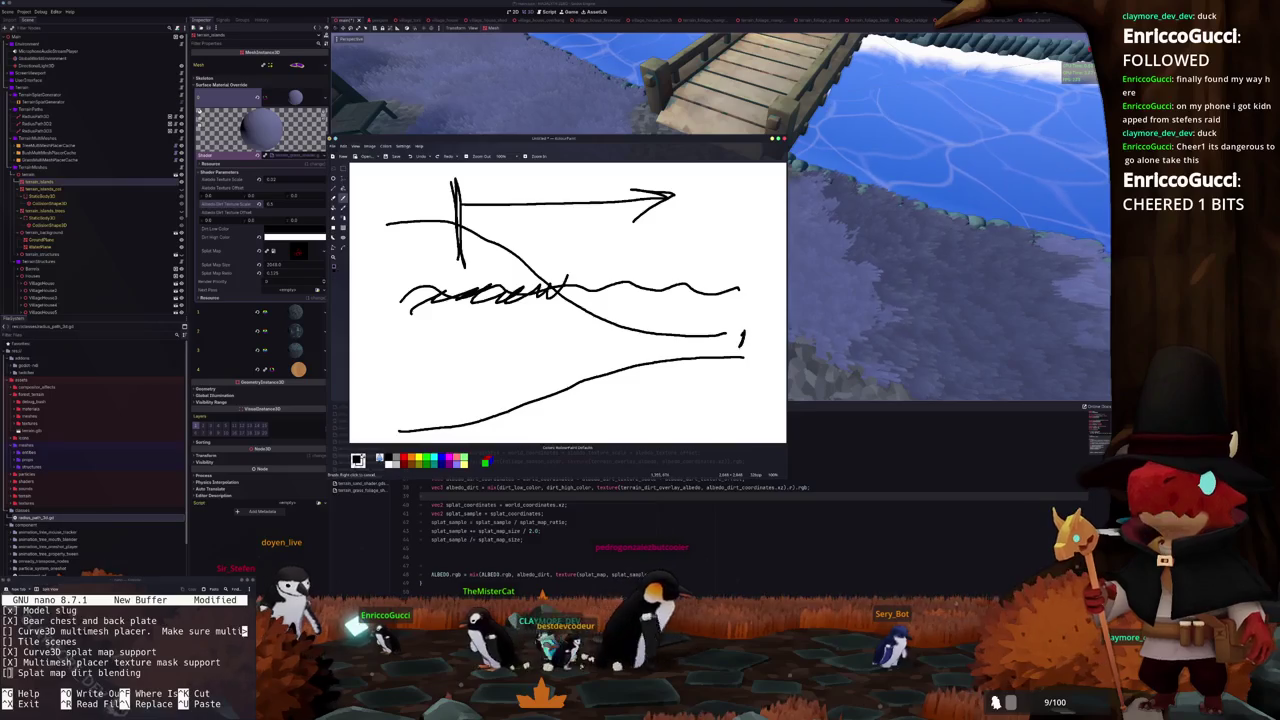
{"action": "key", "text": "ctrl+z"}
{"action": "key", "text": "ctrl+z"}
{"action": "key", "text": "ctrl+z"}
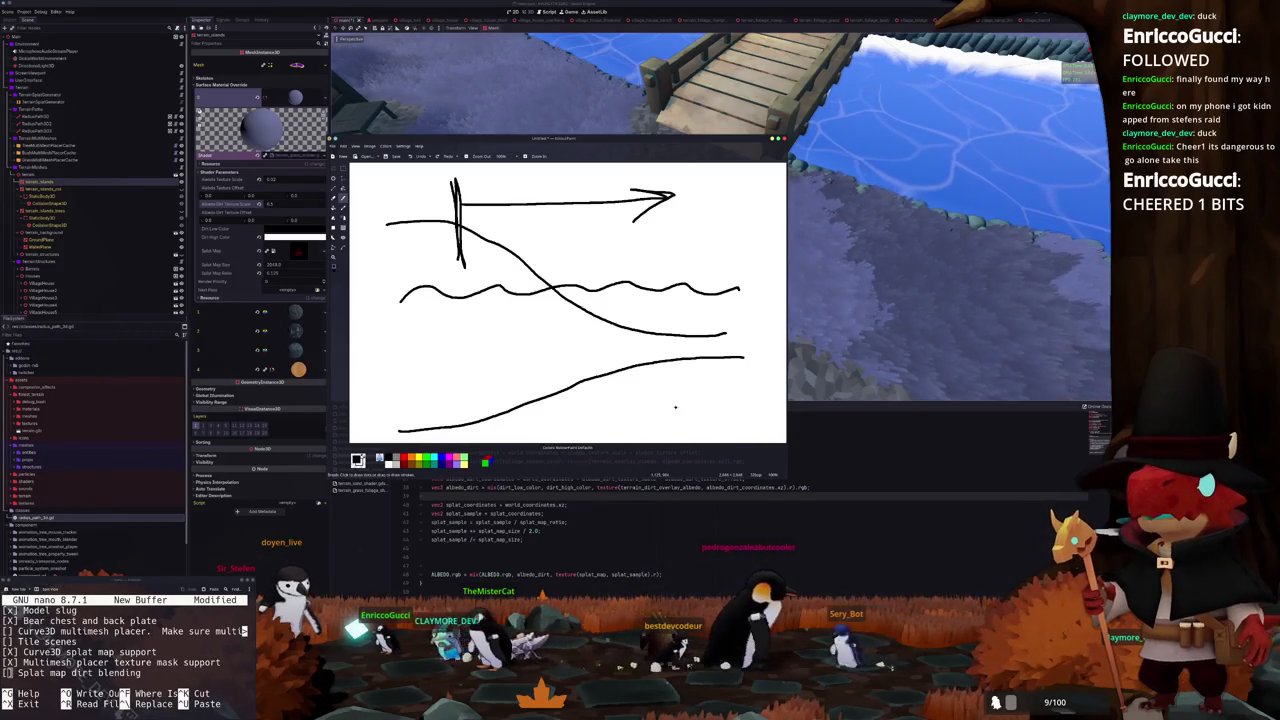
{"action": "key", "text": "ctrl+shift+z"}
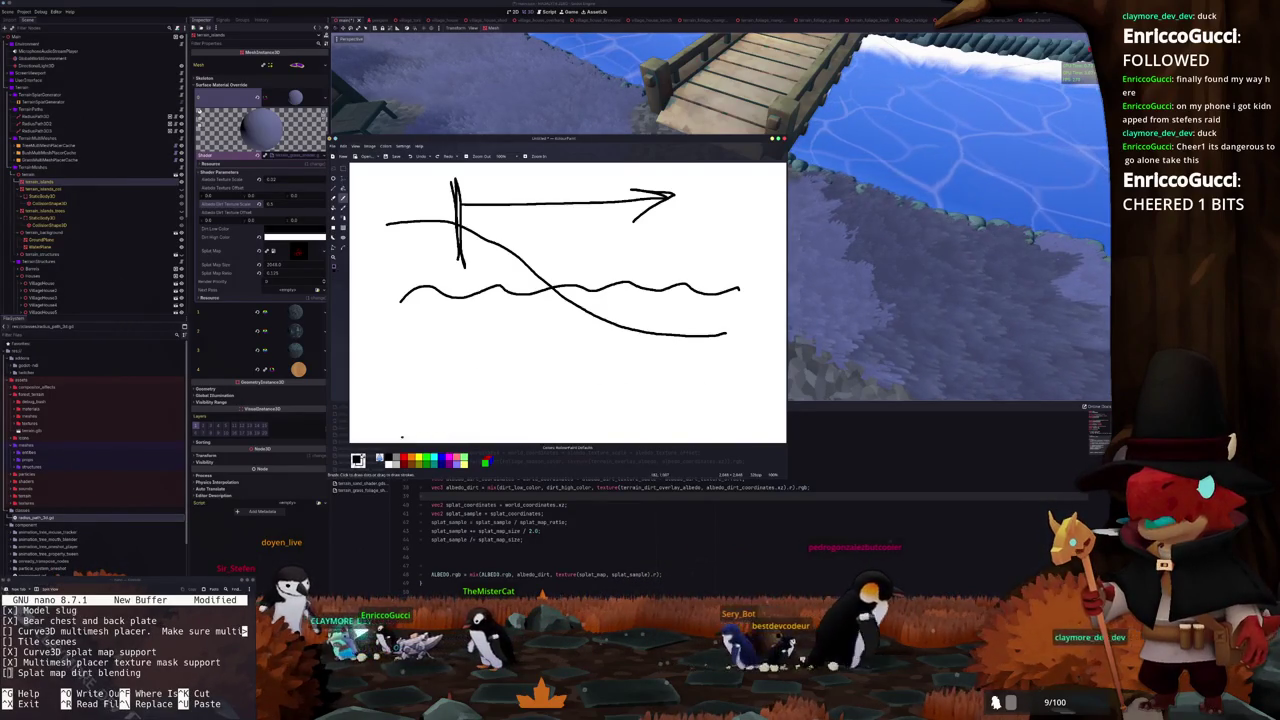
{"action": "scroll", "coordinate": [385, 436], "scroll_direction": "down", "scroll_amount": 1}
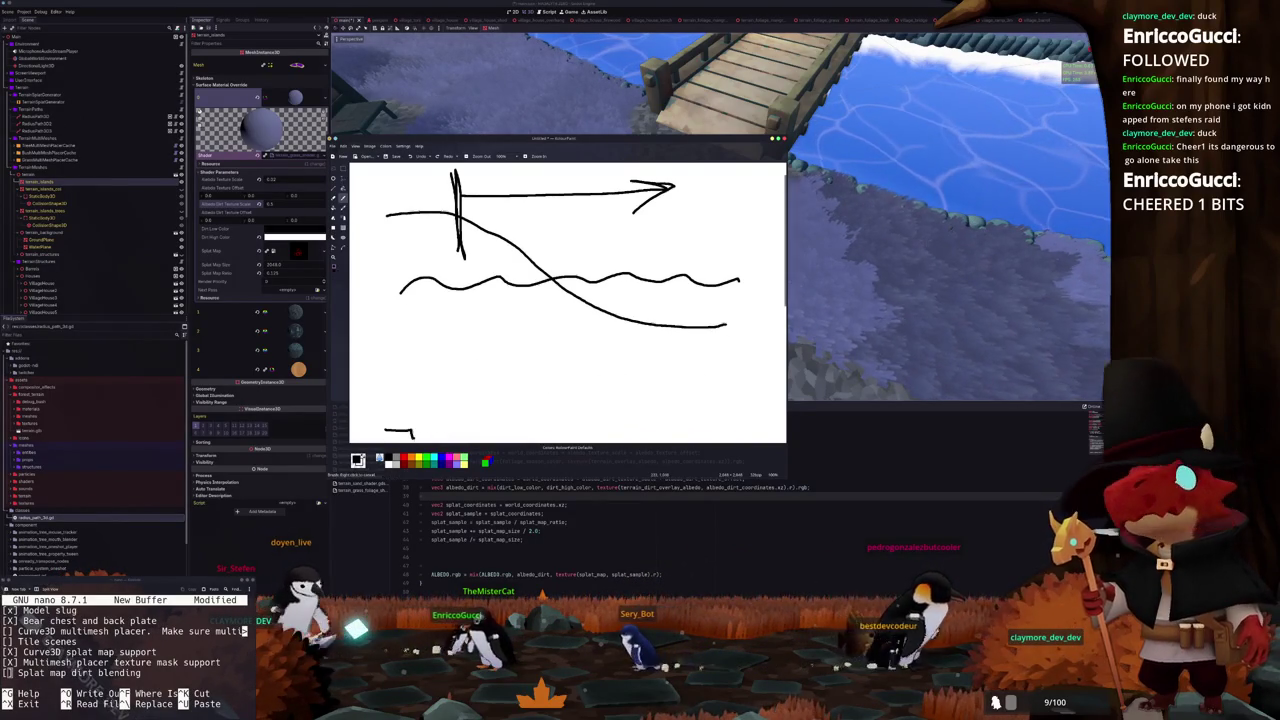
{"action": "left_click_drag", "start_coordinate": [388, 428], "coordinate": [420, 428]}
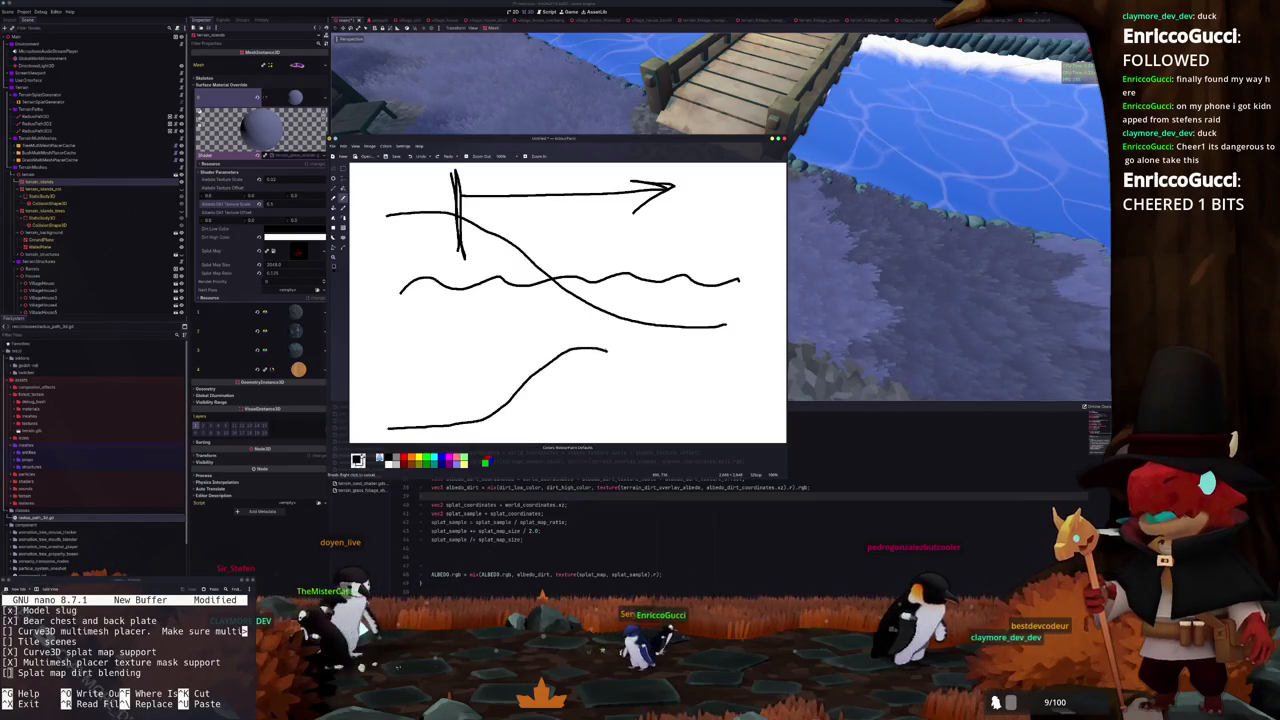
{"action": "left_click_drag", "start_coordinate": [655, 363], "coordinate": [722, 410]}
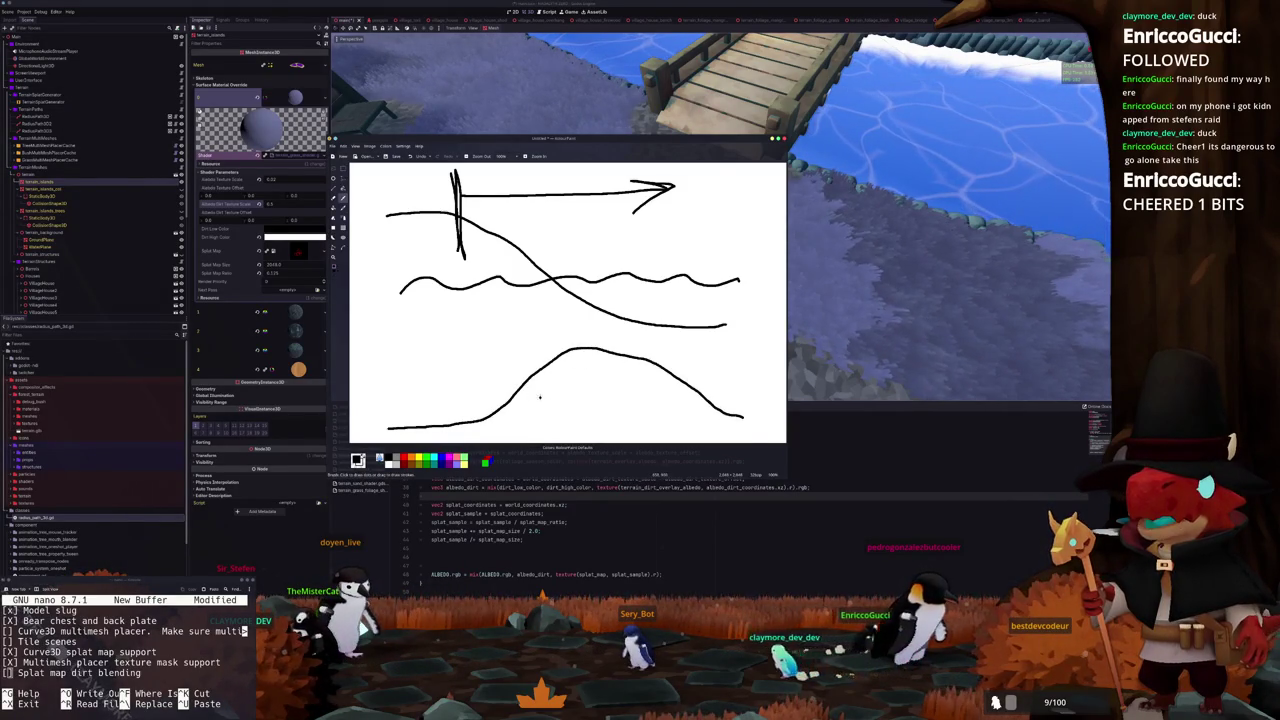
{"action": "key", "text": "ctrl+z"}
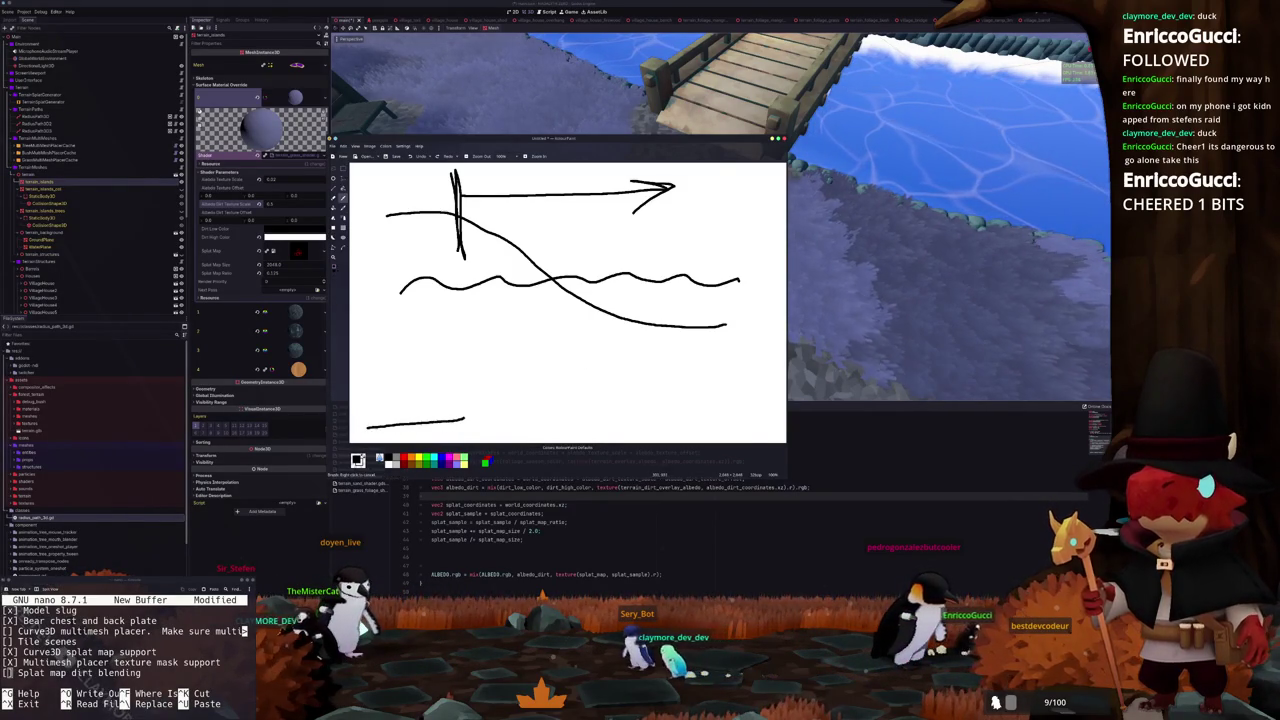
{"action": "mouse_move", "coordinate": [522, 377]}
{"action": "left_mouse_down"}
{"action": "mouse_move", "coordinate": [586, 340]}
{"action": "mouse_move", "coordinate": [680, 352]}
{"action": "mouse_move", "coordinate": [745, 415]}
{"action": "left_mouse_up"}
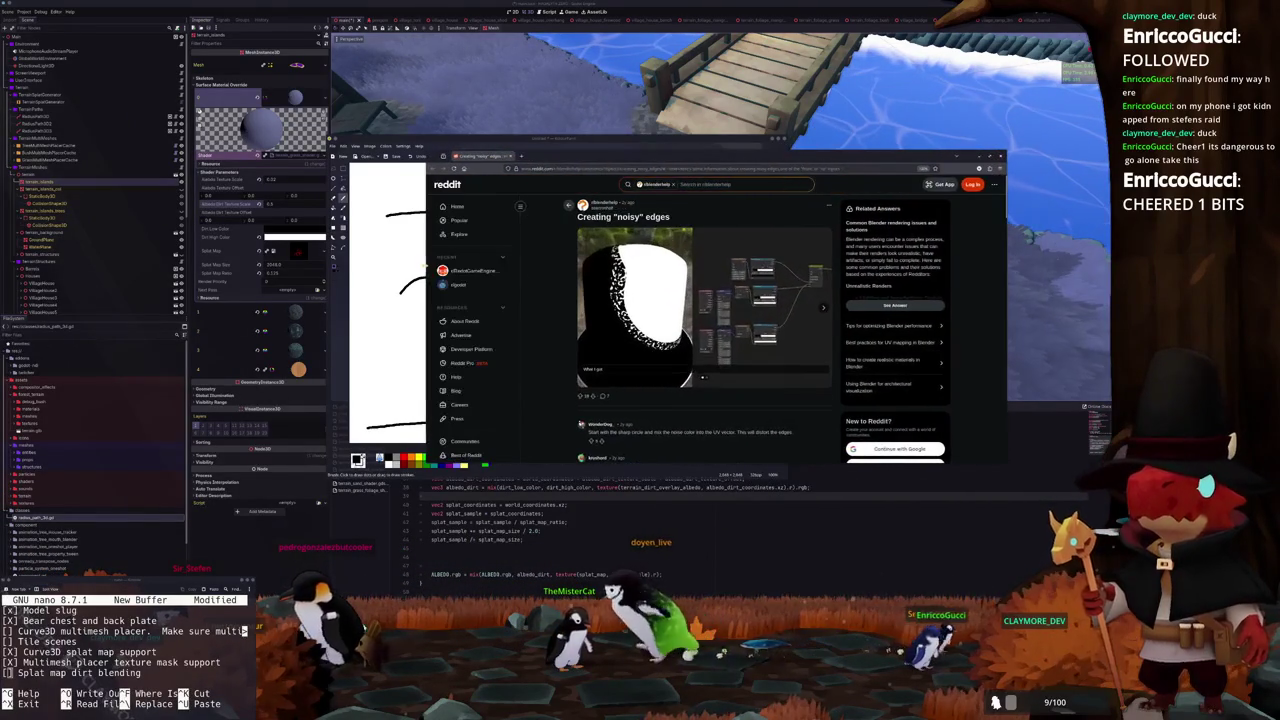
Browse the 'Creating noisy edges' post's image gallery, then follow a comment's imgur link
{"action": "scroll", "coordinate": [563, 301], "scroll_direction": "down", "scroll_amount": 1}
{"action": "mouse_move", "coordinate": [785, 152]}
{"action": "left_mouse_down"}
{"action": "mouse_move", "coordinate": [845, 222]}
{"action": "mouse_move", "coordinate": [845, 30]}
{"action": "left_mouse_up"}
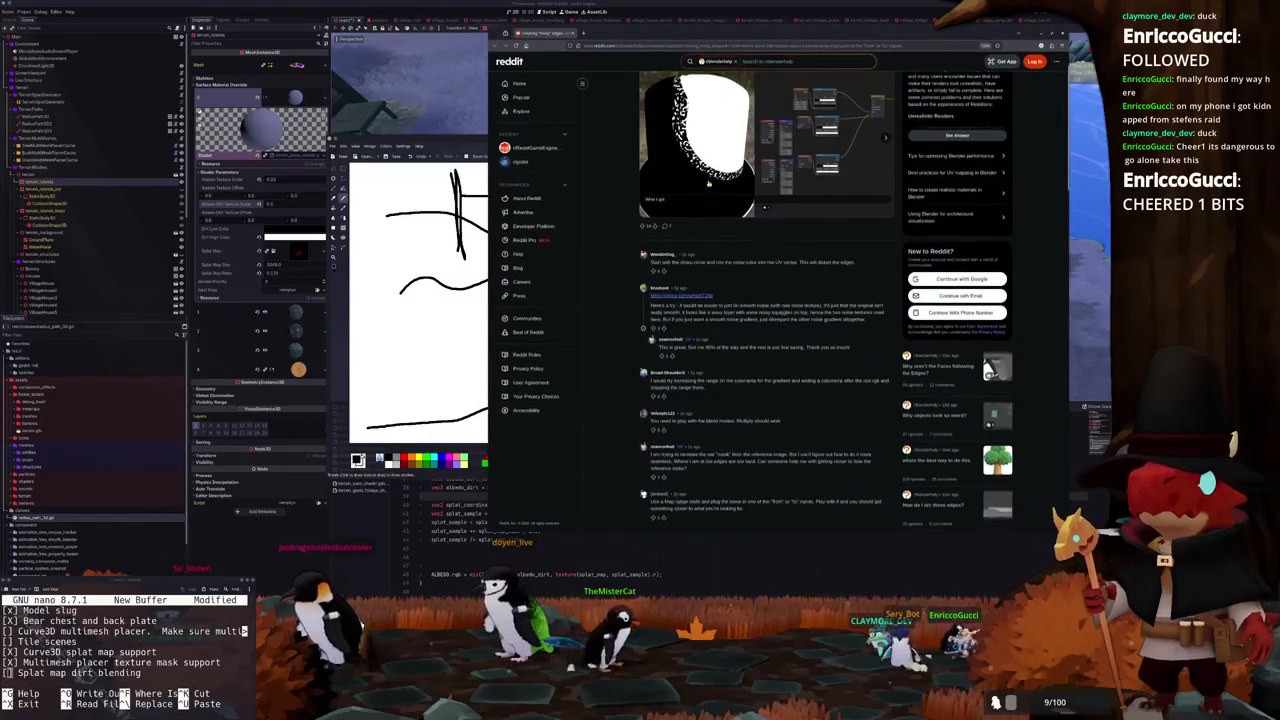
{"action": "scroll", "coordinate": [765, 280], "scroll_direction": "up", "scroll_amount": 1}
{"action": "left_click", "coordinate": [765, 254]}
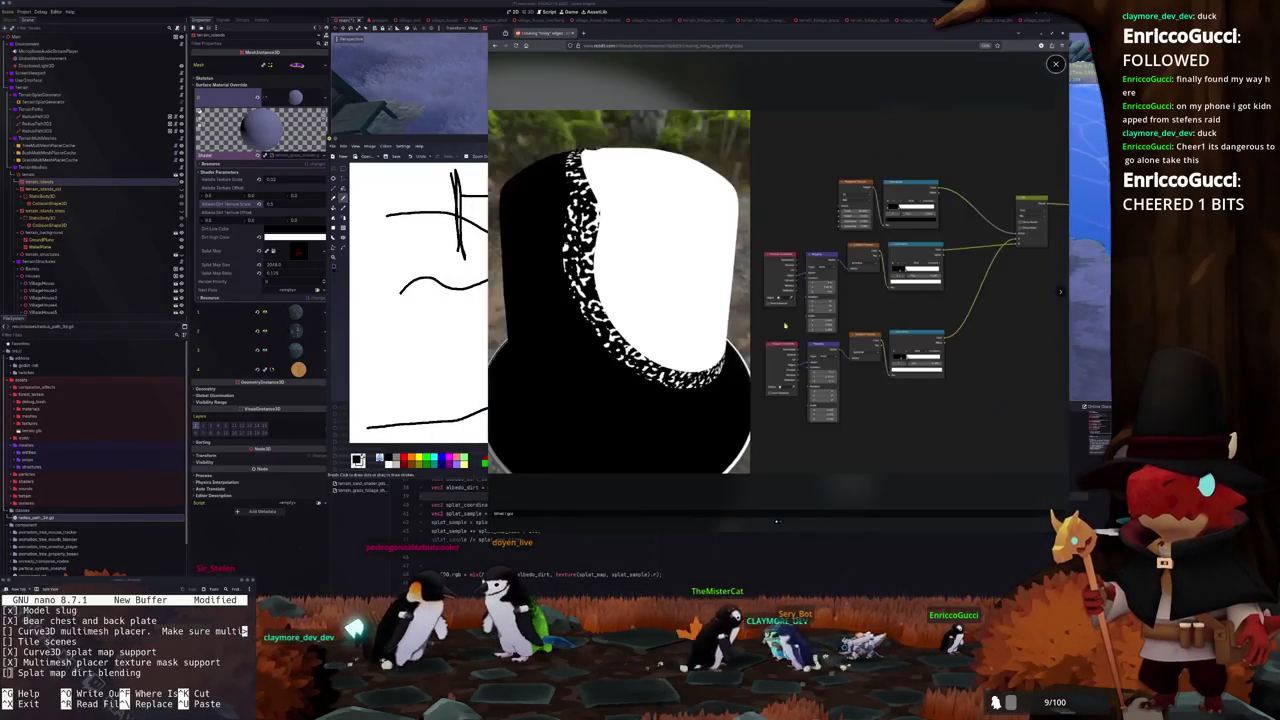
{"action": "left_click", "coordinate": [1061, 293]}
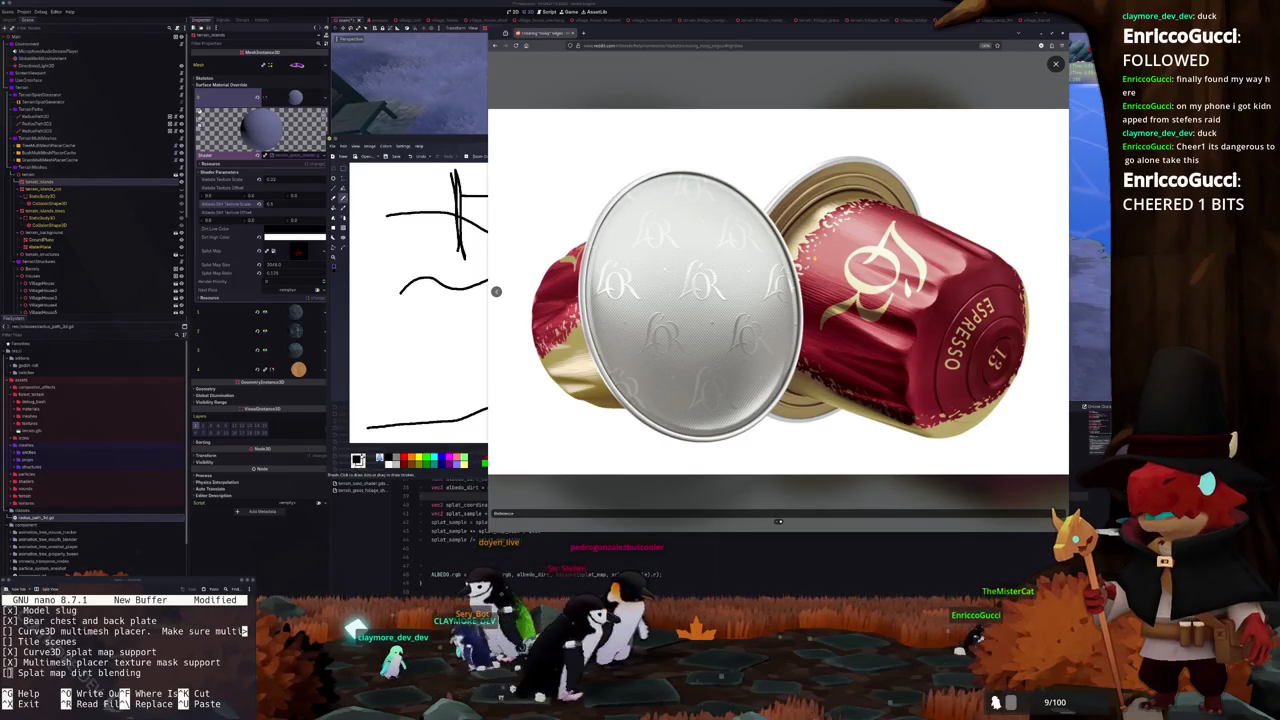
{"action": "left_click", "coordinate": [496, 291]}
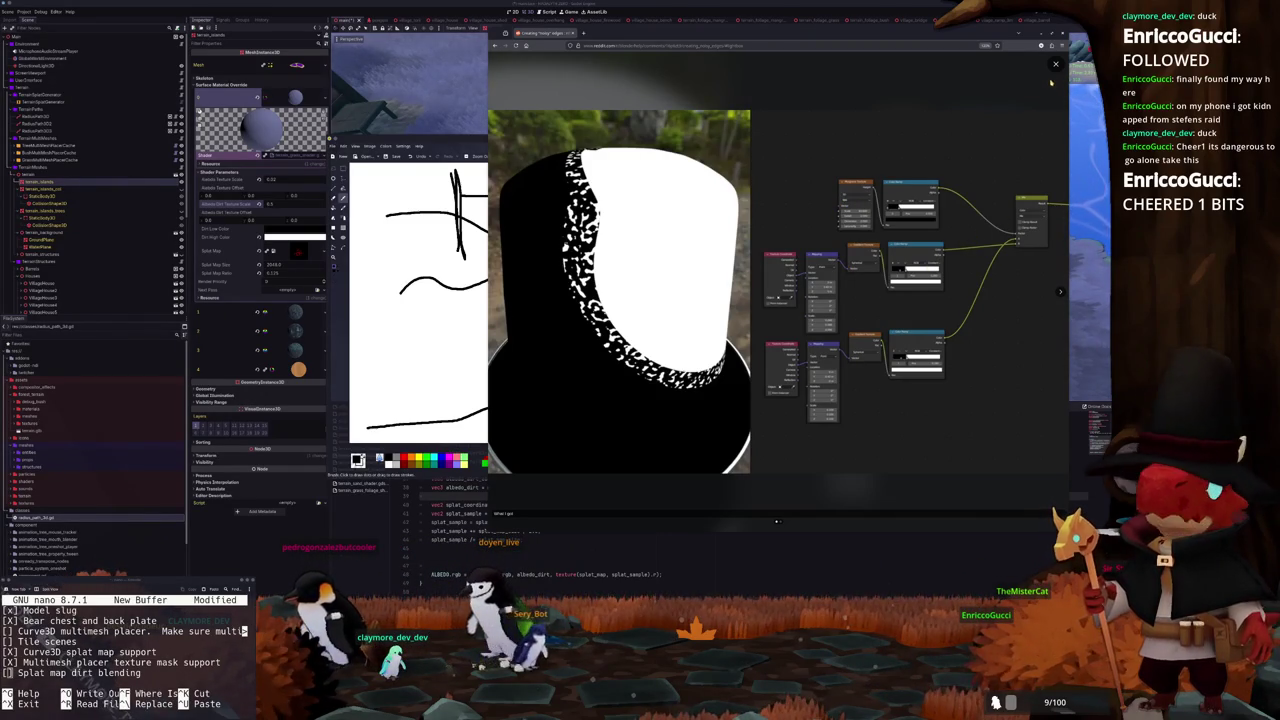
{"action": "left_click", "coordinate": [1053, 70]}
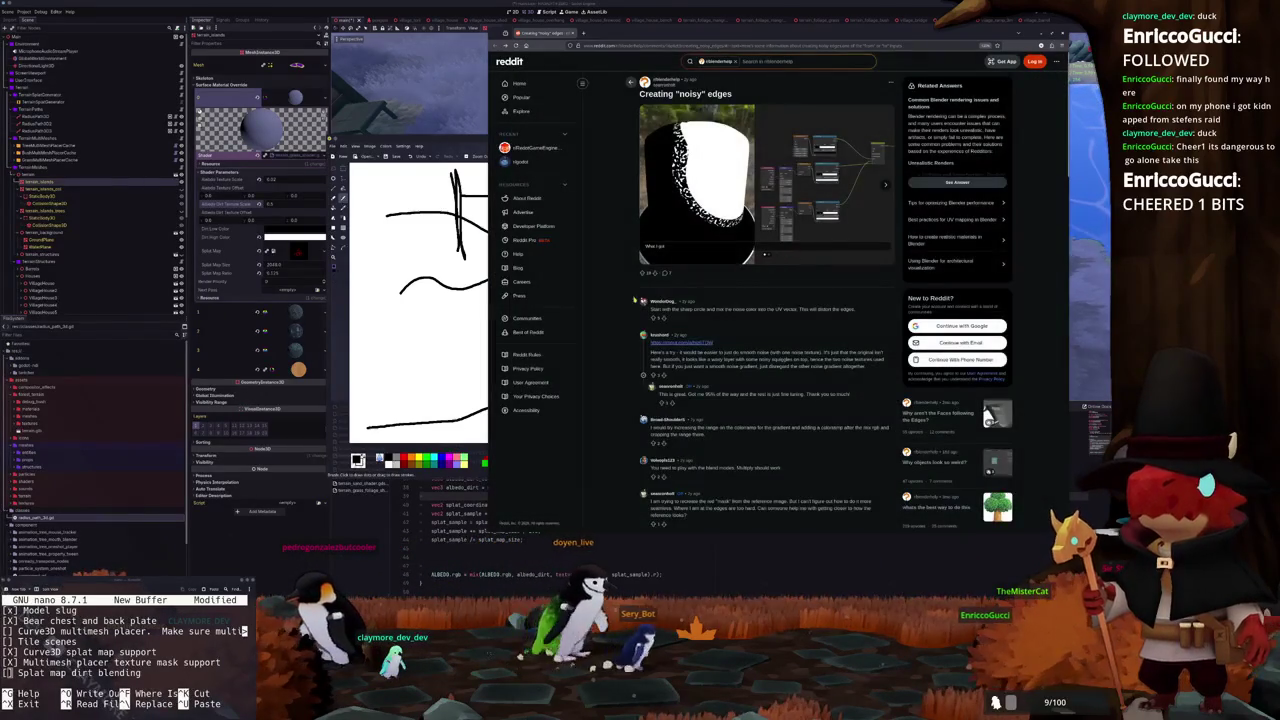
{"action": "scroll", "coordinate": [666, 296], "scroll_direction": "down", "scroll_amount": 1}
{"action": "left_click", "coordinate": [669, 296]}
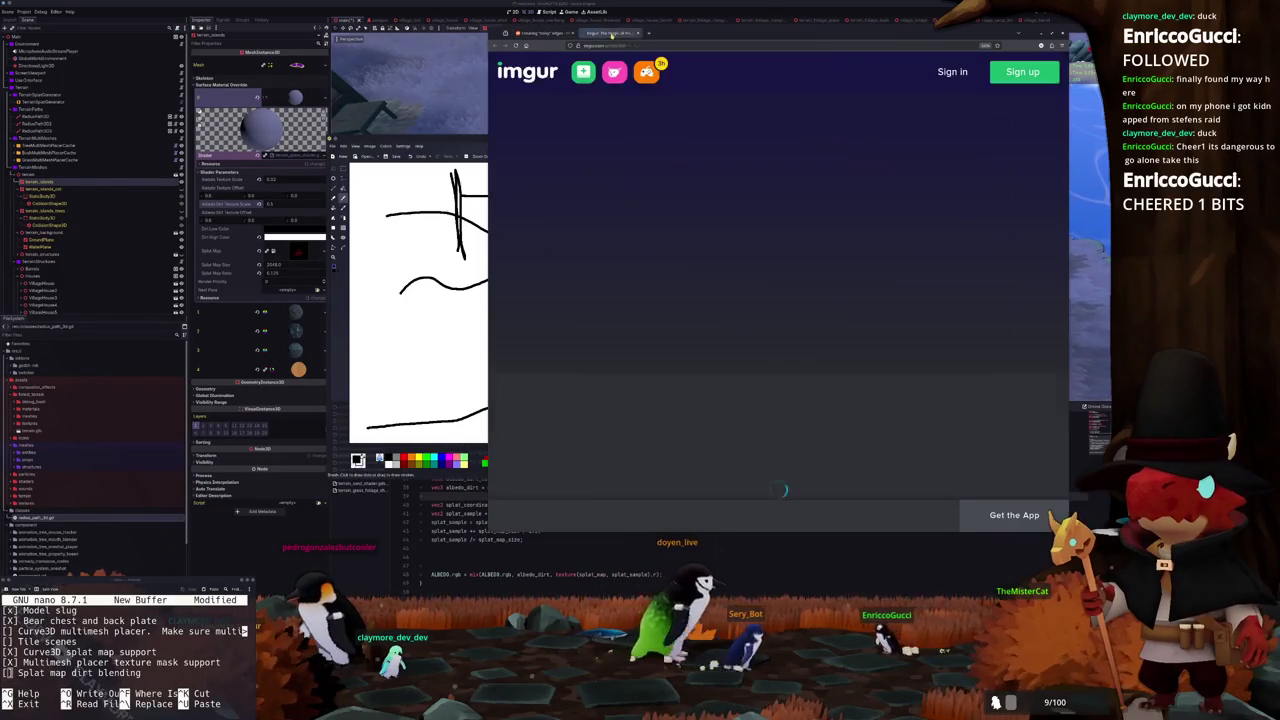
Open the noisy-edge Blender screenshot full-size in a new tab and pan across its node graph
{"action": "middle_click", "coordinate": [785, 345]}
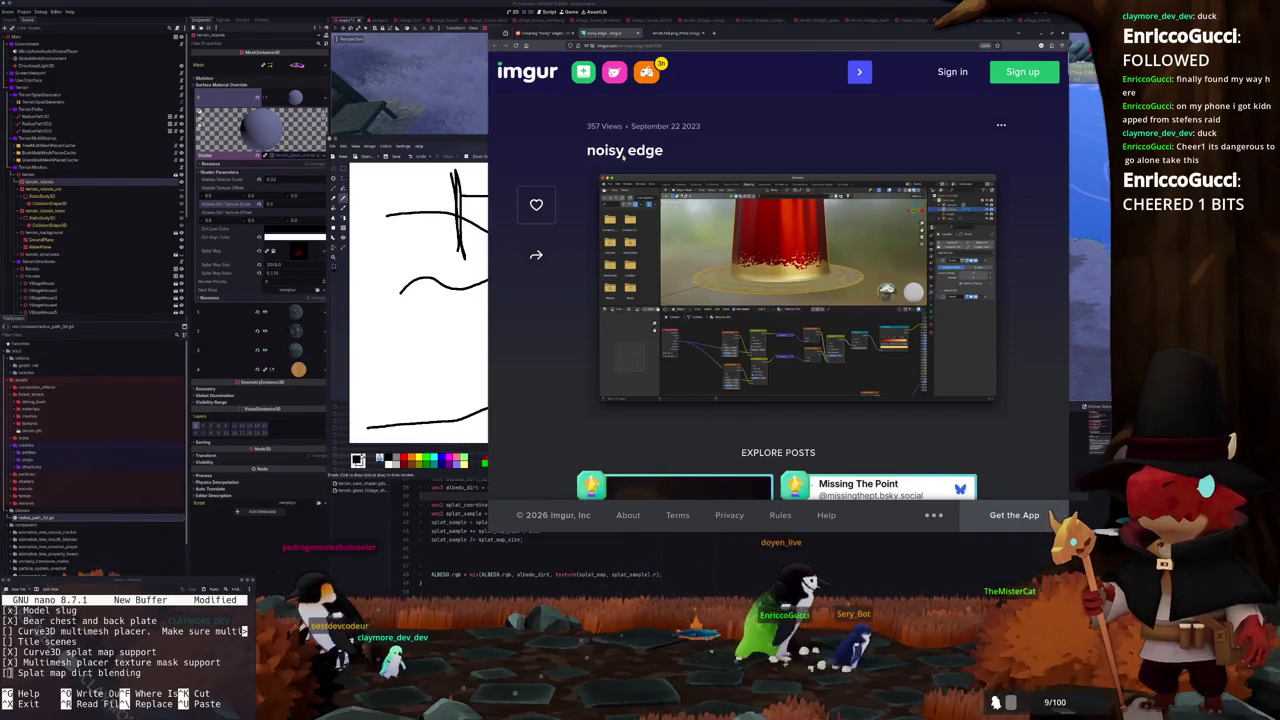
{"action": "left_click", "coordinate": [683, 33]}
{"action": "left_click", "coordinate": [690, 327]}
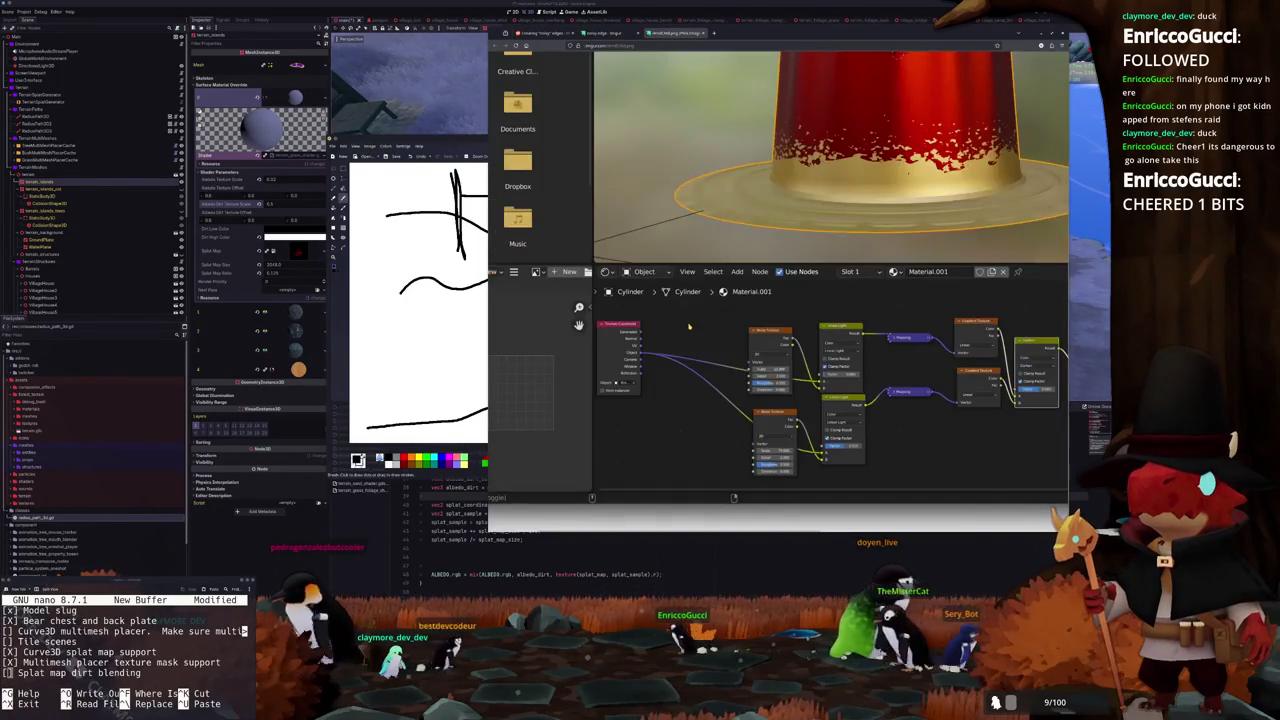
{"action": "scroll", "coordinate": [696, 332], "scroll_direction": "down", "scroll_amount": 1}
{"action": "scroll", "coordinate": [690, 325], "scroll_direction": "right", "scroll_amount": 2}
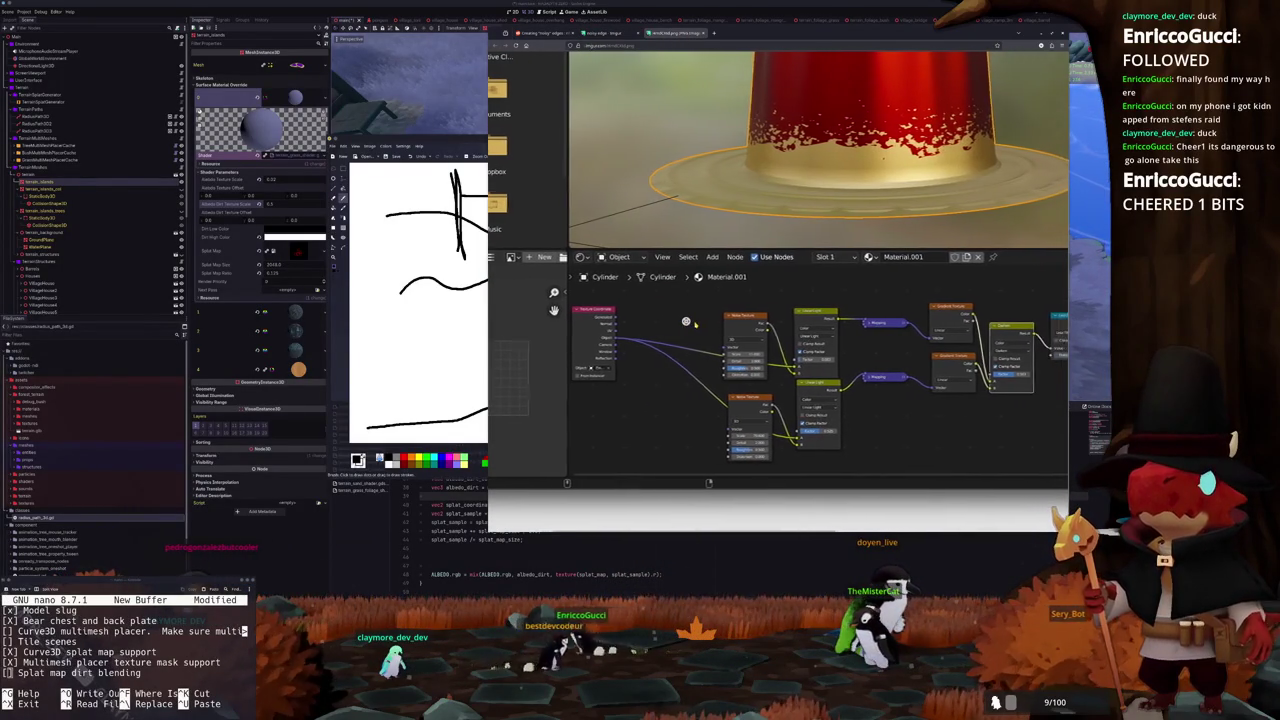
{"action": "scroll", "coordinate": [686, 321], "scroll_direction": "right", "scroll_amount": 2}
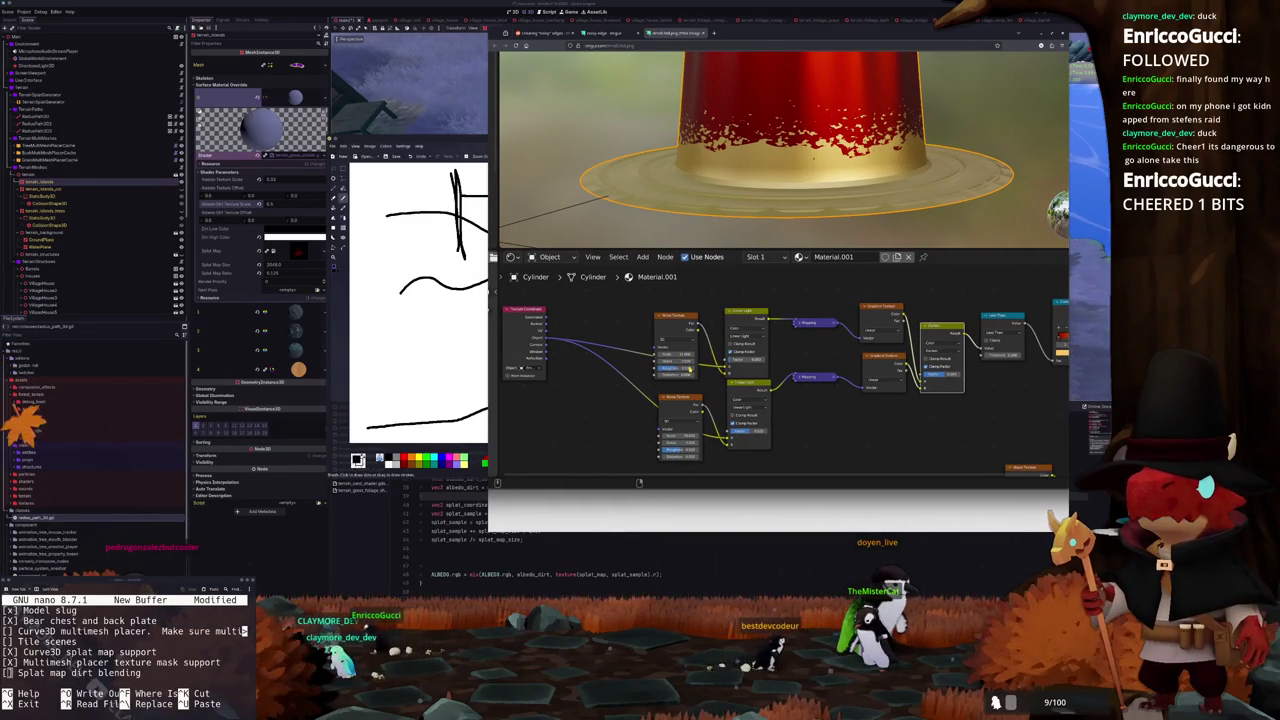
{"action": "scroll", "coordinate": [638, 392], "scroll_direction": "right", "scroll_amount": 1}
{"action": "scroll", "coordinate": [638, 392], "scroll_direction": "right", "scroll_amount": 2}
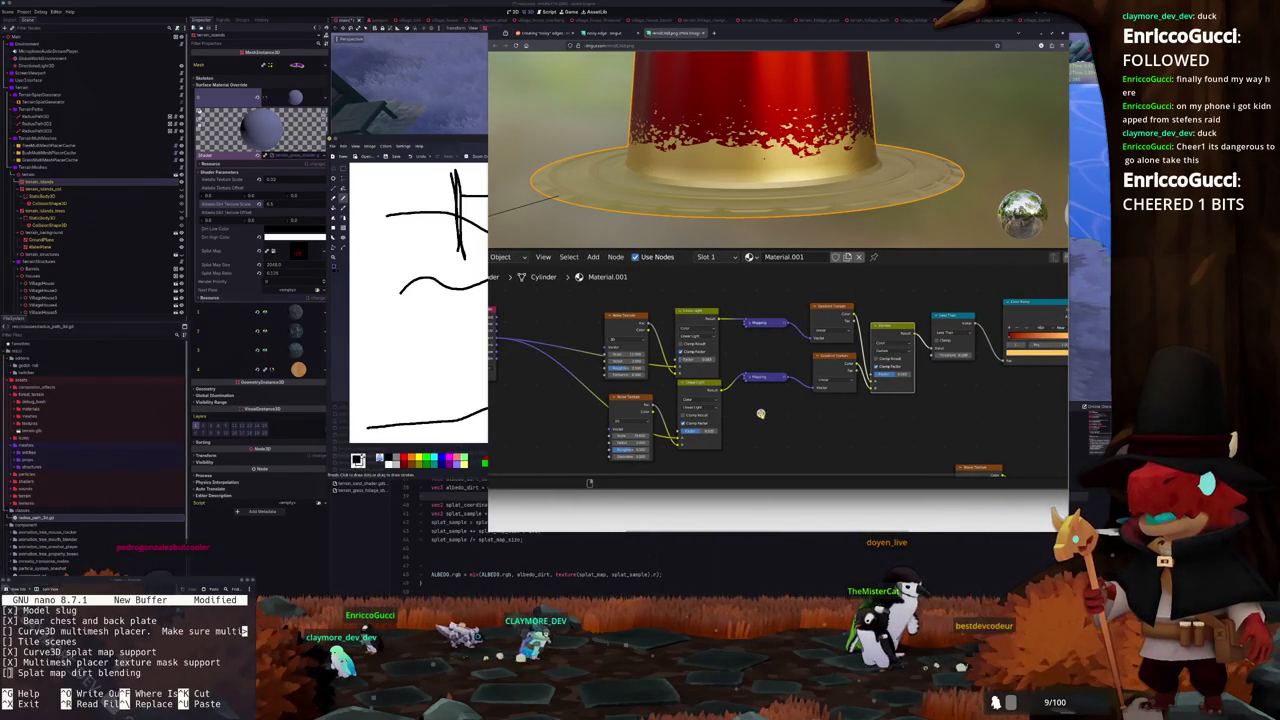
{"action": "scroll", "coordinate": [760, 413], "scroll_direction": "right", "scroll_amount": 2}
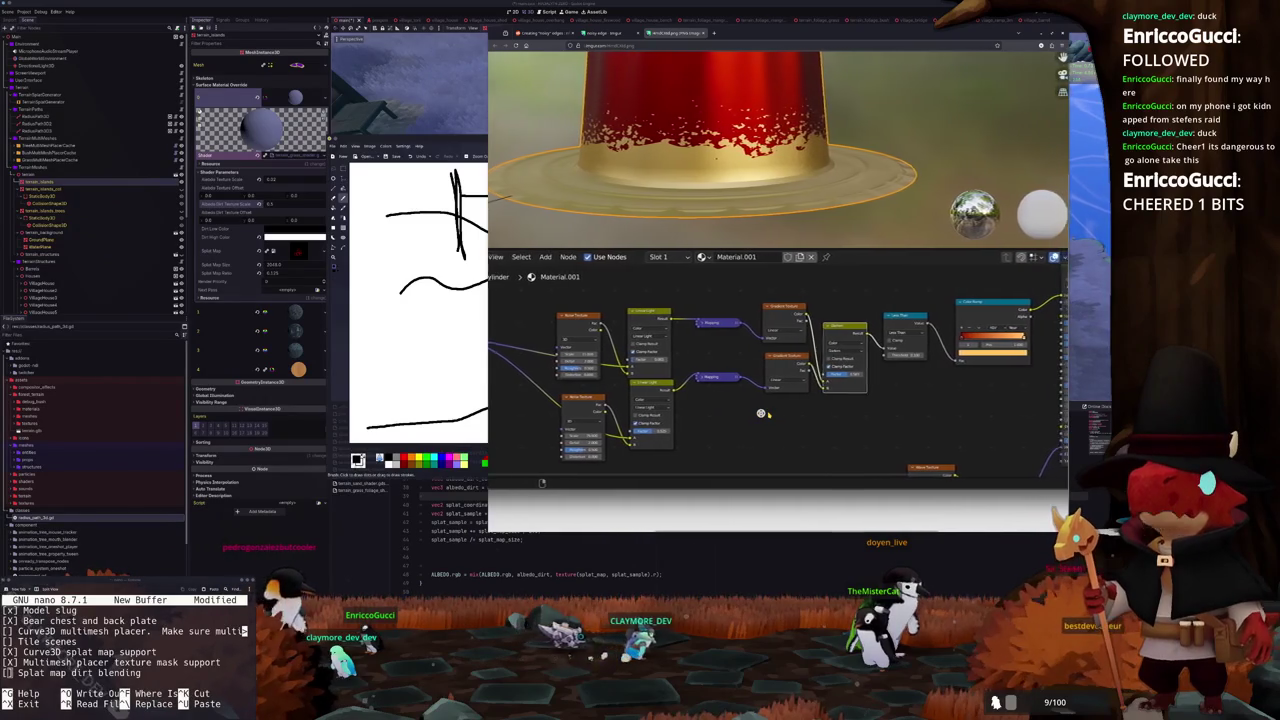
{"action": "scroll", "coordinate": [760, 413], "scroll_direction": "right", "scroll_amount": 2}
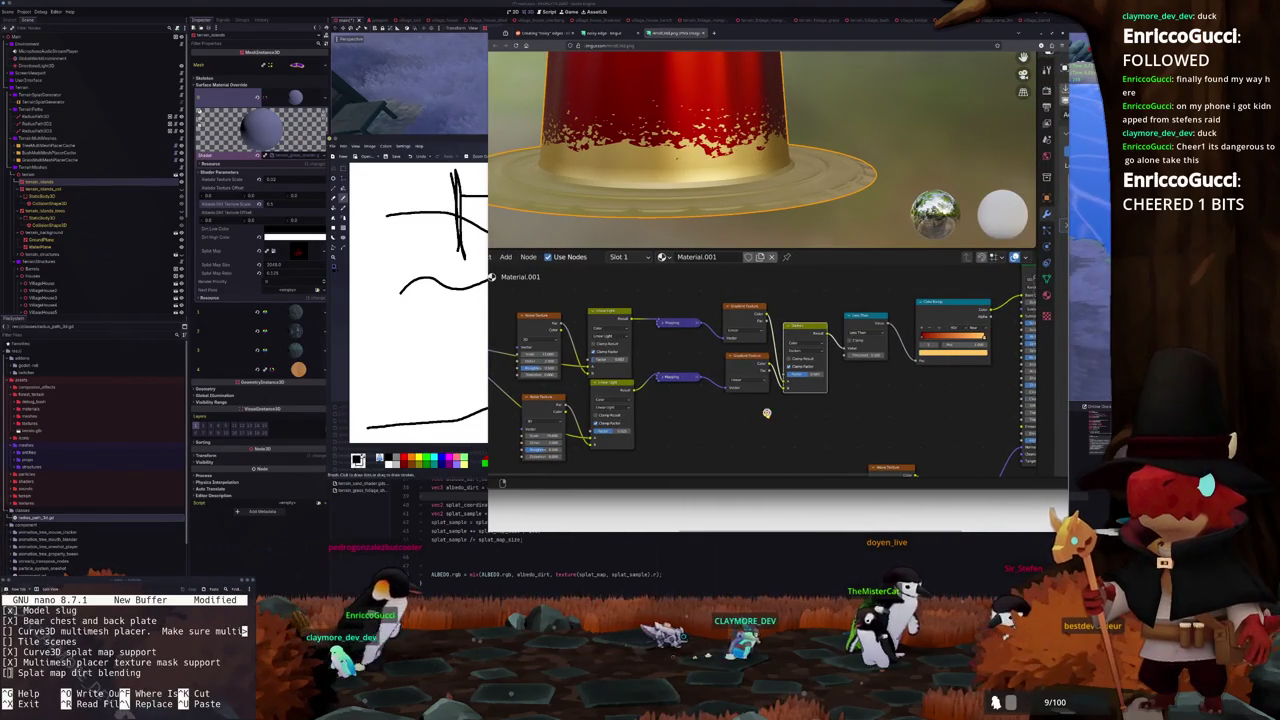
{"action": "scroll", "coordinate": [769, 414], "scroll_direction": "left", "scroll_amount": 1}
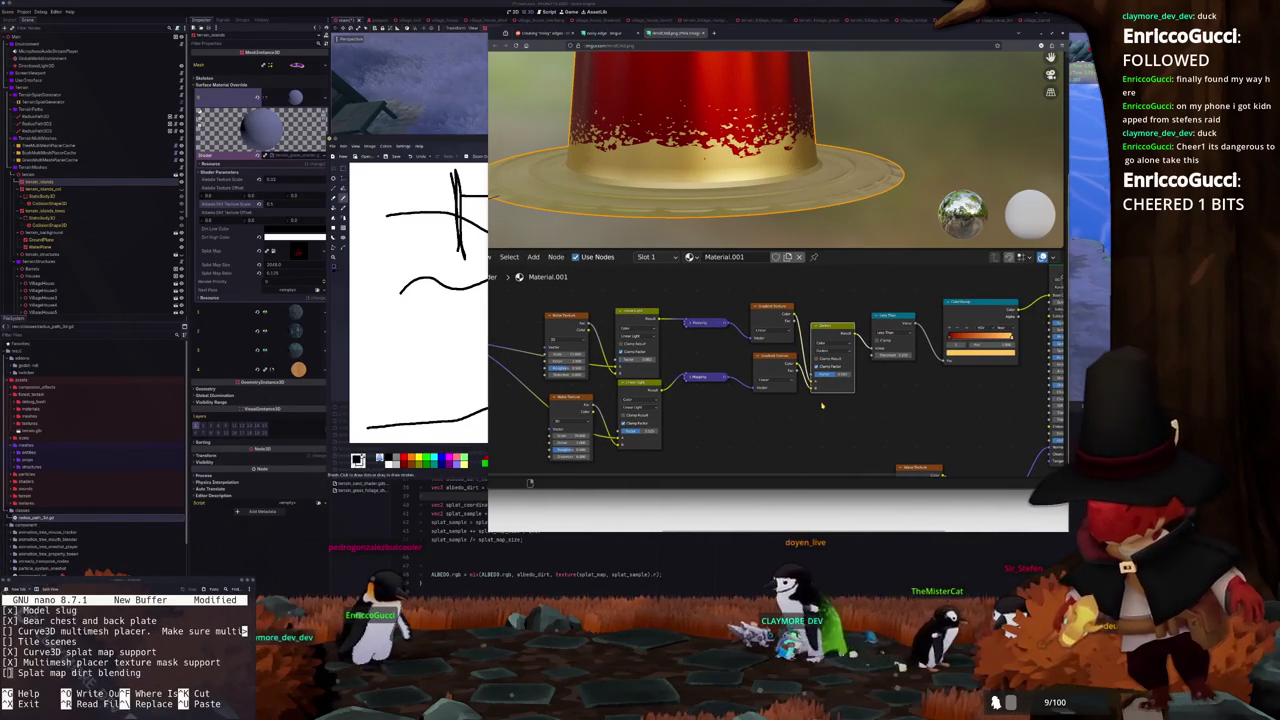
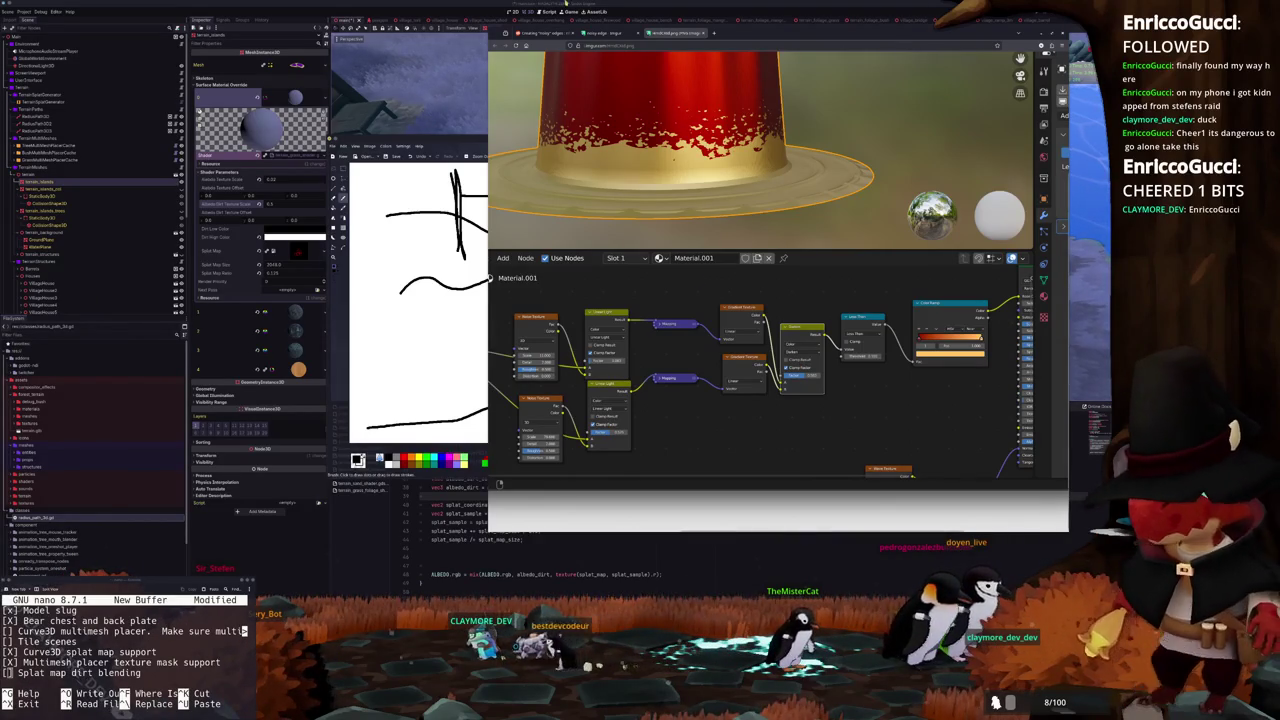
Switch to the Reddit help thread and scroll down through its replies on blending edges
{"action": "left_click", "coordinate": [545, 33]}
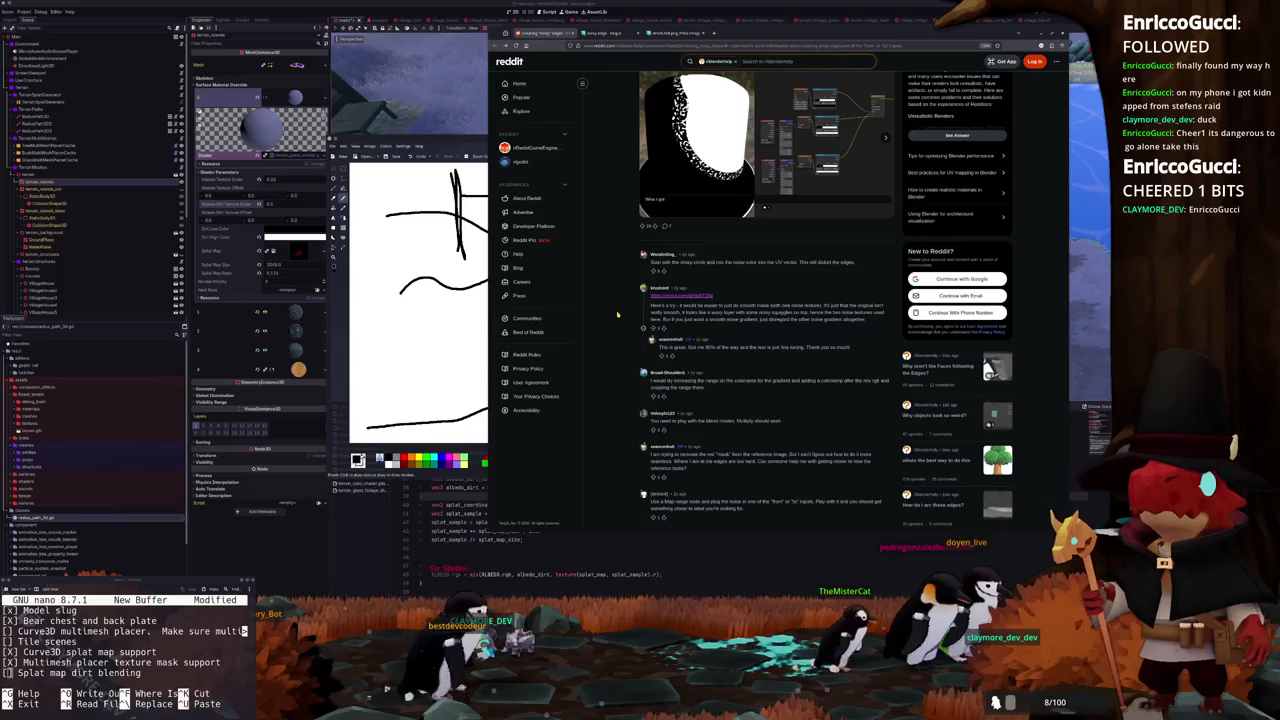
{"action": "scroll", "coordinate": [617, 315], "scroll_direction": "down", "scroll_amount": 1}
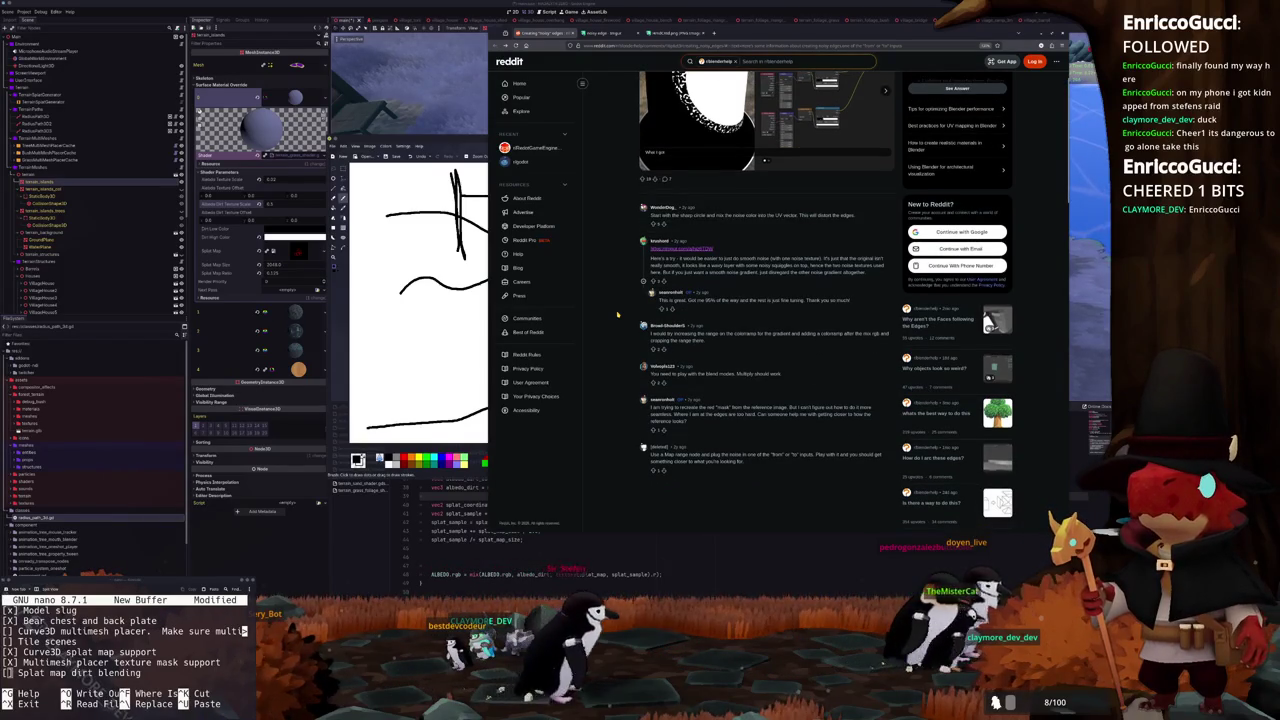
{"action": "scroll", "coordinate": [617, 315], "scroll_direction": "down", "scroll_amount": 1}
{"action": "scroll", "coordinate": [617, 315], "scroll_direction": "down", "scroll_amount": 1}
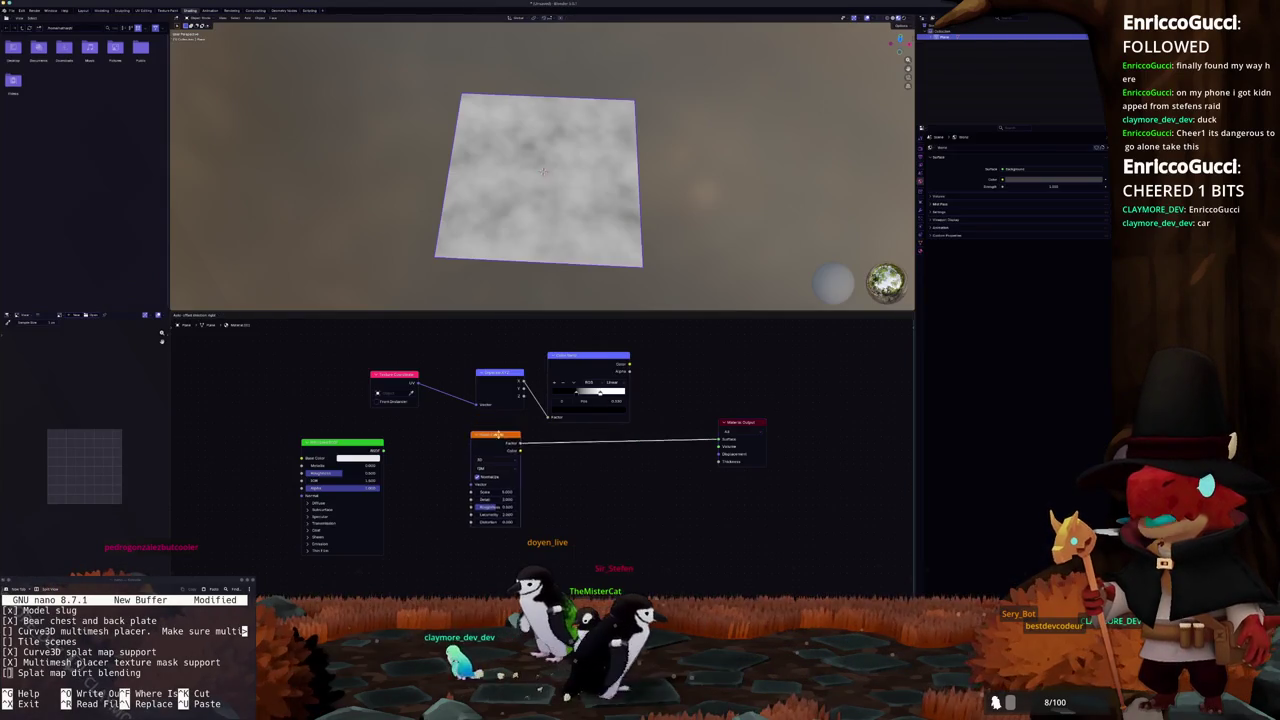
Add a Mix node off the gradient color ramp's output and set its blend mode to Darken
{"action": "left_click_drag", "start_coordinate": [629, 364], "coordinate": [683, 393]}
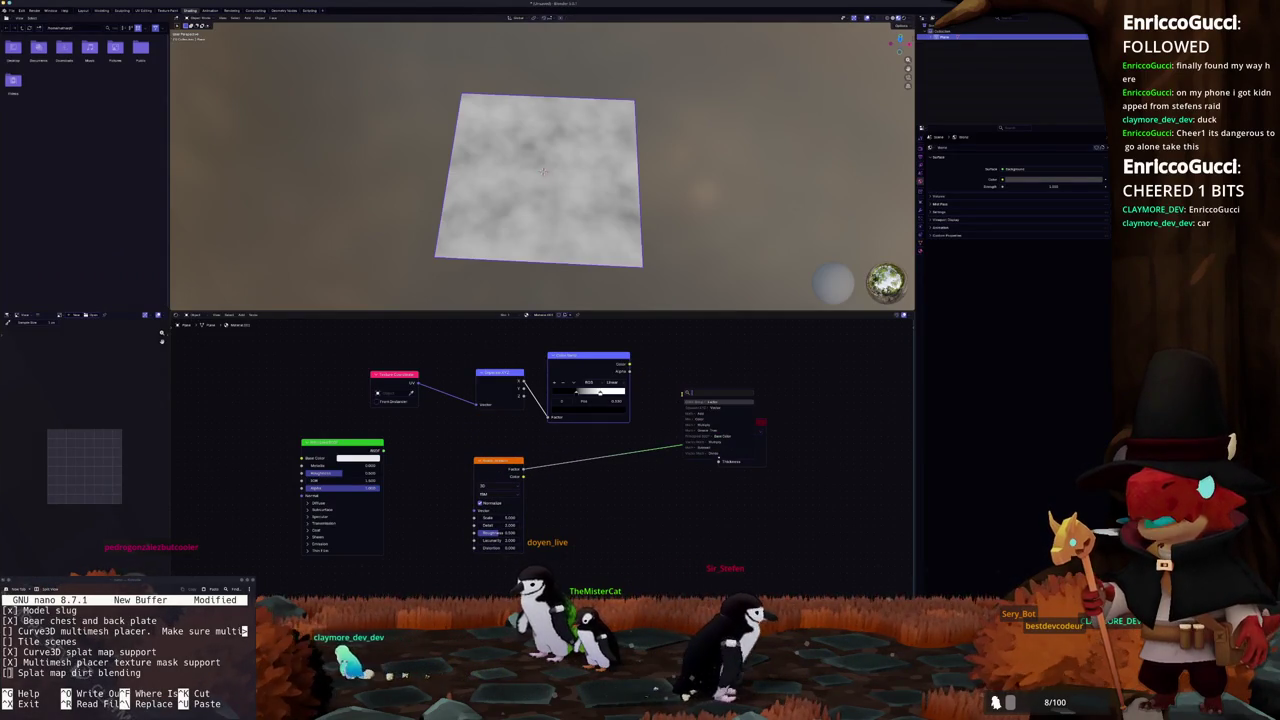
{"action": "type", "text": "mix"}
{"action": "key", "text": "Return"}
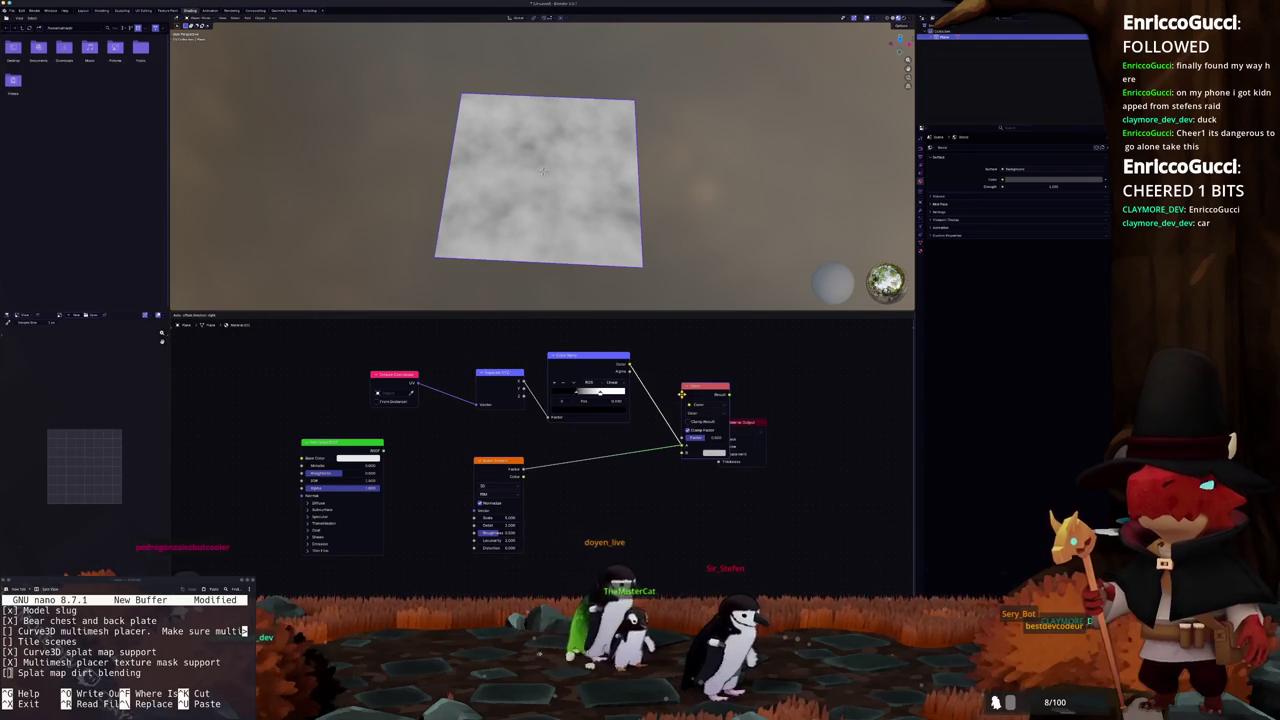
{"action": "left_click", "coordinate": [671, 399]}
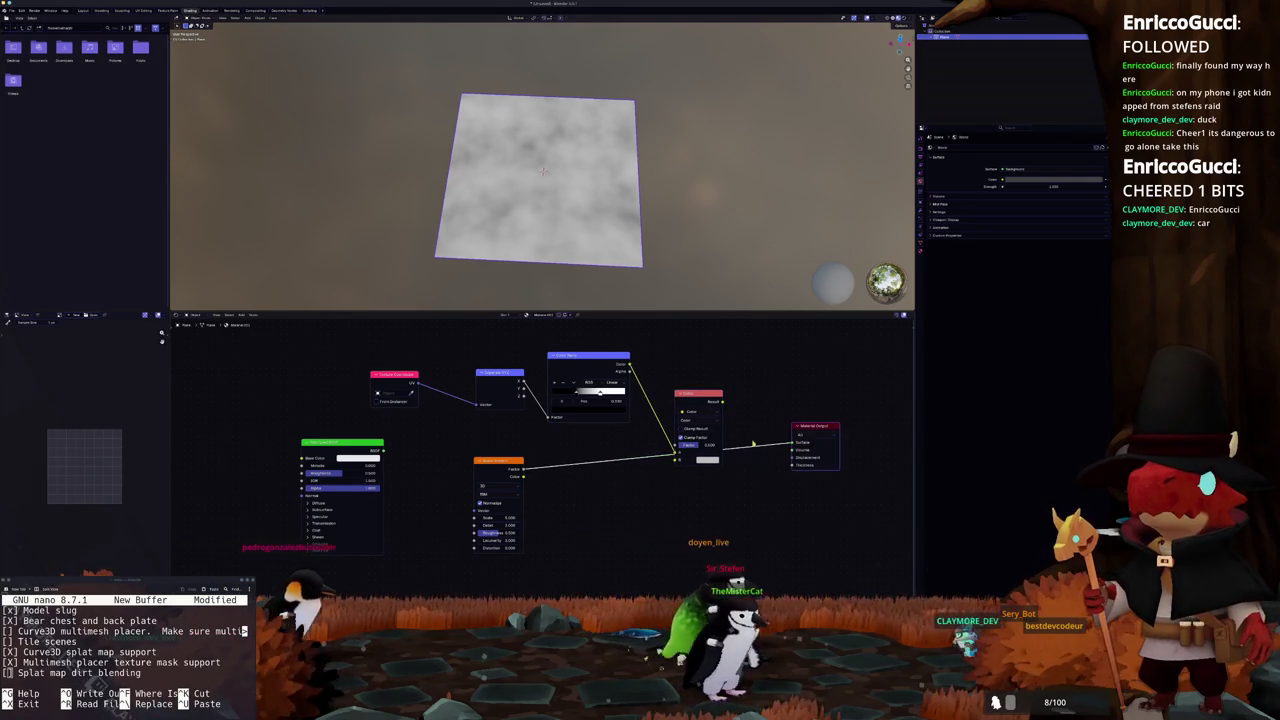
{"action": "left_click", "coordinate": [693, 420]}
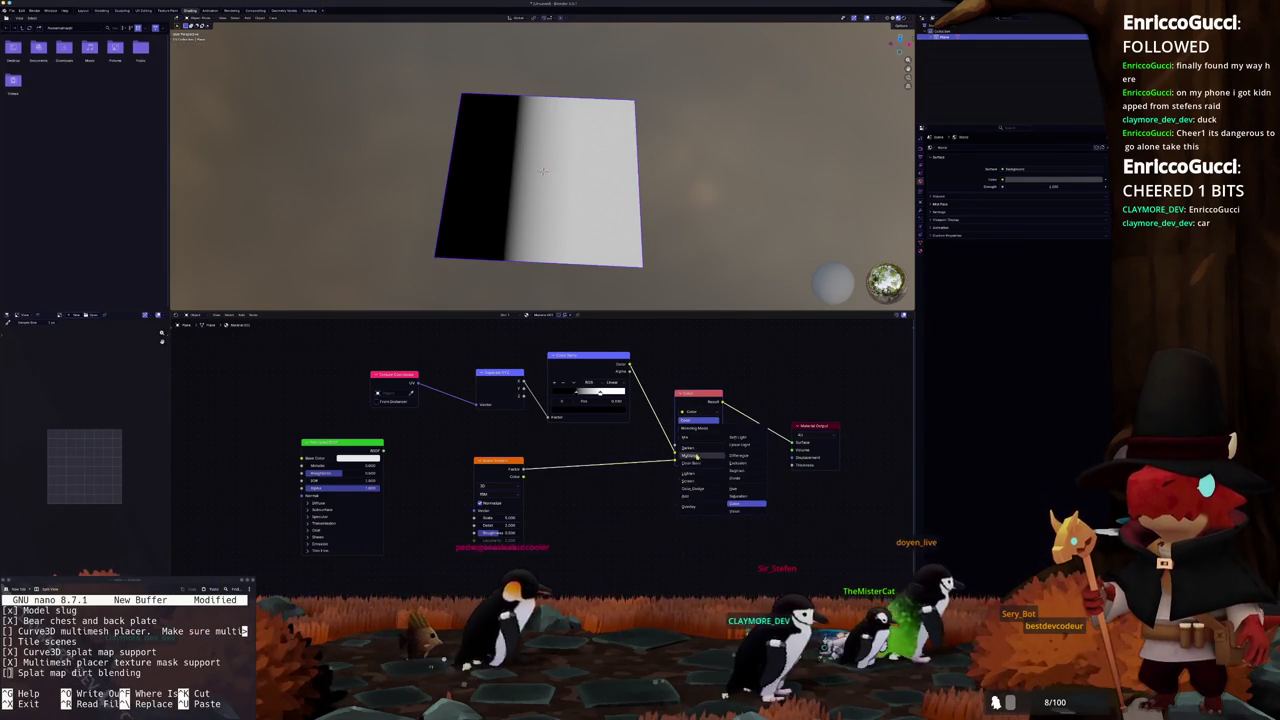
{"action": "left_click", "coordinate": [696, 449]}
{"action": "scroll", "coordinate": [622, 240], "scroll_direction": "up", "scroll_amount": 4}
{"action": "scroll", "coordinate": [622, 240], "scroll_direction": "down", "scroll_amount": 2}
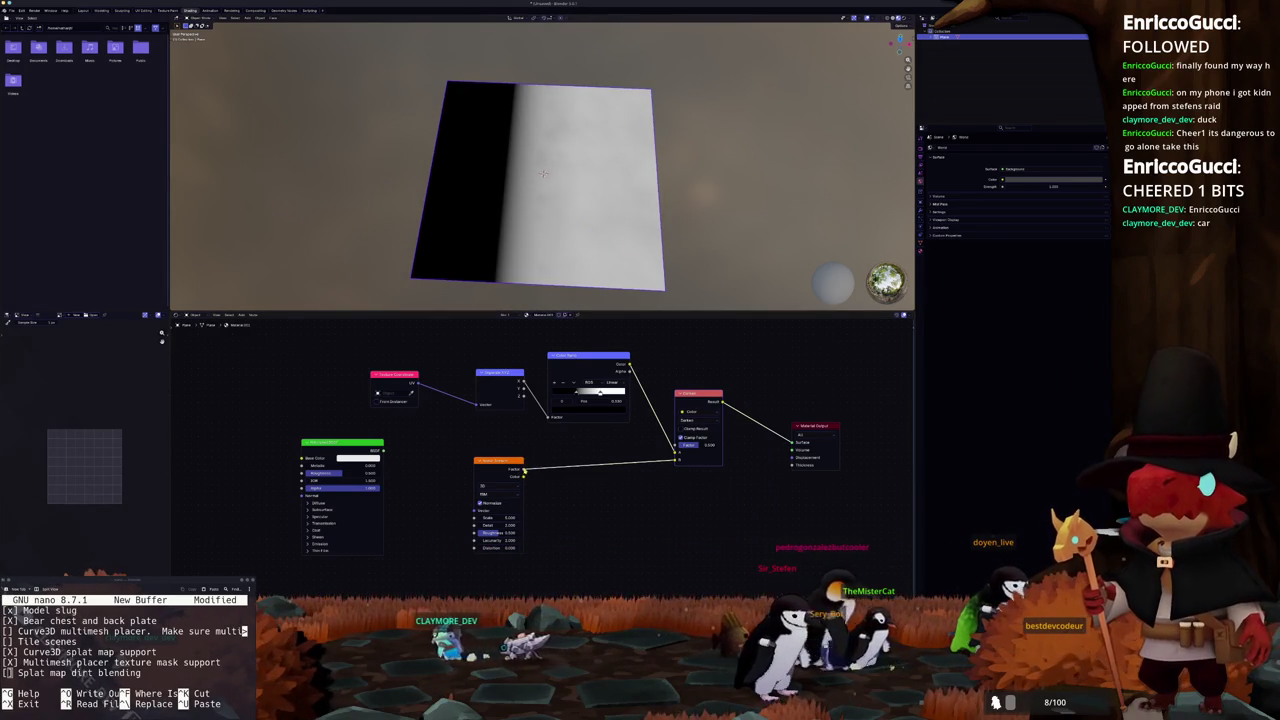
Insert a new Color Ramp node fed by the Noise Texture output
{"action": "left_click_drag", "start_coordinate": [523, 474], "coordinate": [591, 487]}
{"action": "type", "text": "ramp"}
{"action": "key", "text": "Return"}
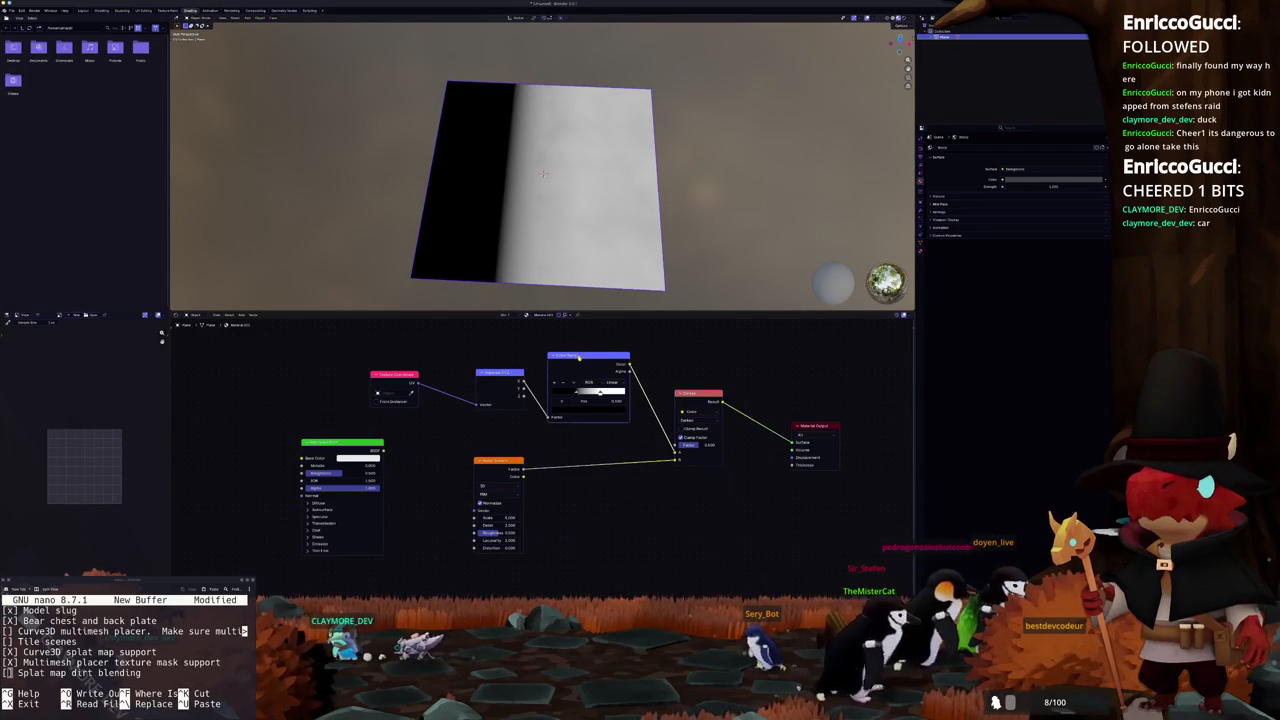
{"action": "left_click", "coordinate": [581, 455]}
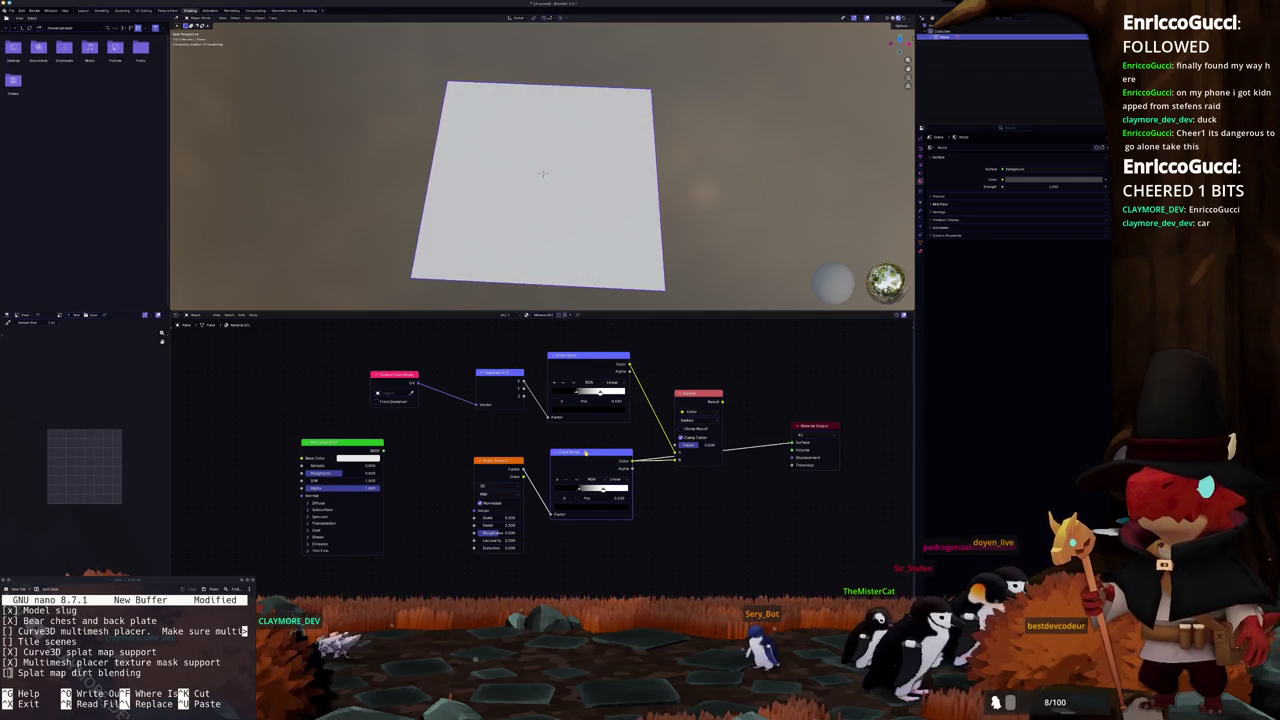
Raise the lower Color Ramp stop for more noise contrast and shift the Noise Texture node left
{"action": "mouse_move", "coordinate": [579, 492]}
{"action": "left_mouse_down"}
{"action": "mouse_move", "coordinate": [645, 488]}
{"action": "mouse_move", "coordinate": [556, 492]}
{"action": "left_mouse_up"}
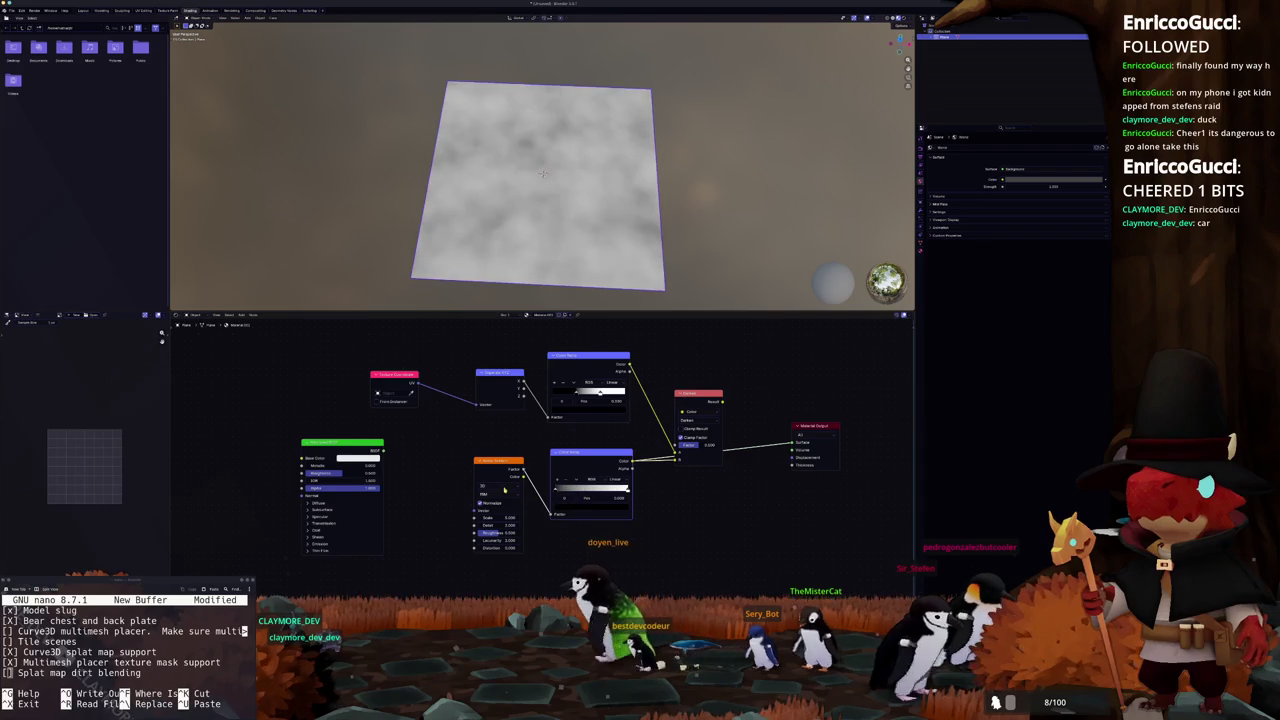
{"action": "left_click", "coordinate": [495, 496]}
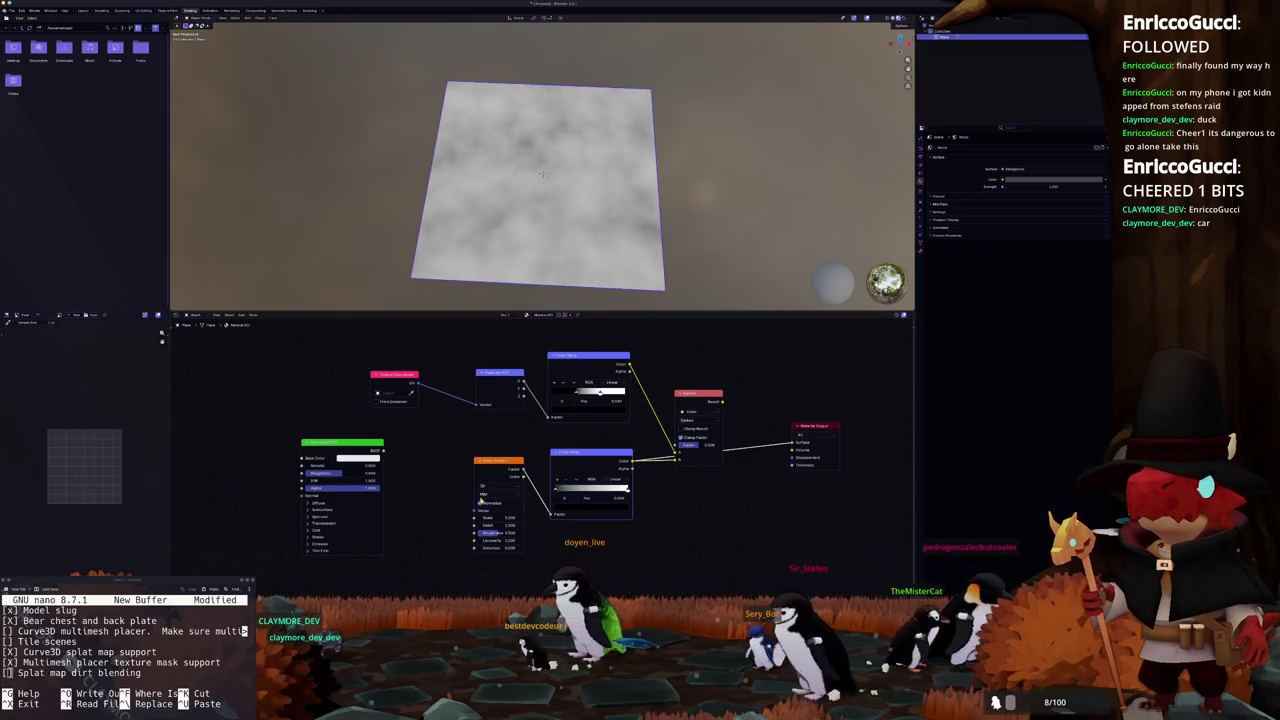
{"action": "left_click_drag", "start_coordinate": [501, 509], "coordinate": [464, 521]}
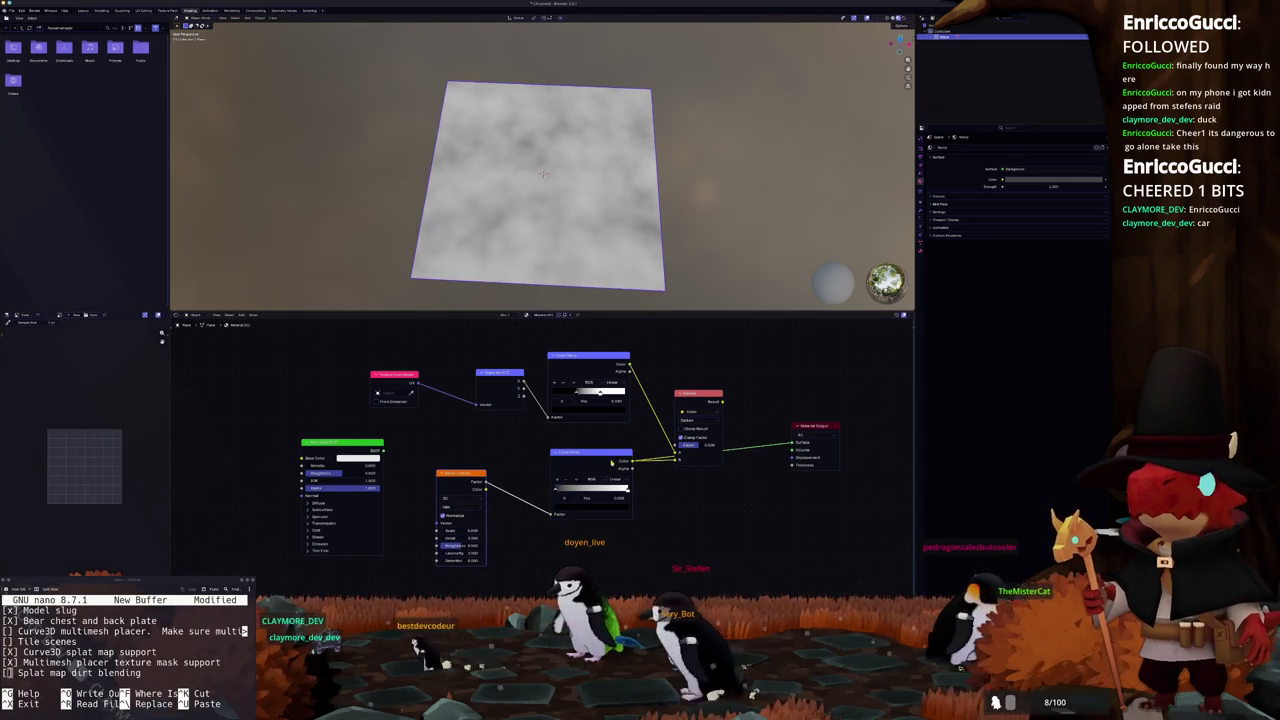
Reposition the lower Color Ramp and connect the Mix result to the Material Output Surface
{"action": "left_click", "coordinate": [614, 467]}
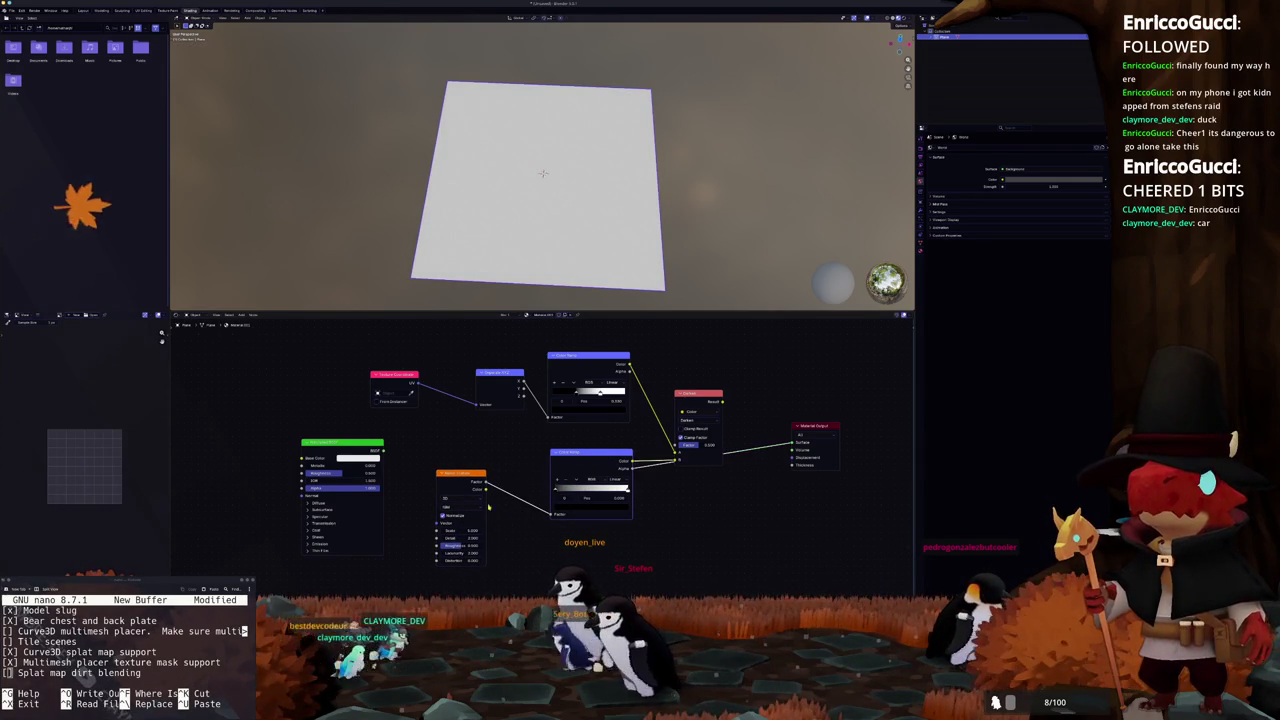
{"action": "left_click_drag", "start_coordinate": [592, 459], "coordinate": [601, 498]}
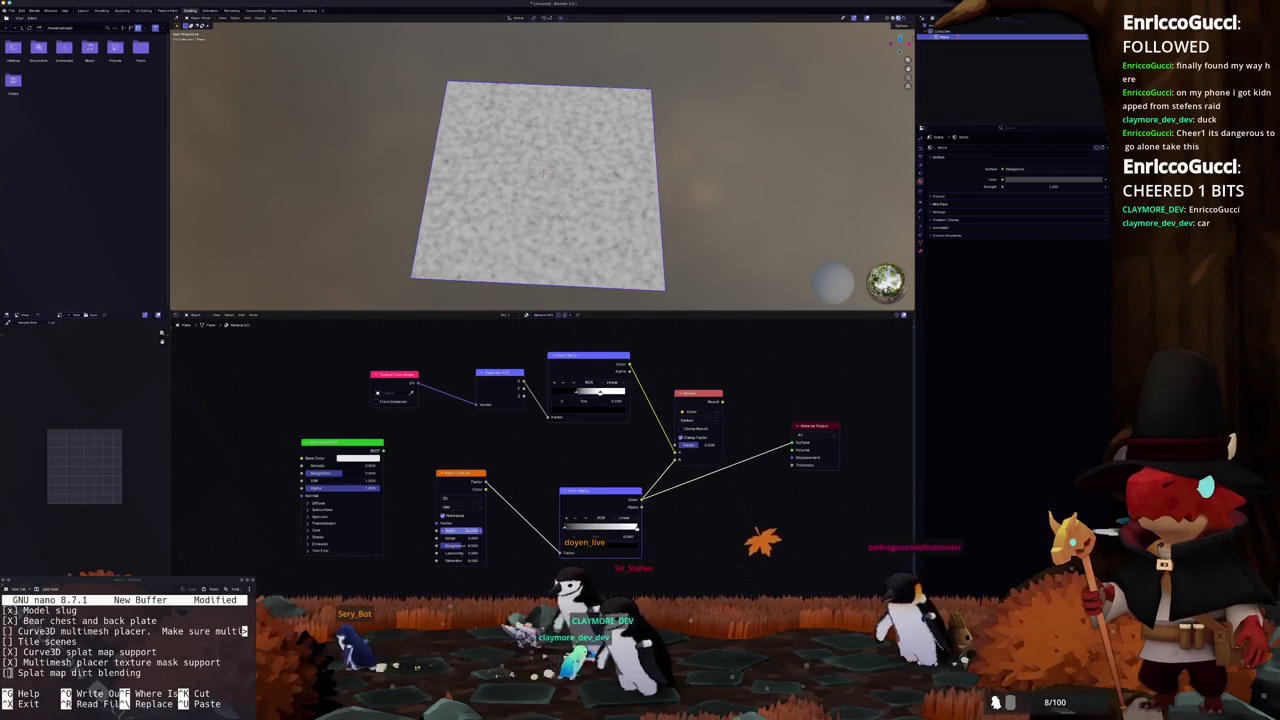
{"action": "left_click_drag", "start_coordinate": [588, 492], "coordinate": [577, 463]}
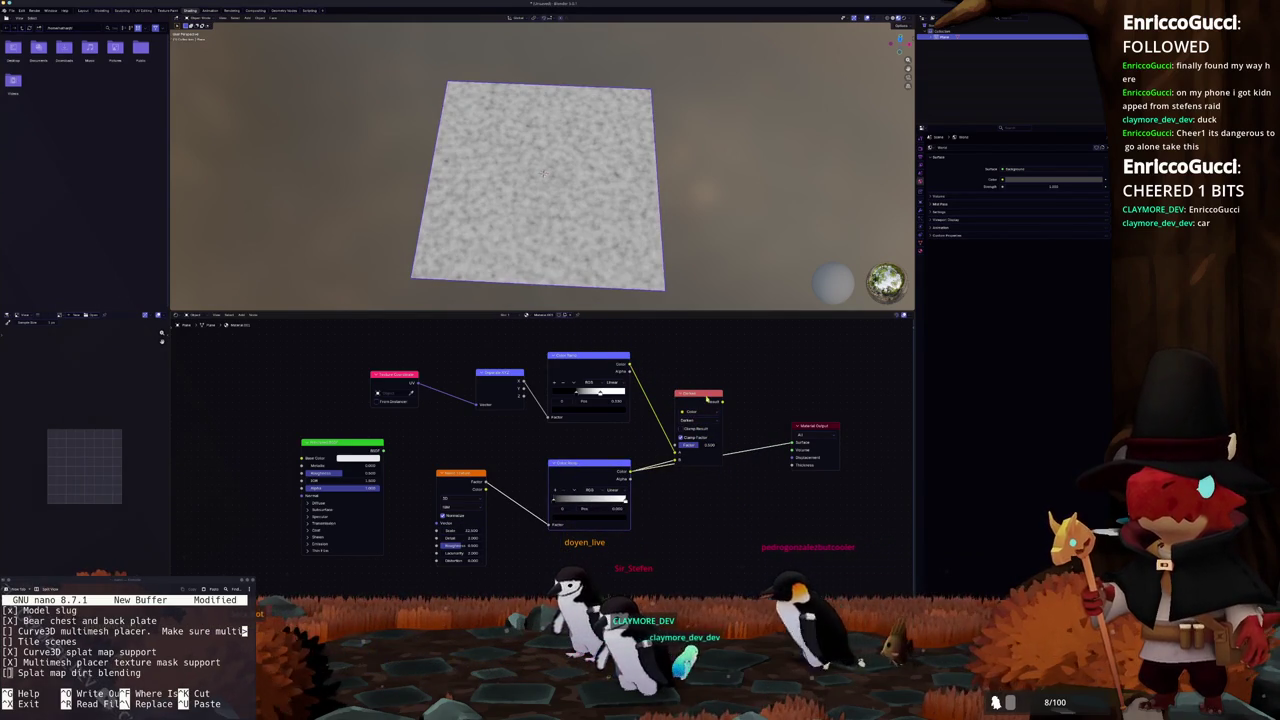
{"action": "left_click_drag", "start_coordinate": [721, 401], "coordinate": [797, 441]}
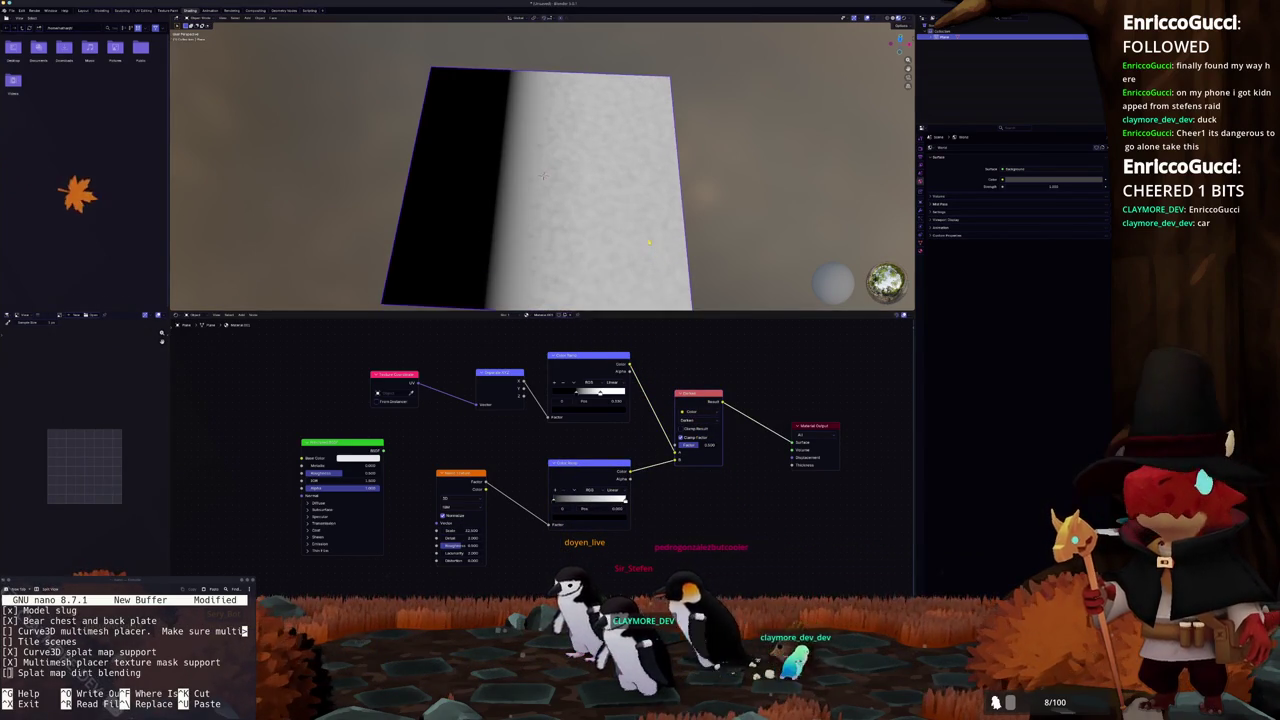
Switch the Mix blend to Color Dodge and slide the lower ramp's black stop to 0.455
{"action": "scroll", "coordinate": [537, 161], "scroll_direction": "up", "scroll_amount": 2}
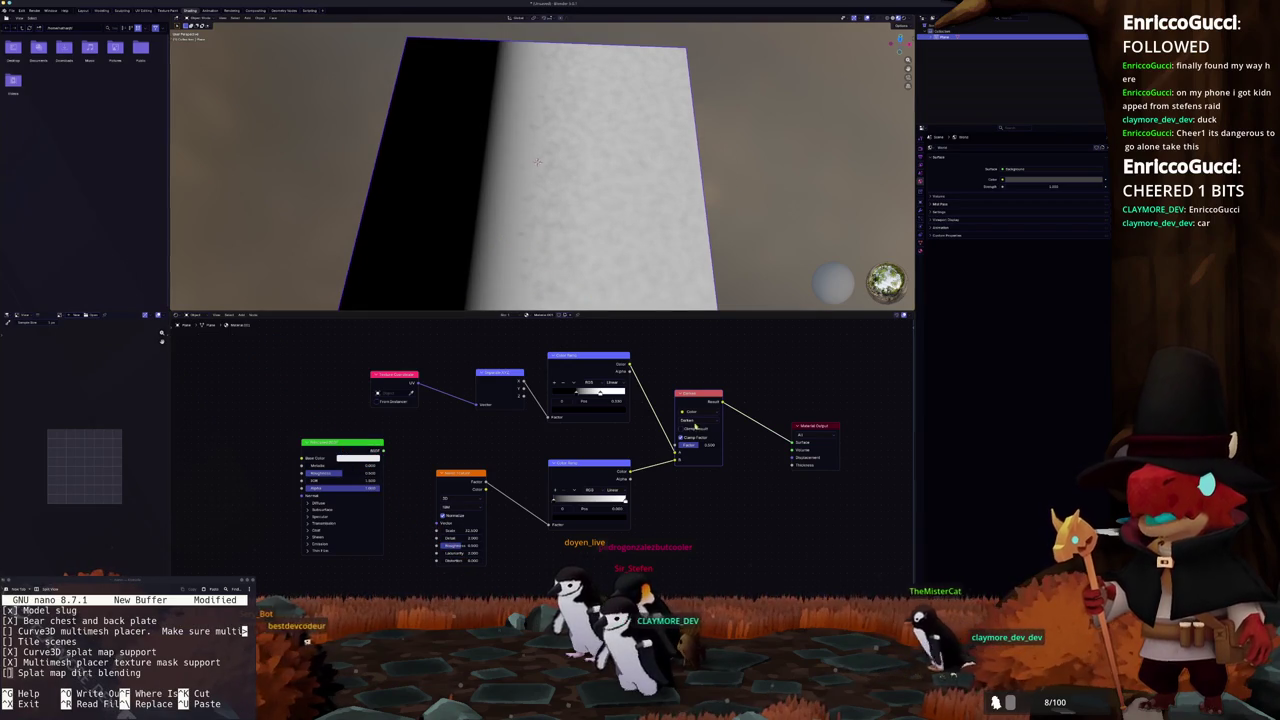
{"action": "left_click", "coordinate": [694, 423]}
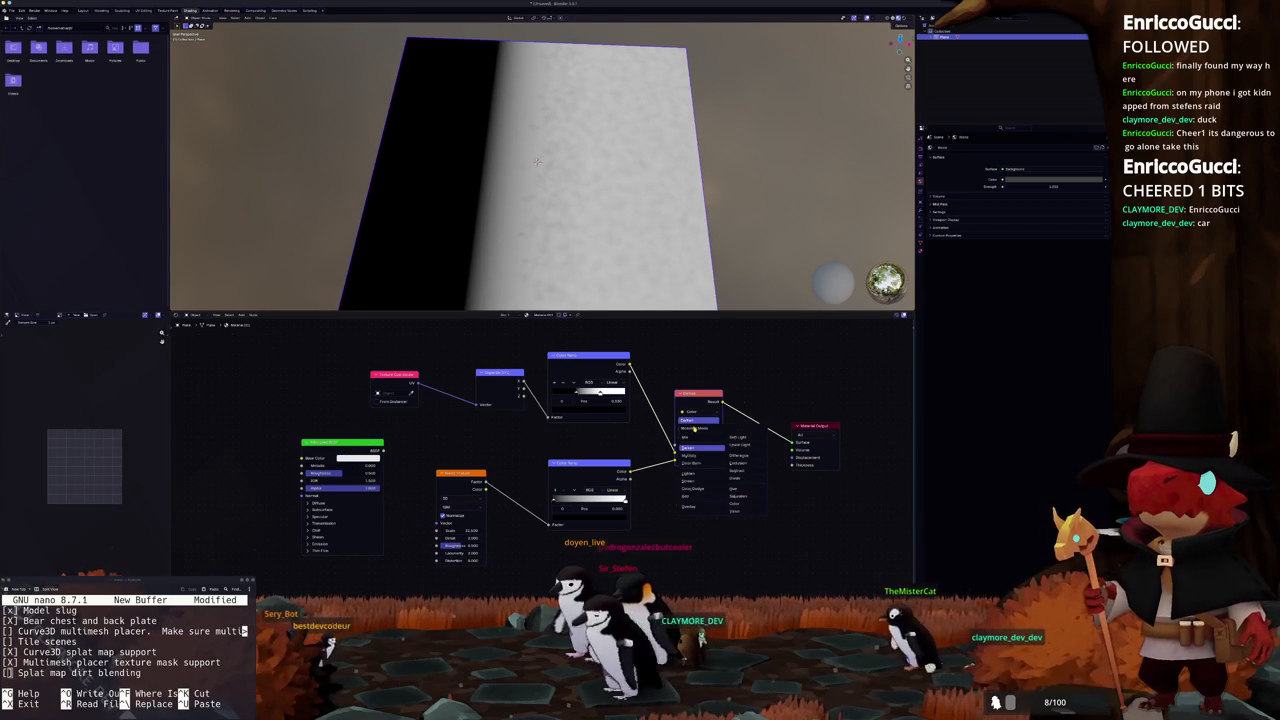
{"action": "left_click", "coordinate": [693, 489]}
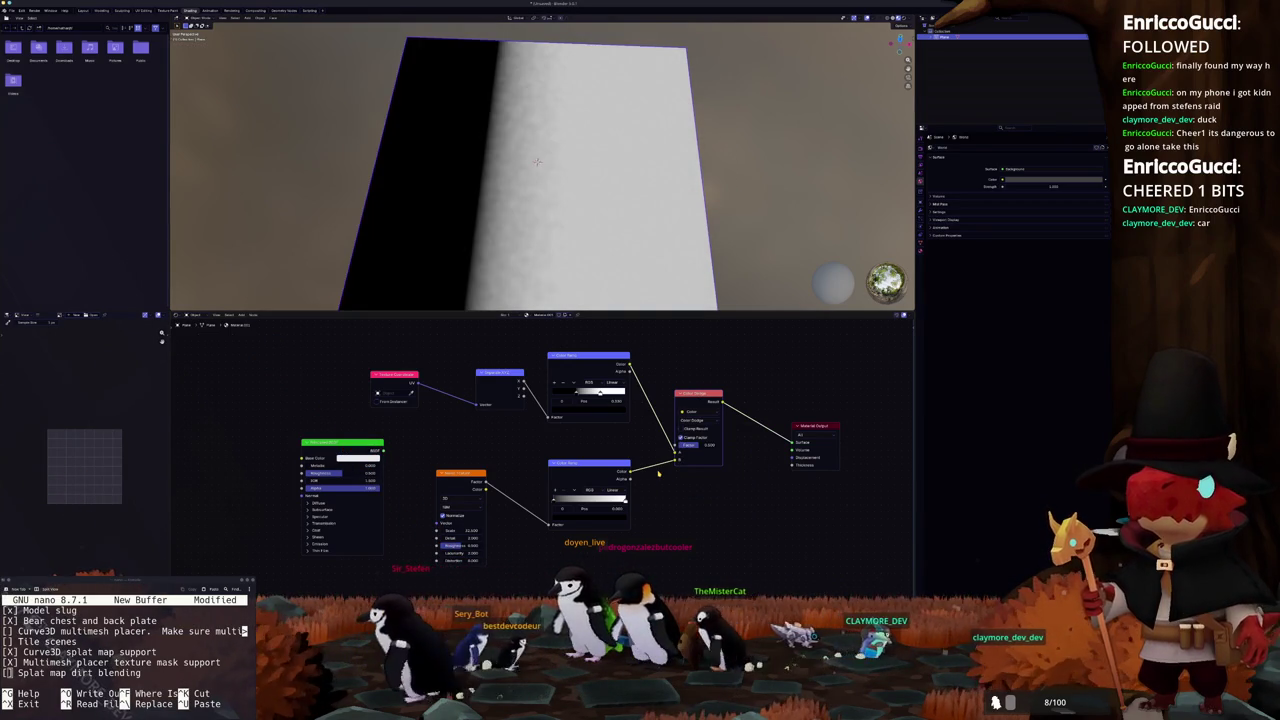
{"action": "scroll", "coordinate": [638, 437], "scroll_direction": "down", "scroll_amount": 1}
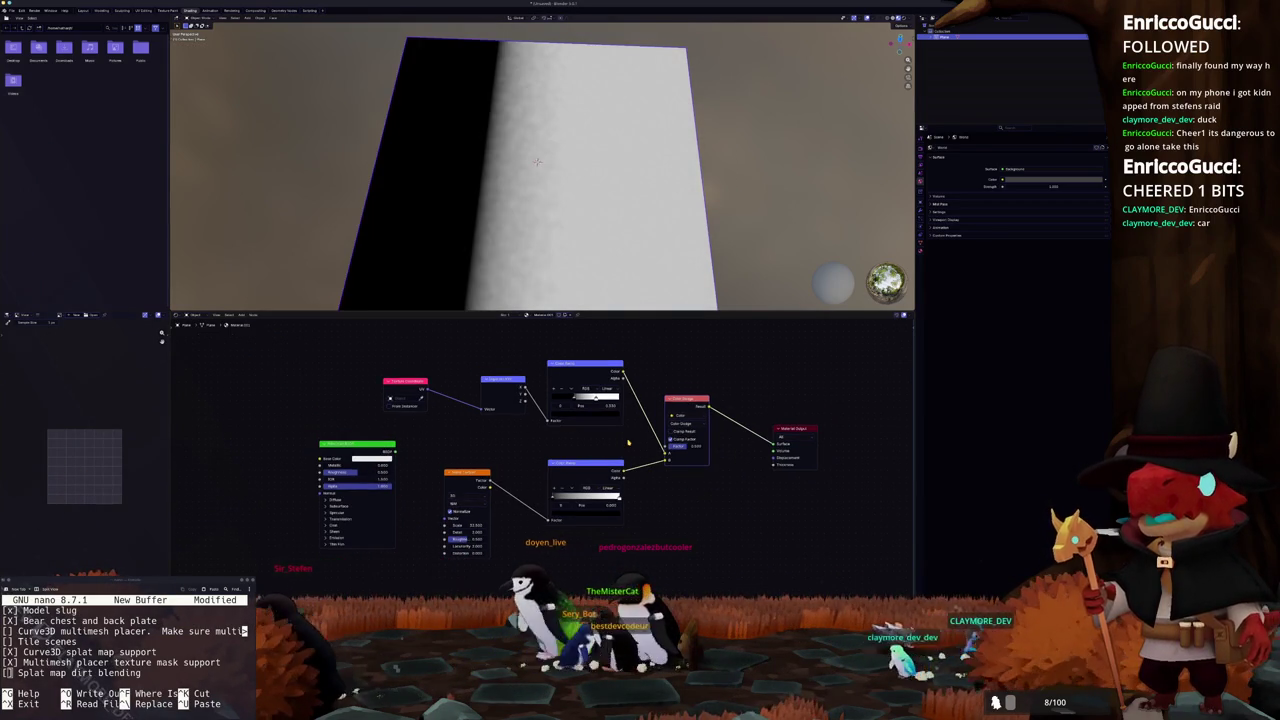
{"action": "left_click_drag", "start_coordinate": [551, 497], "coordinate": [614, 498]}
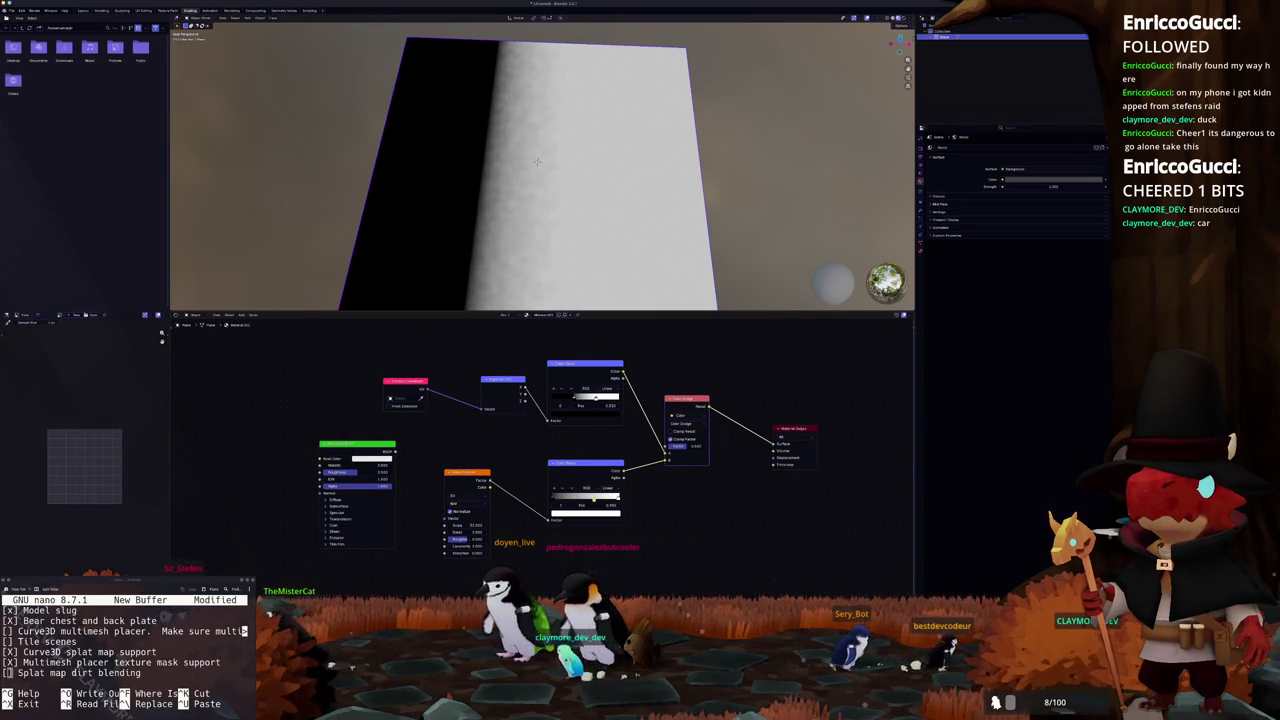
Change the Mix blend to Color Burn, adjust the lower ramp's stops, and return to the browser
{"action": "left_click", "coordinate": [681, 428]}
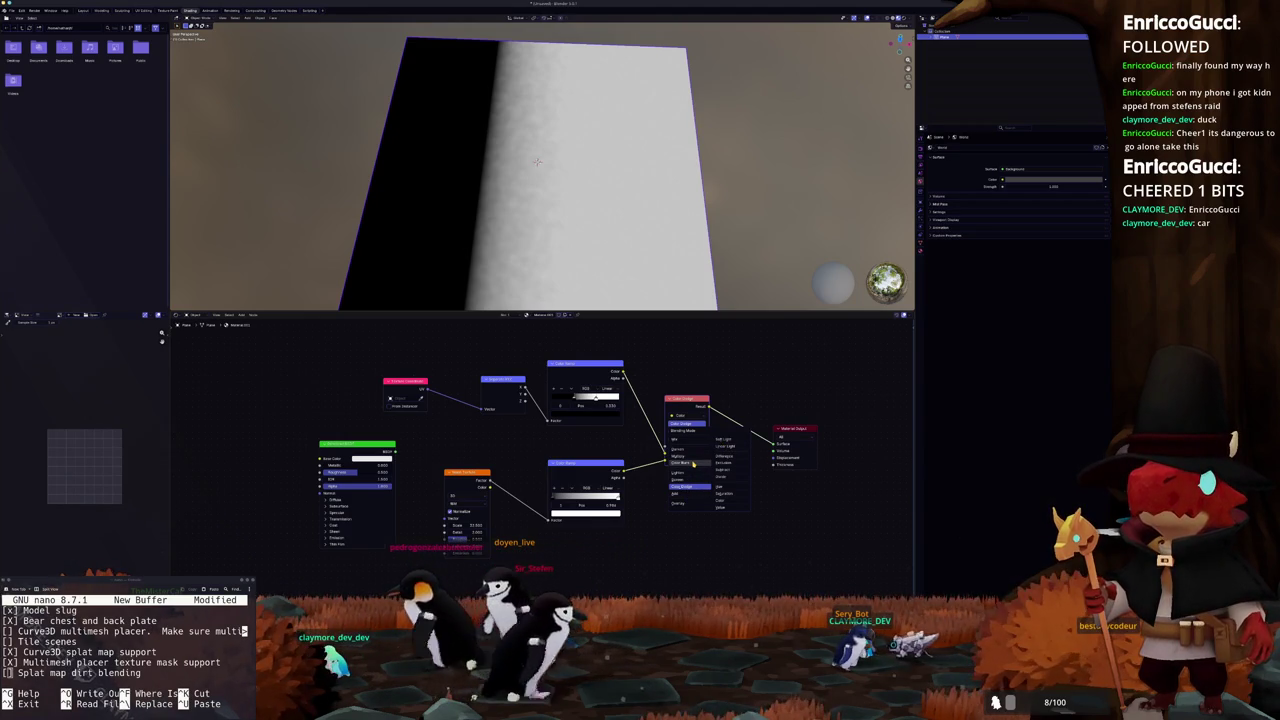
{"action": "left_click", "coordinate": [692, 463]}
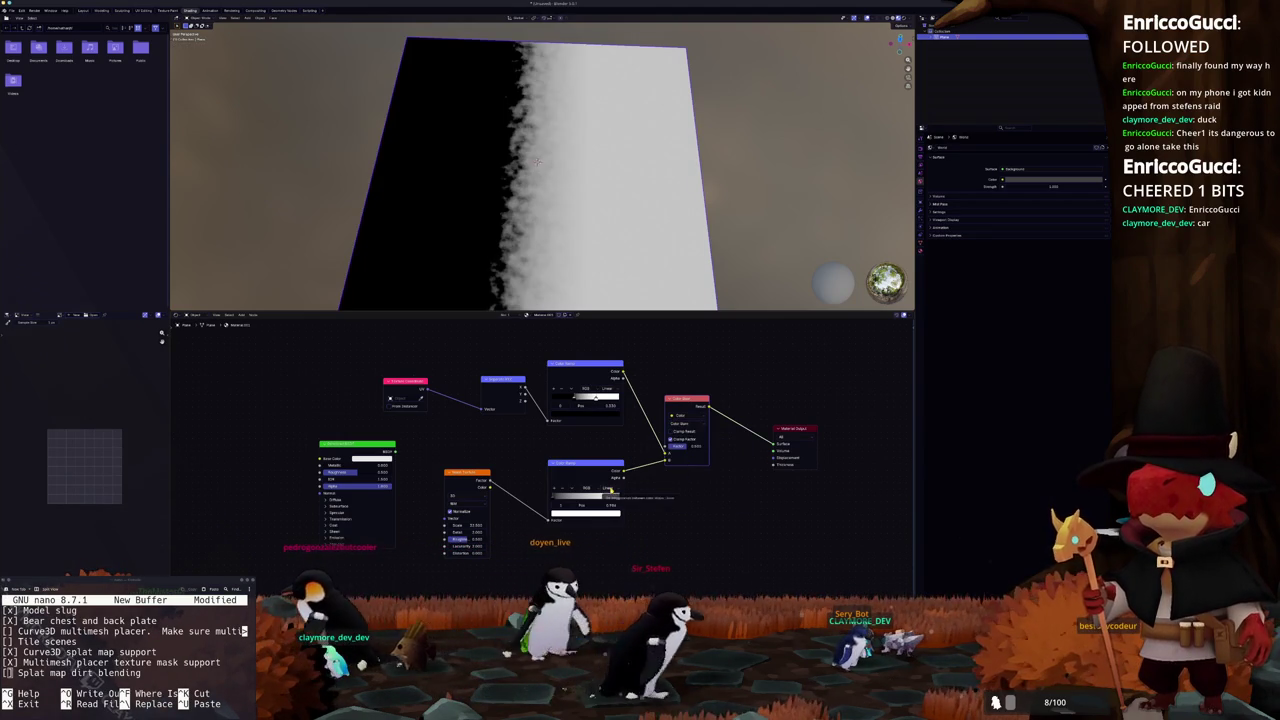
{"action": "mouse_move", "coordinate": [554, 500]}
{"action": "left_mouse_down"}
{"action": "mouse_move", "coordinate": [614, 497]}
{"action": "mouse_move", "coordinate": [535, 504]}
{"action": "left_mouse_up"}
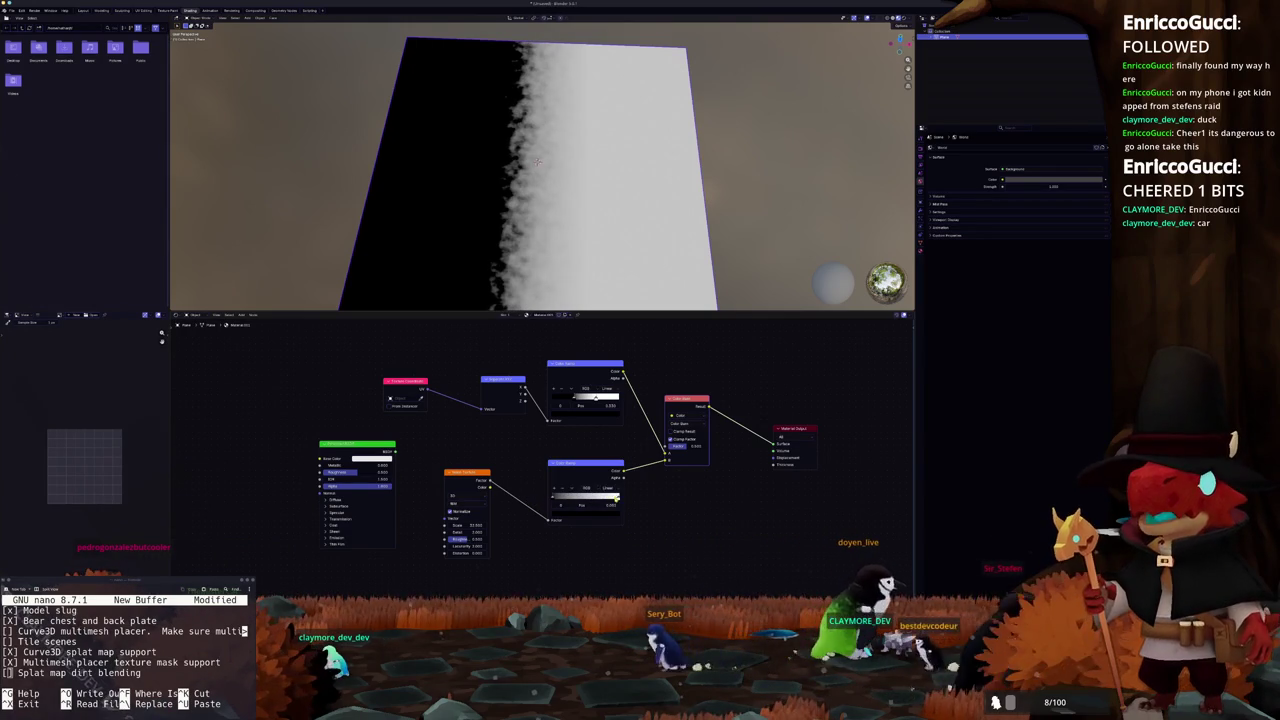
{"action": "mouse_move", "coordinate": [619, 499]}
{"action": "left_mouse_down"}
{"action": "mouse_move", "coordinate": [566, 499]}
{"action": "mouse_move", "coordinate": [633, 499]}
{"action": "mouse_move", "coordinate": [556, 499]}
{"action": "mouse_move", "coordinate": [648, 498]}
{"action": "left_mouse_up"}
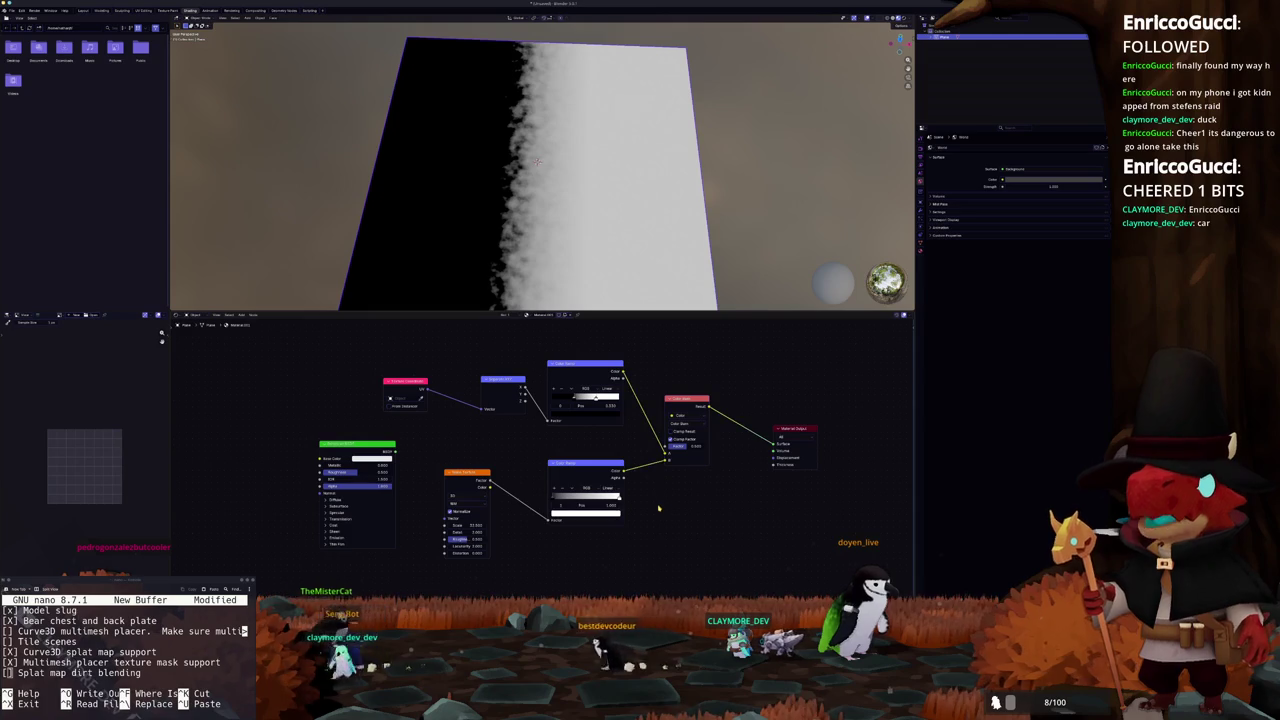
{"action": "key", "text": "alt+Tab"}
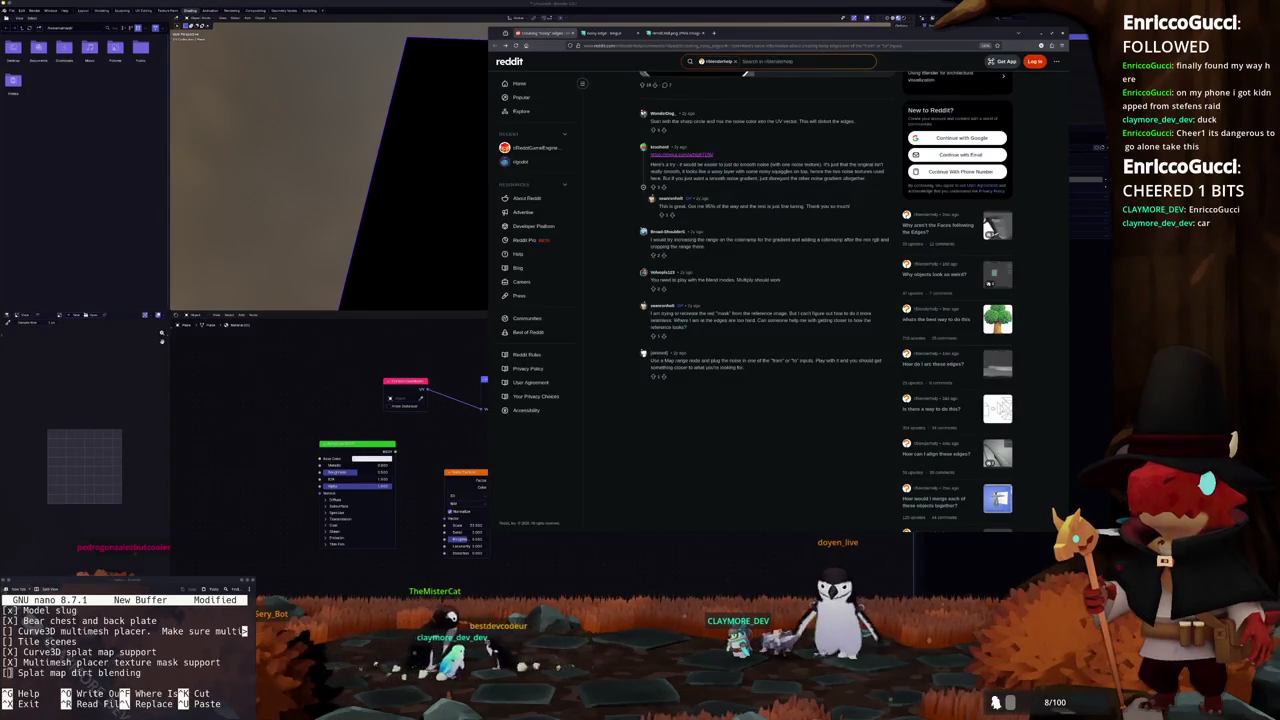
Search 'godot blend' in a new tab, load the Godot Shaders Blending modes page, and scroll its snippets
{"action": "left_click", "coordinate": [714, 34]}
{"action": "type", "text": "godot blend"}
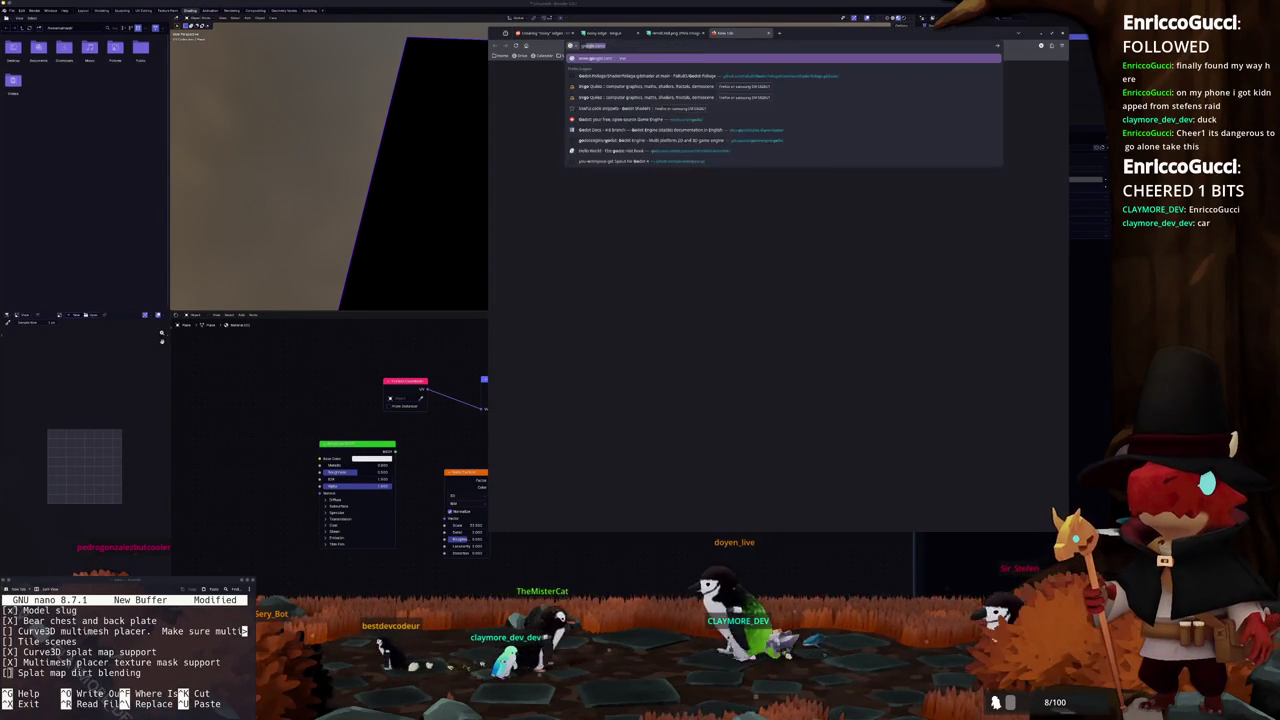
{"action": "key", "text": "Down"}
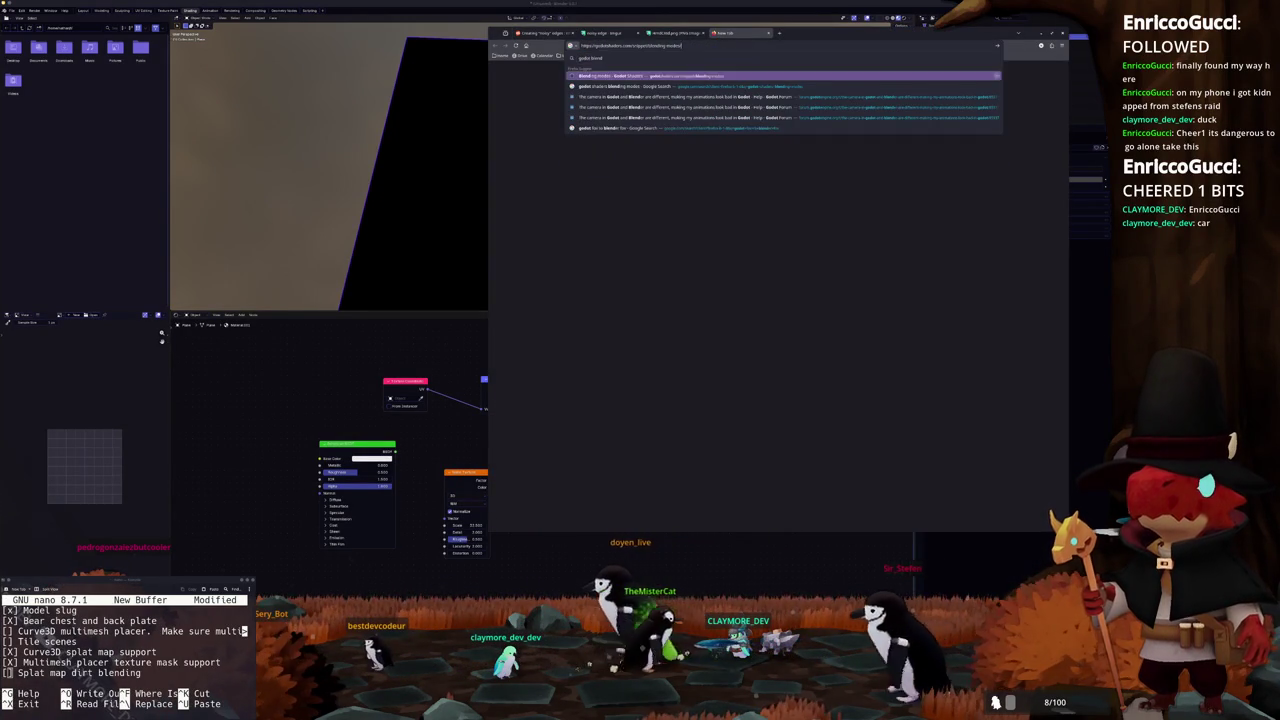
{"action": "key", "text": "Return"}
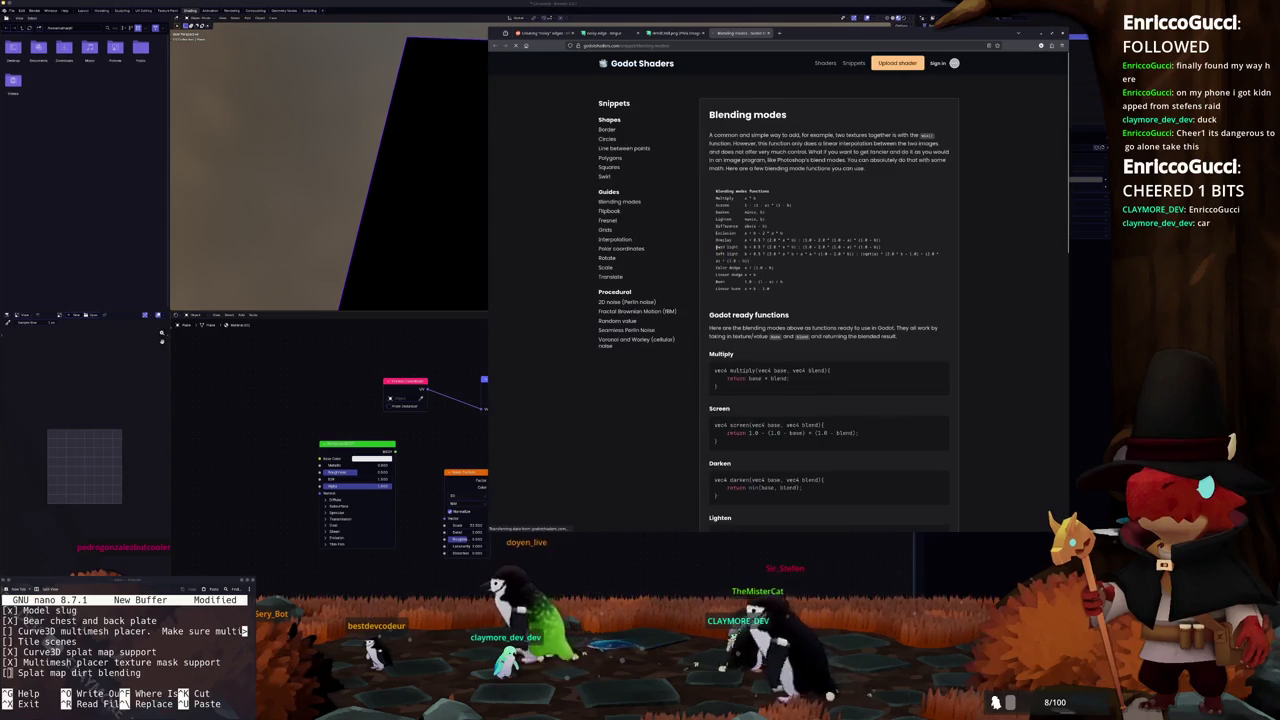
{"action": "scroll", "coordinate": [712, 245], "scroll_direction": "down", "scroll_amount": 5}
{"action": "scroll", "coordinate": [710, 239], "scroll_direction": "down", "scroll_amount": 8}
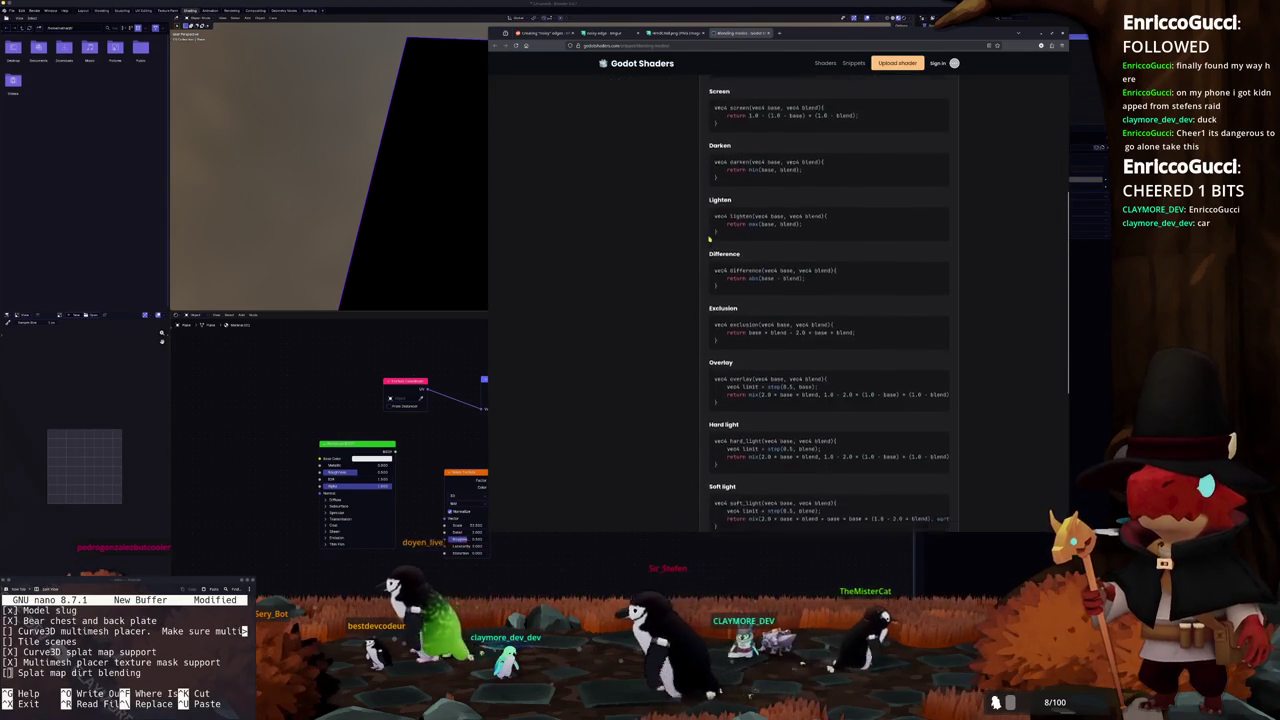
{"action": "scroll", "coordinate": [710, 239], "scroll_direction": "down", "scroll_amount": 1}
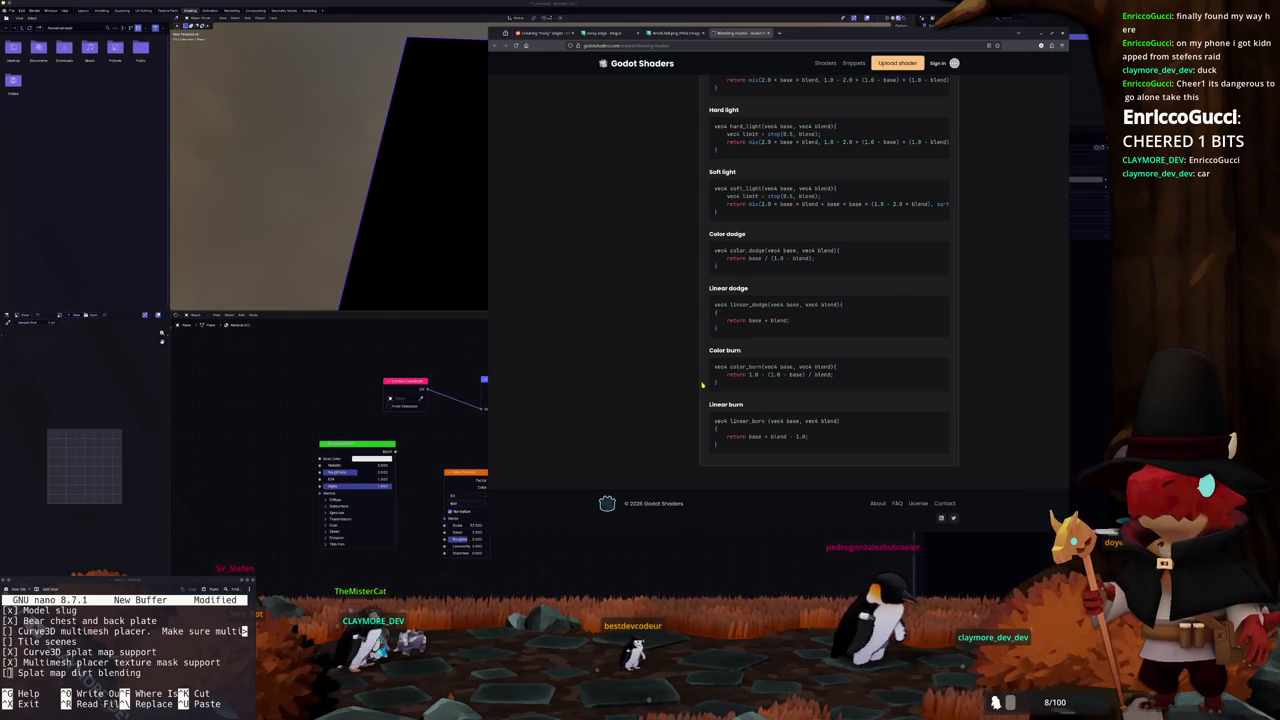
Set the Mix node's data type to Color and try the Linear Light blend
{"action": "left_click", "coordinate": [693, 553]}
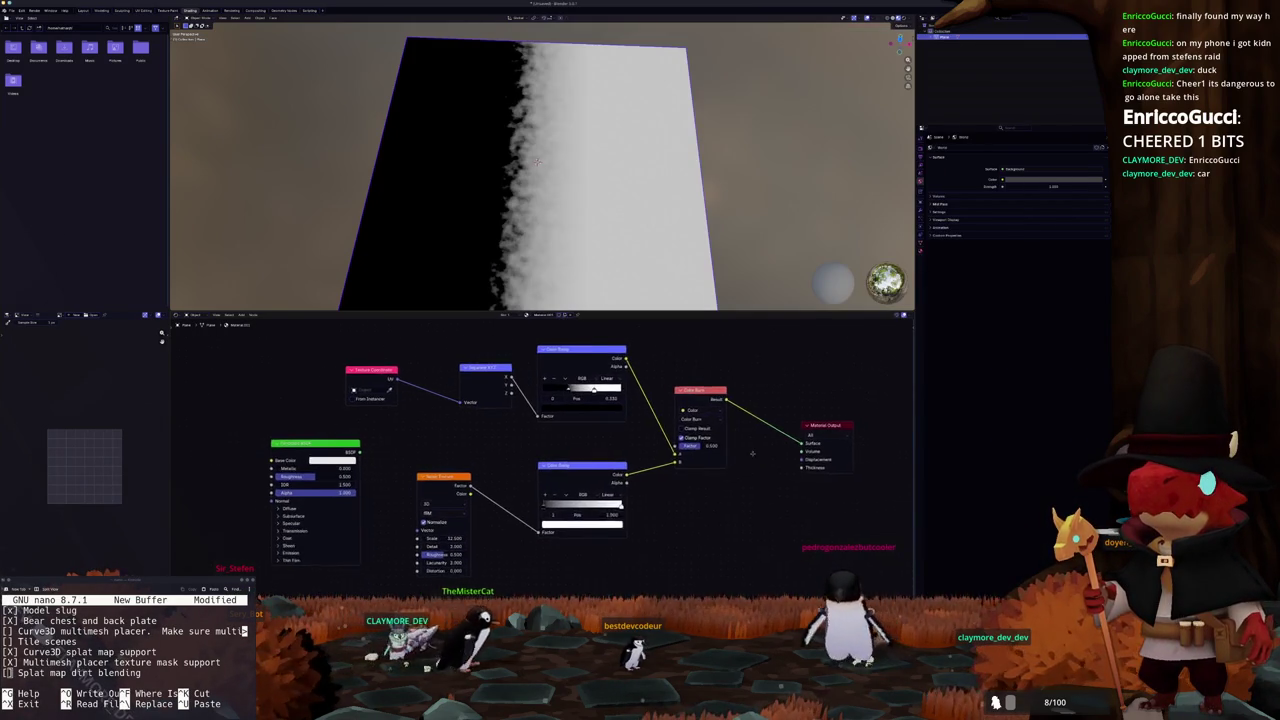
{"action": "left_click", "coordinate": [653, 425]}
{"action": "left_click", "coordinate": [650, 458]}
{"action": "left_click", "coordinate": [656, 433]}
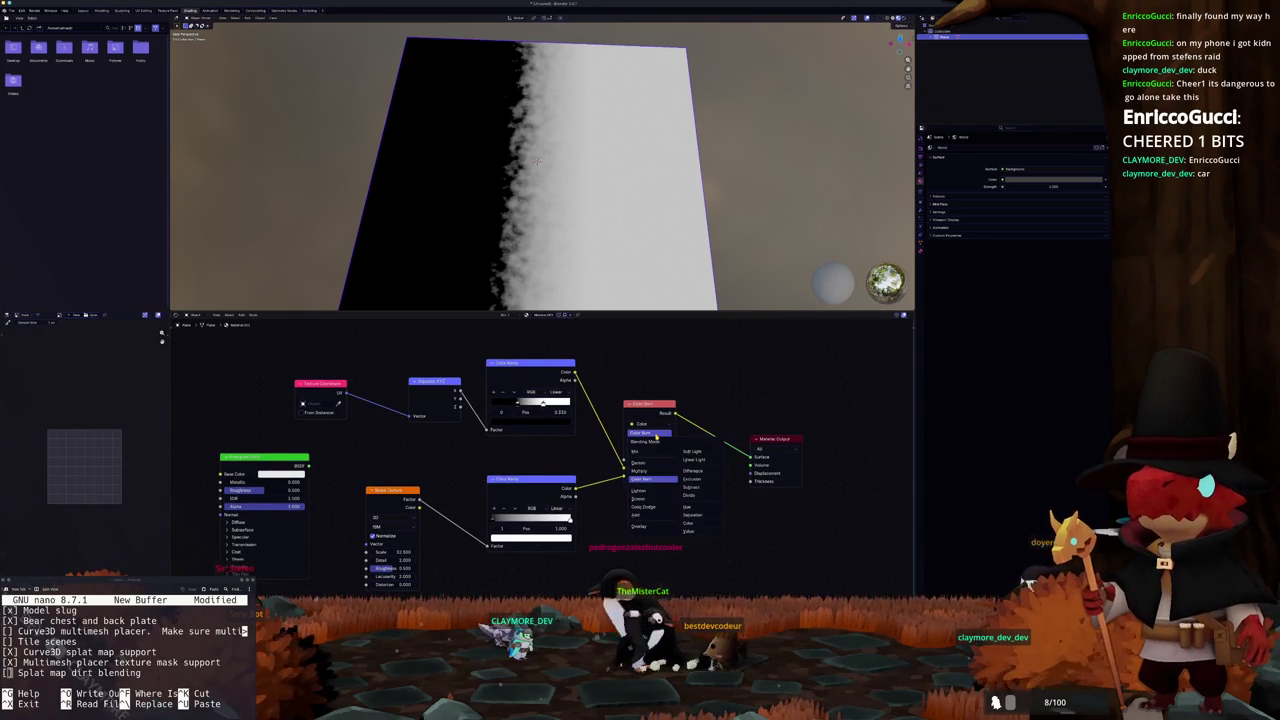
{"action": "left_click", "coordinate": [694, 459]}
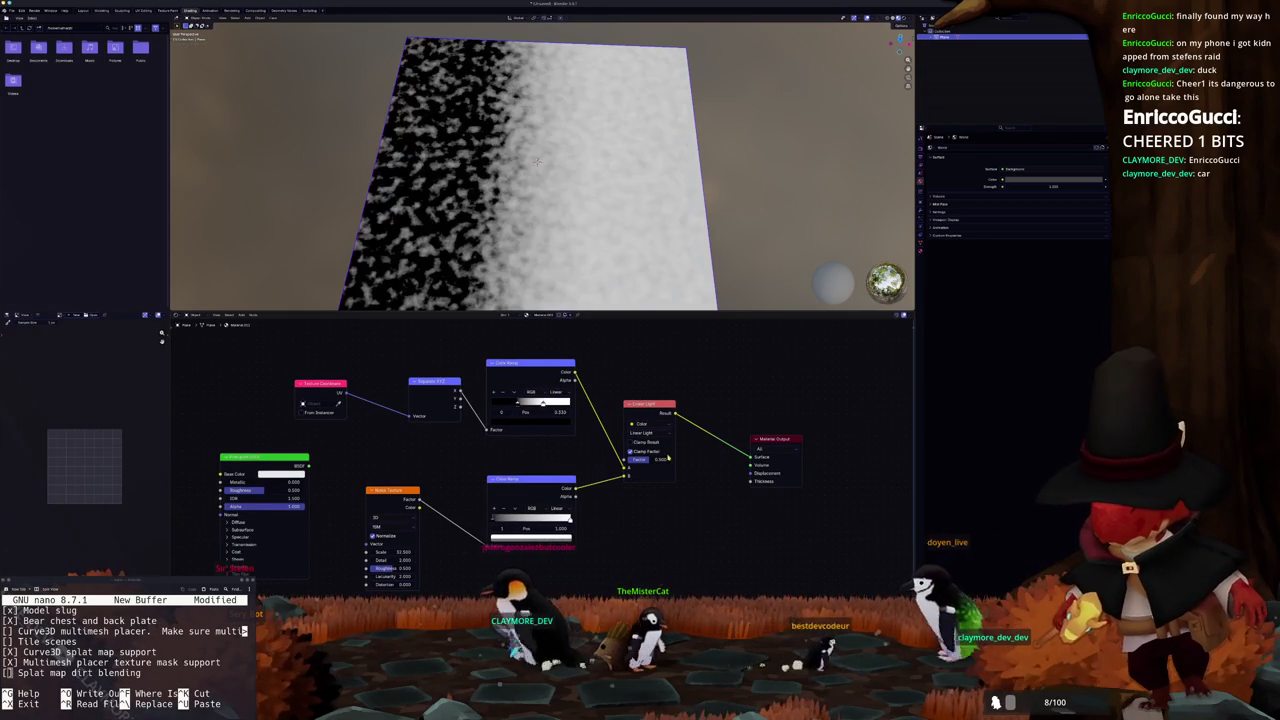
Try Soft Light, then settle on Color Burn and go back to the blend-modes page
{"action": "left_click", "coordinate": [650, 432]}
{"action": "left_click", "coordinate": [652, 418]}
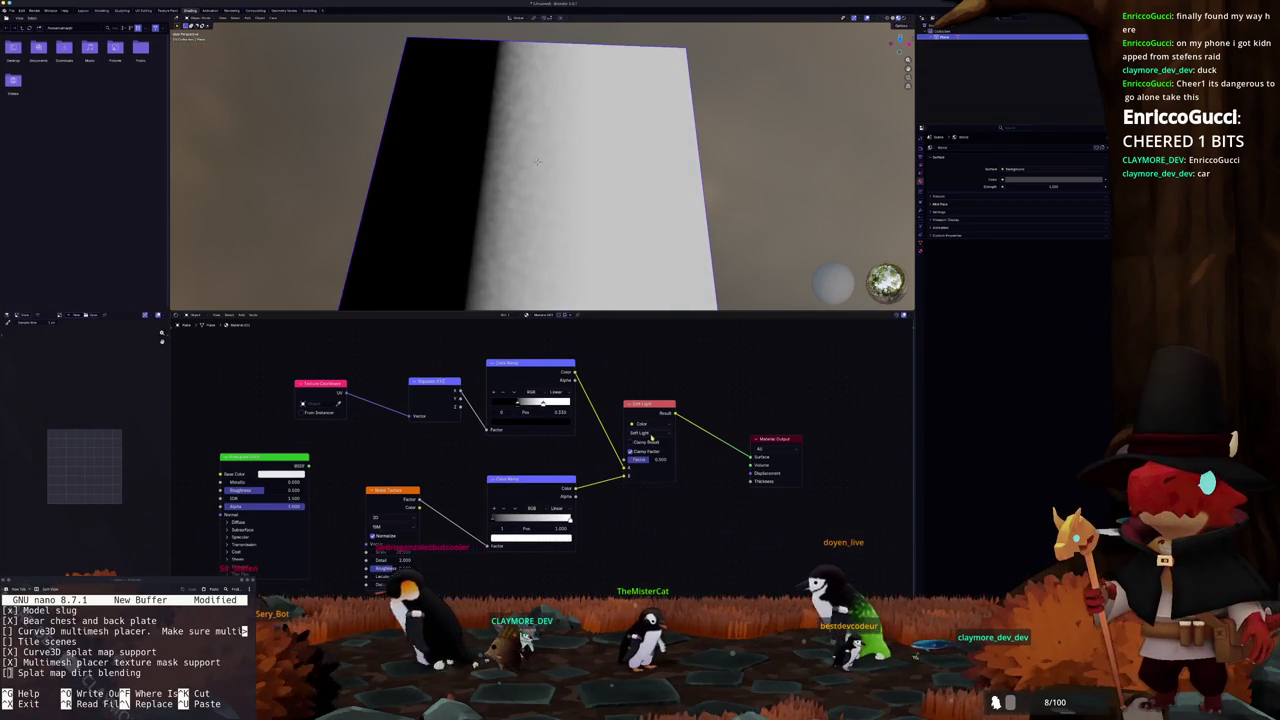
{"action": "left_click", "coordinate": [652, 434]}
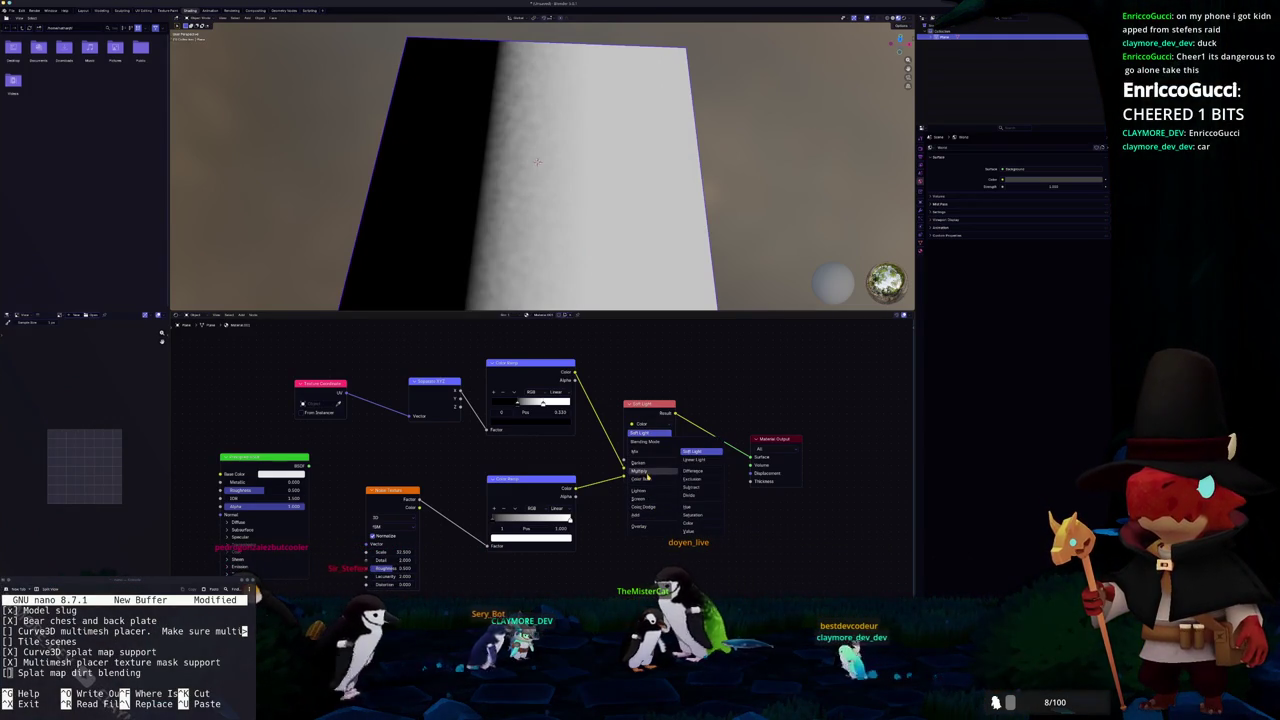
{"action": "left_click", "coordinate": [646, 481]}
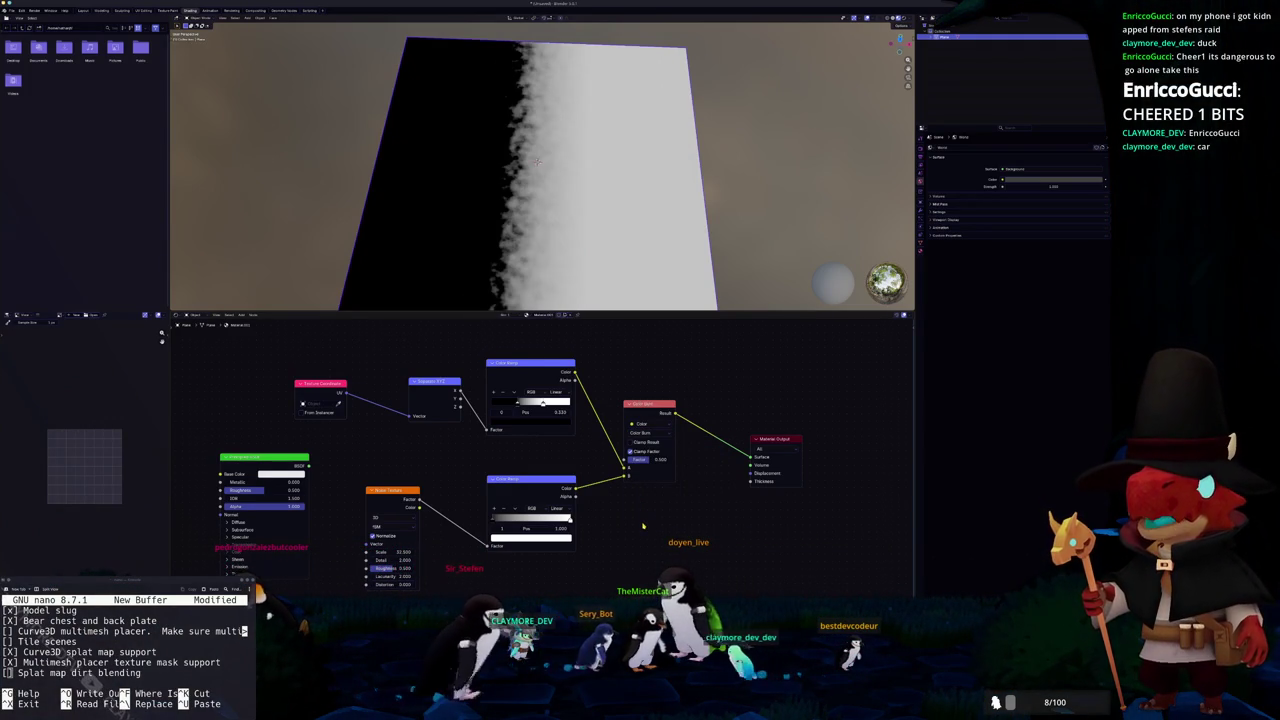
{"action": "key", "text": "alt+Tab"}
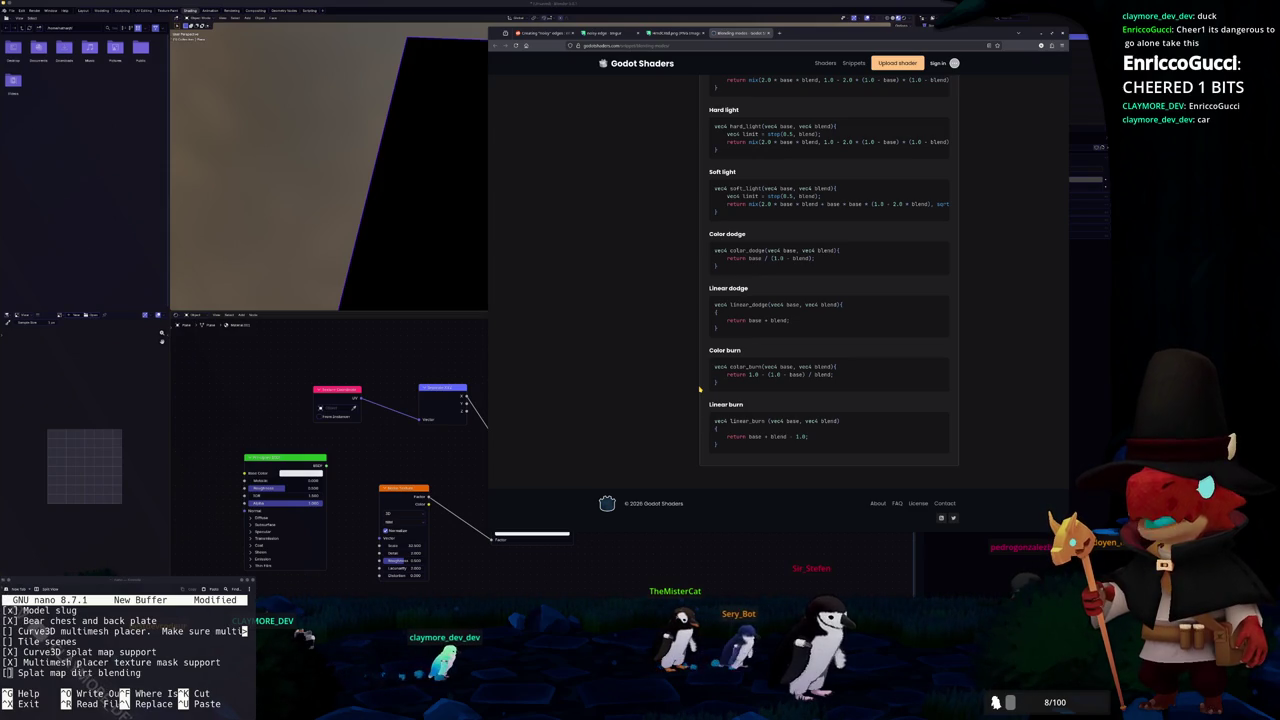
Copy the color burn return expression from the page and switch over to the Godot editor
{"action": "left_click_drag", "start_coordinate": [720, 382], "coordinate": [712, 370]}
{"action": "right_click", "coordinate": [726, 370]}
{"action": "left_click", "coordinate": [750, 378]}
{"action": "key", "text": "alt+Tab"}
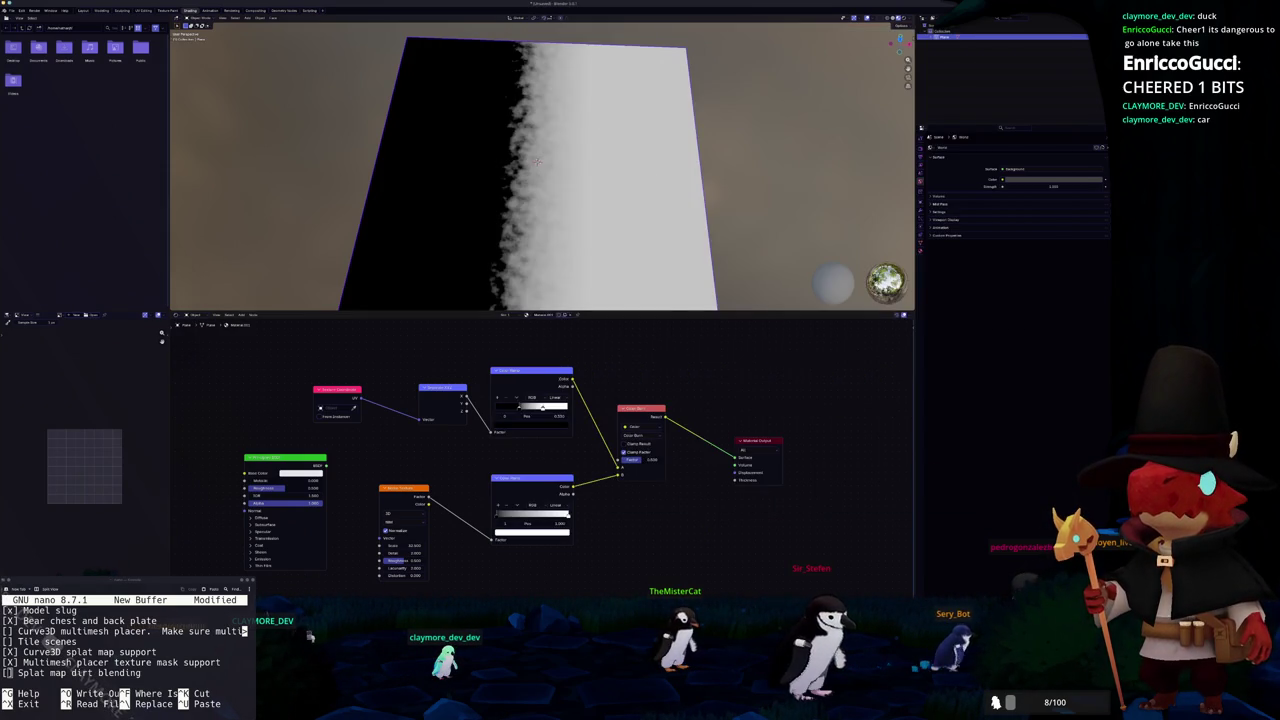
{"action": "key", "text": "alt+Tab"}
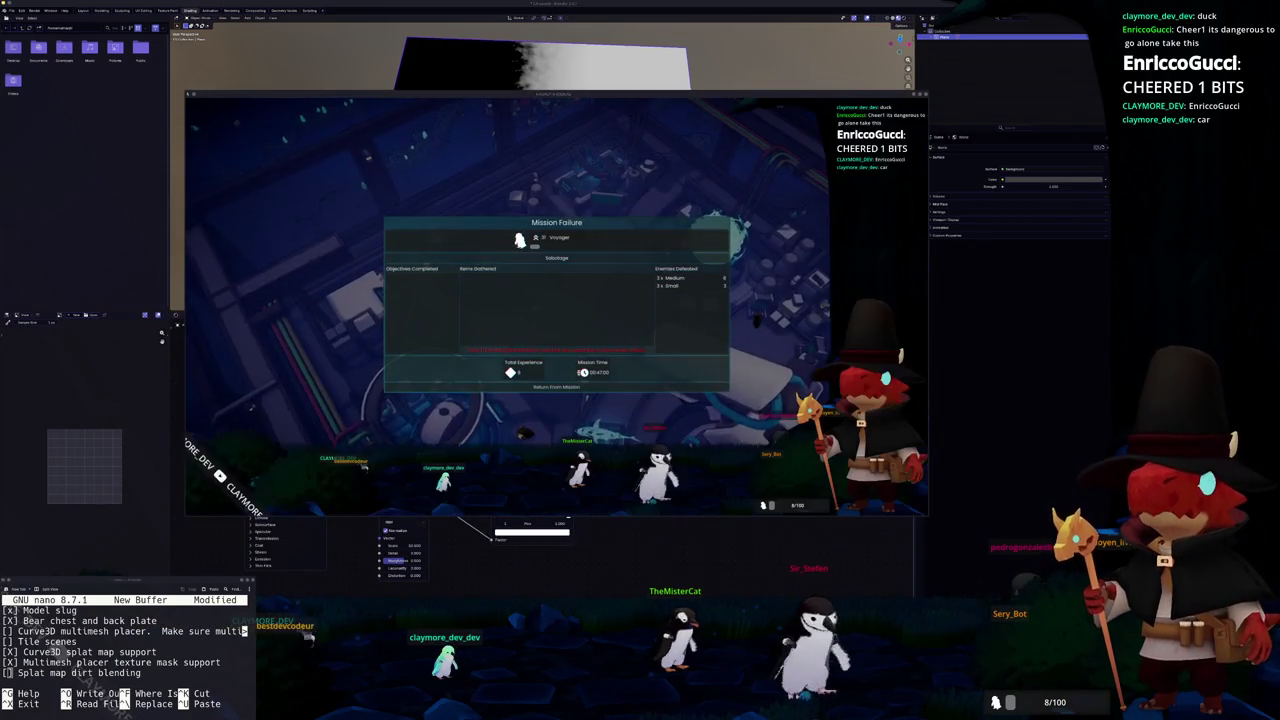
{"action": "key", "text": "alt+Tab"}
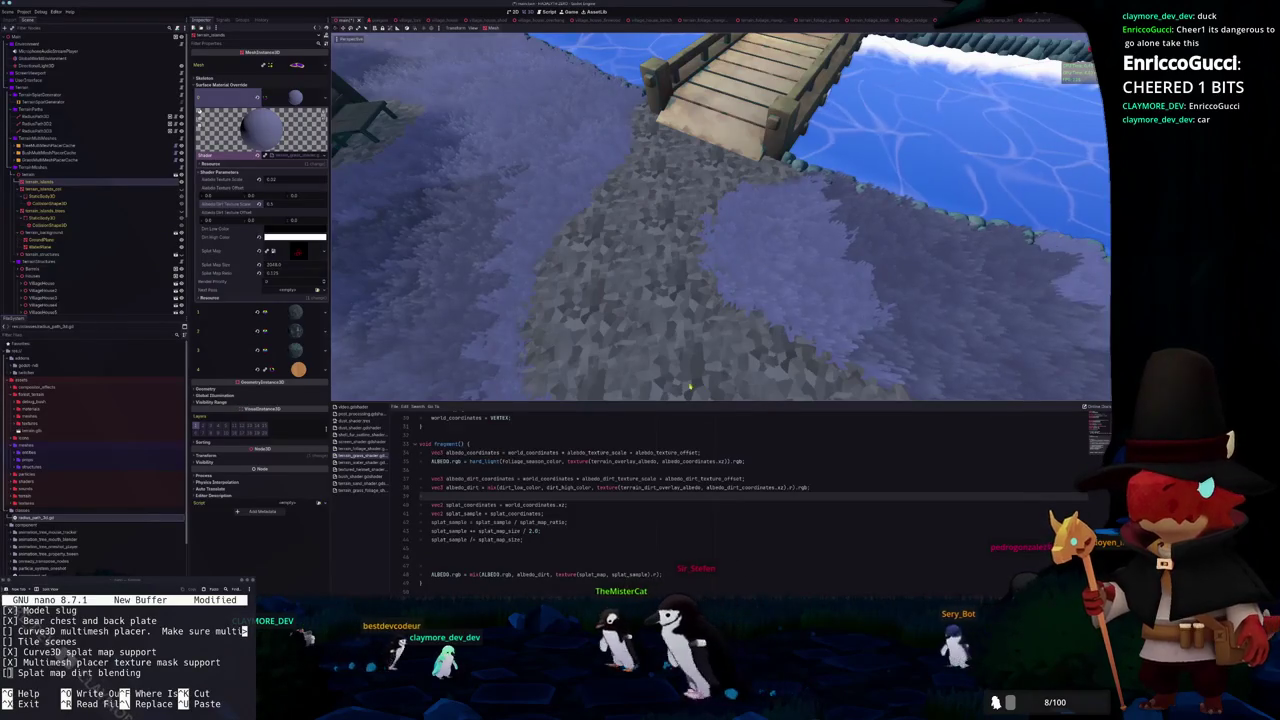
Start a splat sample line below the splat code, then undo back to the color_burn helper
{"action": "key", "text": "Down"}
{"action": "key", "text": "Down"}
{"action": "left_click", "coordinate": [537, 560]}
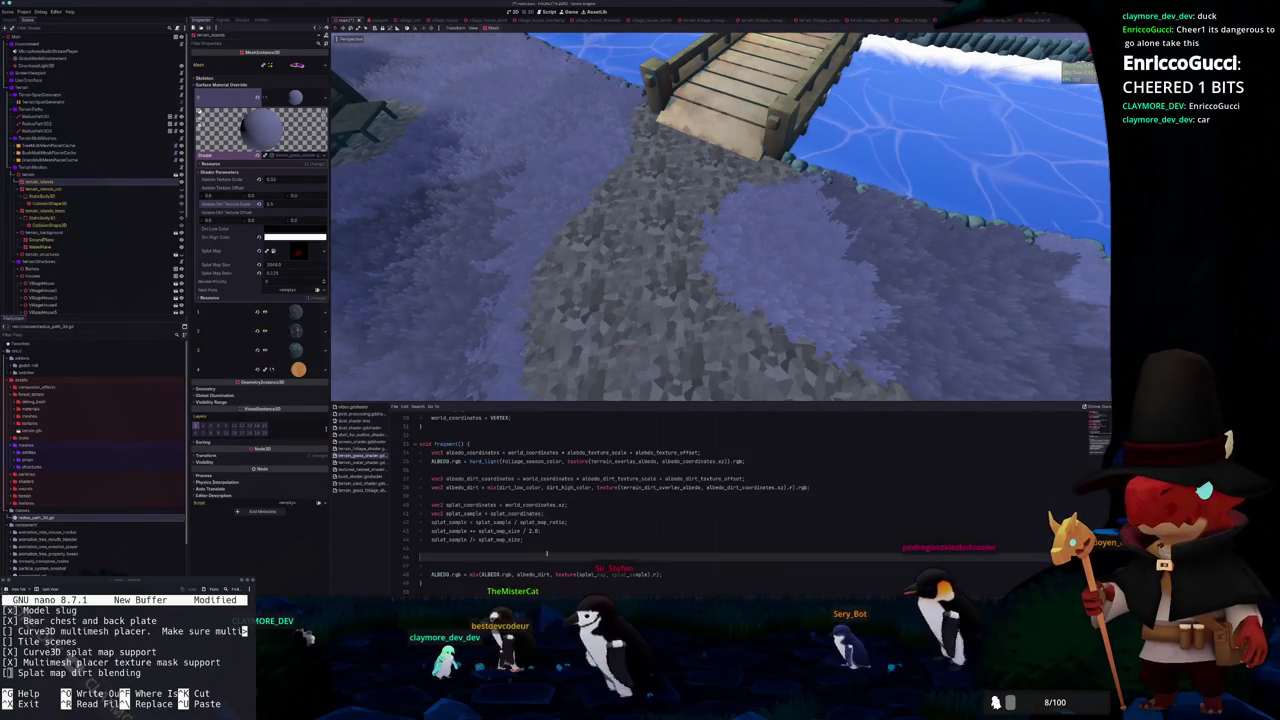
{"action": "scroll", "coordinate": [626, 313], "scroll_direction": "up", "scroll_amount": 5}
{"action": "scroll", "coordinate": [626, 313], "scroll_direction": "down", "scroll_amount": 5}
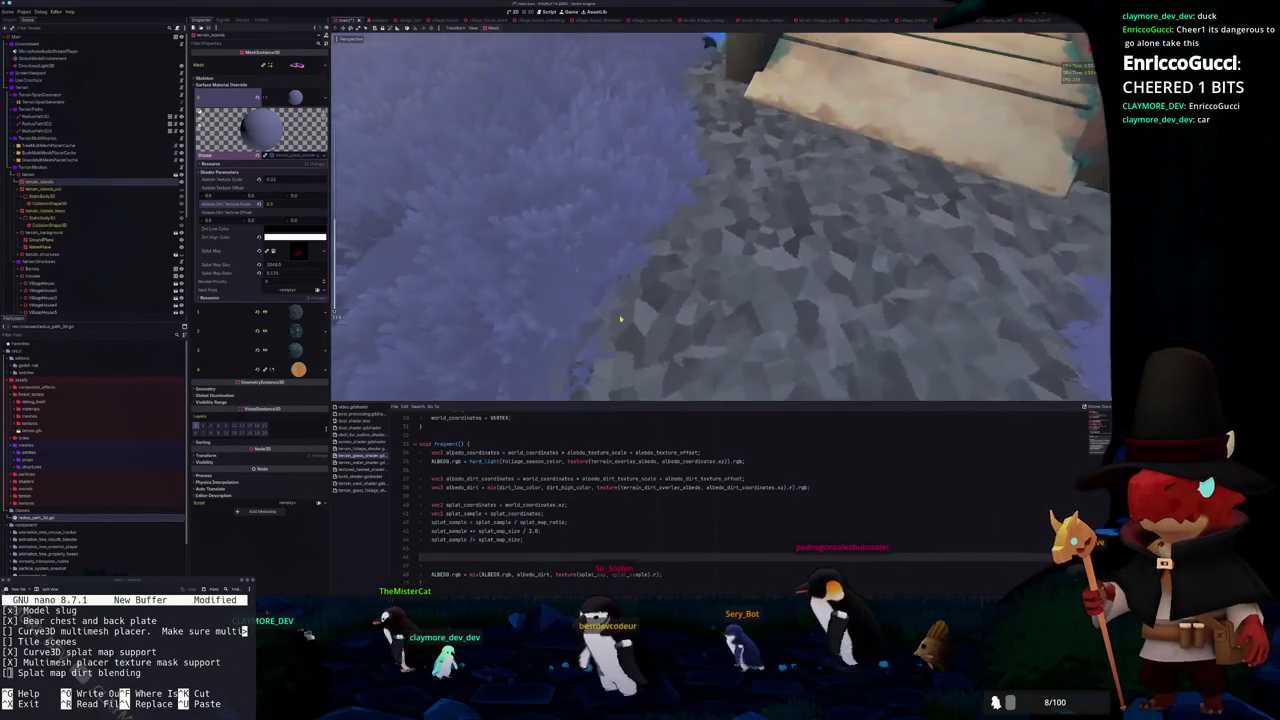
{"action": "scroll", "coordinate": [690, 347], "scroll_direction": "up", "scroll_amount": 3}
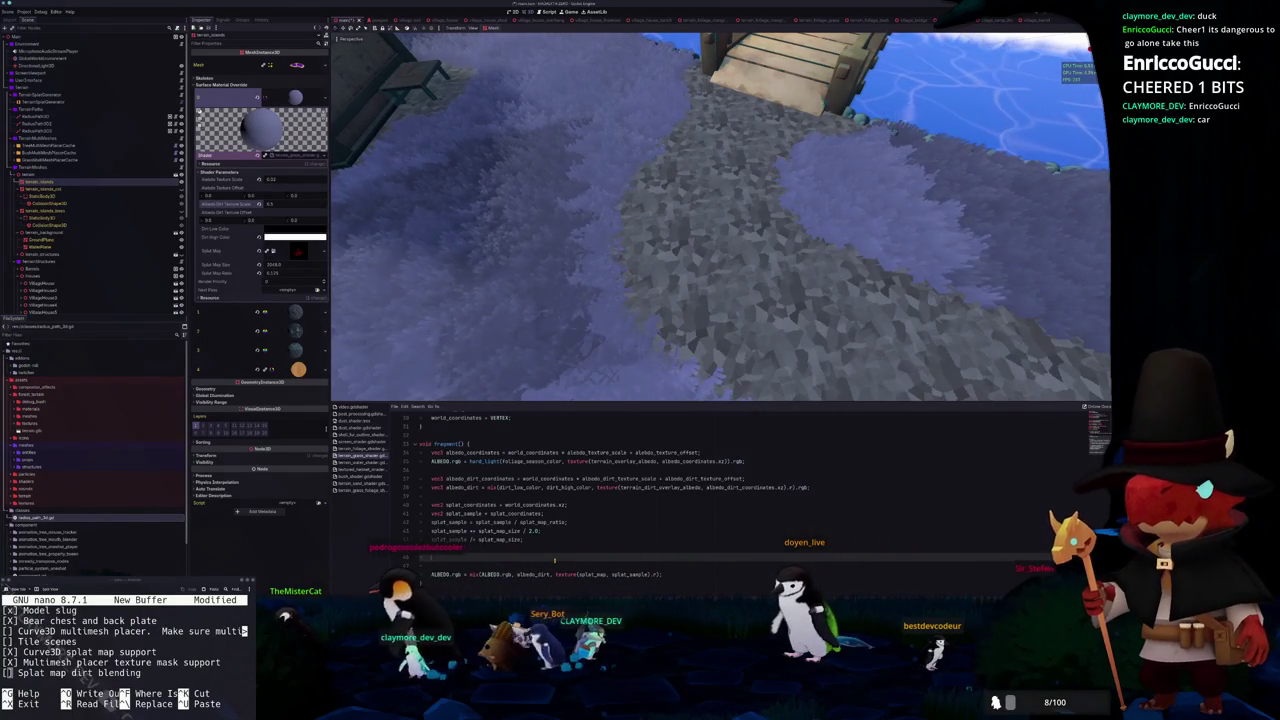
{"action": "type", "text": "splat_ma"}
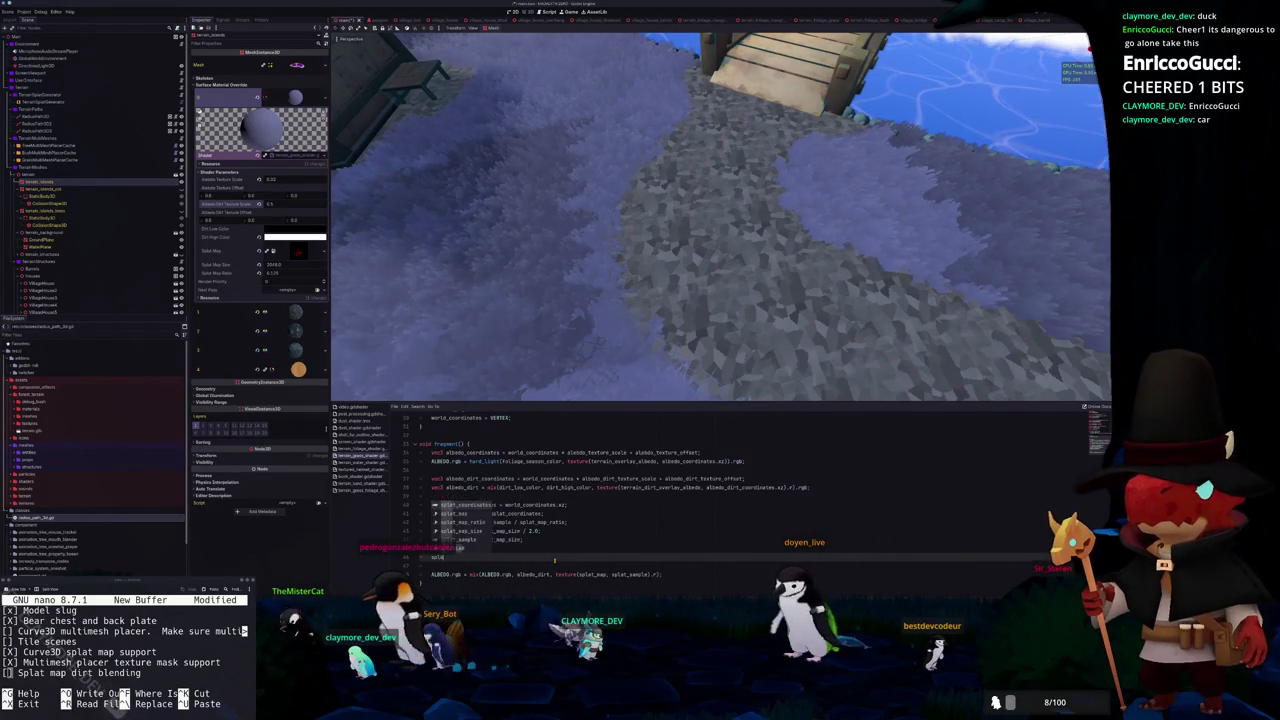
{"action": "key", "text": "BackSpace"}
{"action": "key", "text": "BackSpace"}
{"action": "key", "text": "BackSpace"}
{"action": "type", "text": "samp"}
{"action": "key", "text": "ctrl+z"}
{"action": "key", "text": "ctrl+z"}
{"action": "key", "text": "ctrl+z"}
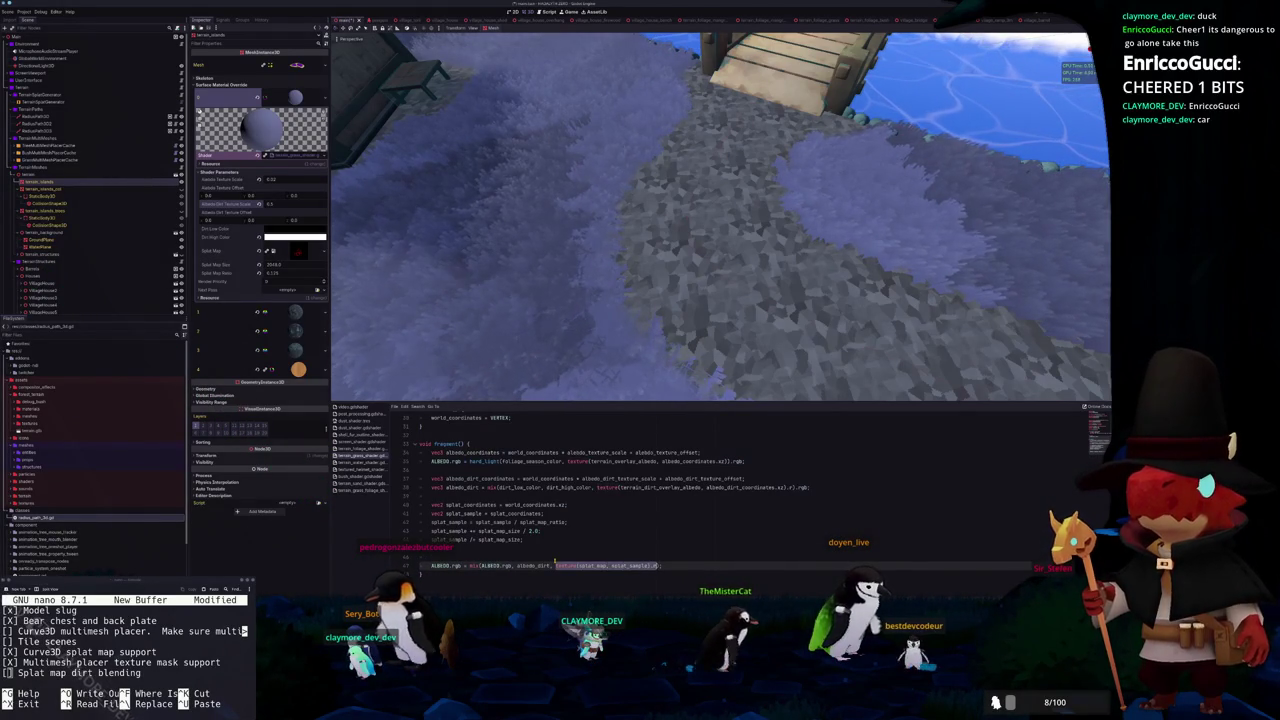
{"action": "key", "text": "ctrl+z"}
{"action": "key", "text": "ctrl+z"}
{"action": "key", "text": "ctrl+z"}
{"action": "key", "text": "ctrl+z"}
{"action": "scroll", "coordinate": [554, 575], "scroll_direction": "down", "scroll_amount": 1}
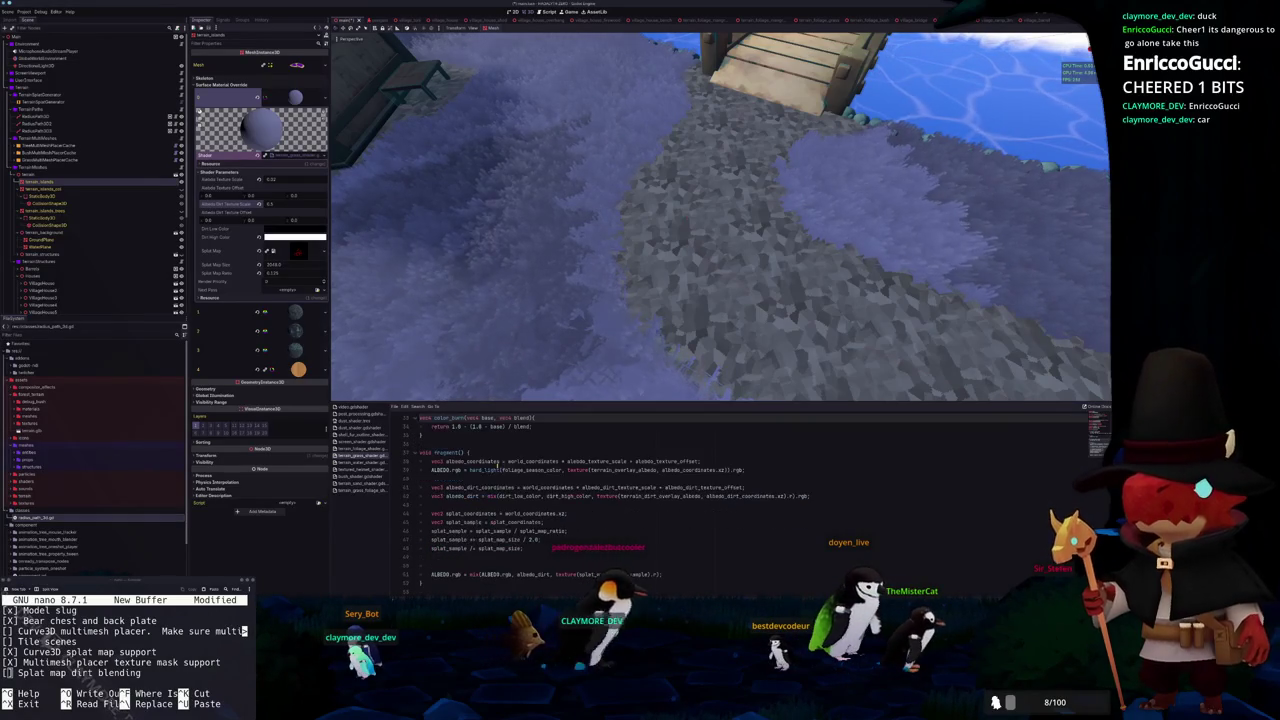
Move texture(splat_map, splat_sample) into float splat_value = ... .r; and pass splat_value into mix()
{"action": "left_click_drag", "start_coordinate": [554, 575], "coordinate": [655, 575]}
{"action": "key", "text": "ctrl+x"}
{"action": "left_click", "coordinate": [535, 565]}
{"action": "key", "text": "Return"}
{"action": "type", "text": "float splat_value ="}
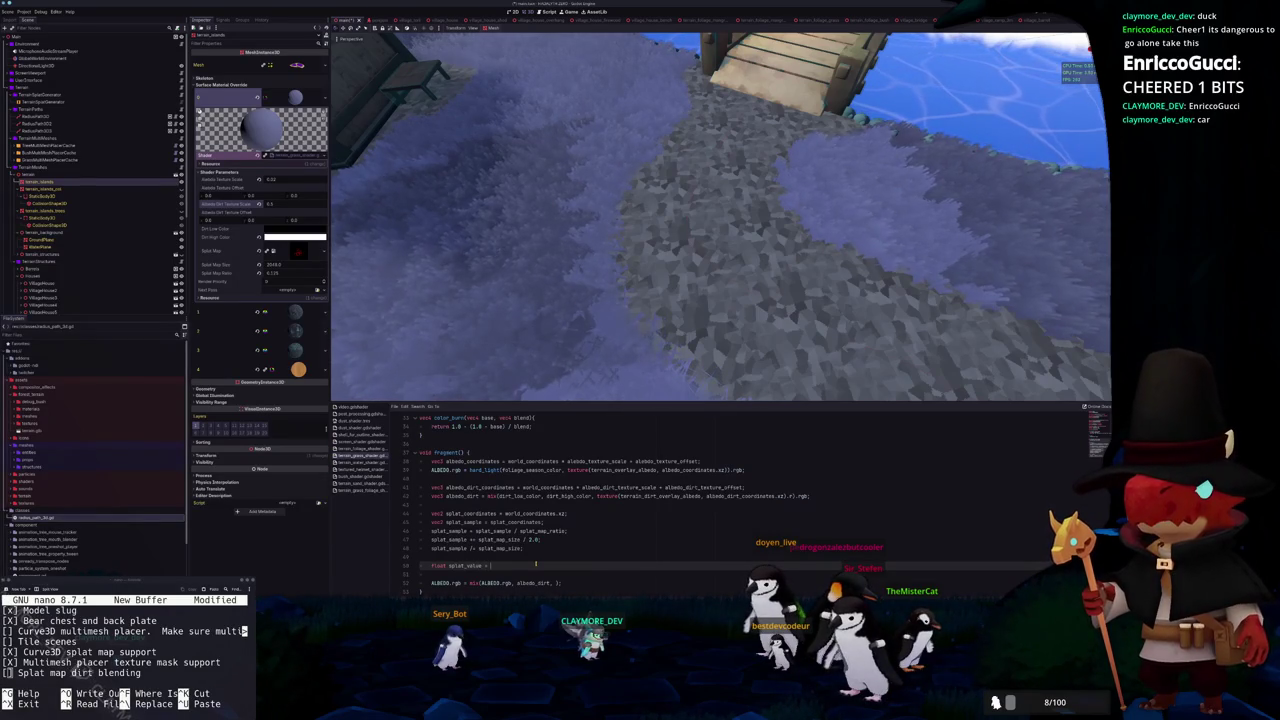
{"action": "key", "text": "ctrl+v"}
{"action": "type", "text": ".r;"}
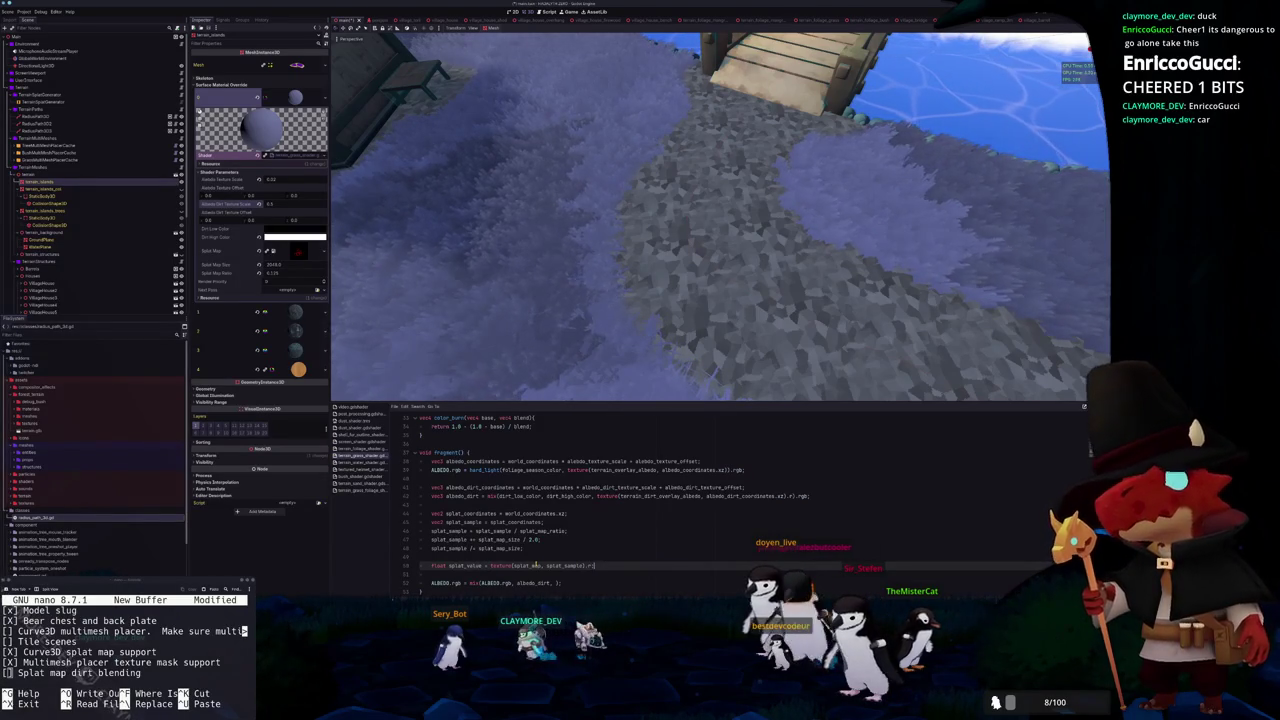
{"action": "key", "text": "Down"}
{"action": "key", "text": "Down"}
{"action": "type", "text": "splat_val"}
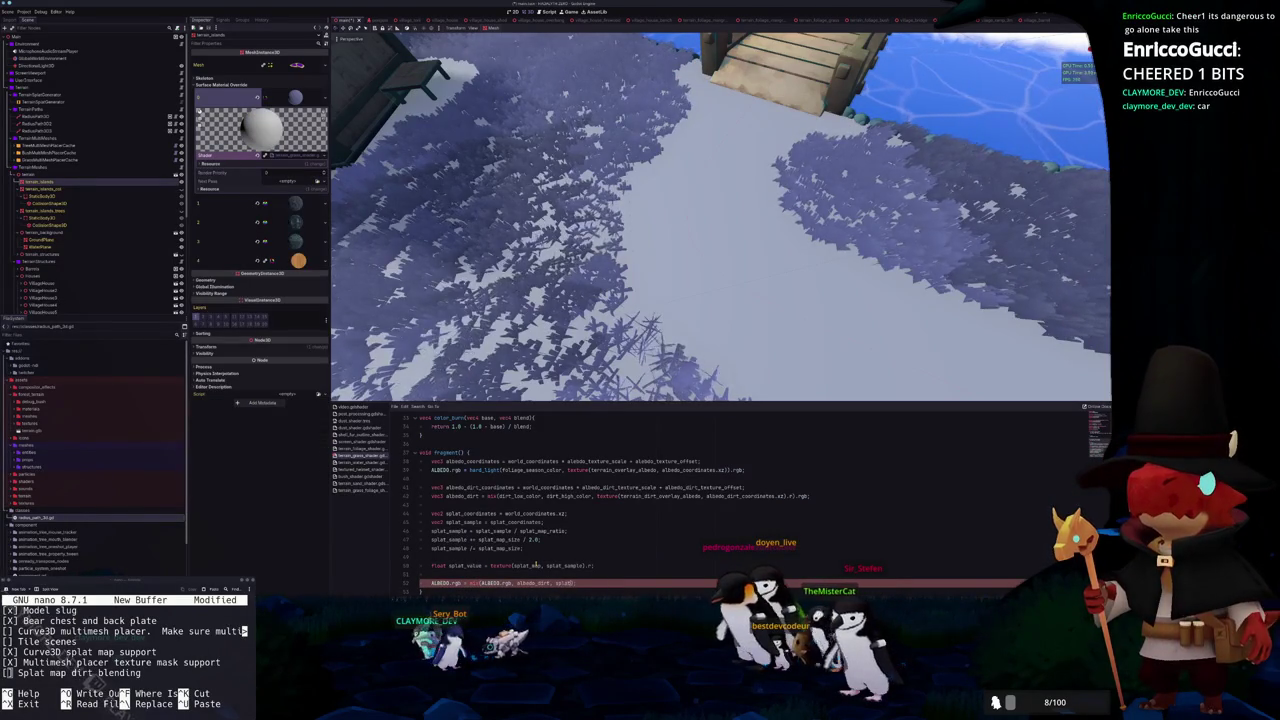
{"action": "type", "text": "ue);"}
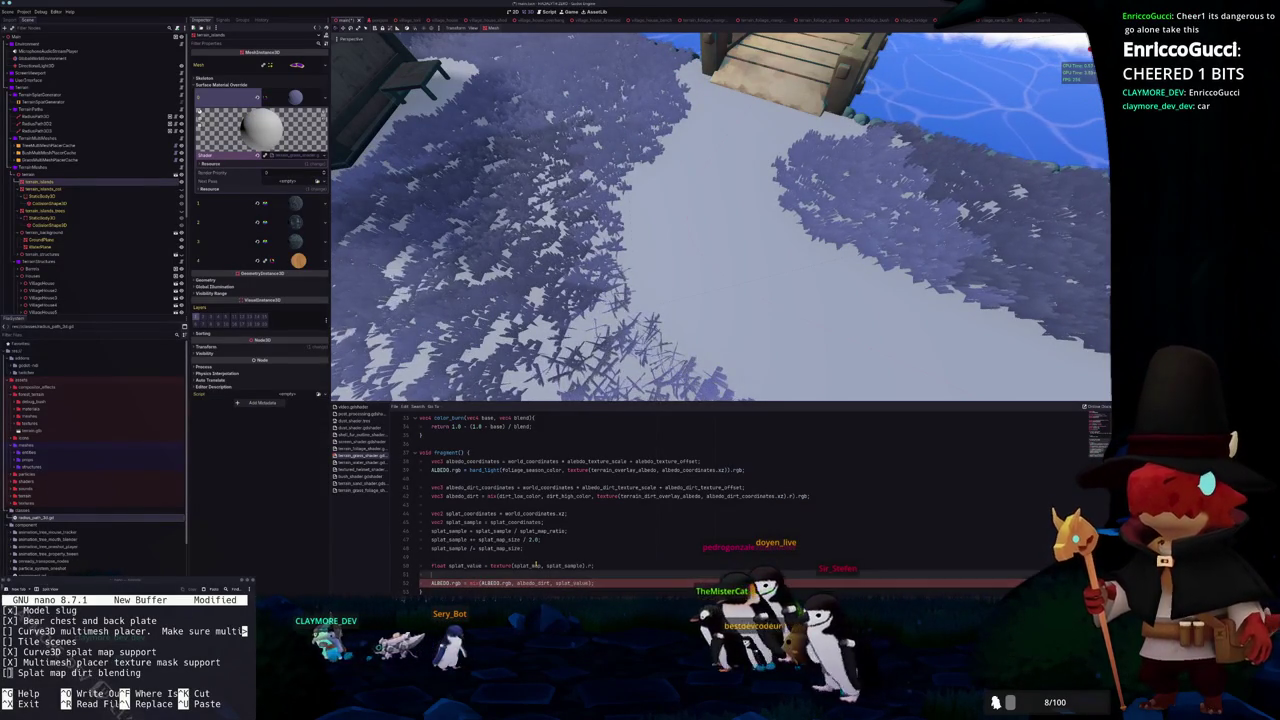
{"action": "key", "text": "Return"}
Type splat_value on the new line and select color_burn's vec3 parameter type
{"action": "scroll", "coordinate": [545, 553], "scroll_direction": "down", "scroll_amount": 1}
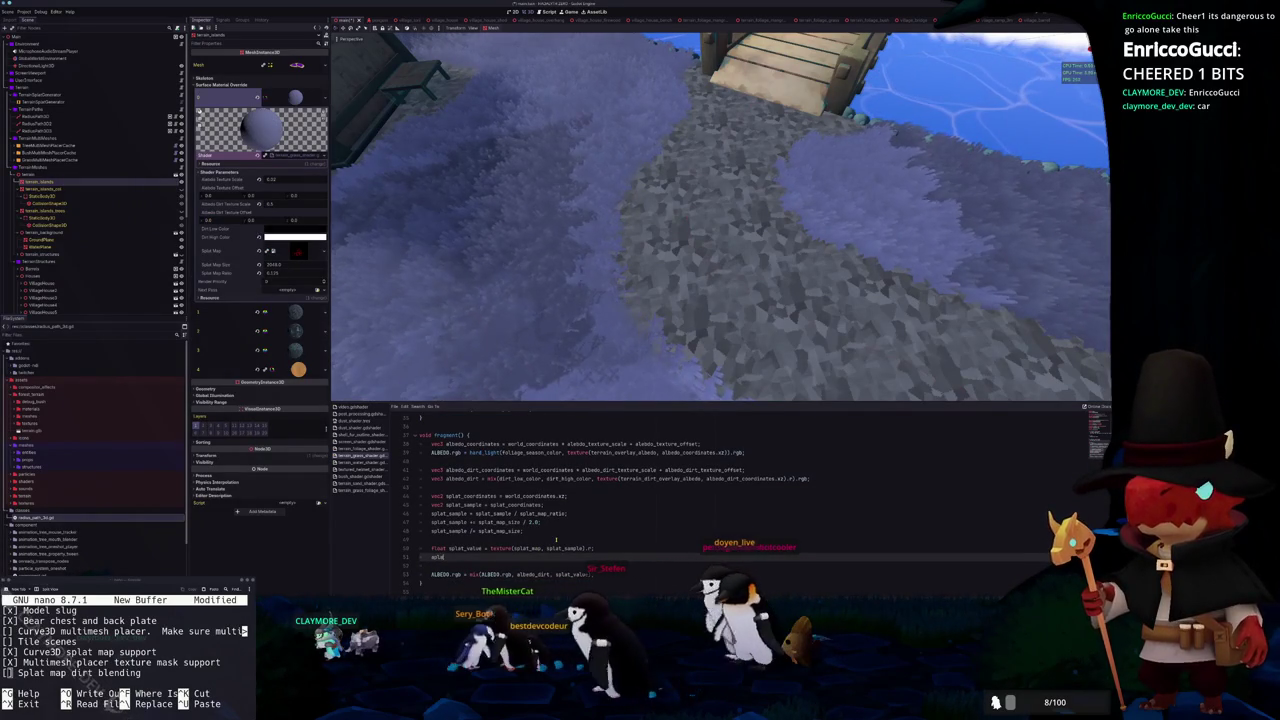
{"action": "type", "text": "at_"}
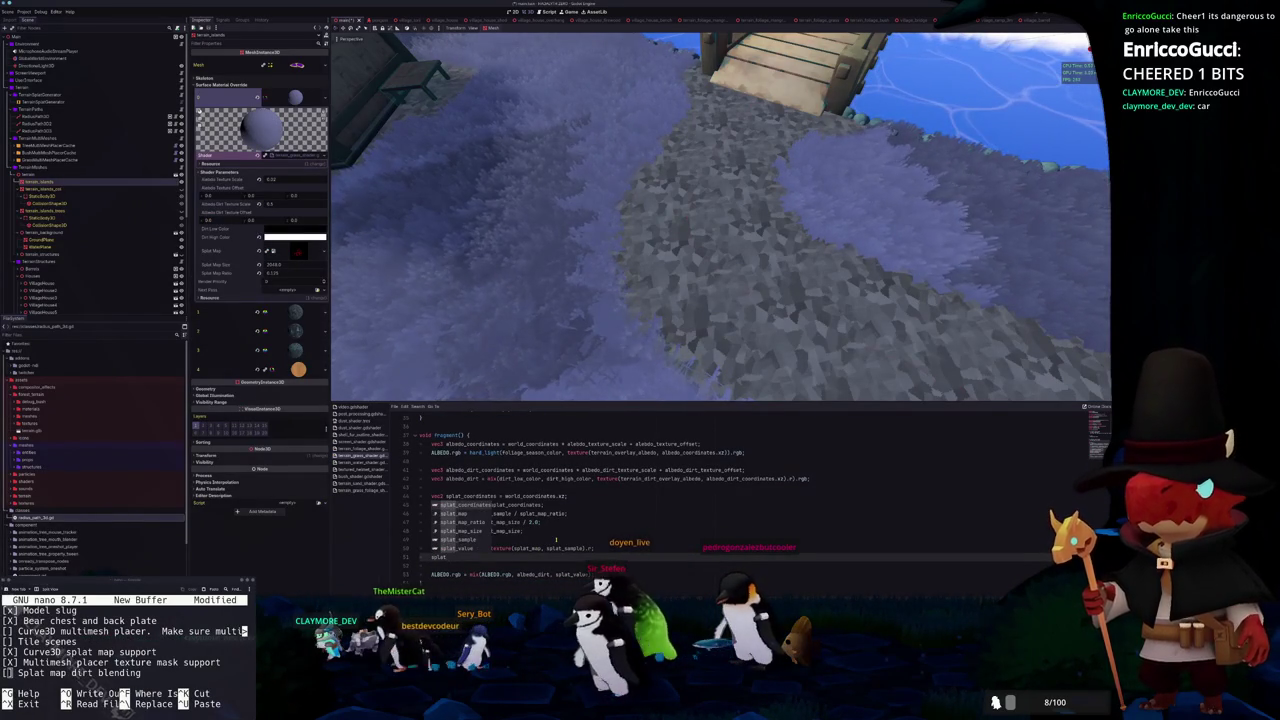
{"action": "type", "text": "value ="}
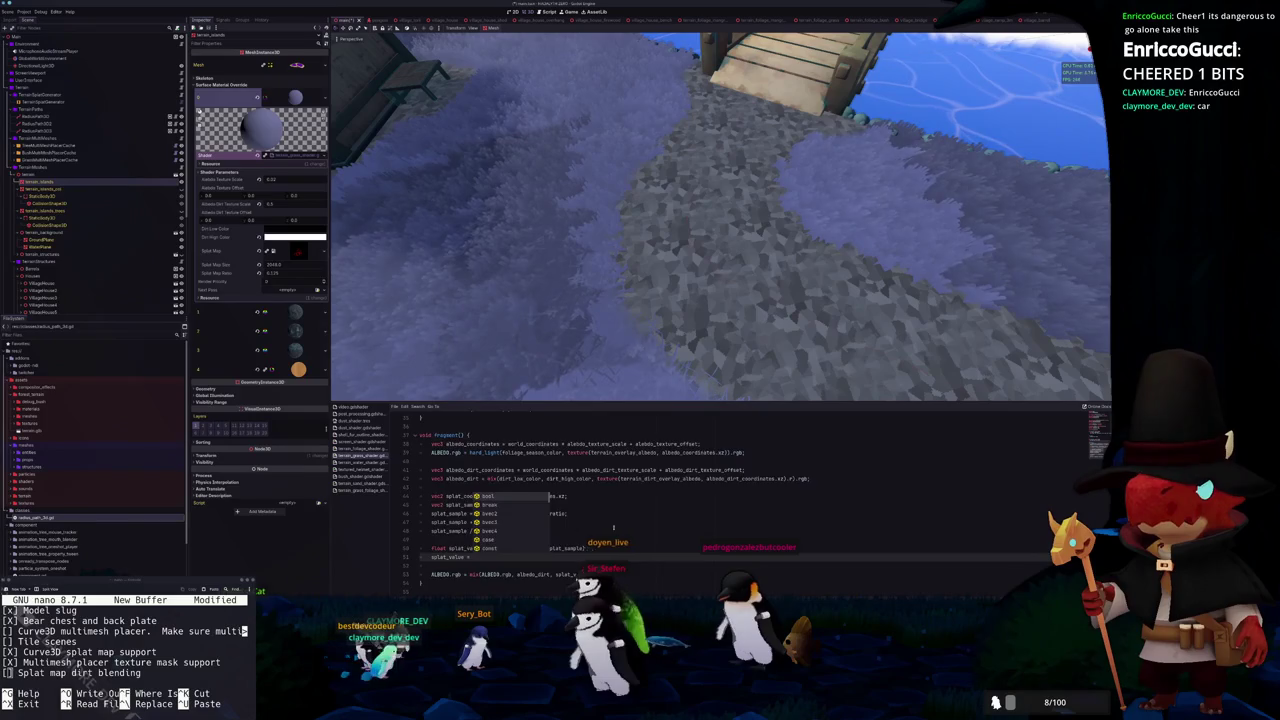
{"action": "scroll", "coordinate": [545, 500], "scroll_direction": "up", "scroll_amount": 2}
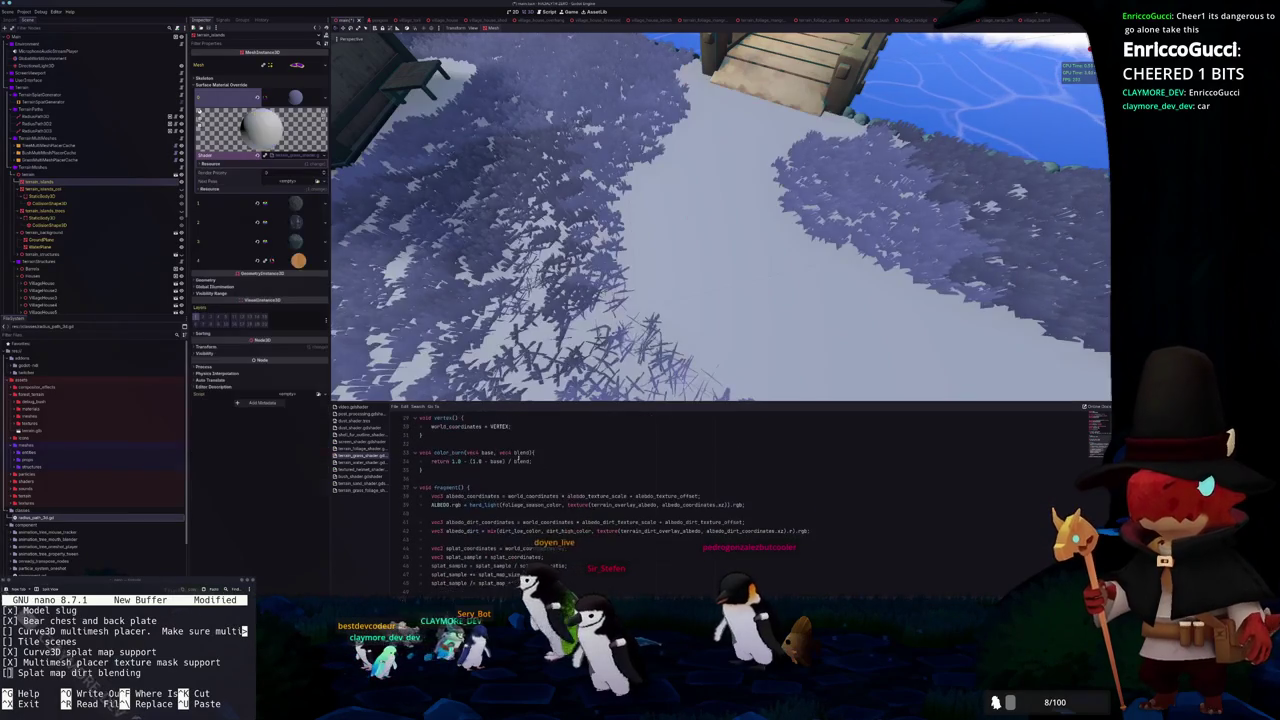
{"action": "double_click", "coordinate": [473, 453]}
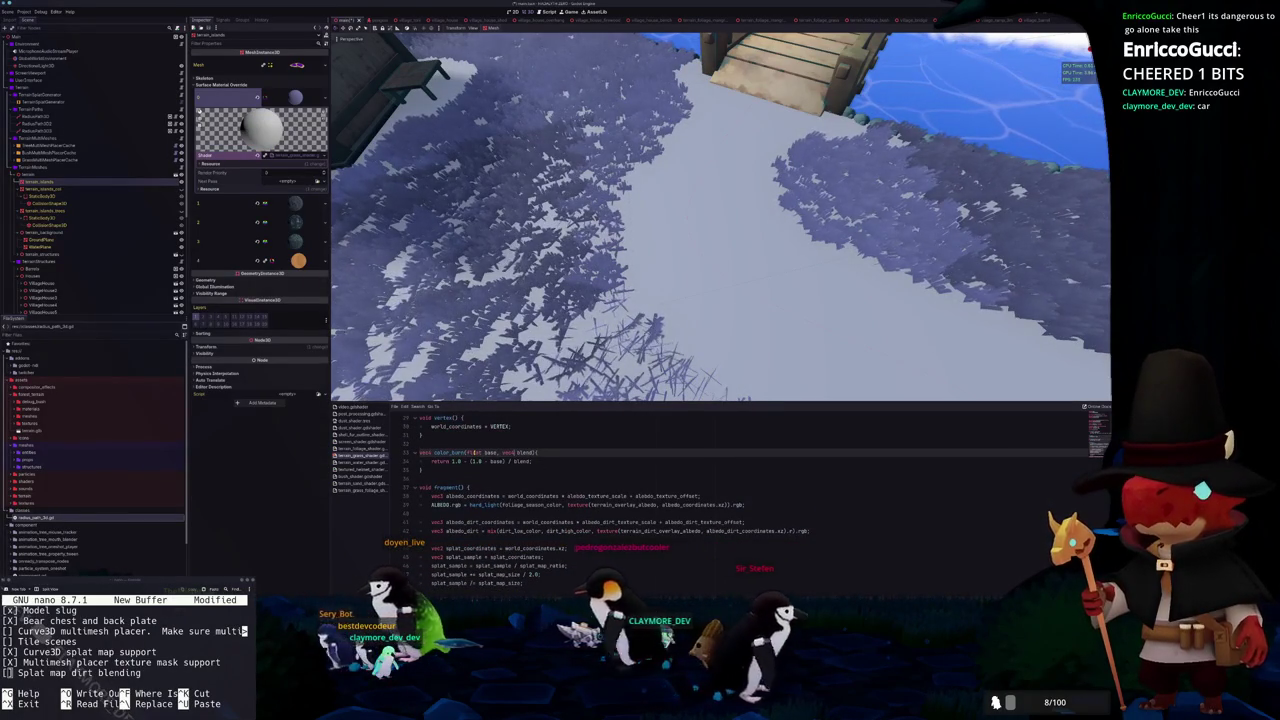
{"action": "scroll", "coordinate": [517, 452], "scroll_direction": "down", "scroll_amount": 2}
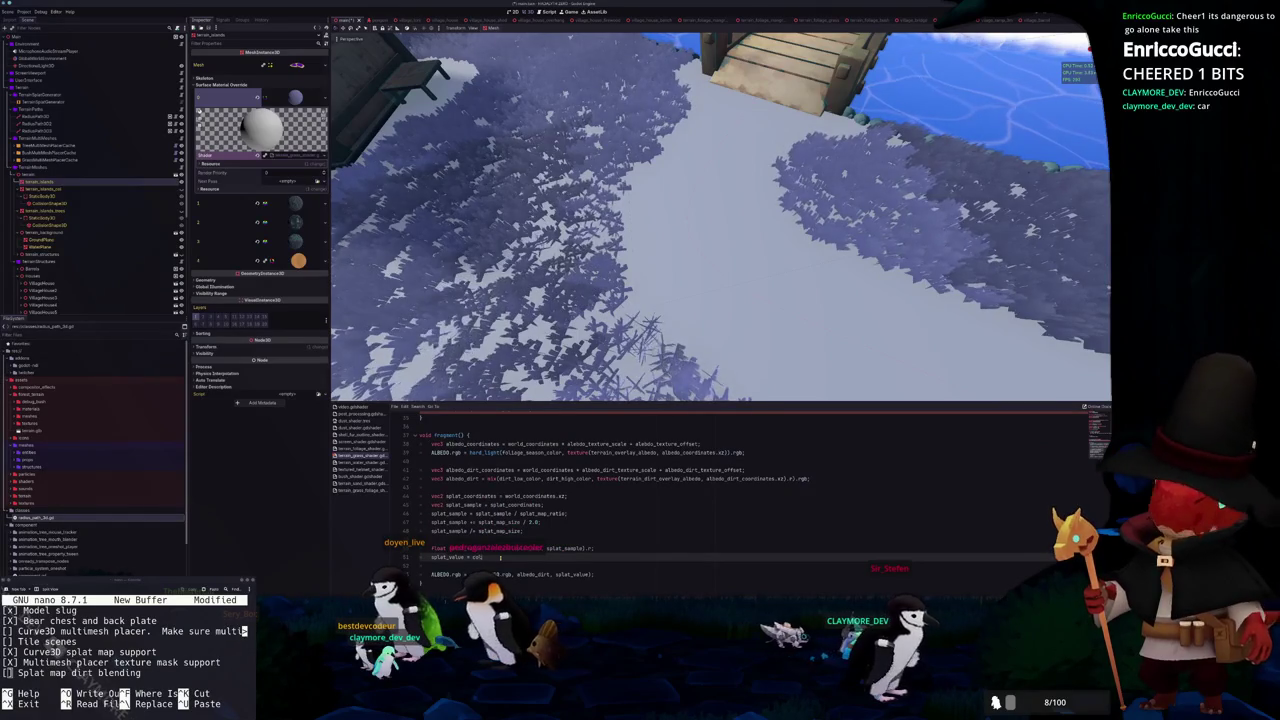
Turn the color_burn helper into float_burn with a float return type
{"action": "type", "text": "color"}
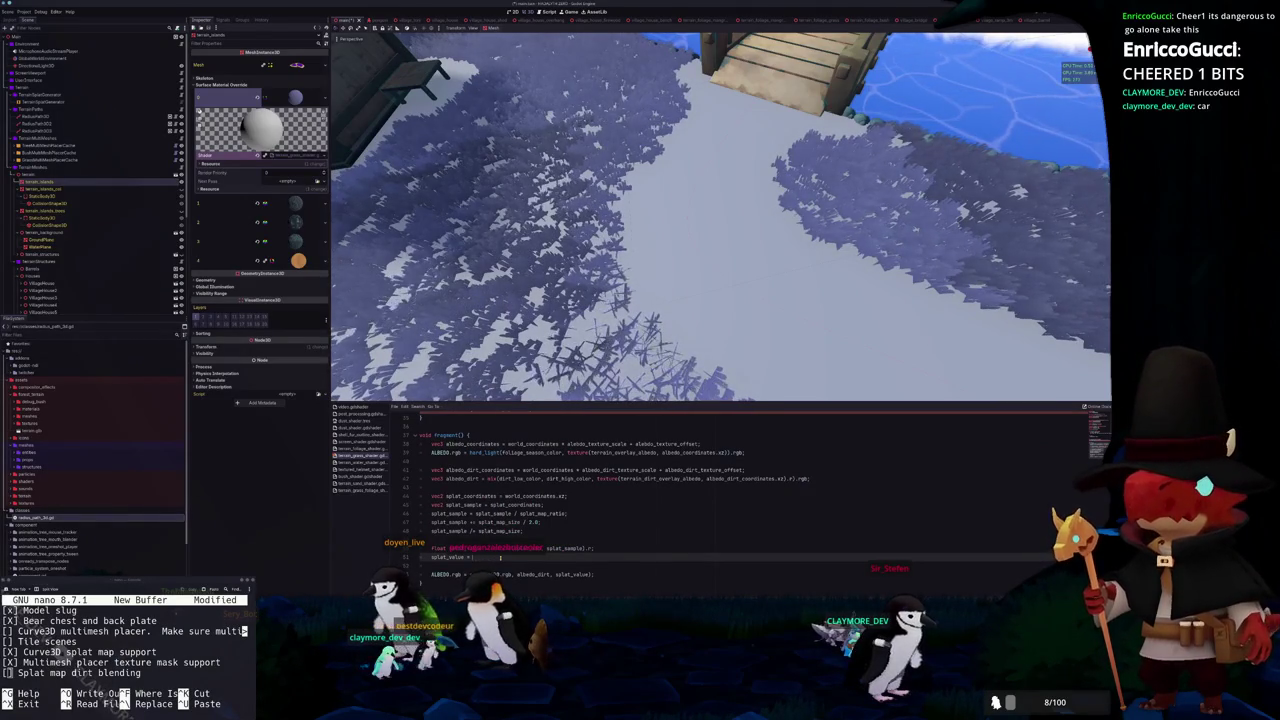
{"action": "scroll", "coordinate": [500, 557], "scroll_direction": "up", "scroll_amount": 2}
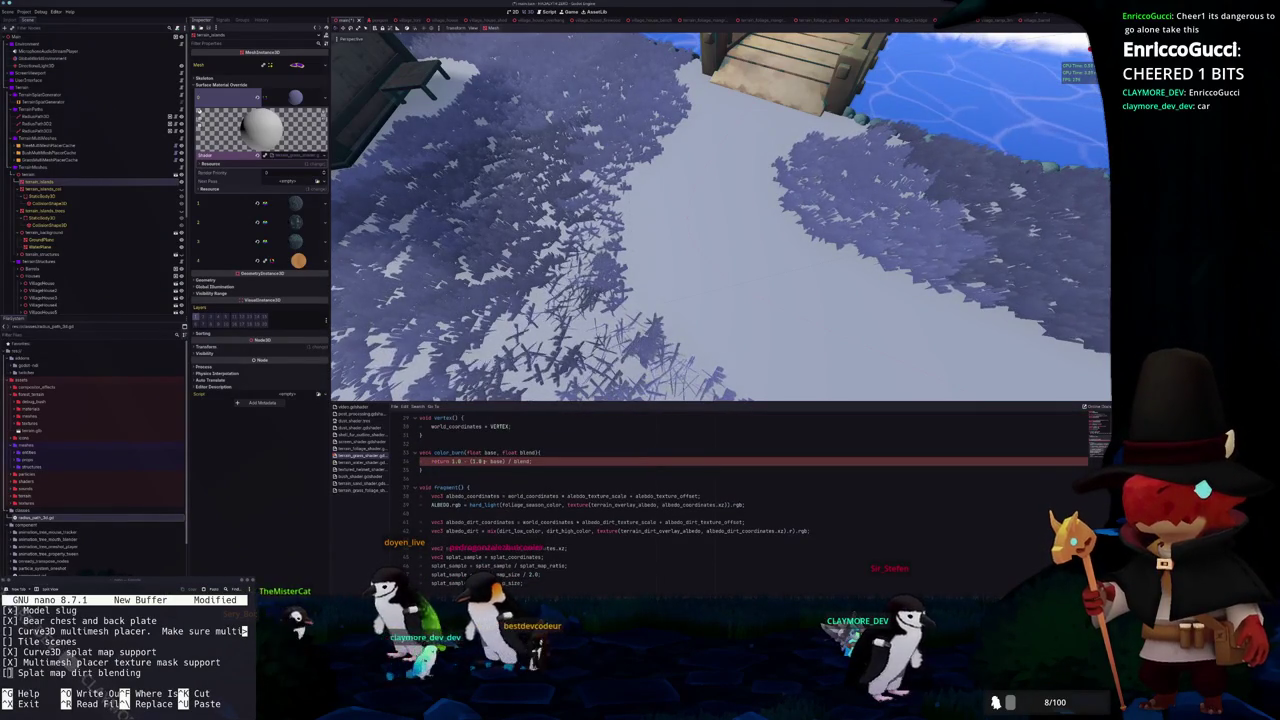
{"action": "double_click", "coordinate": [425, 452]}
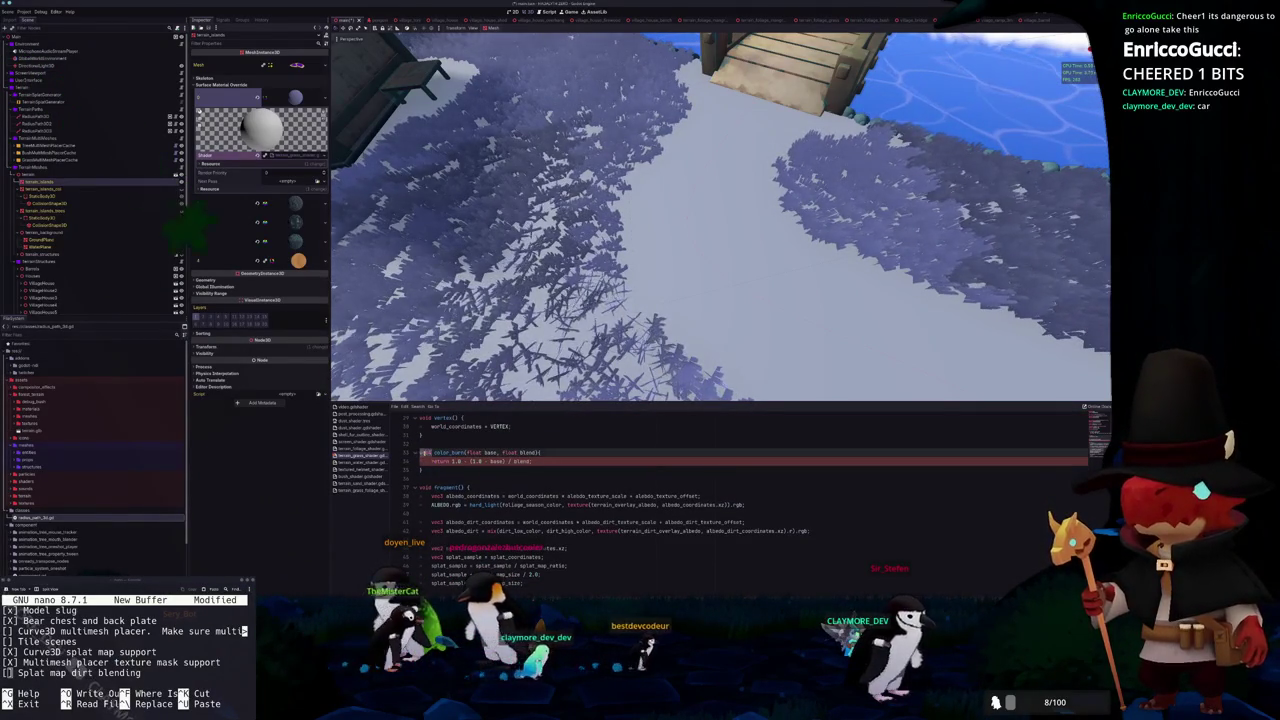
{"action": "type", "text": "float"}
{"action": "double_click", "coordinate": [450, 452]}
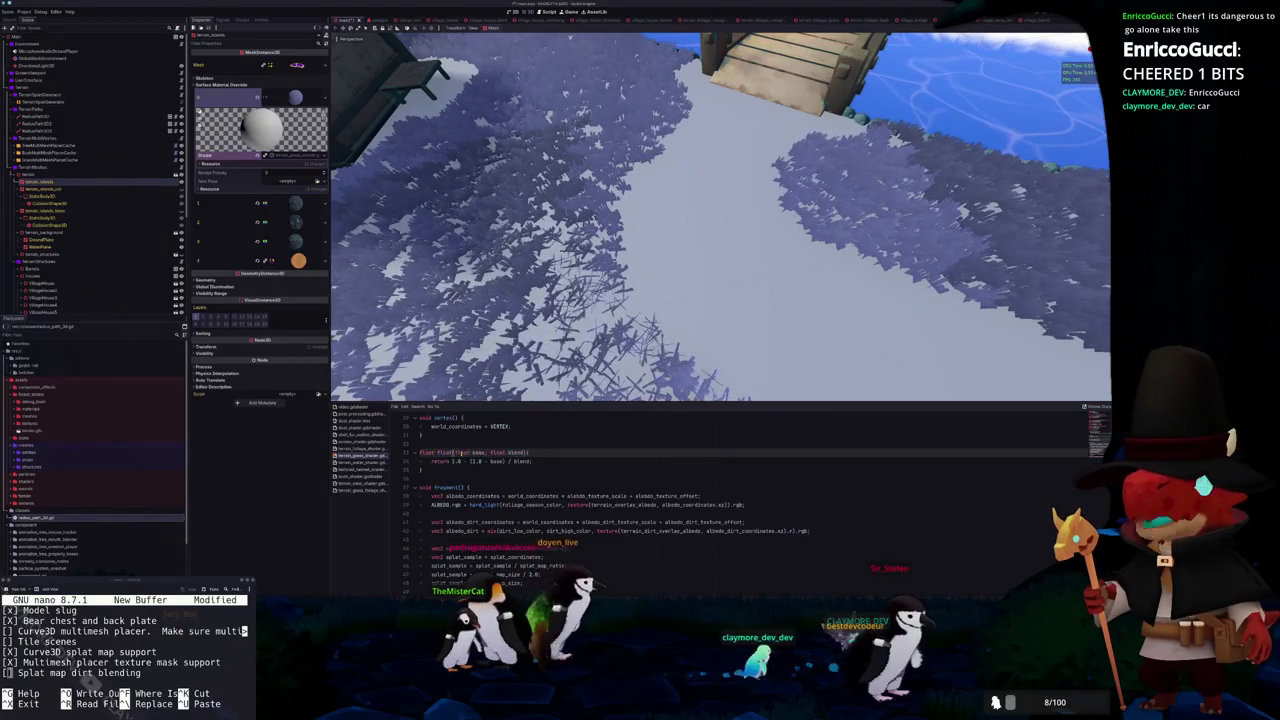
Assign splat_value = float_burn(splat_value, albedo_dirt.r); in the fragment function
{"action": "scroll", "coordinate": [730, 500], "scroll_direction": "down", "scroll_amount": 2}
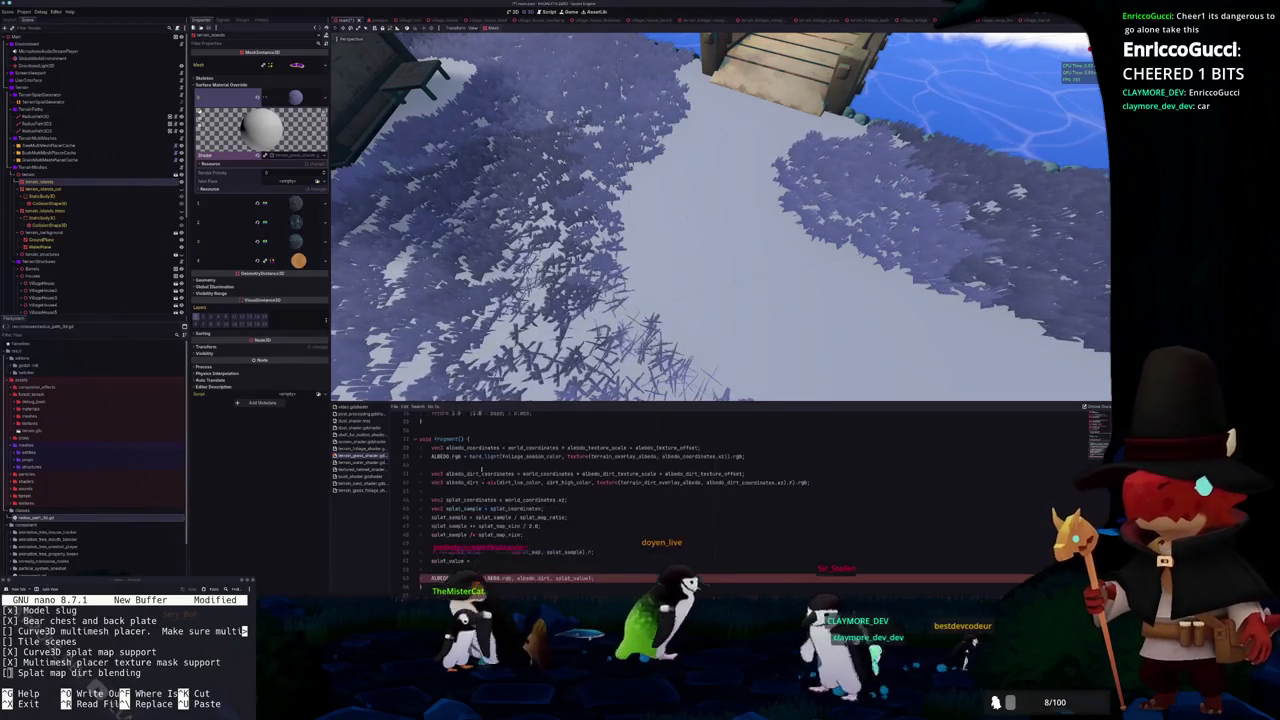
{"action": "key", "text": "ctrl+v"}
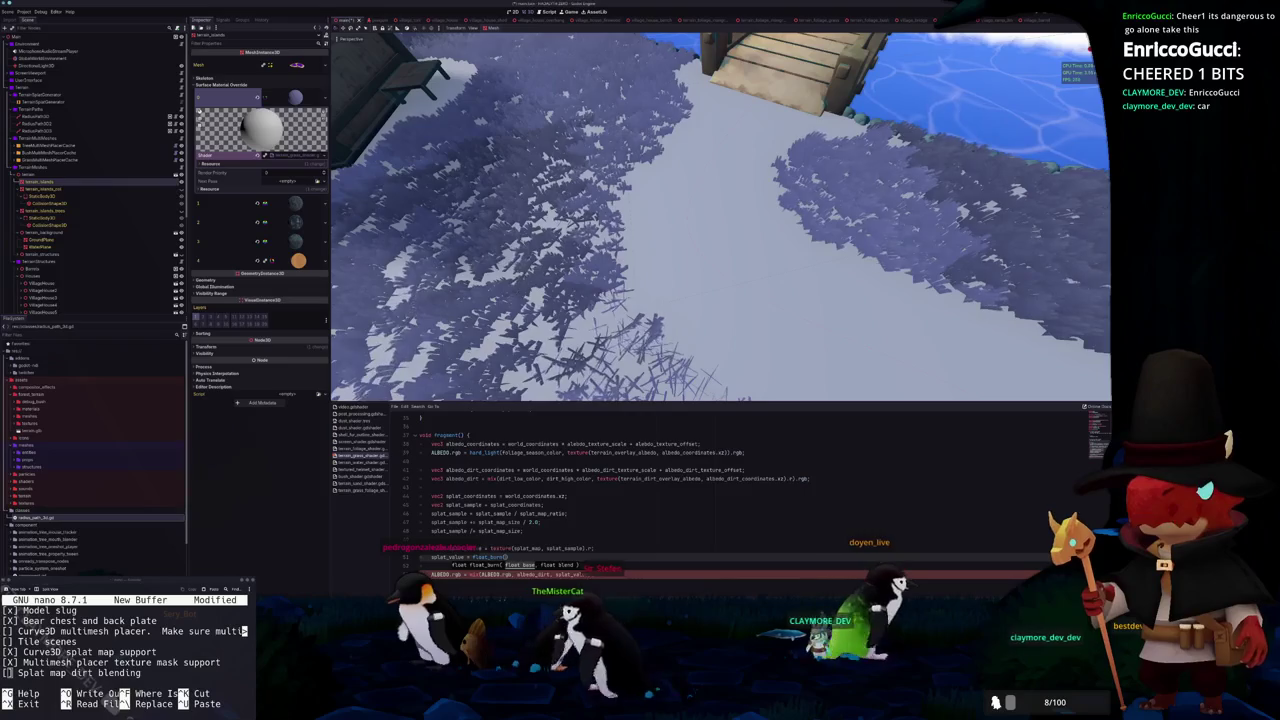
{"action": "type", "text": "splat_value, "}
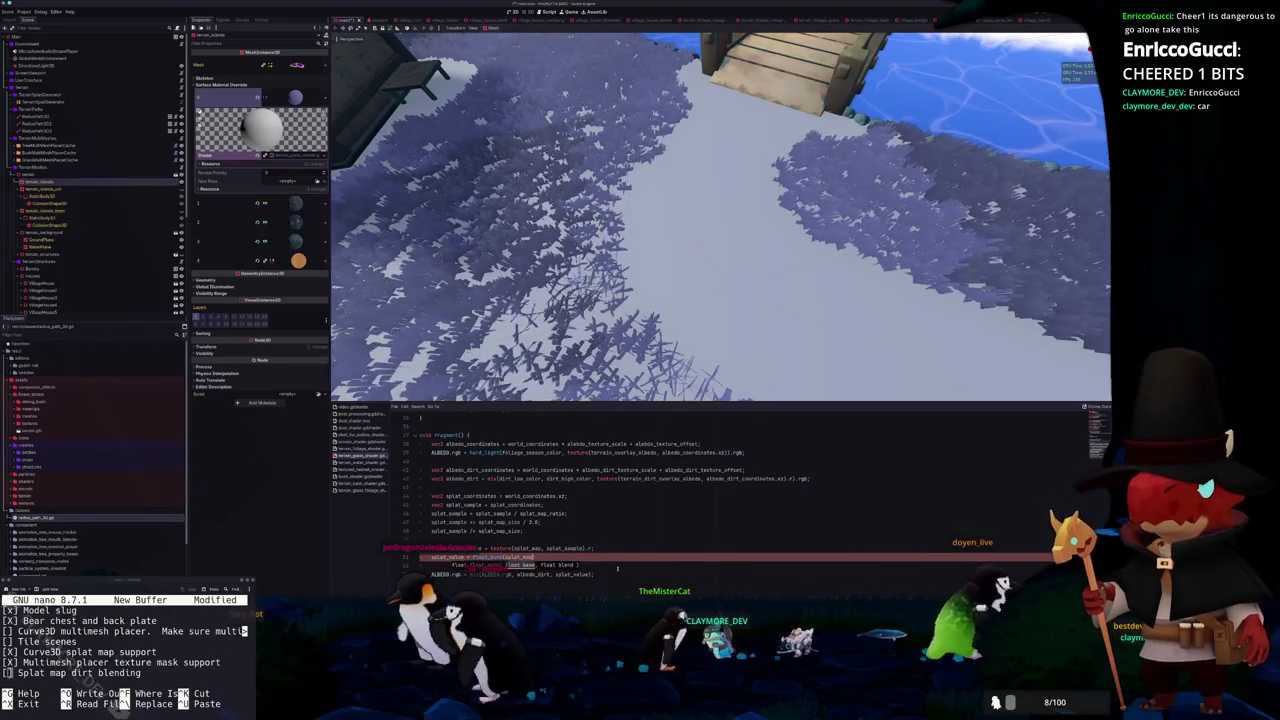
{"action": "type", "text": ", "}
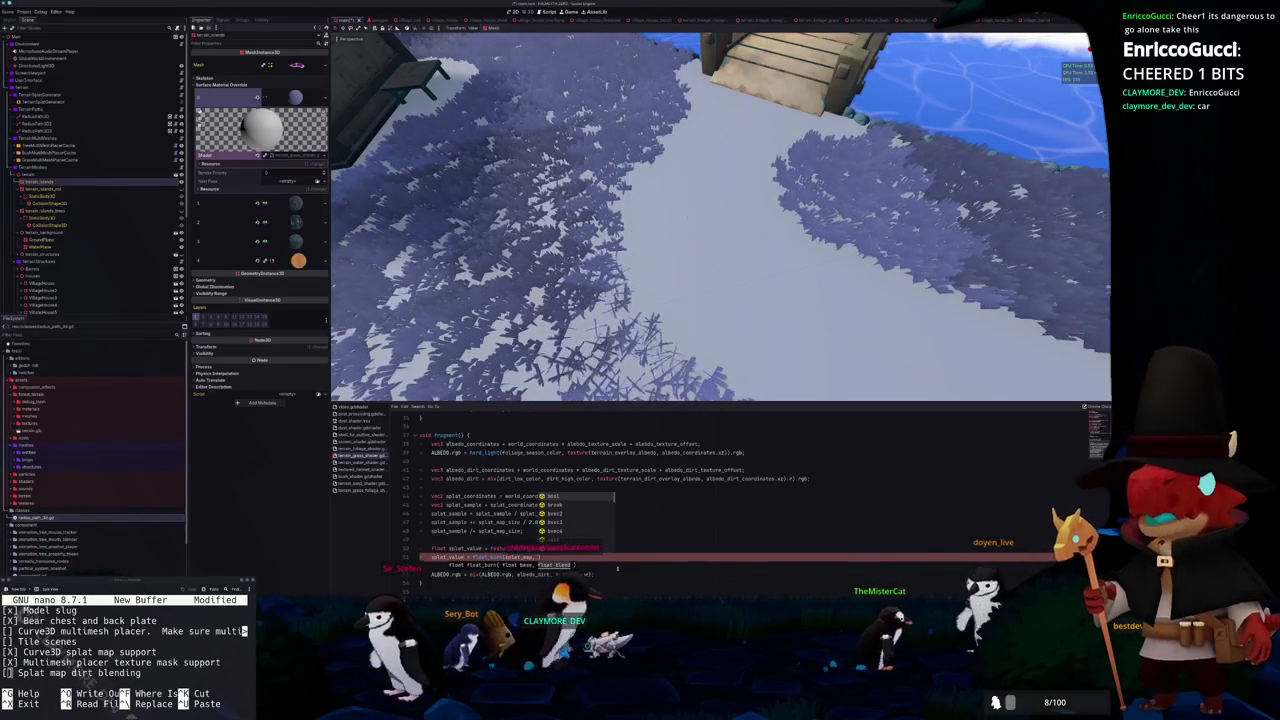
{"action": "type", "text": "albedo_dirt"}
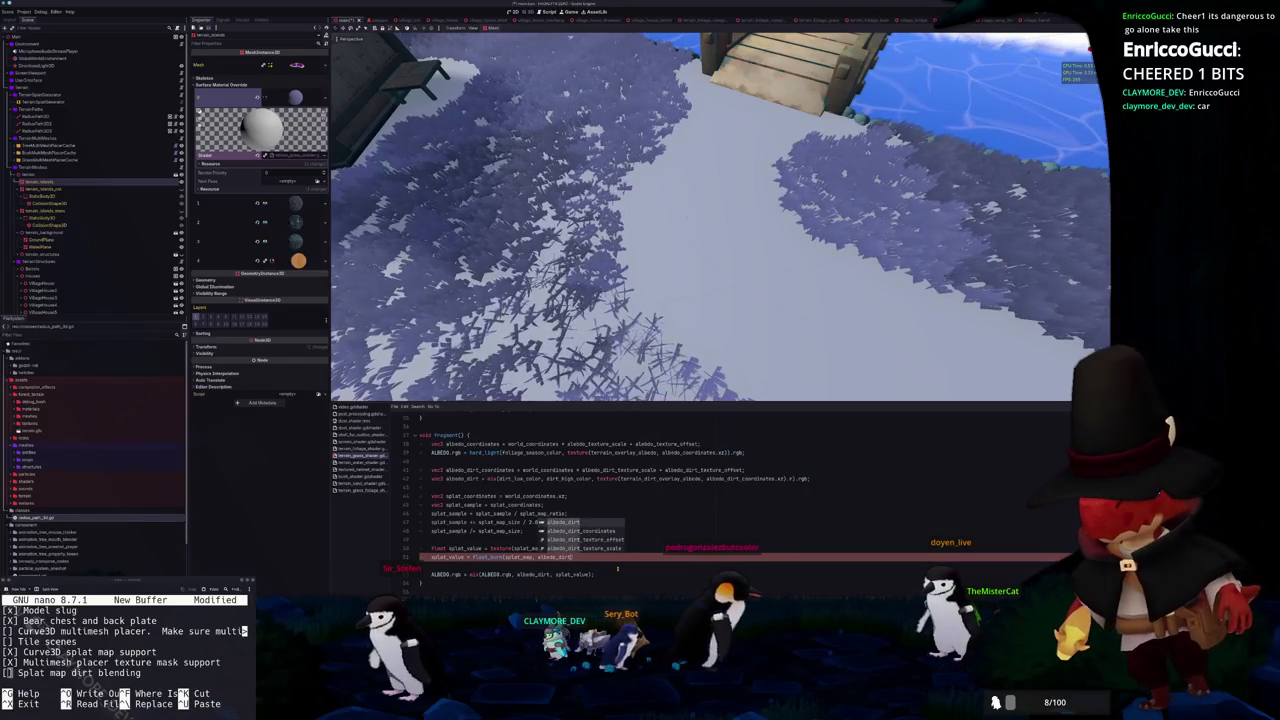
{"action": "key", "text": "Return"}
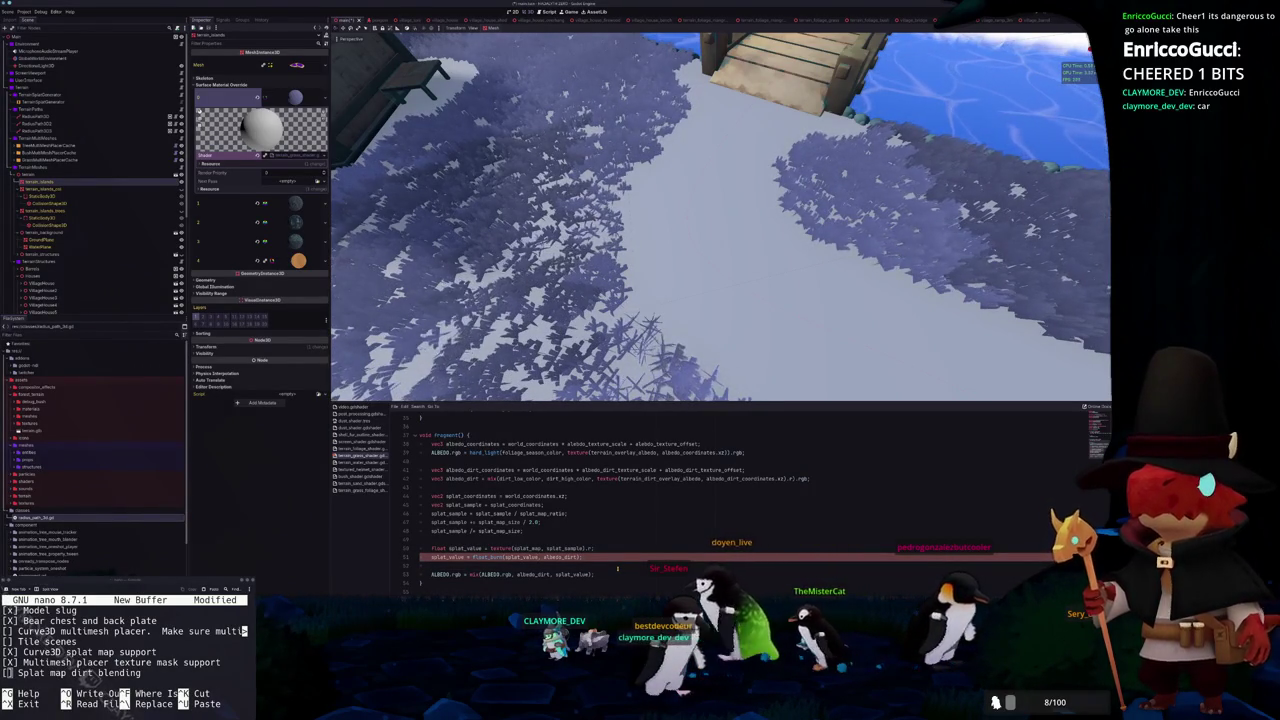
{"action": "type", "text": ".r"}
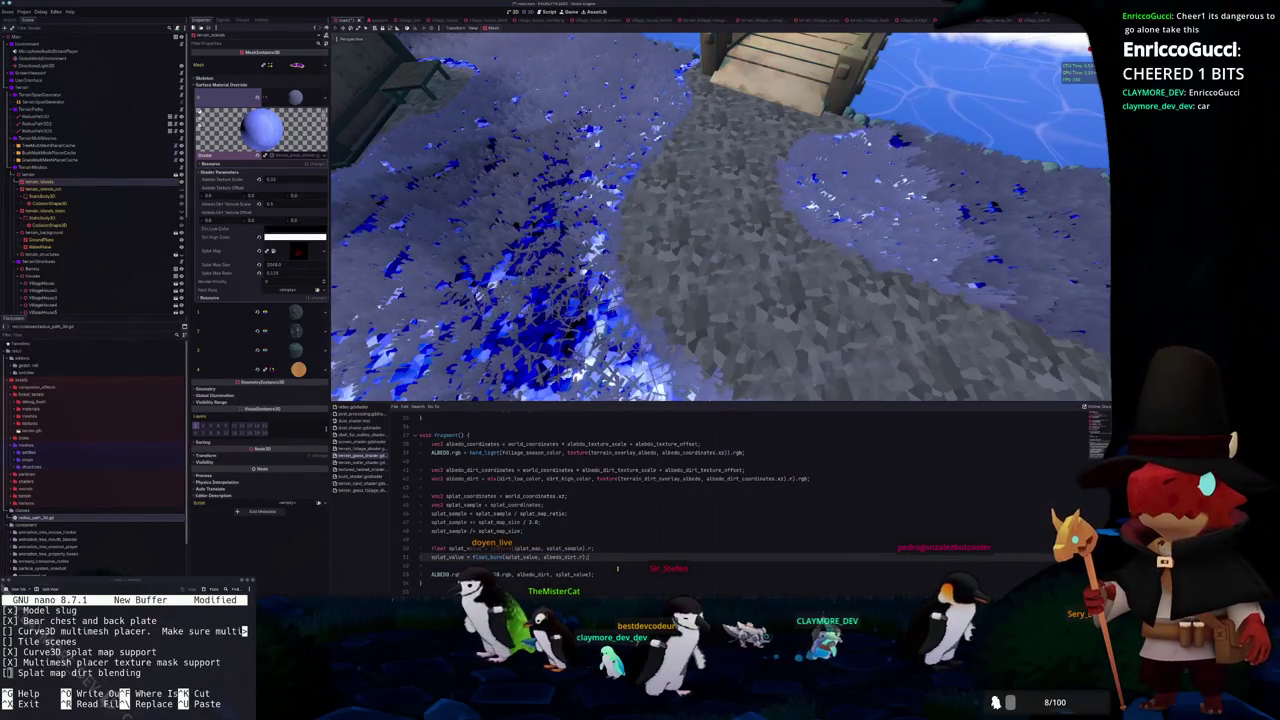
Add splat_value = clamp(splat_value, 0.0, 1.0); below the burn call and zoom to check the terrain
{"action": "key", "text": "Return"}
{"action": "type", "text": "splat_value"}
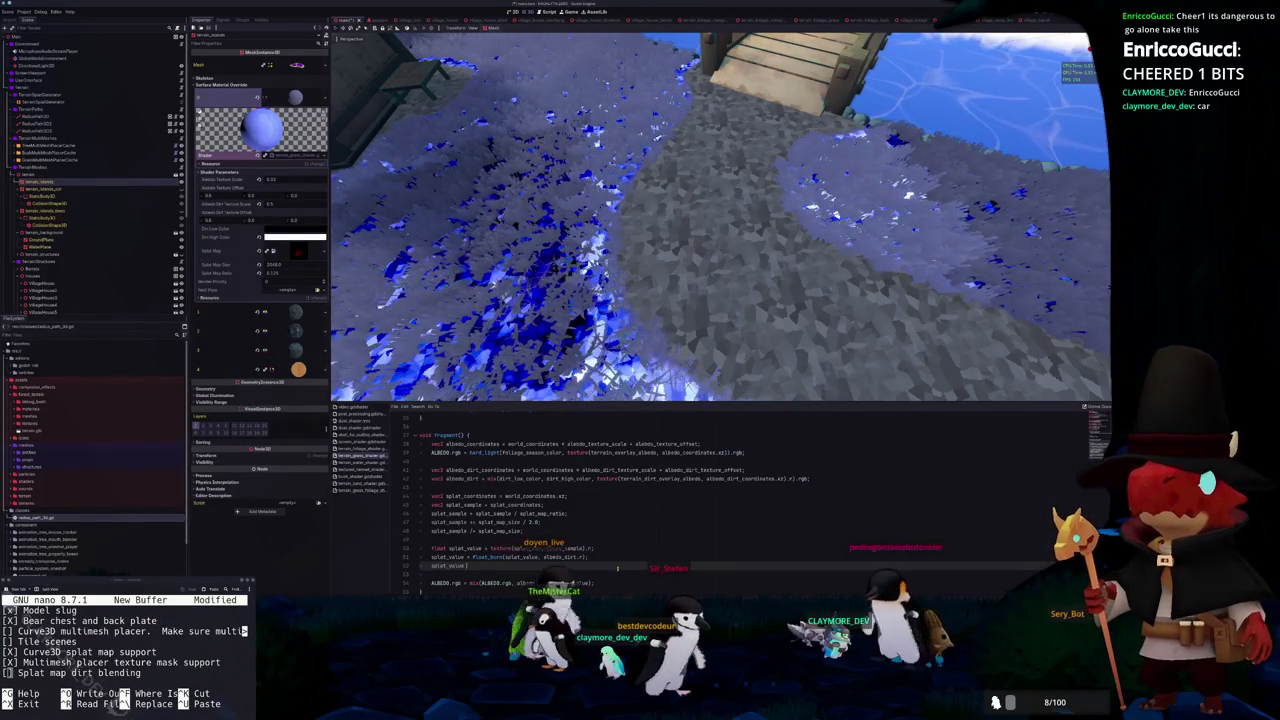
{"action": "type", "text": " = clamp(splat_"}
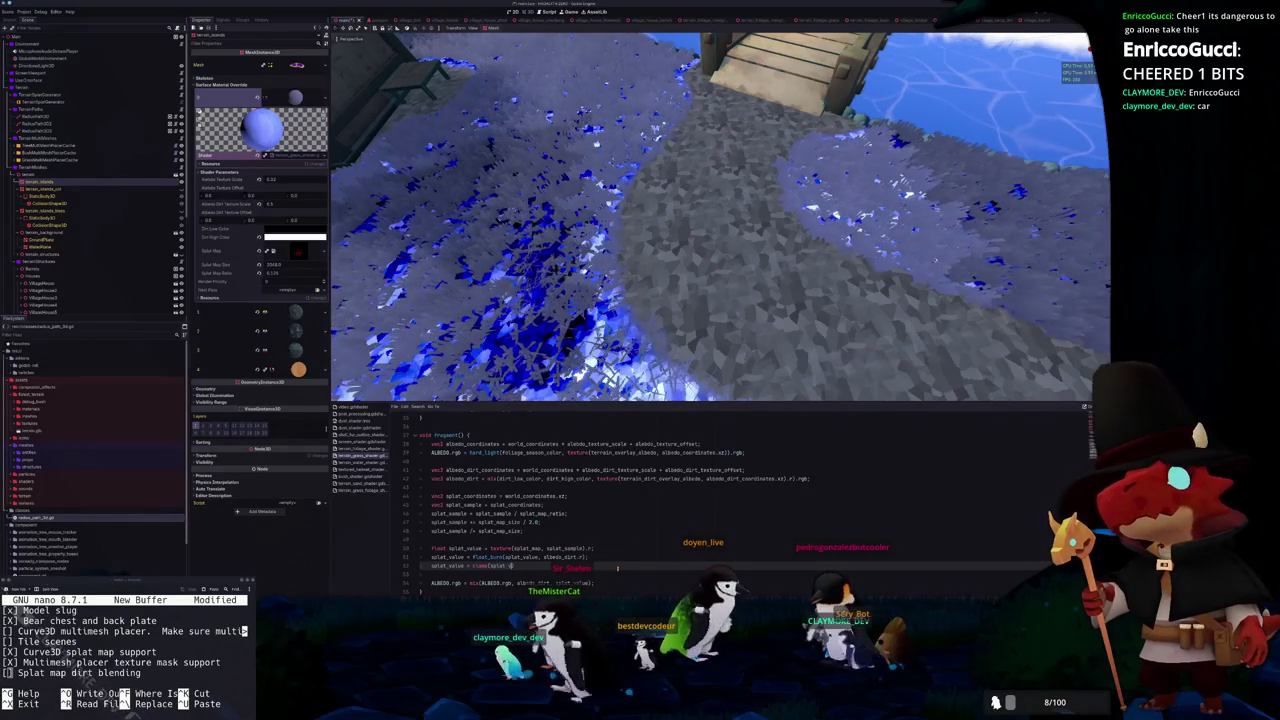
{"action": "type", "text": "value, 0.0, 1.0)"}
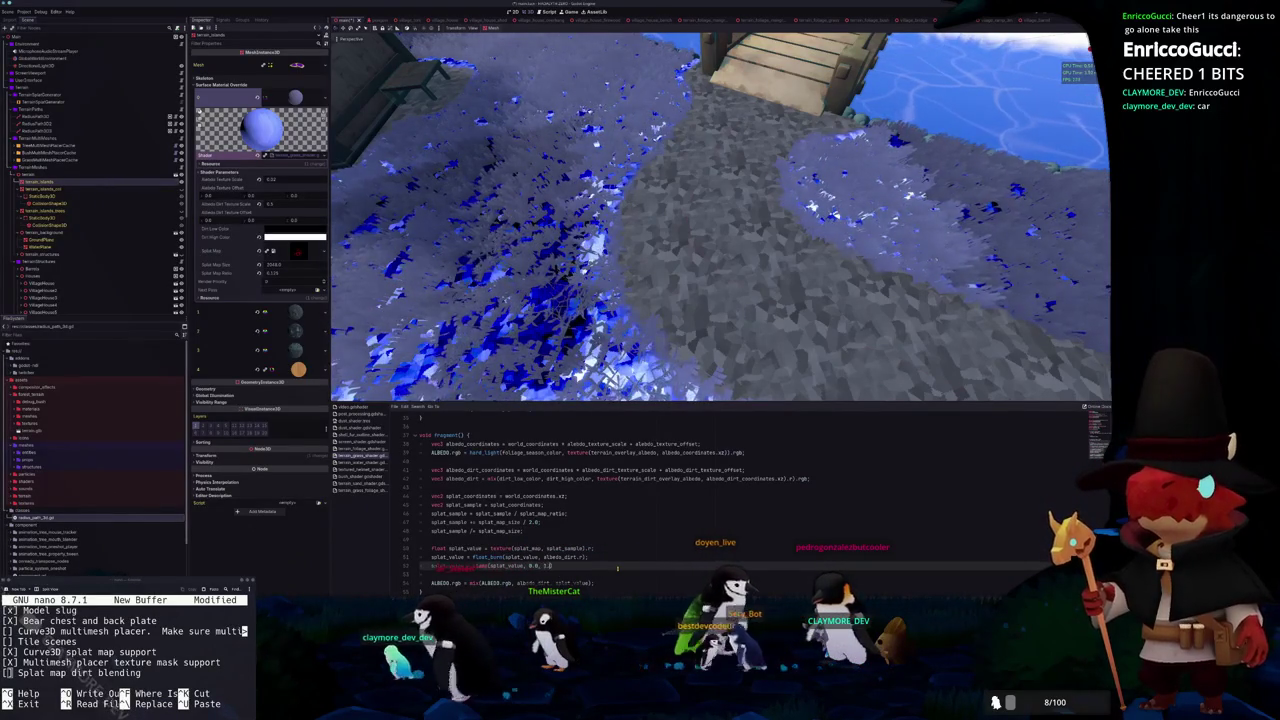
{"action": "type", "text": ";"}
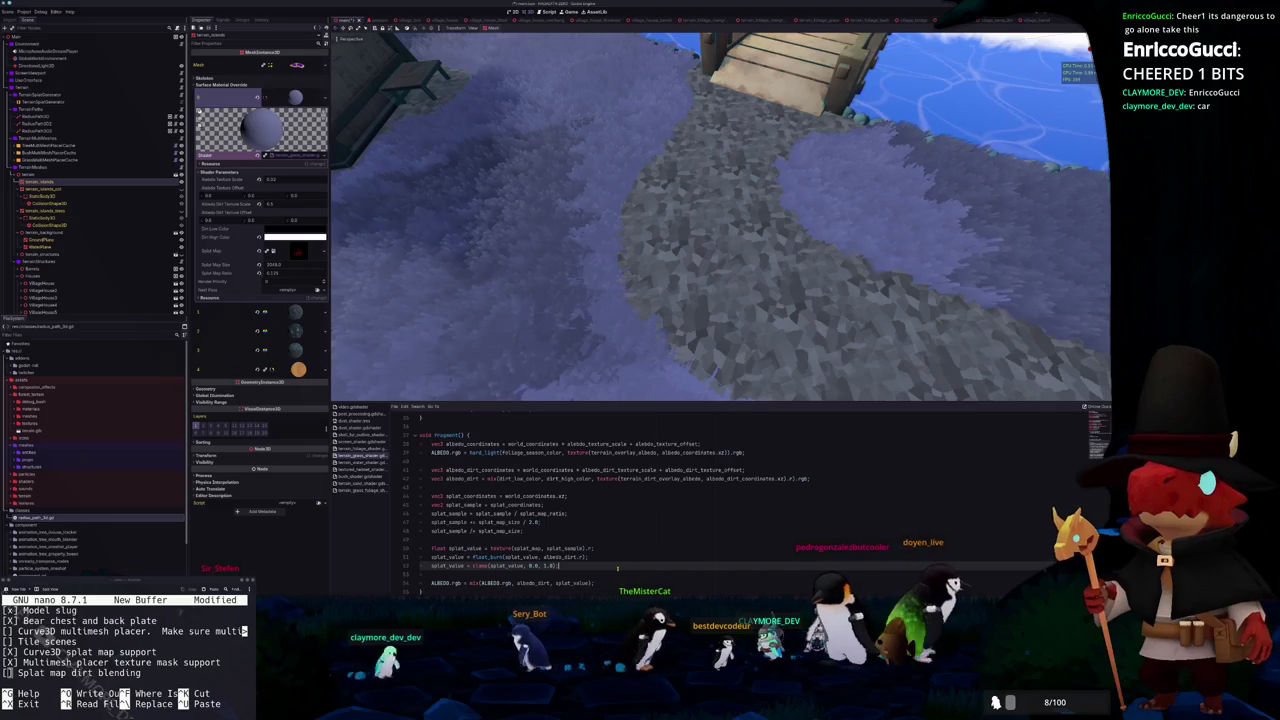
{"action": "scroll", "coordinate": [657, 329], "scroll_direction": "up", "scroll_amount": 8}
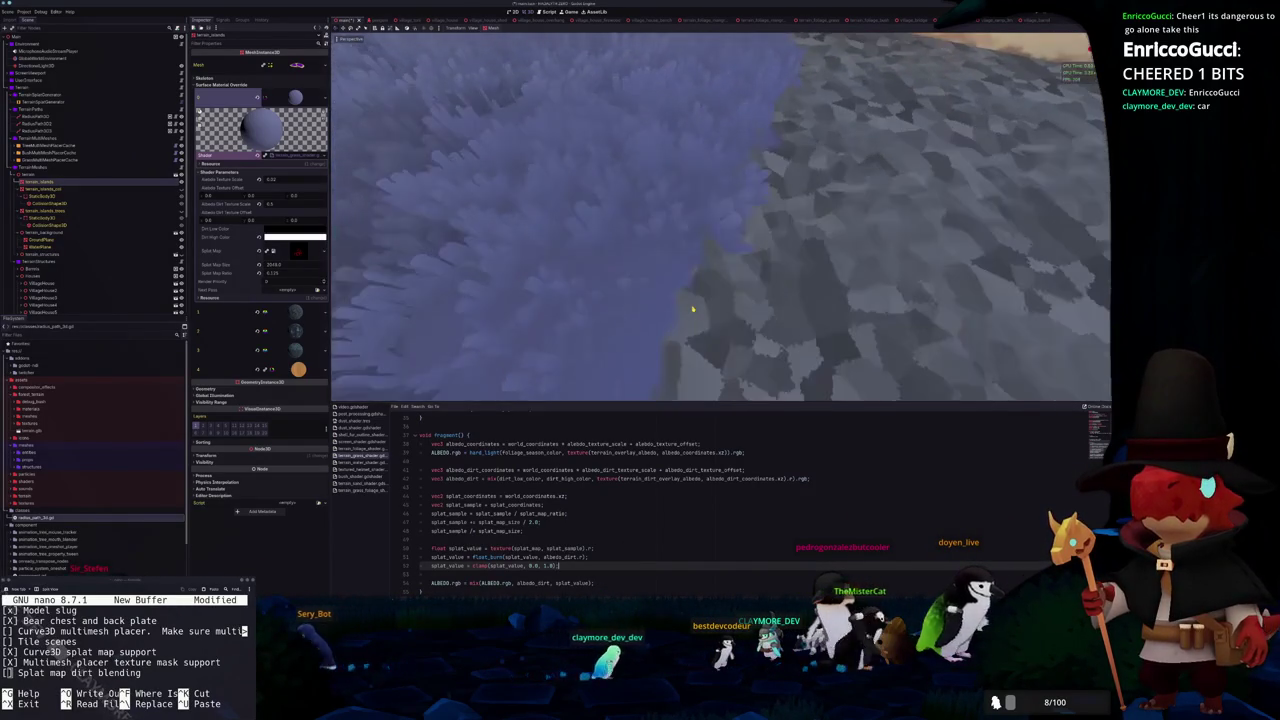
{"action": "scroll", "coordinate": [692, 309], "scroll_direction": "down", "scroll_amount": 5}
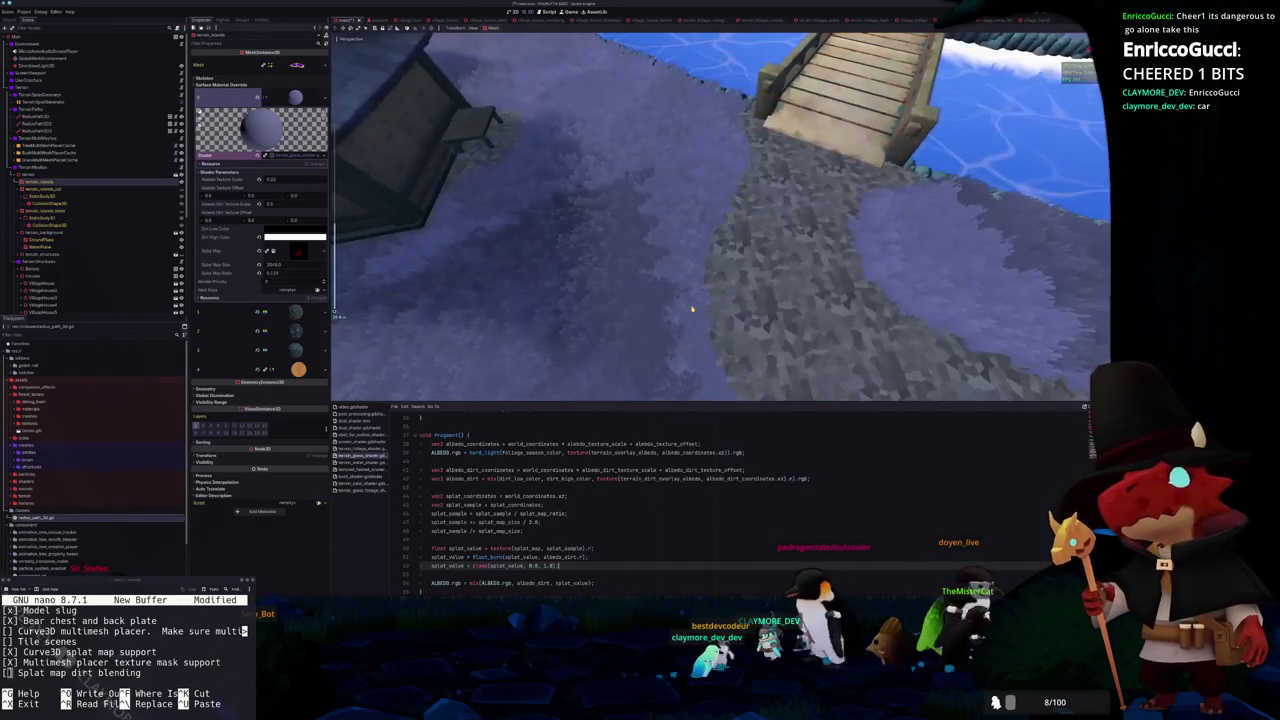
{"action": "scroll", "coordinate": [692, 309], "scroll_direction": "up", "scroll_amount": 5}
{"action": "scroll", "coordinate": [692, 309], "scroll_direction": "down", "scroll_amount": 5}
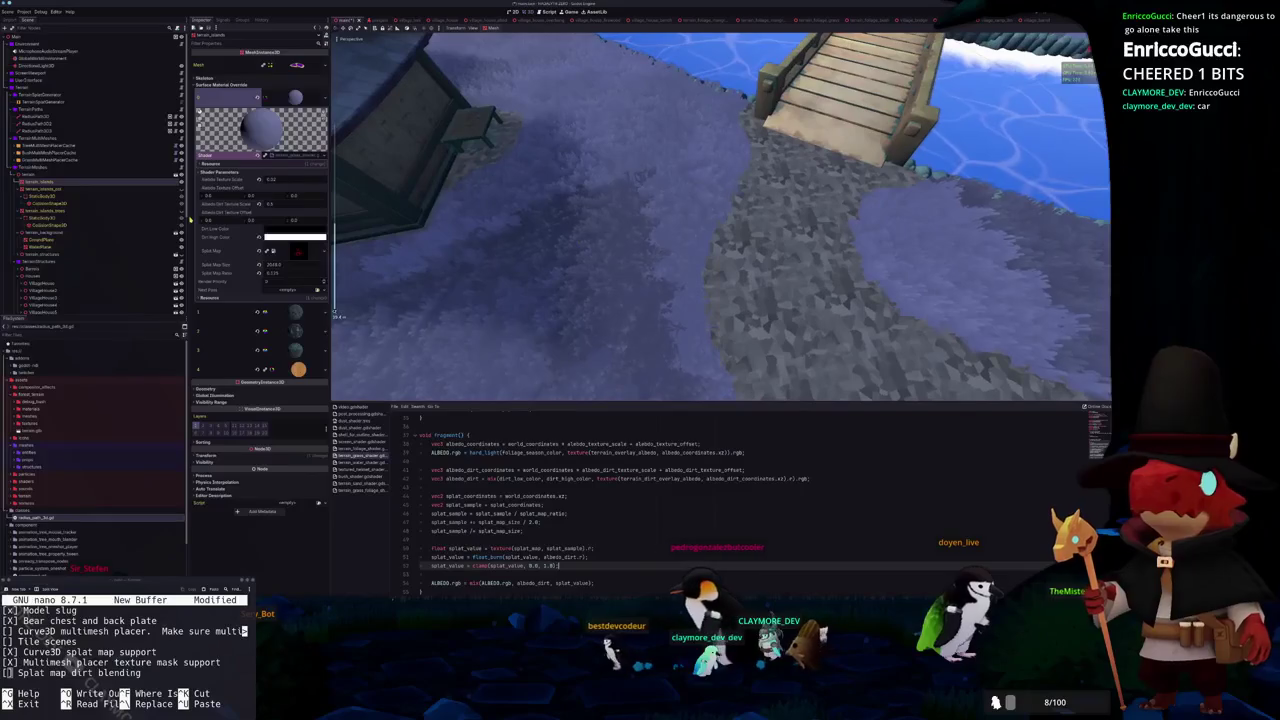
{"action": "left_click", "coordinate": [24, 12]}
{"action": "left_click", "coordinate": [35, 19]}
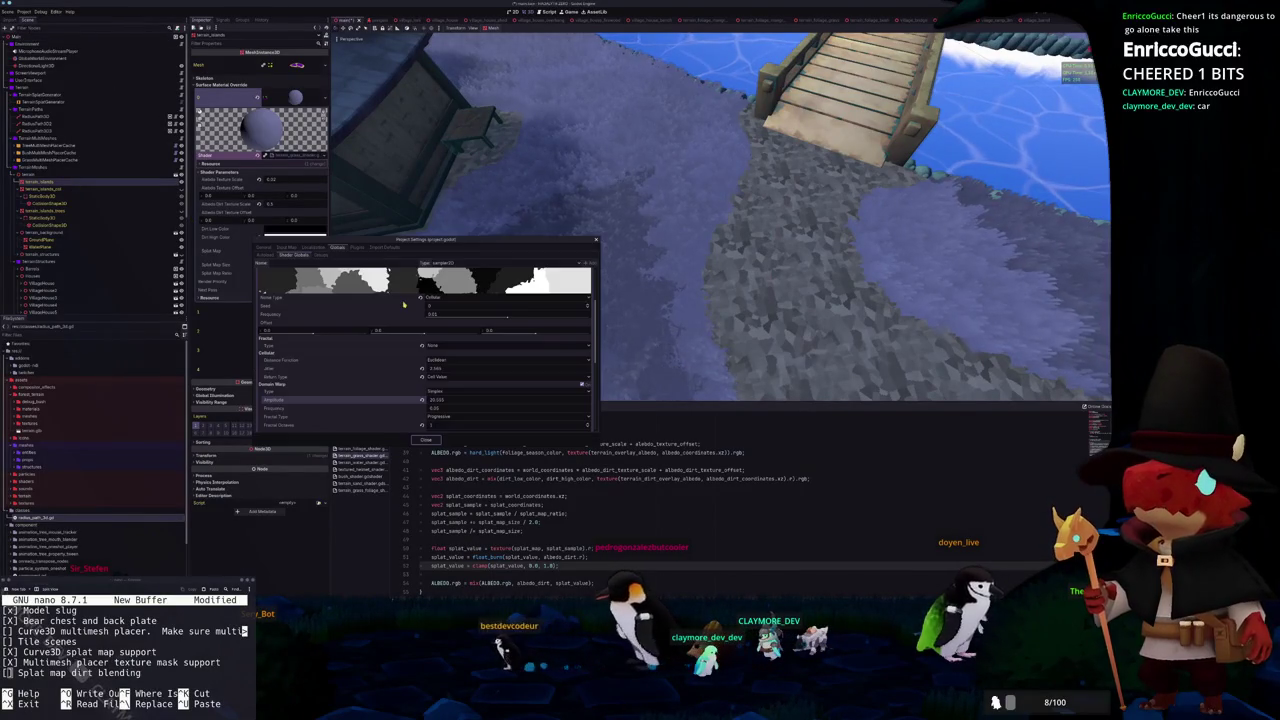
{"action": "scroll", "coordinate": [460, 300], "scroll_direction": "up", "scroll_amount": 2}
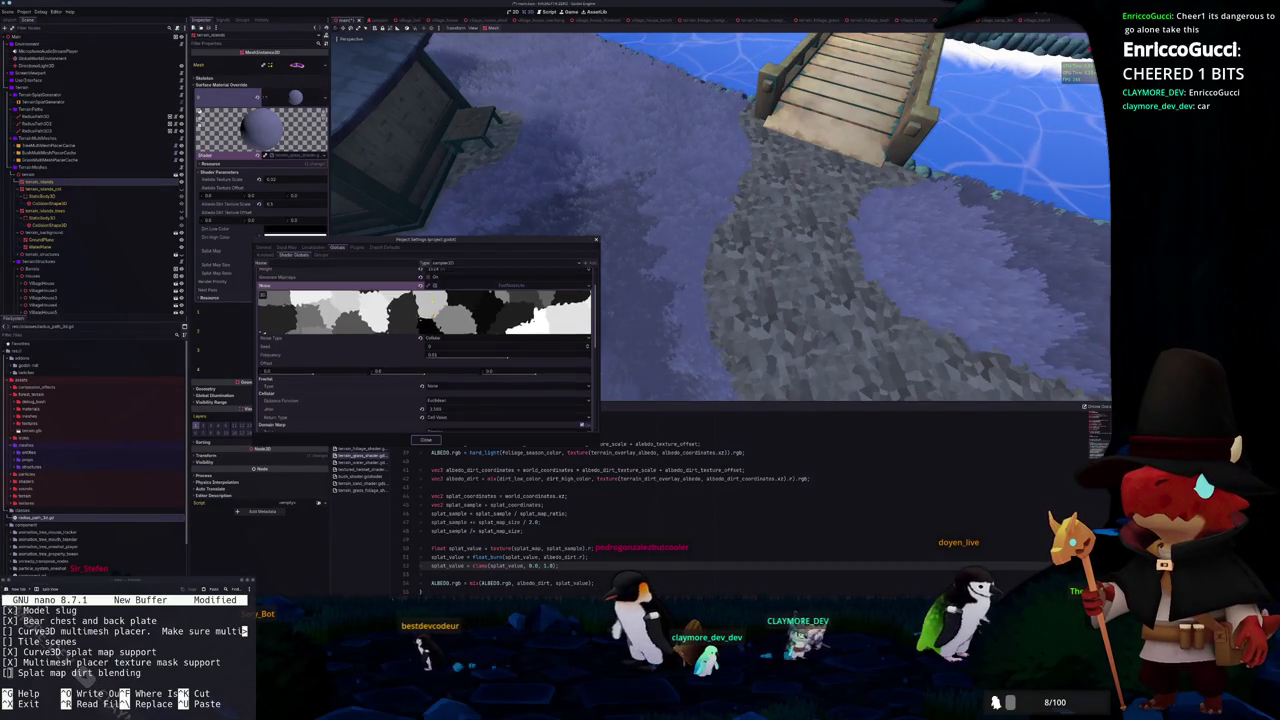
{"action": "left_click", "coordinate": [470, 294]}
{"action": "scroll", "coordinate": [327, 290], "scroll_direction": "up", "scroll_amount": 2}
{"action": "left_click", "coordinate": [327, 288]}
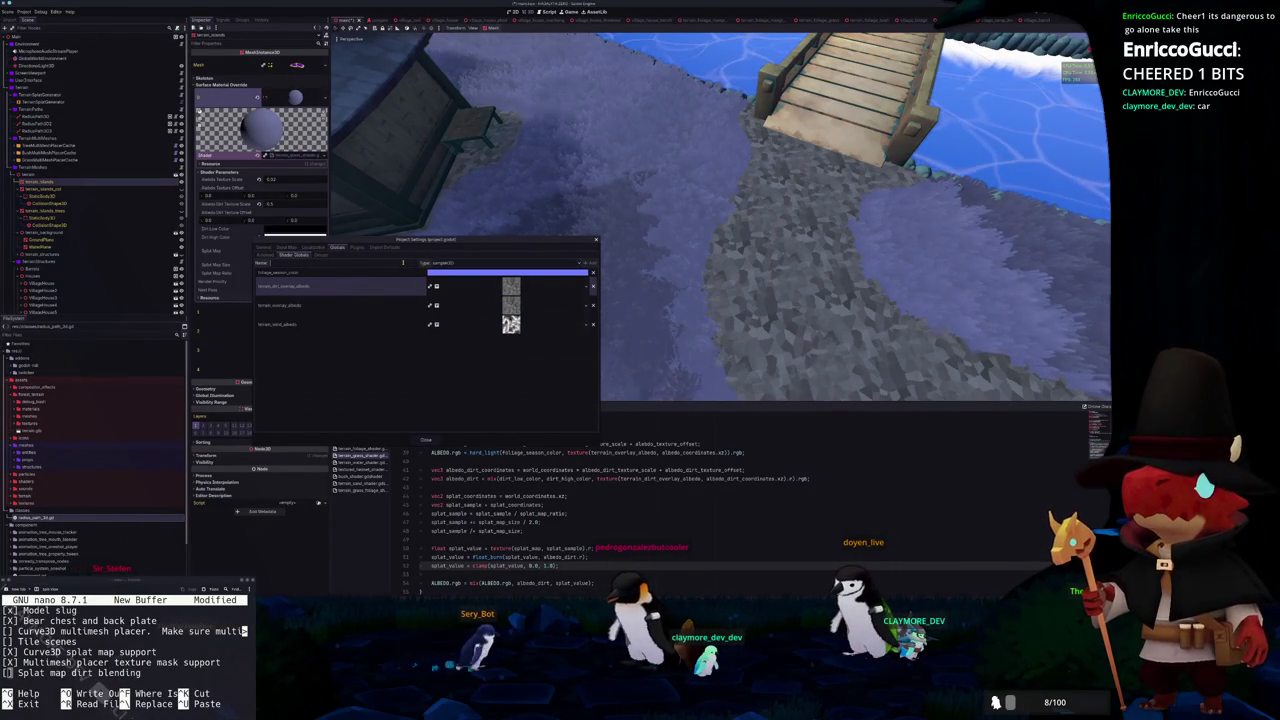
{"action": "left_click", "coordinate": [380, 262]}
{"action": "type", "text": "terrain_splat_blend"}
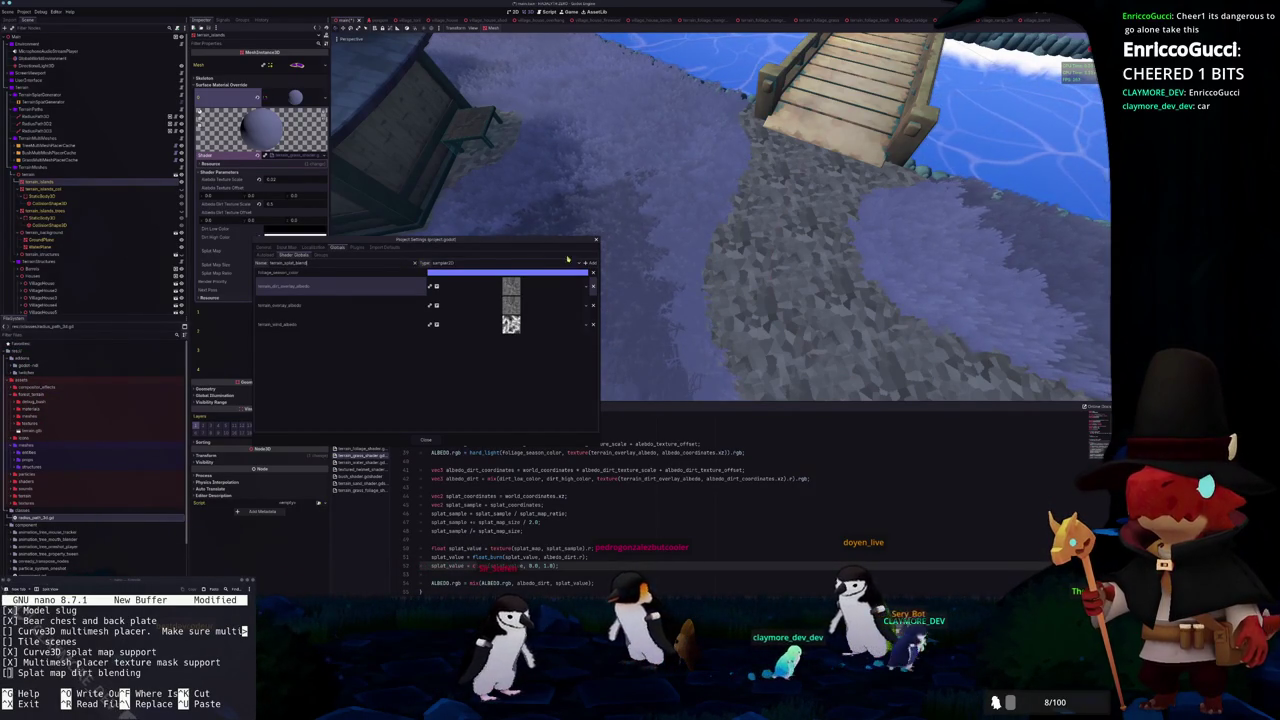
{"action": "left_click", "coordinate": [426, 440]}
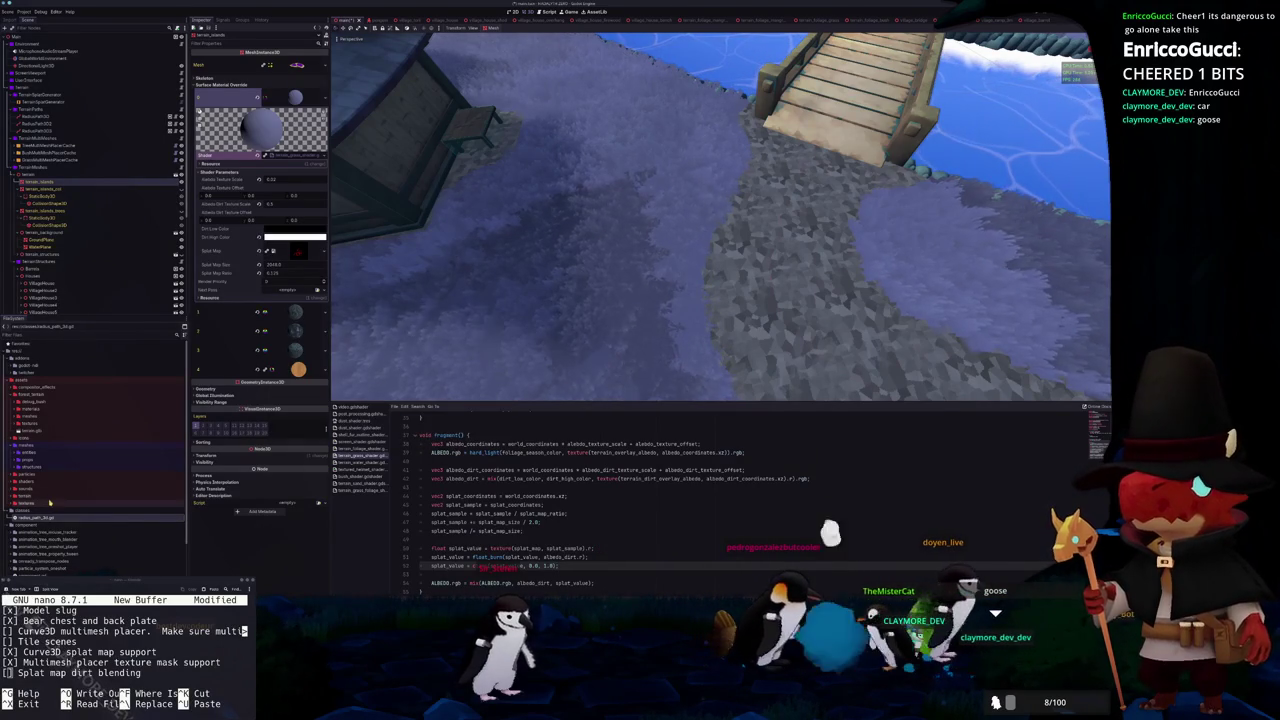
Duplicate the terrain_overlay_albedo texture resource in the textures folder
{"action": "double_click", "coordinate": [48, 503]}
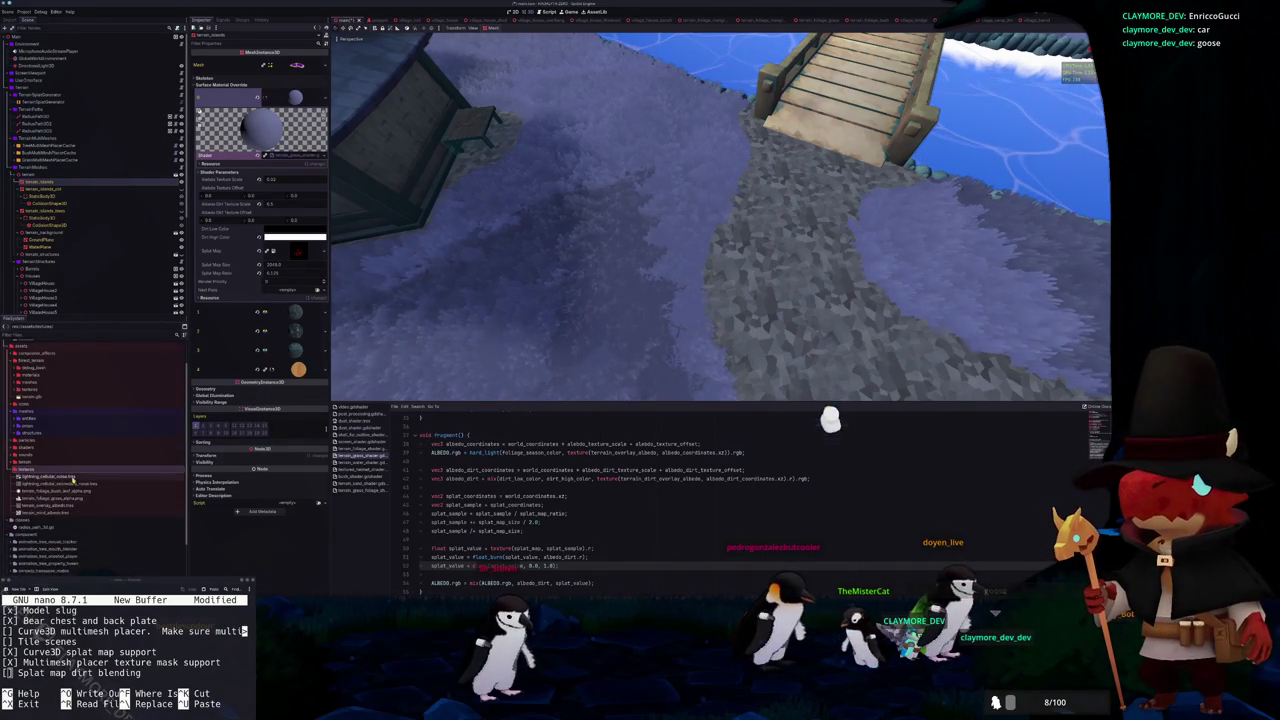
{"action": "left_click", "coordinate": [55, 505]}
{"action": "key", "text": "ctrl+d"}
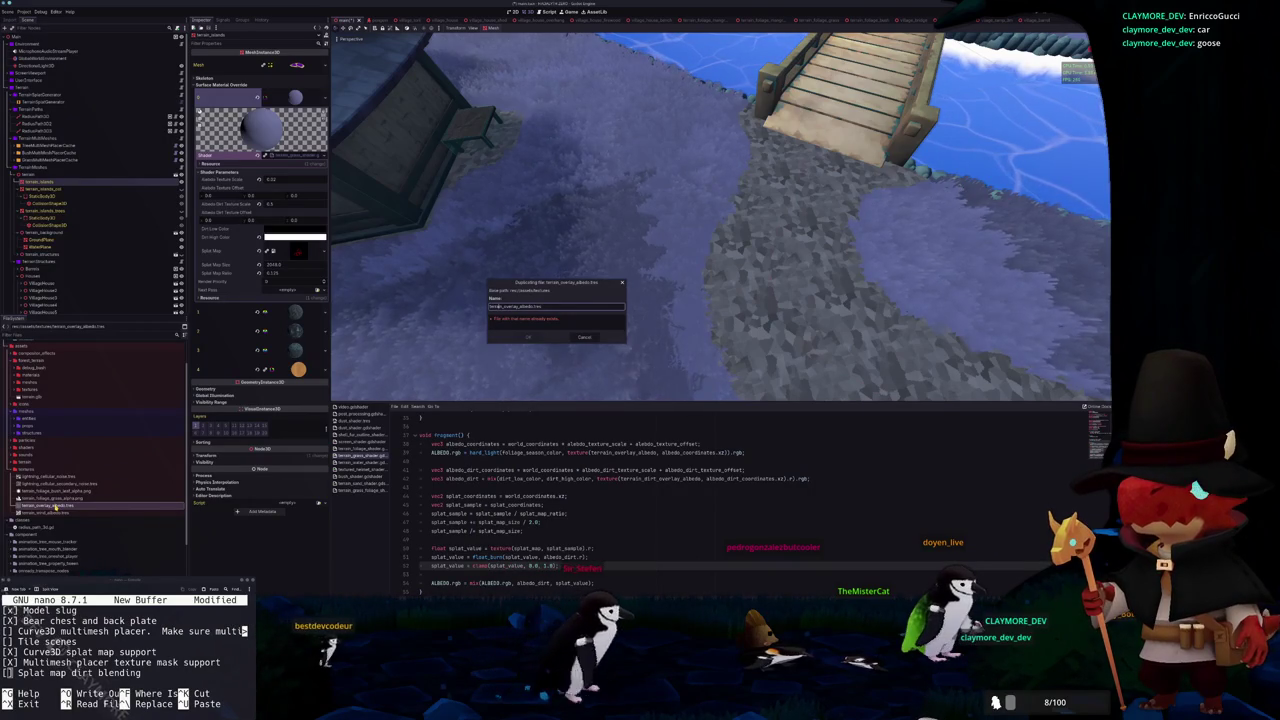
{"action": "key", "text": "Return"}
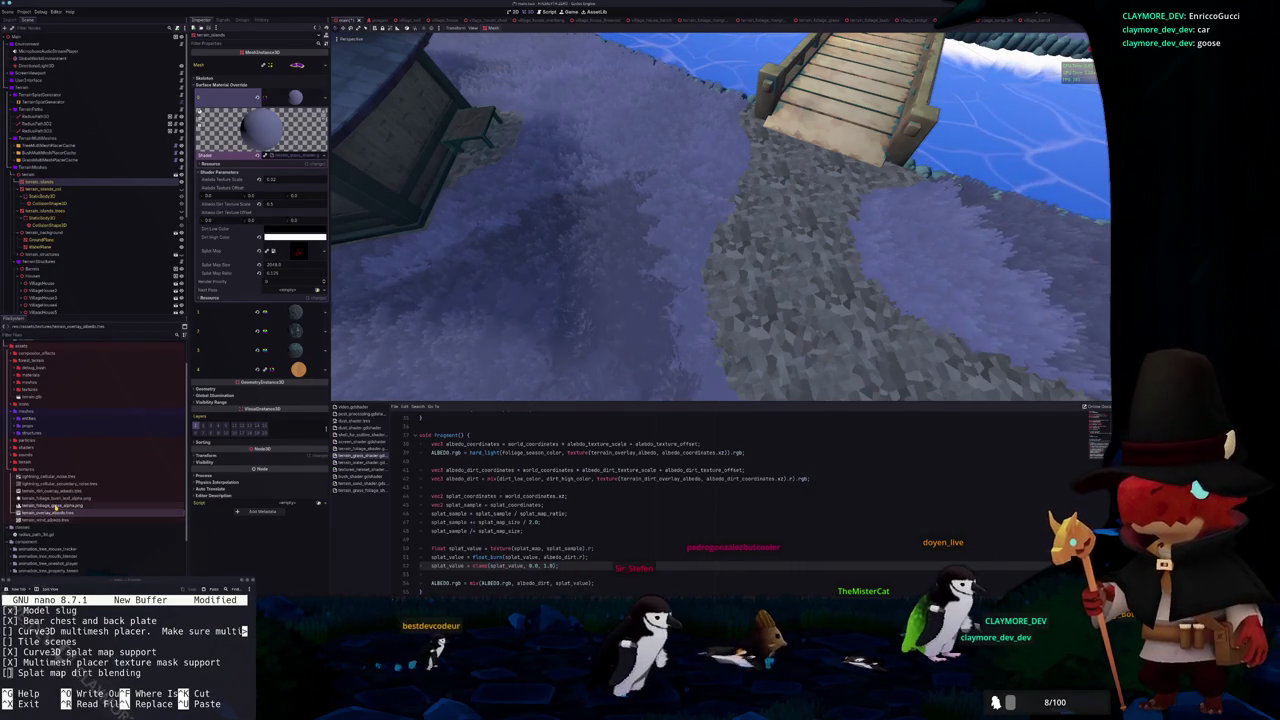
Duplicate terrain_dirt_overlay_albedo.tres, replacing part of the new name with 'color'
{"action": "left_click", "coordinate": [62, 492]}
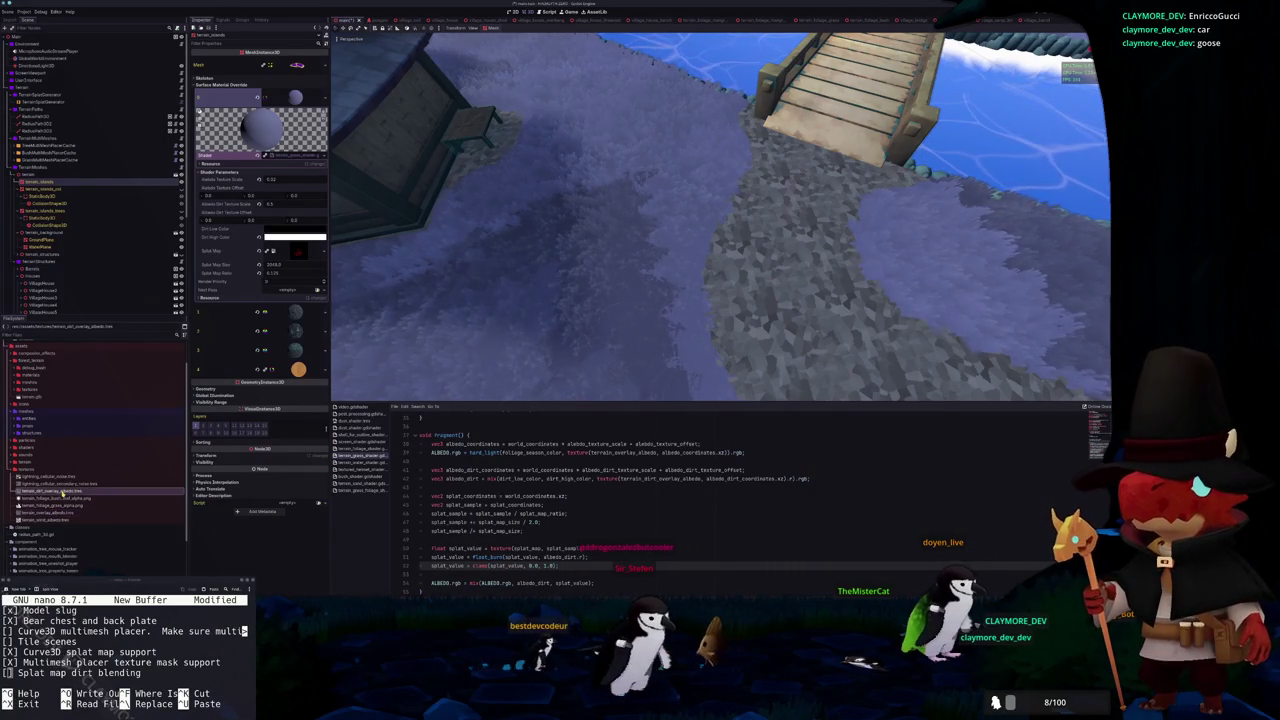
{"action": "key", "text": "ctrl+d"}
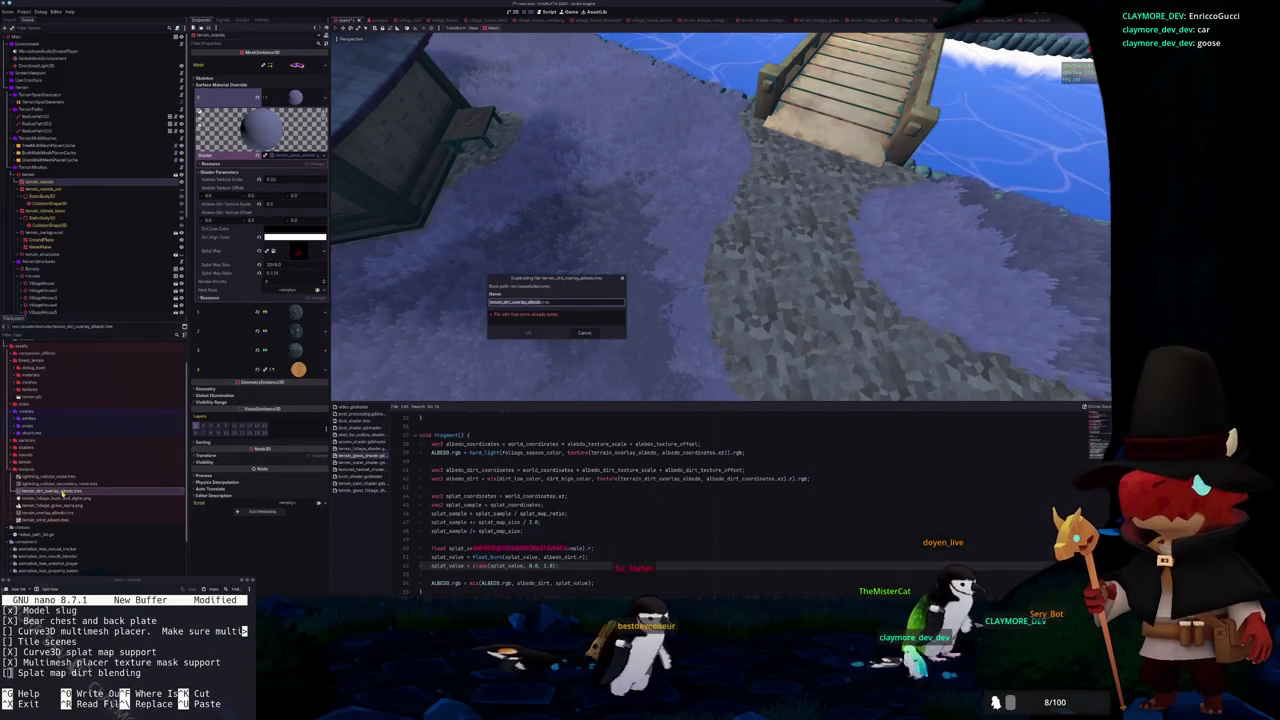
{"action": "key", "text": "Right"}
{"action": "key", "text": "ctrl+shift+Left"}
{"action": "key", "text": "ctrl+shift+Right"}
{"action": "type", "text": "color"}
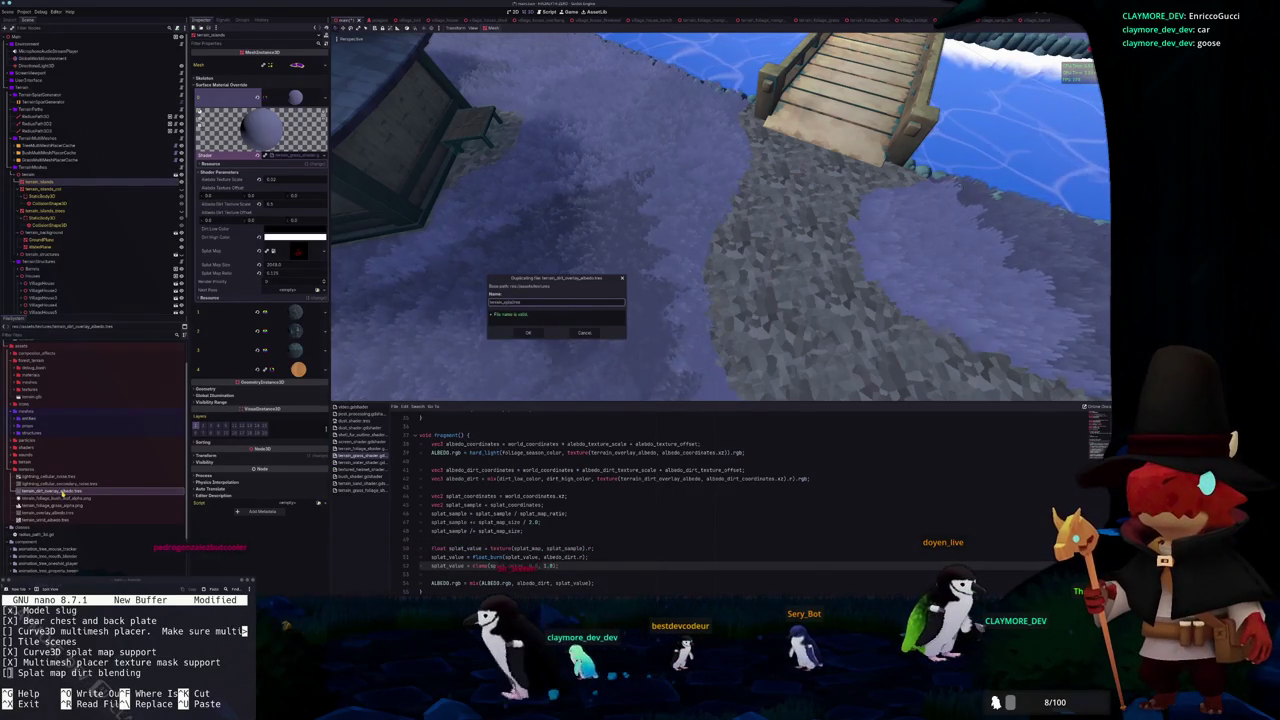
{"action": "key", "text": "Return"}
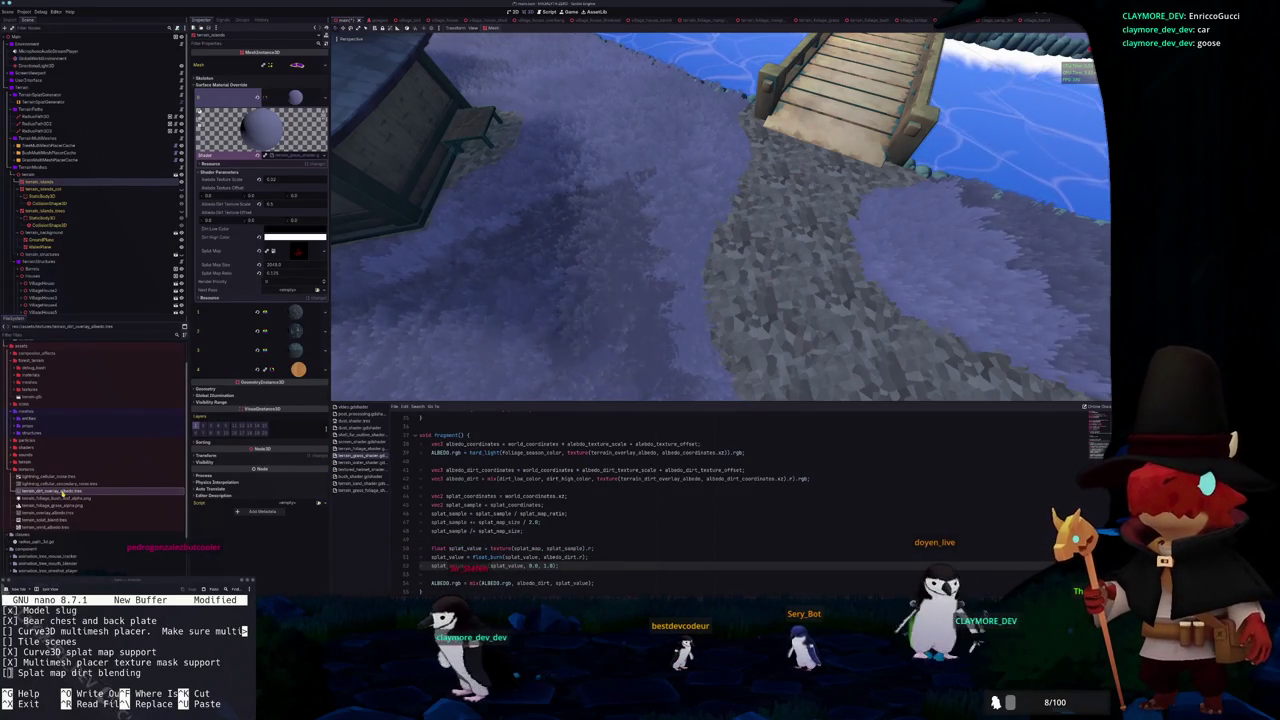
Show terrain_splat_blend.tres's Color Ramp and Resource details in the Inspector
{"action": "left_click", "coordinate": [60, 520]}
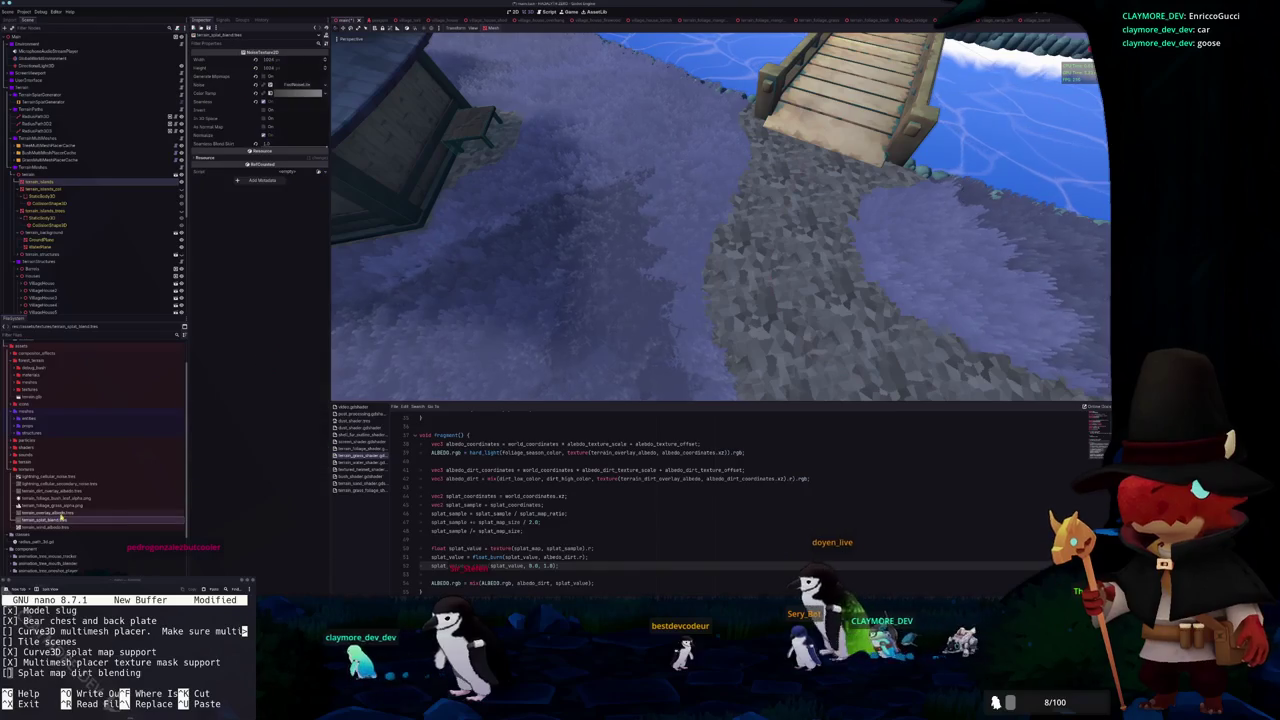
{"action": "left_click", "coordinate": [316, 94]}
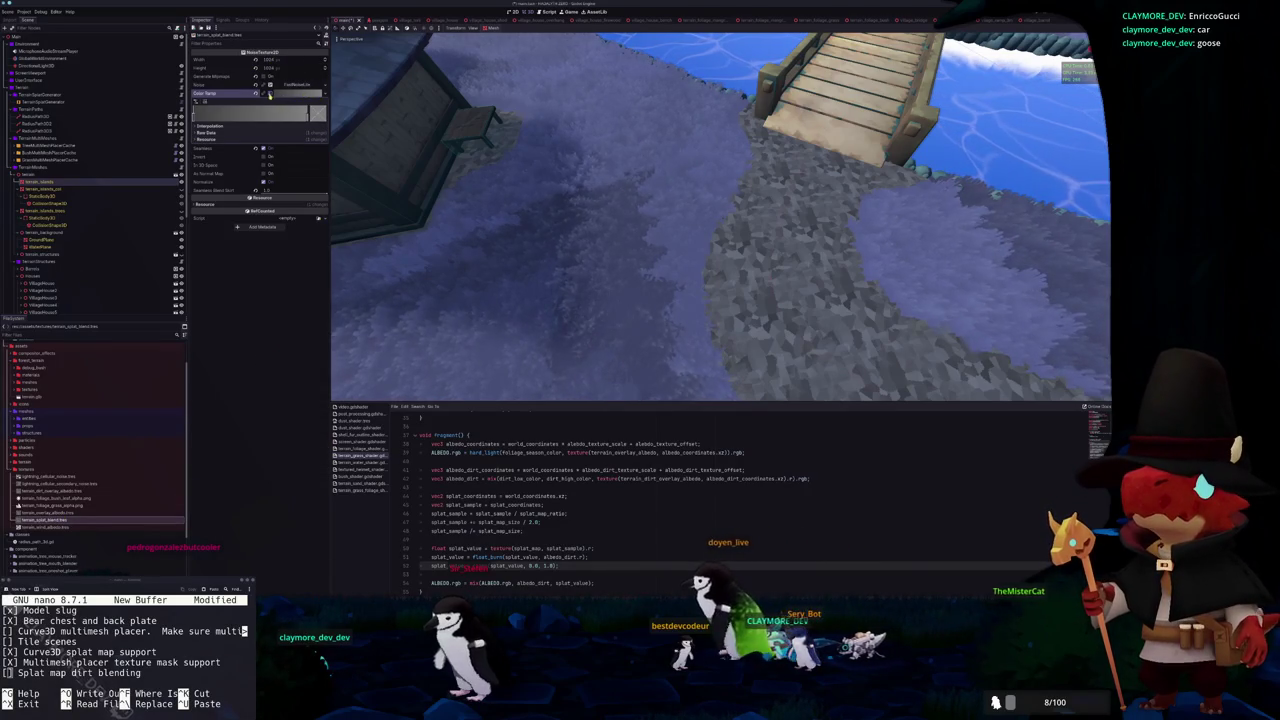
{"action": "left_click", "coordinate": [253, 139]}
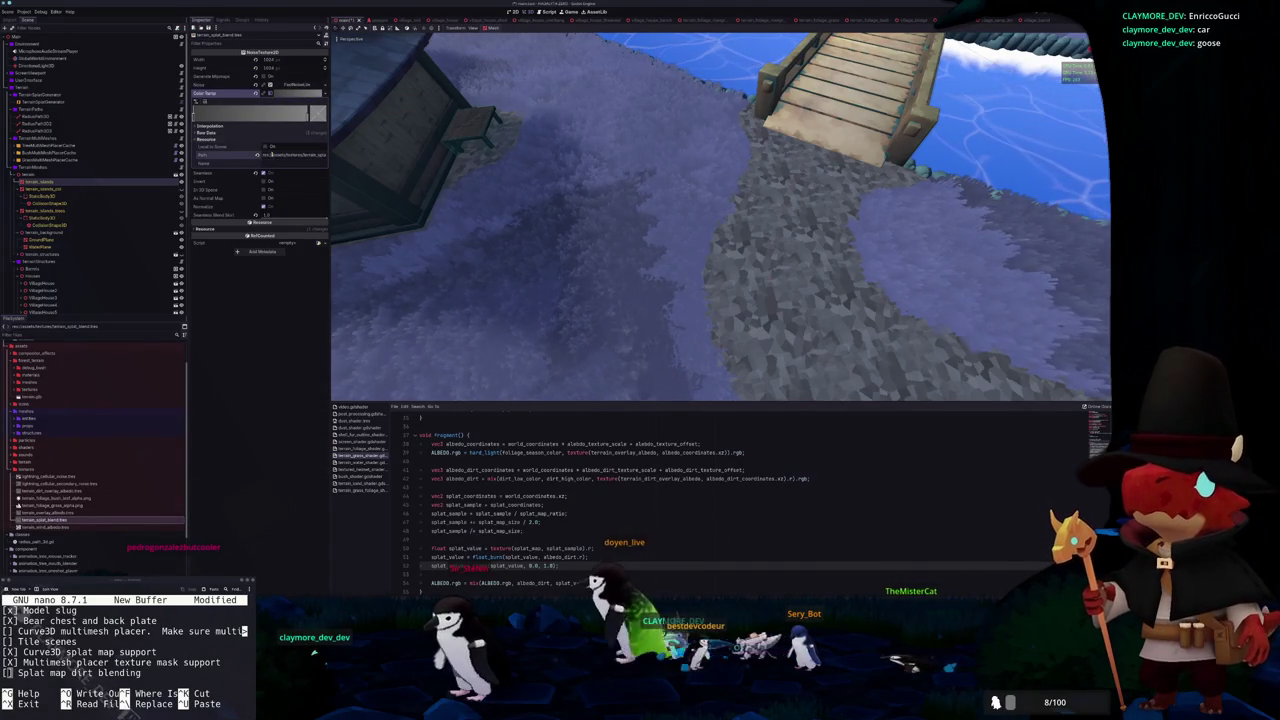
Assign the grey noise texture to the terrain_splat_blend shader global
{"action": "left_click", "coordinate": [22, 11]}
{"action": "left_click", "coordinate": [45, 19]}
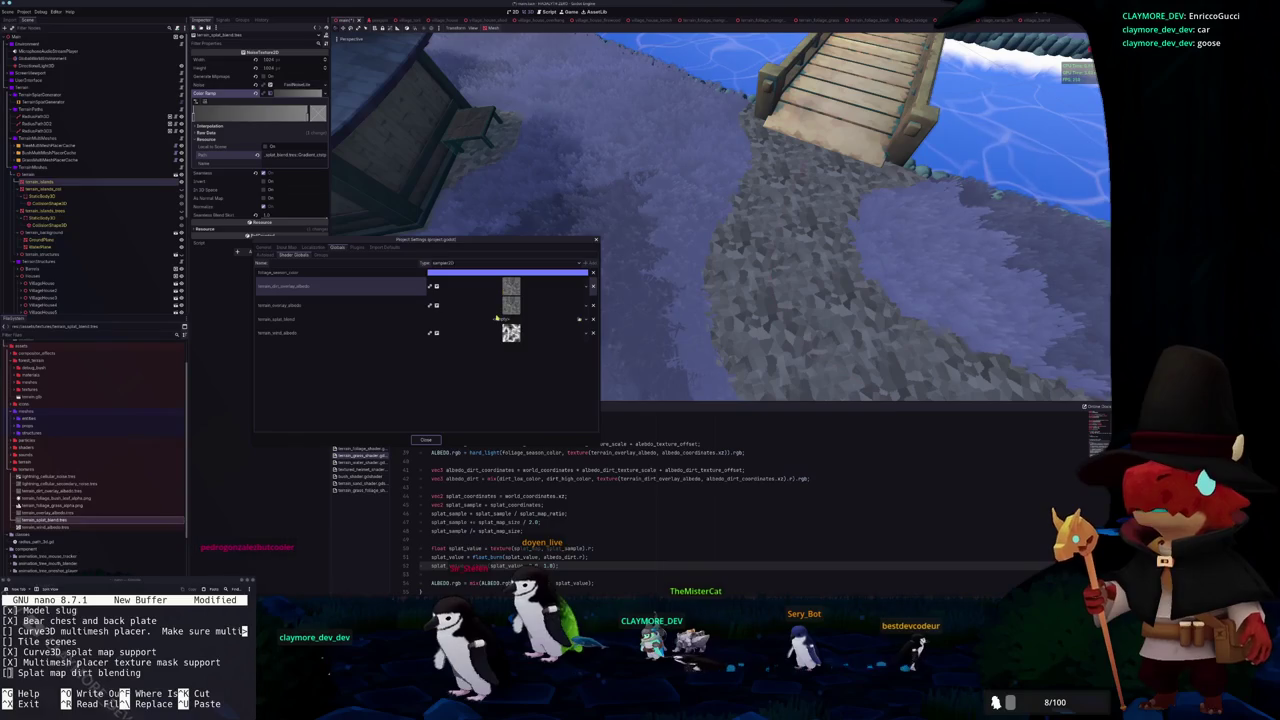
{"action": "left_click", "coordinate": [590, 320]}
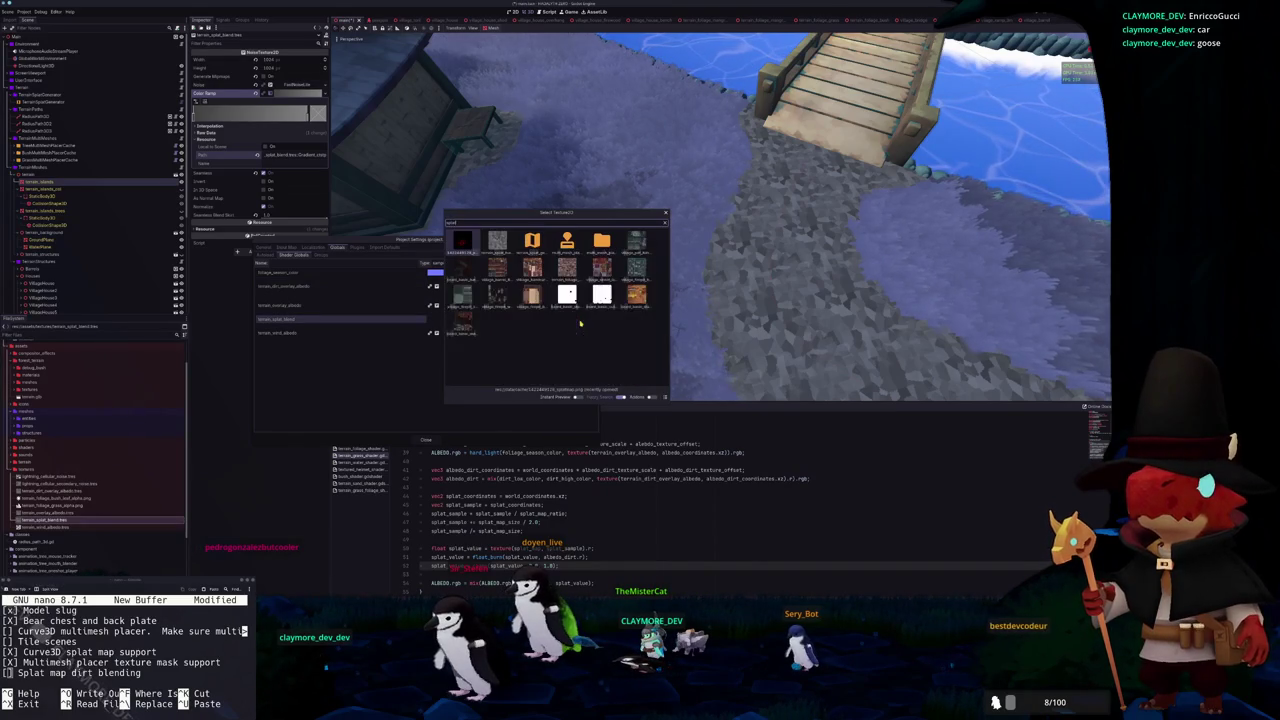
{"action": "key", "text": "Return"}
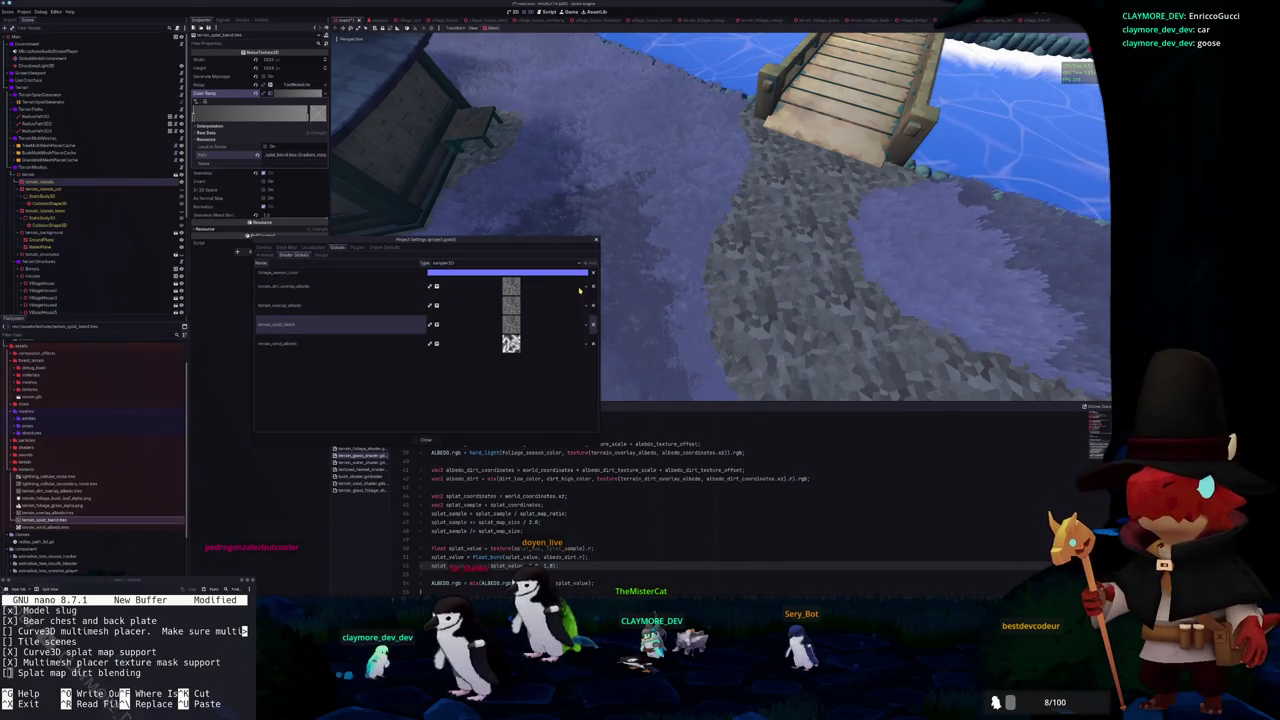
Load a dirt texture into the terrain_dirt_overlay_albedo global and close Project Settings
{"action": "left_click", "coordinate": [586, 288]}
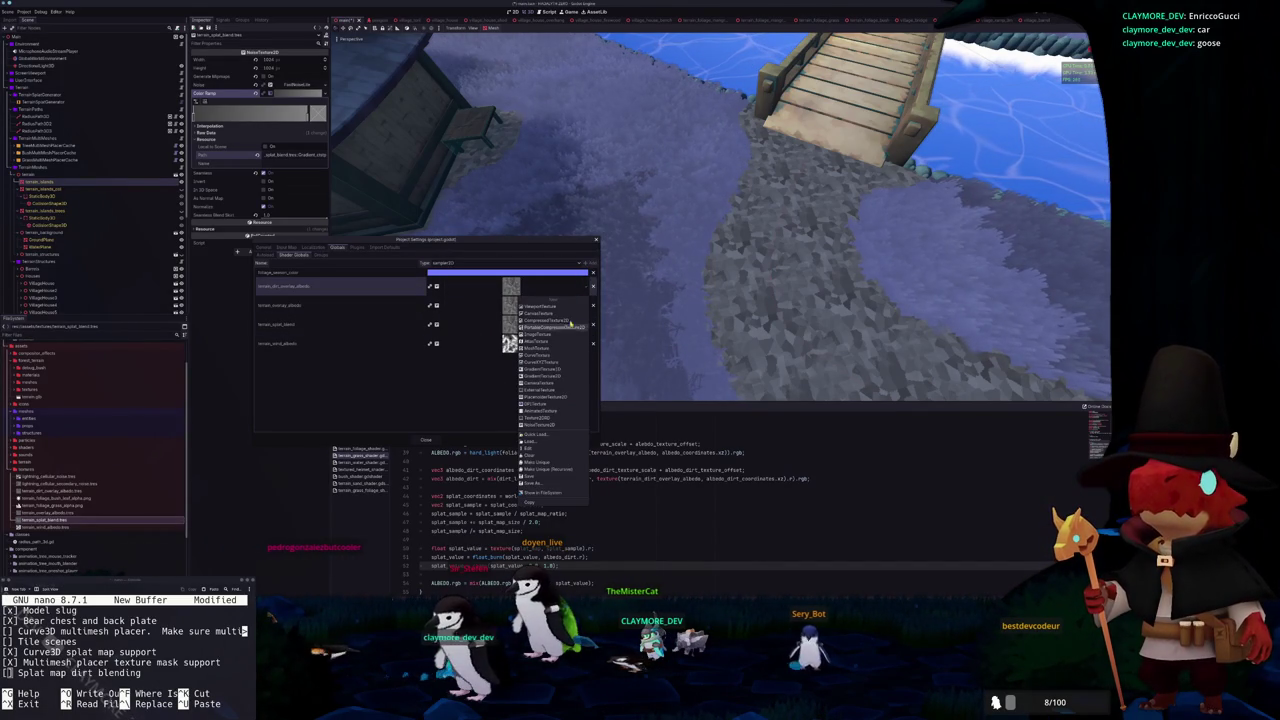
{"action": "left_click", "coordinate": [545, 436]}
{"action": "type", "text": "dirt"}
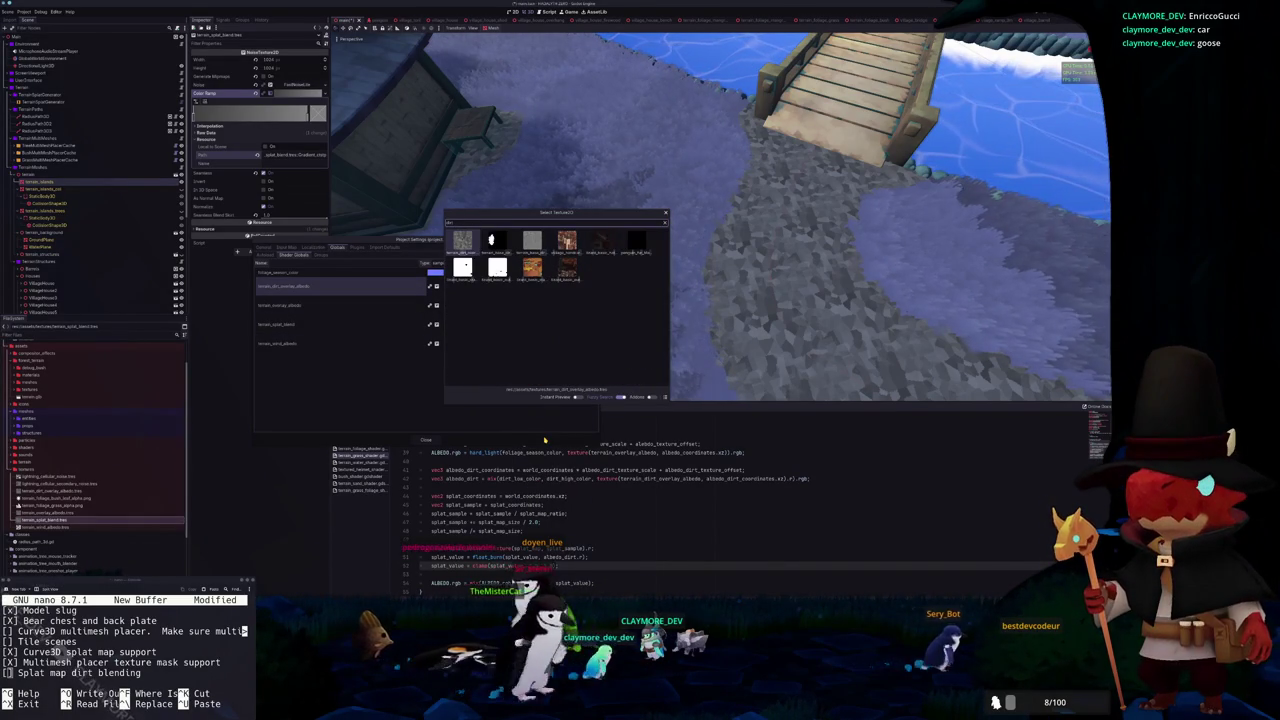
{"action": "key", "text": "Left"}
{"action": "key", "text": "Left"}
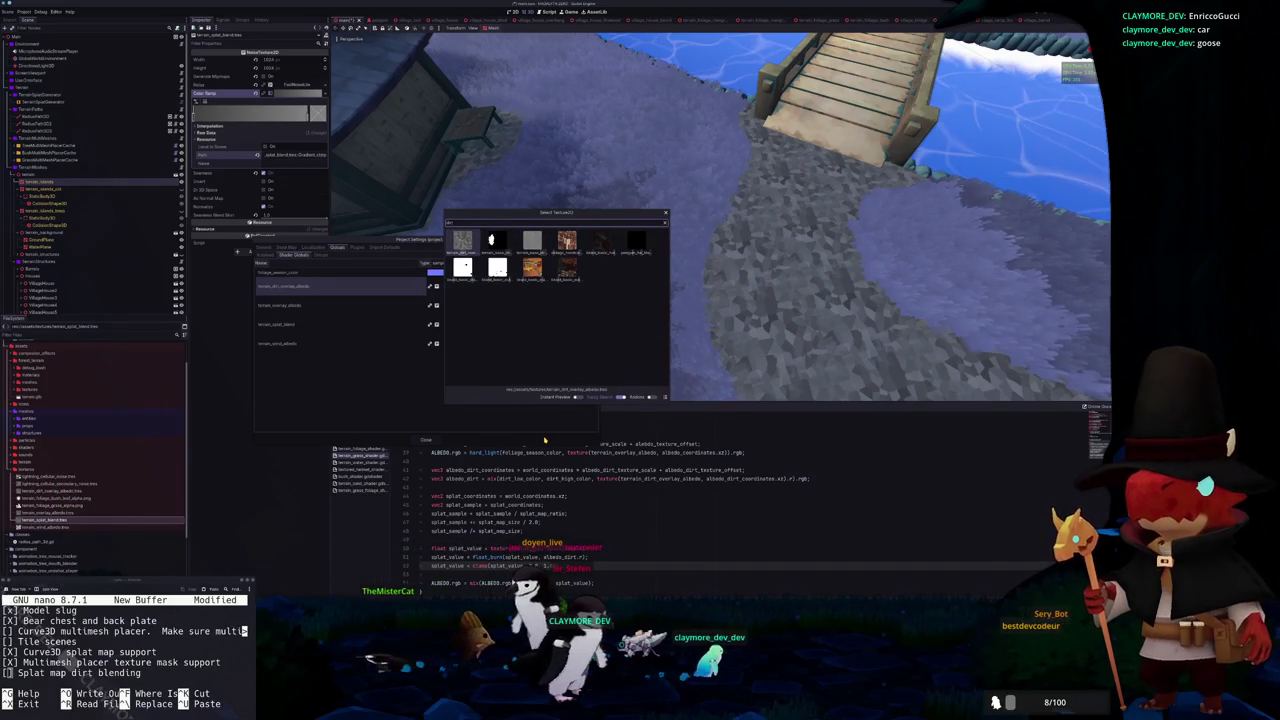
{"action": "key", "text": "Return"}
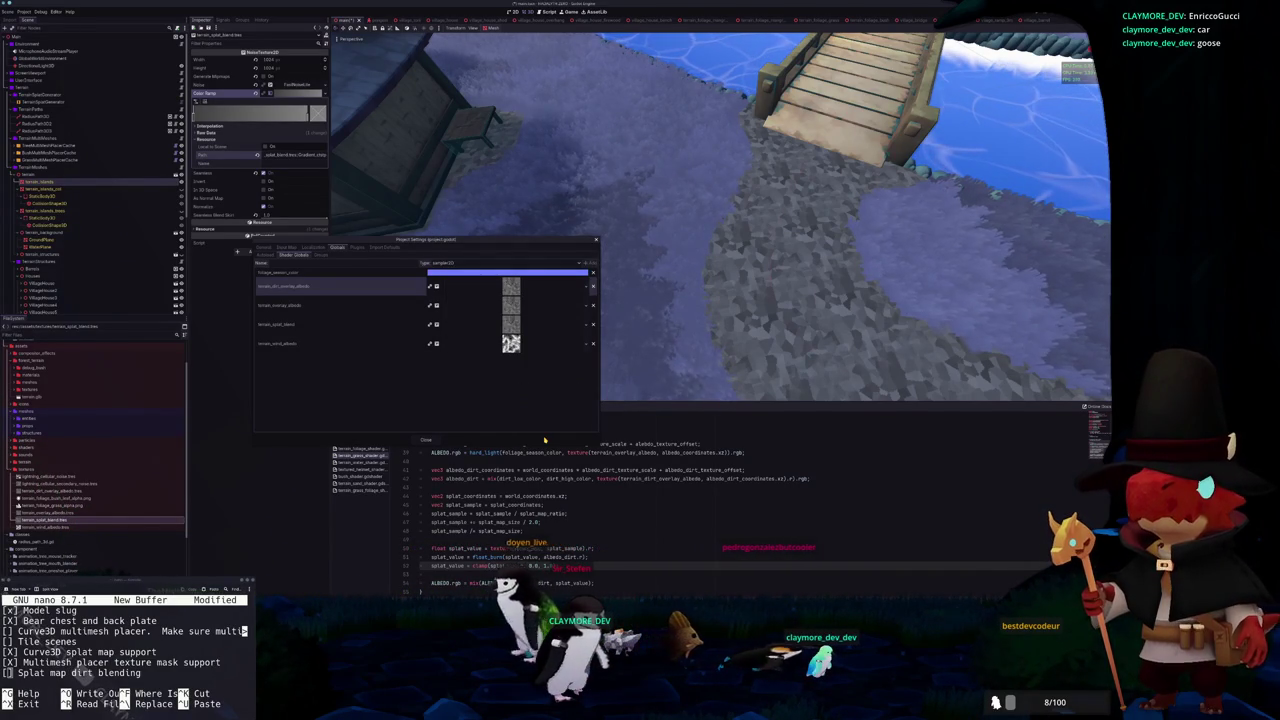
{"action": "left_click", "coordinate": [426, 439]}
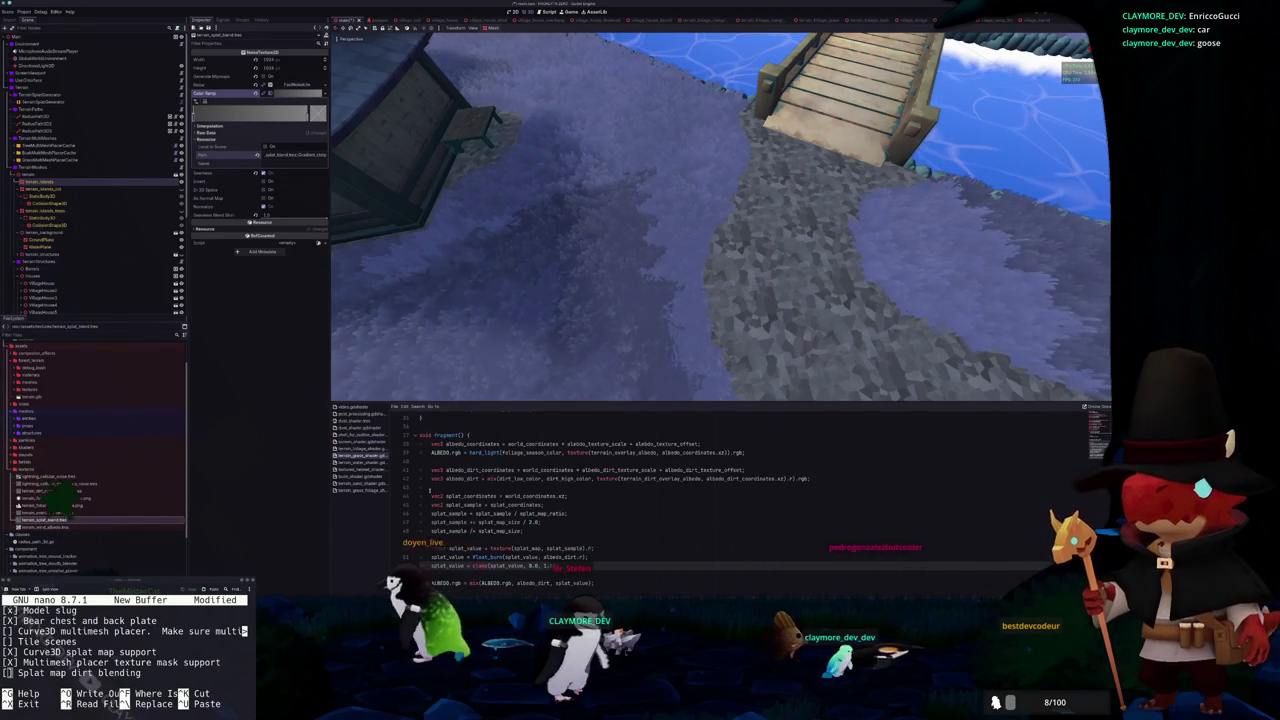
Add a shader global named dirt_season_color of type color
{"action": "left_click", "coordinate": [24, 11]}
{"action": "left_click", "coordinate": [45, 22]}
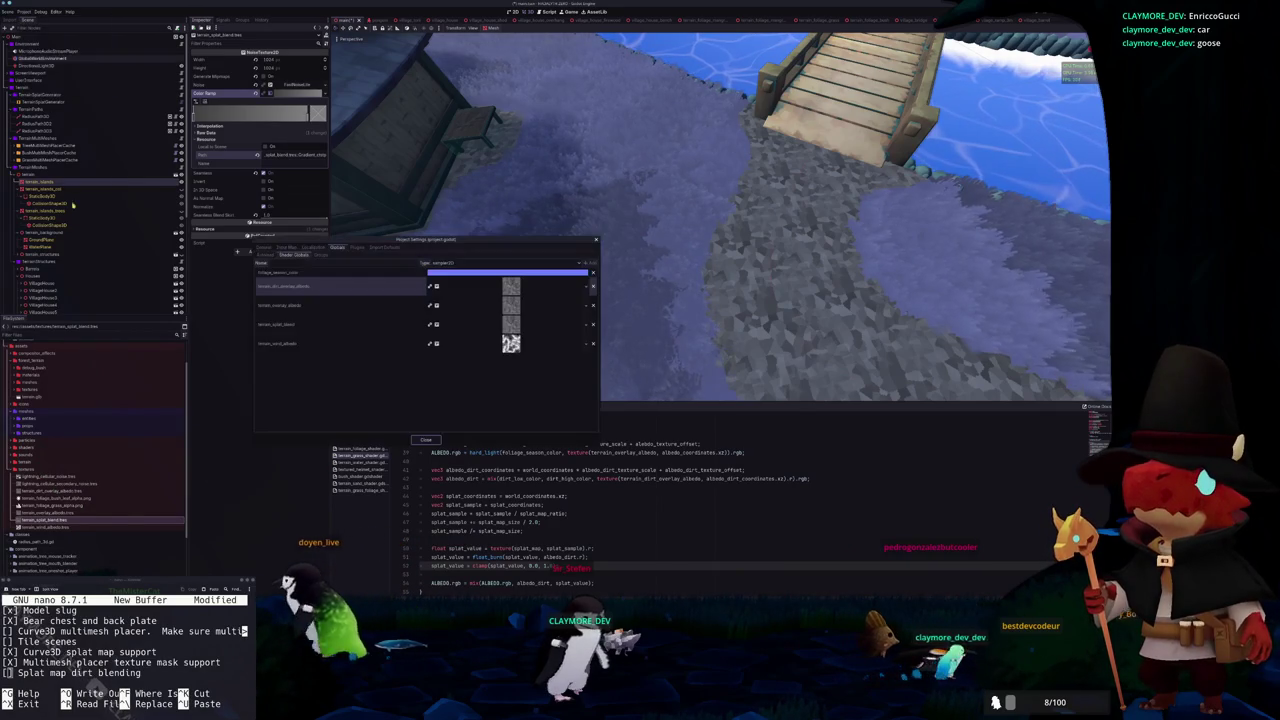
{"action": "left_click", "coordinate": [298, 262]}
{"action": "type", "text": "dirt_season_color"}
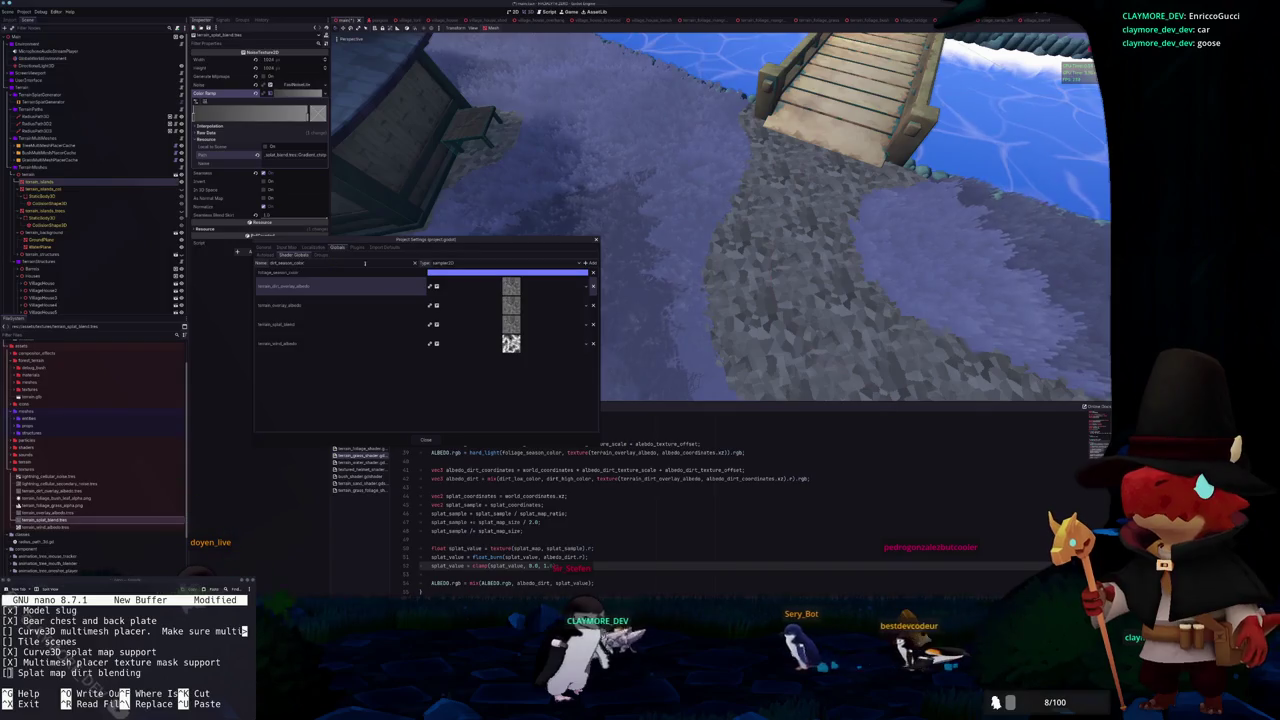
{"action": "left_click", "coordinate": [449, 264]}
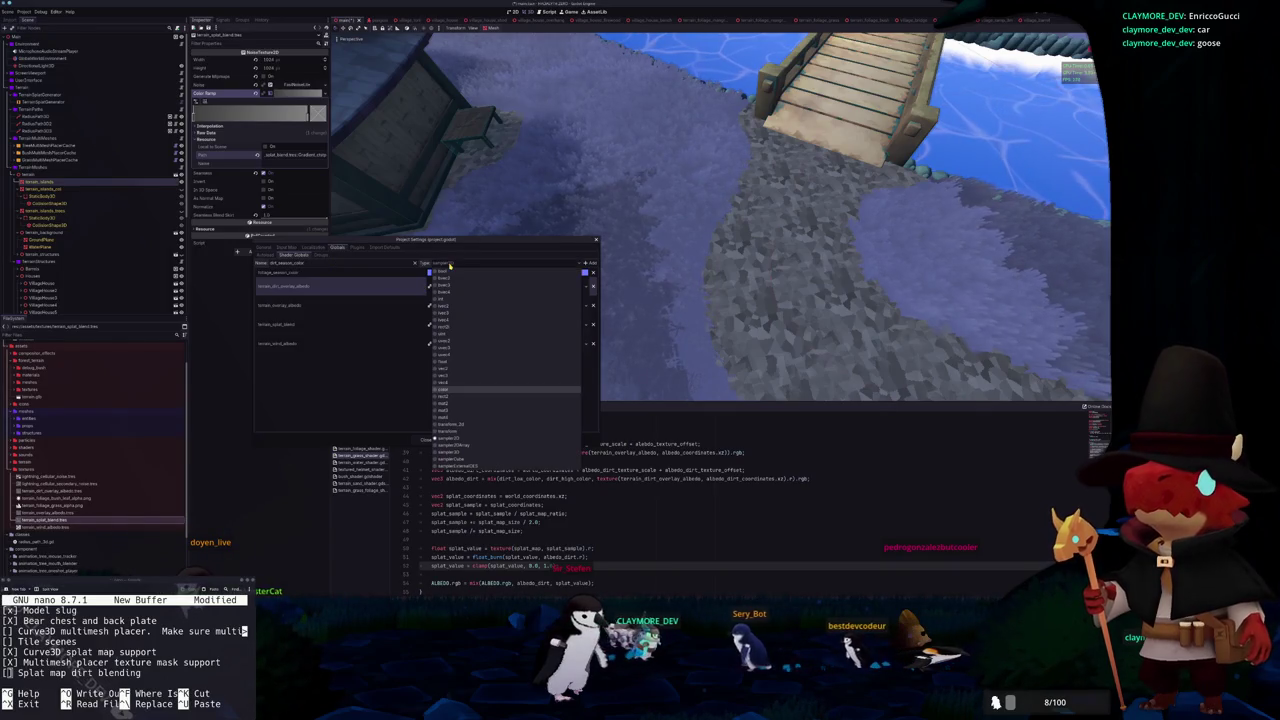
{"action": "left_click", "coordinate": [447, 392]}
{"action": "key", "text": "Return"}
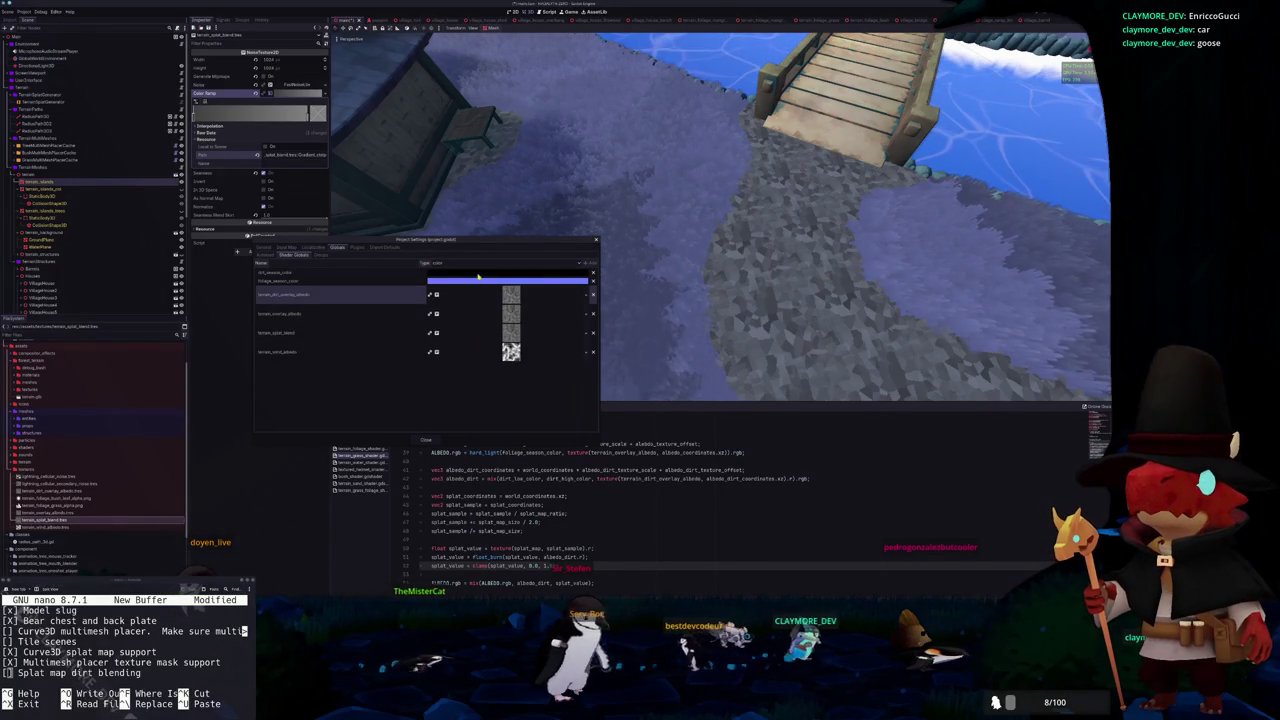
Set dirt_season_color to a brown shade and close Project Settings
{"action": "left_click", "coordinate": [478, 273]}
{"action": "left_click_drag", "start_coordinate": [545, 355], "coordinate": [545, 283]}
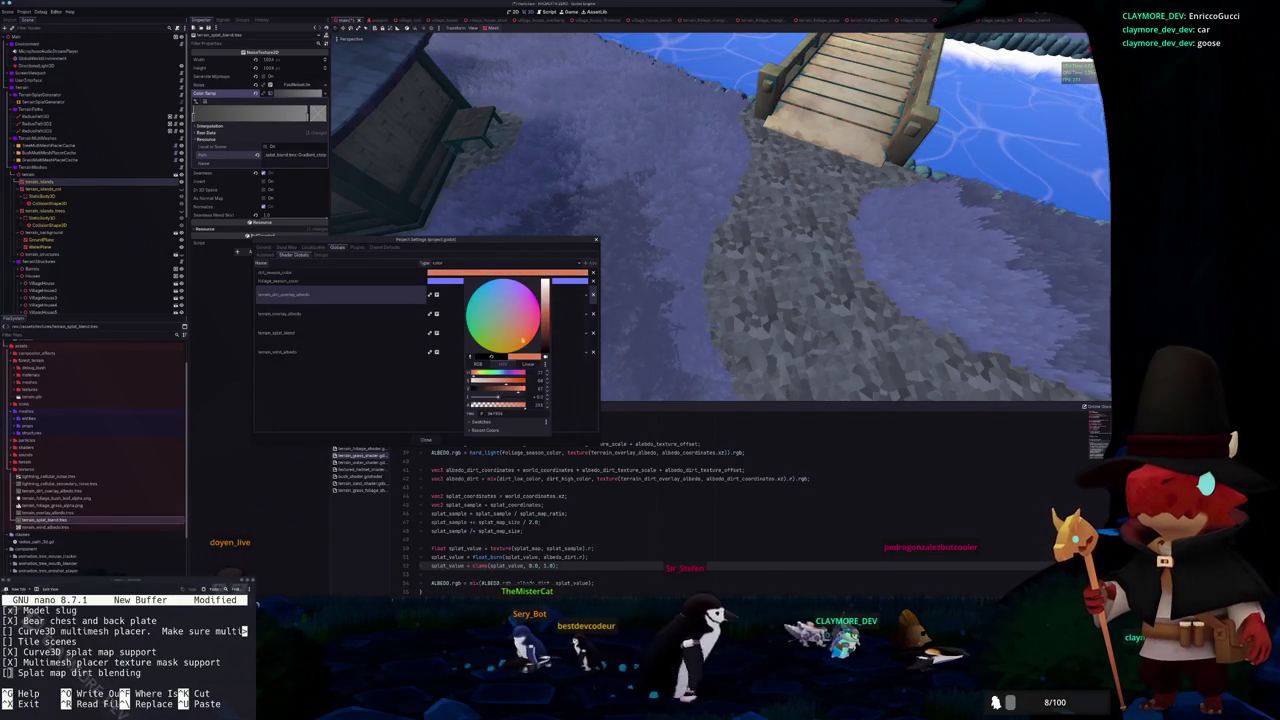
{"action": "left_click_drag", "start_coordinate": [522, 339], "coordinate": [516, 327]}
{"action": "left_click", "coordinate": [497, 385]}
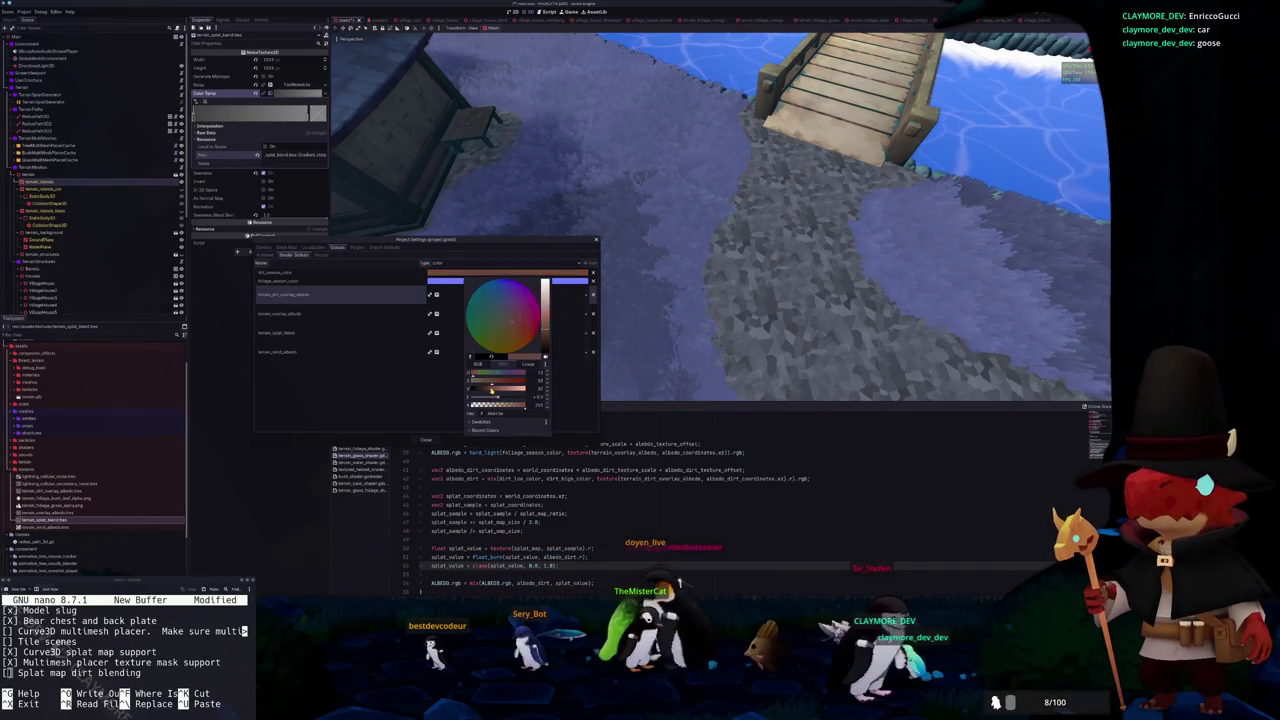
{"action": "left_click", "coordinate": [435, 400]}
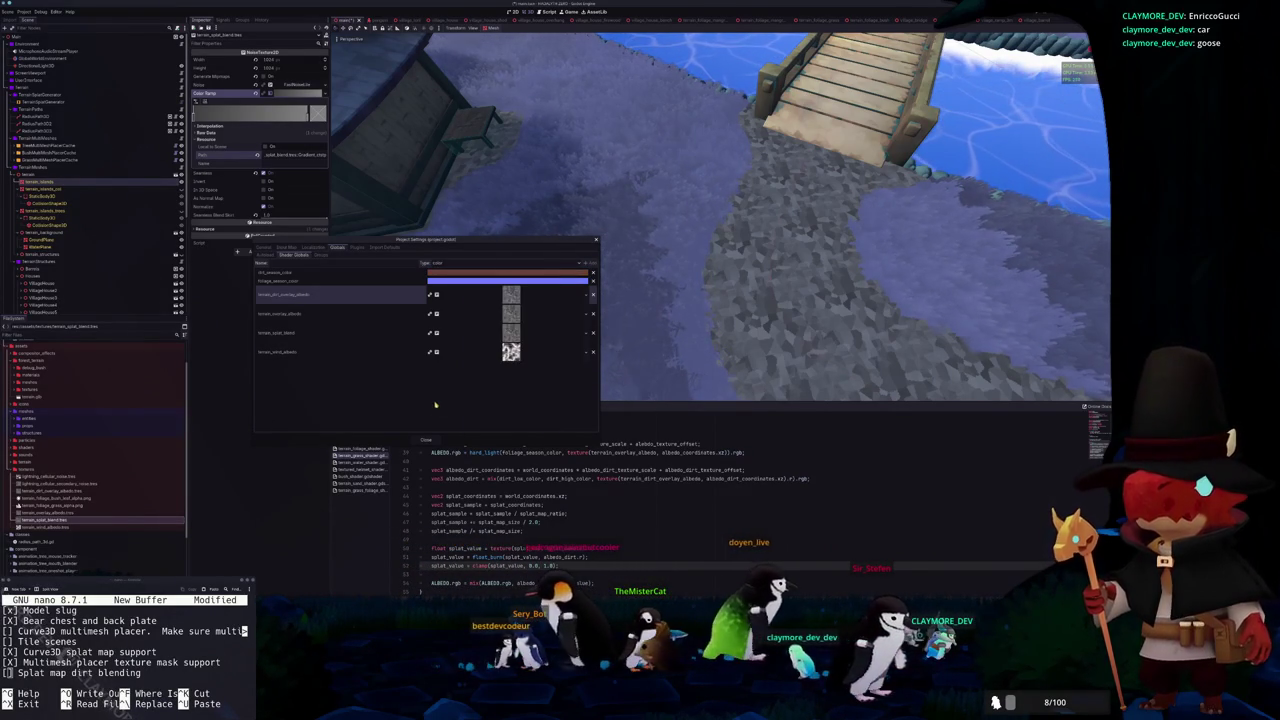
{"action": "left_click", "coordinate": [427, 441]}
Paste a copy of the dirt overlay uniform block near line 14 and begin renaming it
{"action": "scroll", "coordinate": [453, 470], "scroll_direction": "up", "scroll_amount": 10}
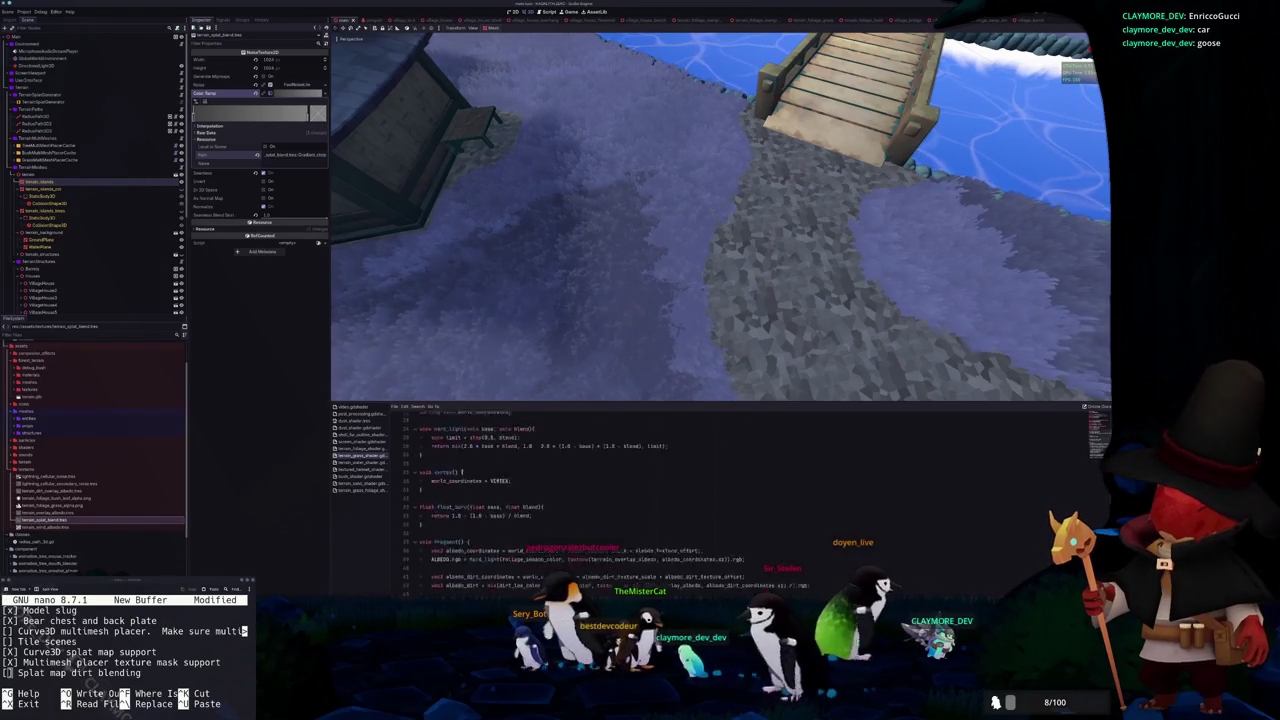
{"action": "left_click", "coordinate": [477, 451]}
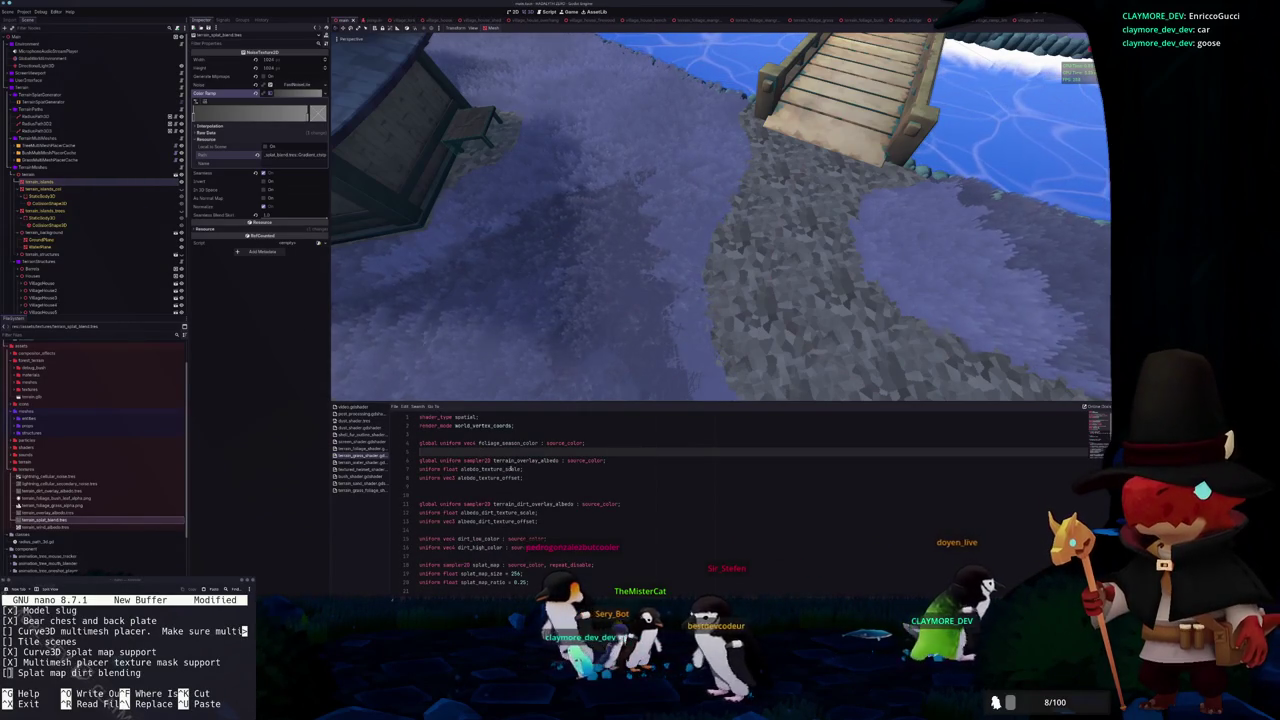
{"action": "left_click", "coordinate": [522, 492]}
{"action": "key", "text": "Delete"}
{"action": "key", "text": "shift+Down"}
{"action": "key", "text": "shift+Down"}
{"action": "key", "text": "shift+Down"}
{"action": "key", "text": "ctrl+v"}
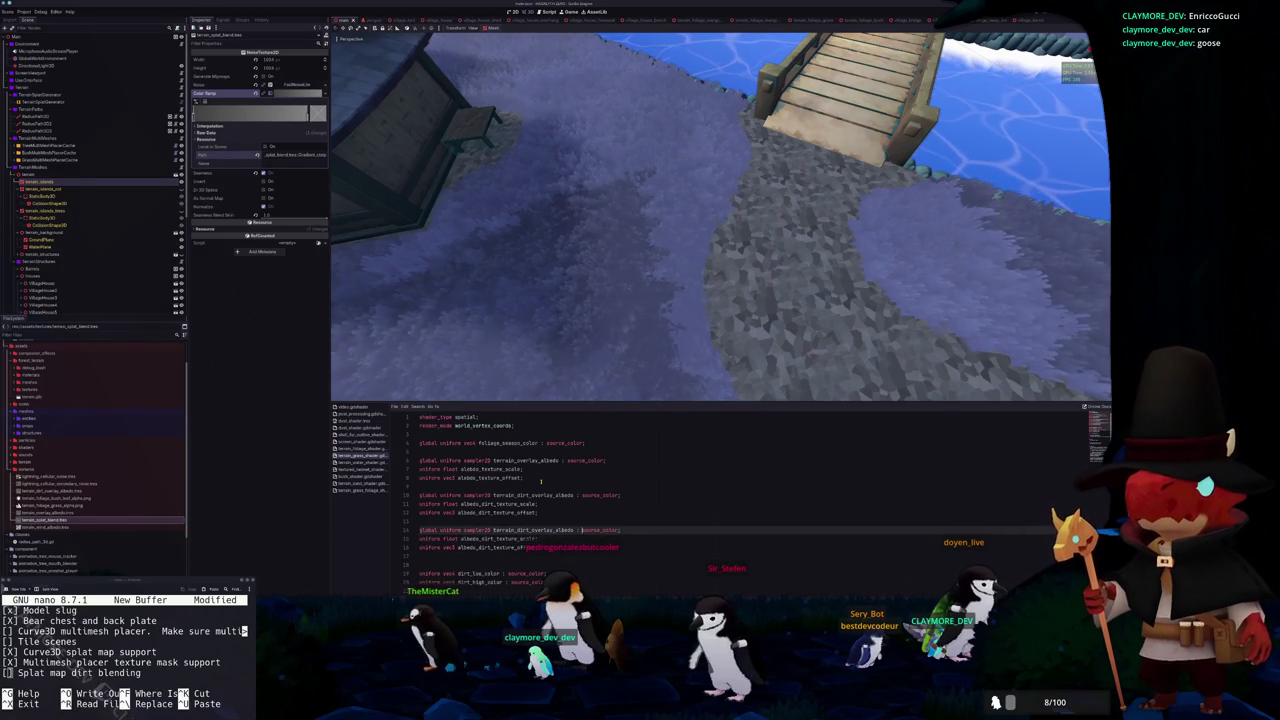
{"action": "key", "text": "Up"}
{"action": "key", "text": "ctrl+d"}
{"action": "type", "text": "splat_map"}
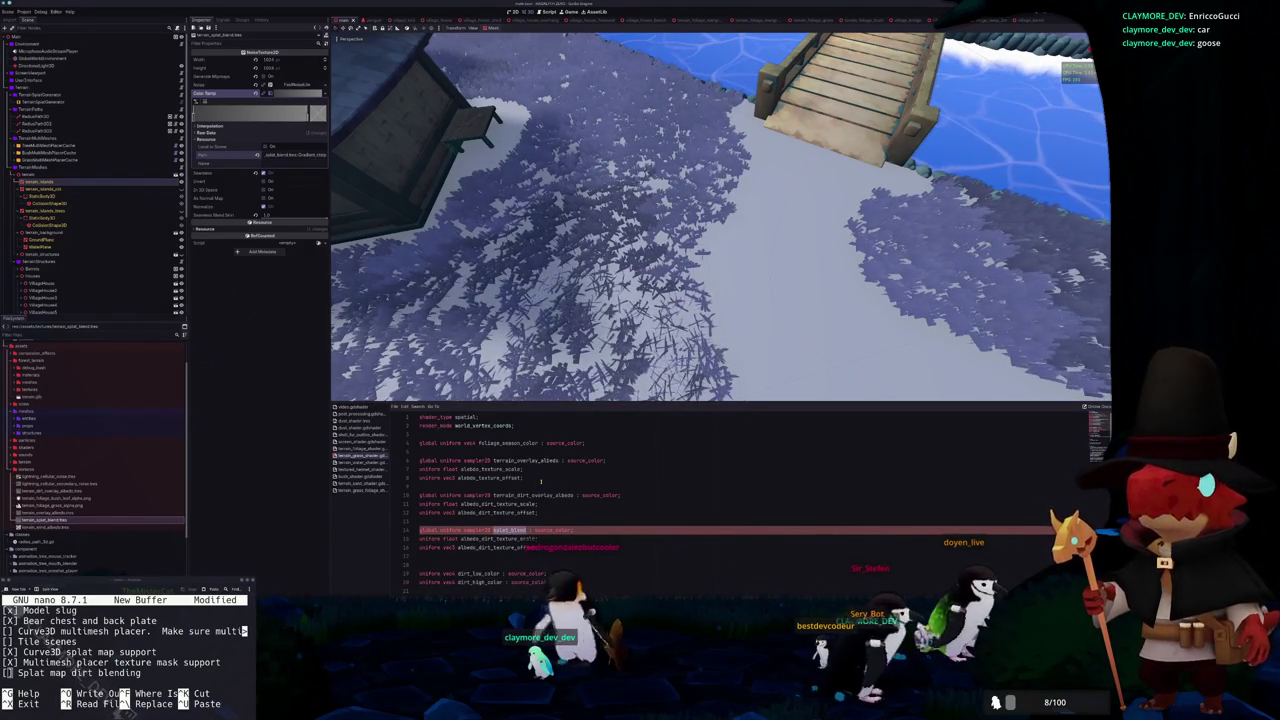
Check the terrain_splat_blend shader global, then name the copied texture uniform terrain_splat_blend
{"action": "left_click", "coordinate": [22, 11]}
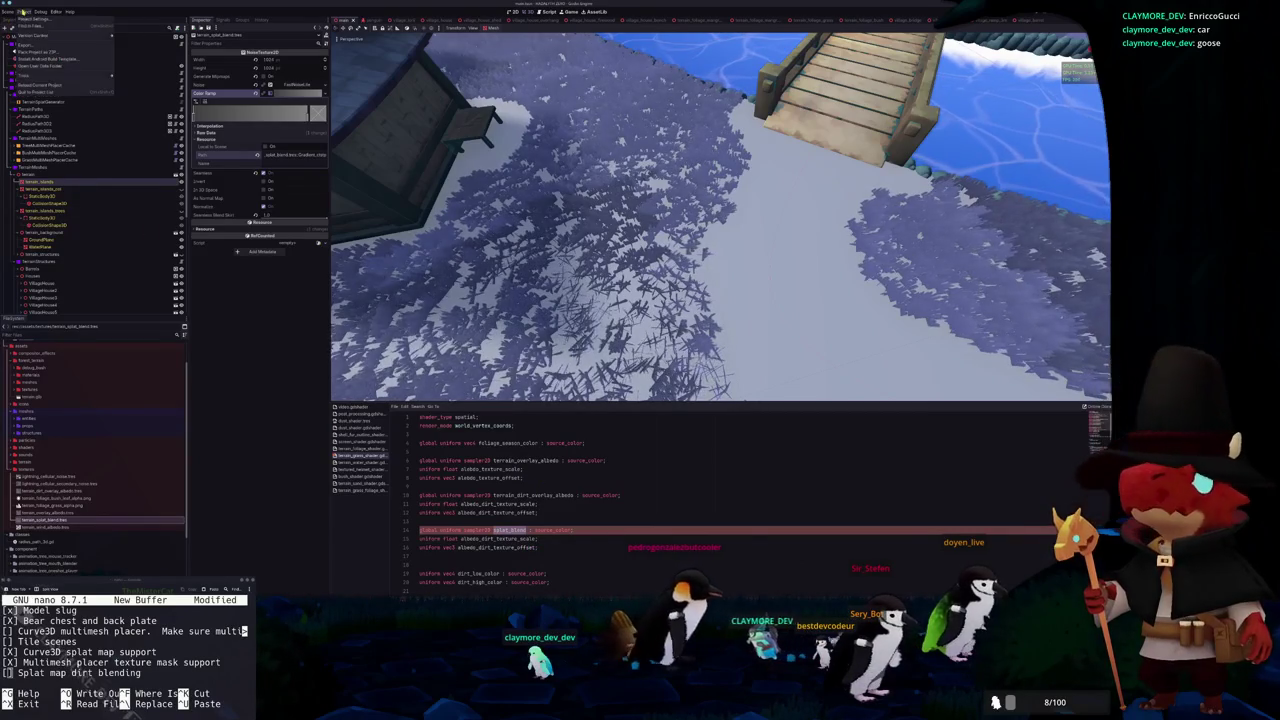
{"action": "left_click", "coordinate": [45, 21]}
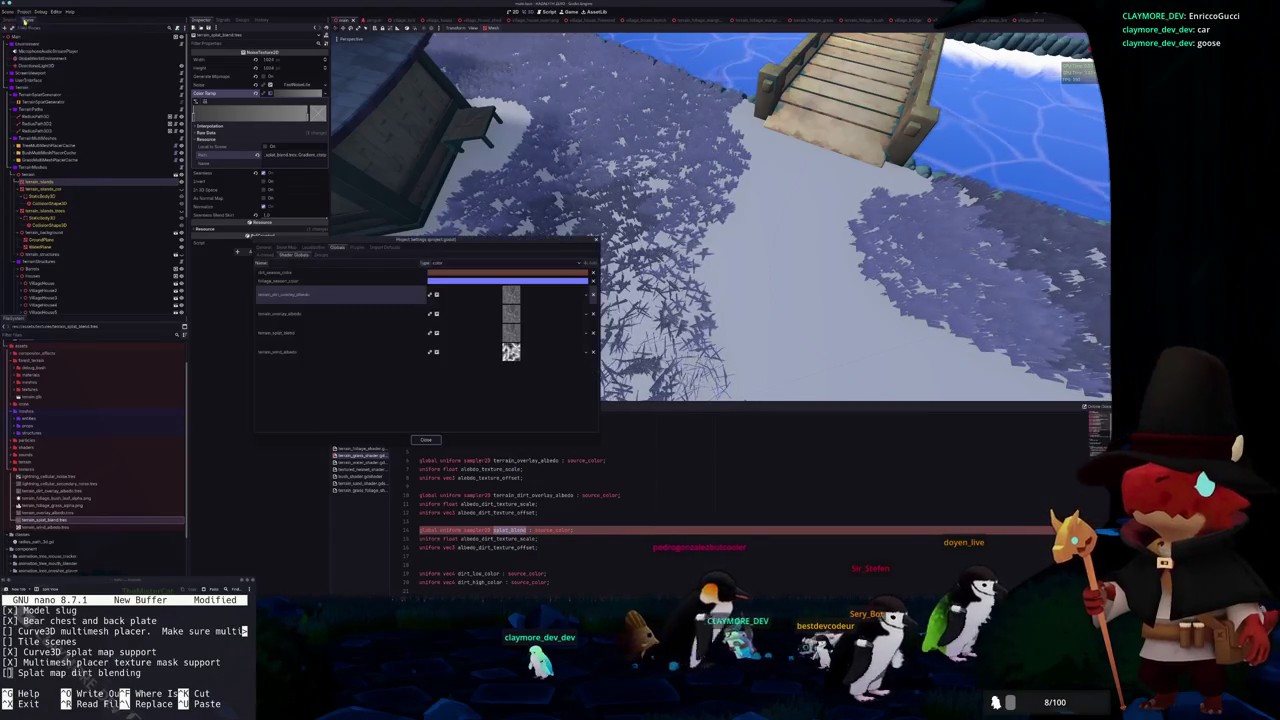
{"action": "left_click", "coordinate": [296, 331]}
{"action": "key", "text": "Escape"}
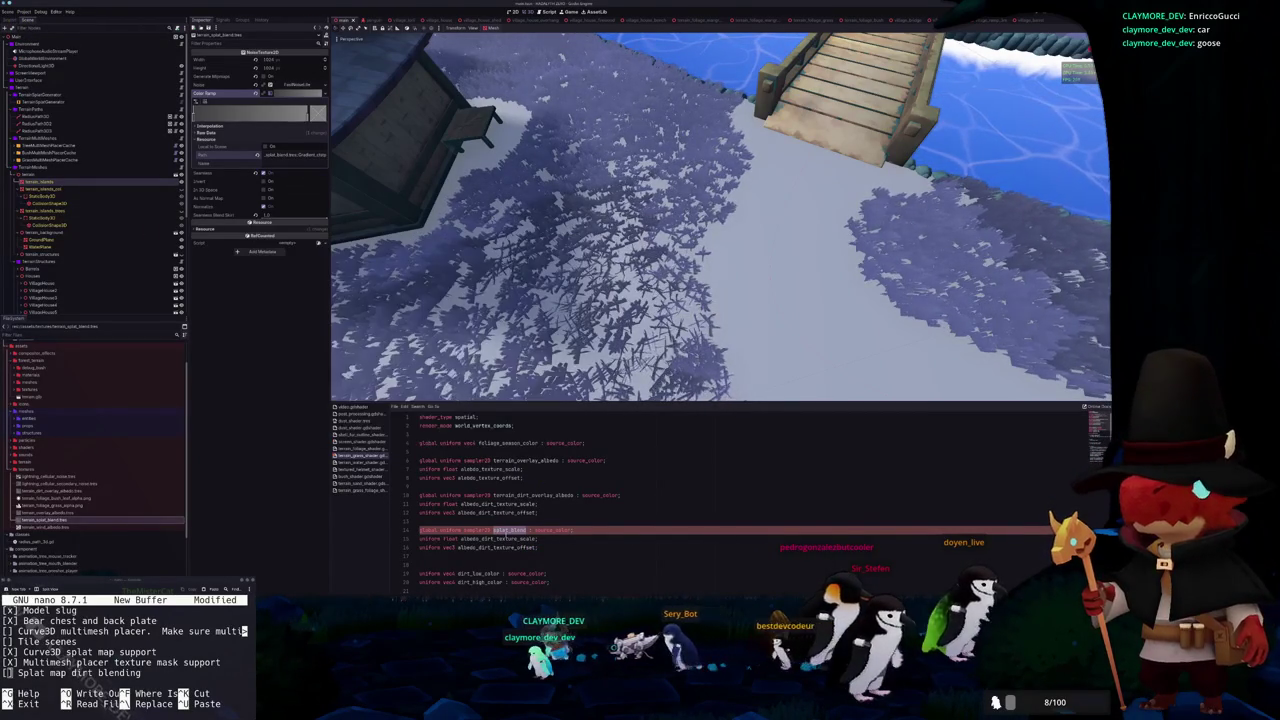
{"action": "type", "text": "terr"}
{"action": "type", "text": "ain_splat_blend"}
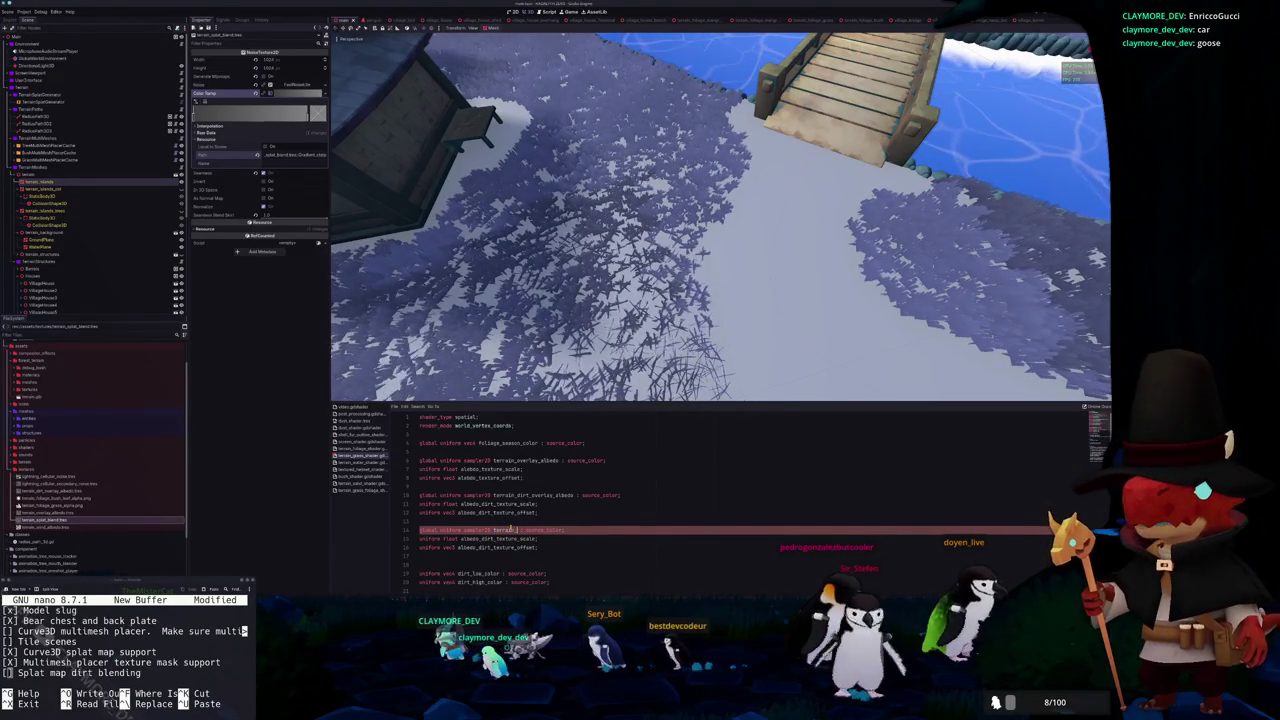
Rename the copied scale uniform to terrain_splat_blend_scale and tidy the surrounding blank lines
{"action": "double_click", "coordinate": [510, 532]}
{"action": "type", "text": "terr"}
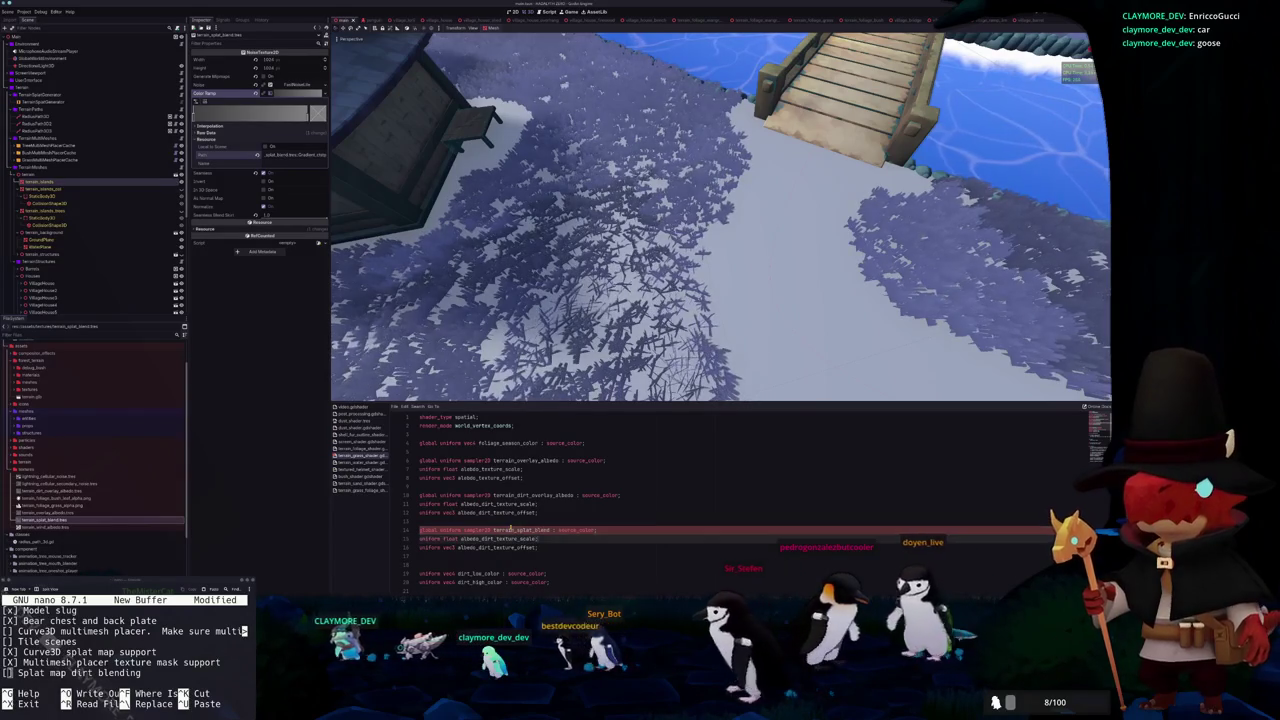
{"action": "type", "text": "ain_"}
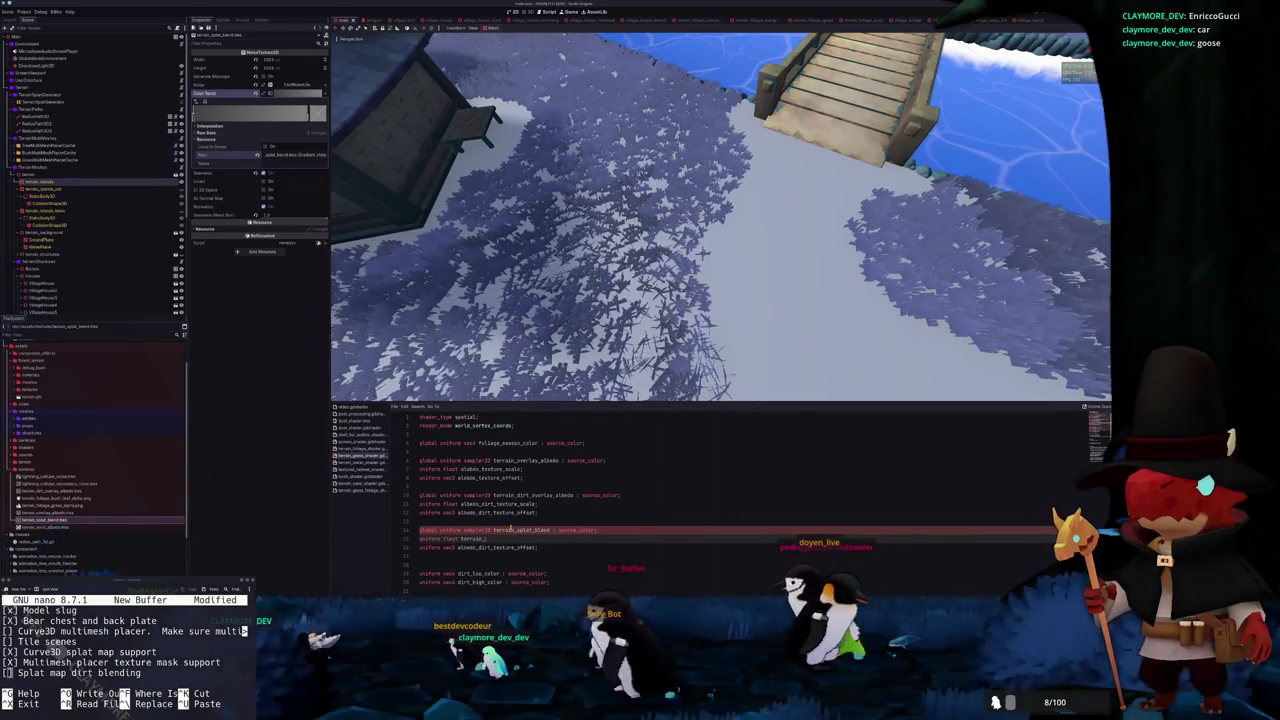
{"action": "type", "text": "splat_blend_scale;"}
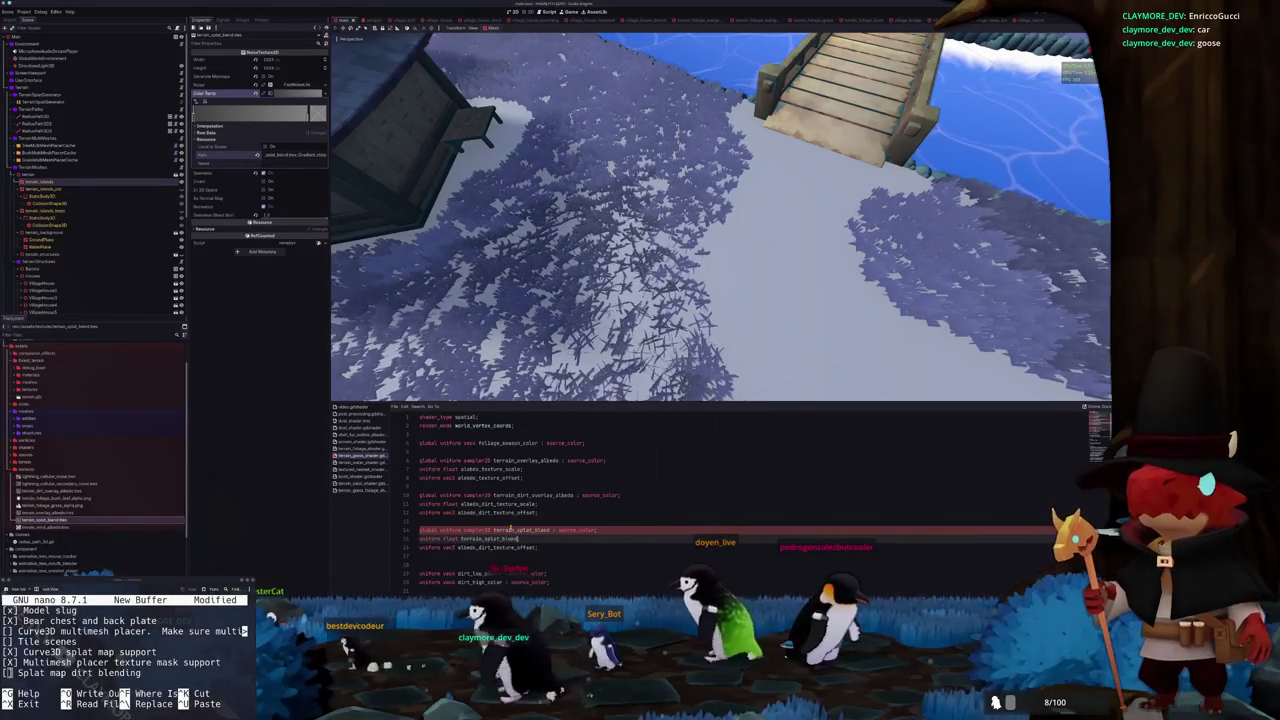
{"action": "key", "text": "Down"}
{"action": "key", "text": "ctrl+shift+Left"}
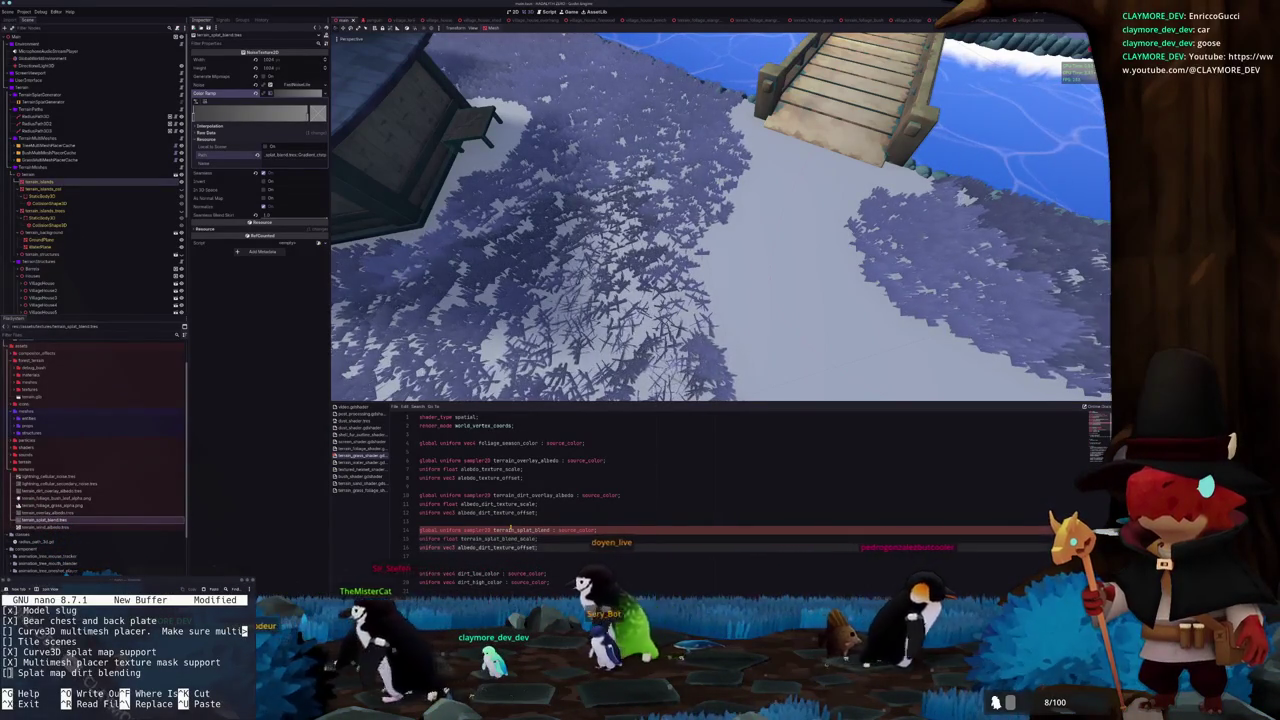
{"action": "type", "text": "terrain_splat_blend_"}
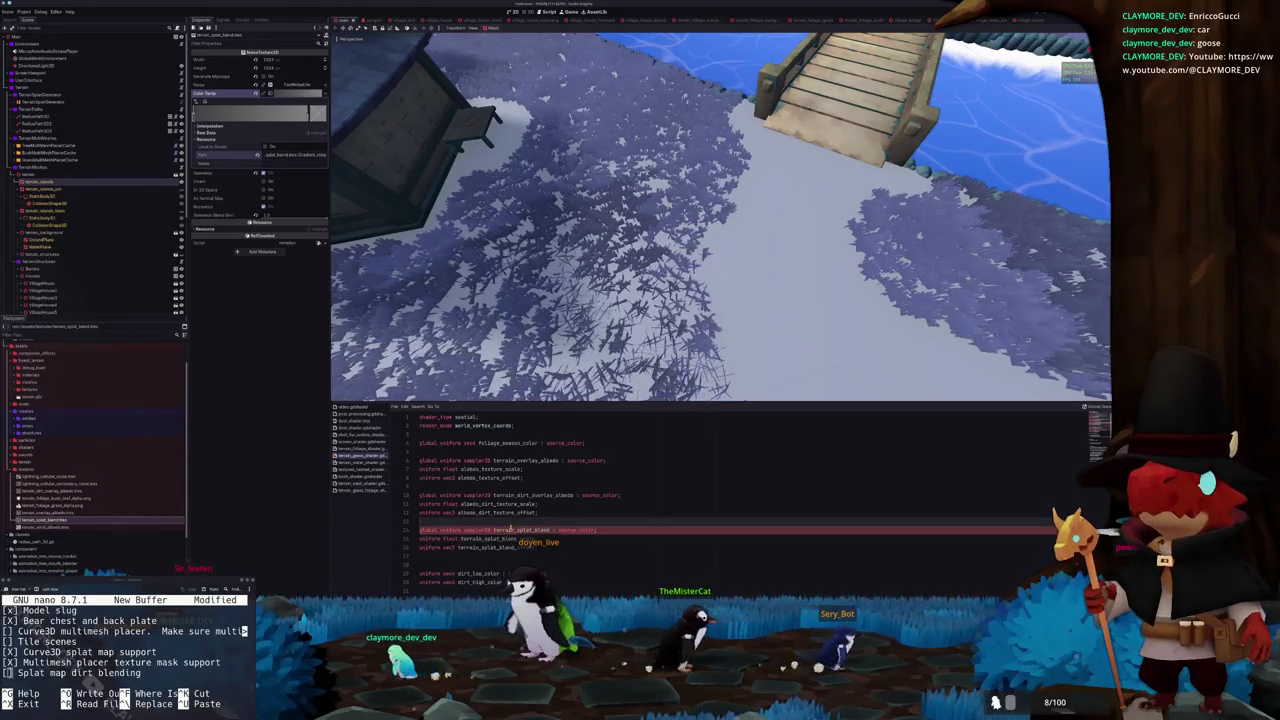
{"action": "key", "text": "Return"}
{"action": "key", "text": "BackSpace"}
{"action": "key", "text": "BackSpace"}
{"action": "key", "text": "Up"}
{"action": "key", "text": "Up"}
{"action": "key", "text": "Up"}
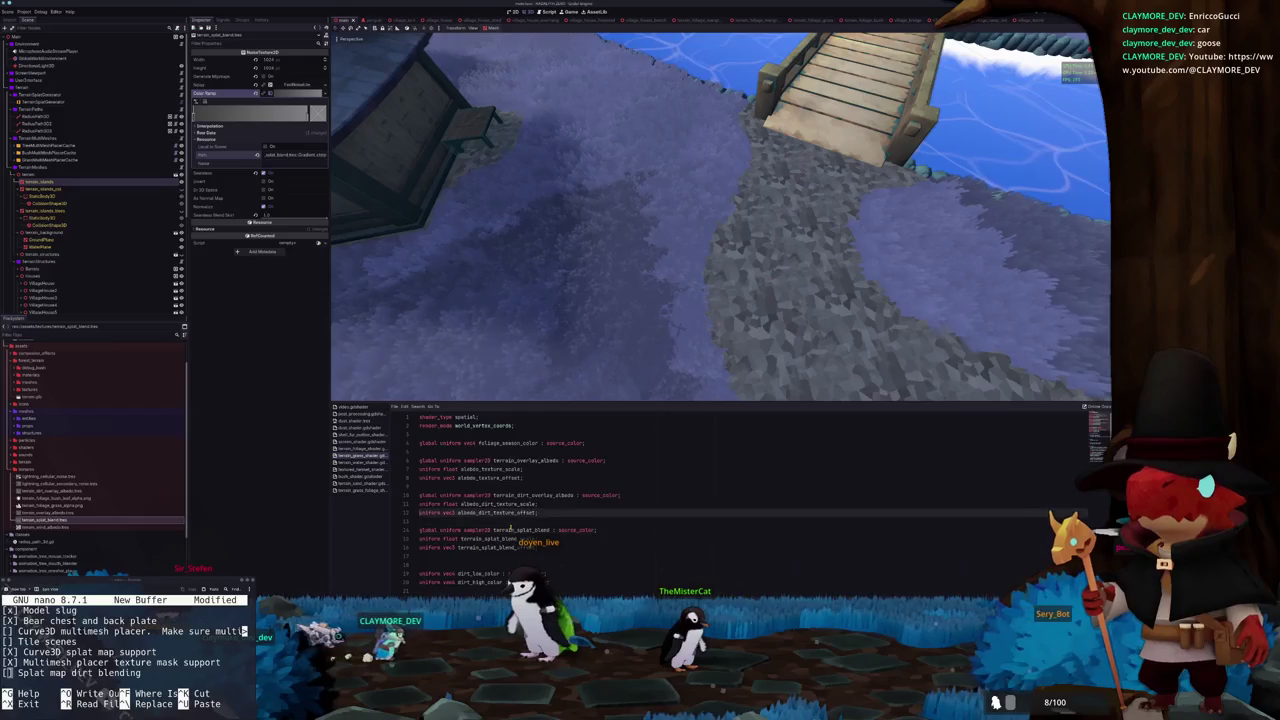
Start a new 'global uniform vec4' line above the dirt overlay uniforms
{"action": "key", "text": "Down"}
{"action": "key", "text": "Down"}
{"action": "key", "text": "Down"}
{"action": "key", "text": "Return"}
{"action": "key", "text": "Return"}
{"action": "key", "text": "Up"}
{"action": "type", "text": "al u"}
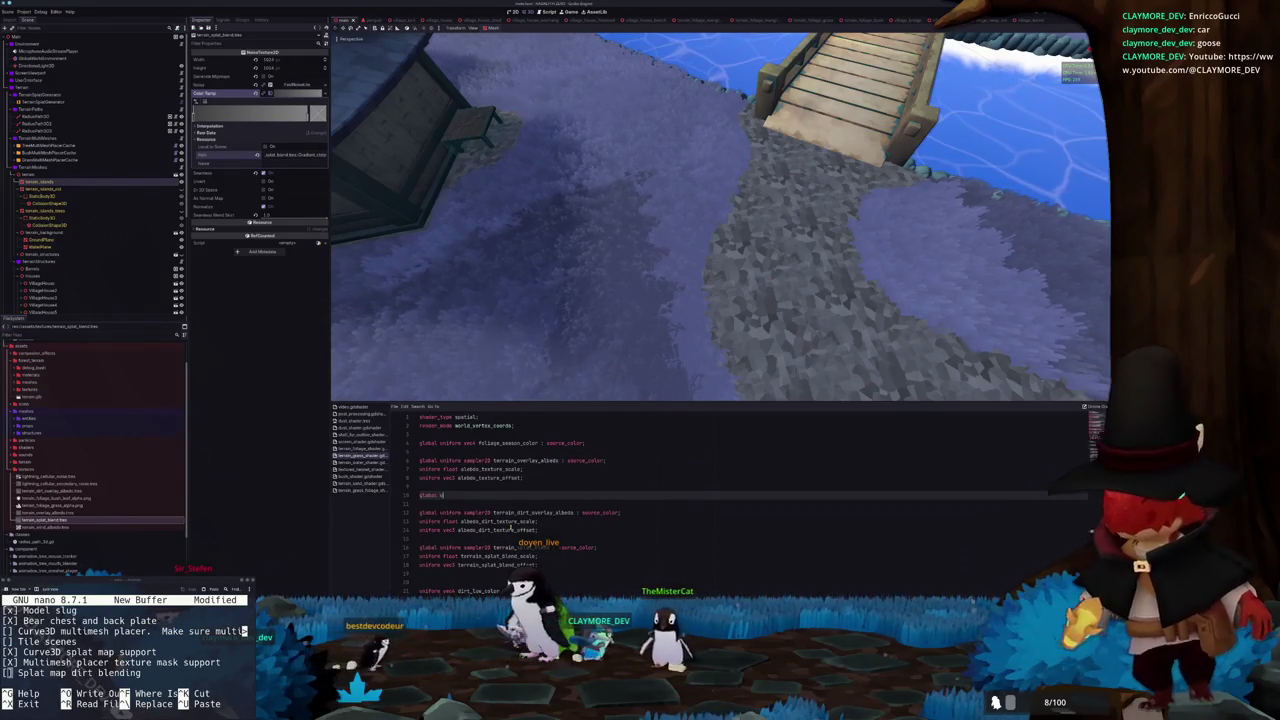
{"action": "type", "text": "niform vec"}
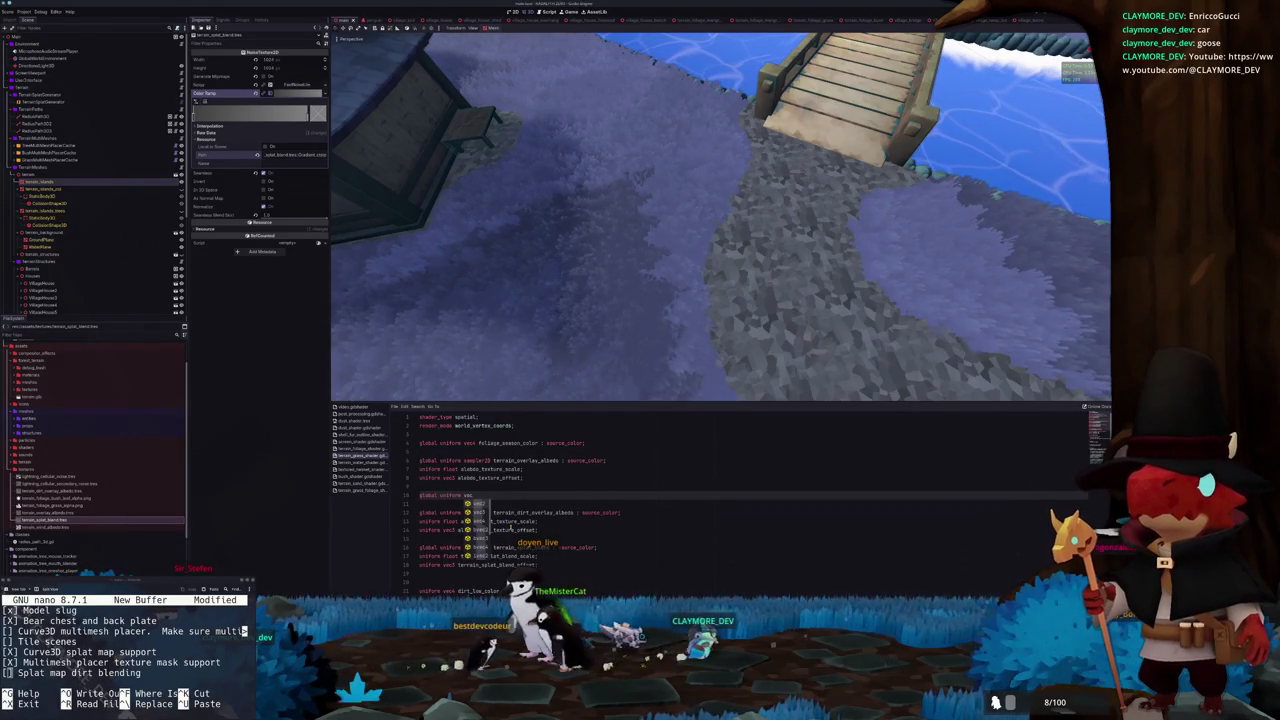
{"action": "type", "text": "4 terr"}
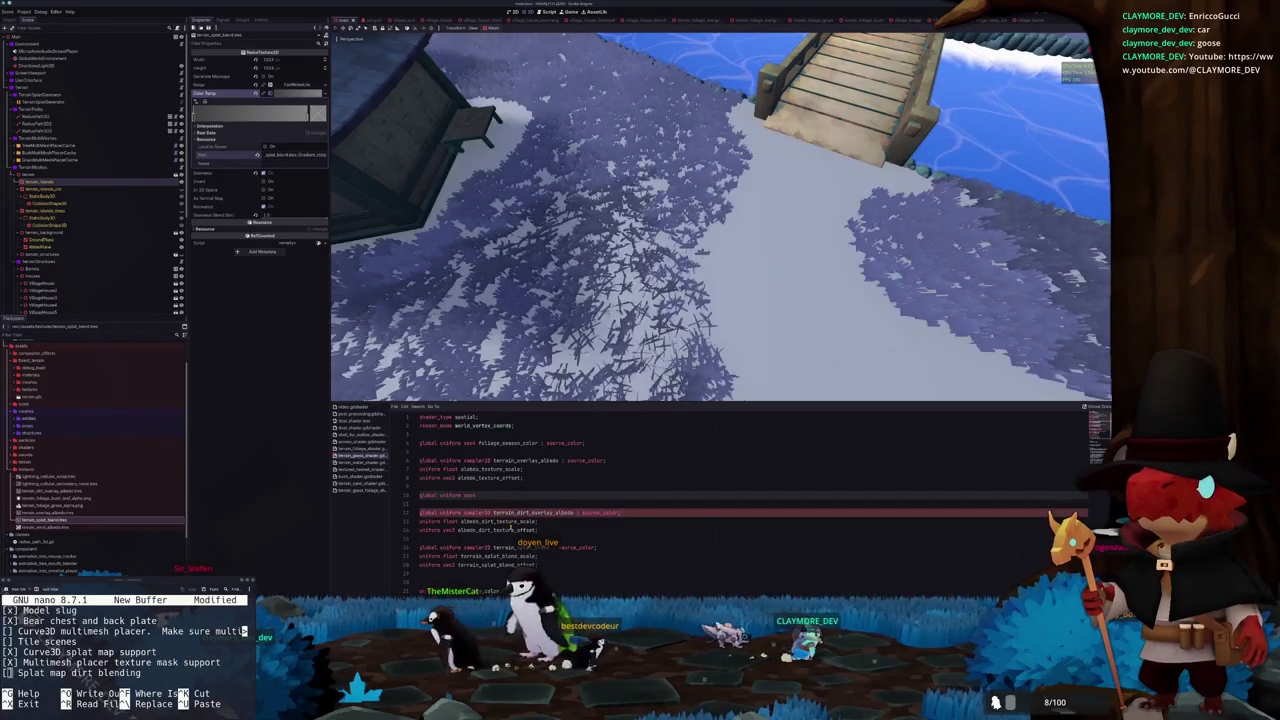
{"action": "type", "text": "ain_season"}
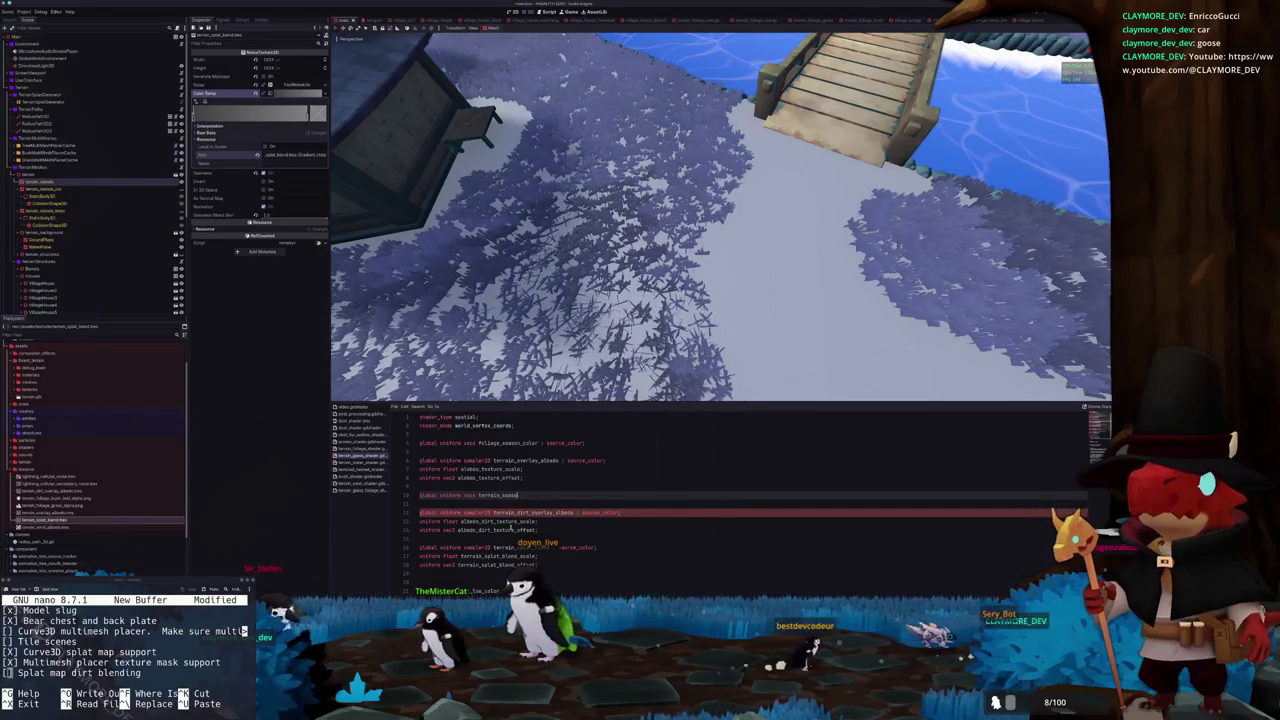
{"action": "key", "text": "BackSpace"}
{"action": "key", "text": "BackSpace"}
{"action": "key", "text": "BackSpace"}
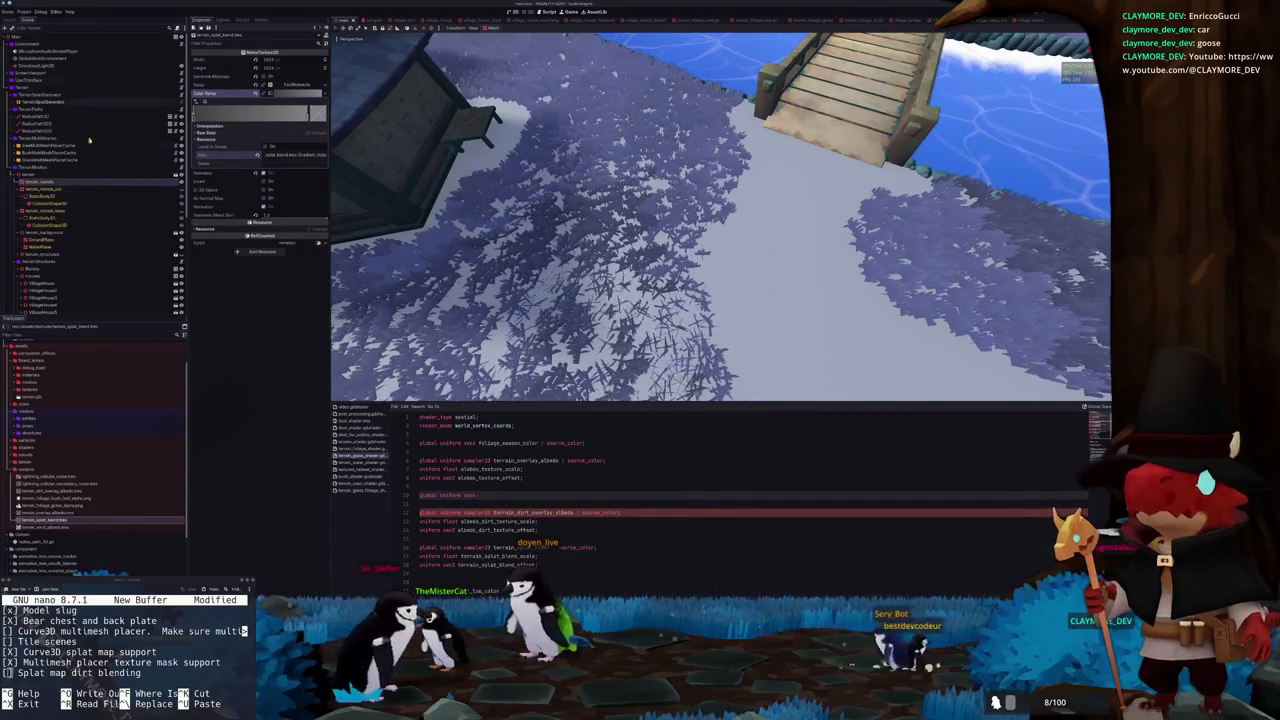
{"action": "left_click", "coordinate": [23, 11]}
Complete 'global uniform vec4 dirt_season_color : source_color;' and rename a dirt colour uniform with 'low_'
{"action": "left_click", "coordinate": [34, 28]}
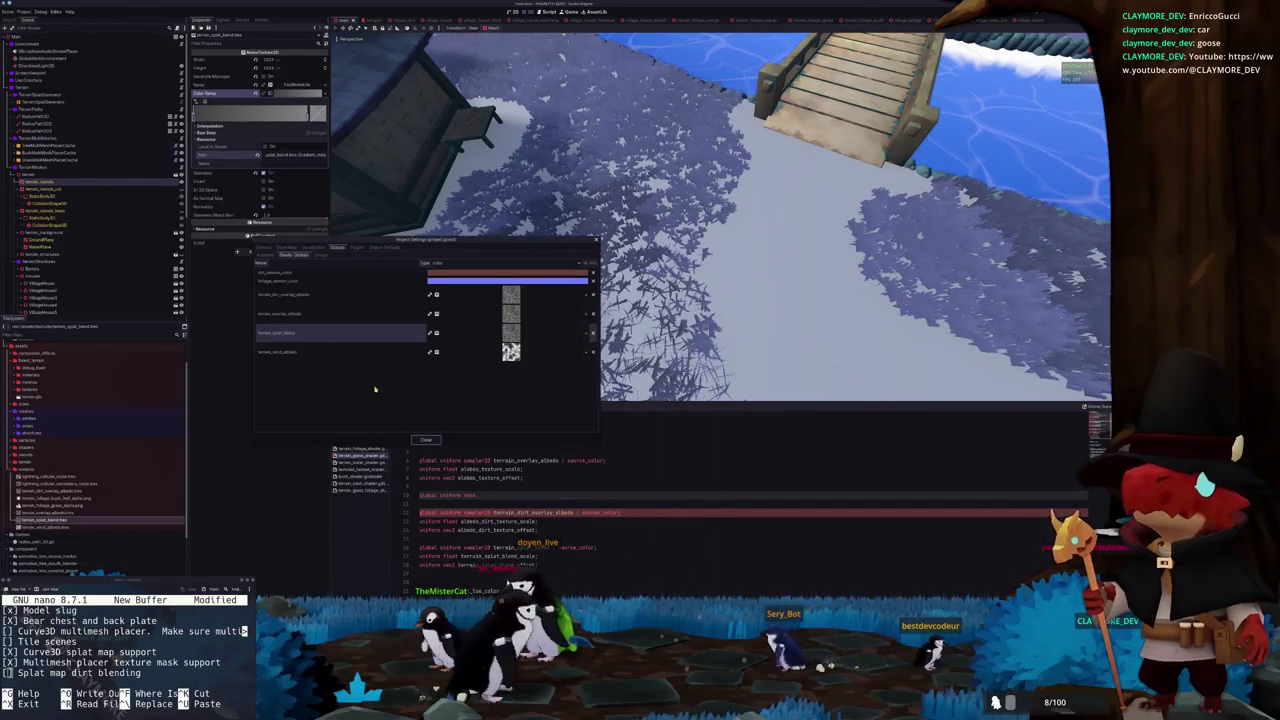
{"action": "left_click", "coordinate": [427, 441]}
{"action": "type", "text": "dirt_c"}
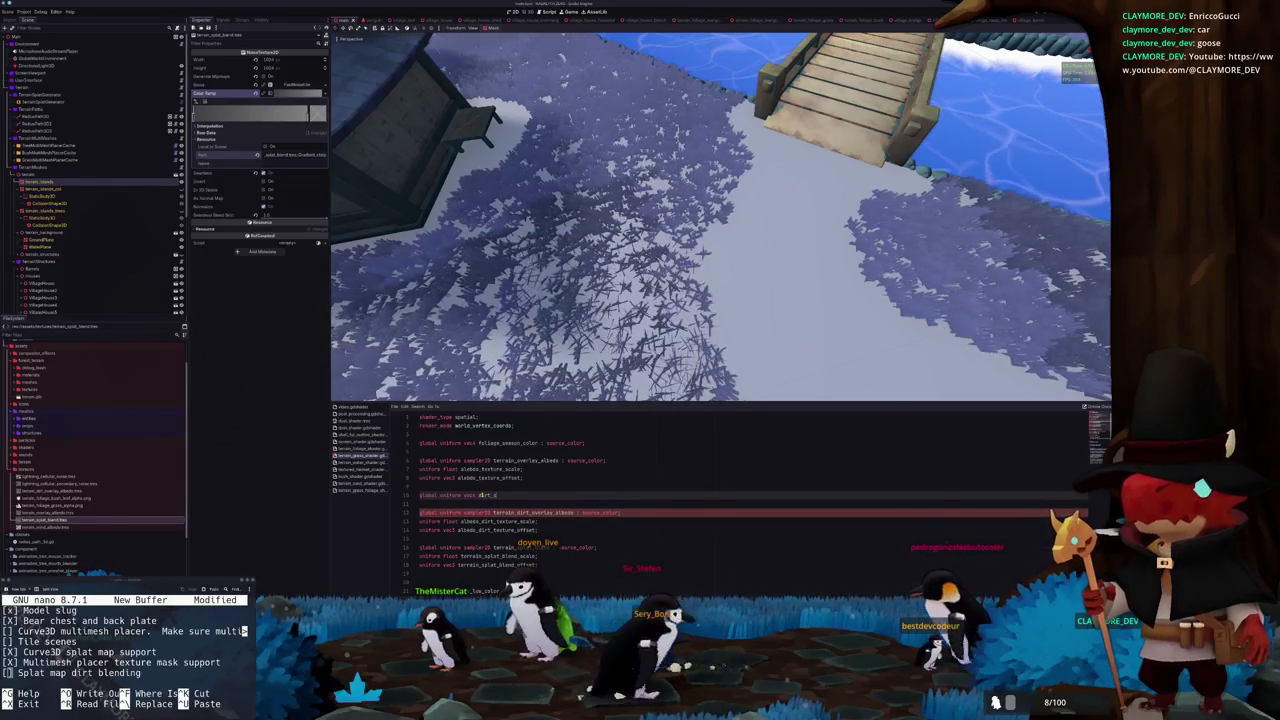
{"action": "type", "text": "season_color : "}
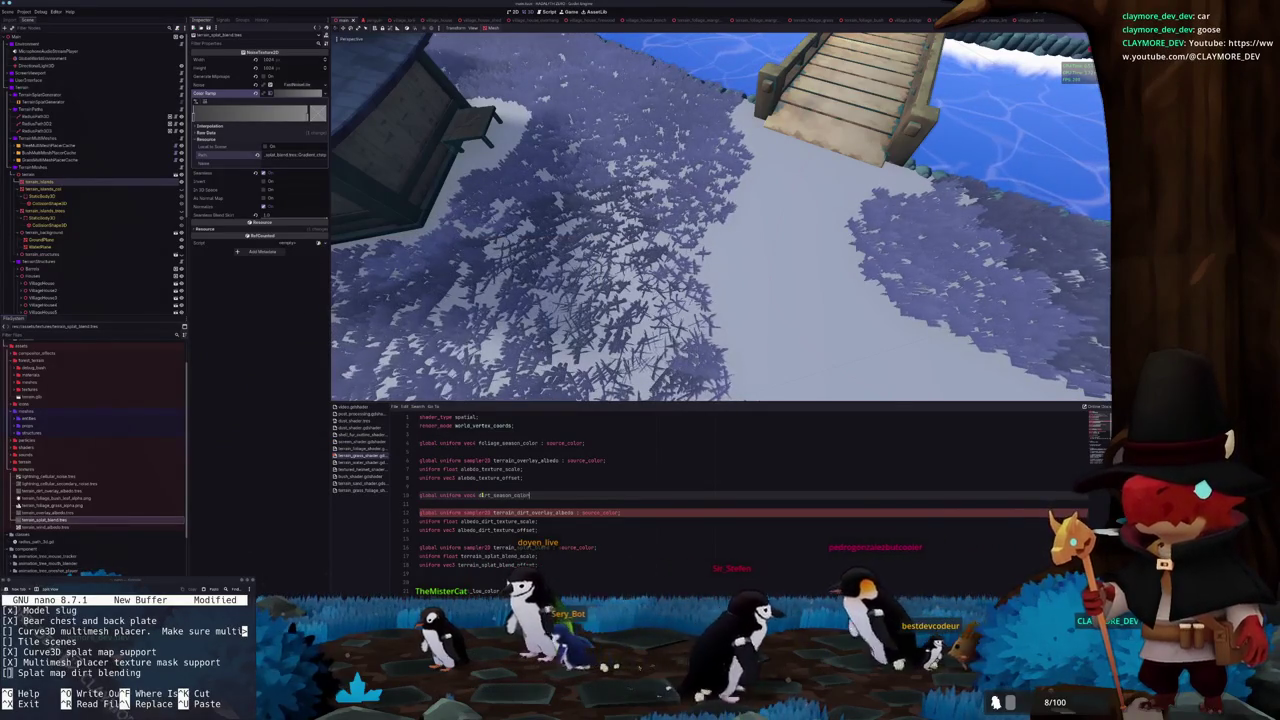
{"action": "type", "text": "source_c"}
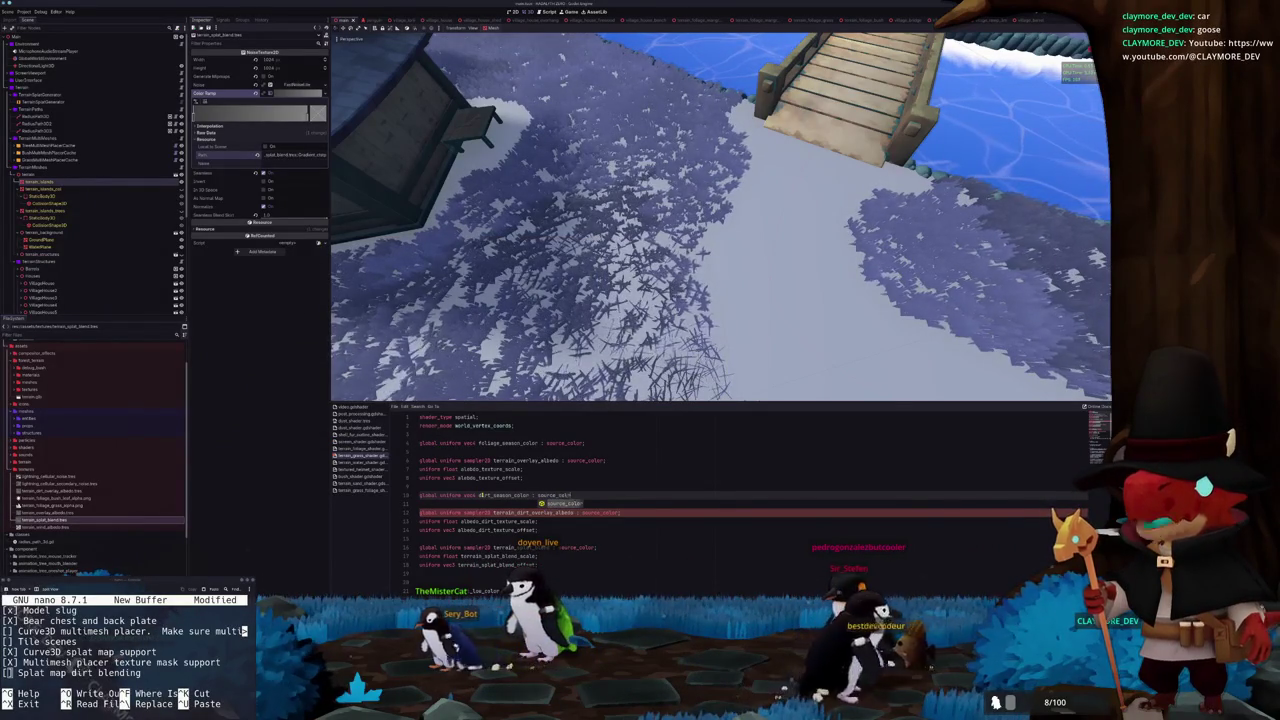
{"action": "type", "text": "olor;"}
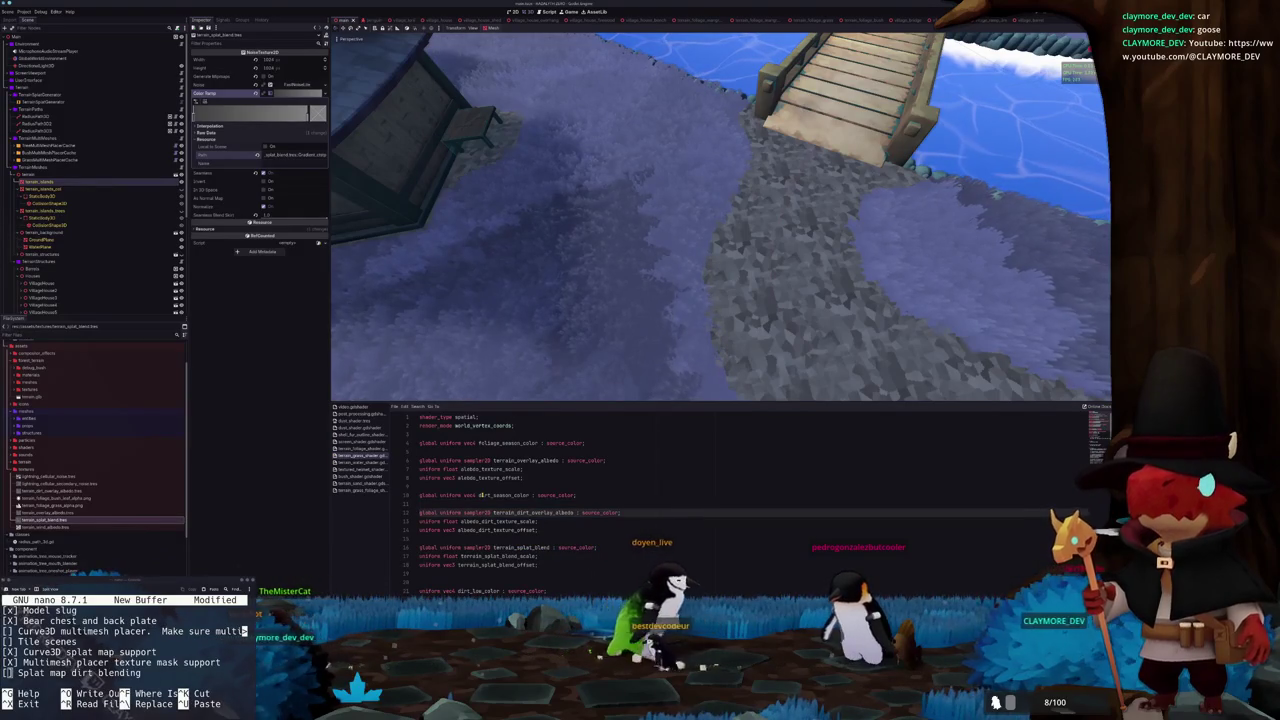
{"action": "scroll", "coordinate": [481, 495], "scroll_direction": "down", "scroll_amount": 4}
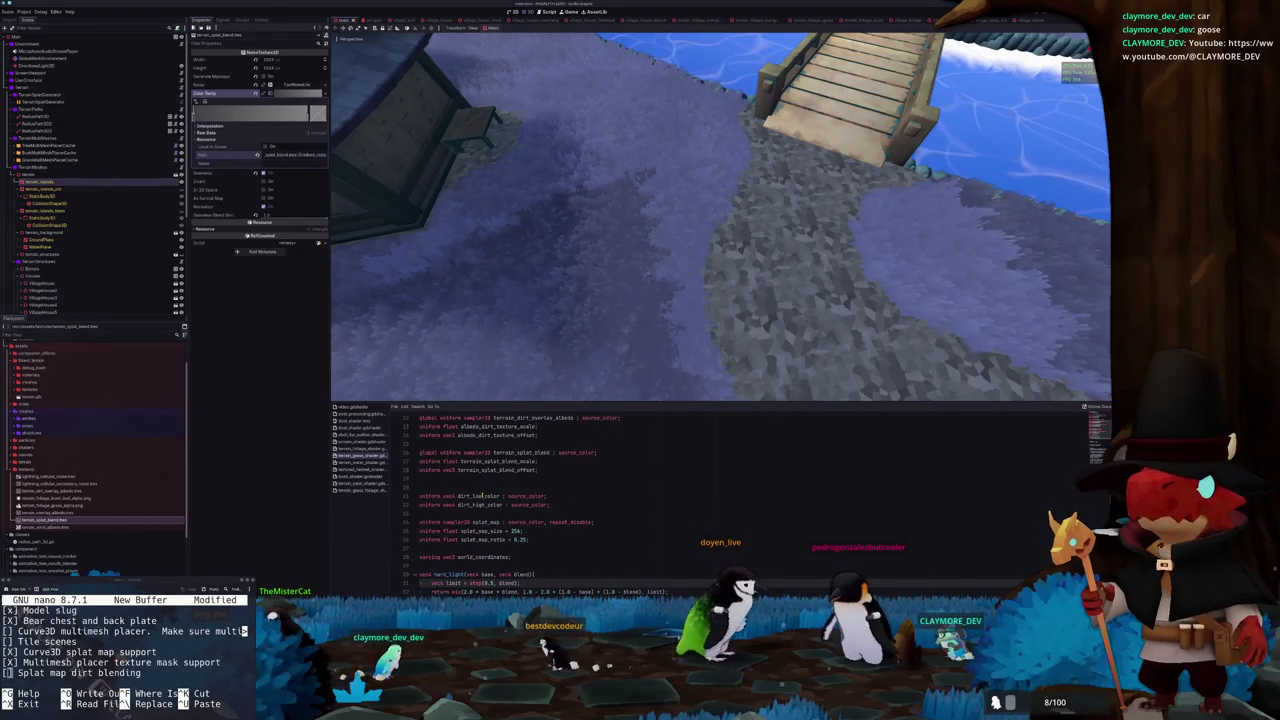
{"action": "key", "text": "BackSpace"}
{"action": "type", "text": "low_"}
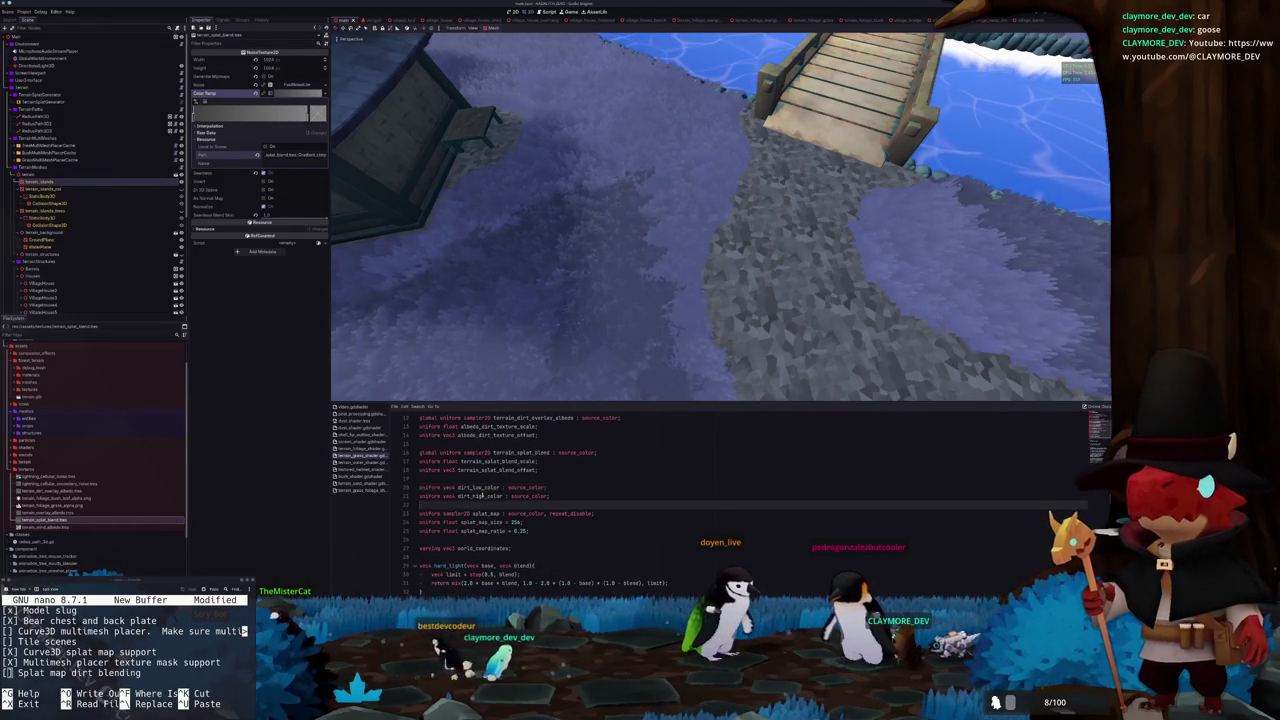
Navigate to the albedo_dirt line in the fragment function
{"action": "scroll", "coordinate": [482, 495], "scroll_direction": "down", "scroll_amount": 9}
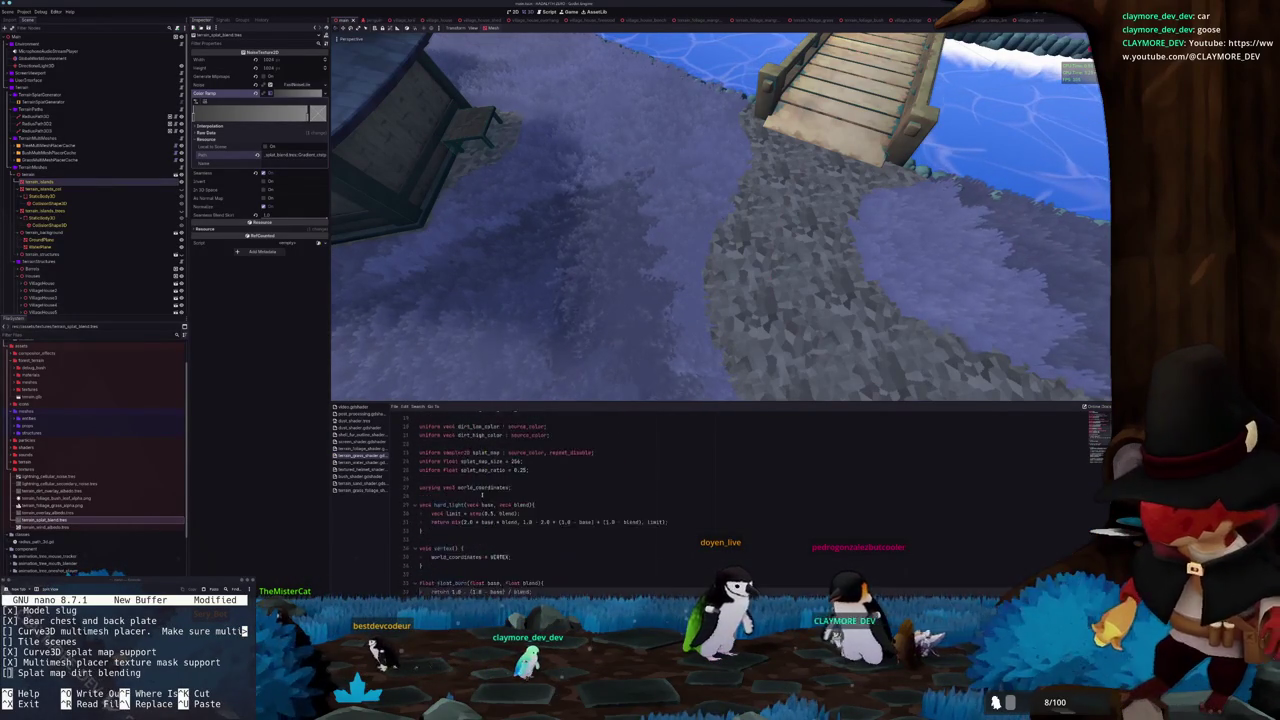
{"action": "left_click", "coordinate": [482, 490]}
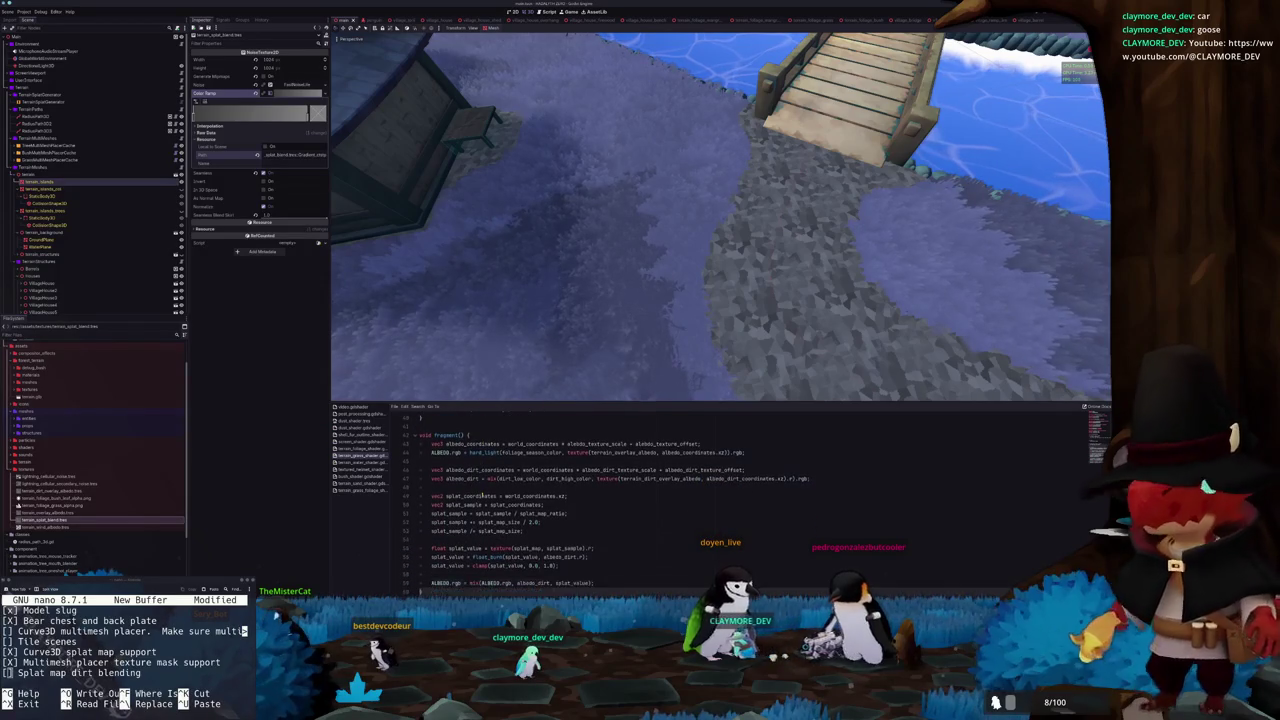
{"action": "scroll", "coordinate": [482, 495], "scroll_direction": "down", "scroll_amount": 1}
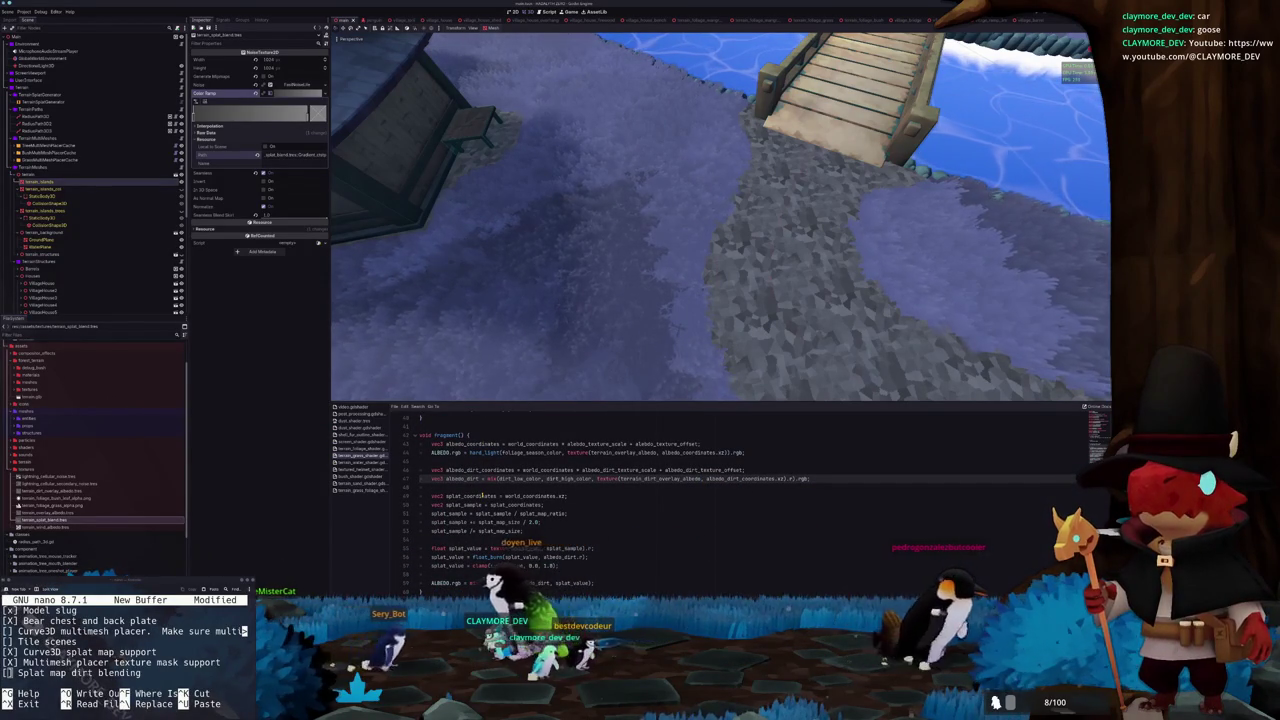
{"action": "left_click", "coordinate": [801, 478]}
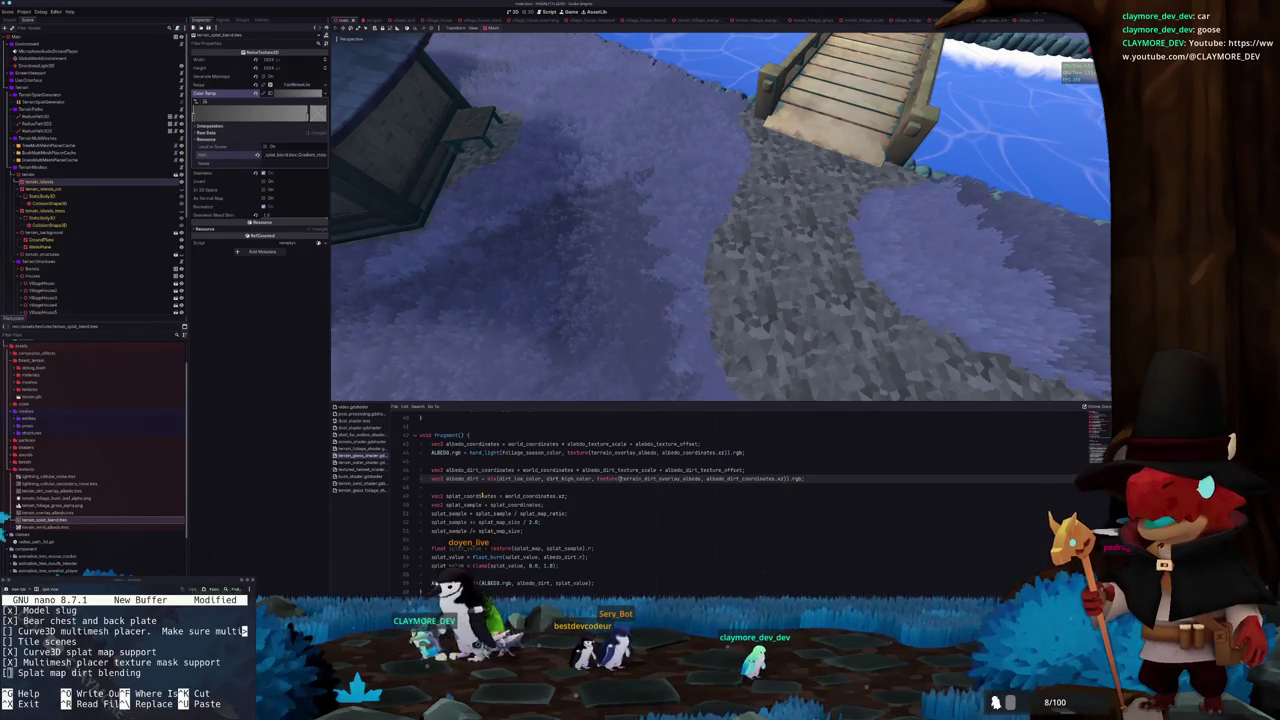
{"action": "key", "text": "Up"}
{"action": "key", "text": "Up"}
{"action": "key", "text": "Up"}
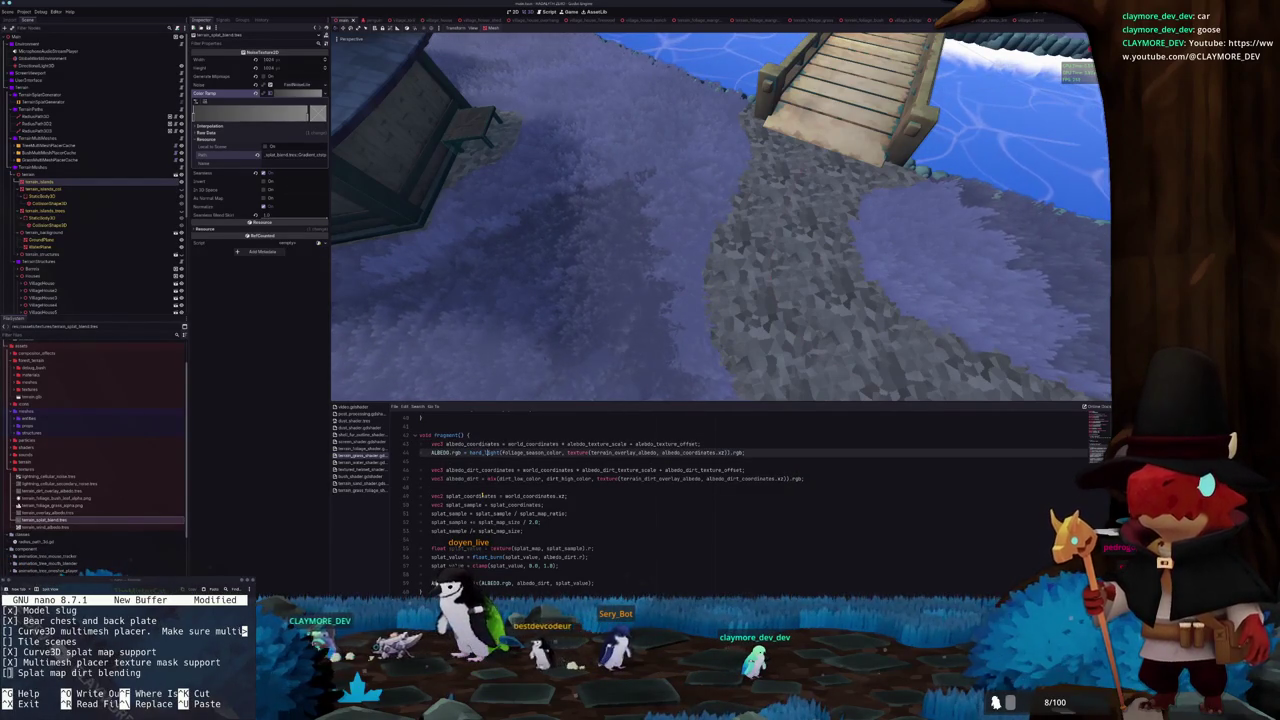
{"action": "key", "text": "Down"}
{"action": "key", "text": "Down"}
{"action": "key", "text": "Down"}
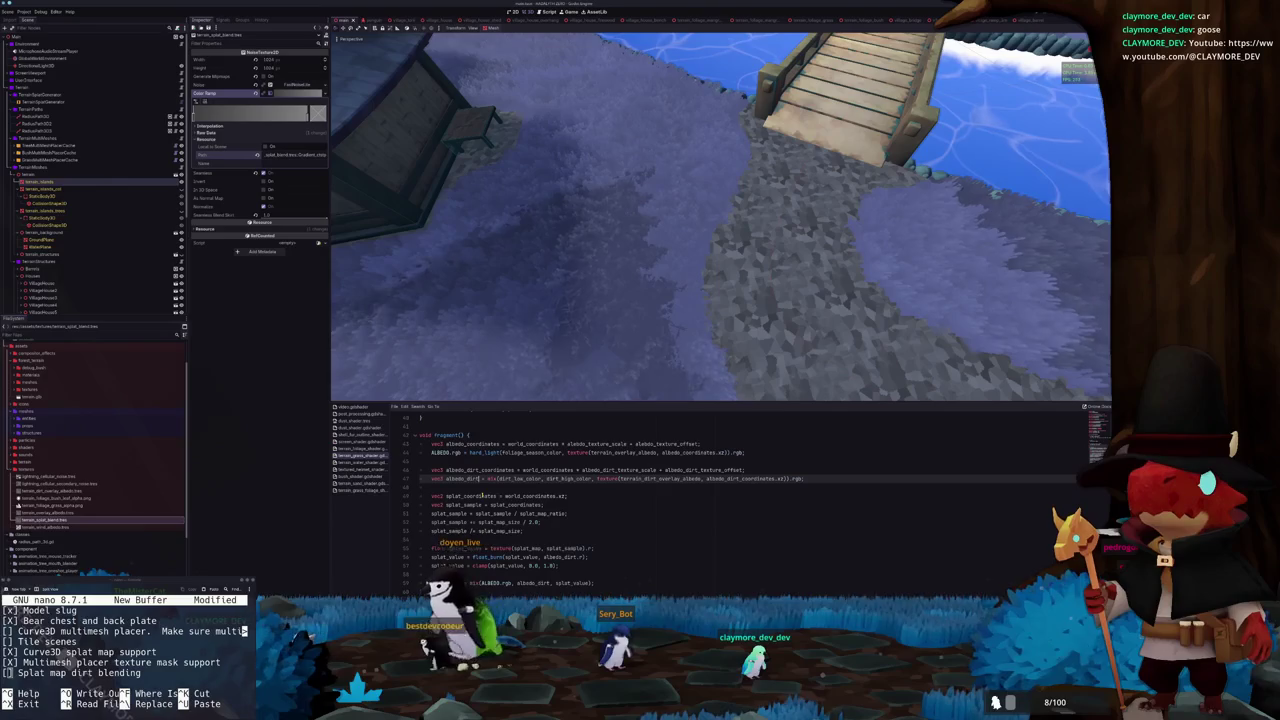
Make albedo_dirt use hard_light with dirt_season_color instead of mixing low and high colours
{"action": "double_click", "coordinate": [492, 478]}
{"action": "type", "text": "hard_light"}
{"action": "key", "text": "ctrl+shift+Right"}
{"action": "key", "text": "ctrl+shift+Right"}
{"action": "key", "text": "ctrl+shift+Right"}
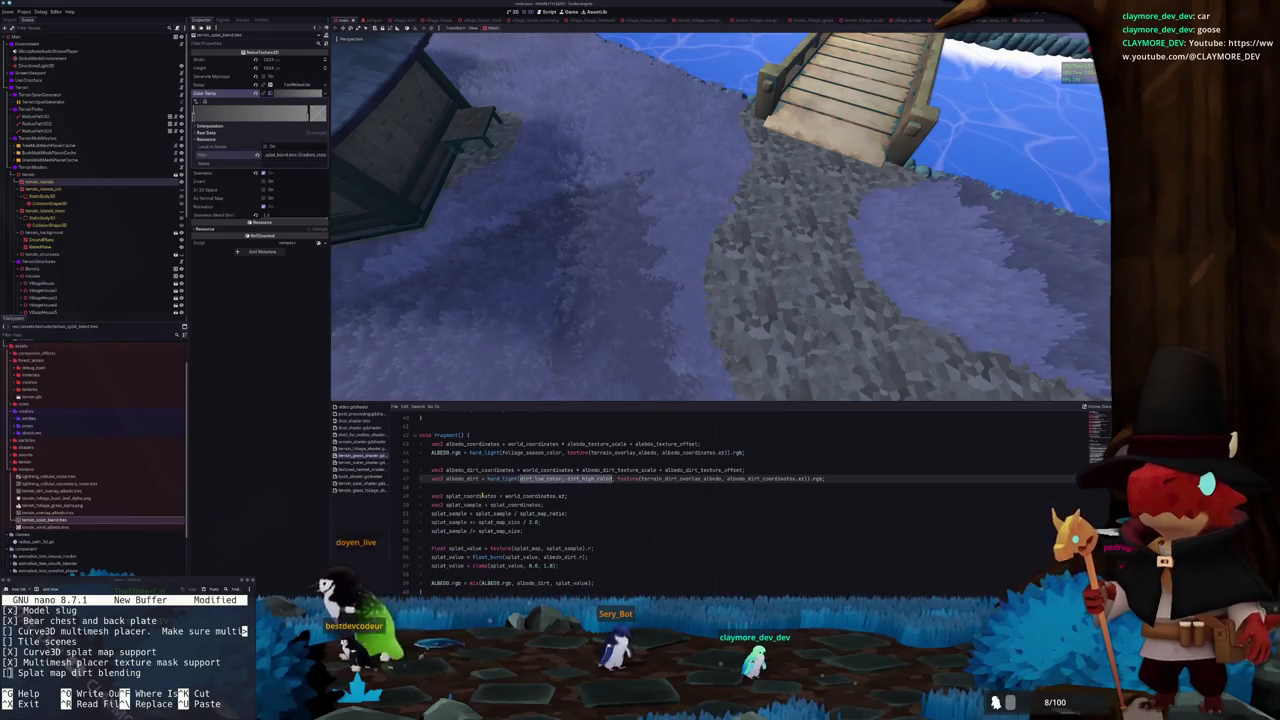
{"action": "type", "text": "dirt_season_color,"}
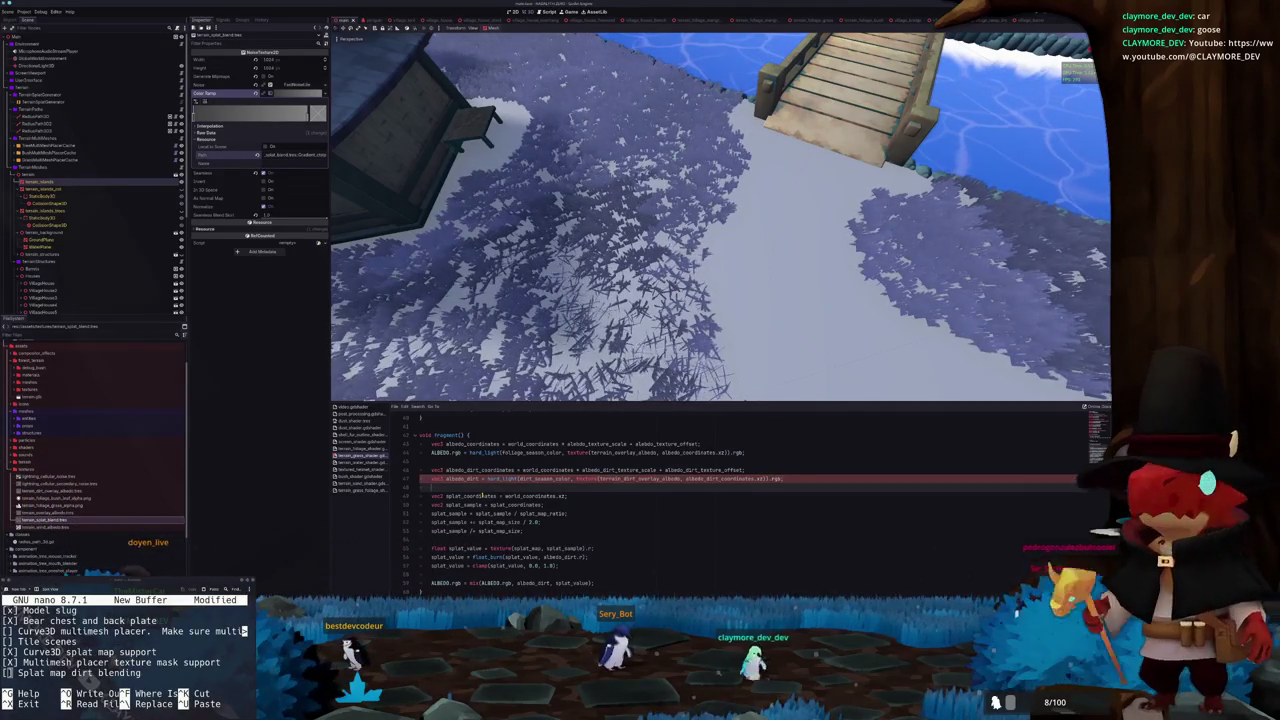
{"action": "key", "text": "Down"}
{"action": "key", "text": "Down"}
{"action": "key", "text": "Down"}
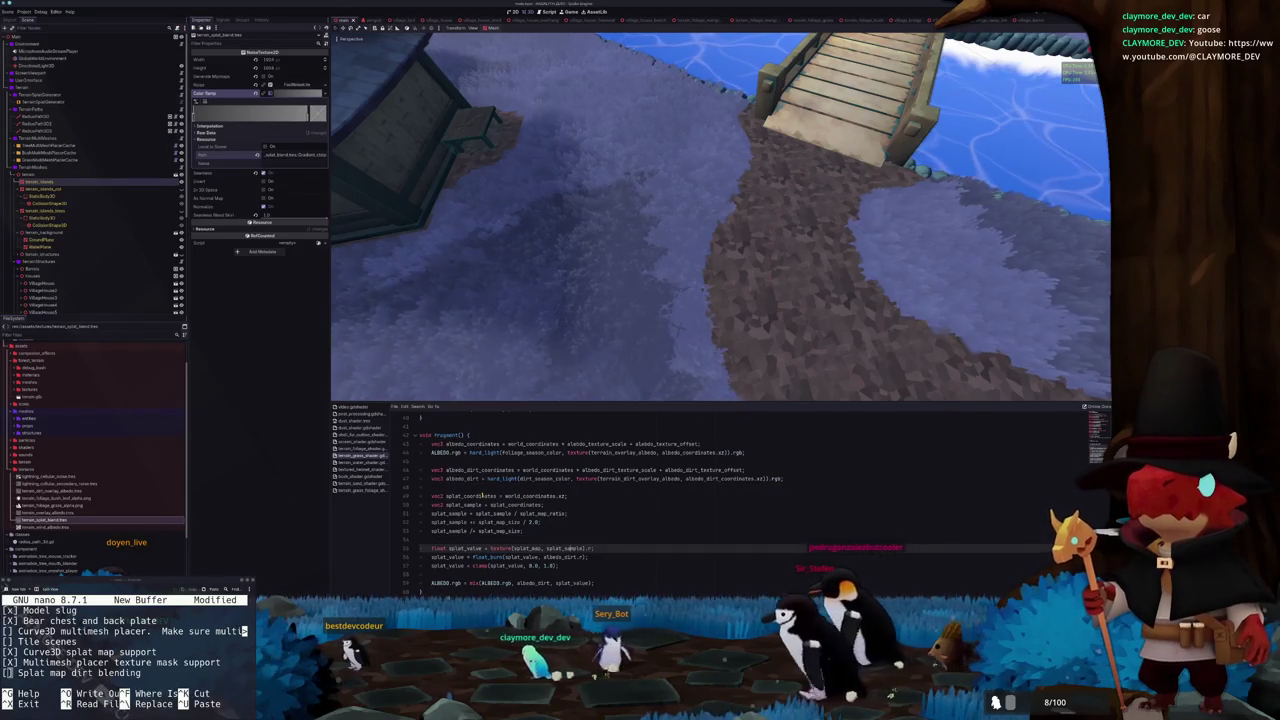
Replace ALBEDO.rgb with a local vec3 albedo variable in the final mix
{"action": "scroll", "coordinate": [483, 495], "scroll_direction": "down", "scroll_amount": 1}
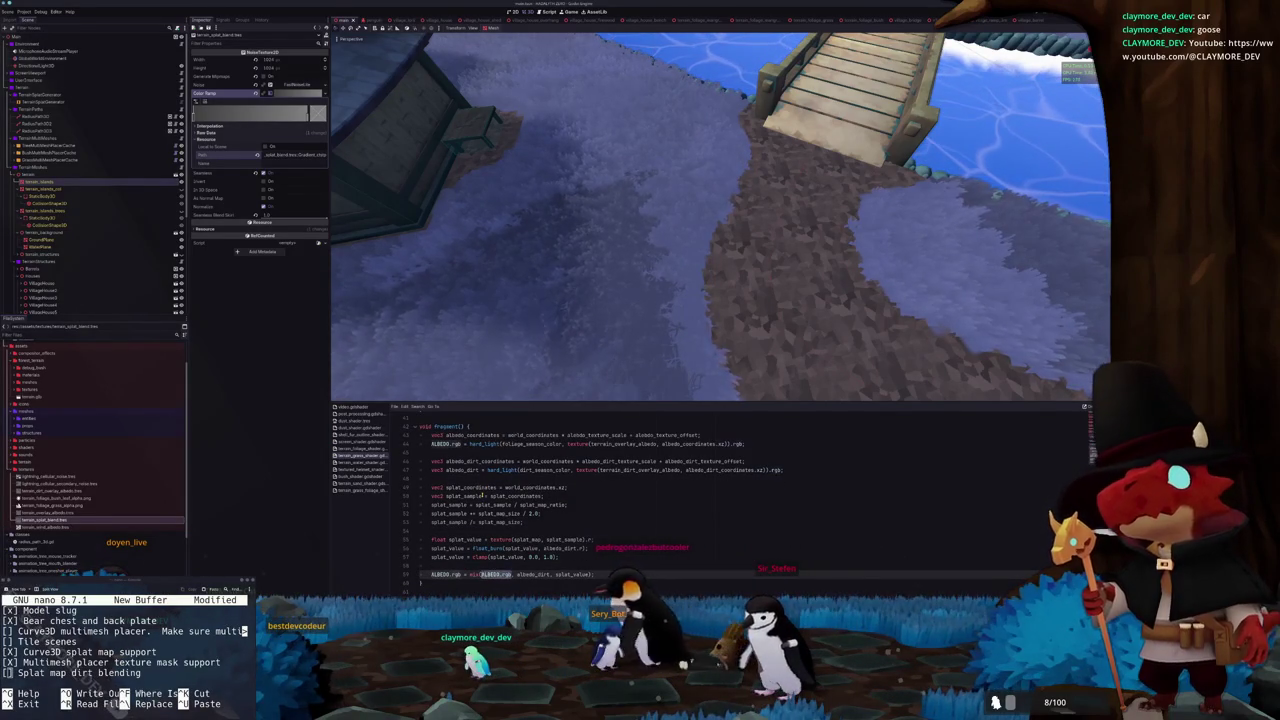
{"action": "key", "text": "Up"}
{"action": "key", "text": "Up"}
{"action": "key", "text": "Up"}
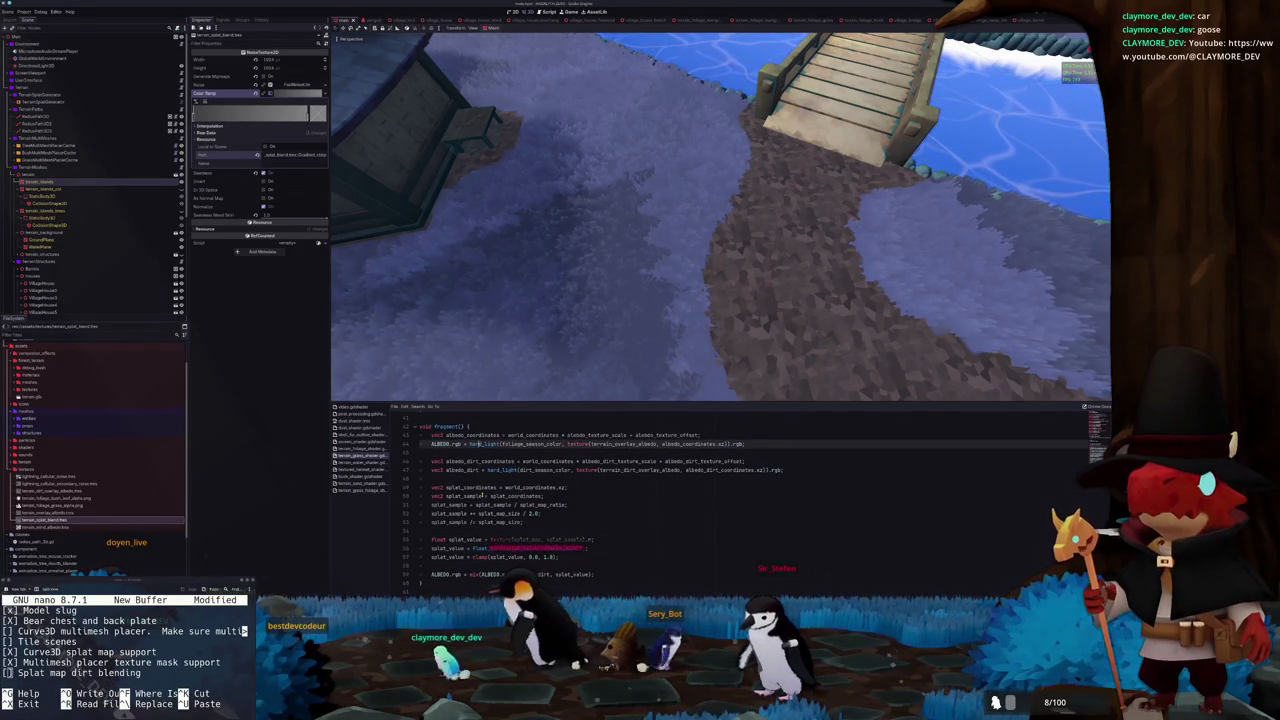
{"action": "key", "text": "ctrl+BackSpace"}
{"action": "key", "text": "ctrl+BackSpace"}
{"action": "type", "text": "vec3 albedo"}
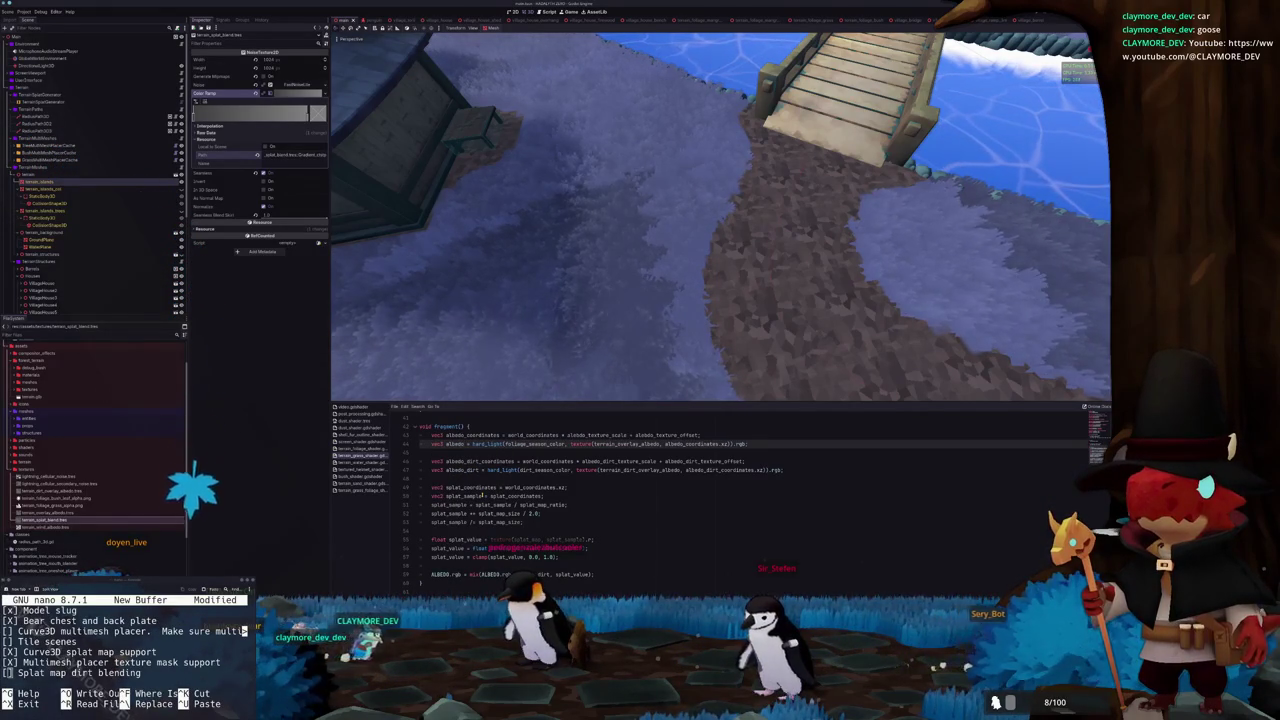
{"action": "key", "text": "Down"}
{"action": "key", "text": "Down"}
{"action": "key", "text": "Down"}
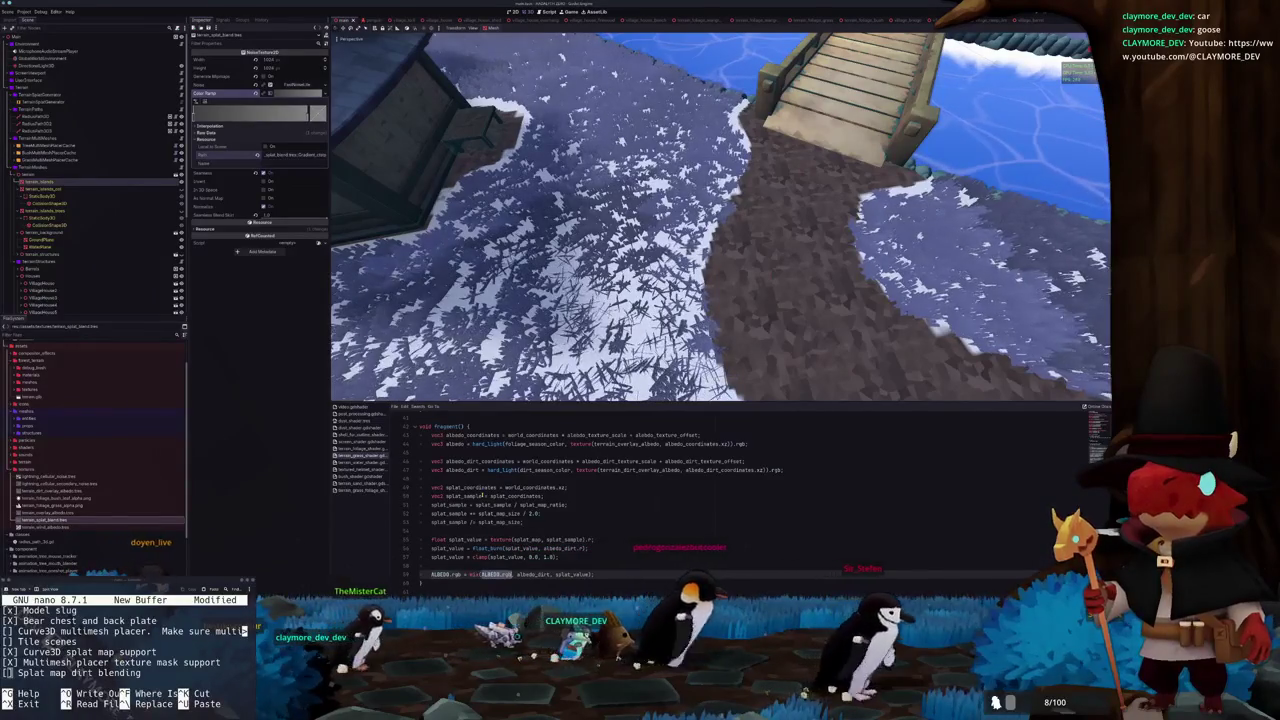
{"action": "type", "text": "albedo"}
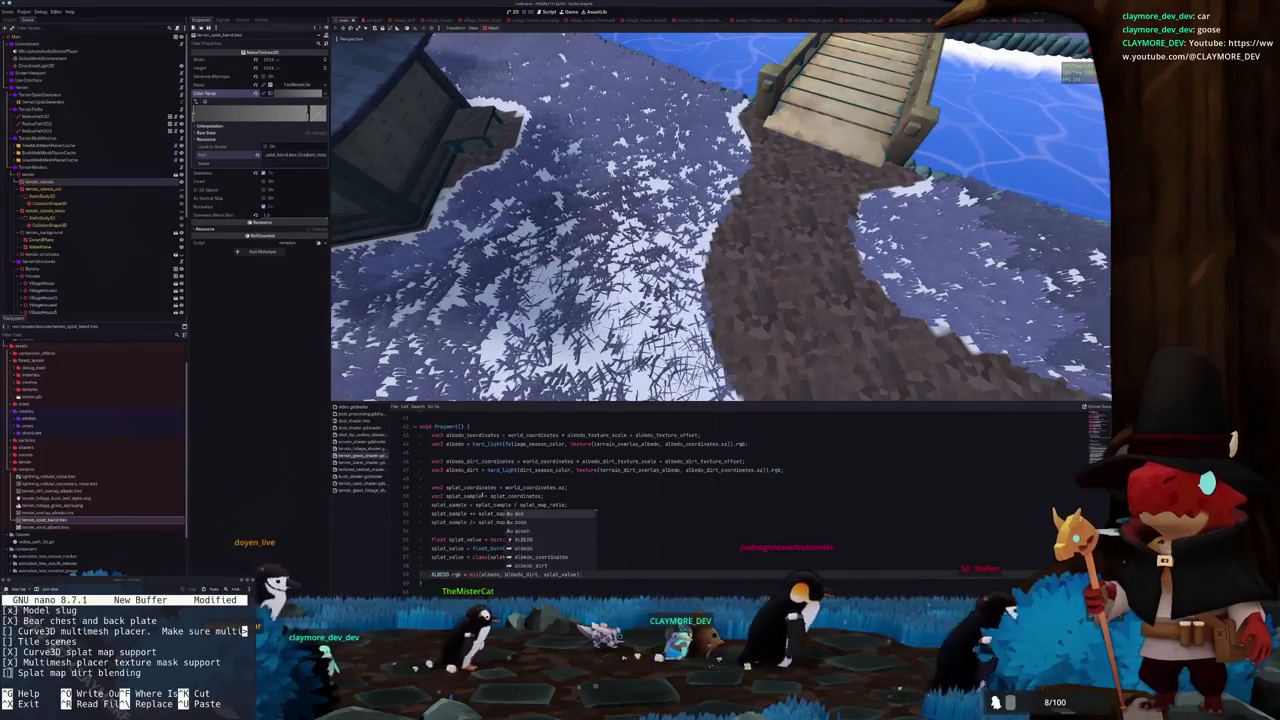
{"action": "key", "text": "Escape"}
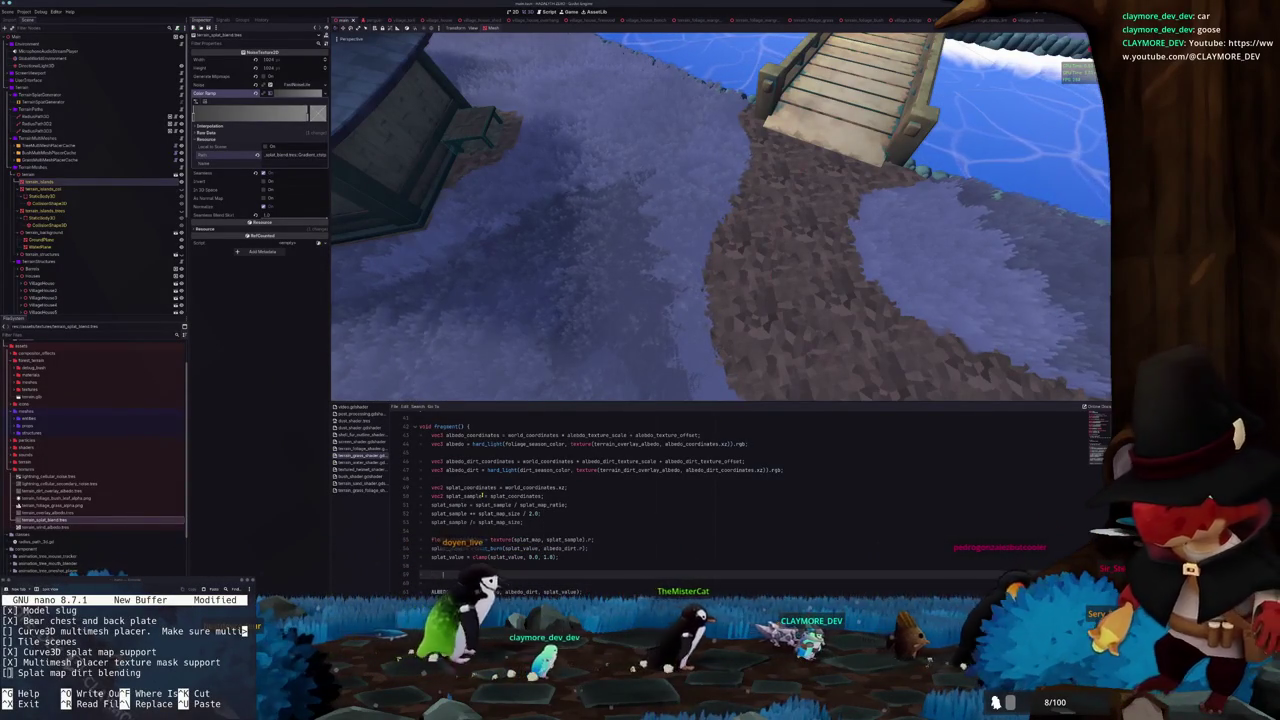
Add blank lines above splat coordinates and paste a copy of the dirt sampling lines
{"action": "key", "text": "Return"}
{"action": "key", "text": "Return"}
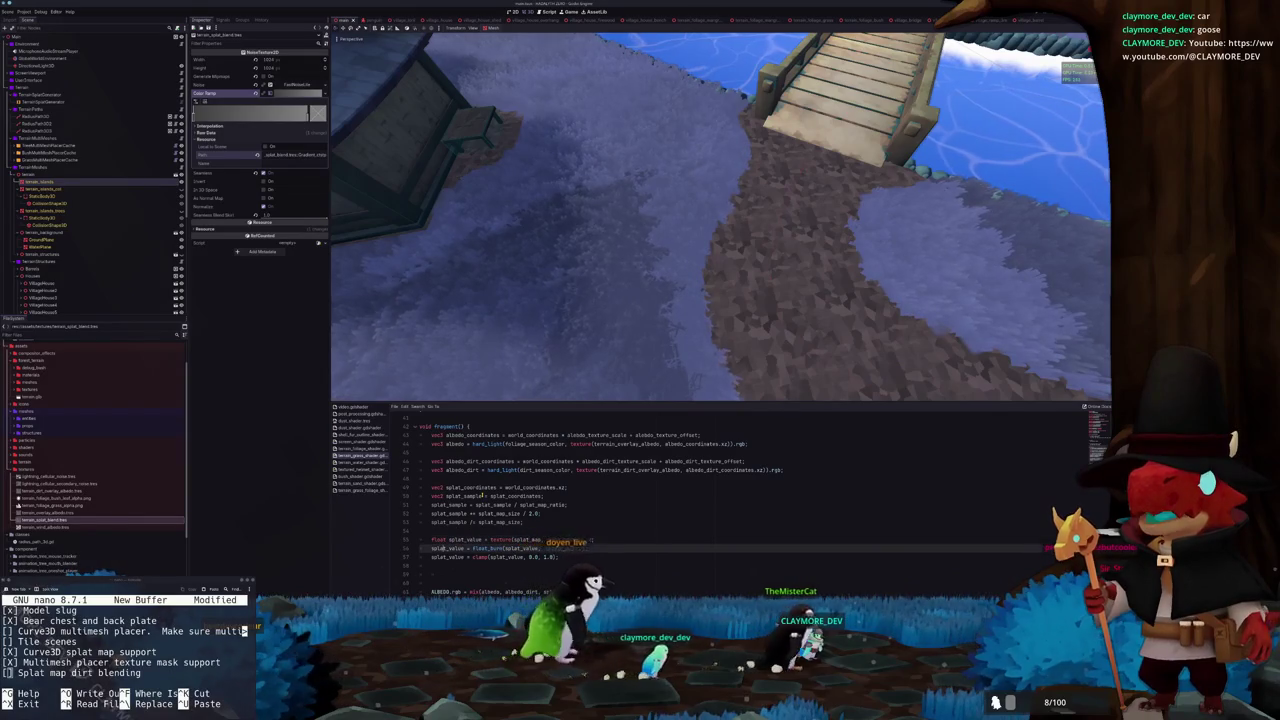
{"action": "key", "text": "Return"}
{"action": "key", "text": "Return"}
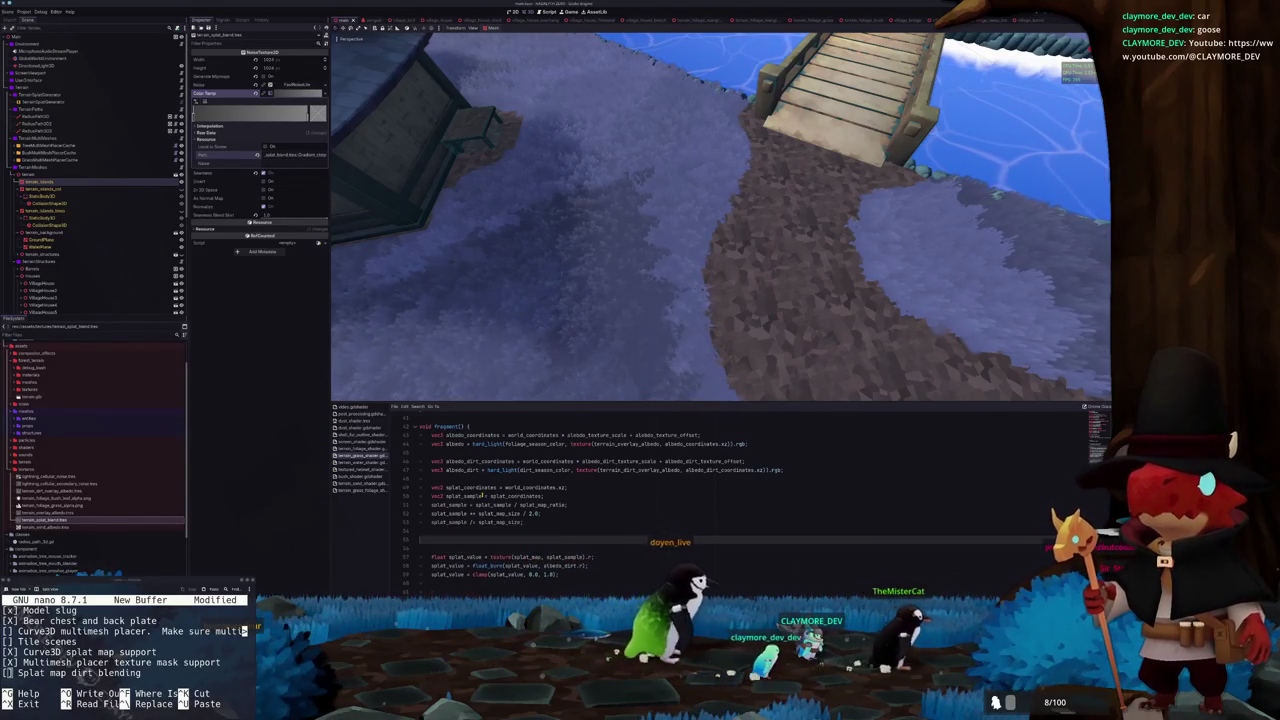
{"action": "key", "text": "Up"}
{"action": "key", "text": "Up"}
{"action": "key", "text": "Up"}
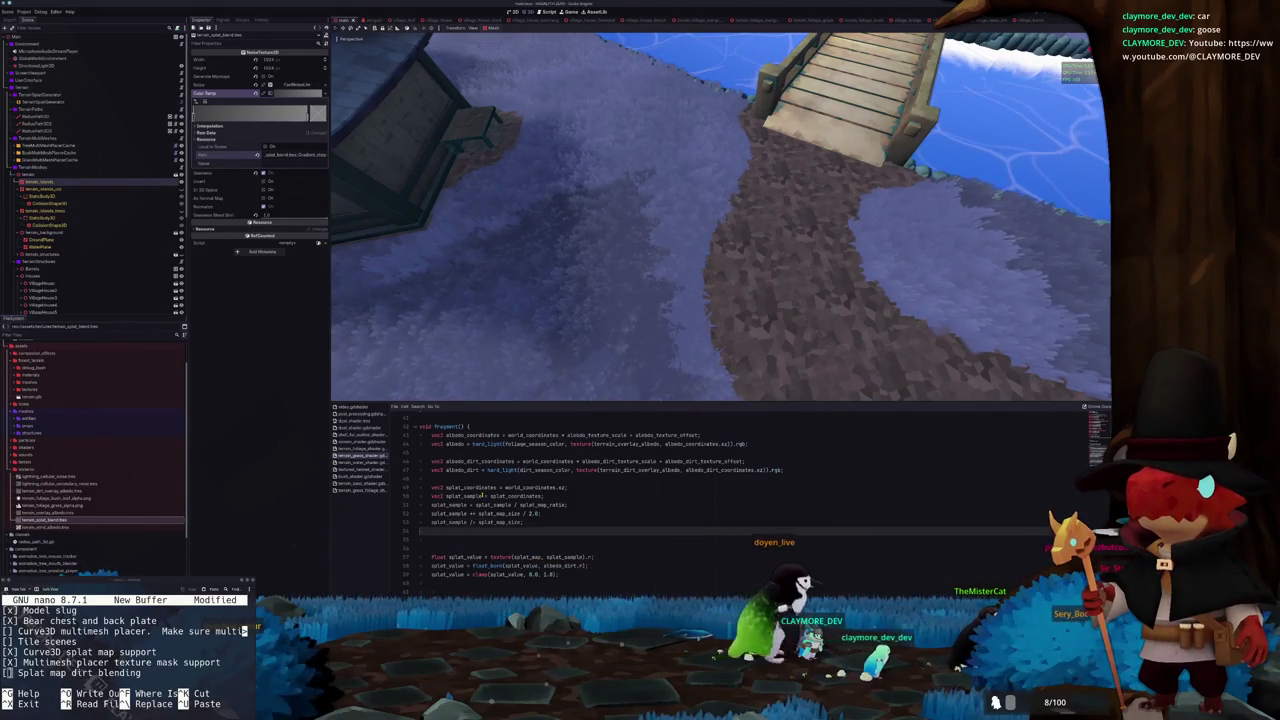
{"action": "key", "text": "Return"}
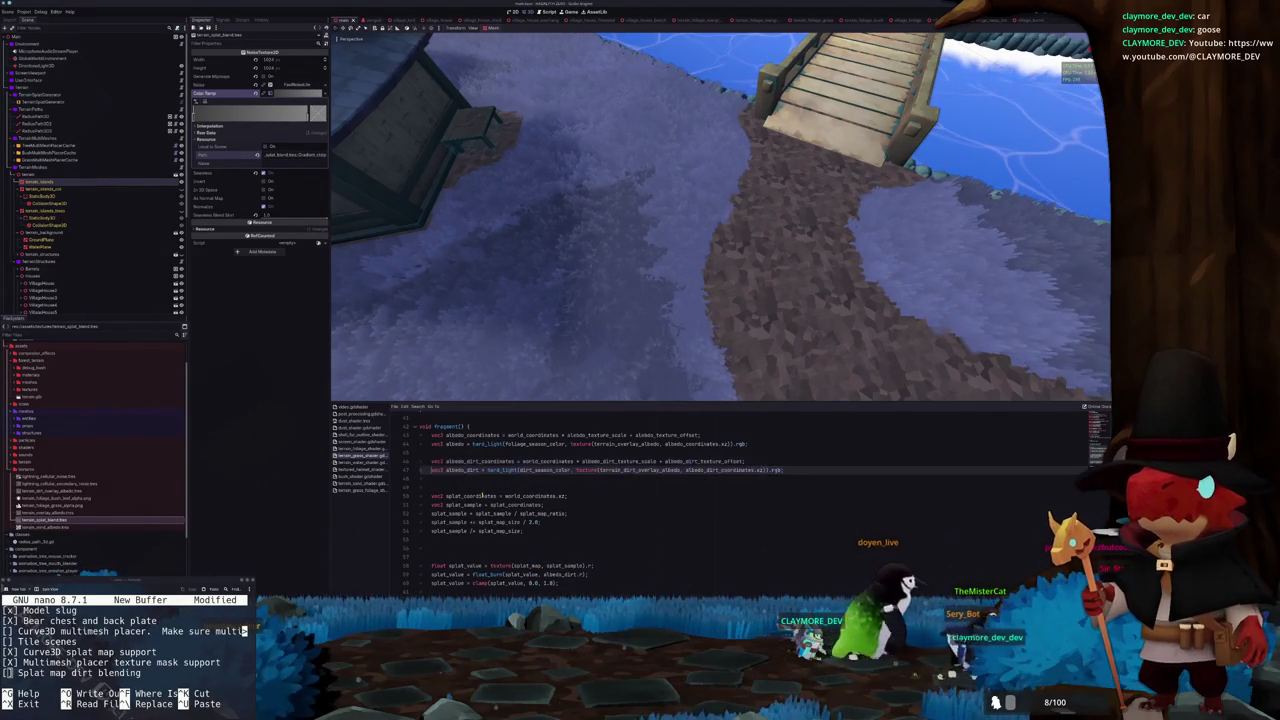
{"action": "key", "text": "Return"}
{"action": "key", "text": "ctrl+v"}
Rename the copied coordinate variable to splat_blend_coordinates and point it at terrain_splat_blend
{"action": "double_click", "coordinate": [482, 488]}
{"action": "type", "text": "splat_blend"}
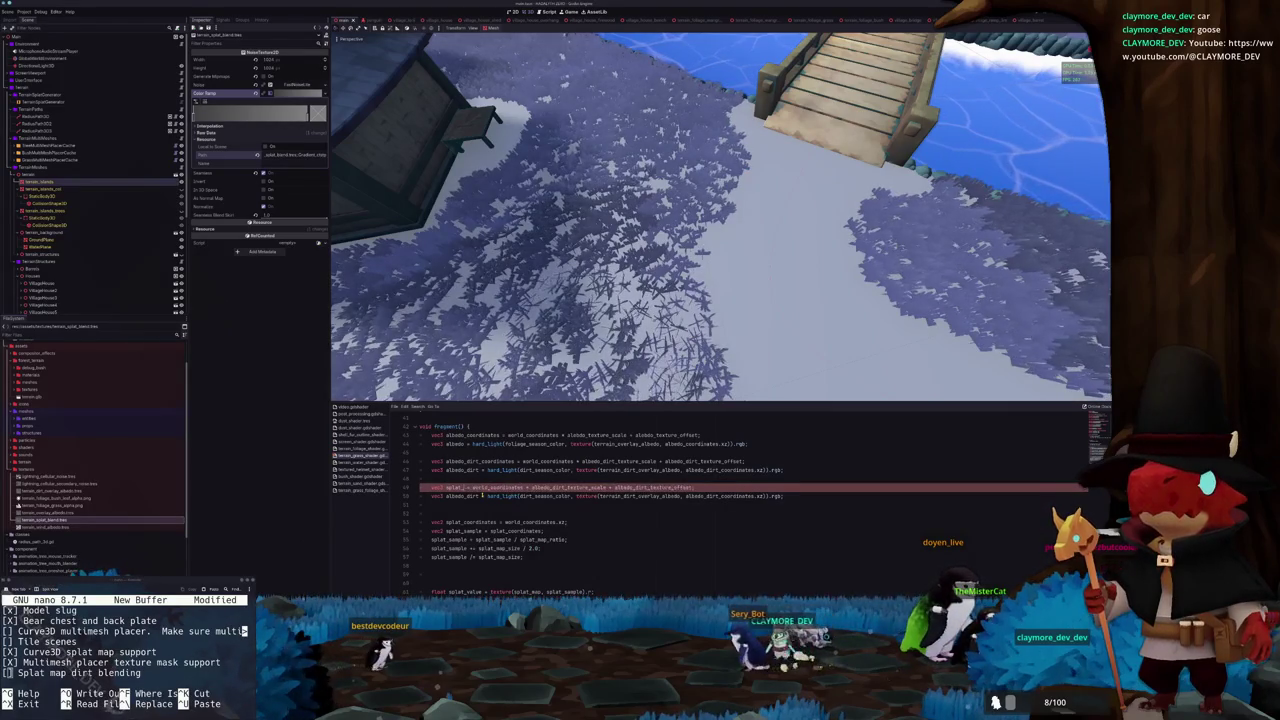
{"action": "type", "text": "_coordinates"}
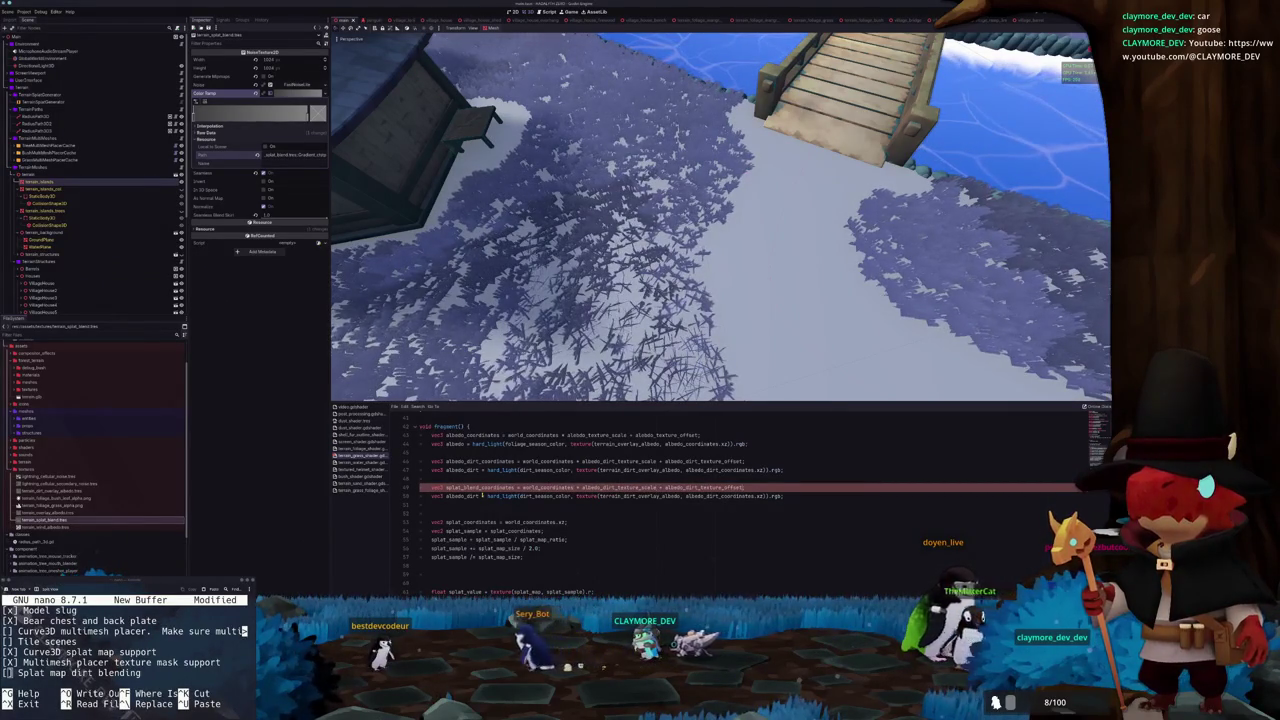
{"action": "key", "text": "ctrl+Delete"}
{"action": "type", "text": "sp"}
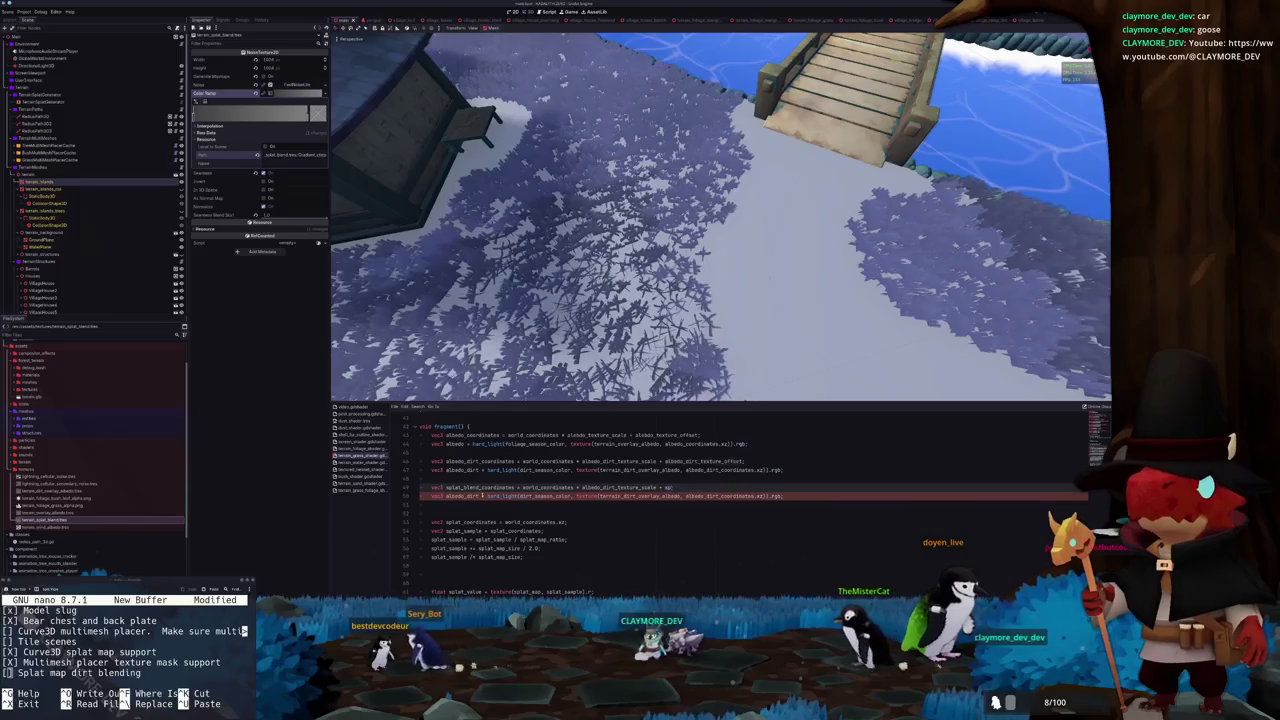
{"action": "type", "text": "d_te"}
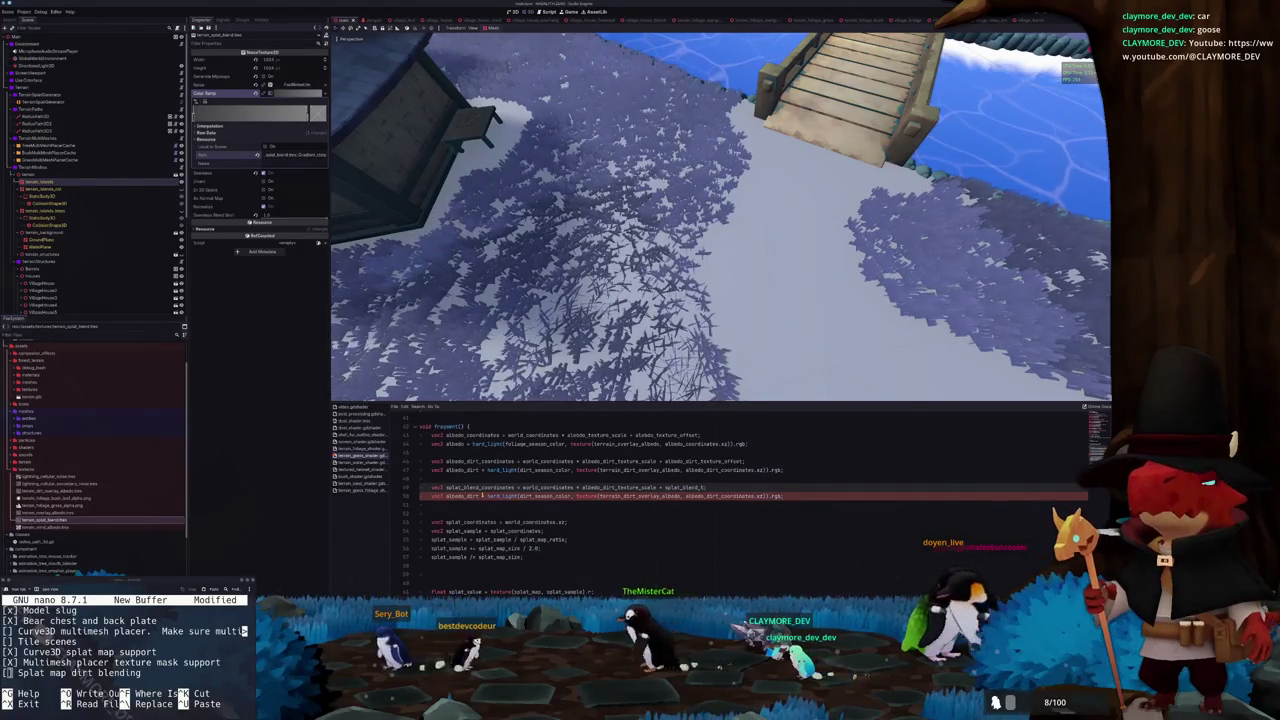
{"action": "type", "text": "xture_"}
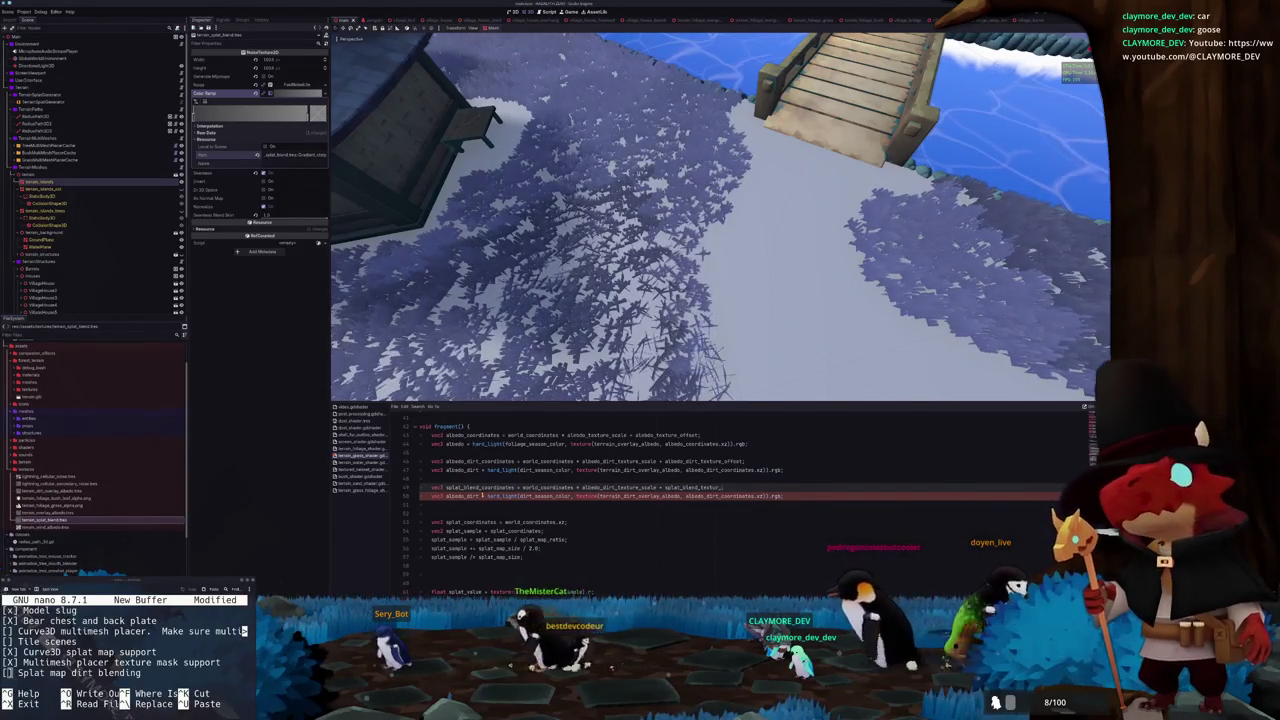
{"action": "type", "text": "("}
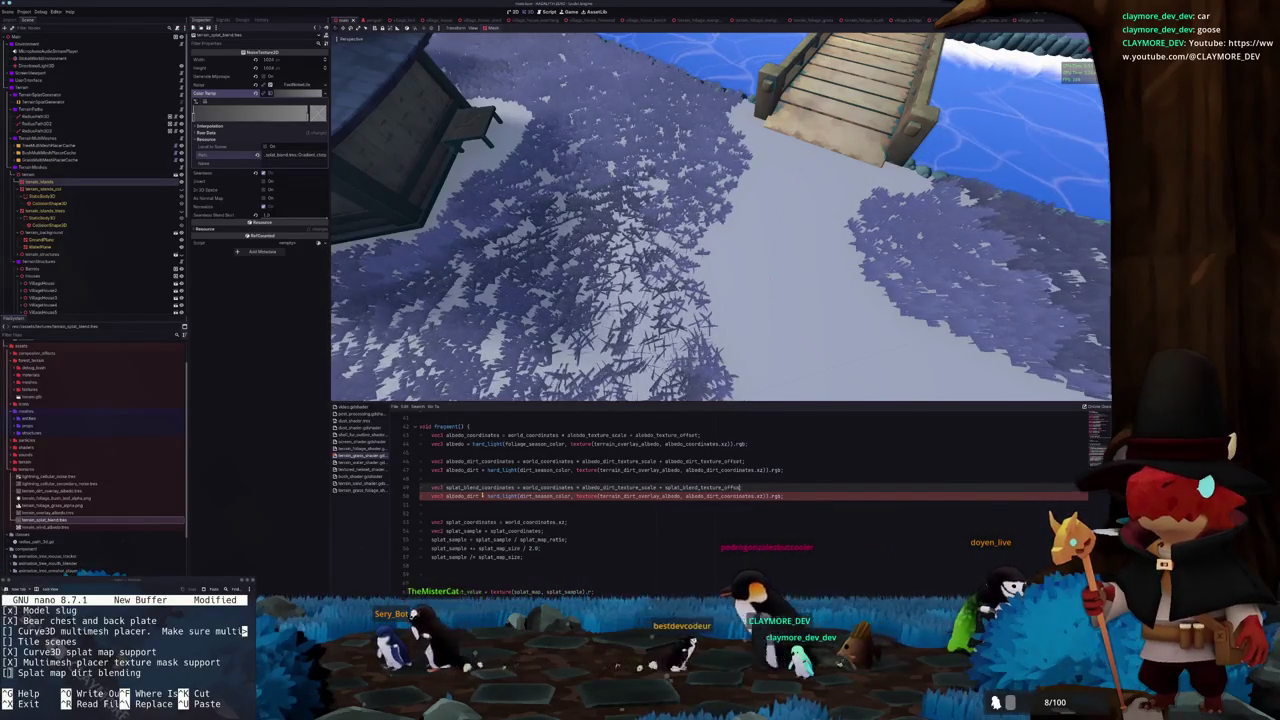
{"action": "double_click", "coordinate": [628, 487]}
{"action": "type", "text": "splat_bl"}
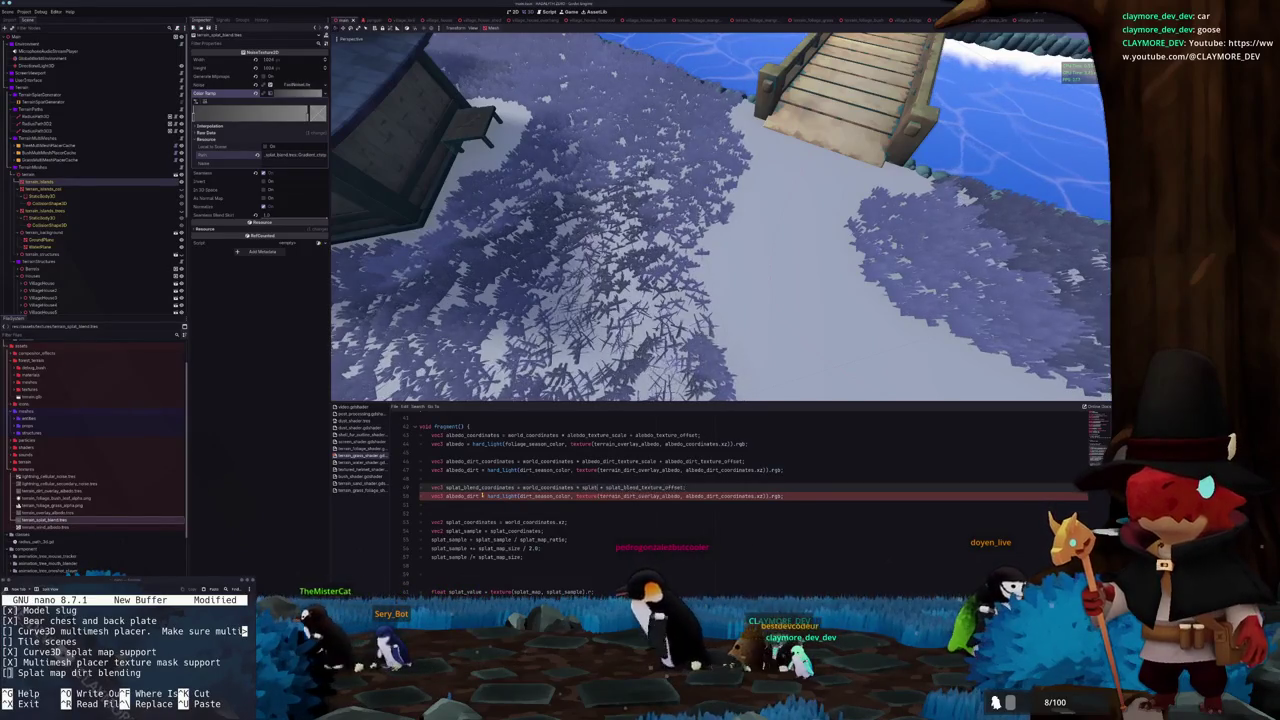
{"action": "type", "text": "end_texture_scale + sp"}
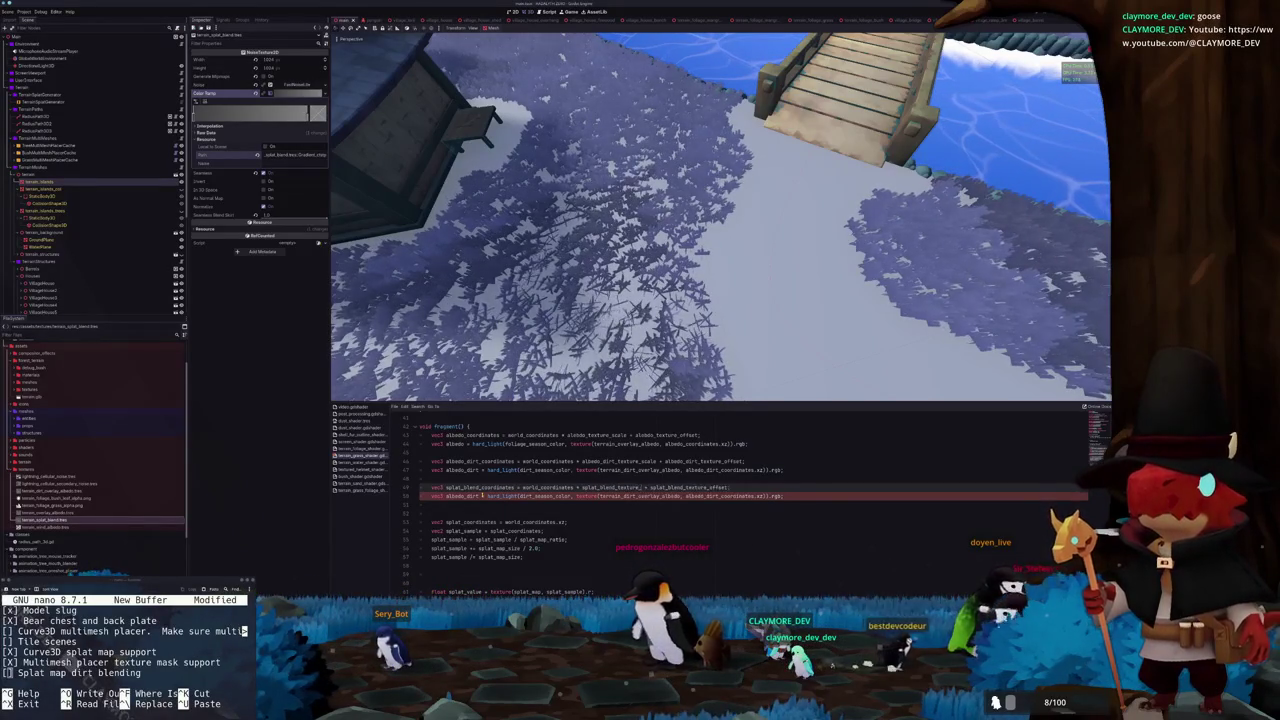
{"action": "type", "text": "lat_blend_texture_offset;"}
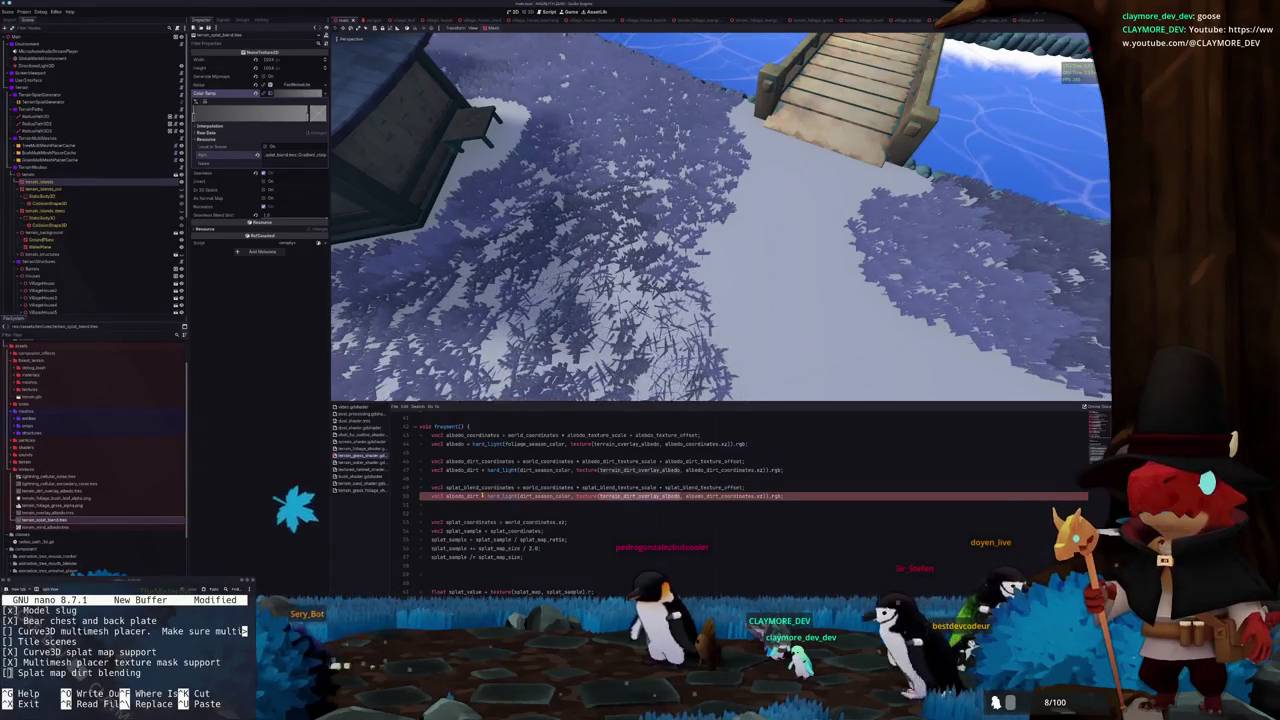
{"action": "double_click", "coordinate": [640, 495]}
{"action": "type", "text": "splat_"}
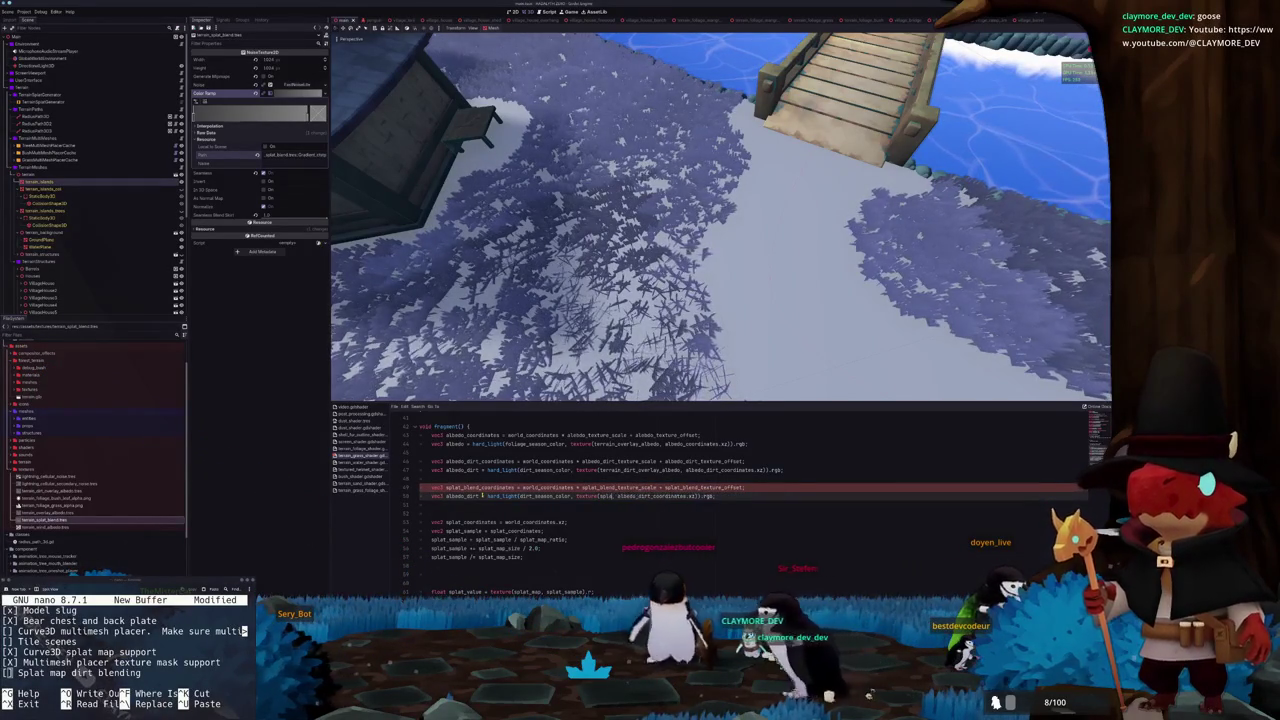
{"action": "type", "text": "blend_"}
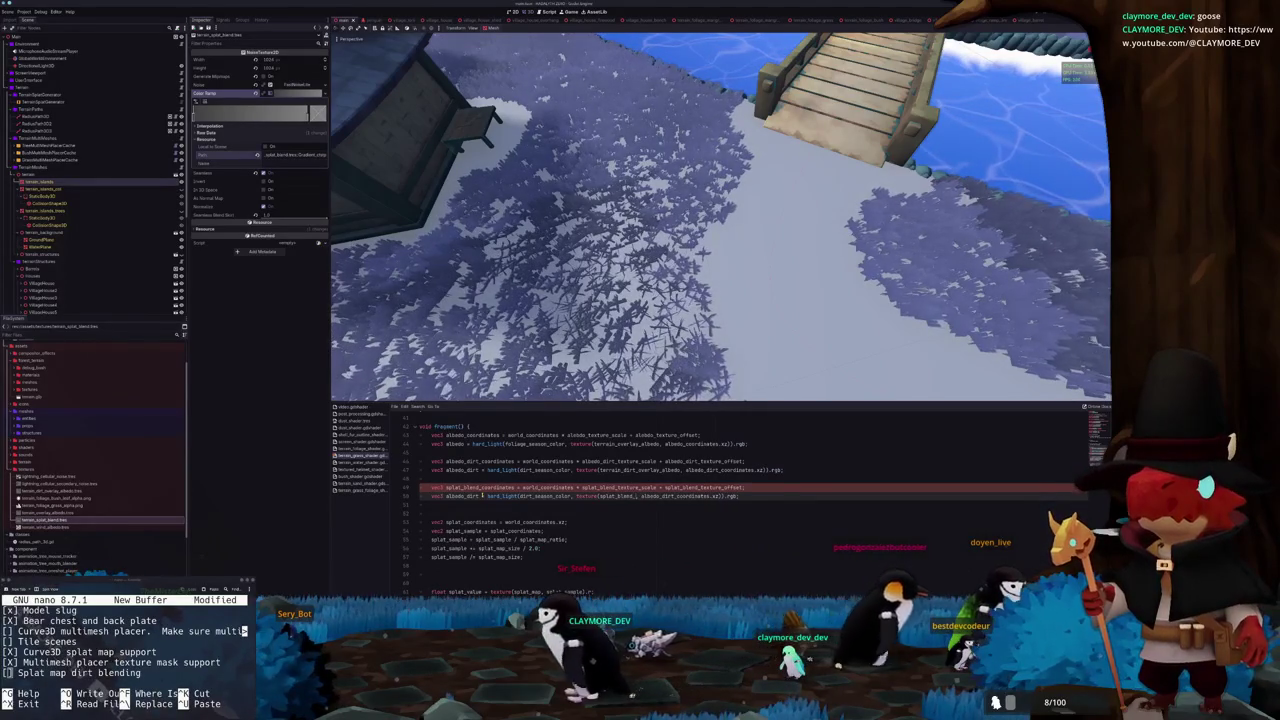
{"action": "key", "text": "BackSpace"}
{"action": "key", "text": "BackSpace"}
{"action": "key", "text": "BackSpace"}
{"action": "type", "text": "errain_splat"}
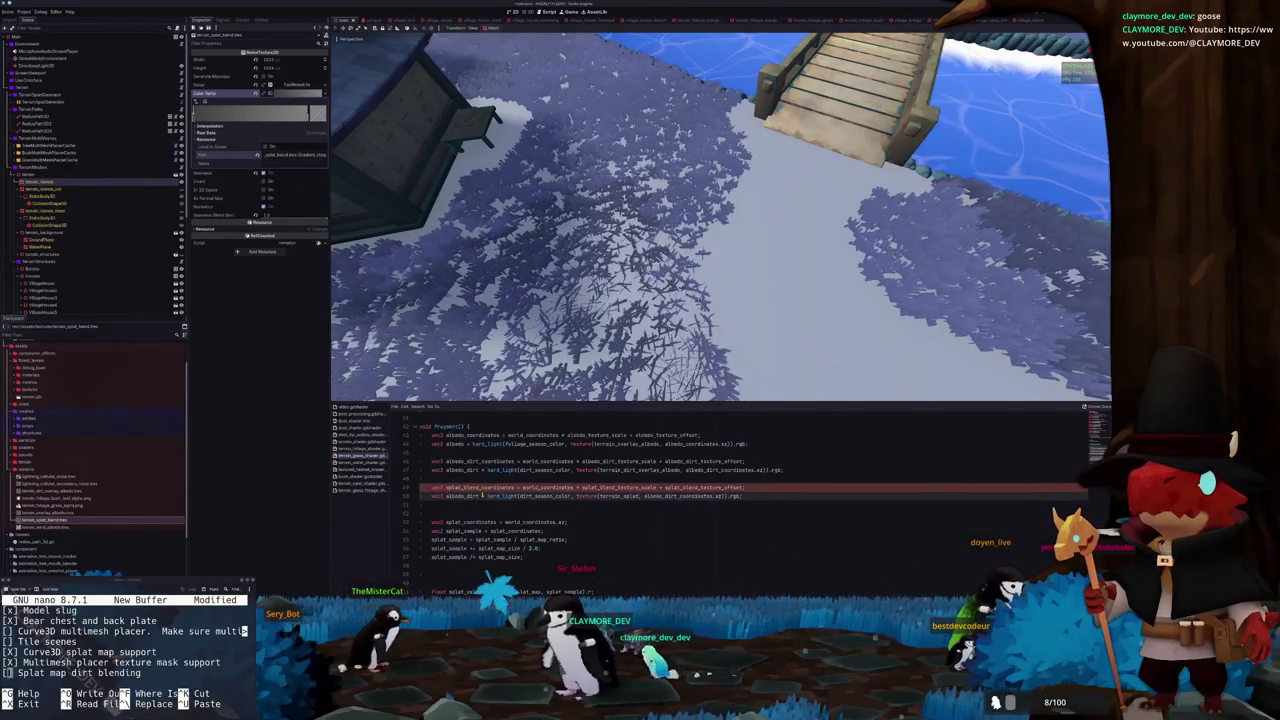
{"action": "type", "text": "_blend"}
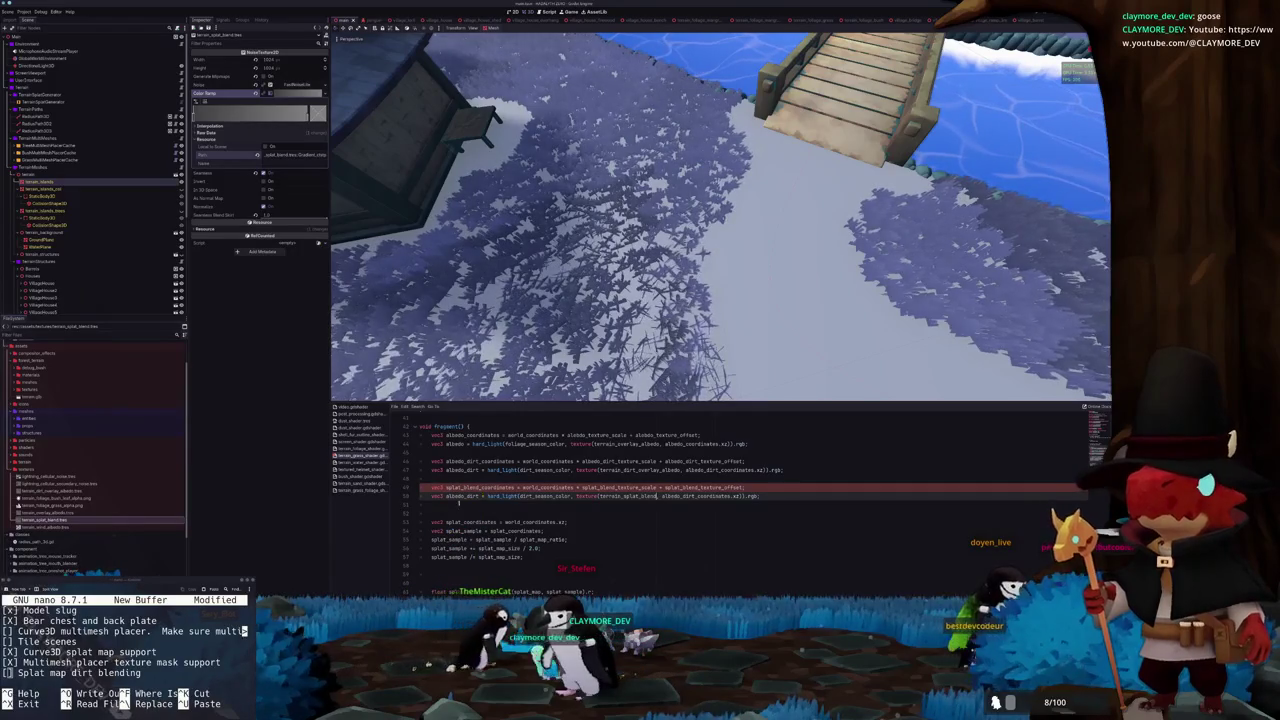
Sample terrain_splat_blend using terrain_splat_blend_scale + terrain_splat_blend_offset and splat_blend_coordinates.xz
{"action": "scroll", "coordinate": [453, 508], "scroll_direction": "up", "scroll_amount": 9}
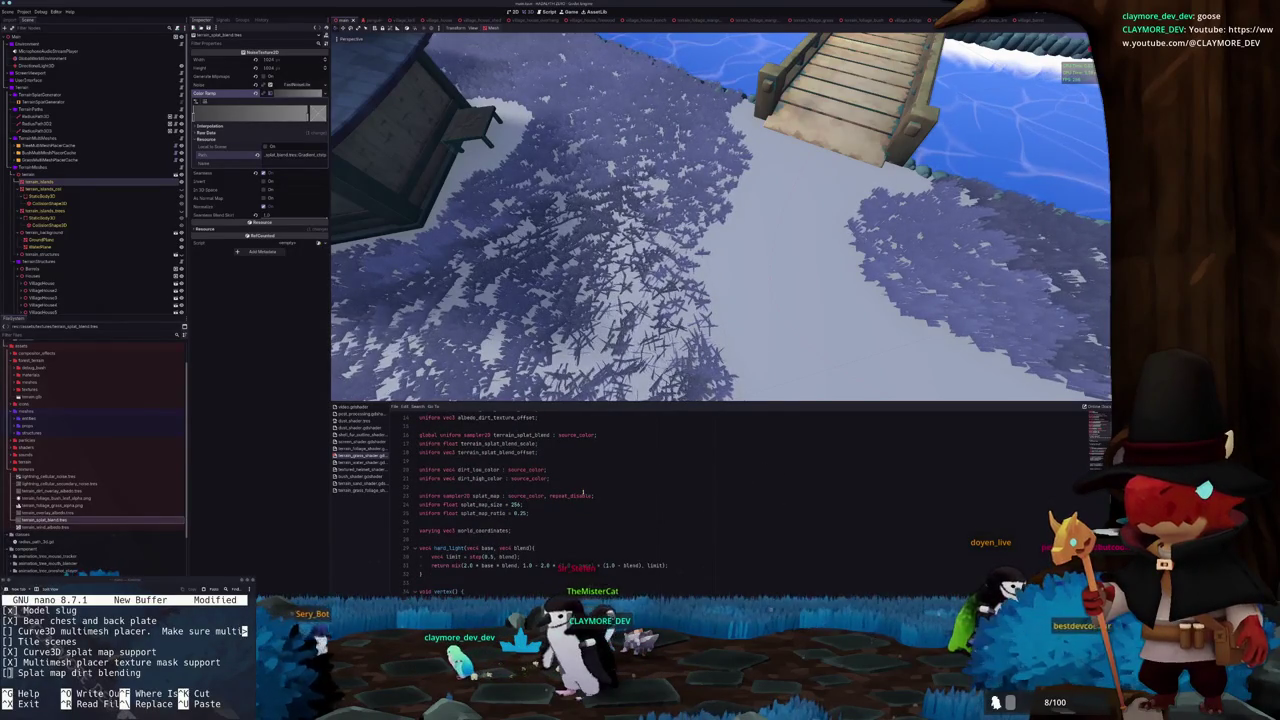
{"action": "scroll", "coordinate": [583, 493], "scroll_direction": "up", "scroll_amount": 1}
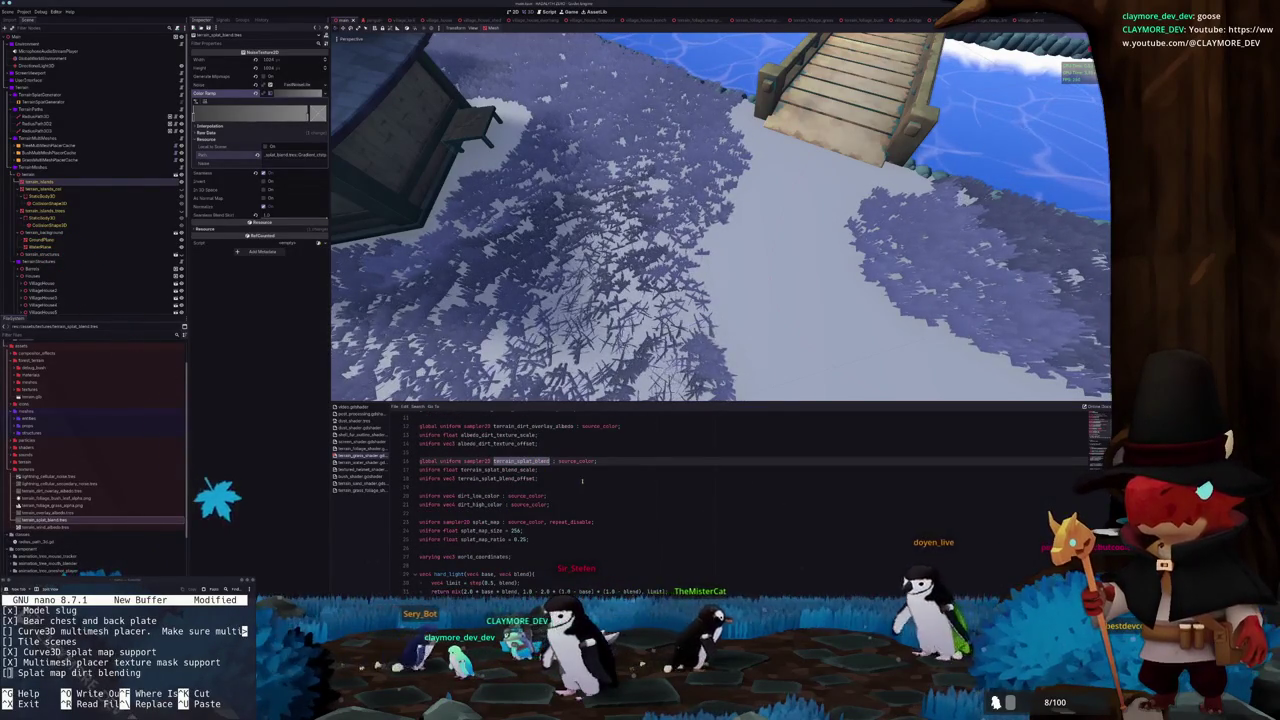
{"action": "scroll", "coordinate": [590, 495], "scroll_direction": "down", "scroll_amount": 9}
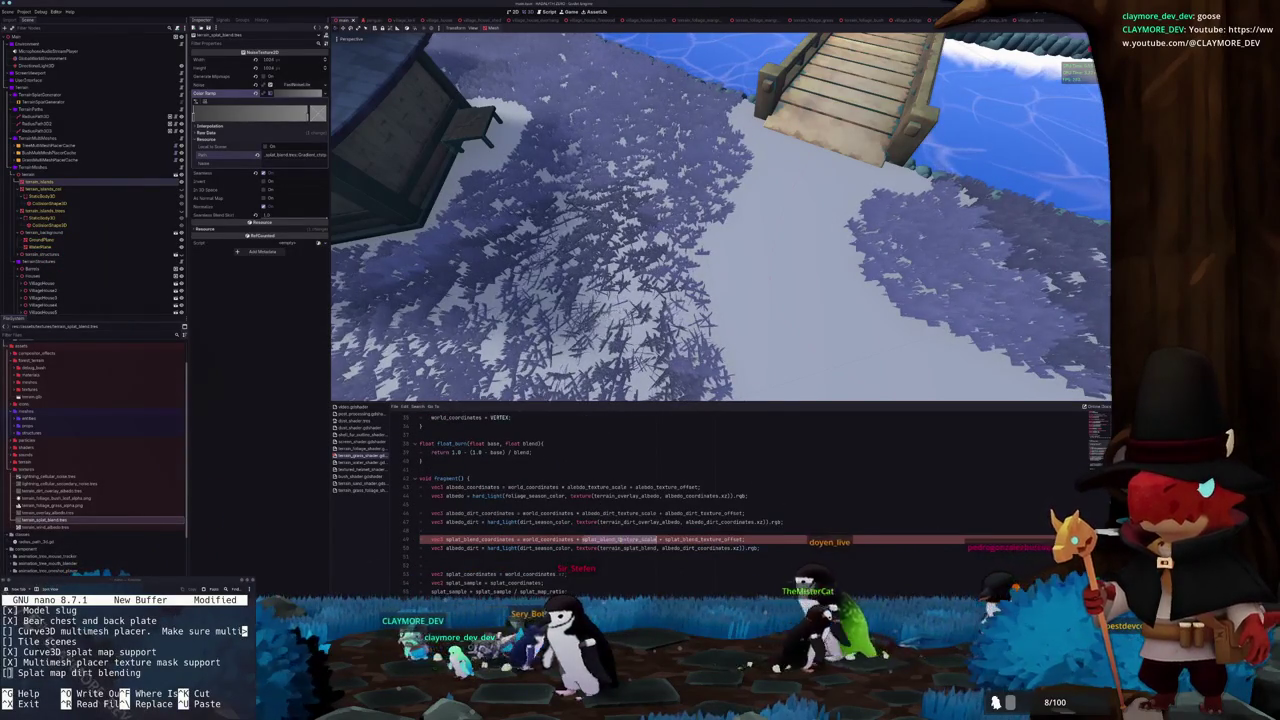
{"action": "type", "text": "terrain_scale"}
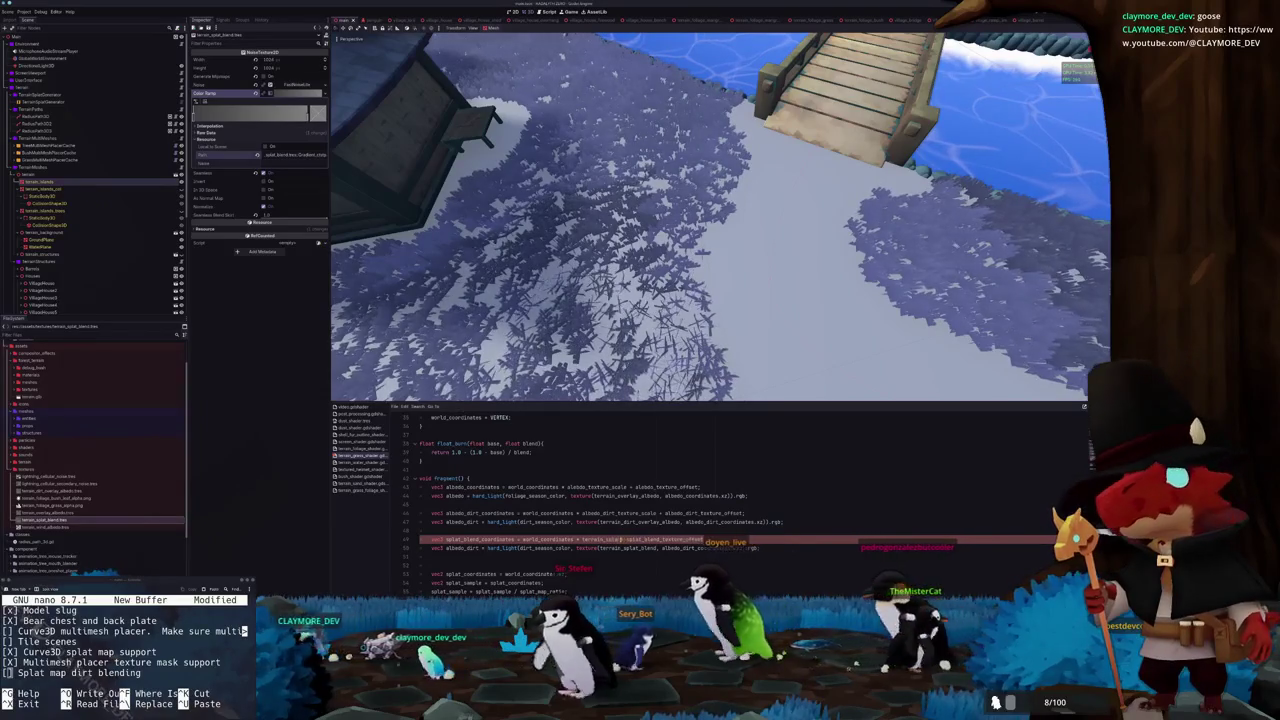
{"action": "key", "text": "BackSpace"}
{"action": "key", "text": "BackSpace"}
{"action": "key", "text": "BackSpace"}
{"action": "type", "text": "splat_b "}
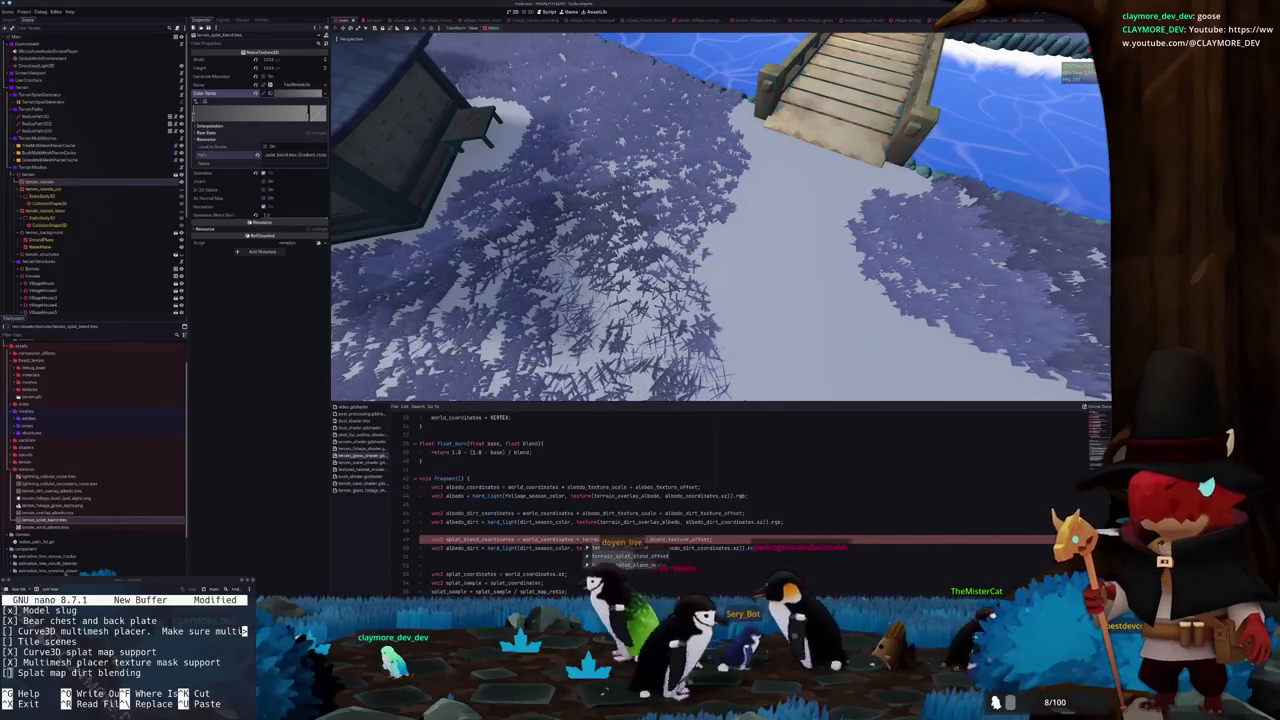
{"action": "type", "text": "scale"}
{"action": "key", "text": "Return"}
{"action": "type", "text": "+ terrain_splat_blend_o"}
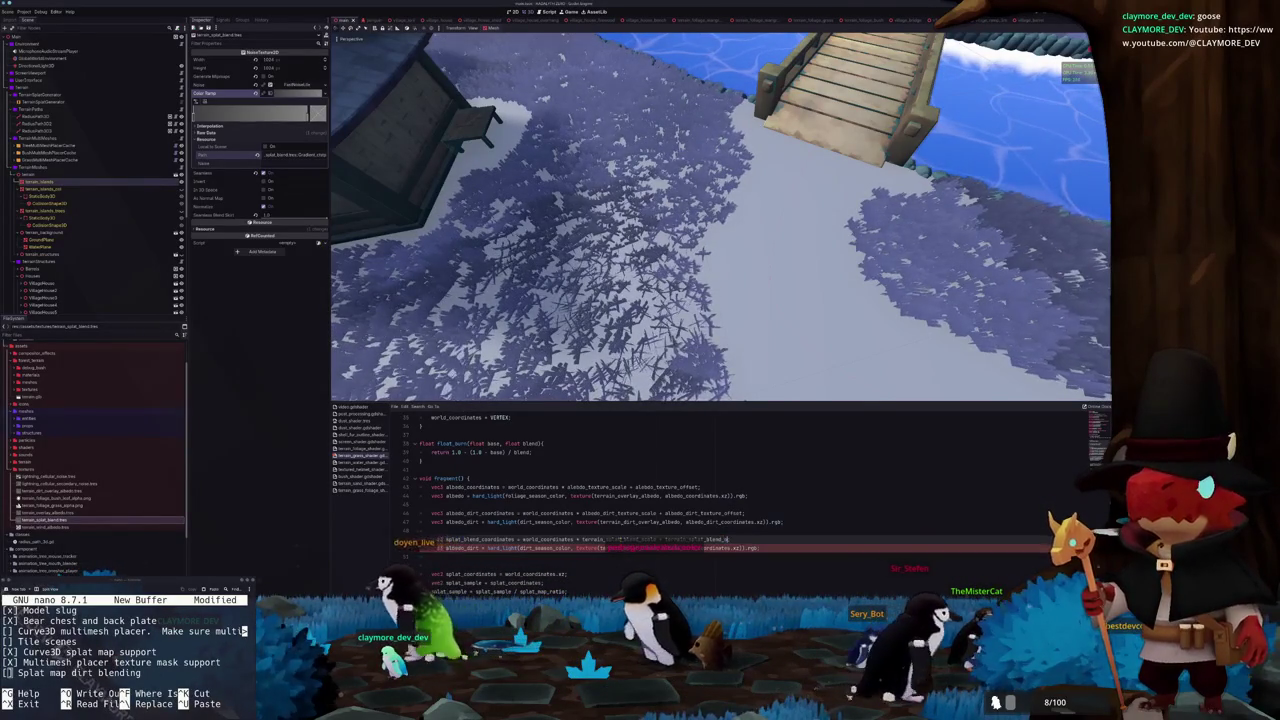
{"action": "type", "text": "ffset"}
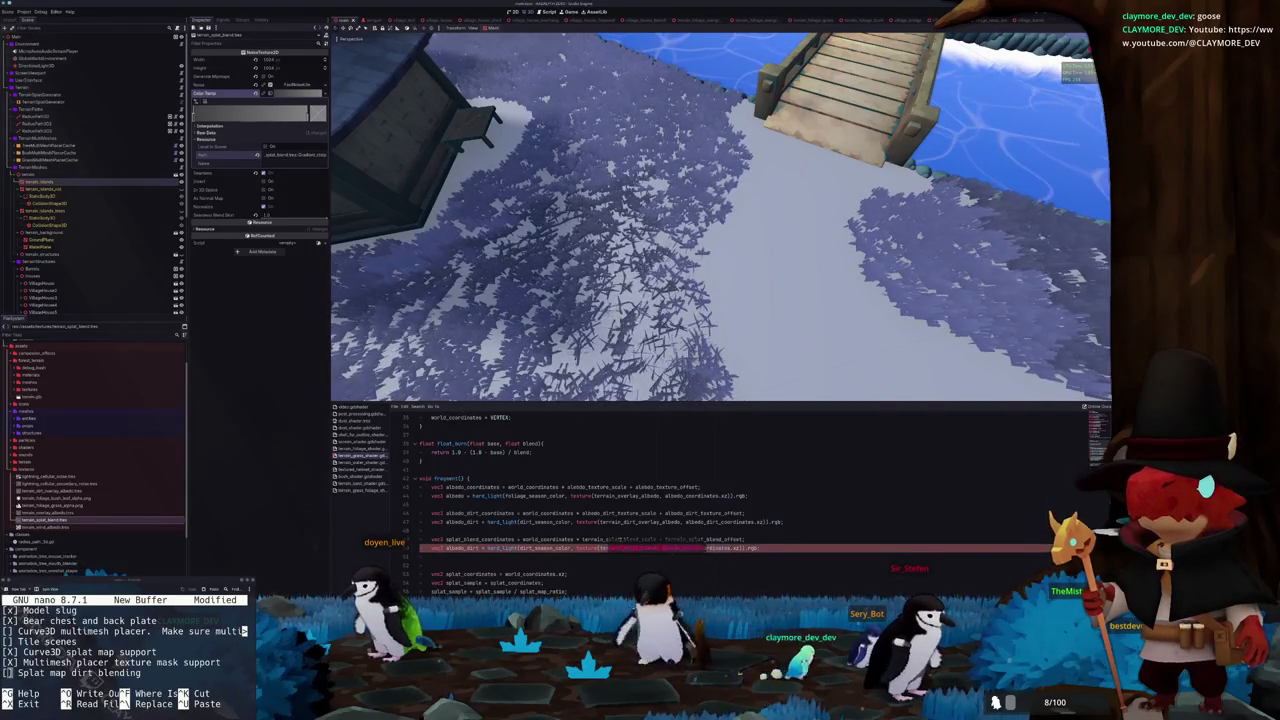
{"action": "type", "text": "rrain_splat_blend, c"}
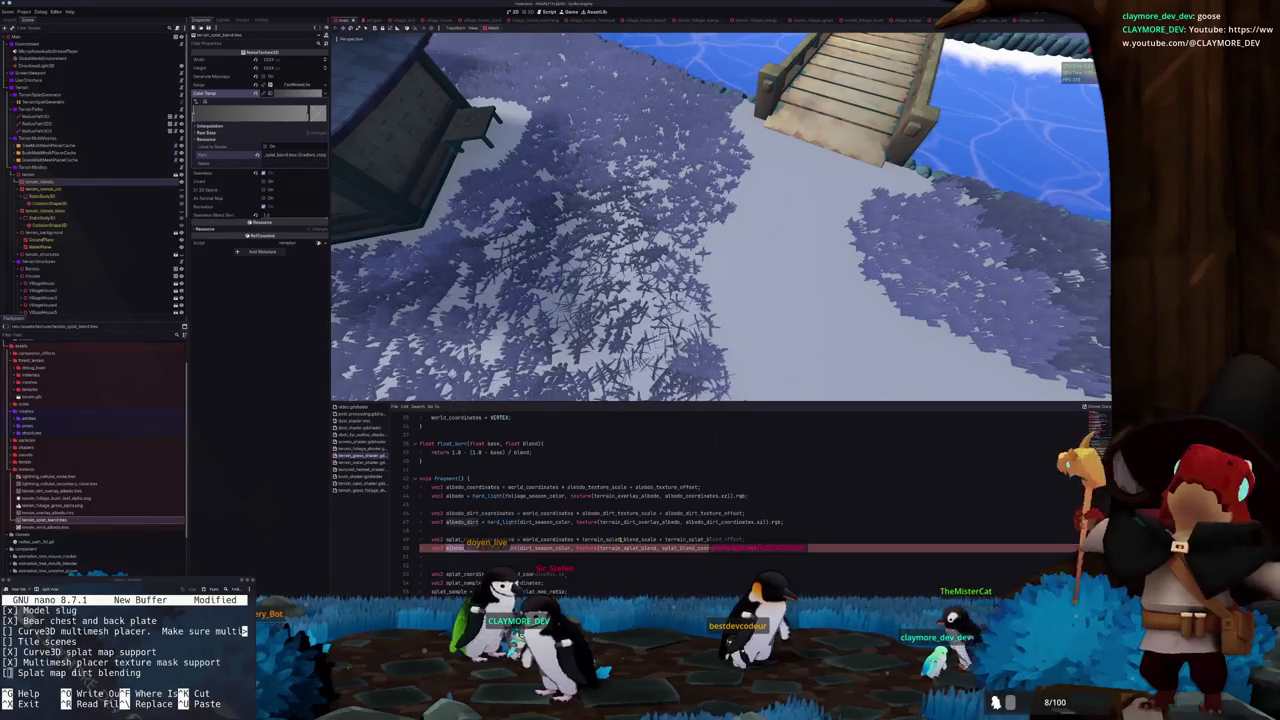
{"action": "type", "text": "splat_blend_coordinates.xz).rgb;"}
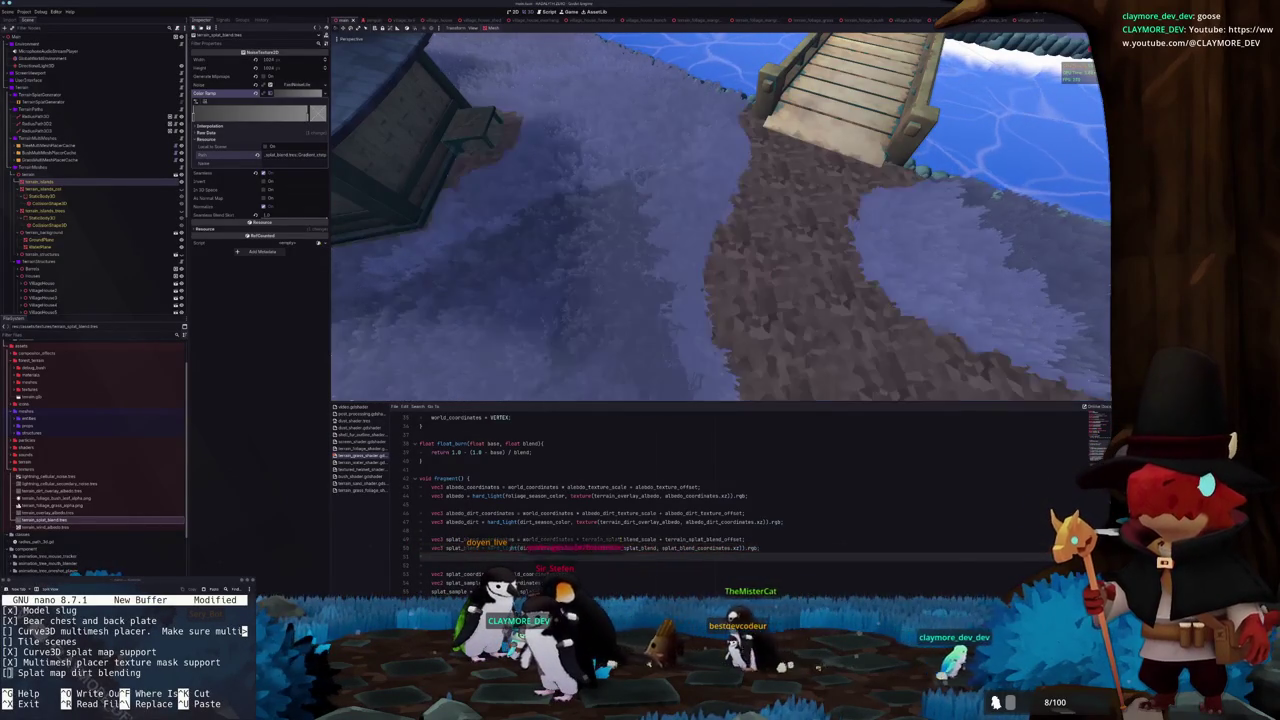
{"action": "scroll", "coordinate": [620, 540], "scroll_direction": "down", "scroll_amount": 4}
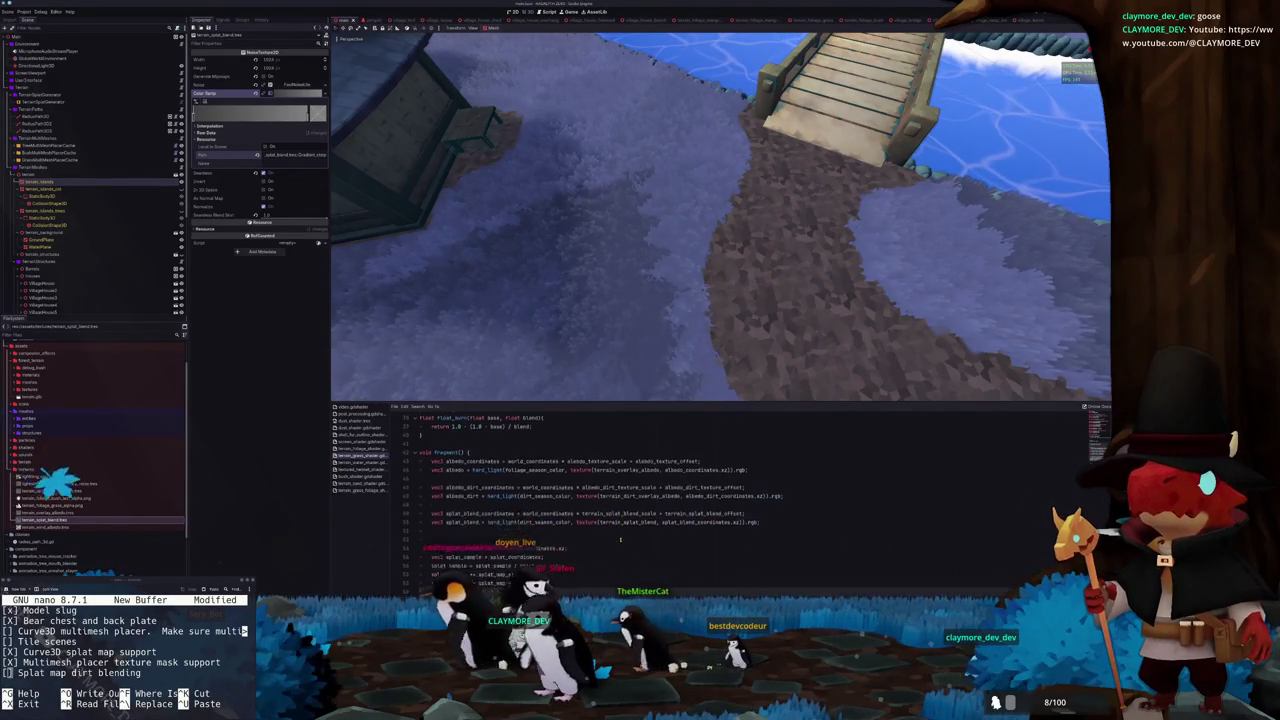
Change splat.r to splat_blend.r in the splat burn line
{"action": "left_click", "coordinate": [620, 534]}
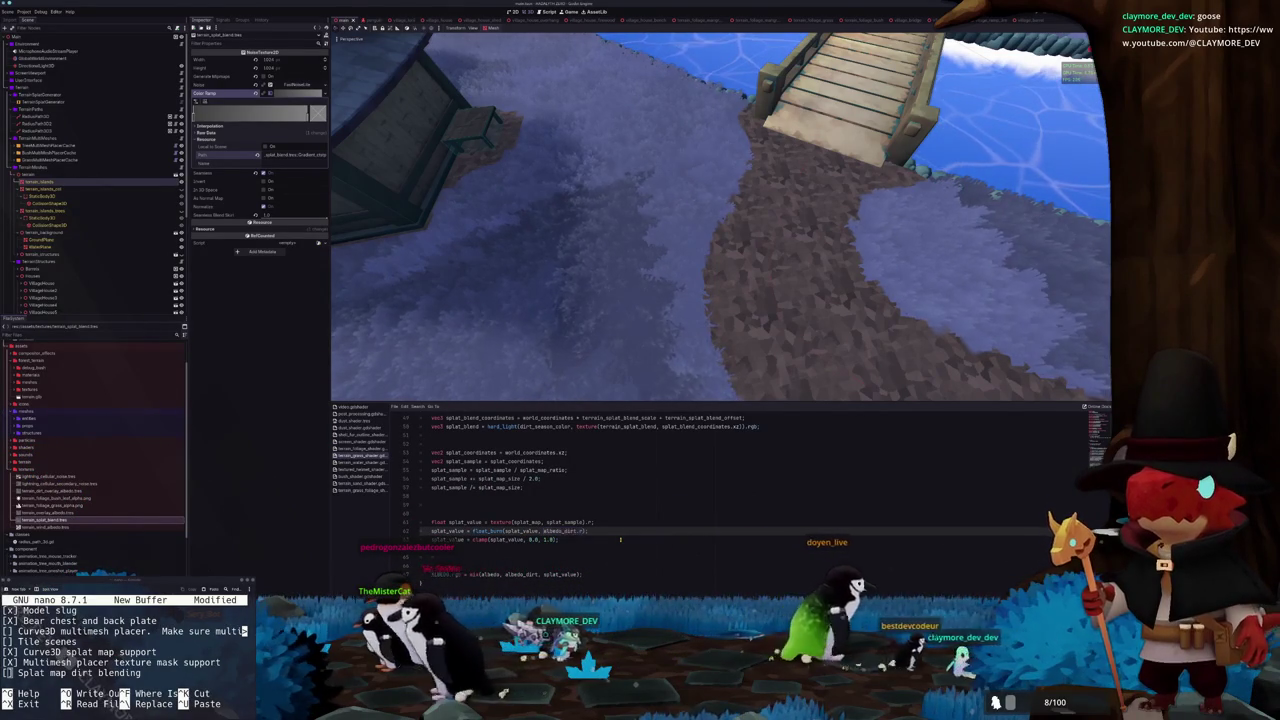
{"action": "type", "text": "_blend"}
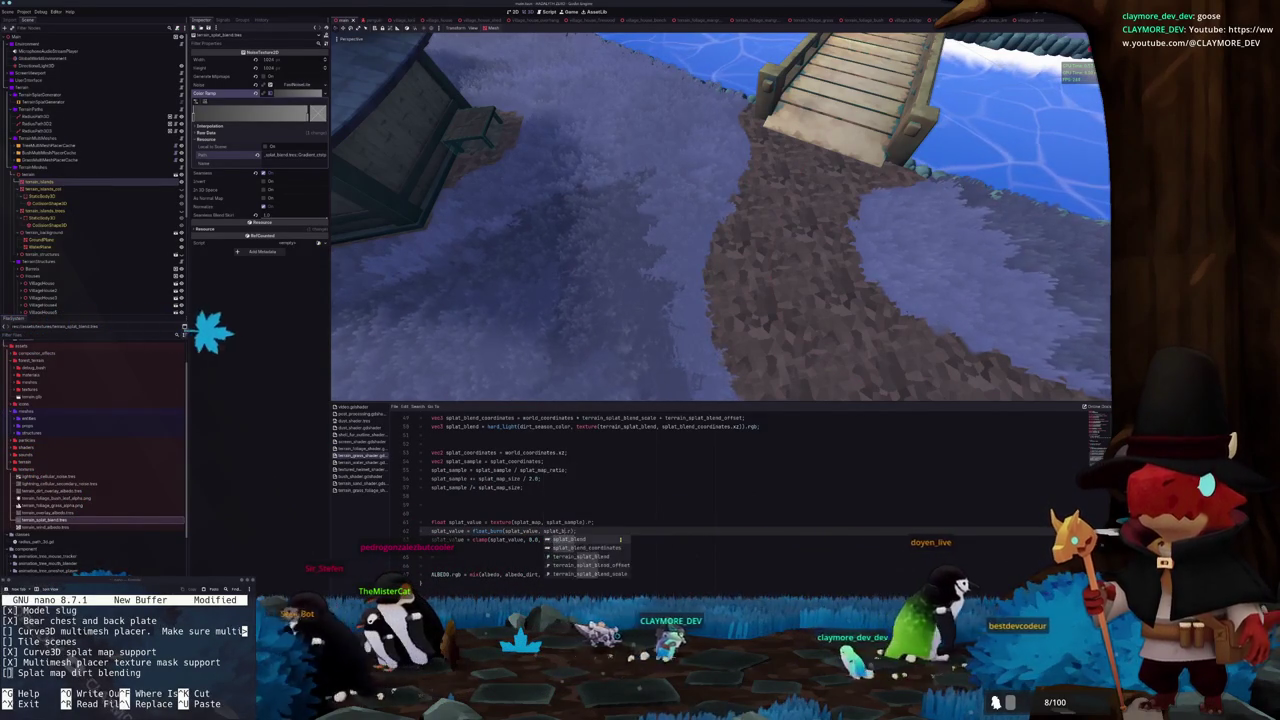
{"action": "key", "text": "Escape"}
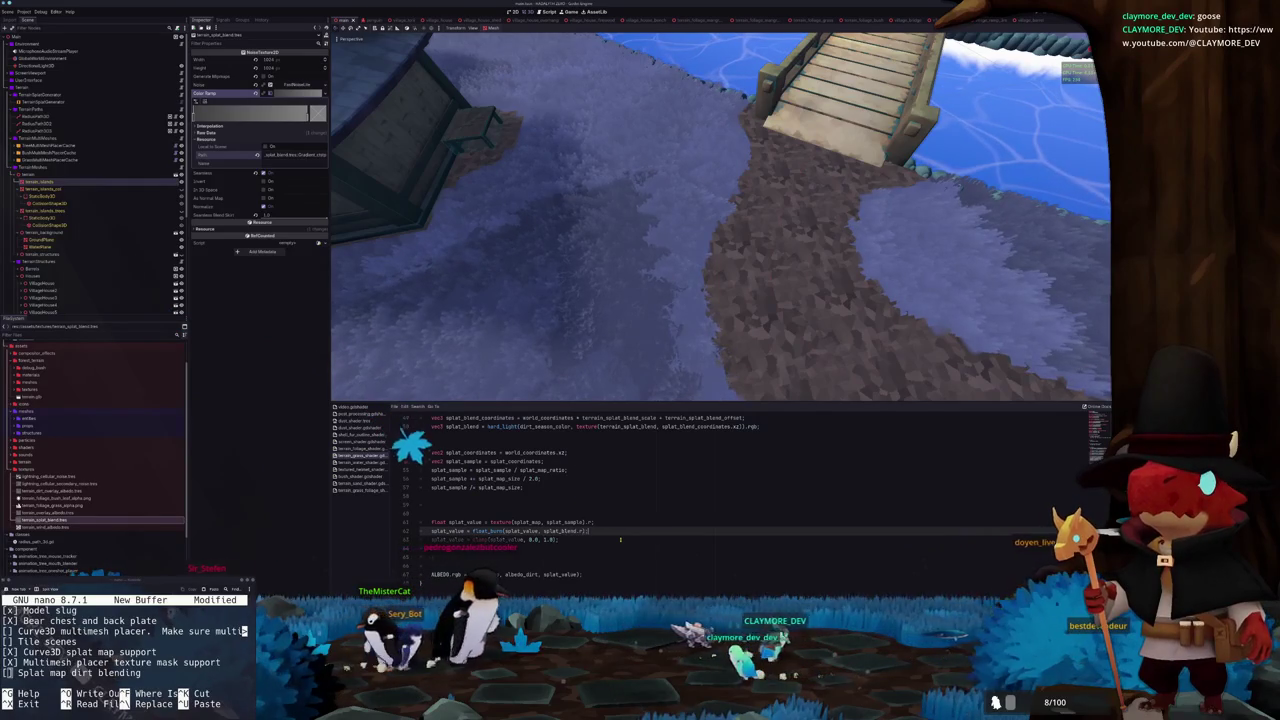
{"action": "key", "text": "Return"}
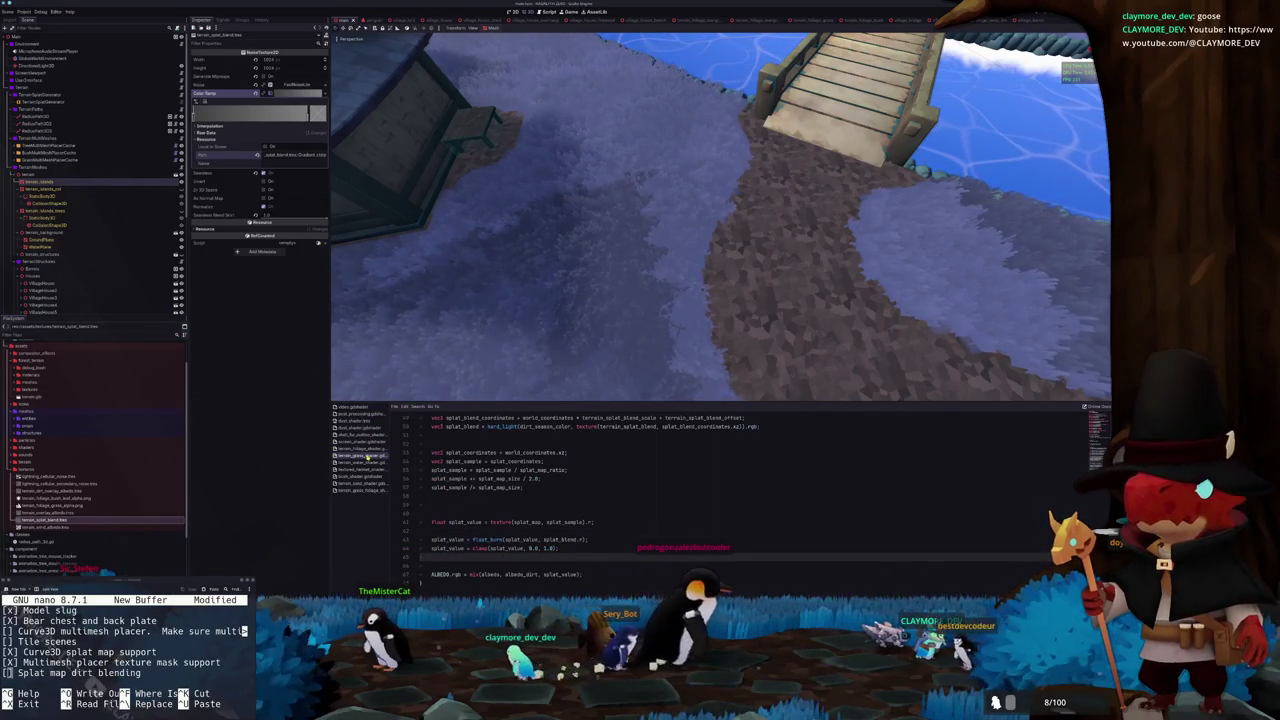
Darken a Color Ramp stop in terrain_dirt_overlay_albedo.tres for a browner dirt
{"action": "left_click", "coordinate": [285, 94]}
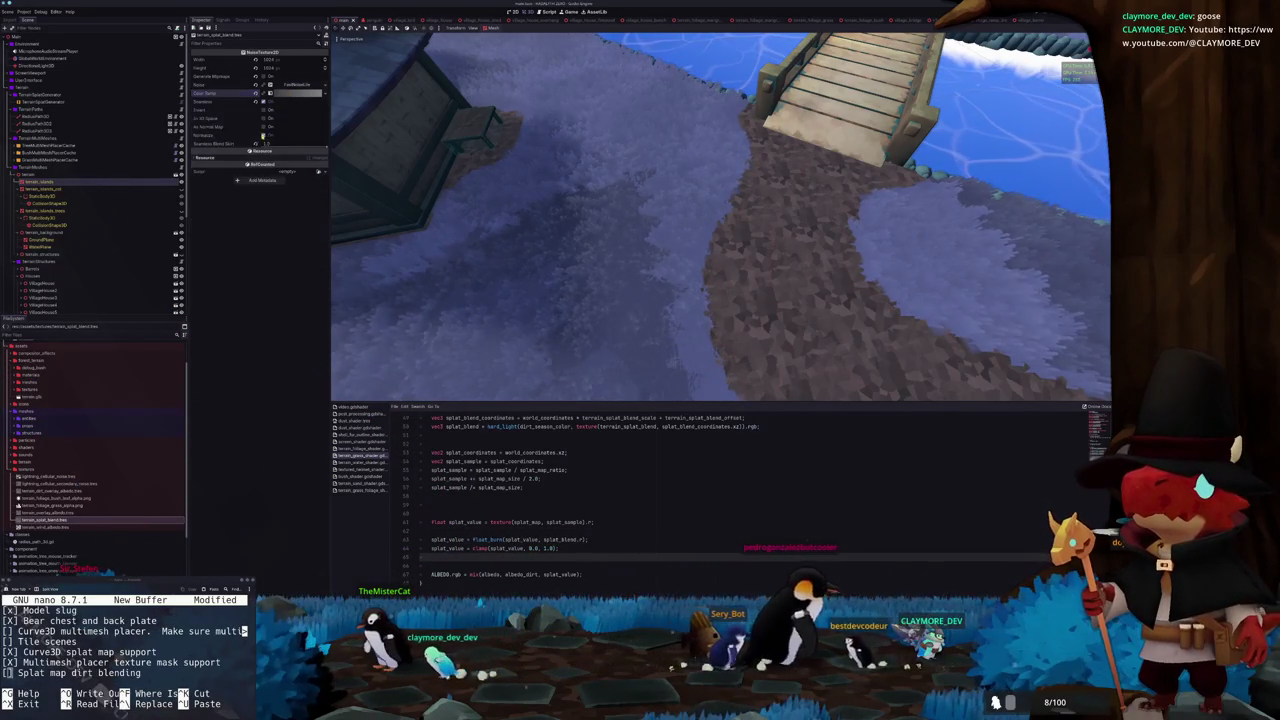
{"action": "left_click", "coordinate": [55, 513]}
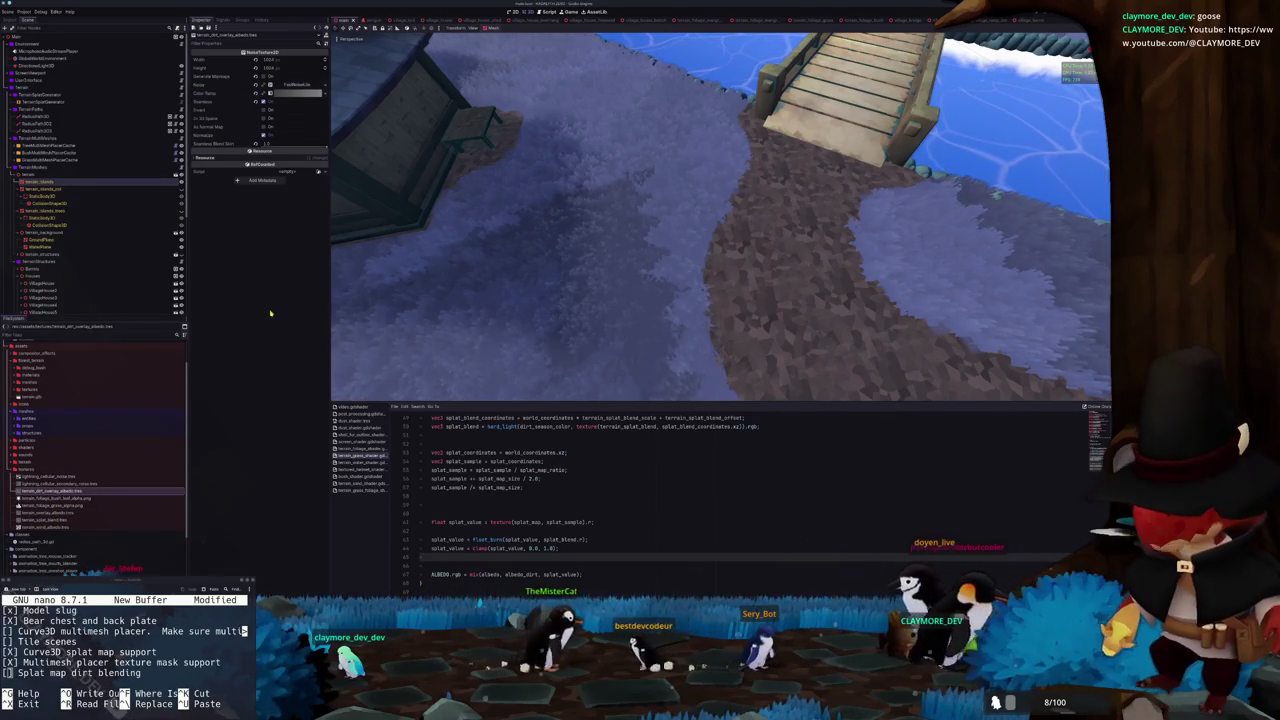
{"action": "left_click", "coordinate": [288, 94]}
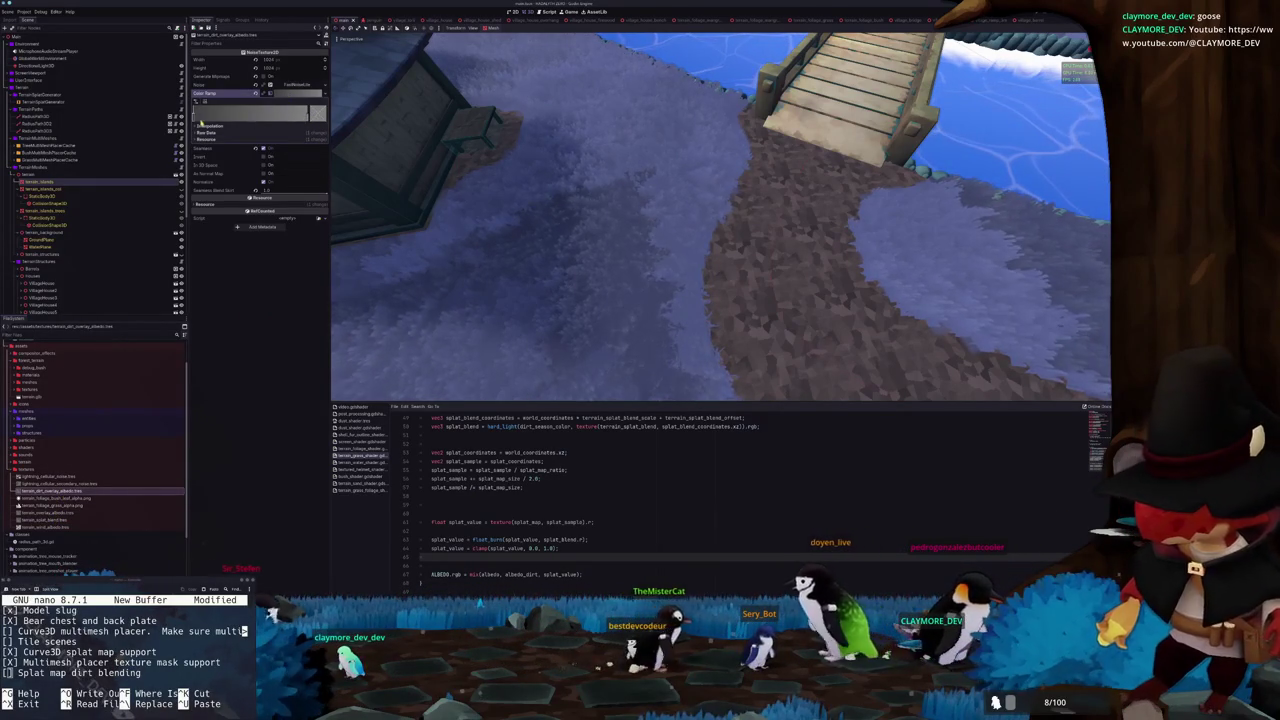
{"action": "left_click", "coordinate": [201, 122]}
{"action": "left_click", "coordinate": [276, 133]}
{"action": "left_click_drag", "start_coordinate": [279, 133], "coordinate": [277, 175]}
{"action": "left_click", "coordinate": [268, 389]}
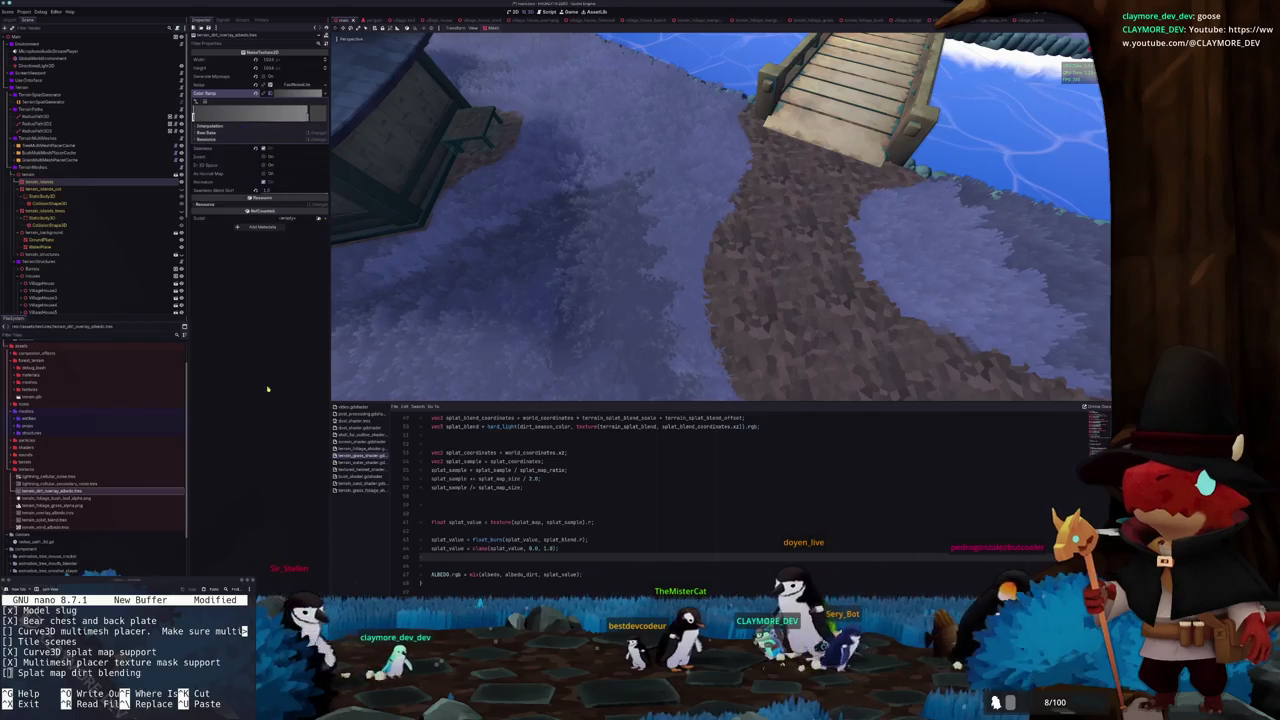
{"action": "scroll", "coordinate": [452, 303], "scroll_direction": "down", "scroll_amount": 10}
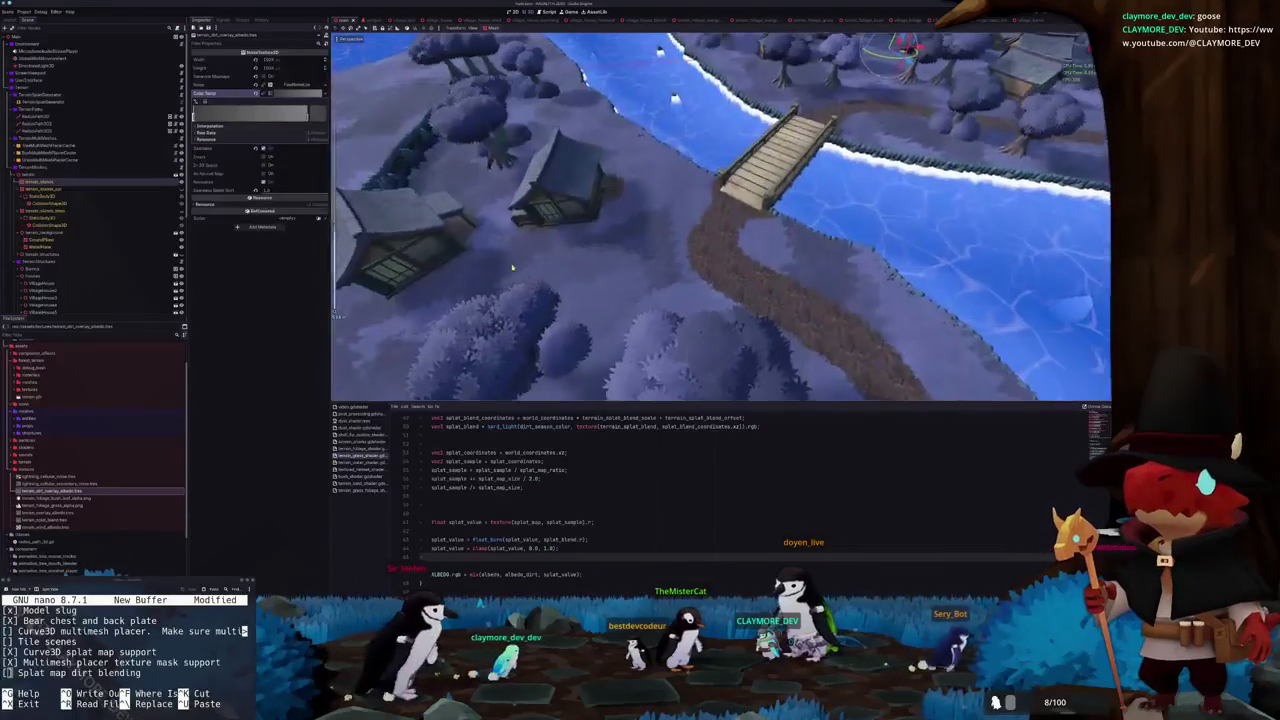
{"action": "scroll", "coordinate": [483, 280], "scroll_direction": "up", "scroll_amount": 6}
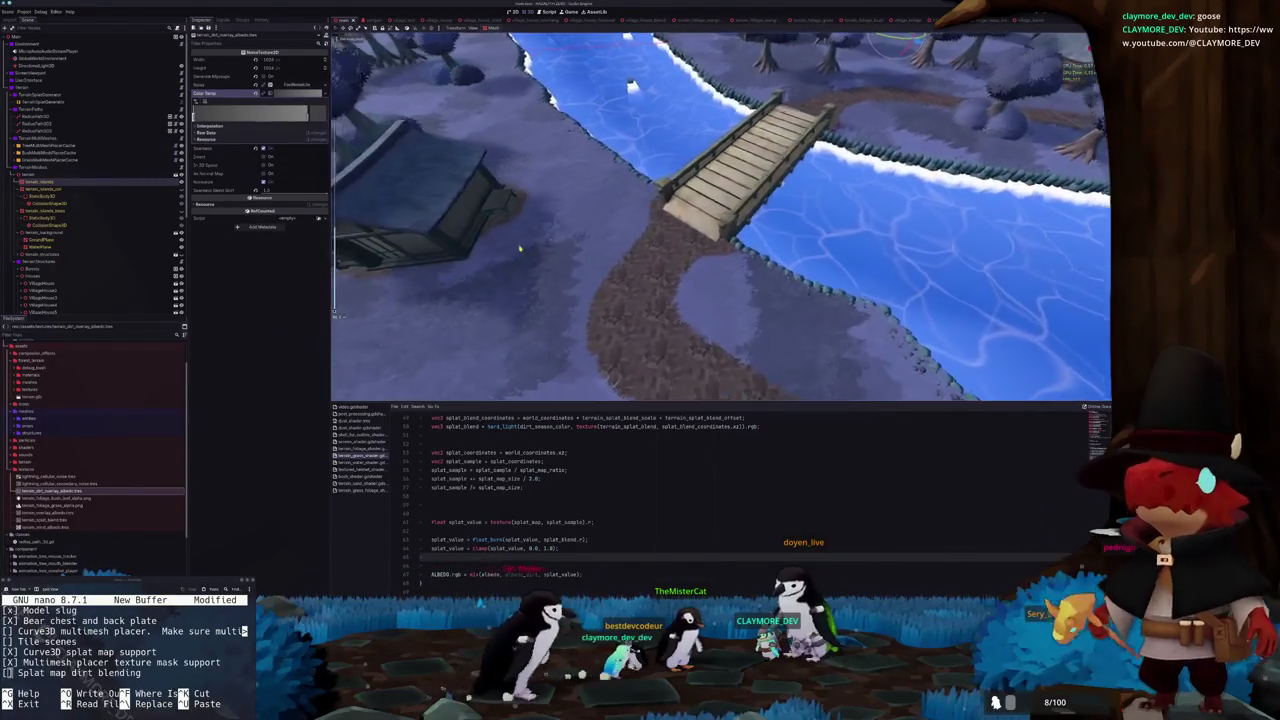
Adjust the Cellular Jitter of the dirt overlay noise
{"action": "left_click", "coordinate": [293, 85]}
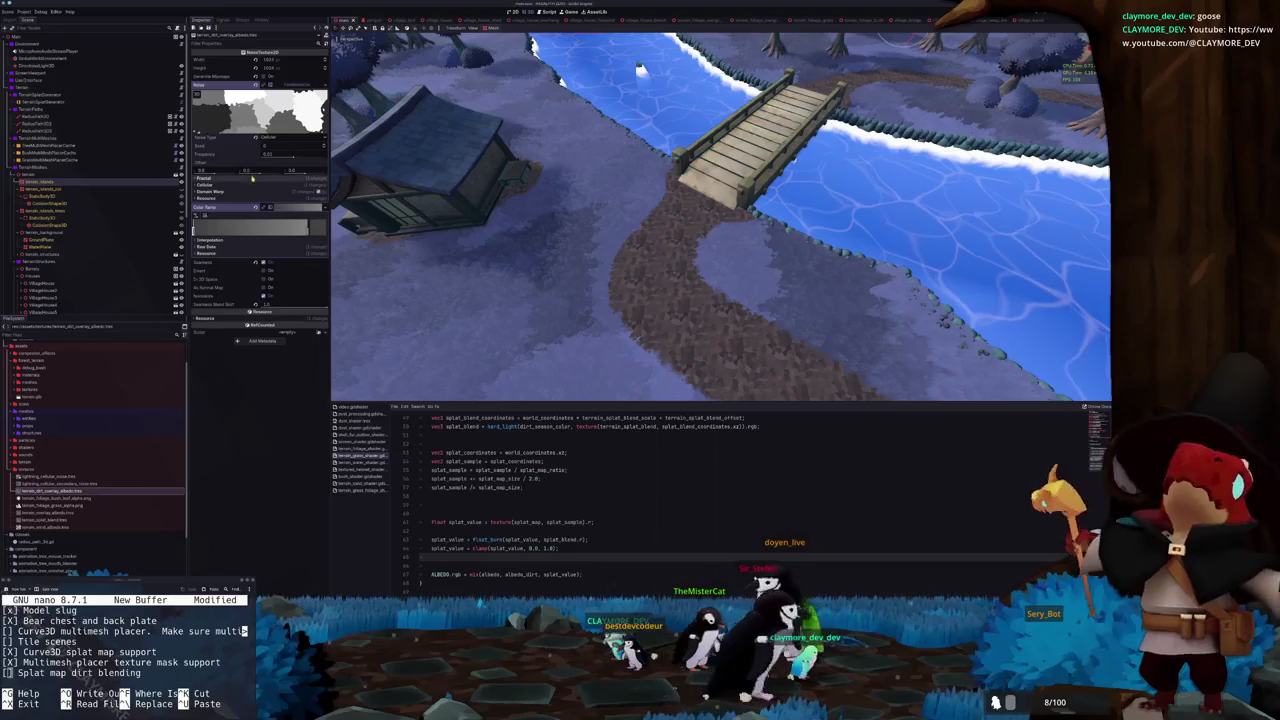
{"action": "left_click", "coordinate": [220, 184]}
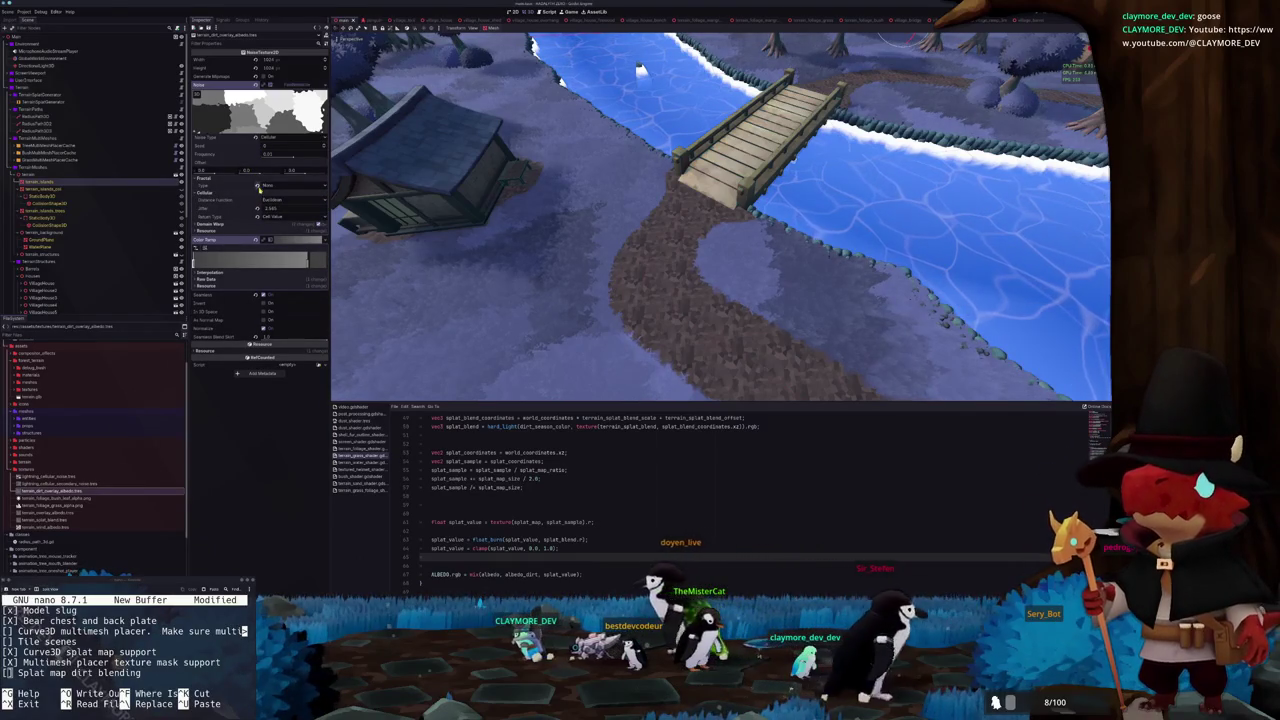
{"action": "left_click_drag", "start_coordinate": [257, 209], "coordinate": [275, 209]}
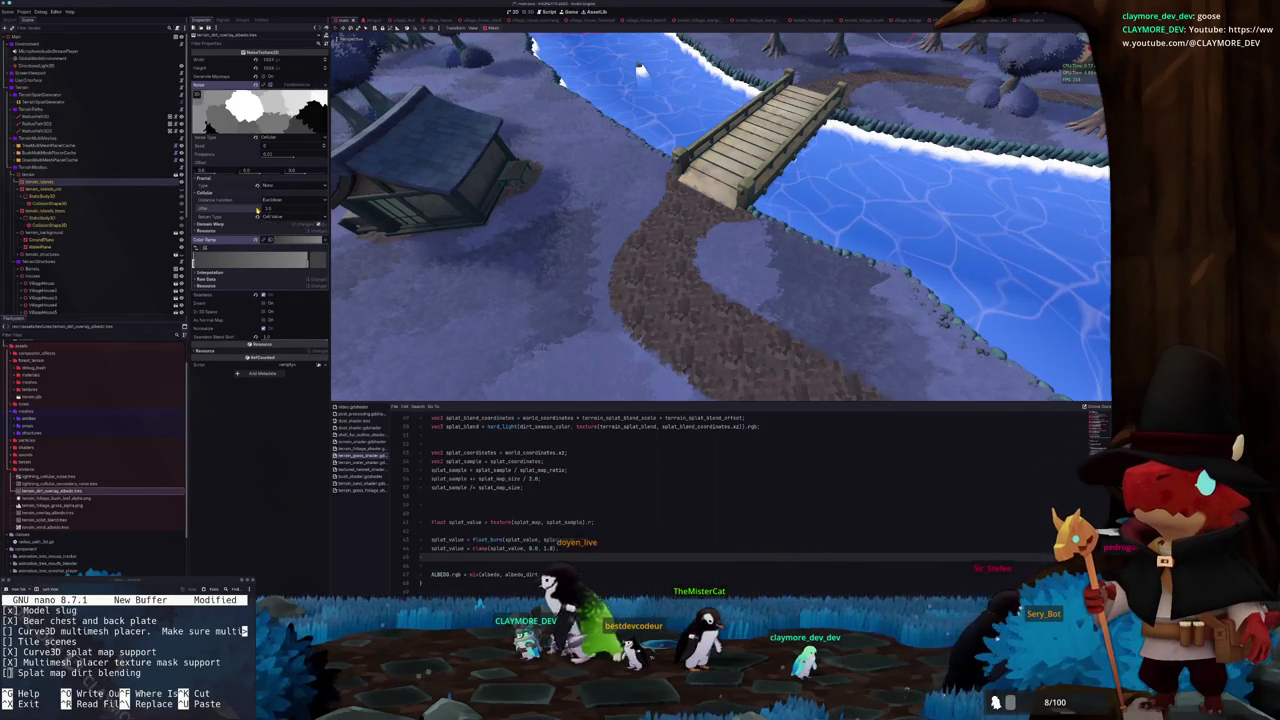
Enable domain warping, keep the Cellular noise type, and set Frequency to 0.01
{"action": "left_click", "coordinate": [226, 226]}
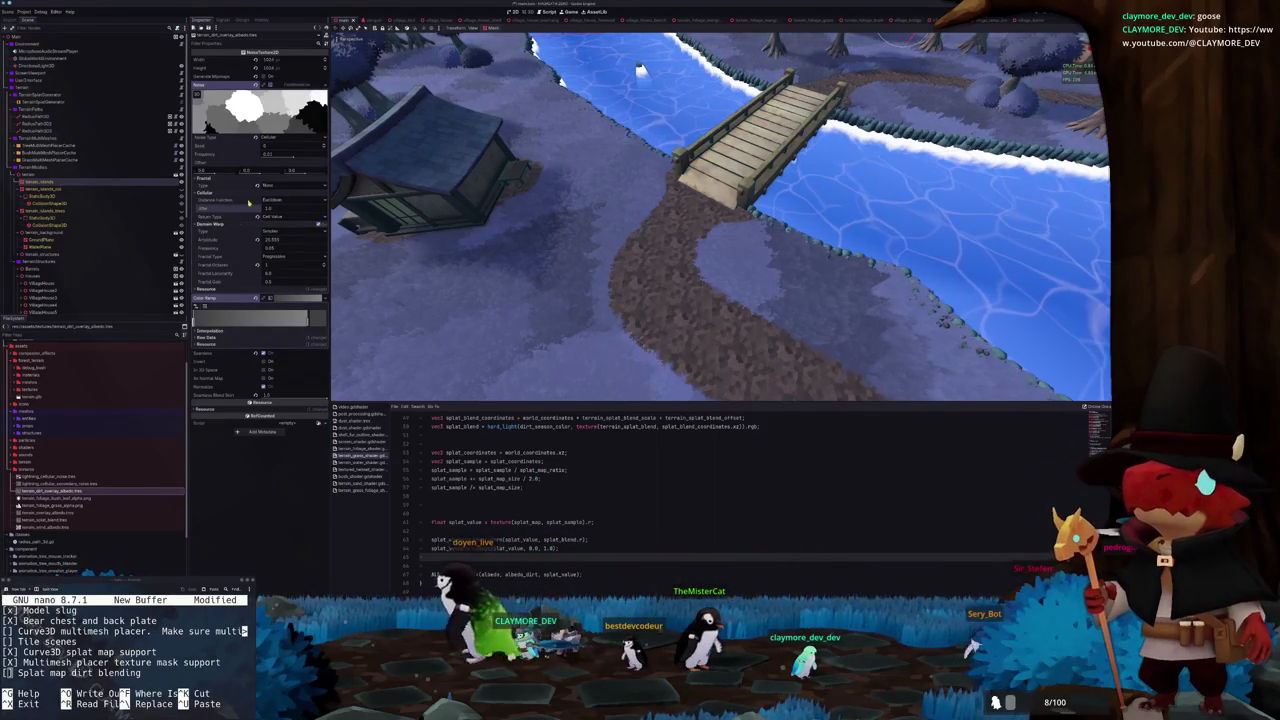
{"action": "left_click", "coordinate": [256, 139]}
{"action": "left_click", "coordinate": [251, 143]}
{"action": "left_click", "coordinate": [262, 189]}
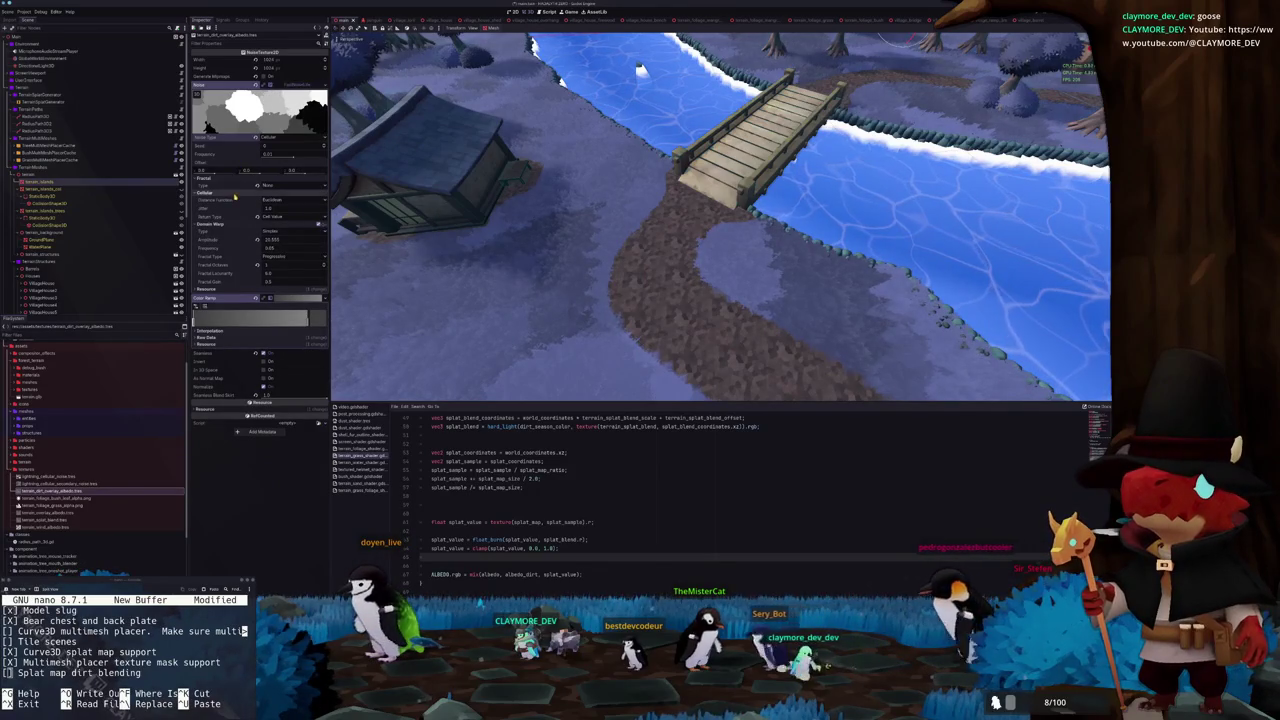
{"action": "left_click_drag", "start_coordinate": [292, 158], "coordinate": [297, 158]}
{"action": "left_click", "coordinate": [290, 154]}
{"action": "type", "text": "0.01"}
{"action": "key", "text": "Return"}
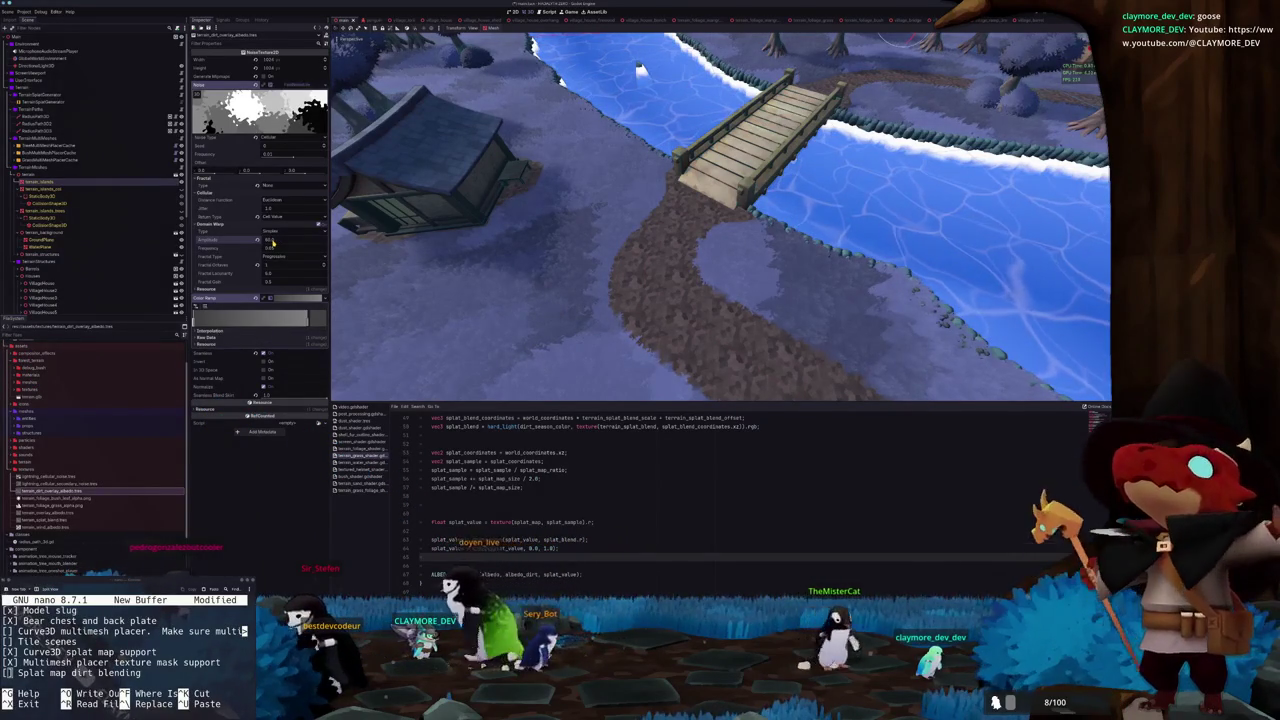
{"action": "scroll", "coordinate": [481, 226], "scroll_direction": "up", "scroll_amount": 5}
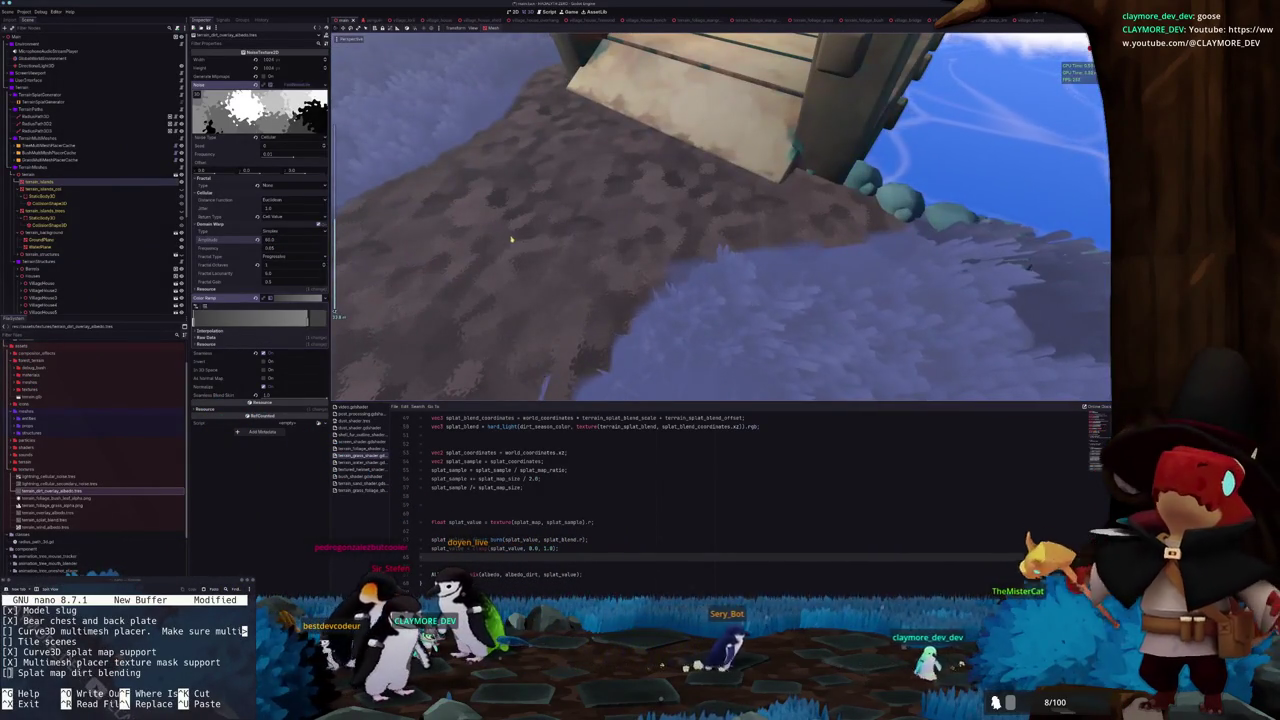
Raise the dirt overlay noise's Domain Warp Amplitude to a higher value
{"action": "scroll", "coordinate": [515, 240], "scroll_direction": "up", "scroll_amount": 2}
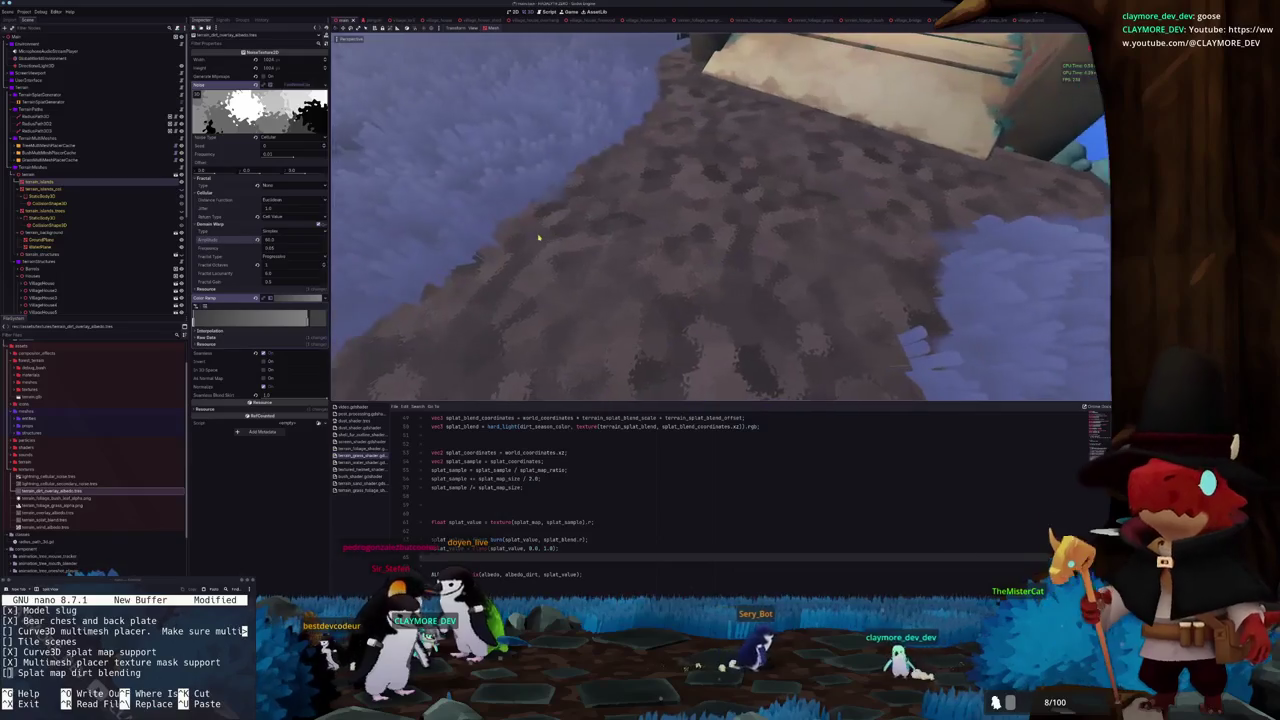
{"action": "scroll", "coordinate": [520, 232], "scroll_direction": "down", "scroll_amount": 3}
{"action": "scroll", "coordinate": [440, 250], "scroll_direction": "up", "scroll_amount": 3}
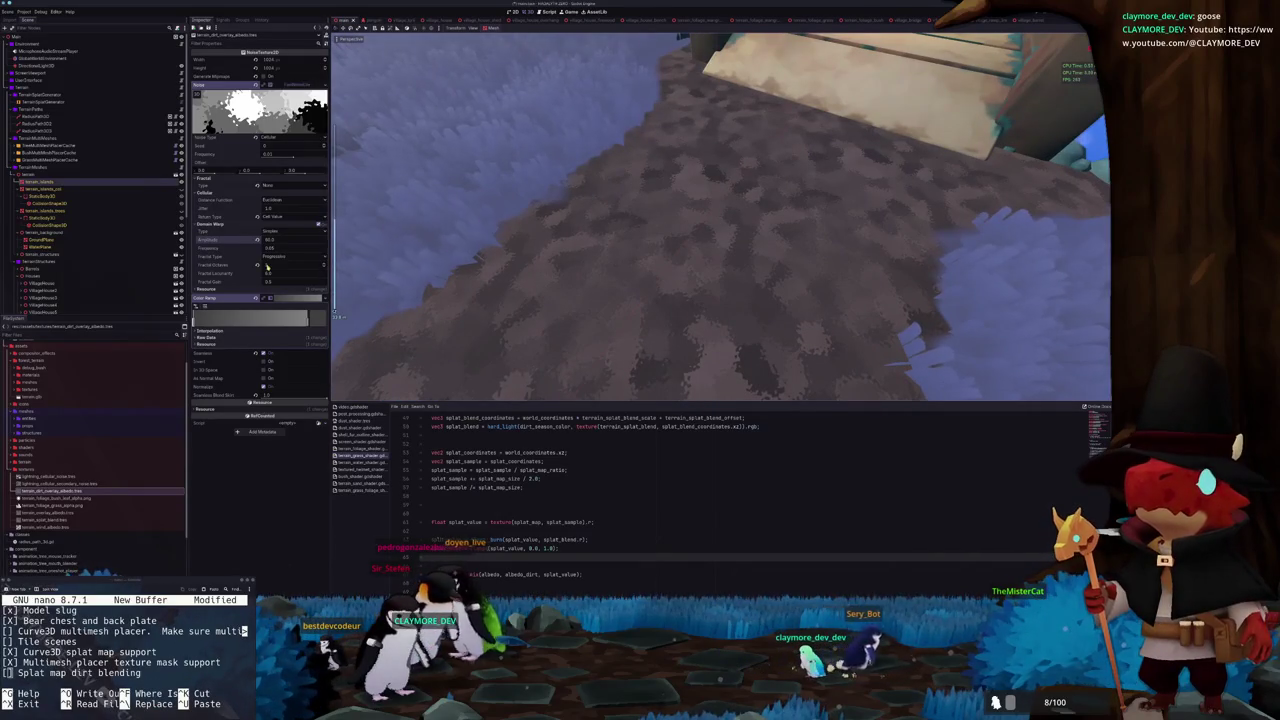
{"action": "left_click_drag", "start_coordinate": [258, 240], "coordinate": [275, 244]}
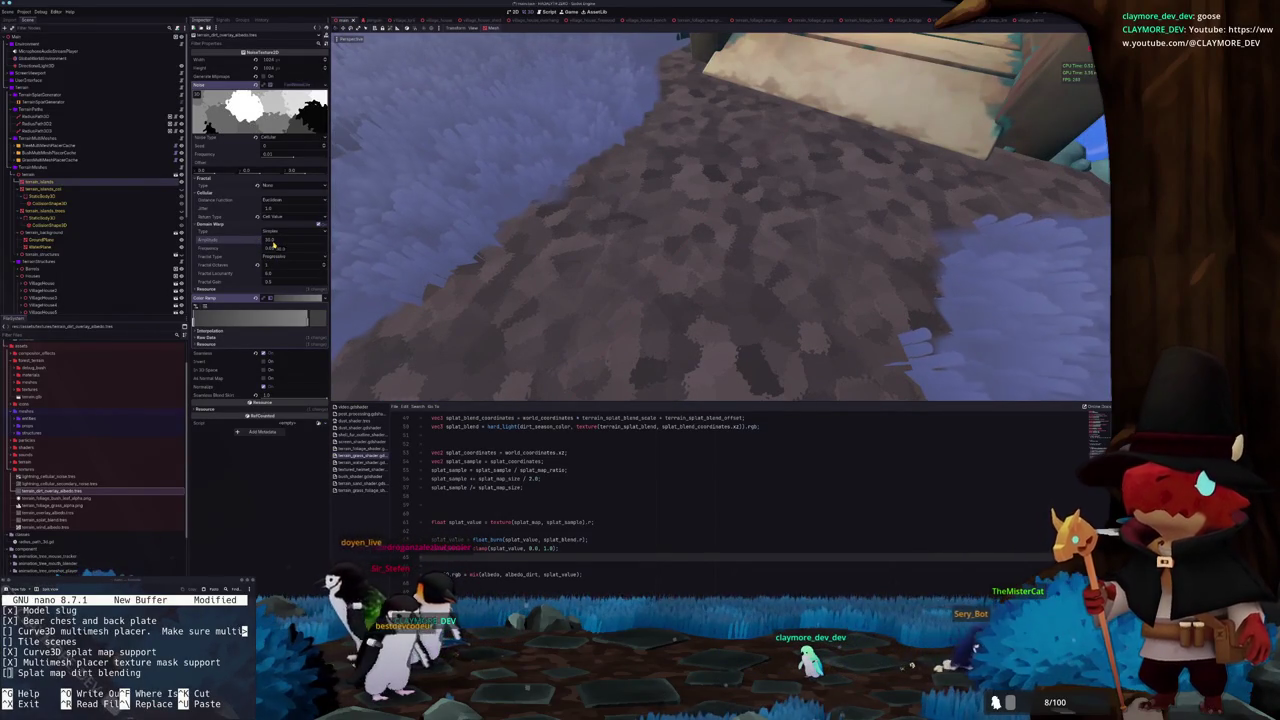
{"action": "left_click", "coordinate": [273, 243]}
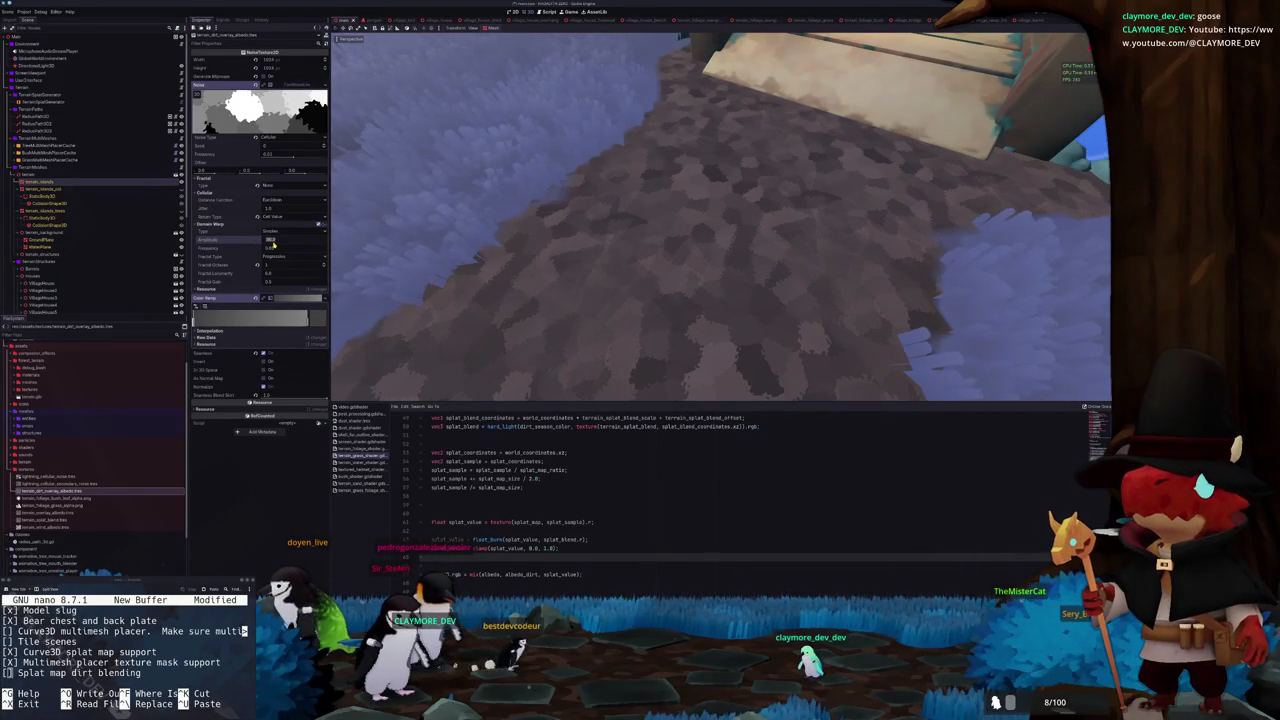
{"action": "key", "text": "Return"}
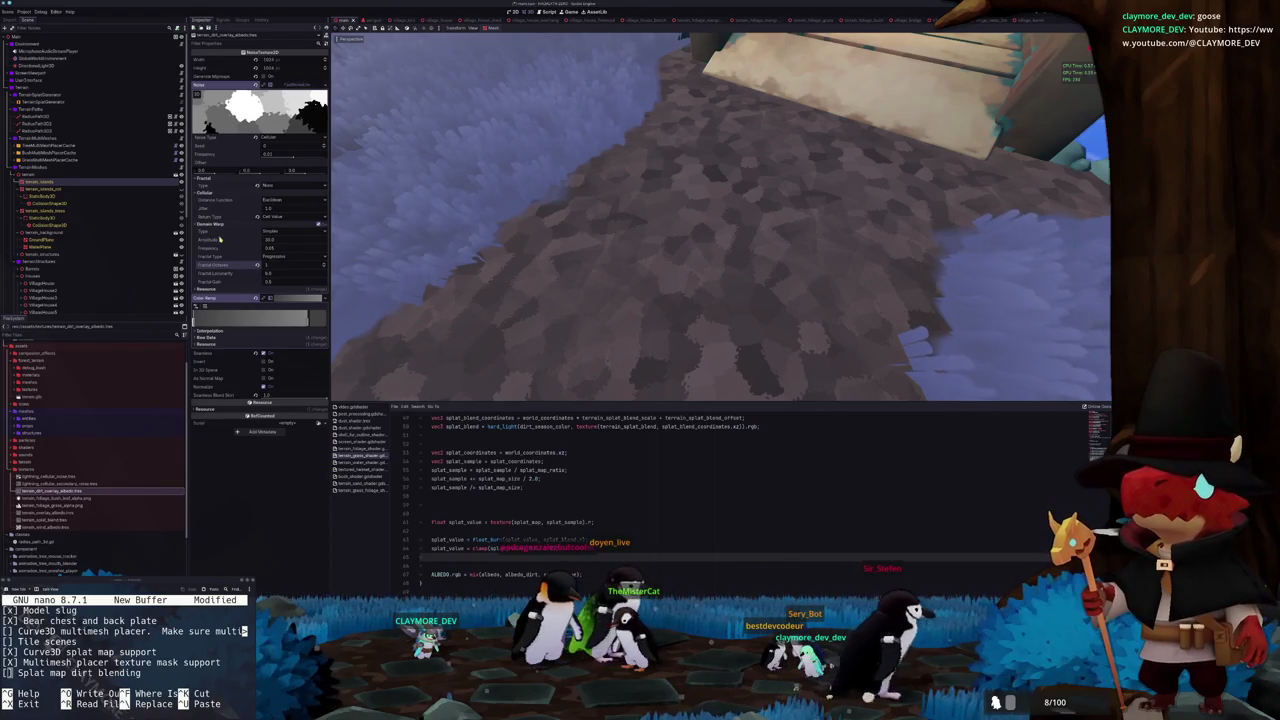
Set Domain Warp Type to Simplex Reduced after briefly trying Basic Grid
{"action": "left_click", "coordinate": [270, 232]}
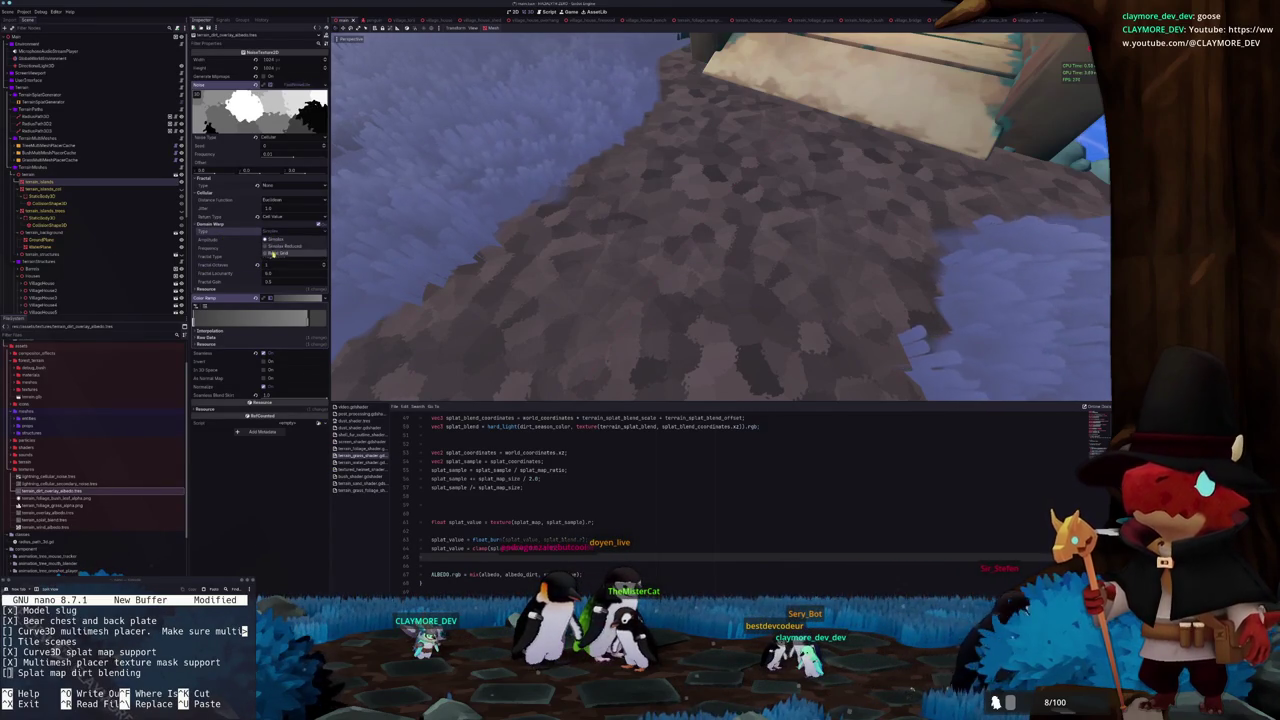
{"action": "left_click", "coordinate": [274, 253]}
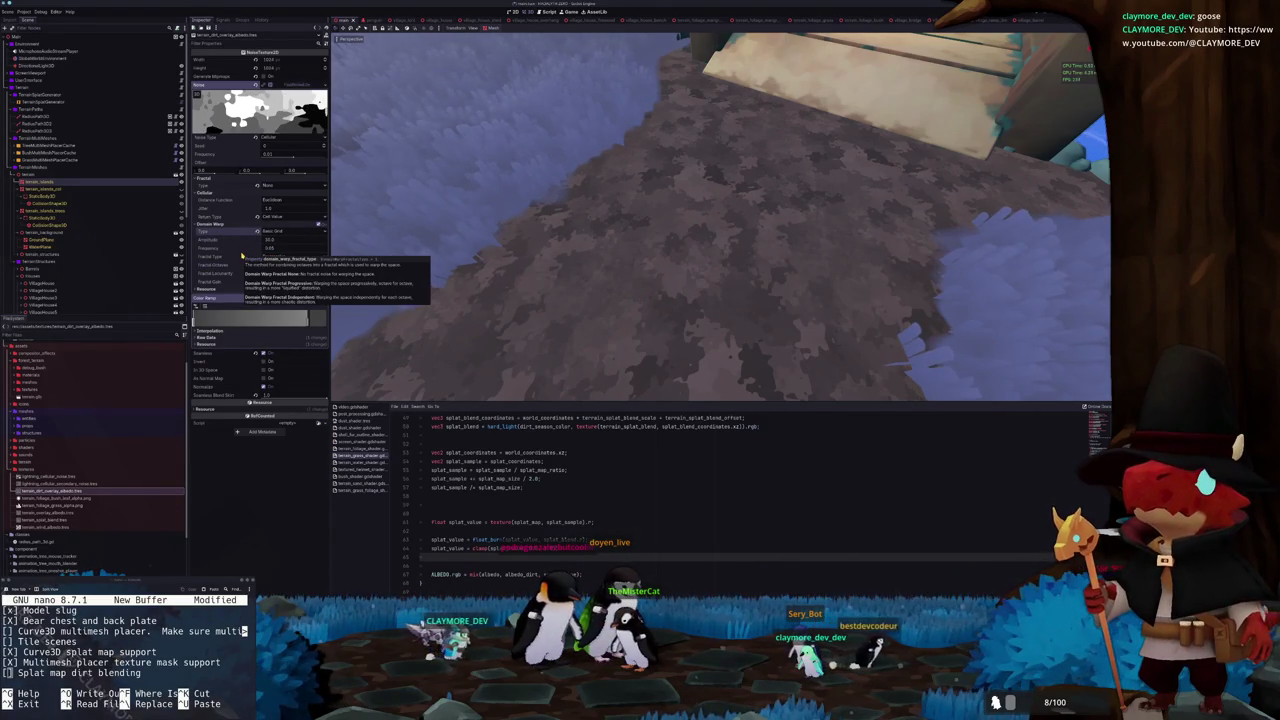
{"action": "left_click", "coordinate": [268, 232]}
{"action": "left_click", "coordinate": [270, 246]}
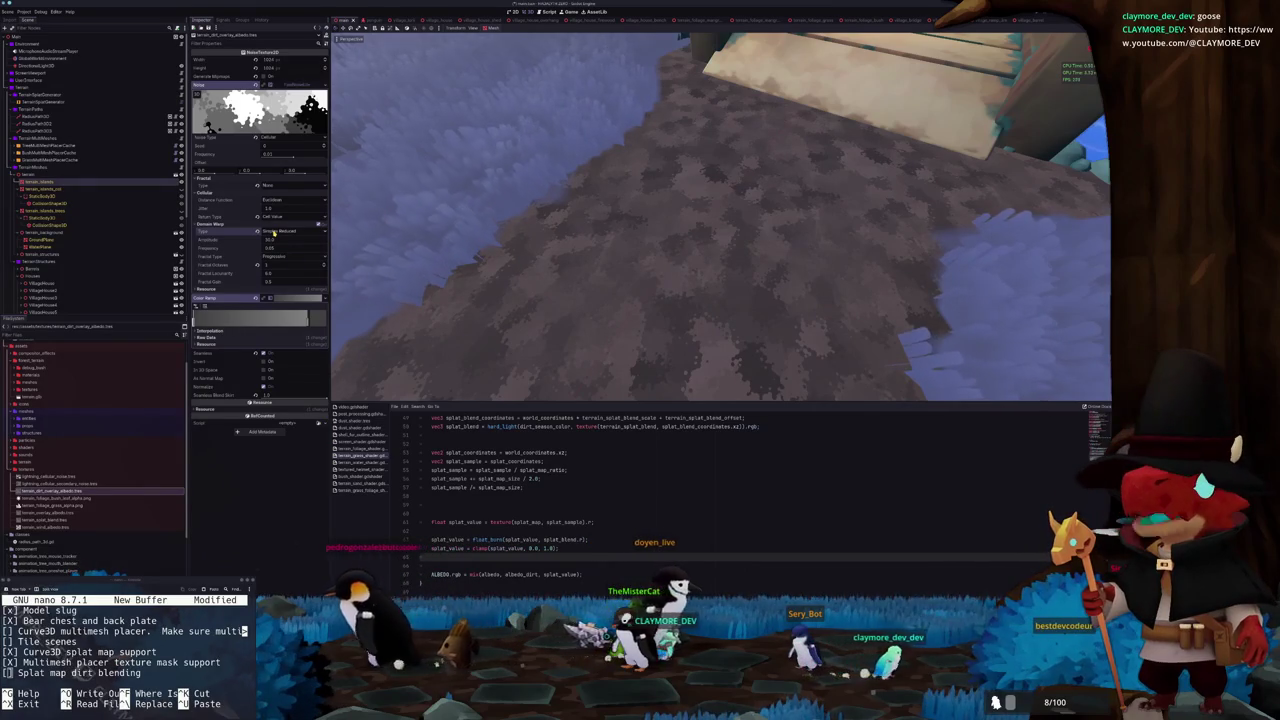
Lower Noise Frequency to about 0.0034 and set Domain Warp Frequency near 0.022
{"action": "mouse_move", "coordinate": [438, 287]}
{"action": "left_mouse_down"}
{"action": "mouse_move", "coordinate": [445, 279]}
{"action": "mouse_move", "coordinate": [435, 284]}
{"action": "left_mouse_up"}
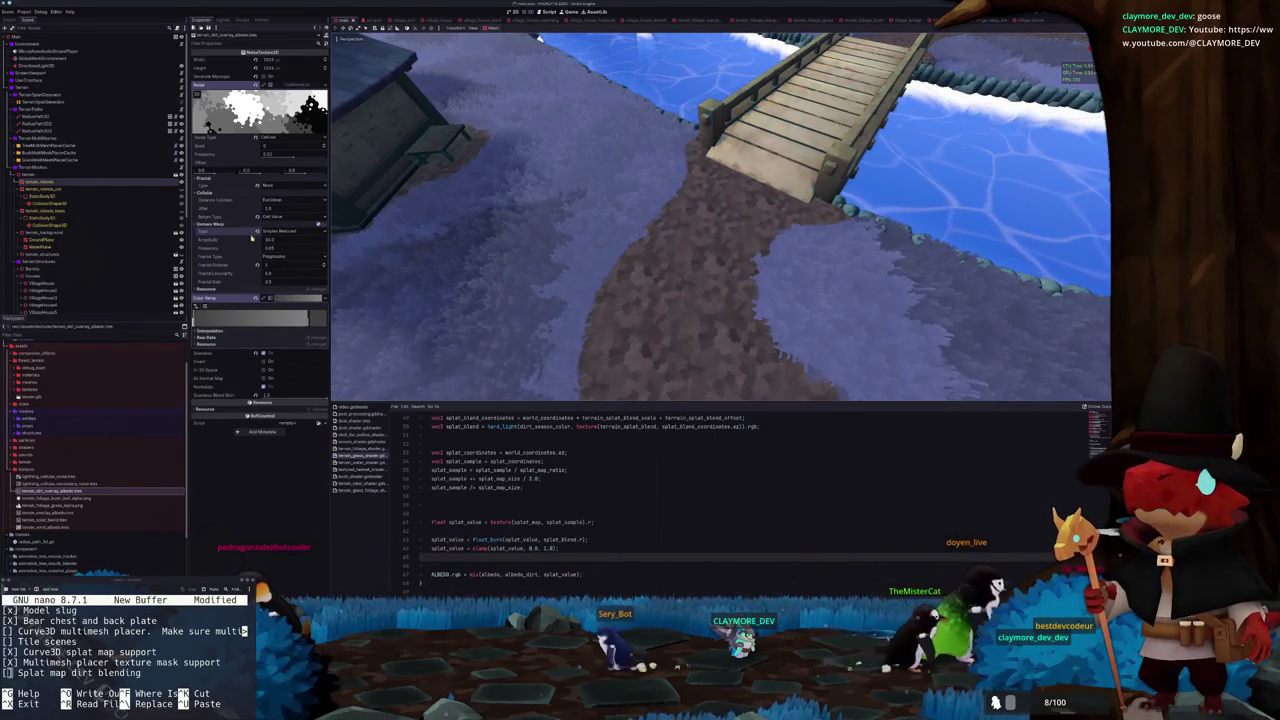
{"action": "left_click_drag", "start_coordinate": [293, 157], "coordinate": [286, 160]}
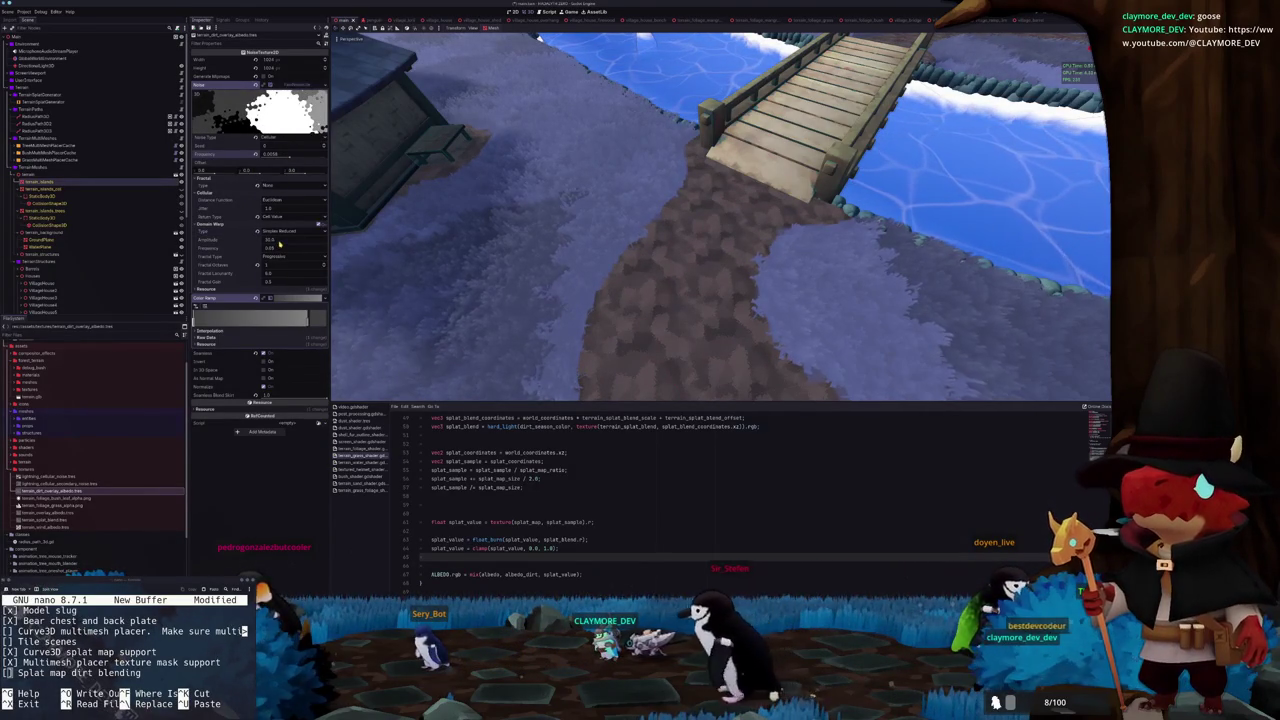
{"action": "left_click_drag", "start_coordinate": [277, 250], "coordinate": [271, 250]}
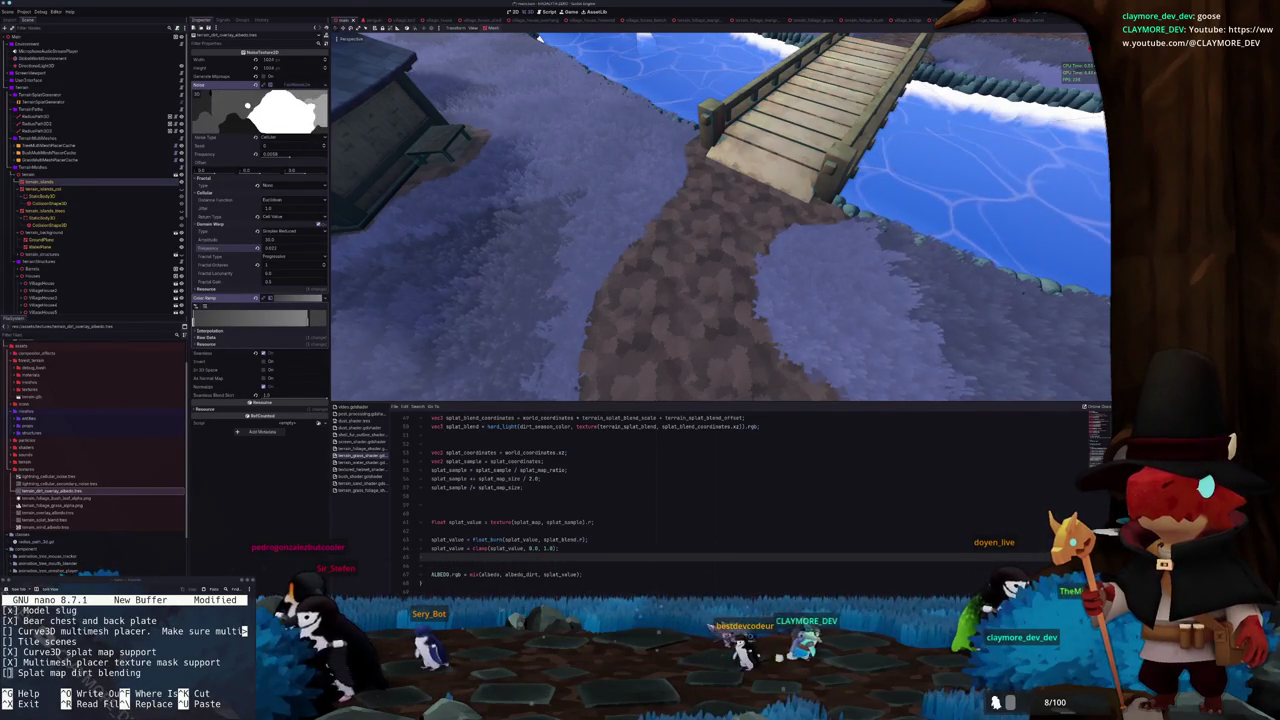
{"action": "scroll", "coordinate": [565, 311], "scroll_direction": "up", "scroll_amount": 2}
{"action": "scroll", "coordinate": [571, 309], "scroll_direction": "down", "scroll_amount": 3}
{"action": "scroll", "coordinate": [571, 309], "scroll_direction": "up", "scroll_amount": 1}
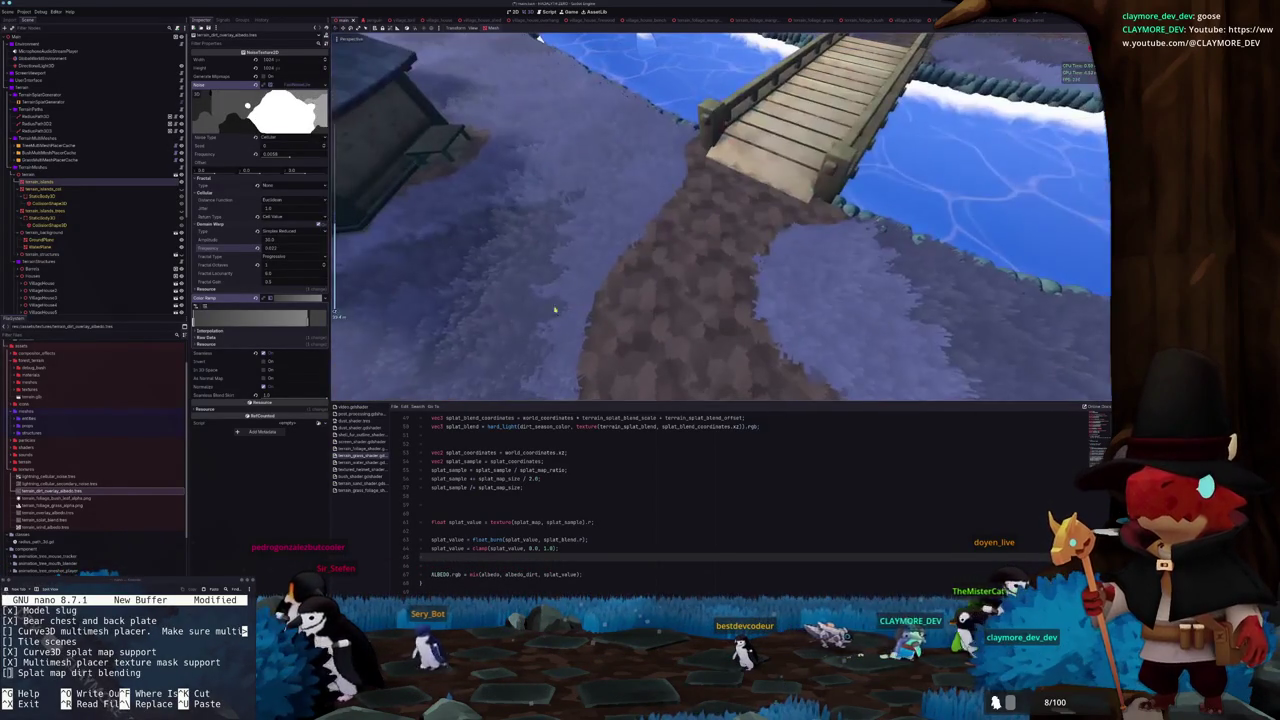
{"action": "left_click", "coordinate": [60, 58]}
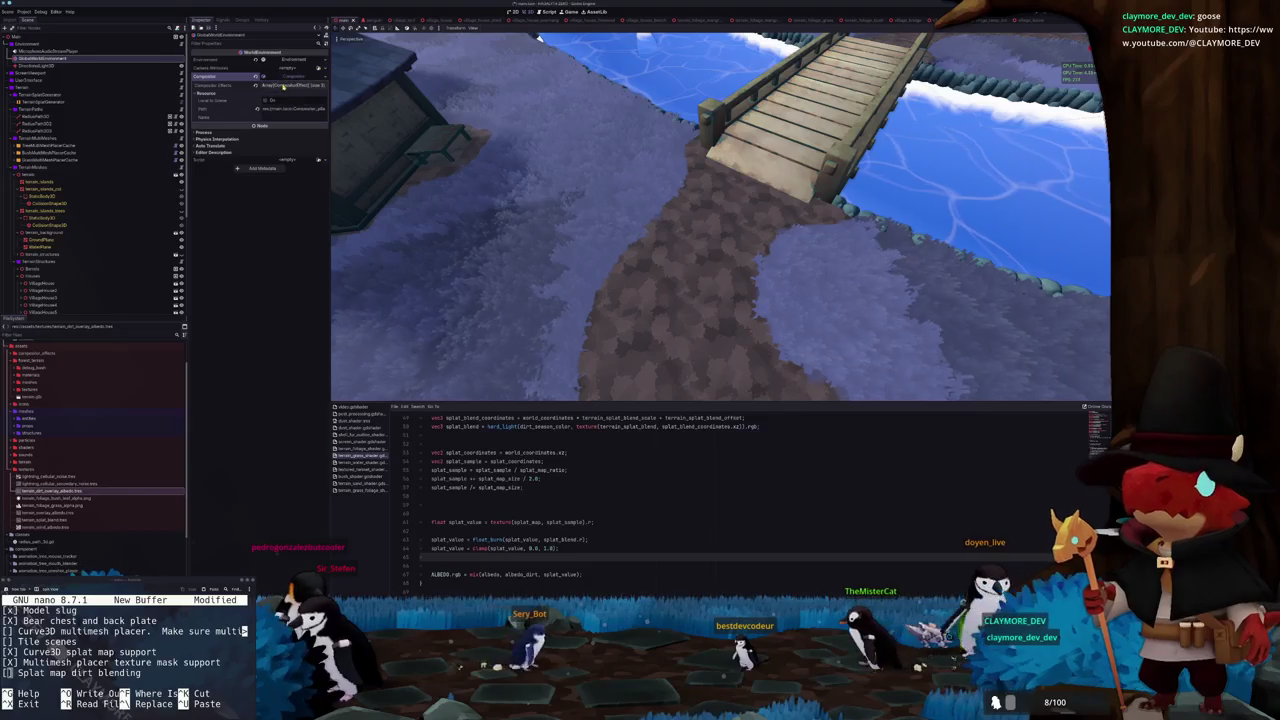
Toggle the Enabled checkbox on both WorldEnvironment compositor effects
{"action": "left_click", "coordinate": [284, 88]}
{"action": "left_click", "coordinate": [285, 110]}
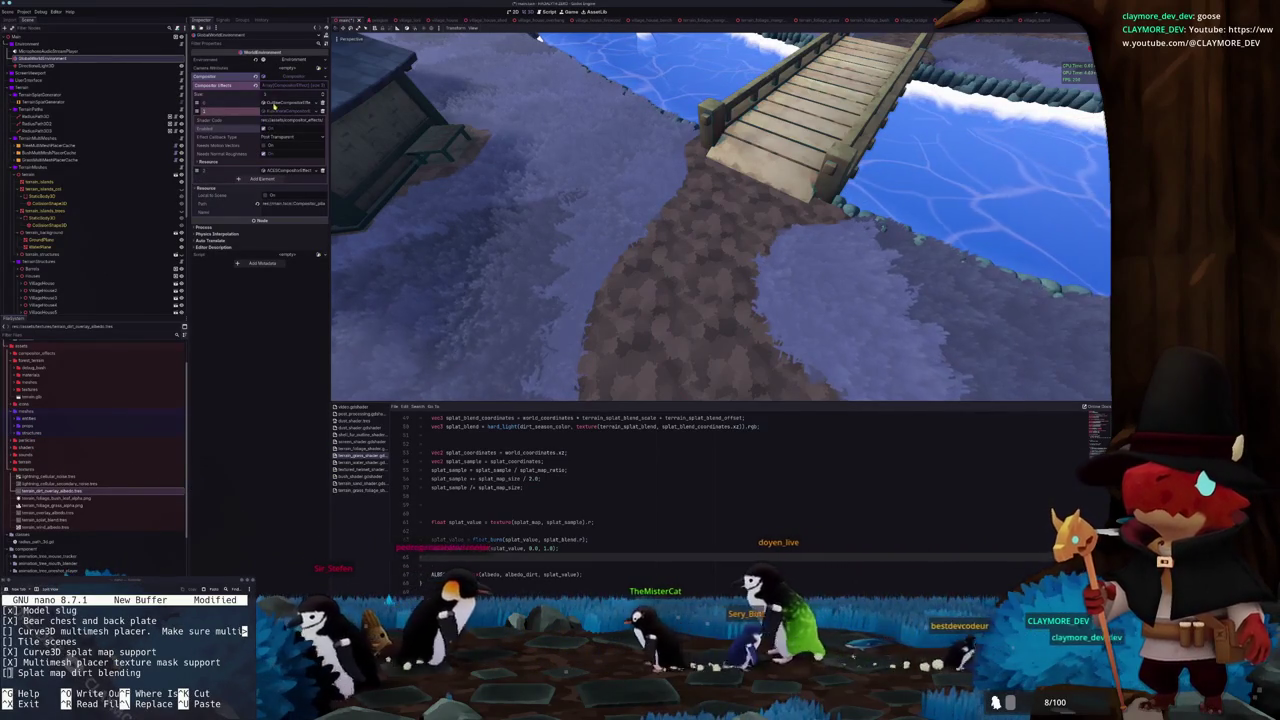
{"action": "left_click", "coordinate": [265, 129]}
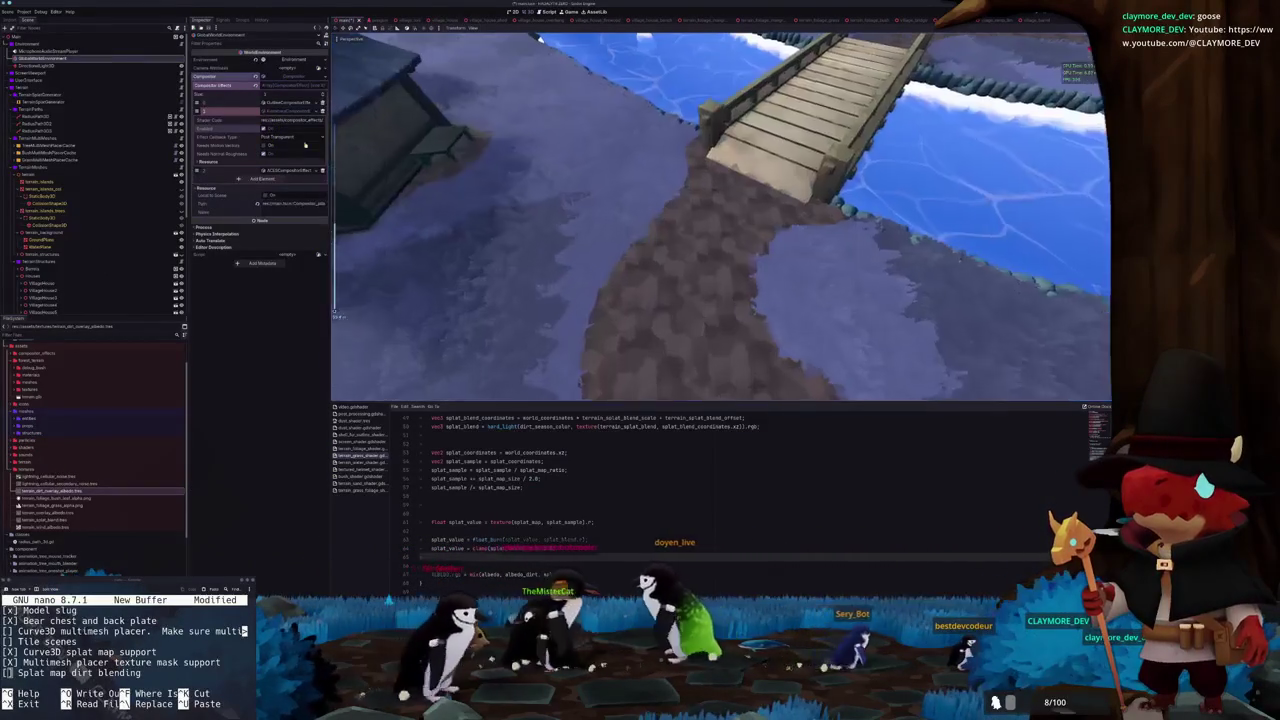
{"action": "left_click", "coordinate": [292, 172]}
{"action": "left_click", "coordinate": [265, 188]}
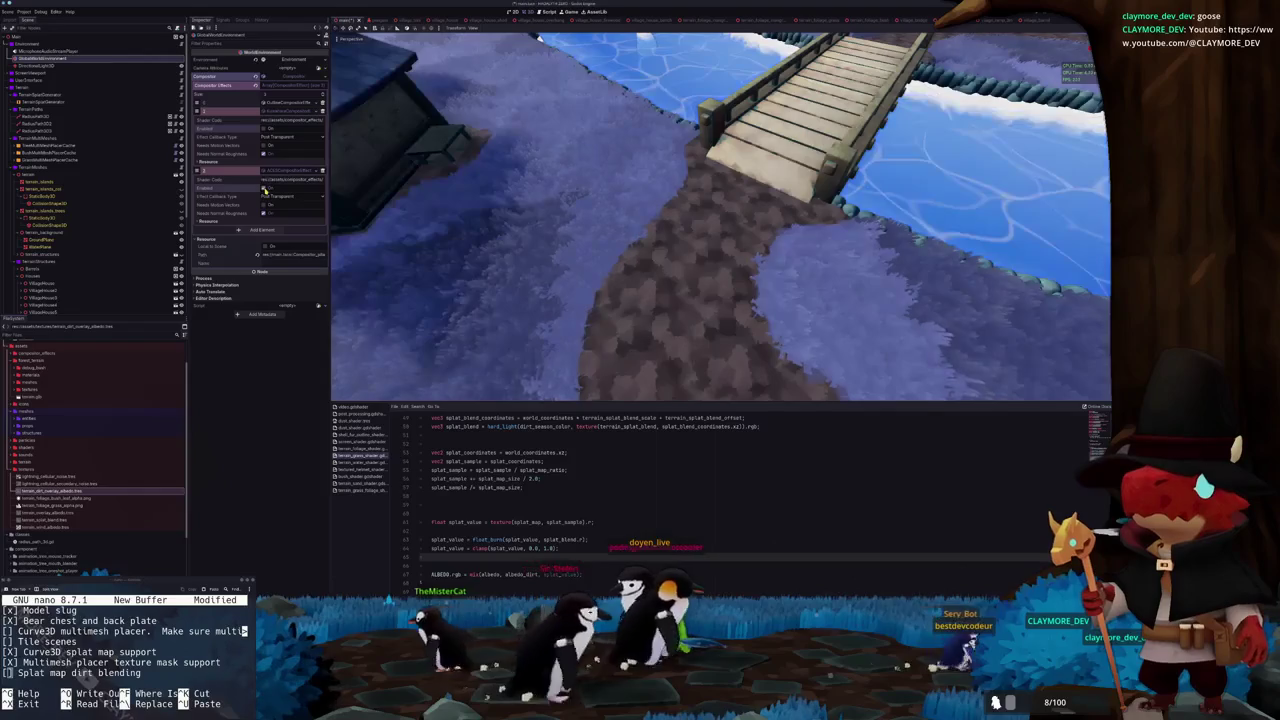
View the bridge terrain and open terrain_splat_blend.tres from the FileSystem dock
{"action": "mouse_move", "coordinate": [600, 220]}
{"action": "left_mouse_down"}
{"action": "mouse_move", "coordinate": [614, 214]}
{"action": "mouse_move", "coordinate": [605, 222]}
{"action": "left_mouse_up"}
{"action": "scroll", "coordinate": [608, 221], "scroll_direction": "up", "scroll_amount": 5}
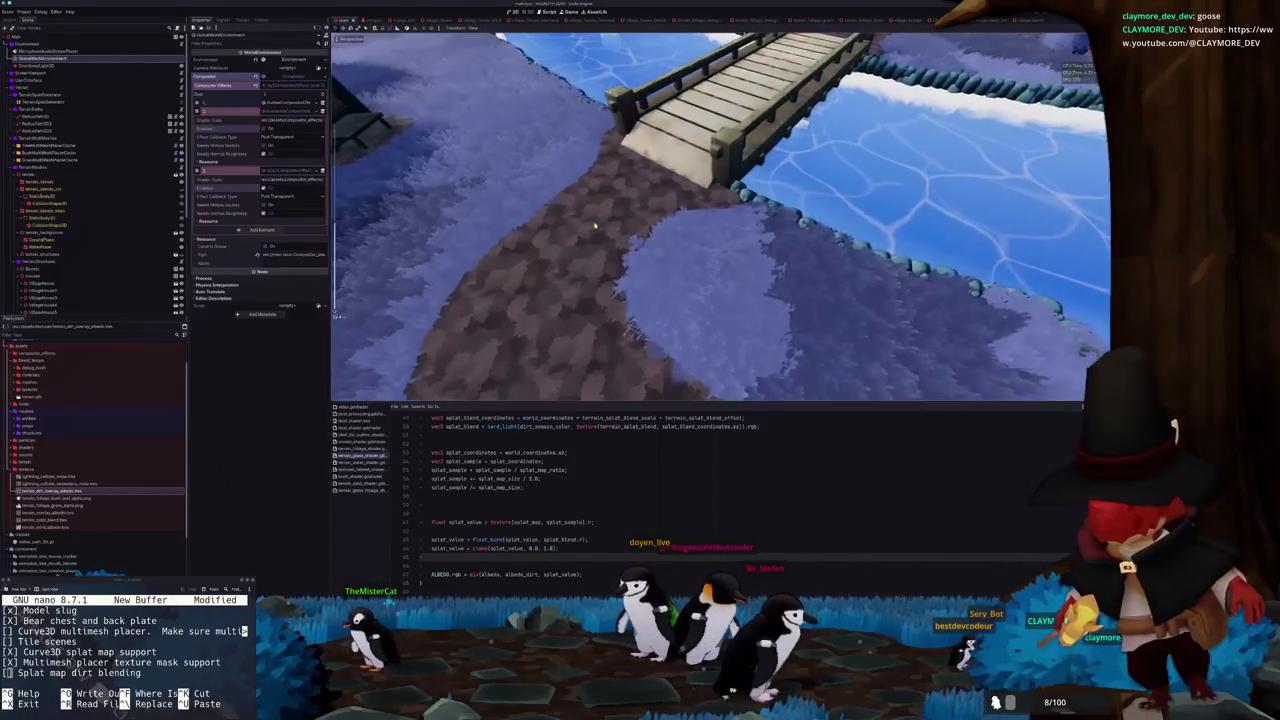
{"action": "scroll", "coordinate": [611, 222], "scroll_direction": "up", "scroll_amount": 3}
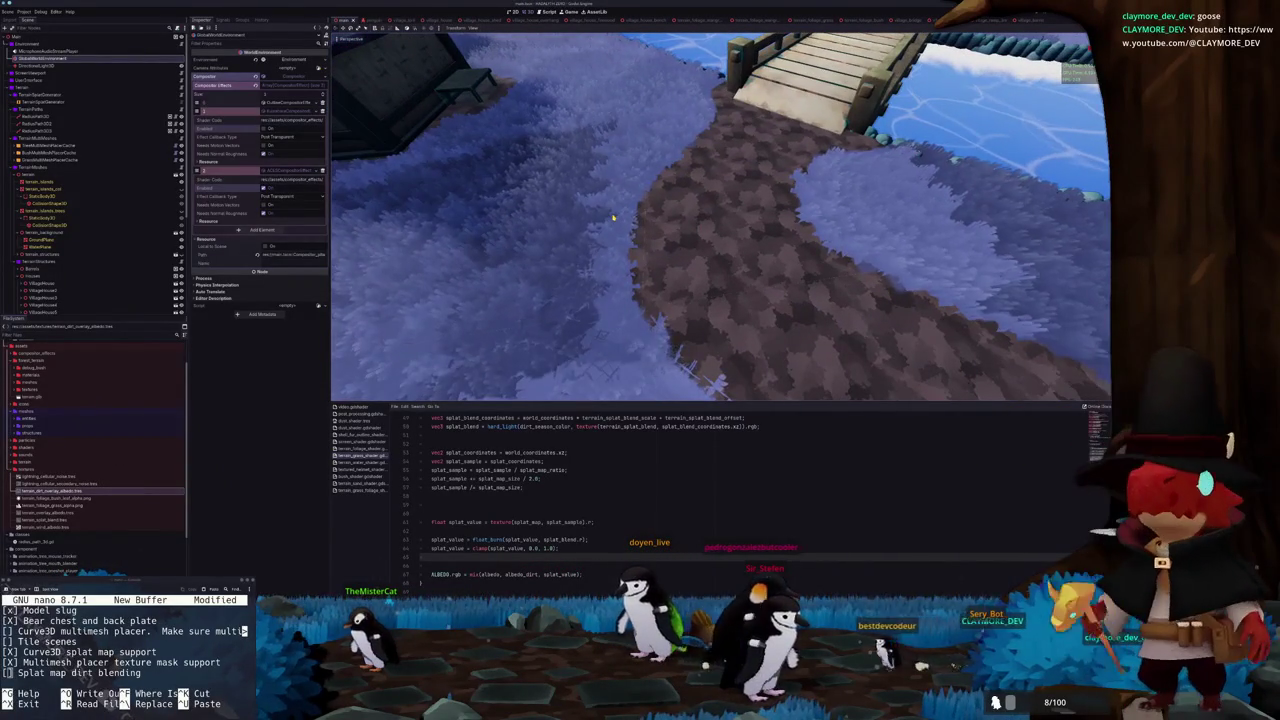
{"action": "scroll", "coordinate": [608, 222], "scroll_direction": "up", "scroll_amount": 1}
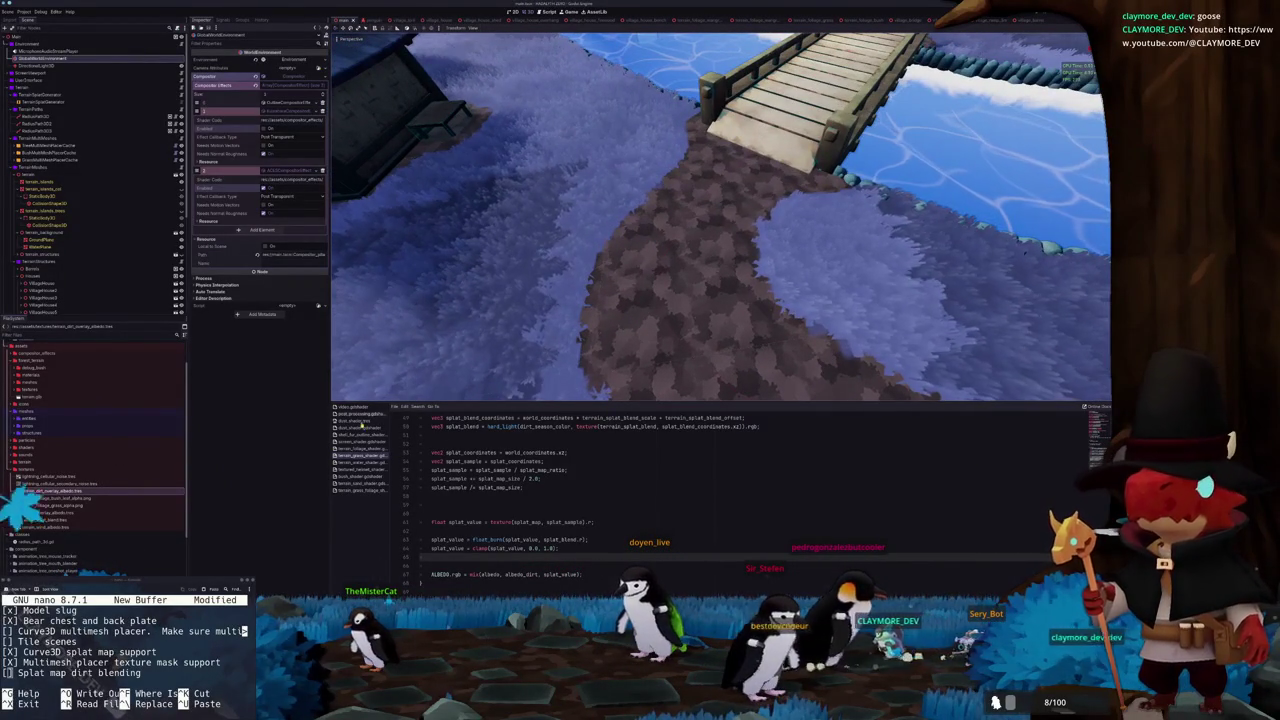
{"action": "left_click", "coordinate": [38, 521]}
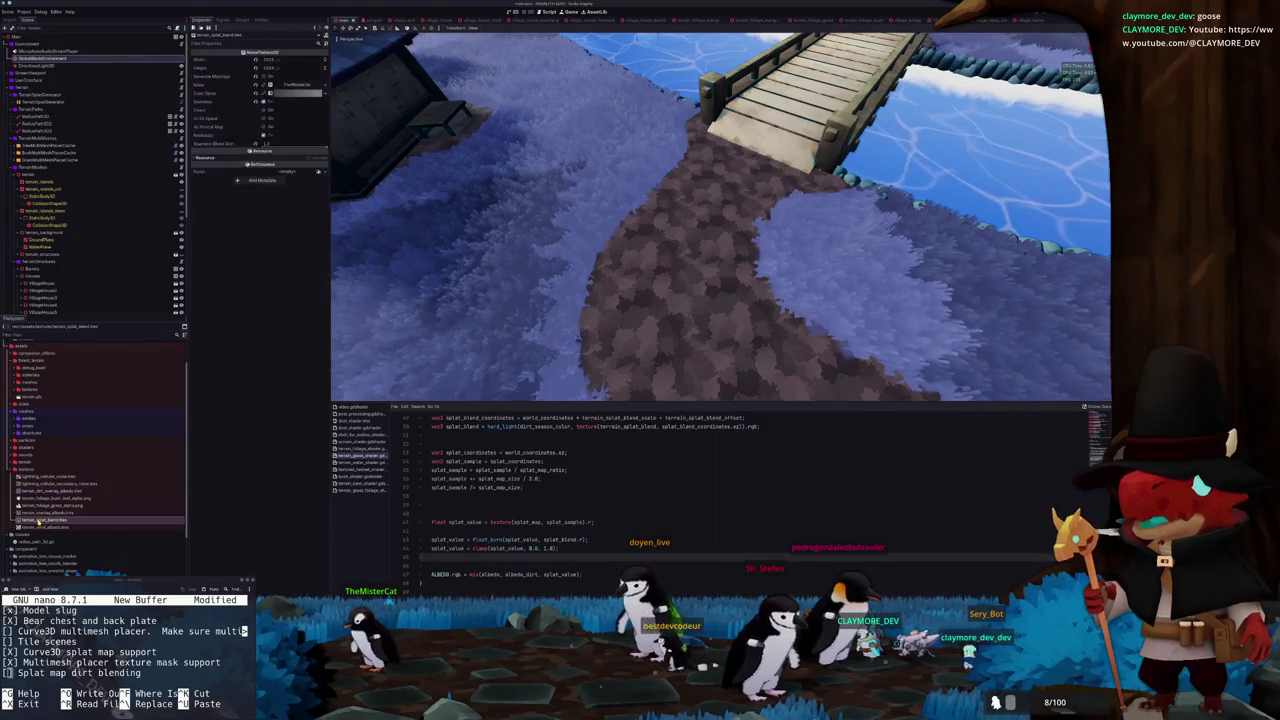
Make the noise texture's Color Ramp run from black on the left to white on the right
{"action": "left_click", "coordinate": [287, 94]}
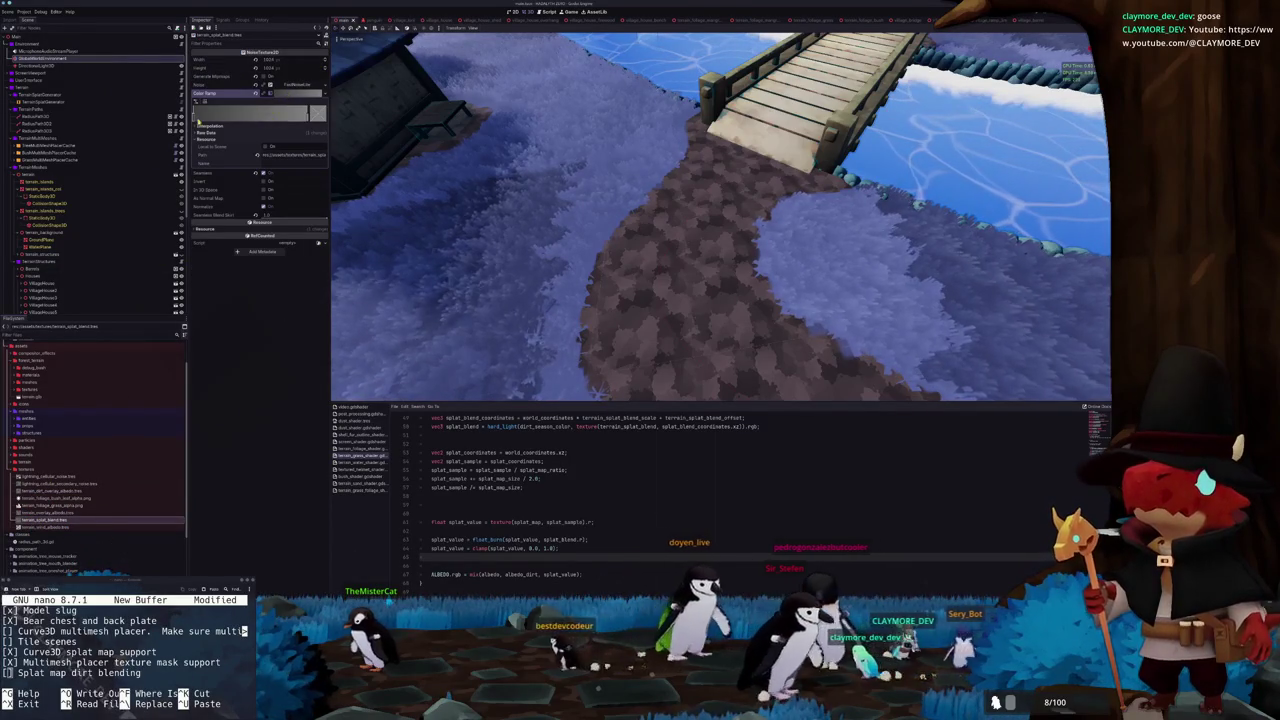
{"action": "left_click", "coordinate": [195, 117]}
{"action": "mouse_move", "coordinate": [274, 130]}
{"action": "left_mouse_down"}
{"action": "mouse_move", "coordinate": [291, 279]}
{"action": "mouse_move", "coordinate": [275, 128]}
{"action": "left_mouse_up"}
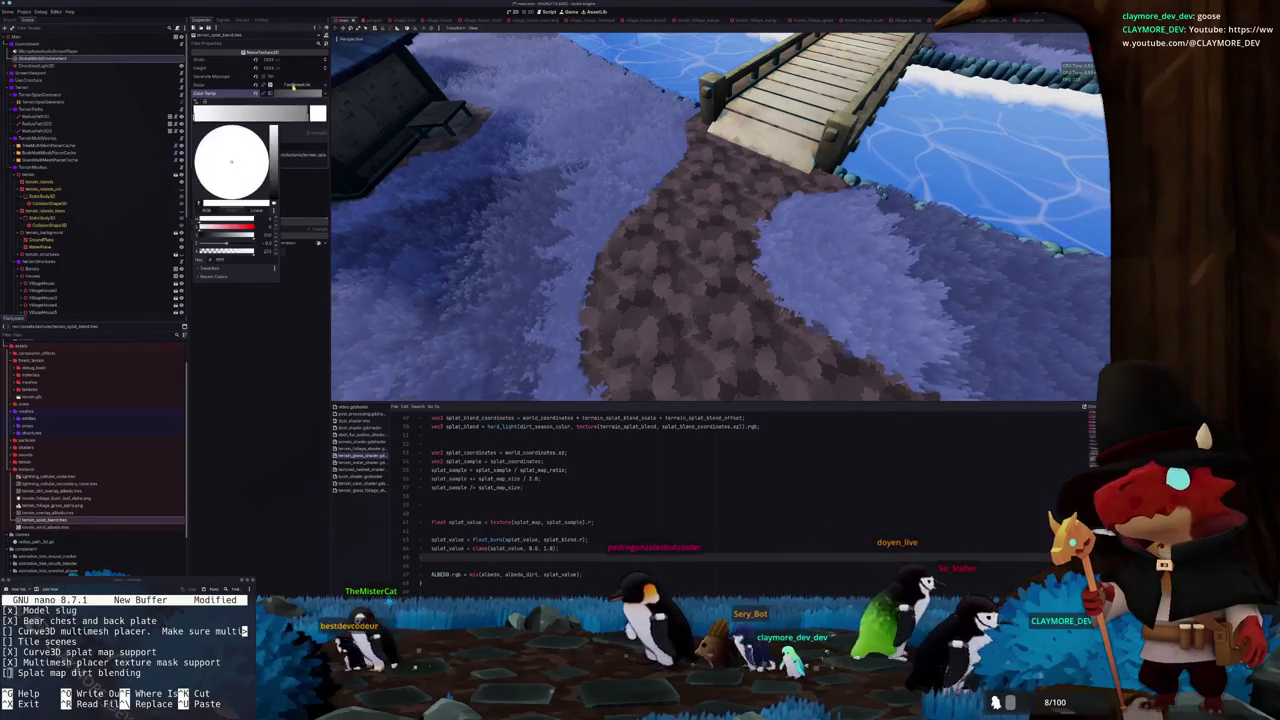
{"action": "left_click", "coordinate": [307, 117]}
{"action": "left_click", "coordinate": [307, 117]}
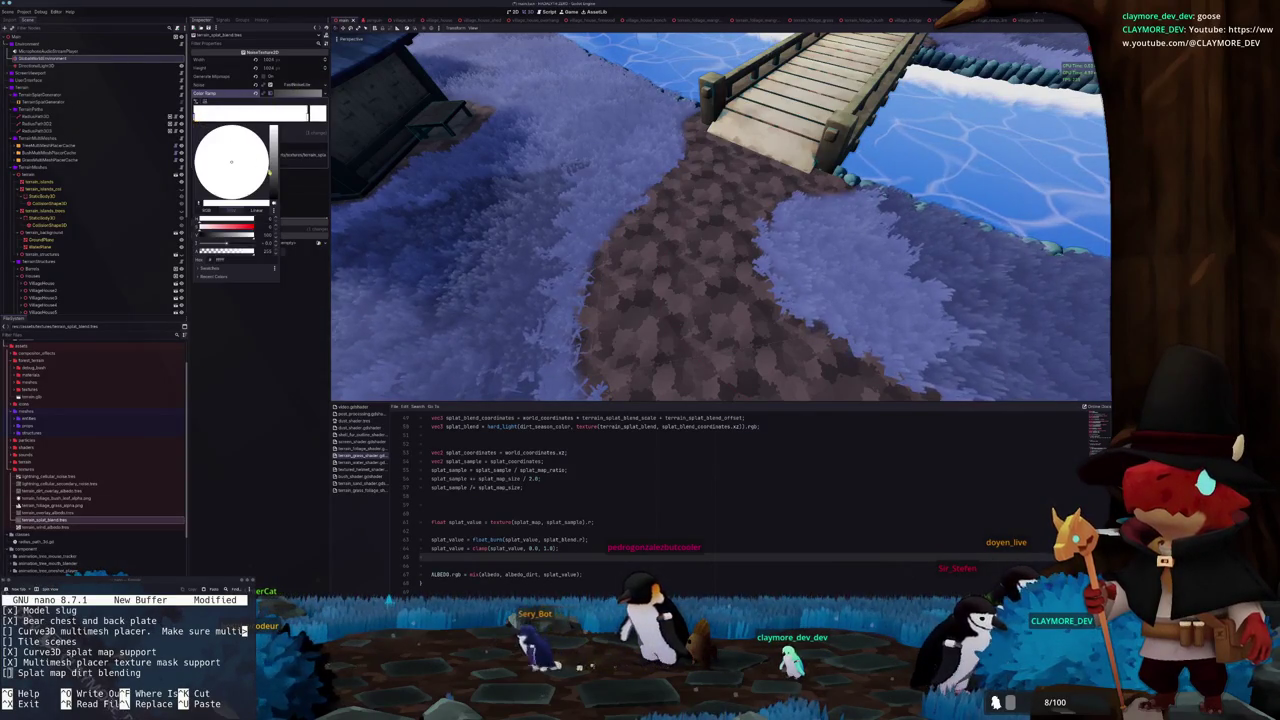
{"action": "left_click_drag", "start_coordinate": [266, 167], "coordinate": [312, 357]}
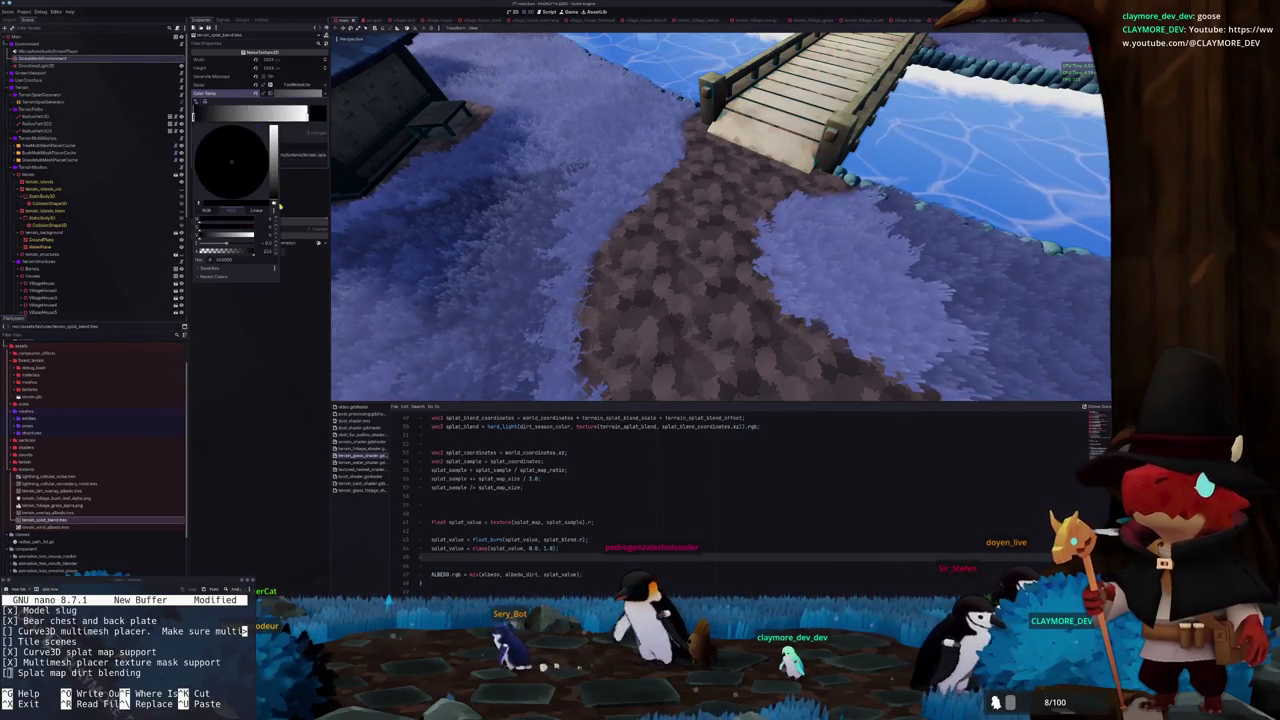
Select the TerrainSplatGenerator node and bring up its script in VS Code
{"action": "left_click", "coordinate": [509, 320]}
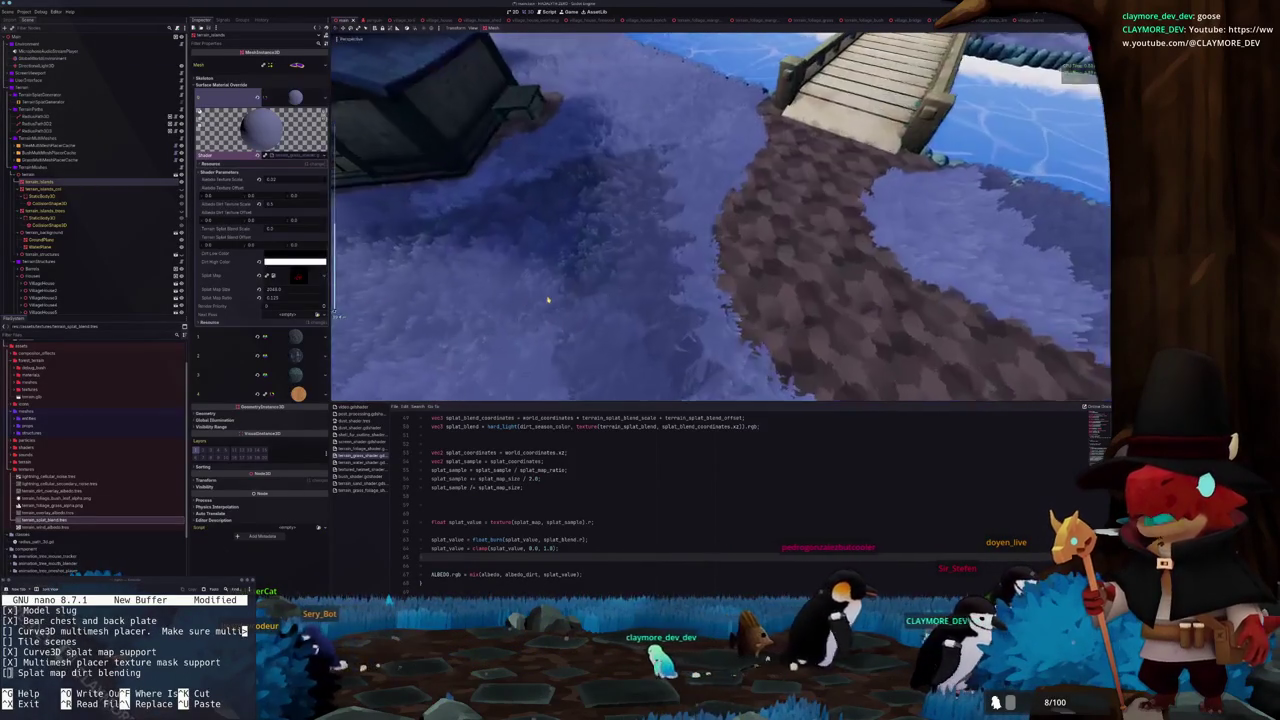
{"action": "scroll", "coordinate": [650, 260], "scroll_direction": "down", "scroll_amount": 5}
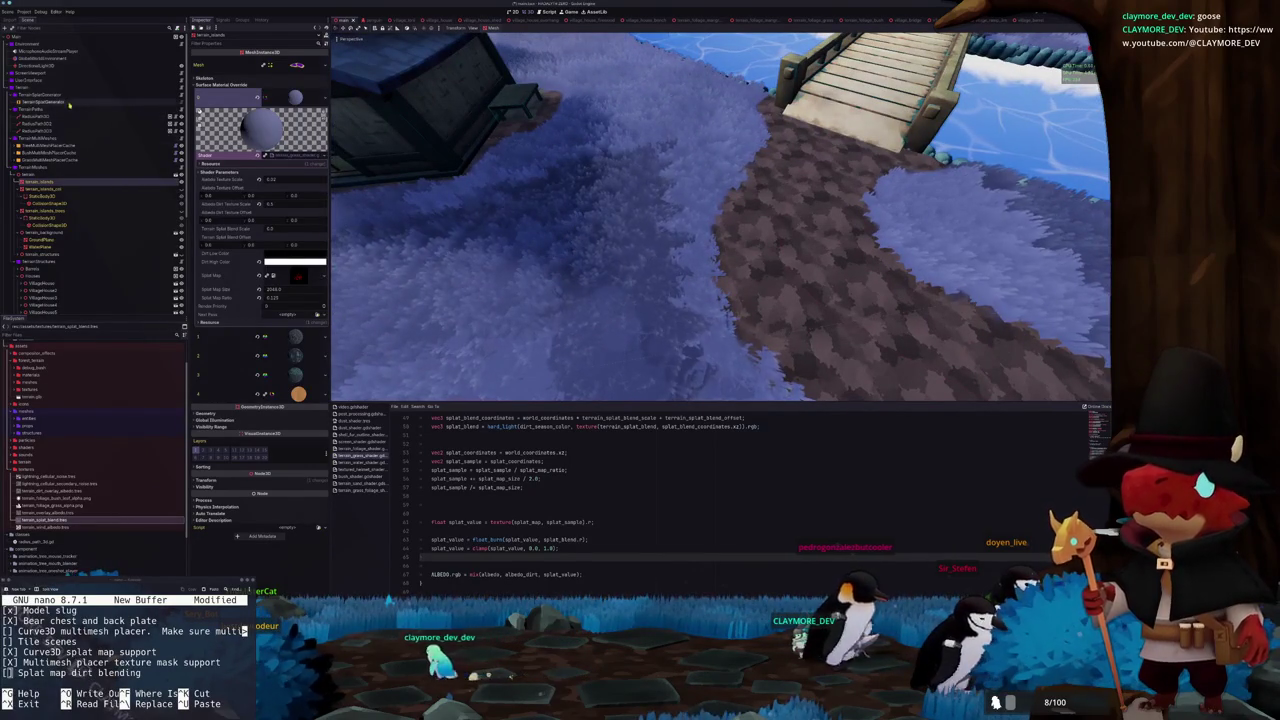
{"action": "left_click", "coordinate": [45, 101]}
{"action": "key", "text": "alt+Tab"}
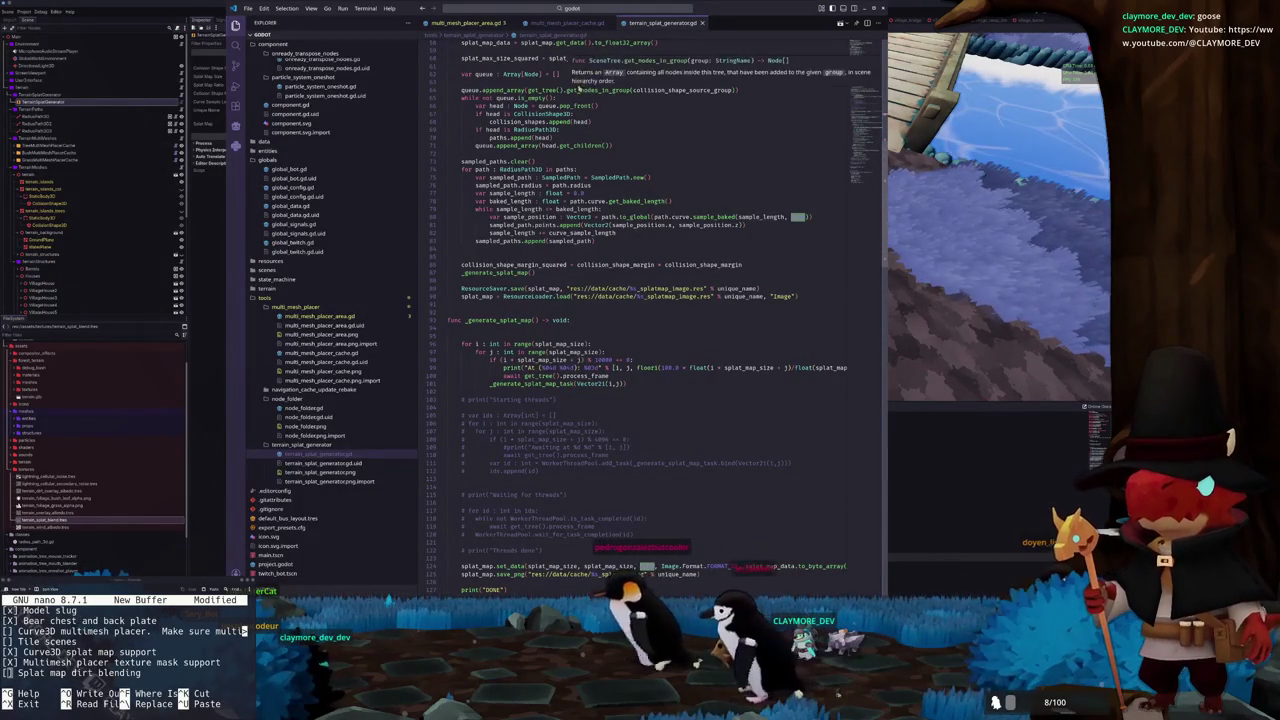
Select a path node in Godot, then return to terrain_splat_generator.gd
{"action": "left_click", "coordinate": [38, 123]}
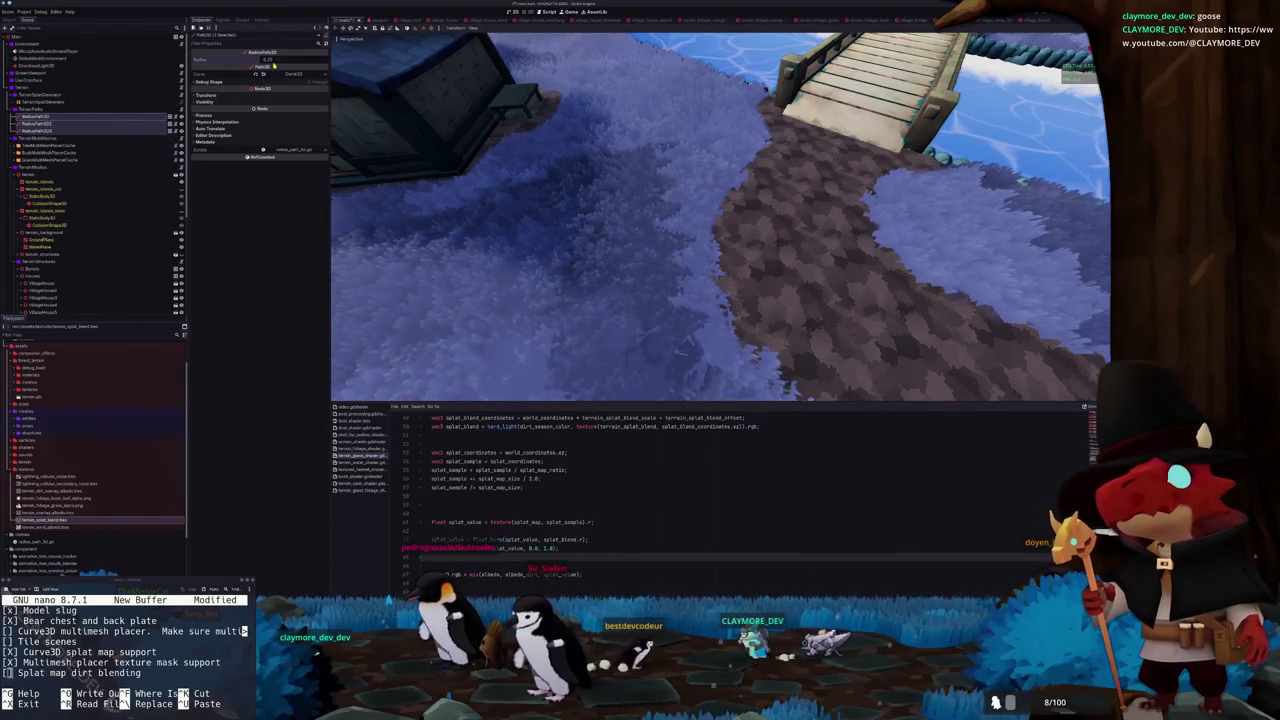
{"action": "scroll", "coordinate": [720, 216], "scroll_direction": "down", "scroll_amount": 5}
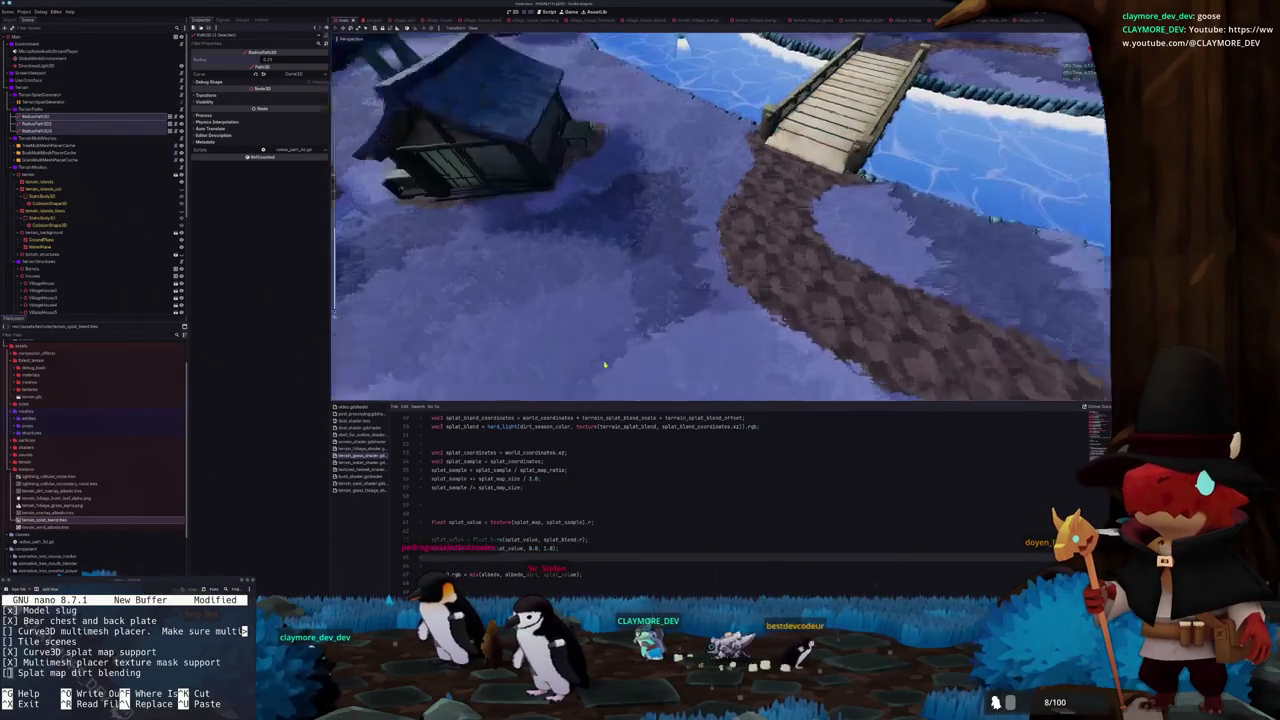
{"action": "key", "text": "alt+Tab"}
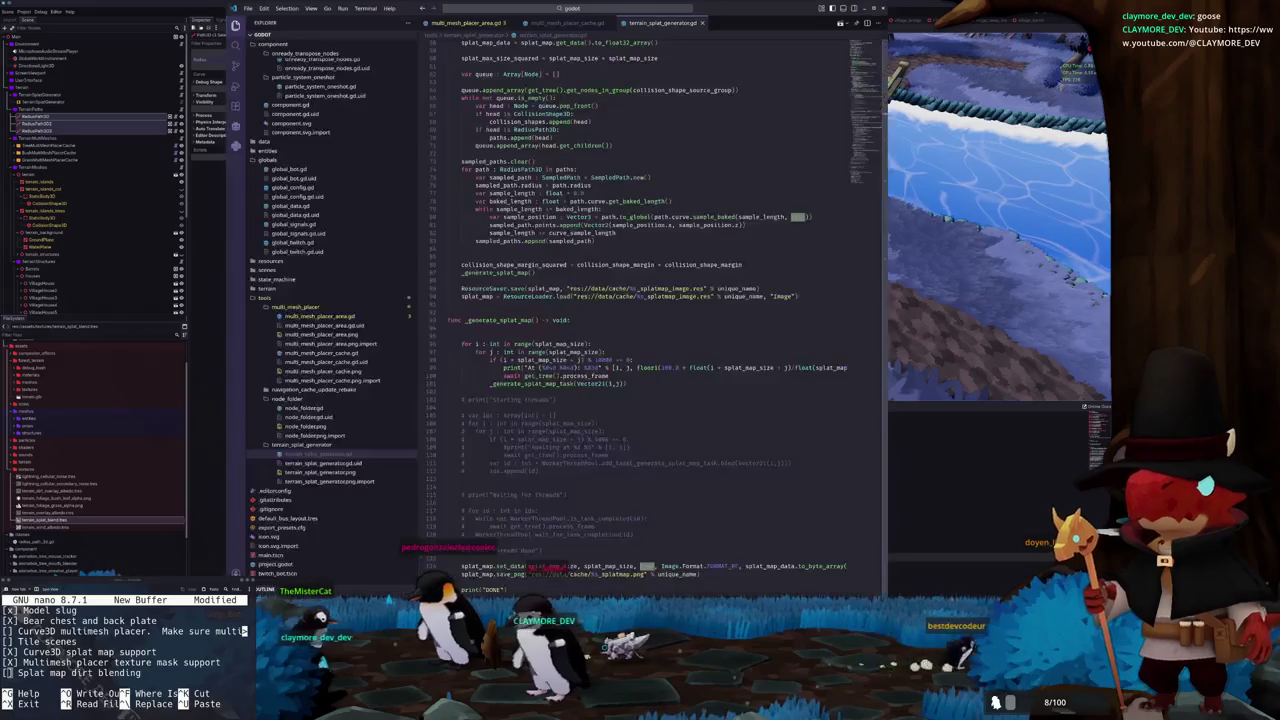
Change smoothstep(0.5 to smoothstep(1.0 on line 205, then reselect TerrainSplatGenerator in Godot
{"action": "left_click", "coordinate": [565, 329]}
{"action": "scroll", "coordinate": [606, 298], "scroll_direction": "down", "scroll_amount": 6}
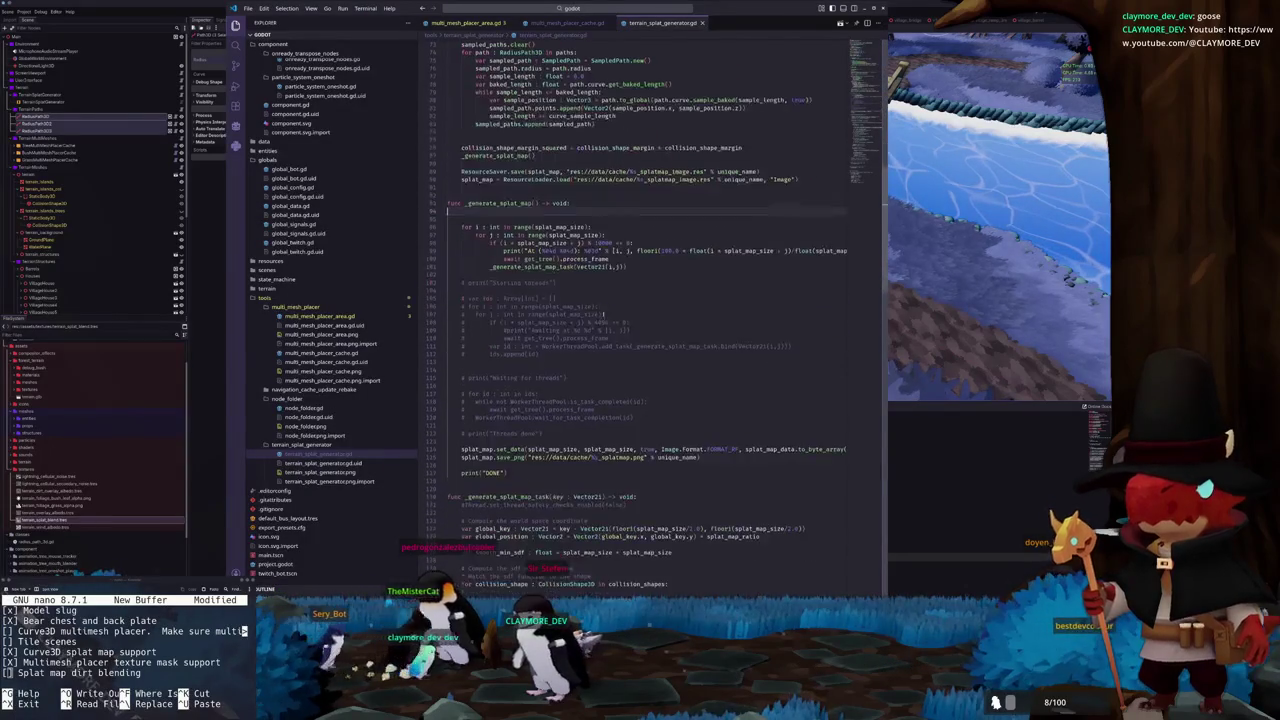
{"action": "scroll", "coordinate": [660, 370], "scroll_direction": "down", "scroll_amount": 20}
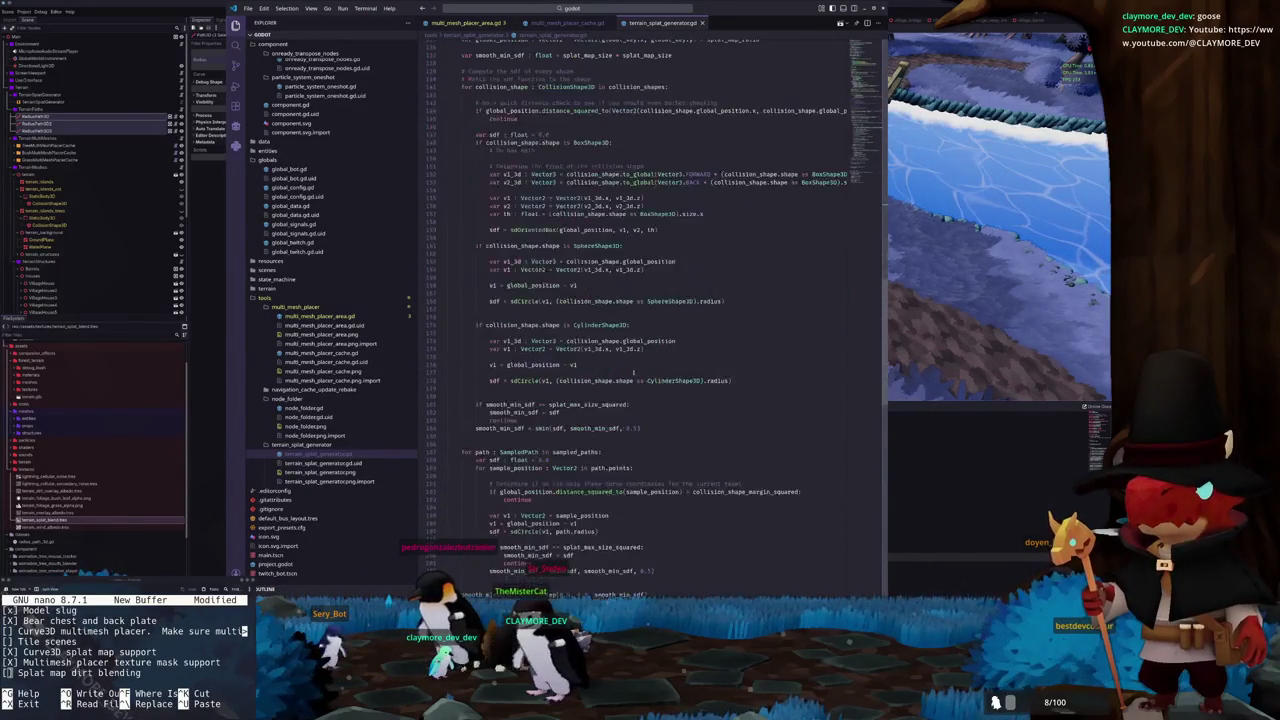
{"action": "scroll", "coordinate": [628, 372], "scroll_direction": "down", "scroll_amount": 2}
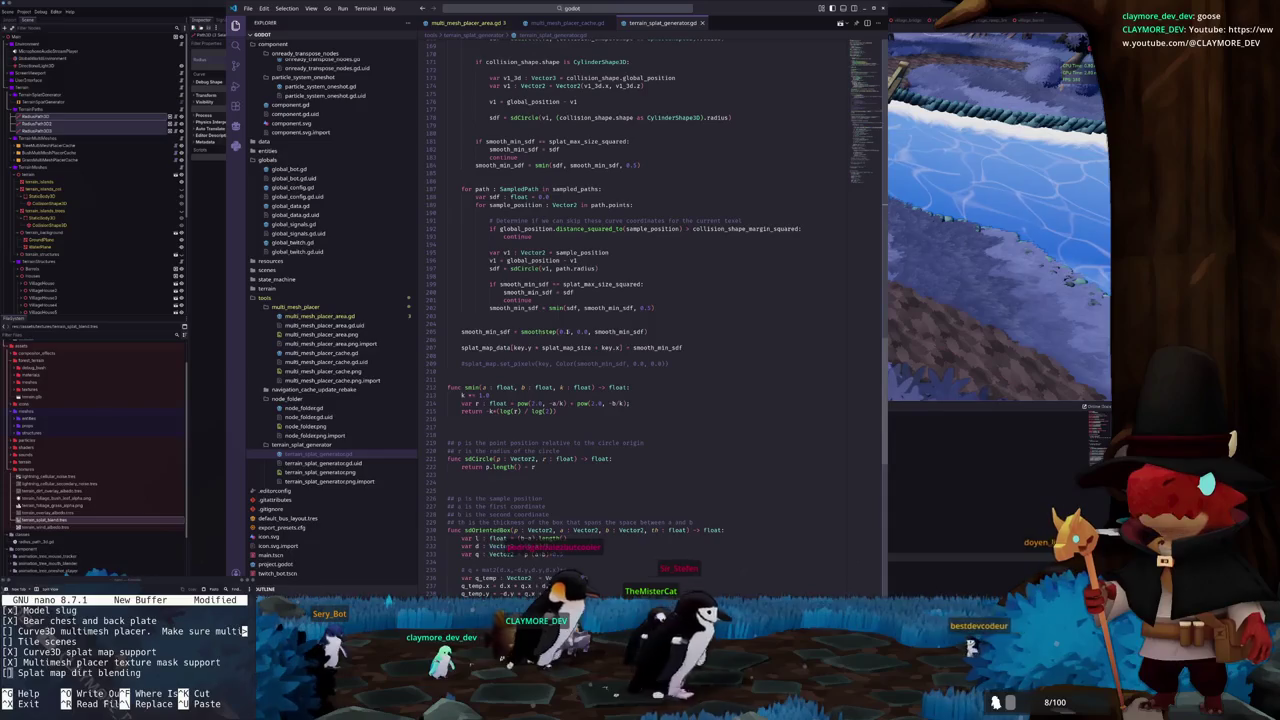
{"action": "double_click", "coordinate": [564, 331]}
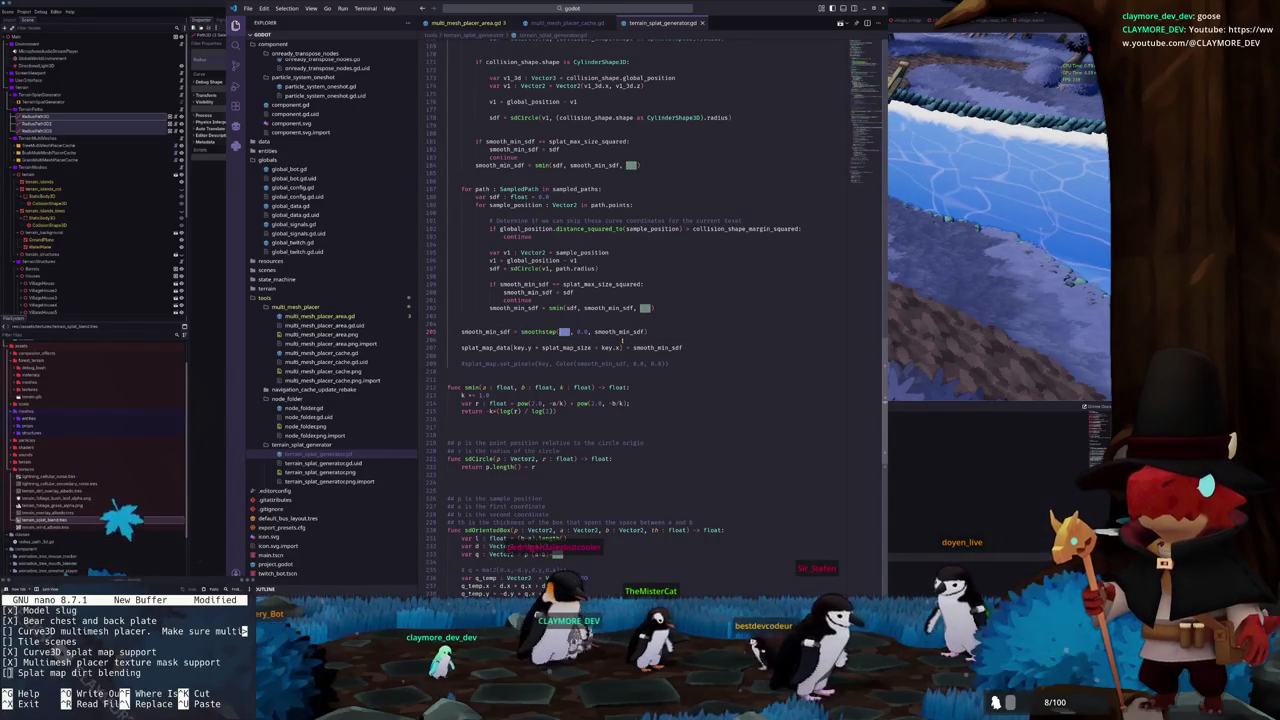
{"action": "type", "text": "1.0"}
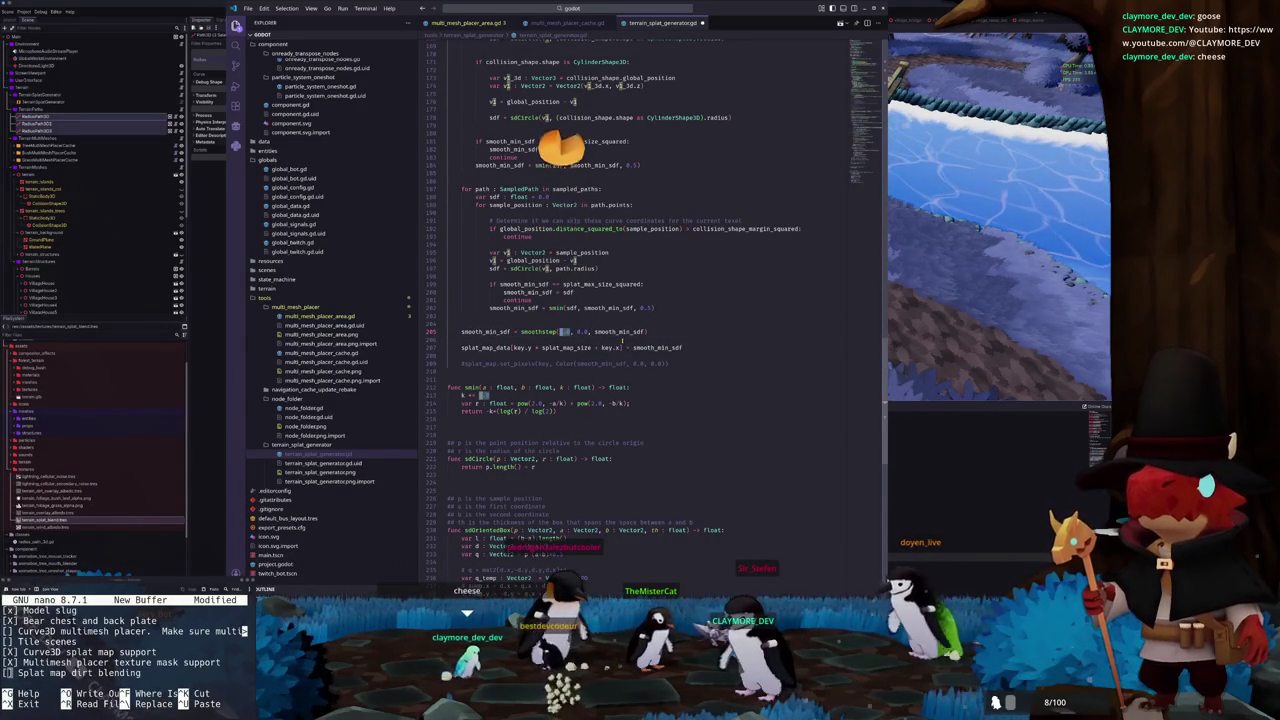
{"action": "type", "text": "1.0"}
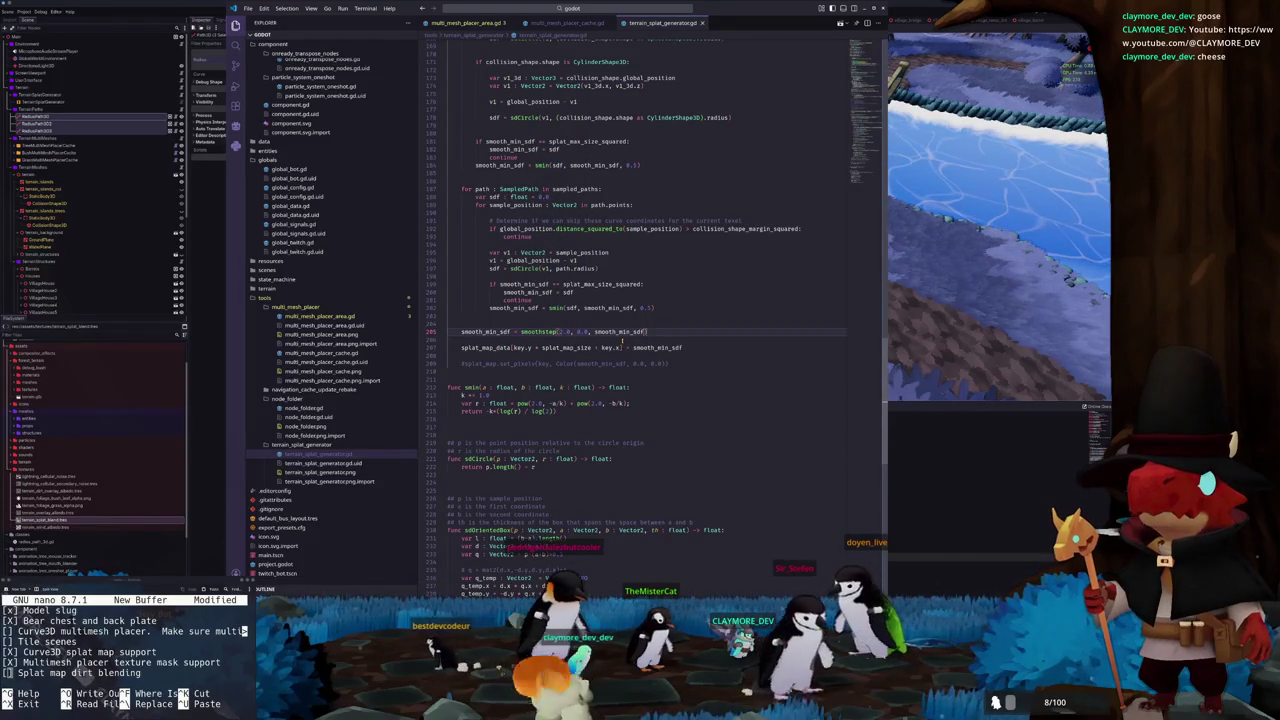
{"action": "key", "text": "alt+Tab"}
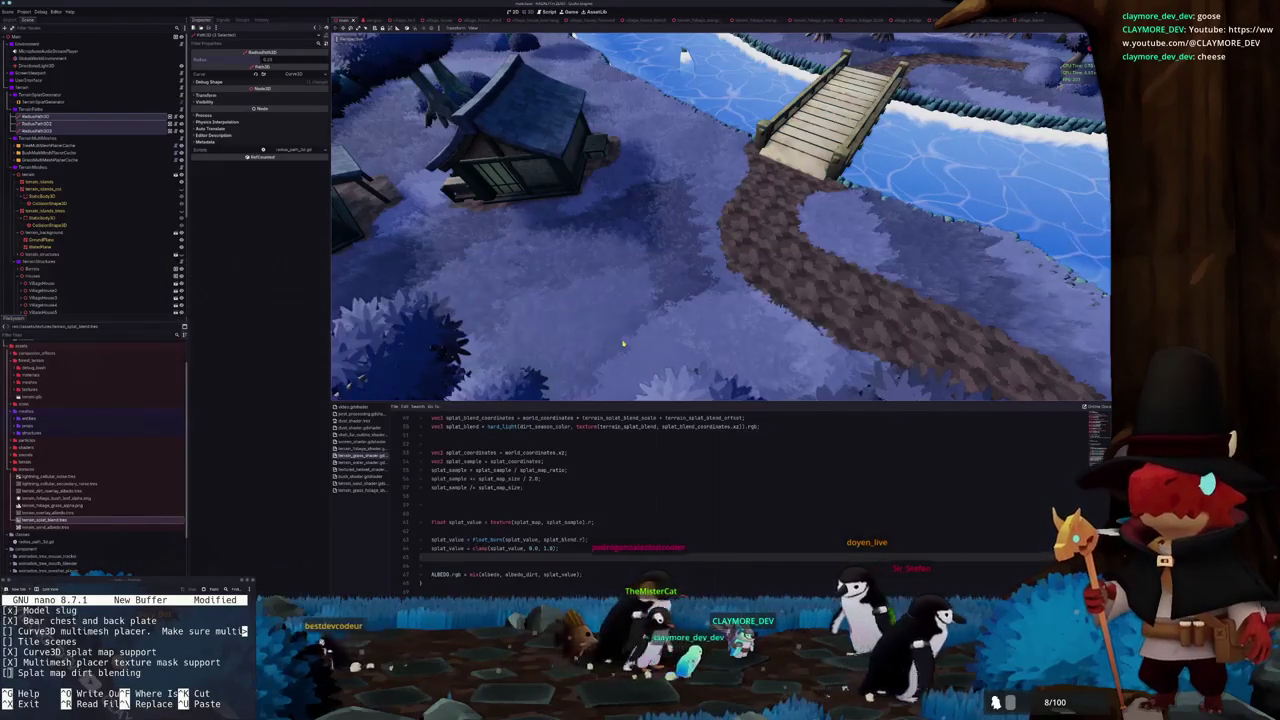
{"action": "left_click", "coordinate": [45, 101]}
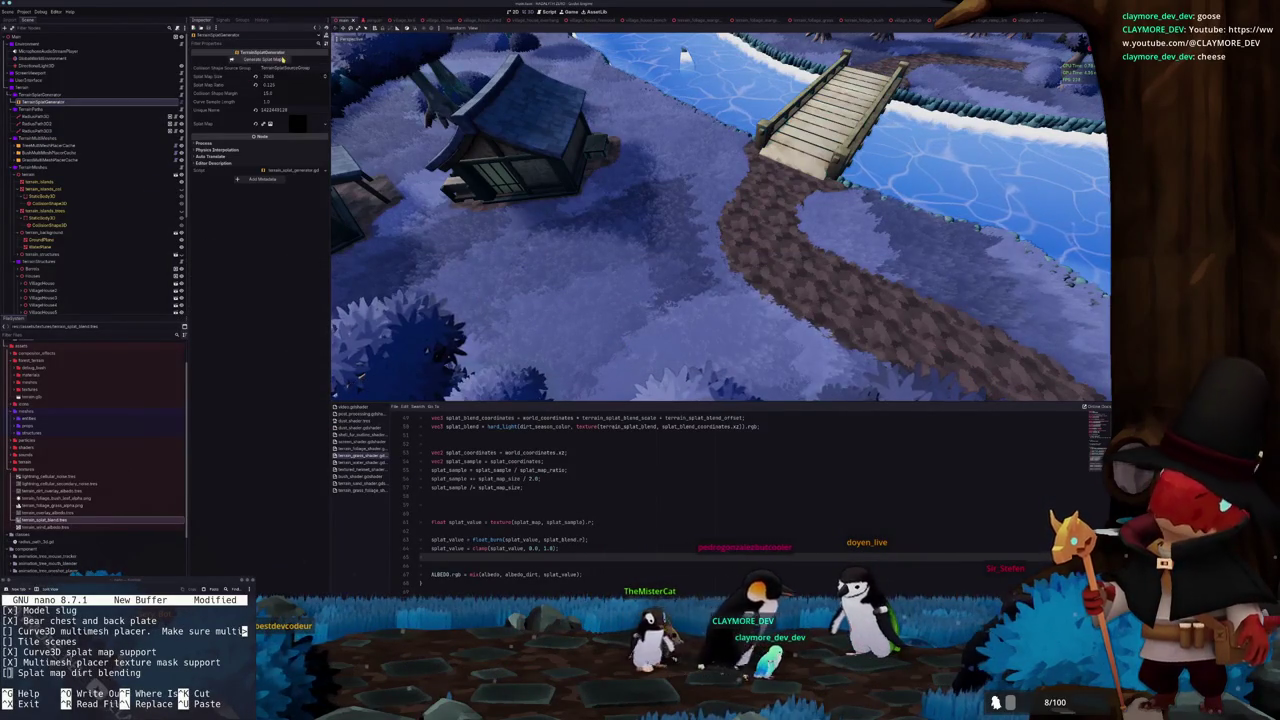
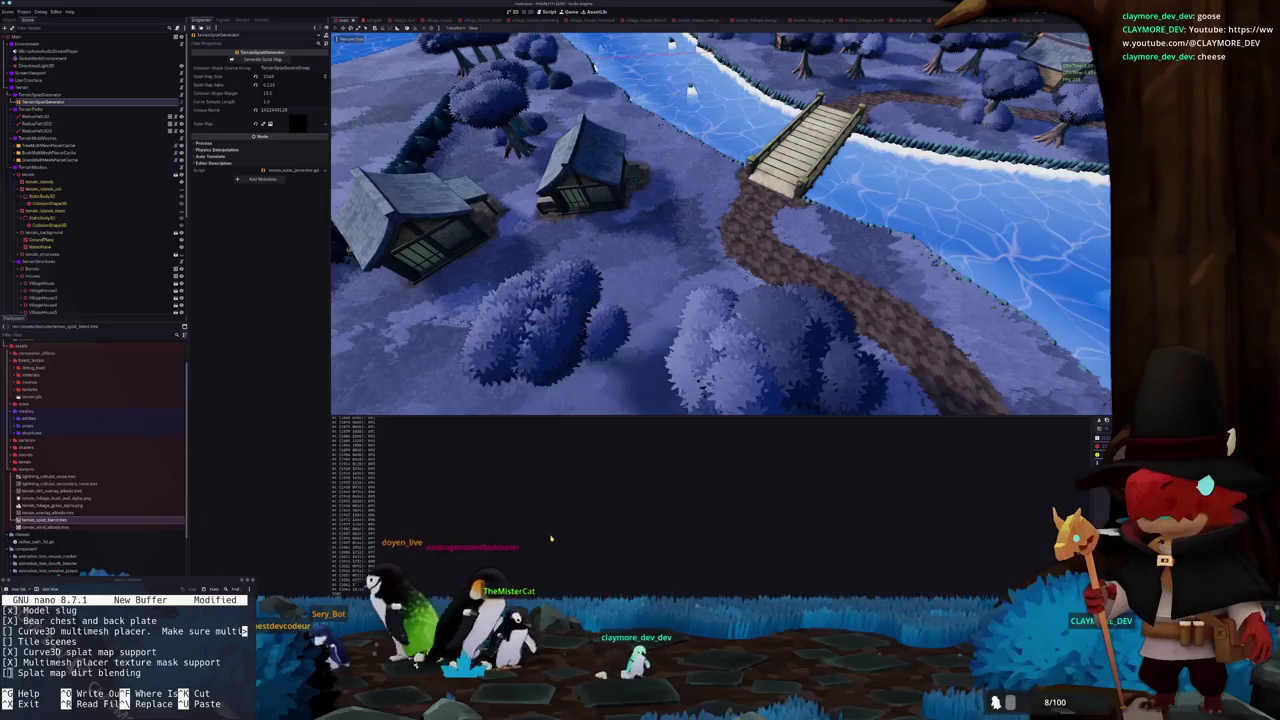
Show the terrain shader code in the bottom panel and select TreeMultiMeshPlacerCache in the Scene dock
{"action": "scroll", "coordinate": [631, 336], "scroll_direction": "up", "scroll_amount": 6}
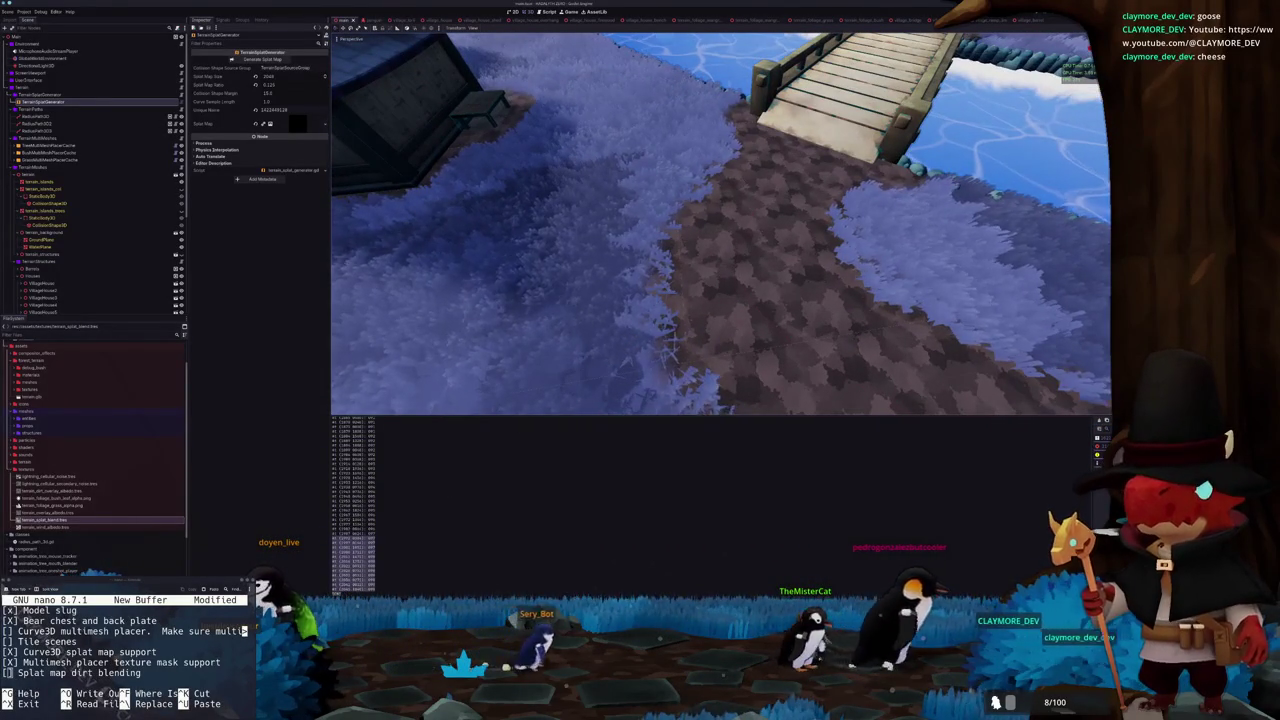
{"action": "left_click", "coordinate": [420, 590]}
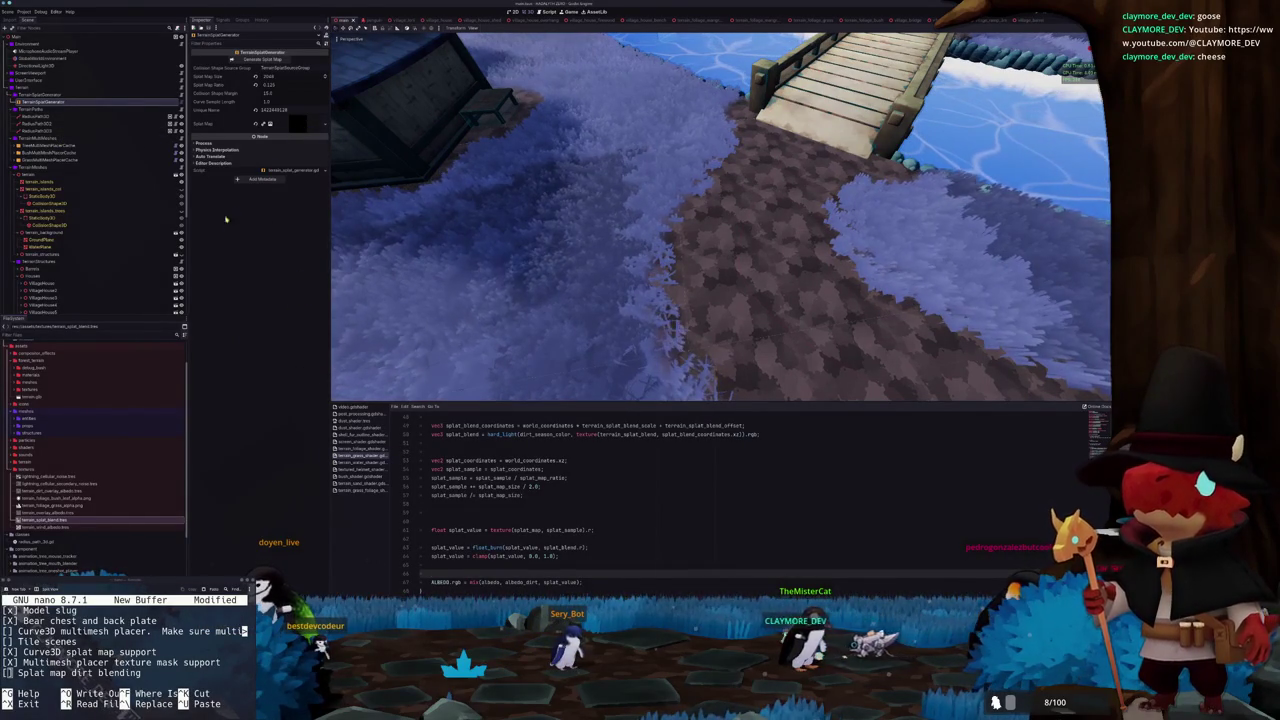
{"action": "left_click", "coordinate": [50, 145]}
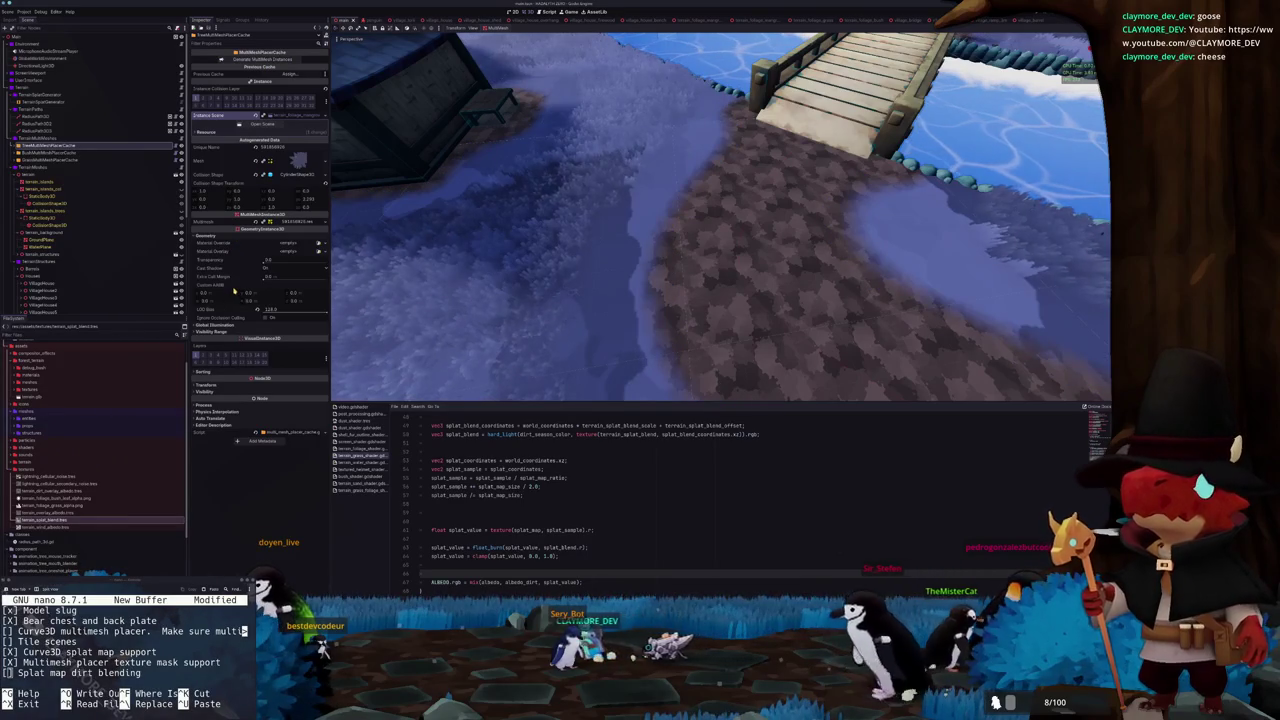
Orbit the view to the house, river and bridge, then step to the next scene node
{"action": "mouse_move", "coordinate": [480, 297]}
{"action": "left_mouse_down"}
{"action": "mouse_move", "coordinate": [698, 299]}
{"action": "mouse_move", "coordinate": [686, 294]}
{"action": "left_mouse_up"}
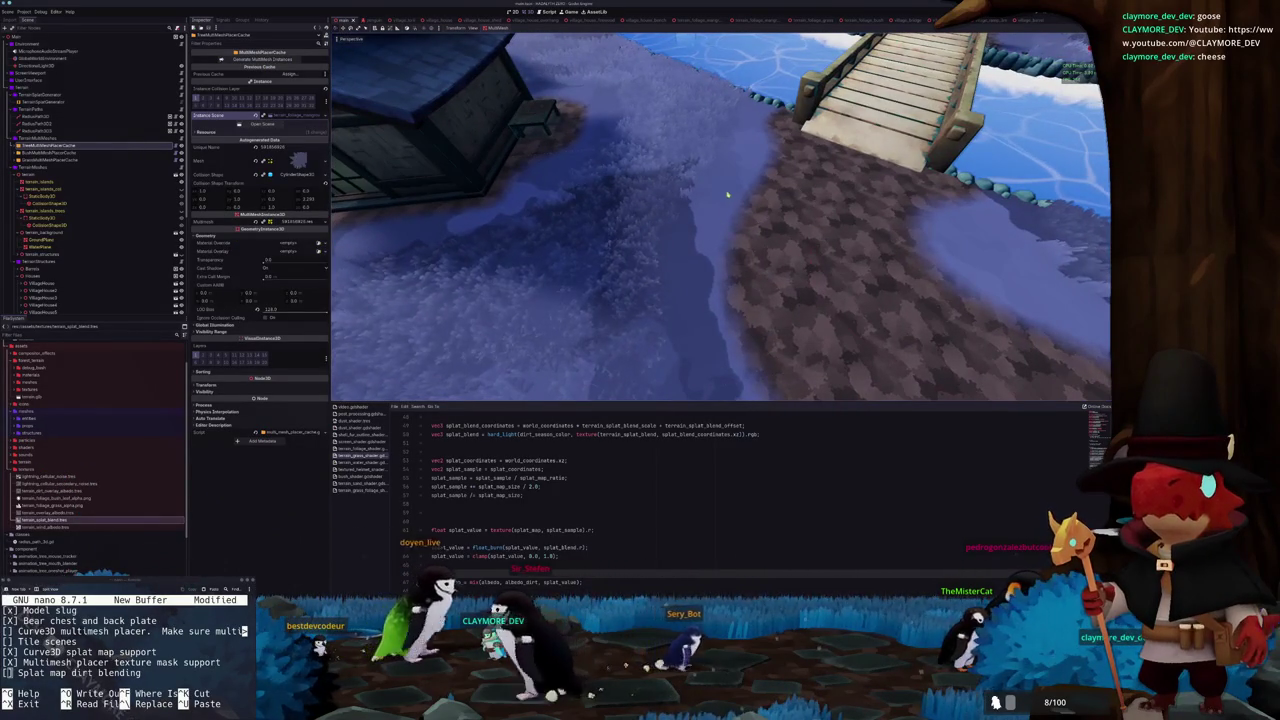
{"action": "scroll", "coordinate": [730, 192], "scroll_direction": "up", "scroll_amount": 5}
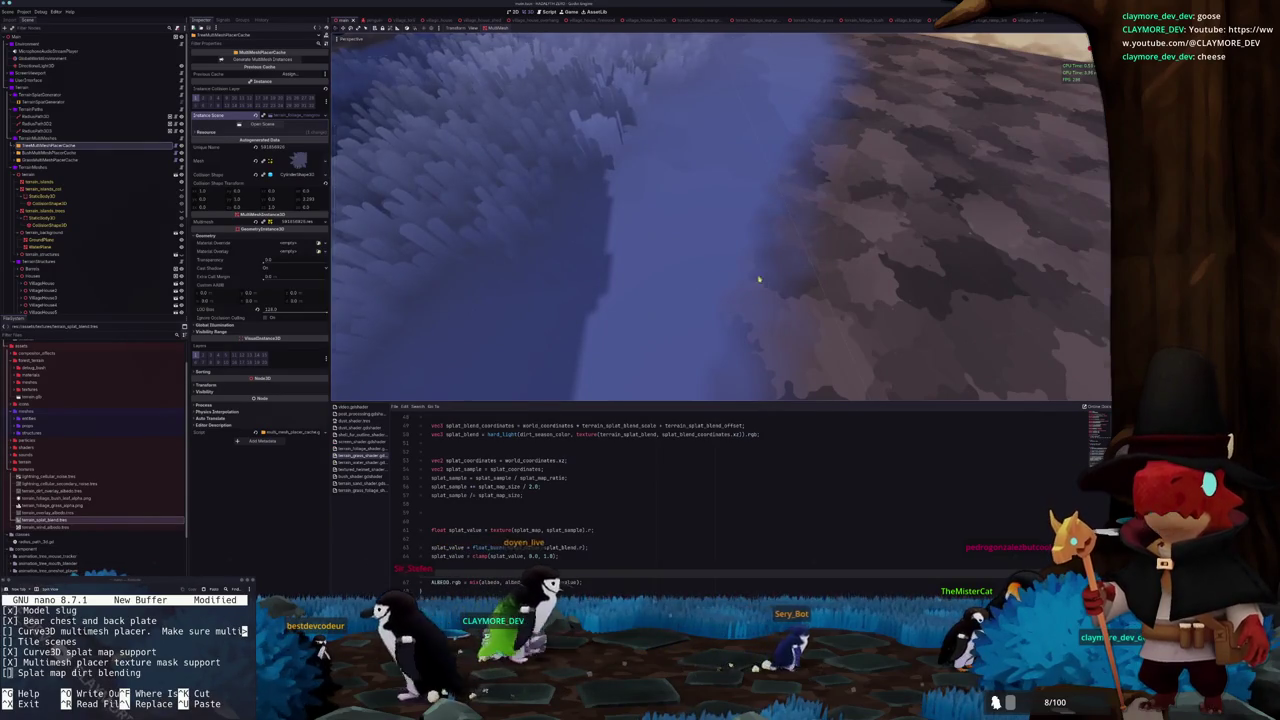
{"action": "scroll", "coordinate": [762, 279], "scroll_direction": "down", "scroll_amount": 5}
{"action": "left_click", "coordinate": [55, 152]}
Select terrain_islands and open the terrain_splat_blend noise texture resource
{"action": "left_click", "coordinate": [42, 182]}
{"action": "left_click", "coordinate": [42, 188]}
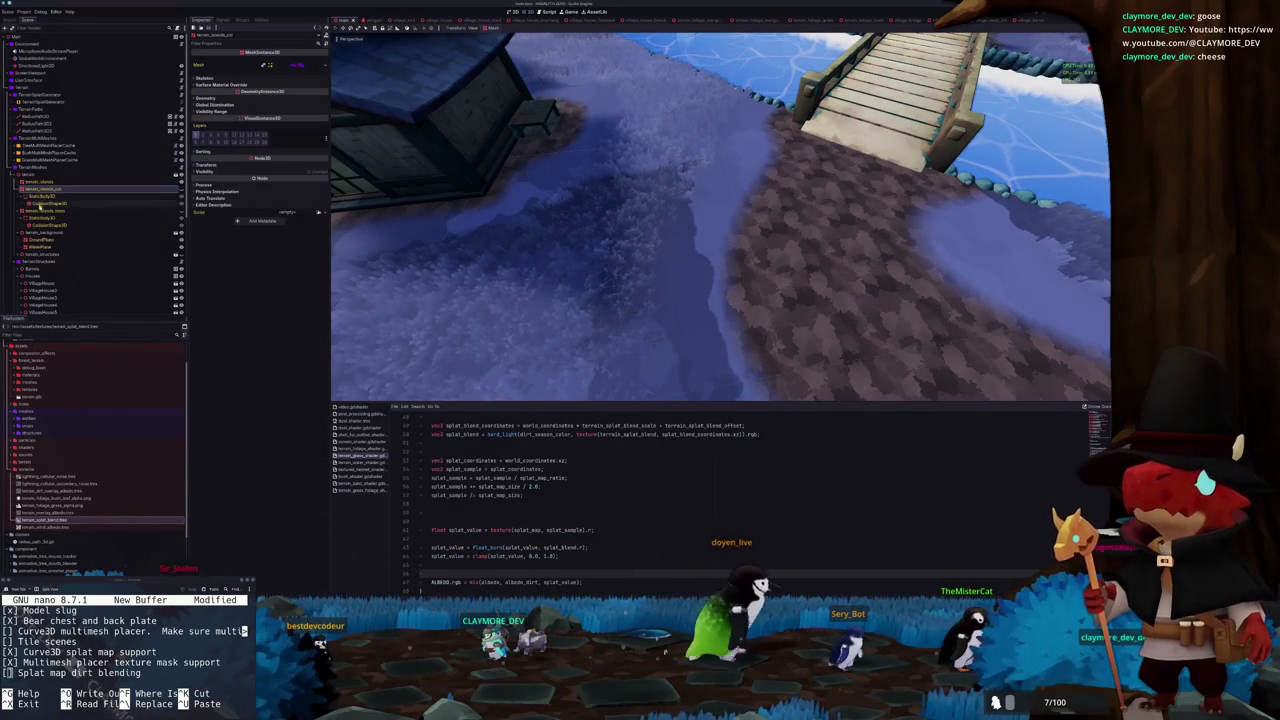
{"action": "left_click", "coordinate": [40, 182]}
{"action": "double_click", "coordinate": [45, 520]}
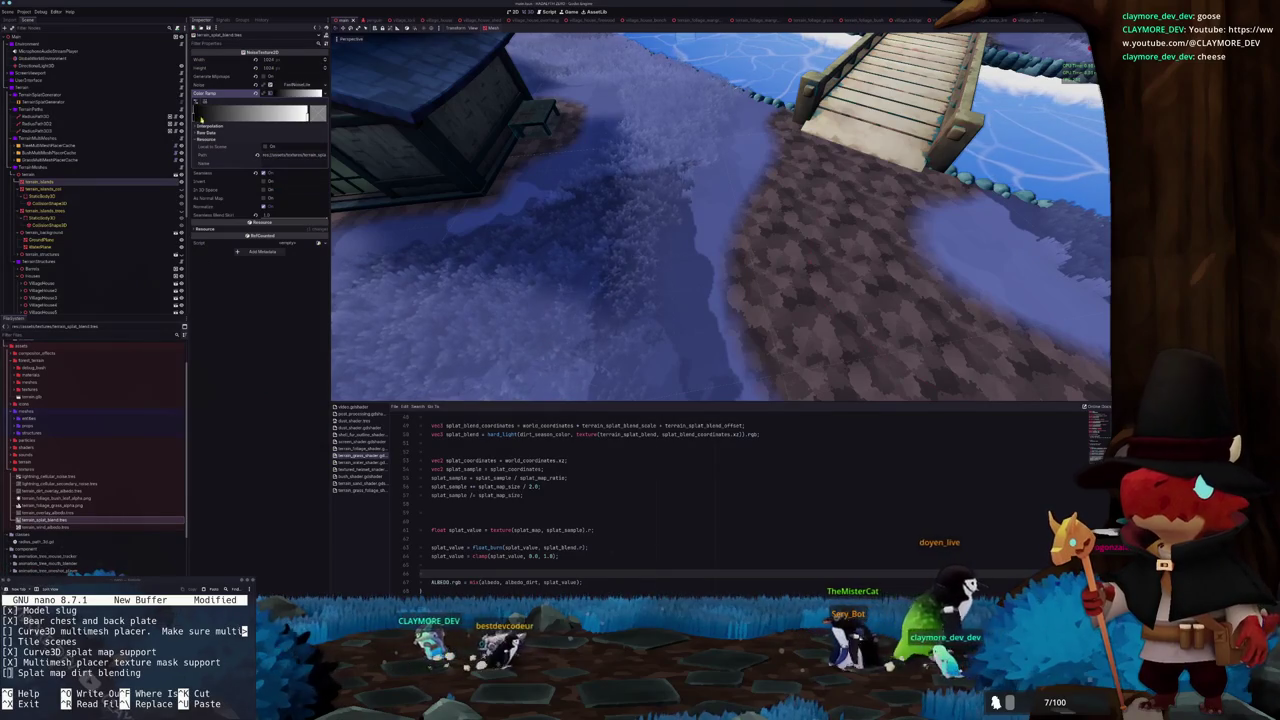
Set the colour ramp to Constant interpolation and shift its stop to widen the white area
{"action": "left_click_drag", "start_coordinate": [308, 113], "coordinate": [198, 118]}
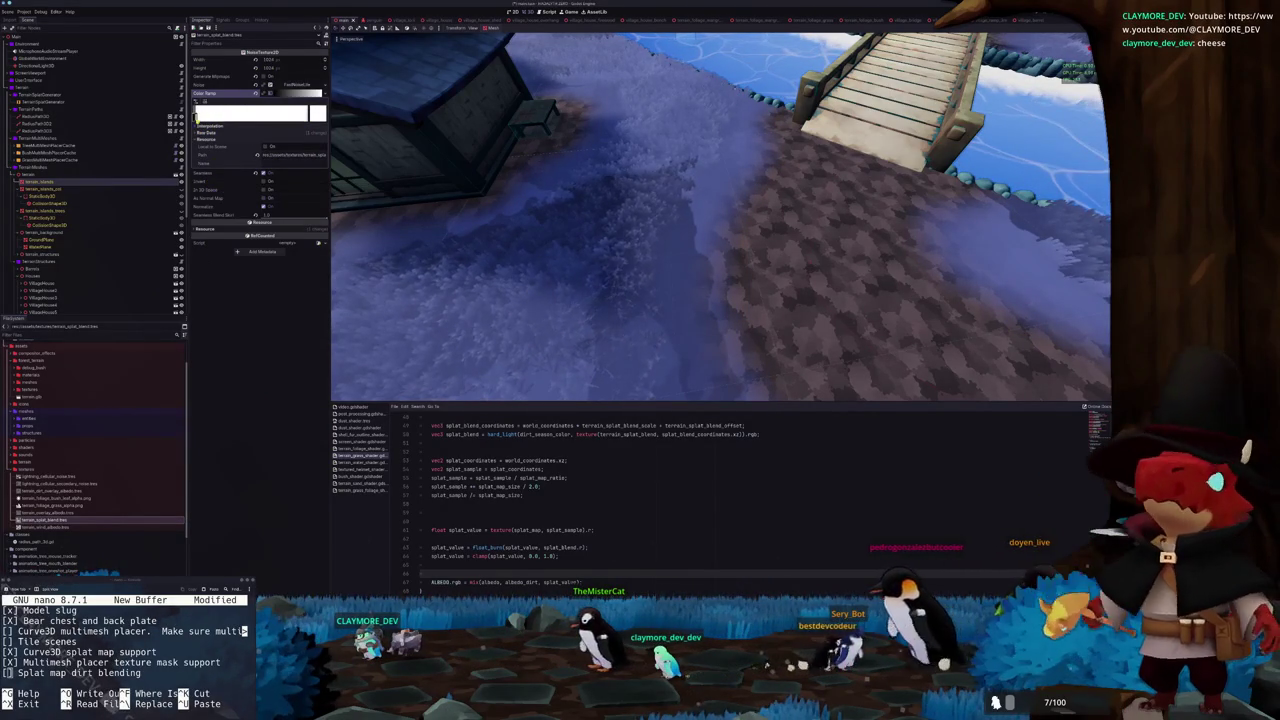
{"action": "left_click_drag", "start_coordinate": [198, 118], "coordinate": [240, 118]}
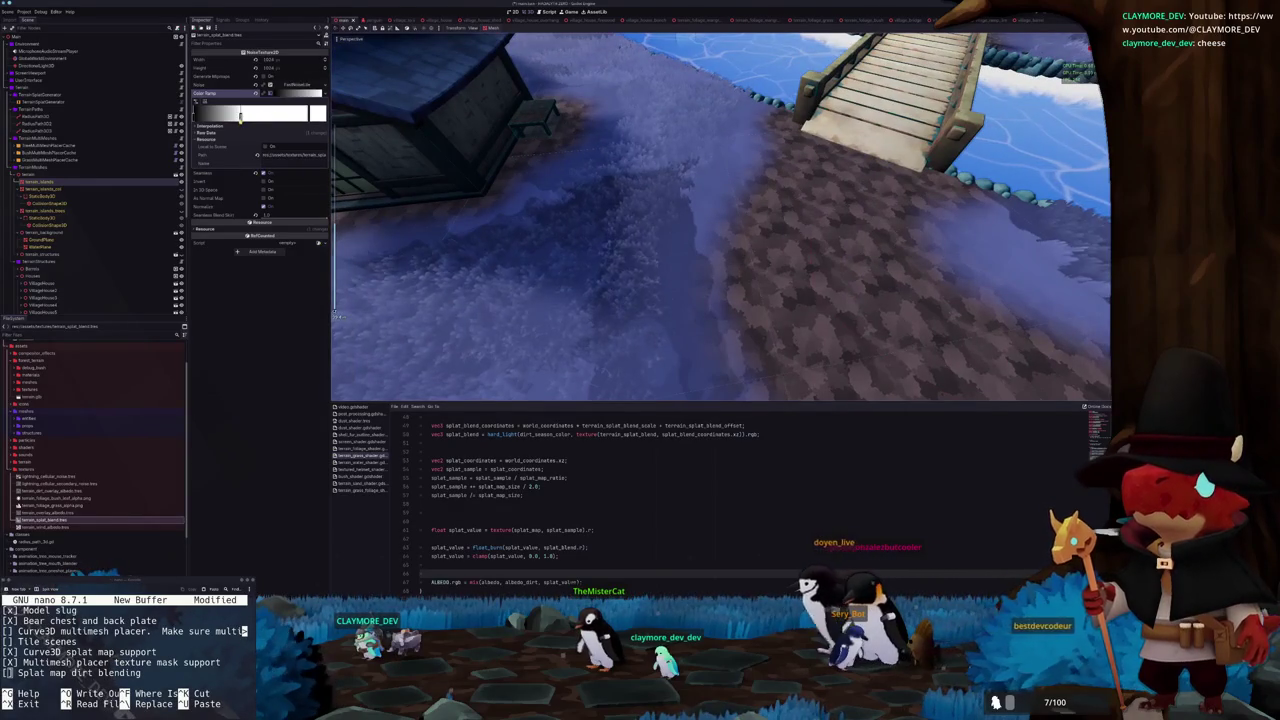
{"action": "left_click", "coordinate": [277, 126]}
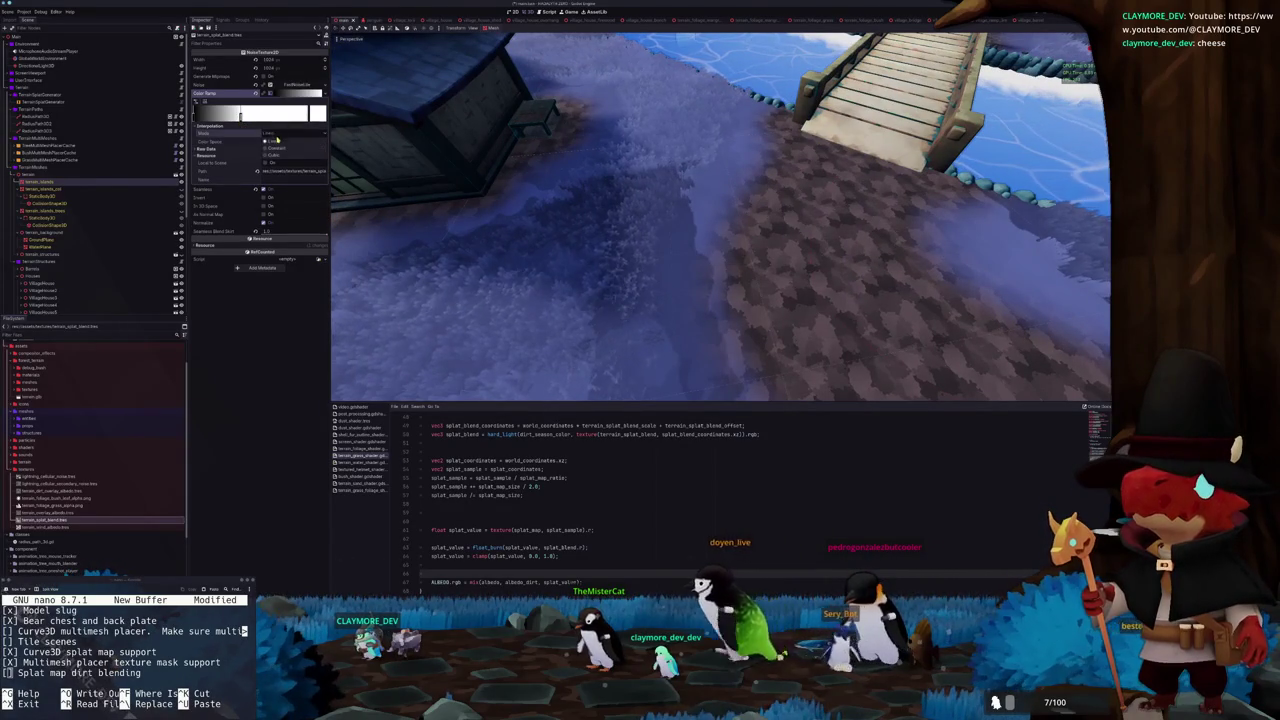
{"action": "left_click", "coordinate": [272, 148]}
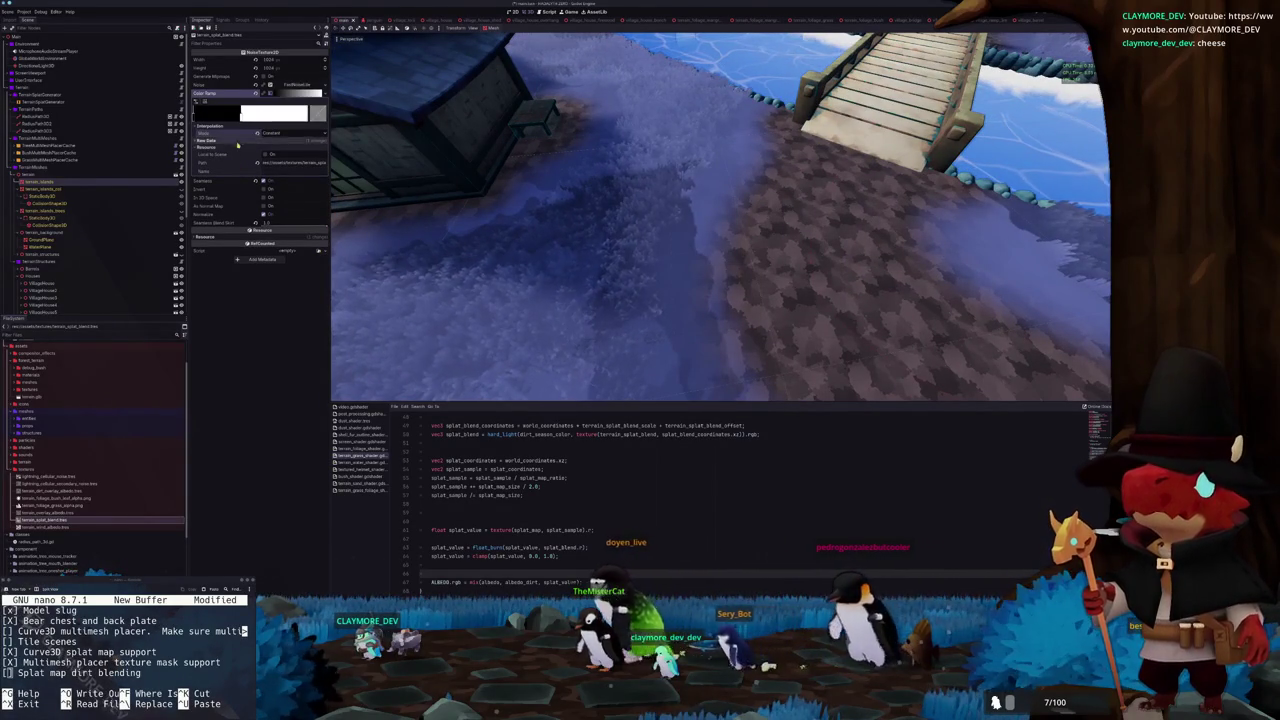
{"action": "mouse_move", "coordinate": [240, 118]}
{"action": "left_mouse_down"}
{"action": "mouse_move", "coordinate": [200, 132]}
{"action": "mouse_move", "coordinate": [294, 116]}
{"action": "mouse_move", "coordinate": [204, 116]}
{"action": "left_mouse_up"}
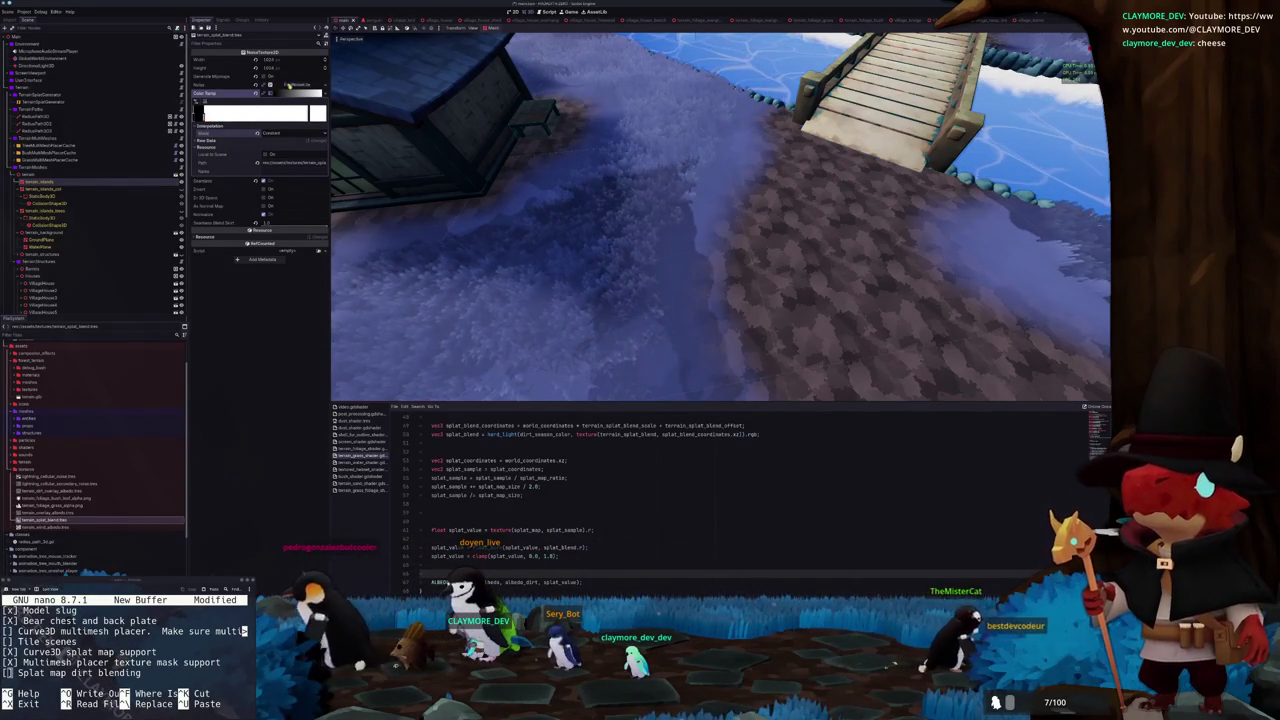
Lower the noise frequency to about 0.0027 and return to the terrain_islands material
{"action": "left_click", "coordinate": [289, 85]}
{"action": "mouse_move", "coordinate": [289, 157]}
{"action": "left_mouse_down"}
{"action": "mouse_move", "coordinate": [313, 160]}
{"action": "mouse_move", "coordinate": [286, 157]}
{"action": "left_mouse_up"}
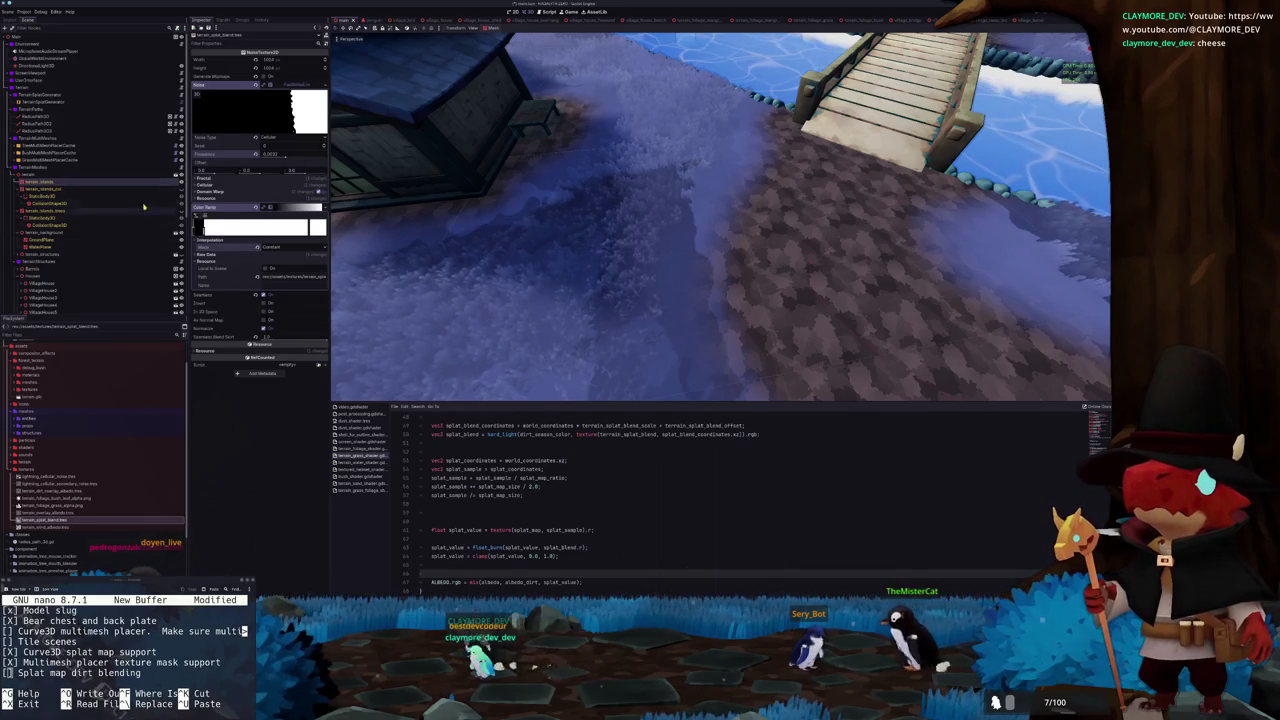
{"action": "left_click", "coordinate": [69, 183]}
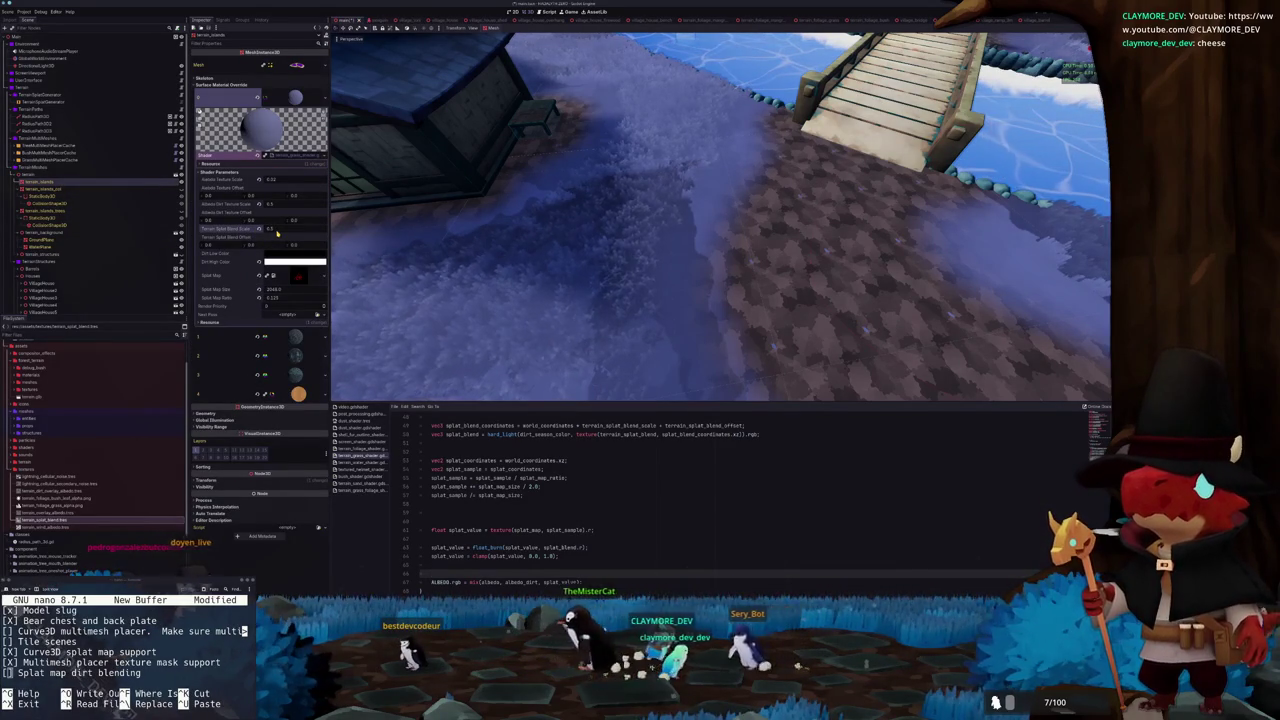
Set Terrain Splat Blend Scale back to 0.5 and reopen terrain_splat_blend.tres
{"action": "mouse_move", "coordinate": [274, 230]}
{"action": "left_mouse_down"}
{"action": "mouse_move", "coordinate": [262, 230]}
{"action": "mouse_move", "coordinate": [282, 230]}
{"action": "left_mouse_up"}
{"action": "type", "text": "0.5"}
{"action": "key", "text": "Return"}
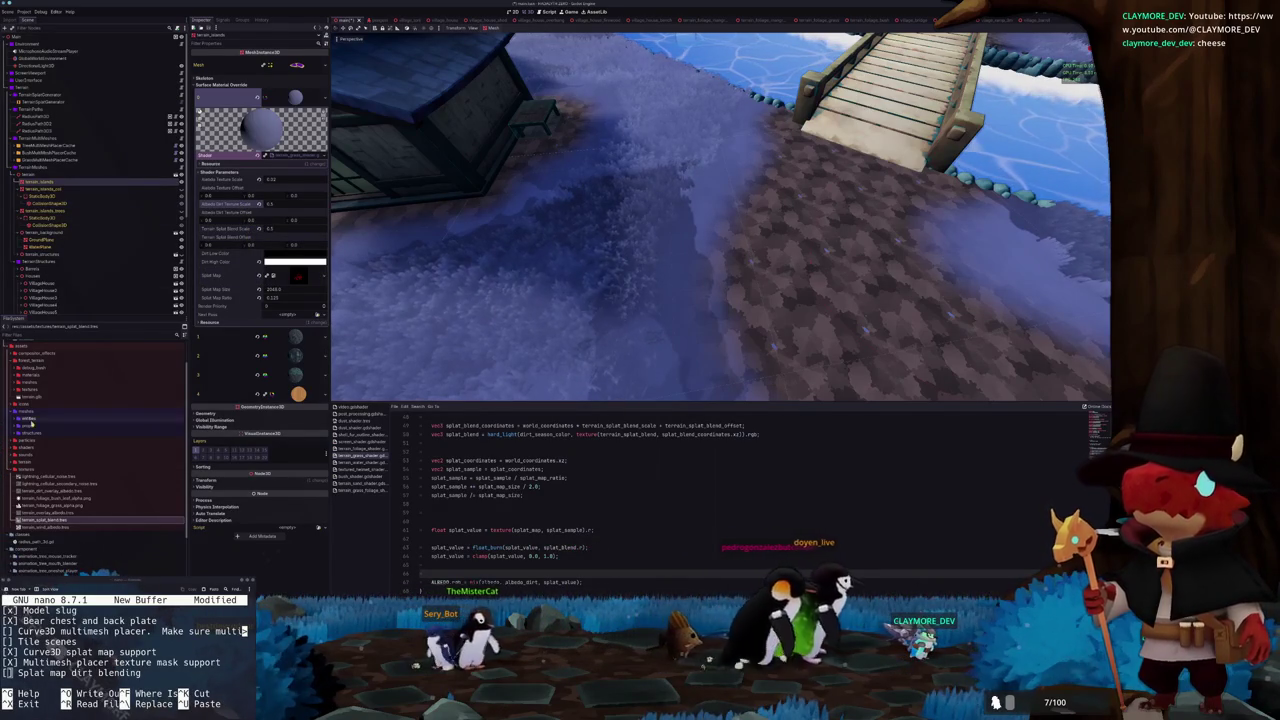
{"action": "double_click", "coordinate": [33, 521]}
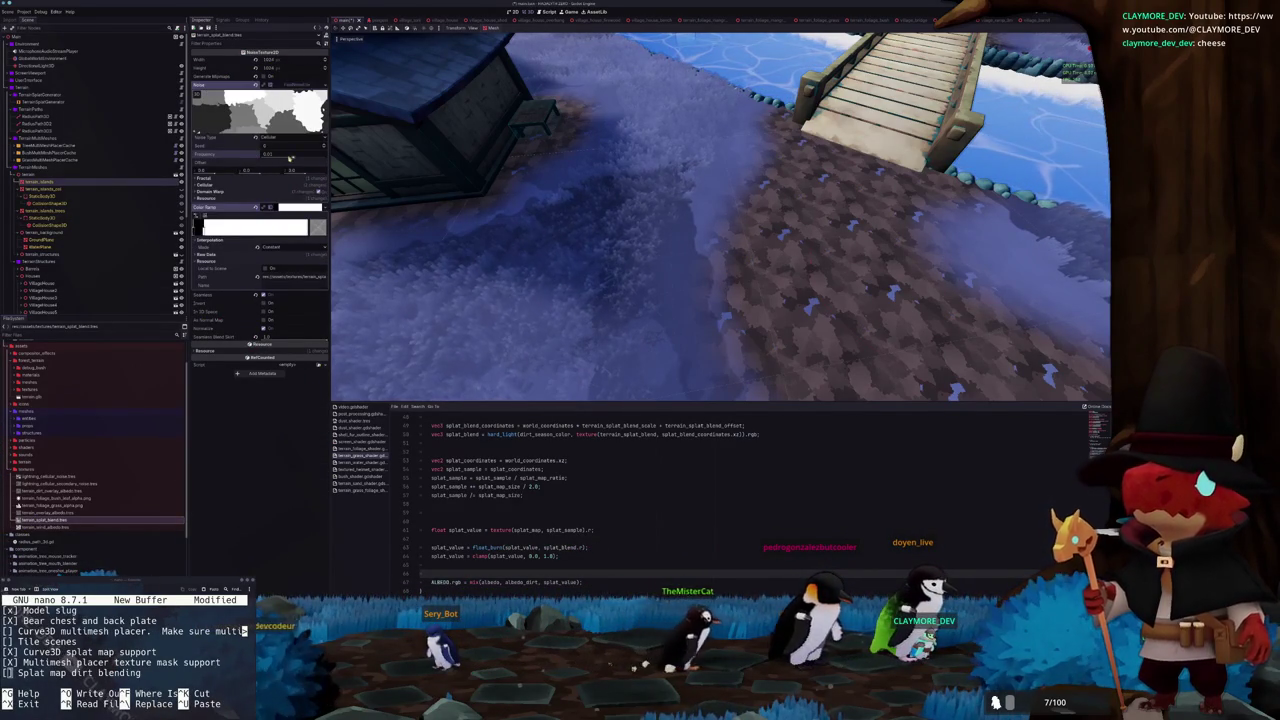
Raise the splat noise frequency slightly and check the house side and bridge
{"action": "left_click_drag", "start_coordinate": [293, 158], "coordinate": [270, 164]}
{"action": "scroll", "coordinate": [650, 246], "scroll_direction": "up", "scroll_amount": 5}
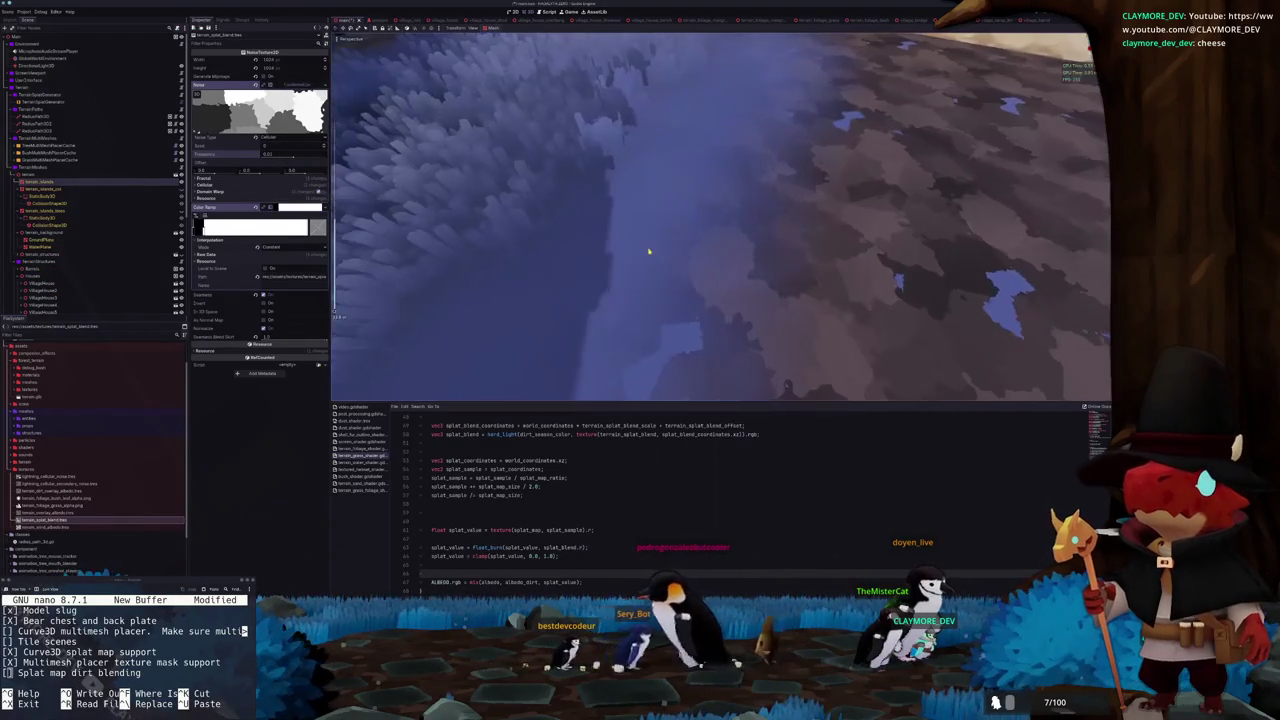
{"action": "scroll", "coordinate": [650, 246], "scroll_direction": "down", "scroll_amount": 5}
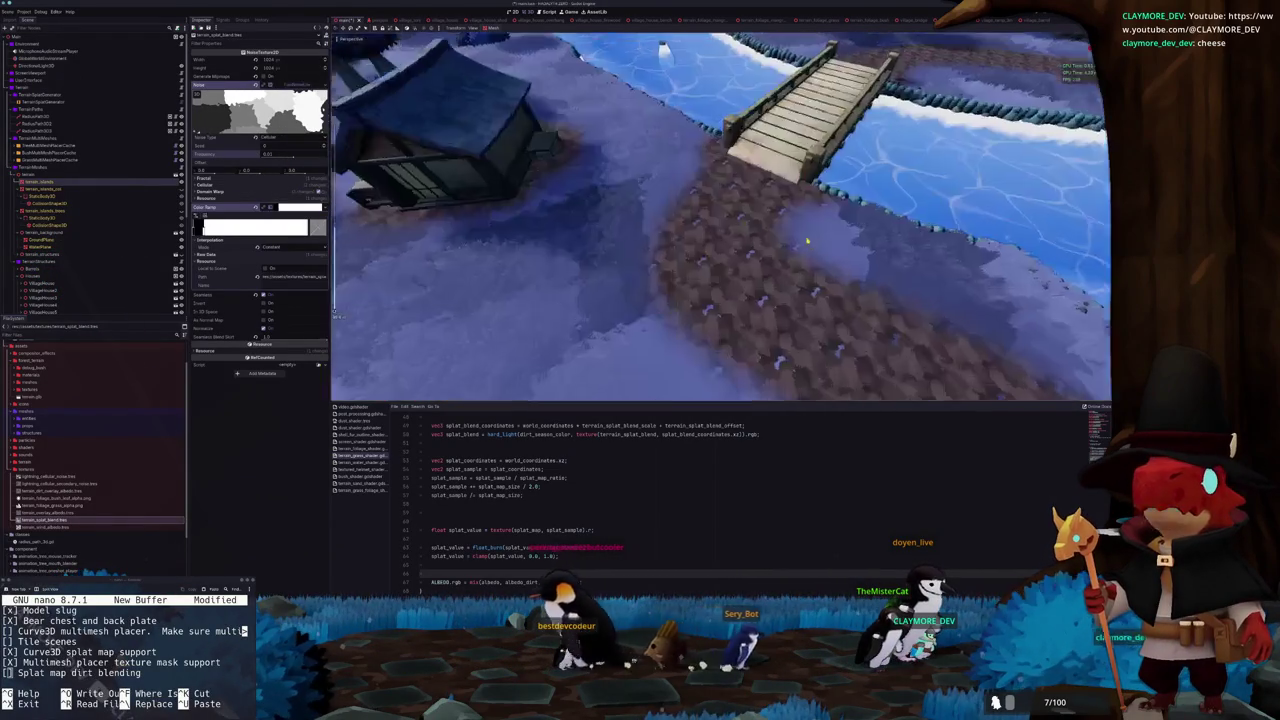
{"action": "scroll", "coordinate": [770, 245], "scroll_direction": "up", "scroll_amount": 3}
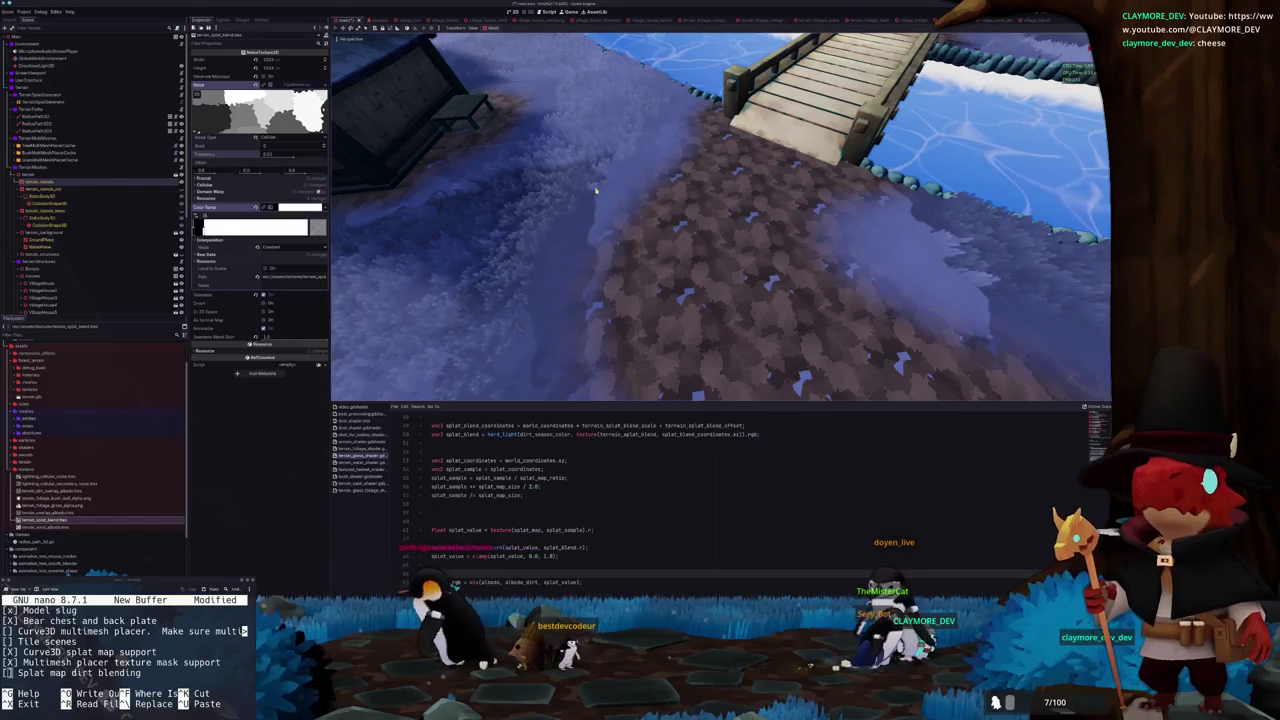
{"action": "mouse_move", "coordinate": [596, 190]}
{"action": "left_mouse_down"}
{"action": "mouse_move", "coordinate": [603, 228]}
{"action": "mouse_move", "coordinate": [592, 214]}
{"action": "left_mouse_up"}
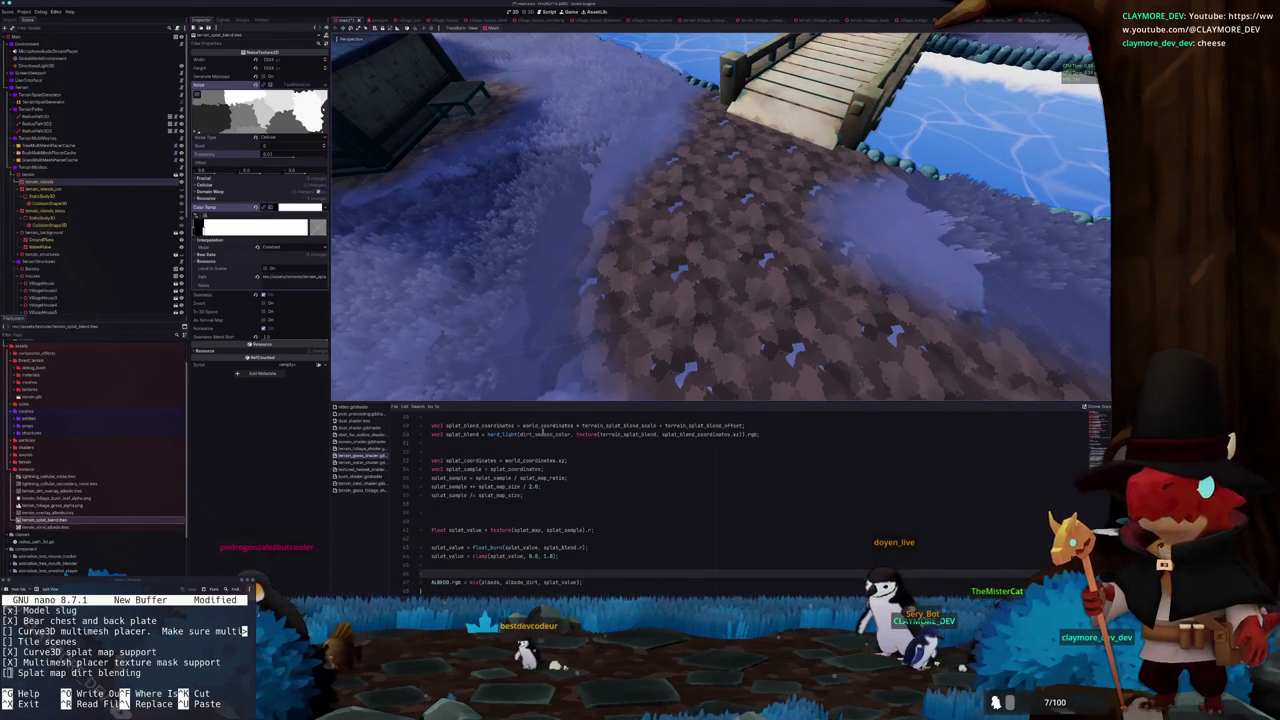
Rewrite the splat_value argument of the float_burn call on line 43
{"action": "double_click", "coordinate": [520, 547]}
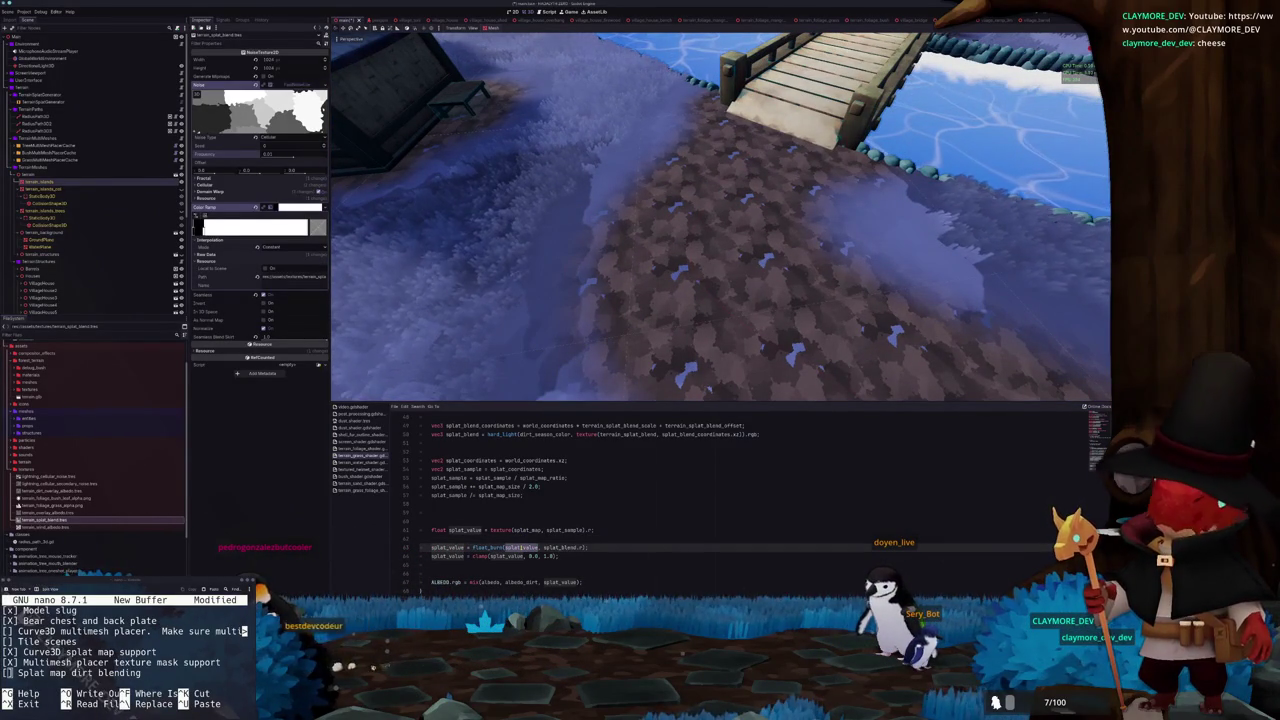
{"action": "key", "text": "BackSpace"}
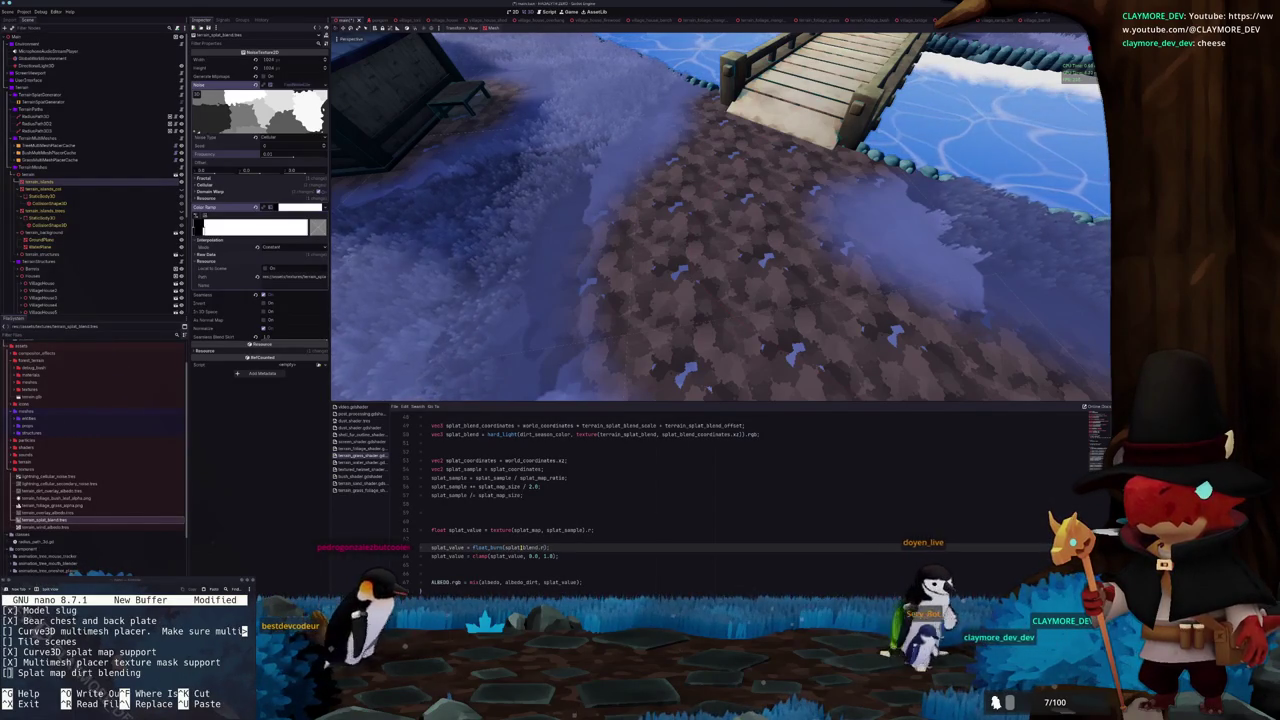
{"action": "type", "text": ", splat_value"}
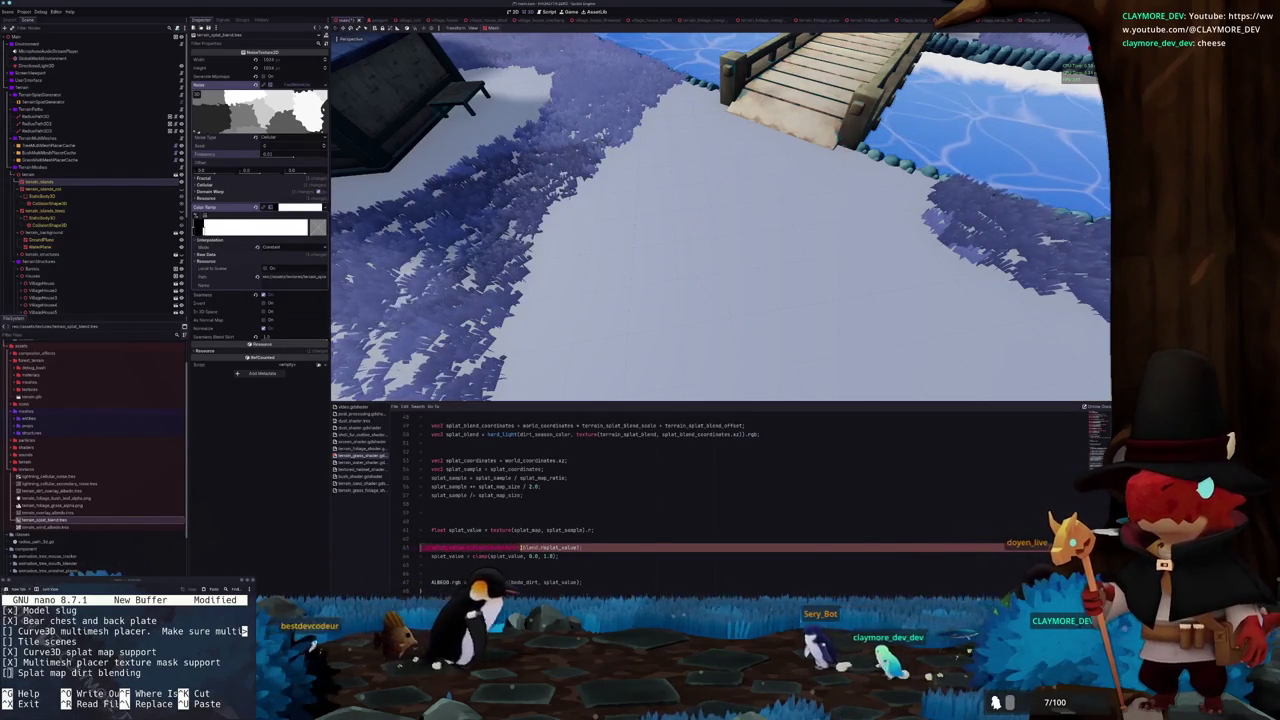
{"action": "type", "text": "_value = float_bur"}
{"action": "key", "text": "Escape"}
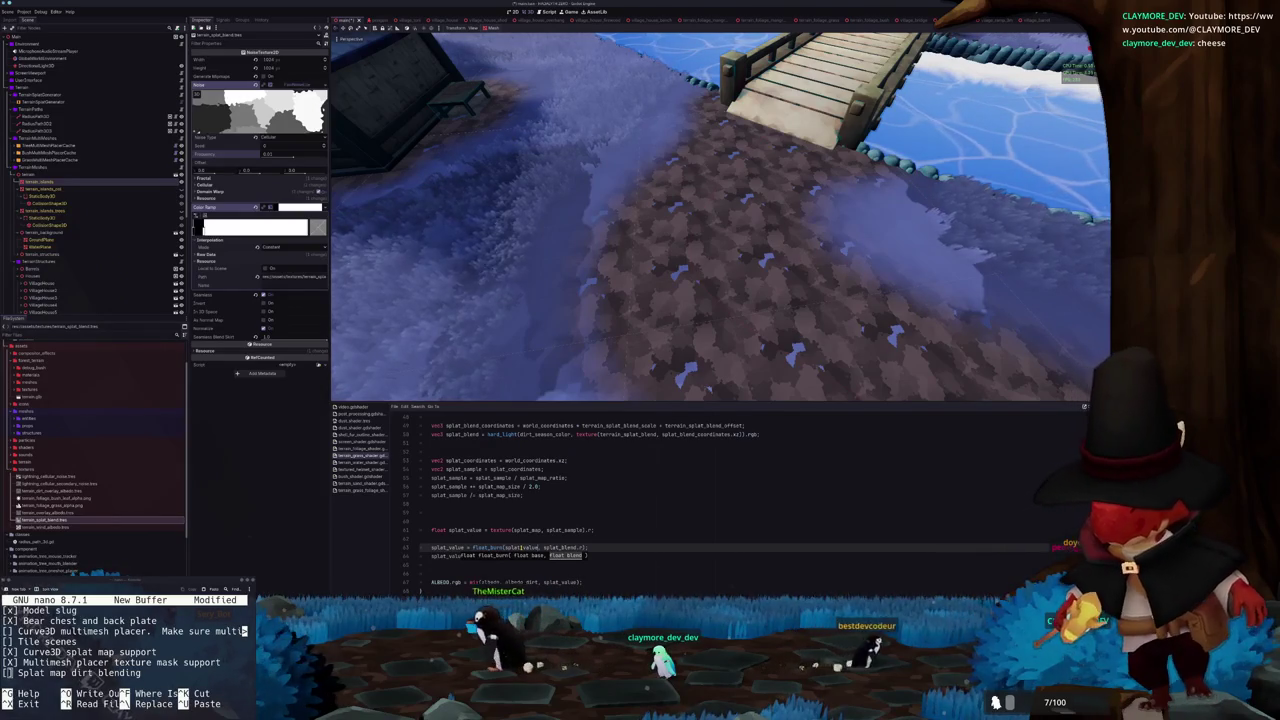
{"action": "key", "text": "alt+Tab"}
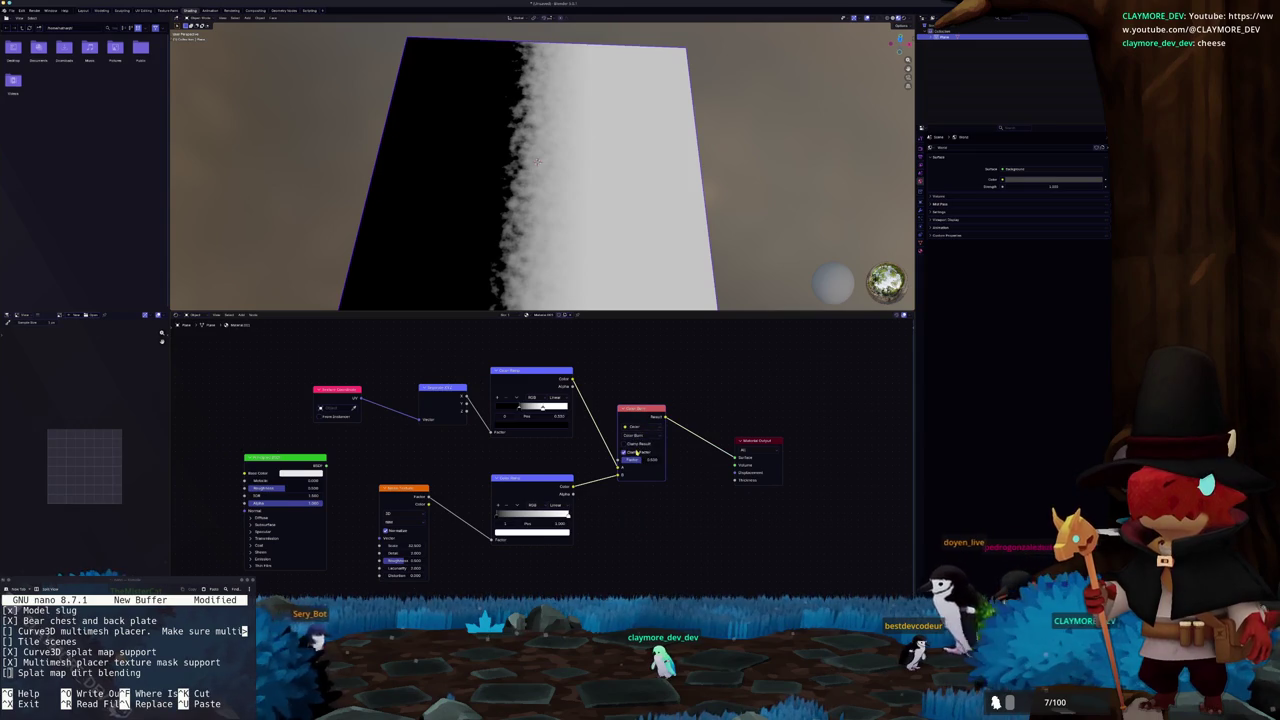
Reconnect the Color Ramp output into the Color Burn mix's A input and test its left stop
{"action": "scroll", "coordinate": [636, 452], "scroll_direction": "up", "scroll_amount": 1}
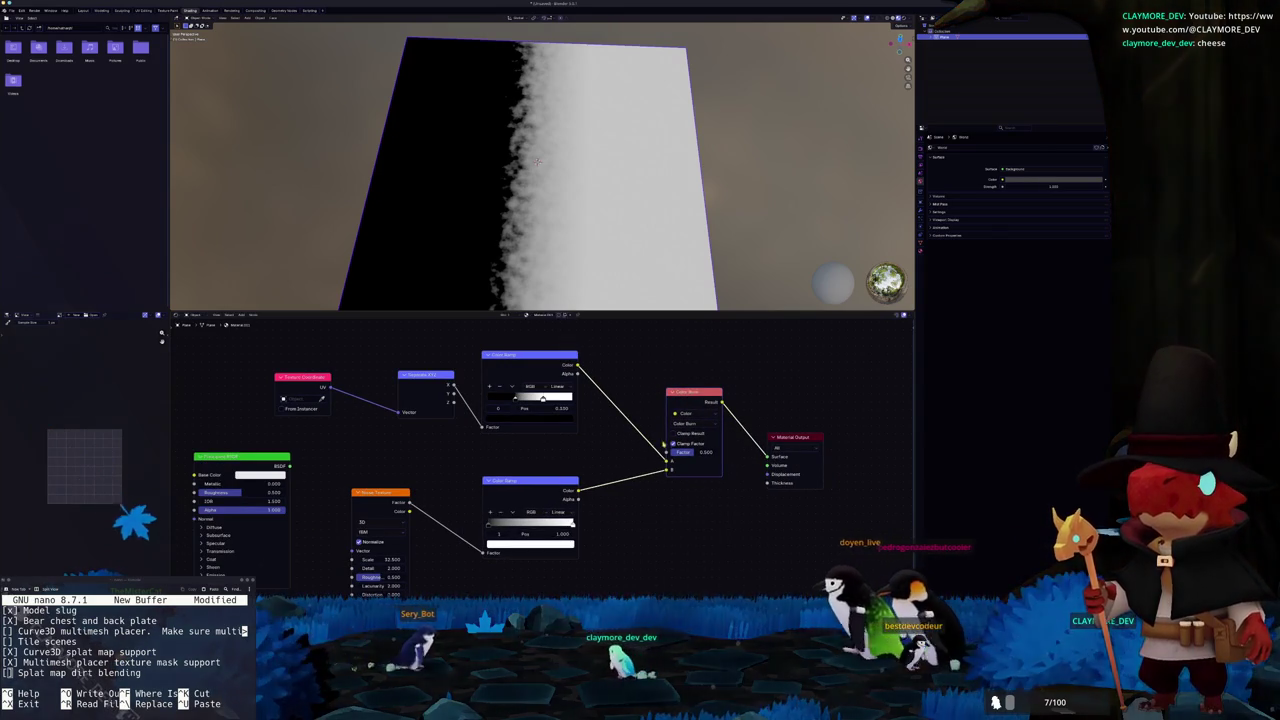
{"action": "scroll", "coordinate": [606, 452], "scroll_direction": "up", "scroll_amount": 1}
{"action": "left_click_drag", "start_coordinate": [534, 487], "coordinate": [539, 490]}
{"action": "left_click_drag", "start_coordinate": [657, 473], "coordinate": [572, 379]}
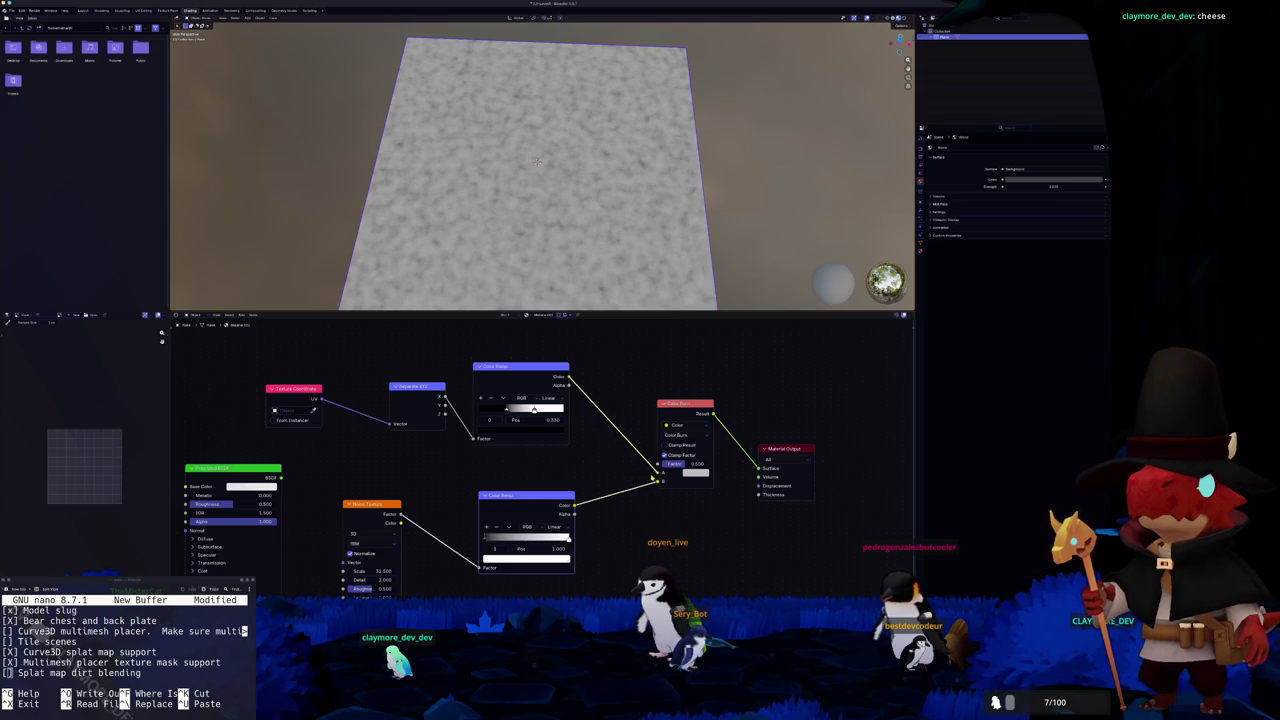
{"action": "left_click_drag", "start_coordinate": [655, 479], "coordinate": [657, 473]}
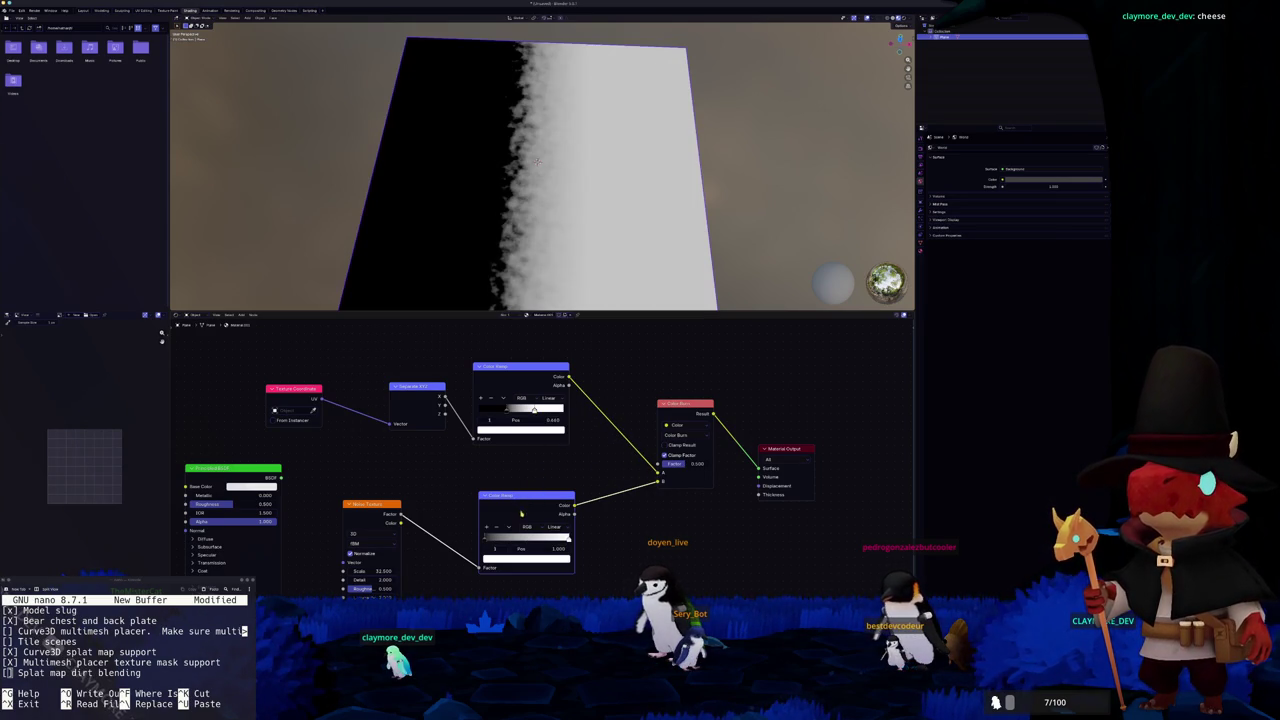
{"action": "mouse_move", "coordinate": [488, 545]}
{"action": "left_mouse_down"}
{"action": "mouse_move", "coordinate": [545, 541]}
{"action": "mouse_move", "coordinate": [485, 541]}
{"action": "left_mouse_up"}
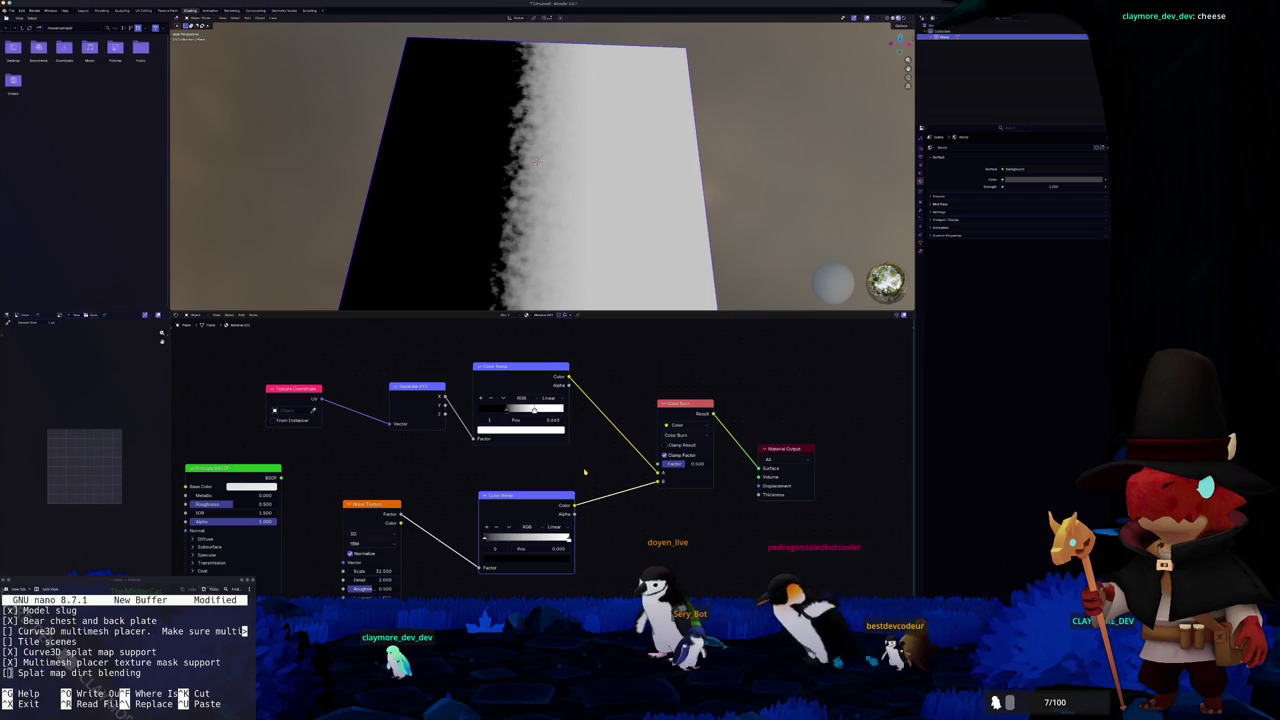
{"action": "left_click_drag", "start_coordinate": [599, 471], "coordinate": [614, 466]}
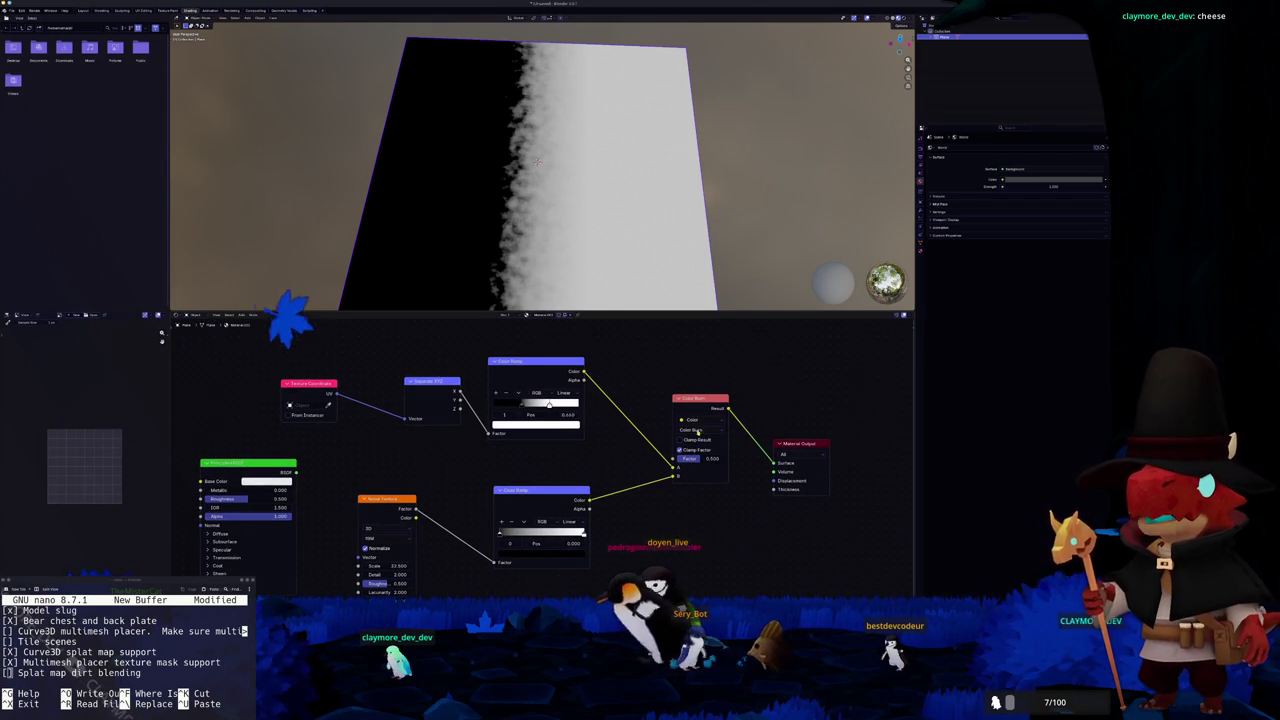
Try Multiply and Divide, then set the mix to Subtract with the ramp's white stop at 1.0
{"action": "left_click", "coordinate": [700, 430]}
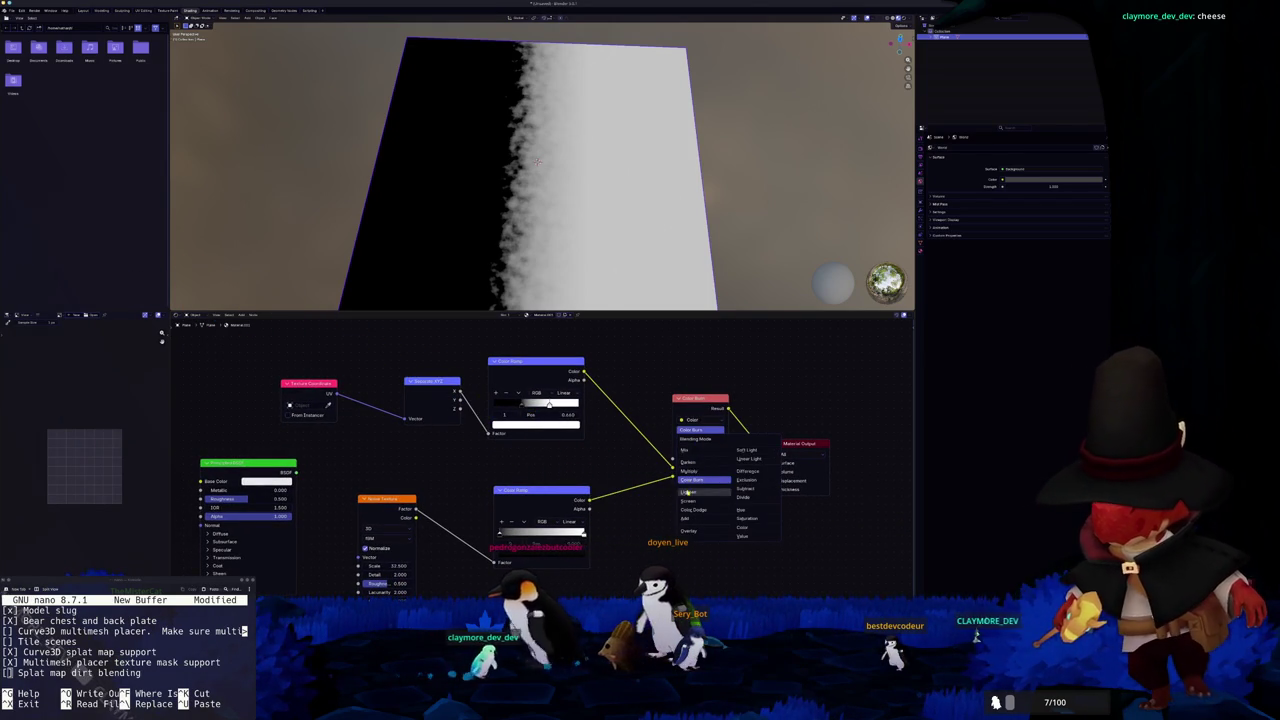
{"action": "left_click", "coordinate": [690, 471]}
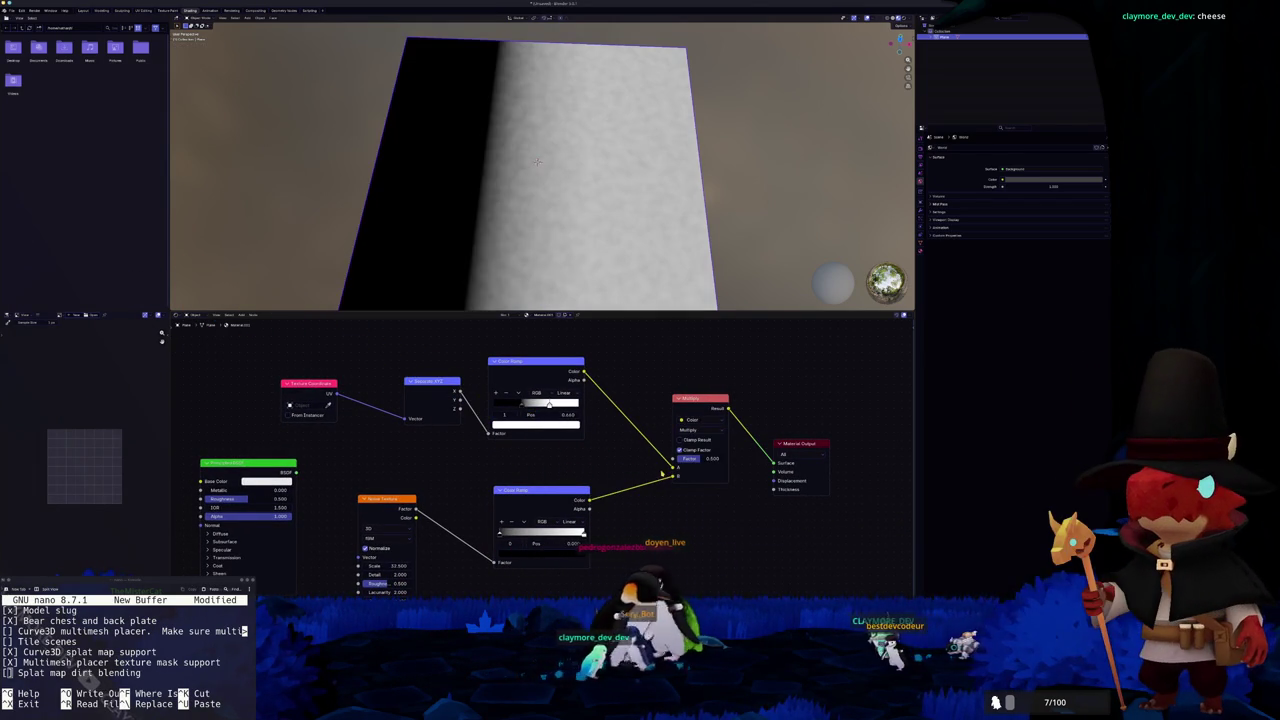
{"action": "left_click", "coordinate": [688, 430]}
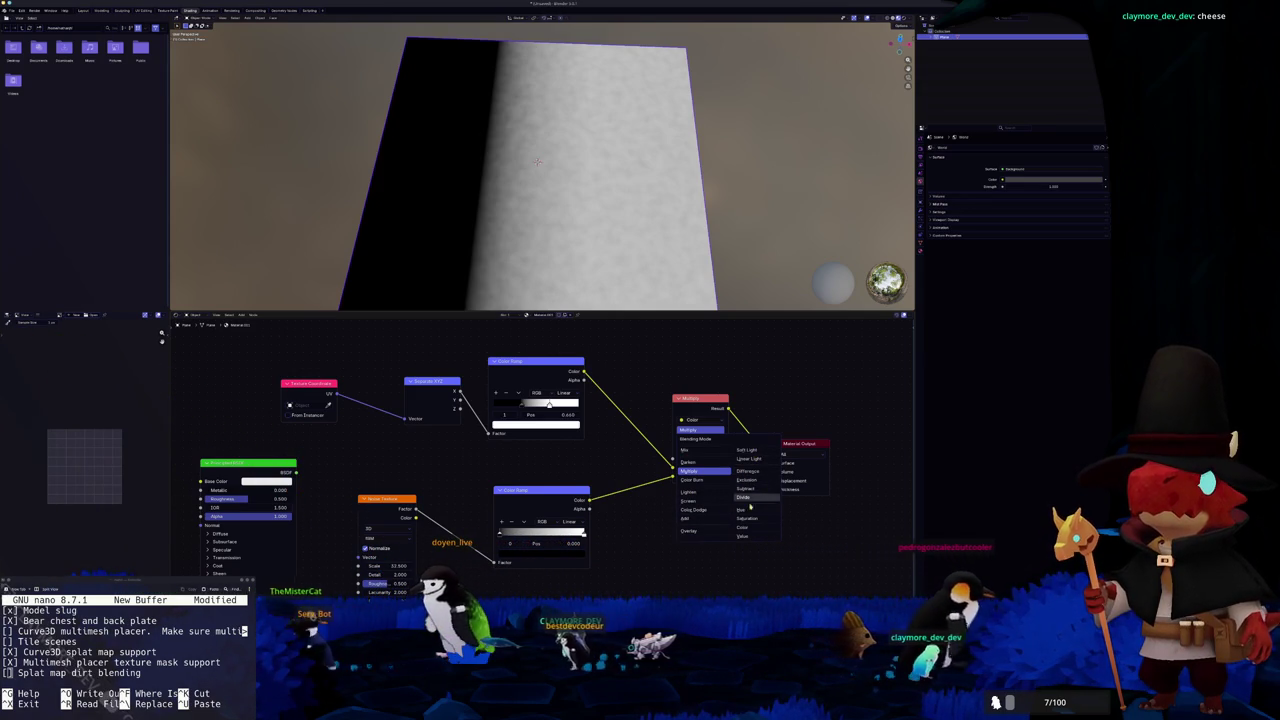
{"action": "left_click", "coordinate": [742, 497]}
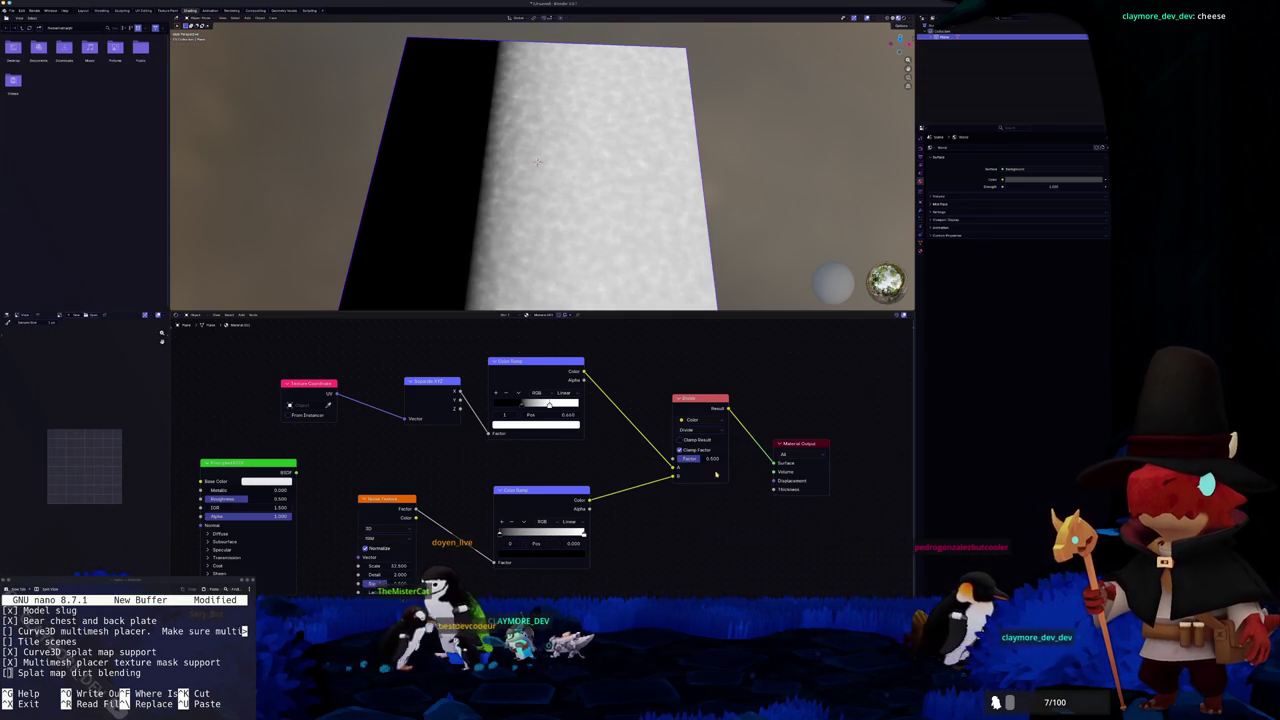
{"action": "left_click", "coordinate": [703, 432]}
{"action": "left_click", "coordinate": [757, 489]}
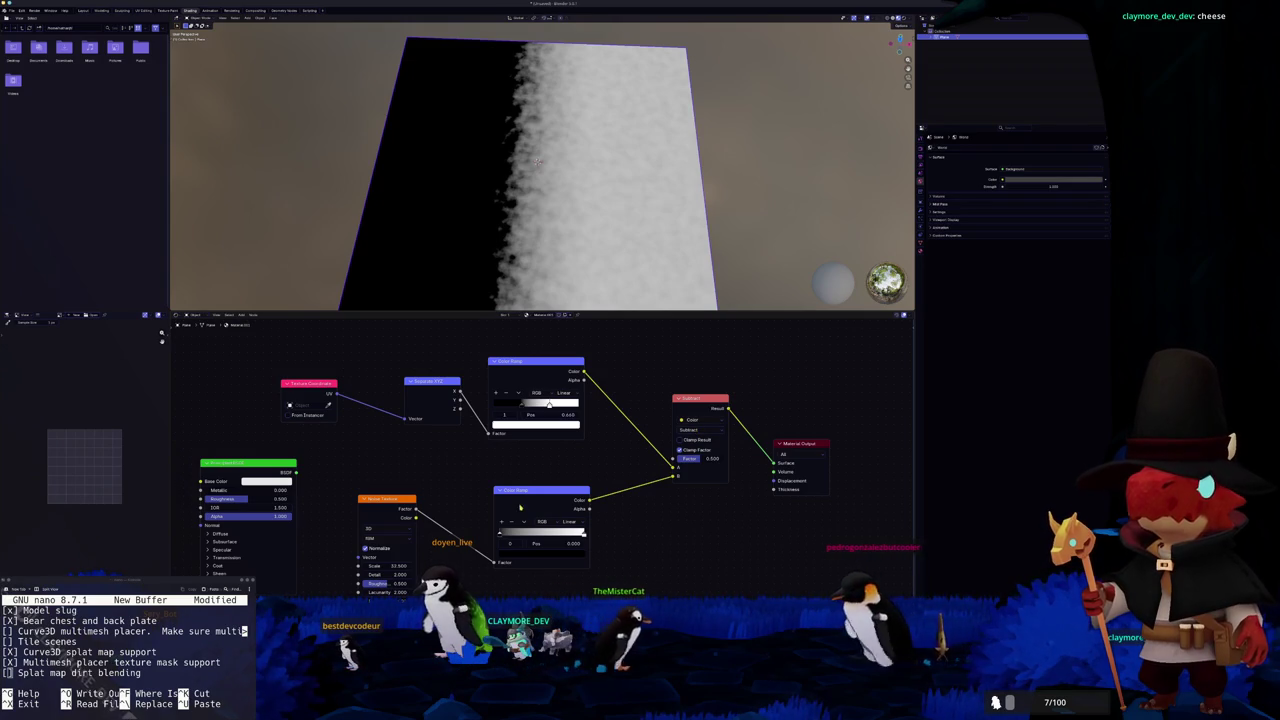
{"action": "mouse_move", "coordinate": [549, 405]}
{"action": "left_mouse_down"}
{"action": "mouse_move", "coordinate": [579, 405]}
{"action": "mouse_move", "coordinate": [531, 405]}
{"action": "left_mouse_up"}
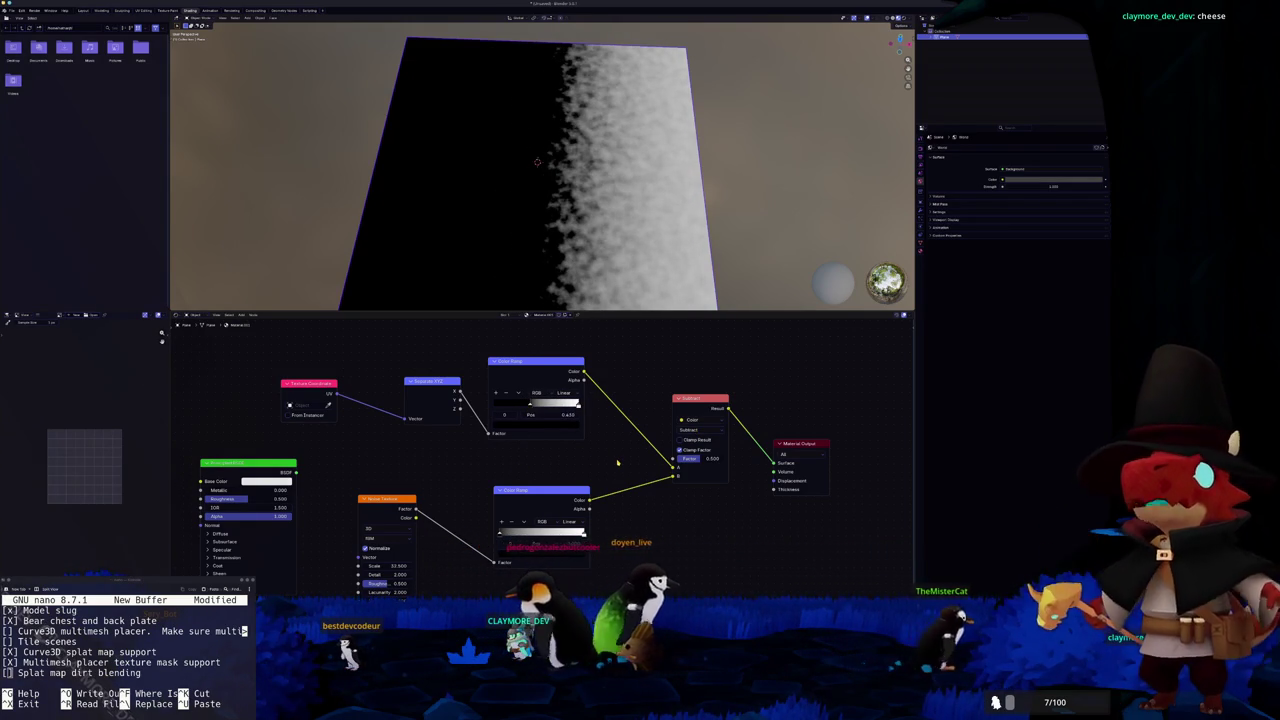
{"action": "scroll", "coordinate": [616, 459], "scroll_direction": "up", "scroll_amount": 1}
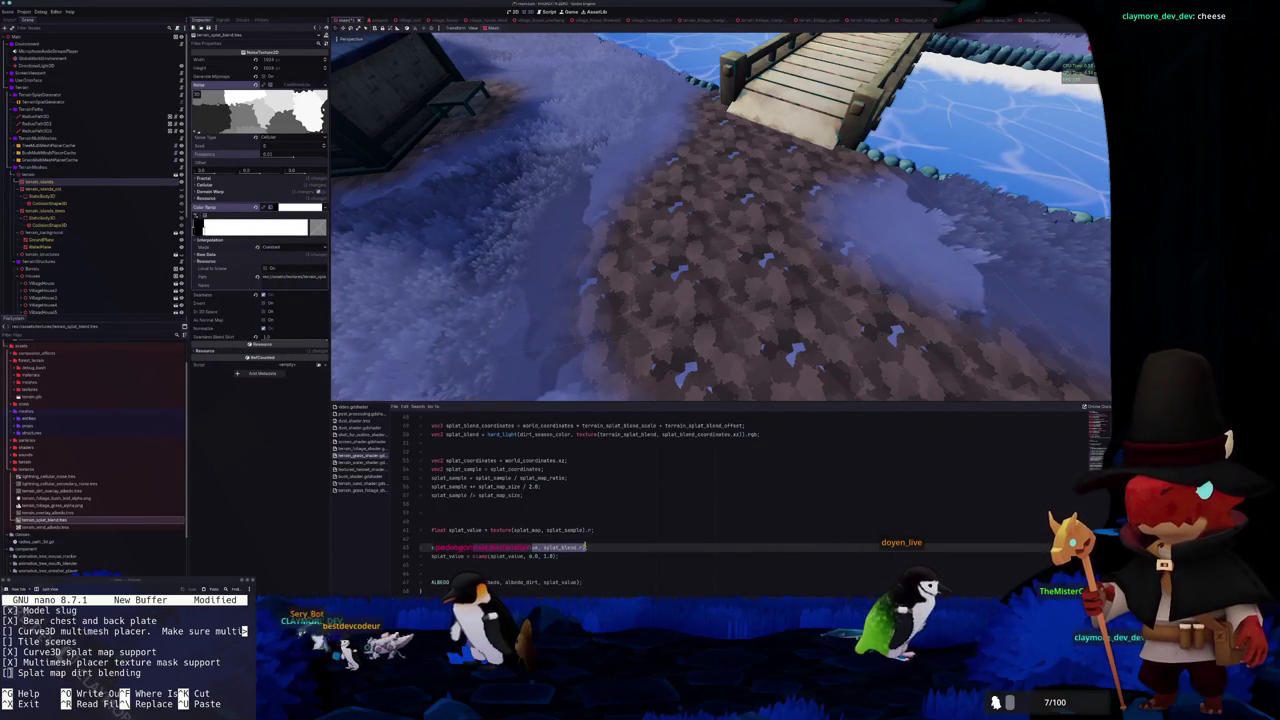
Rewrite line 65 so splat_value subtracts splat_blend.r
{"action": "key", "text": "ctrl+space"}
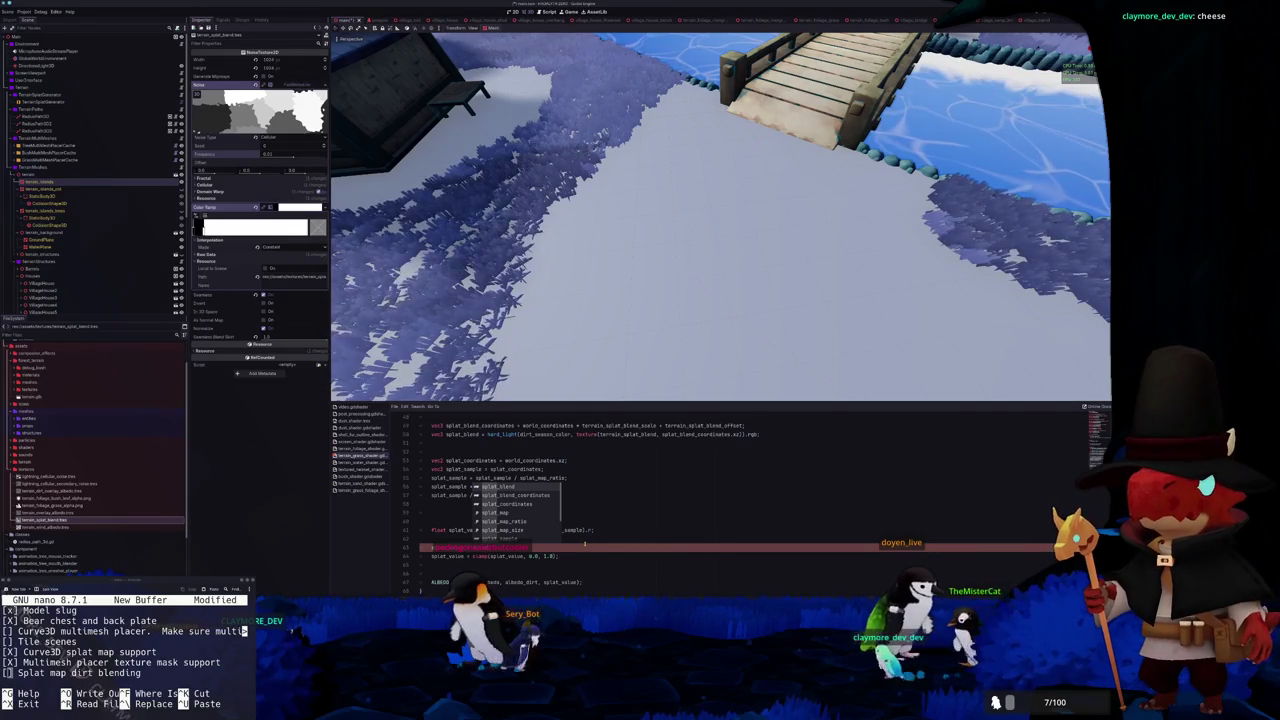
{"action": "type", "text": "t_map_size / 2.0;"}
{"action": "key", "text": "Return"}
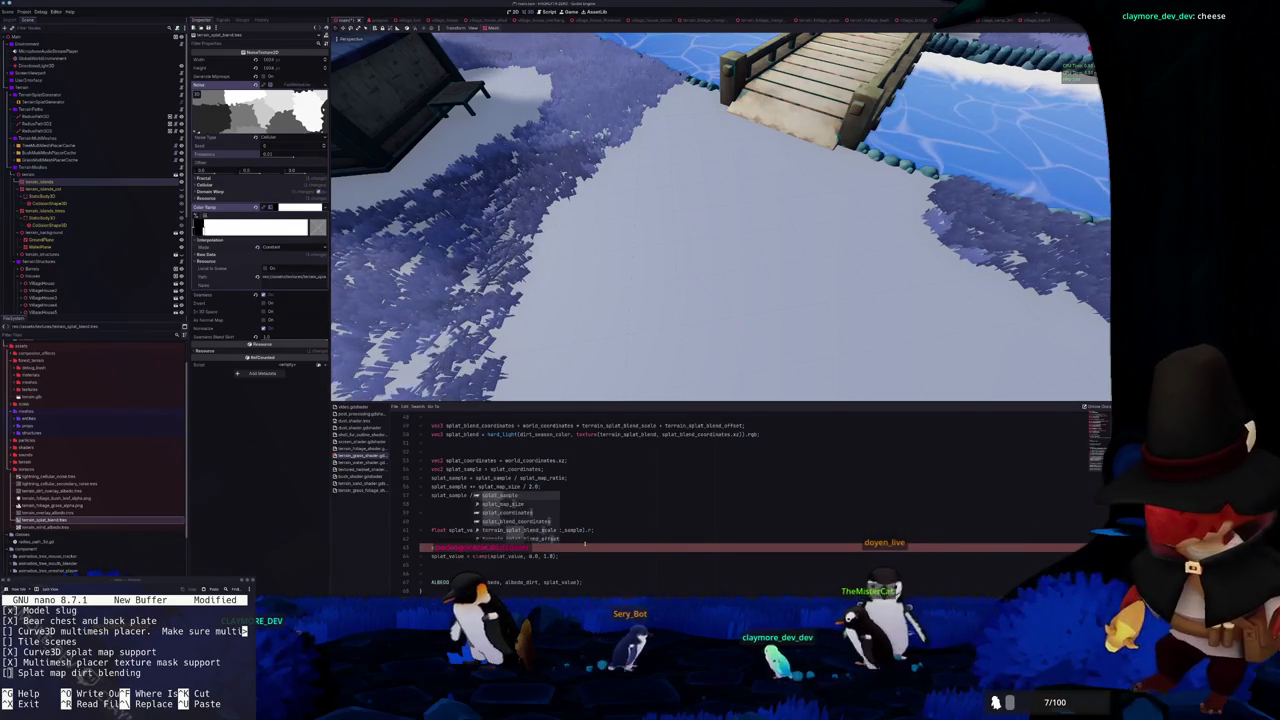
{"action": "type", "text": "splat_value = splat_value * splat_"}
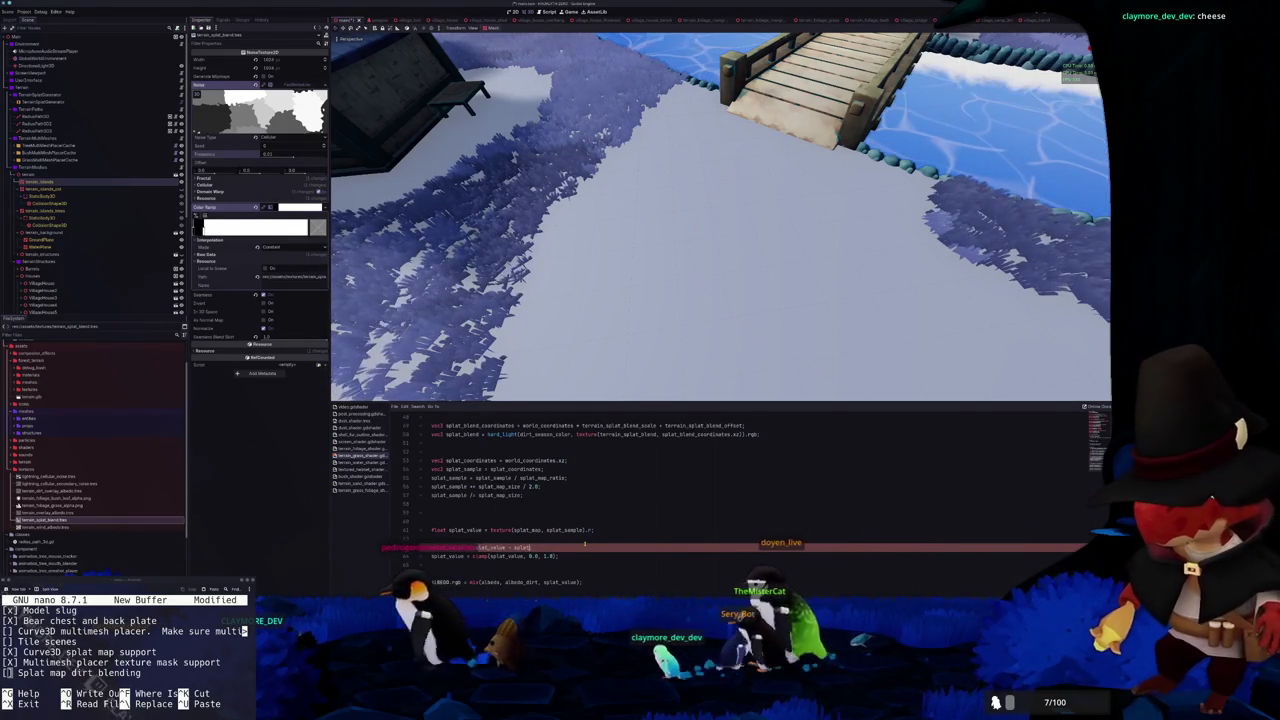
{"action": "type", "text": "blend.r;"}
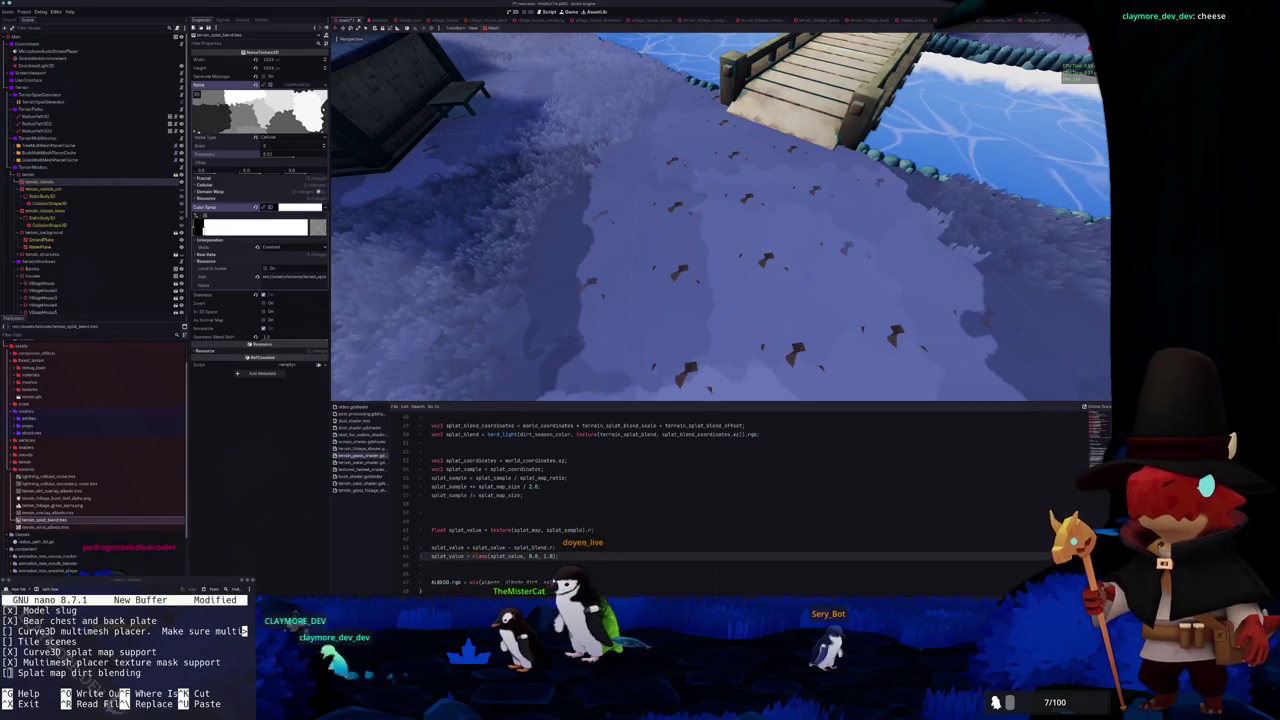
{"action": "left_click", "coordinate": [552, 547]}
{"action": "left_click_drag", "start_coordinate": [553, 547], "coordinate": [472, 547]}
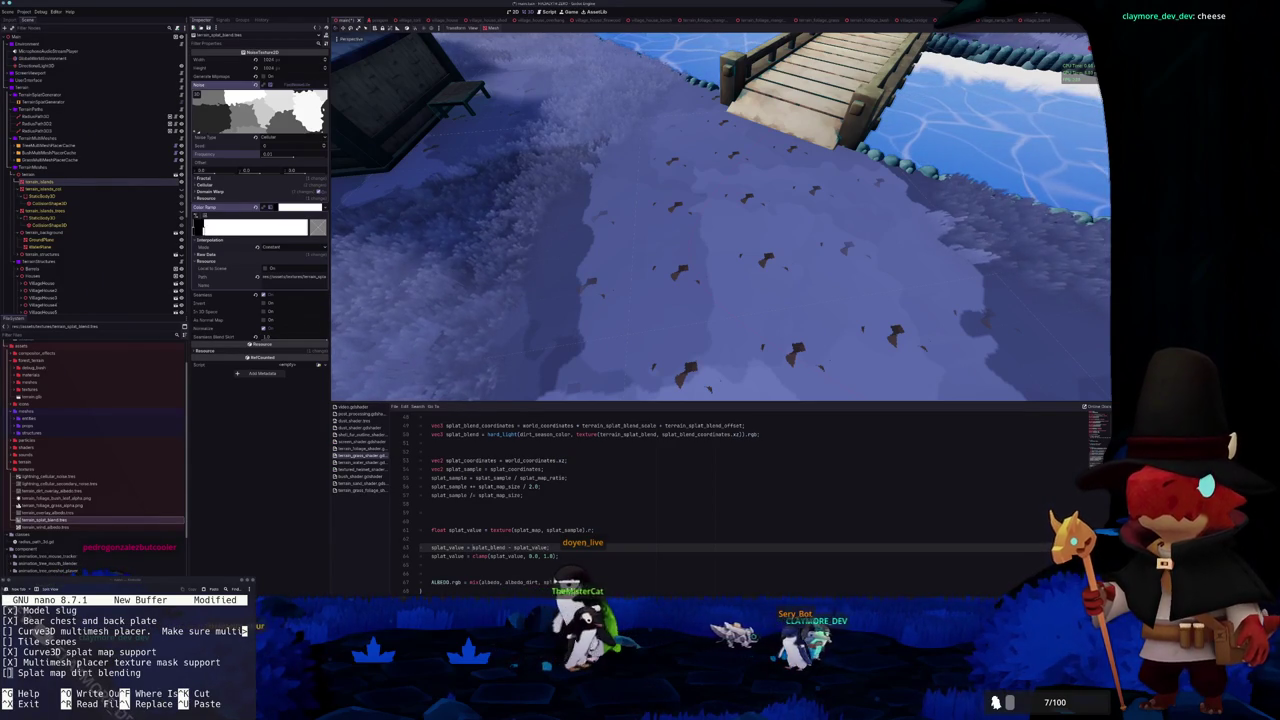
{"action": "type", "text": ".r"}
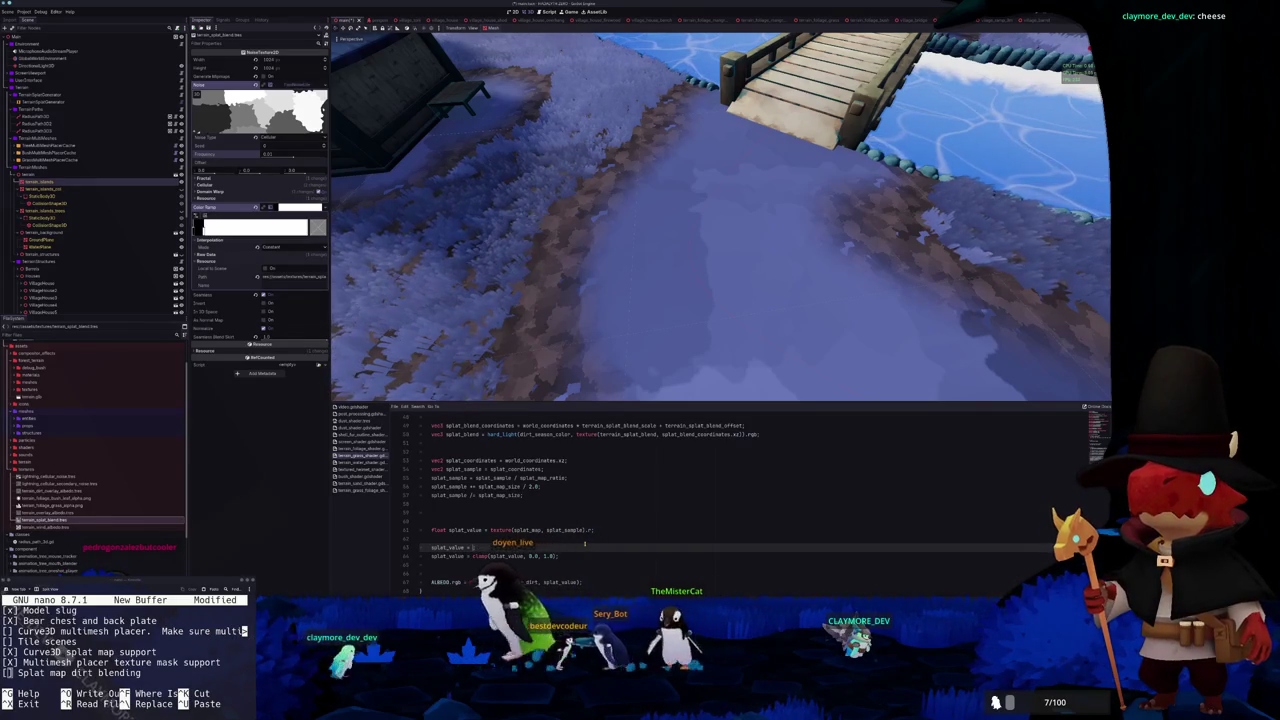
{"action": "type", "text": "splat_value -"}
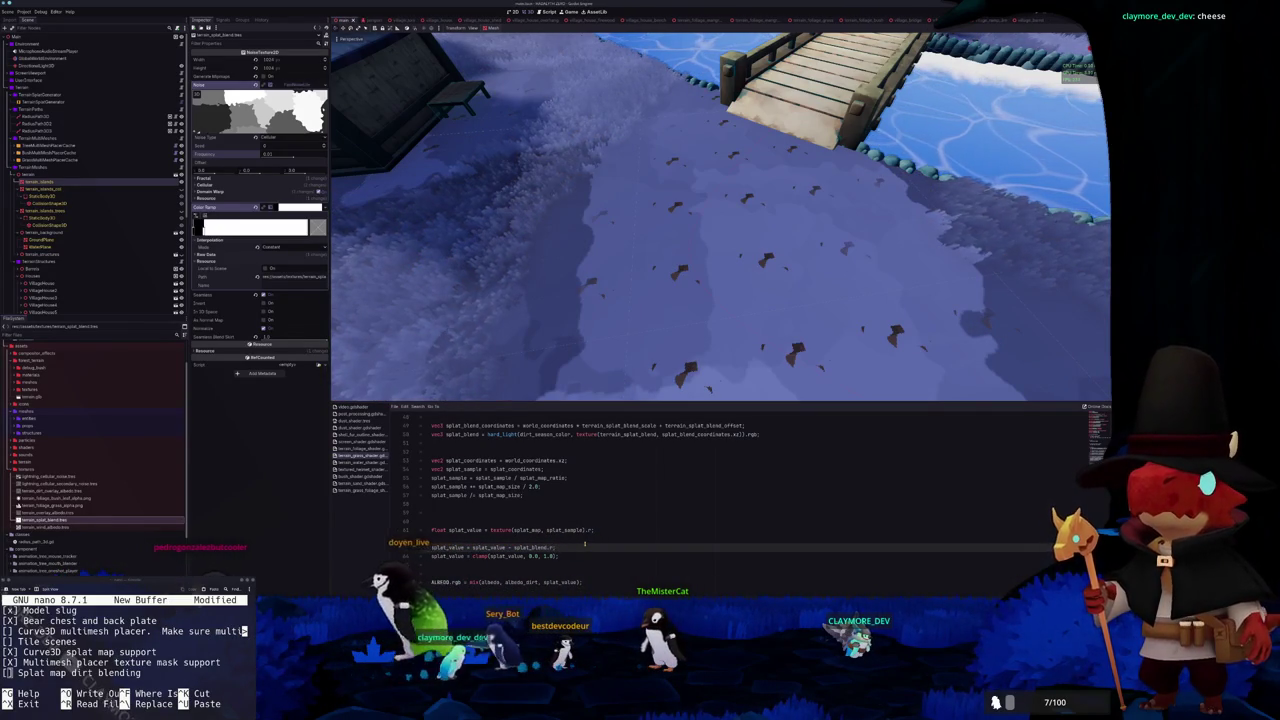
Give the noise colour ramp Linear interpolation and reposition its white and dark stops
{"action": "left_click_drag", "start_coordinate": [205, 228], "coordinate": [307, 230]}
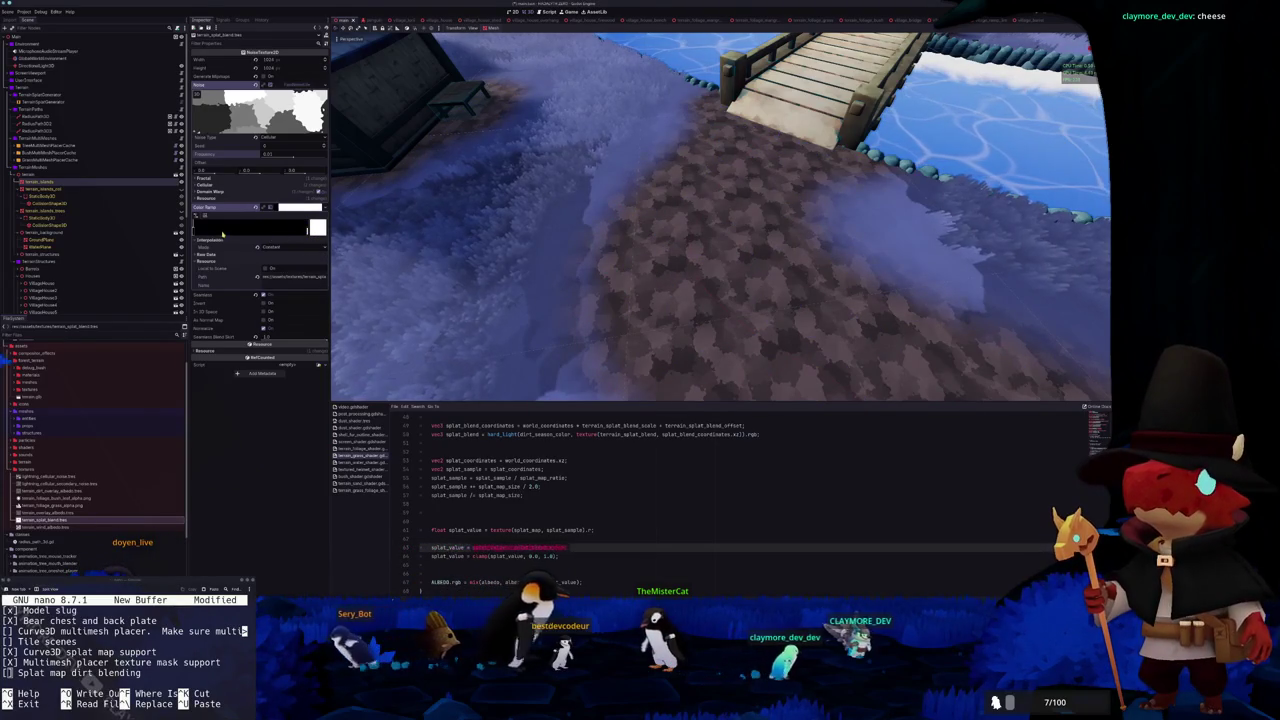
{"action": "left_click", "coordinate": [268, 250]}
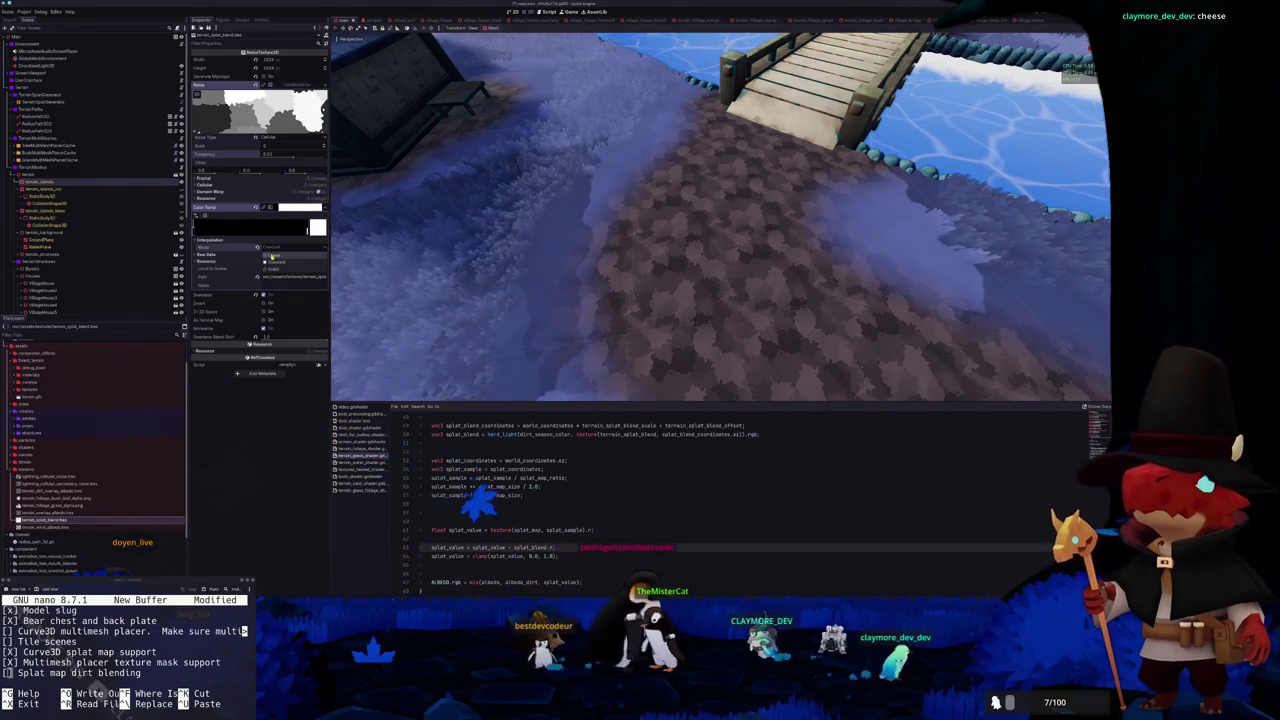
{"action": "left_click", "coordinate": [270, 257]}
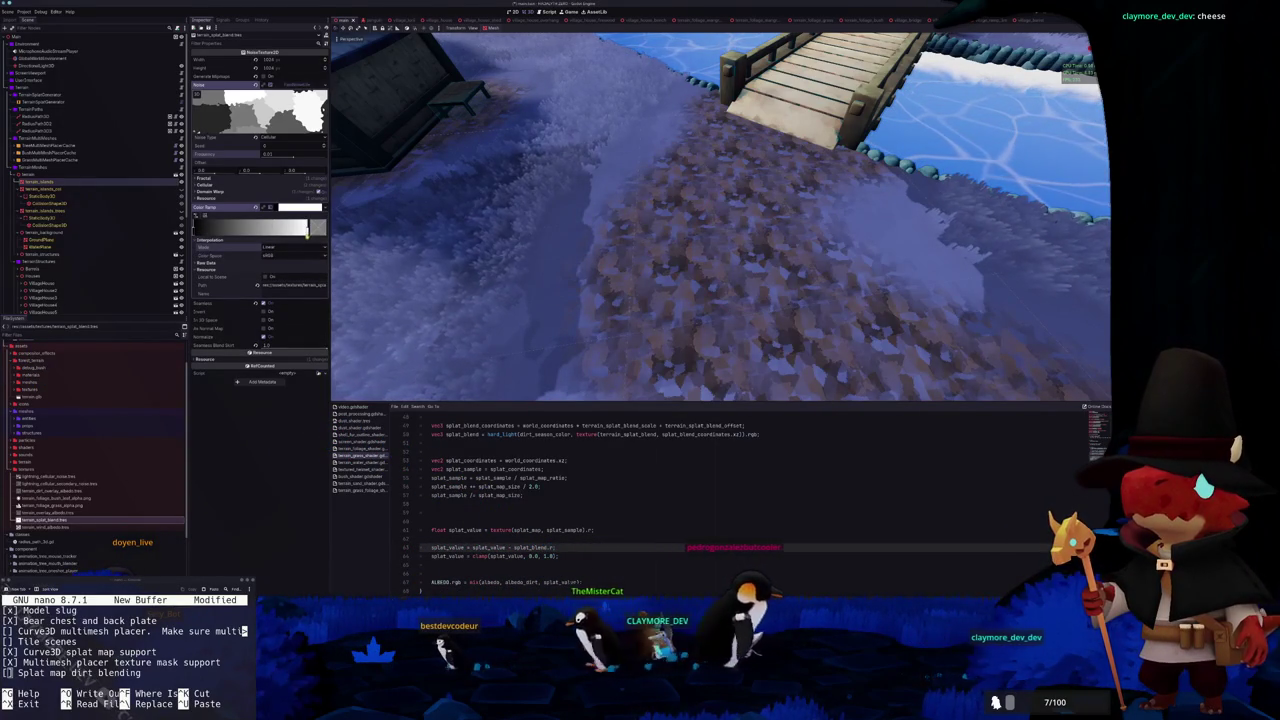
{"action": "left_click_drag", "start_coordinate": [307, 230], "coordinate": [310, 229]}
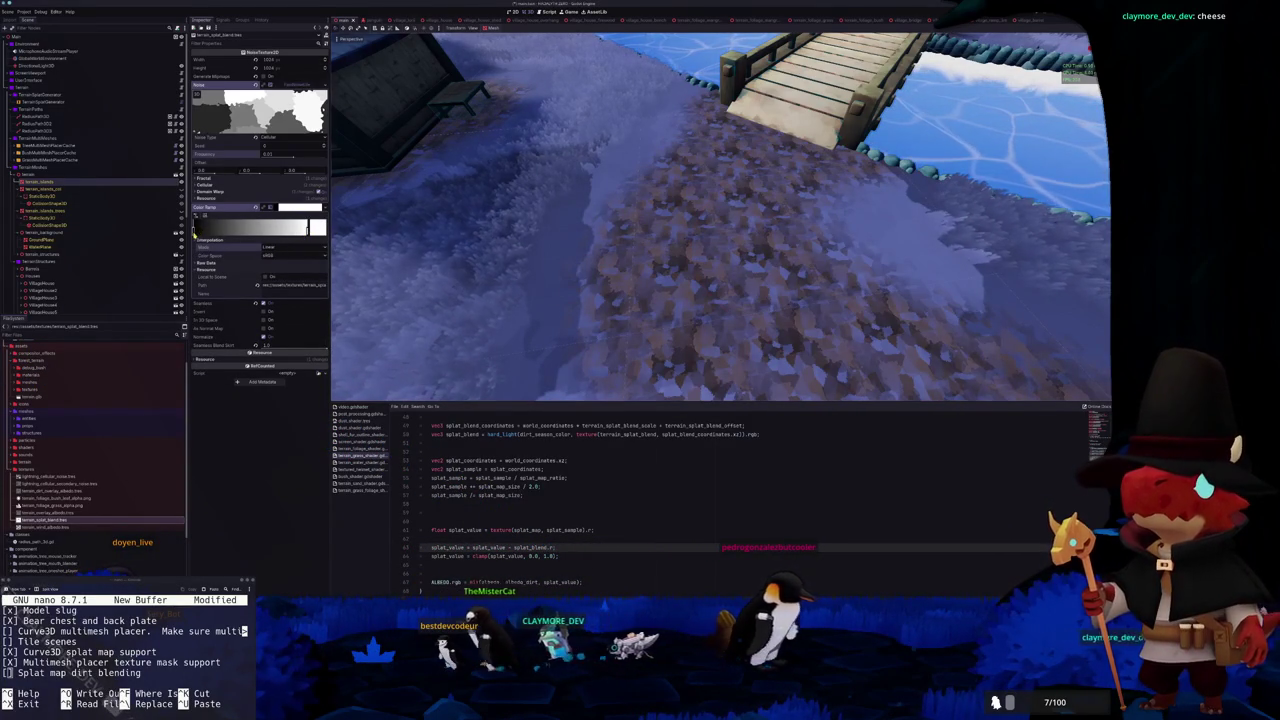
{"action": "mouse_move", "coordinate": [251, 230]}
{"action": "left_mouse_down"}
{"action": "mouse_move", "coordinate": [168, 234]}
{"action": "mouse_move", "coordinate": [269, 241]}
{"action": "left_mouse_up"}
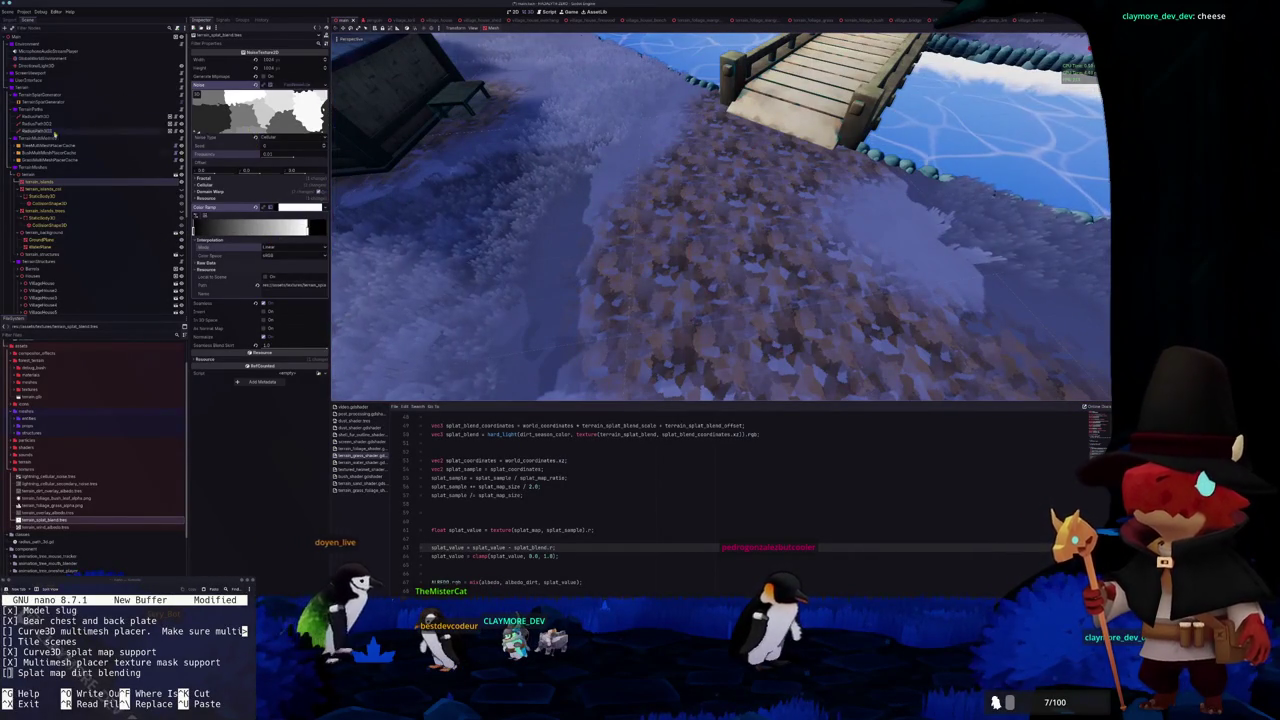
{"action": "left_click", "coordinate": [131, 184]}
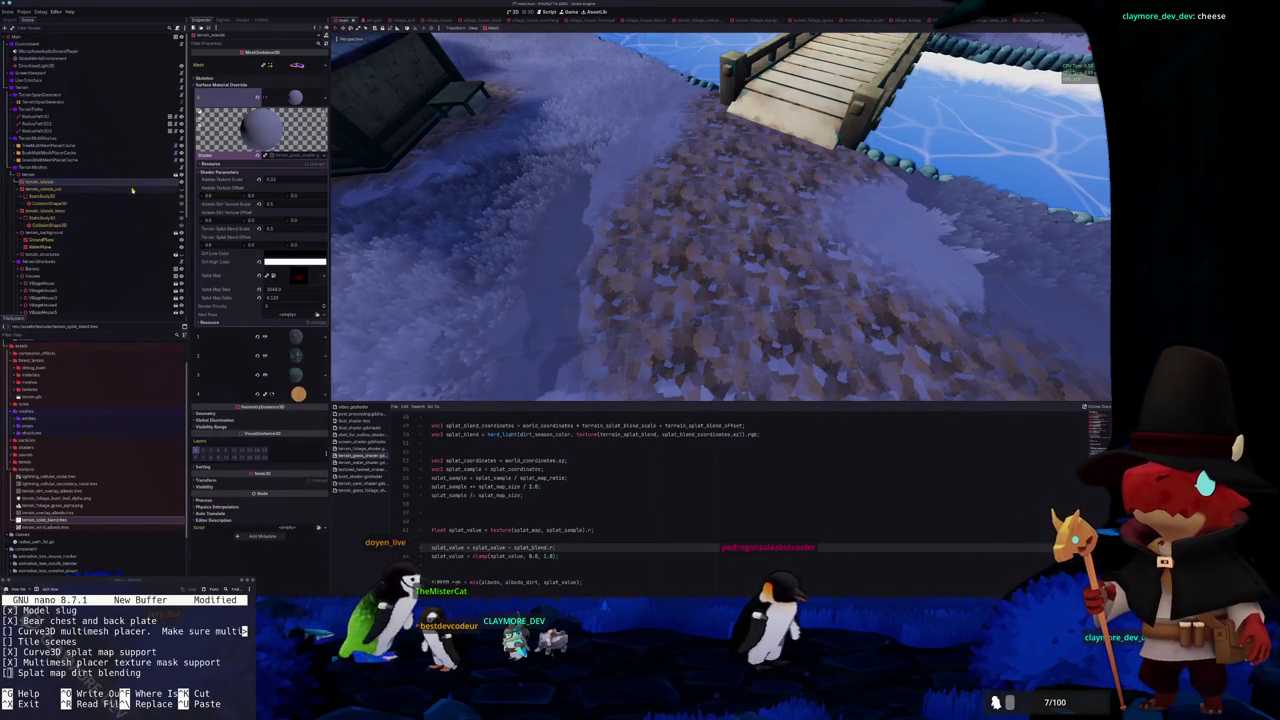
Retune Terrain Splat Blend Scale, trying about 0.005 then raising it to roughly 0.148
{"action": "left_click", "coordinate": [271, 229]}
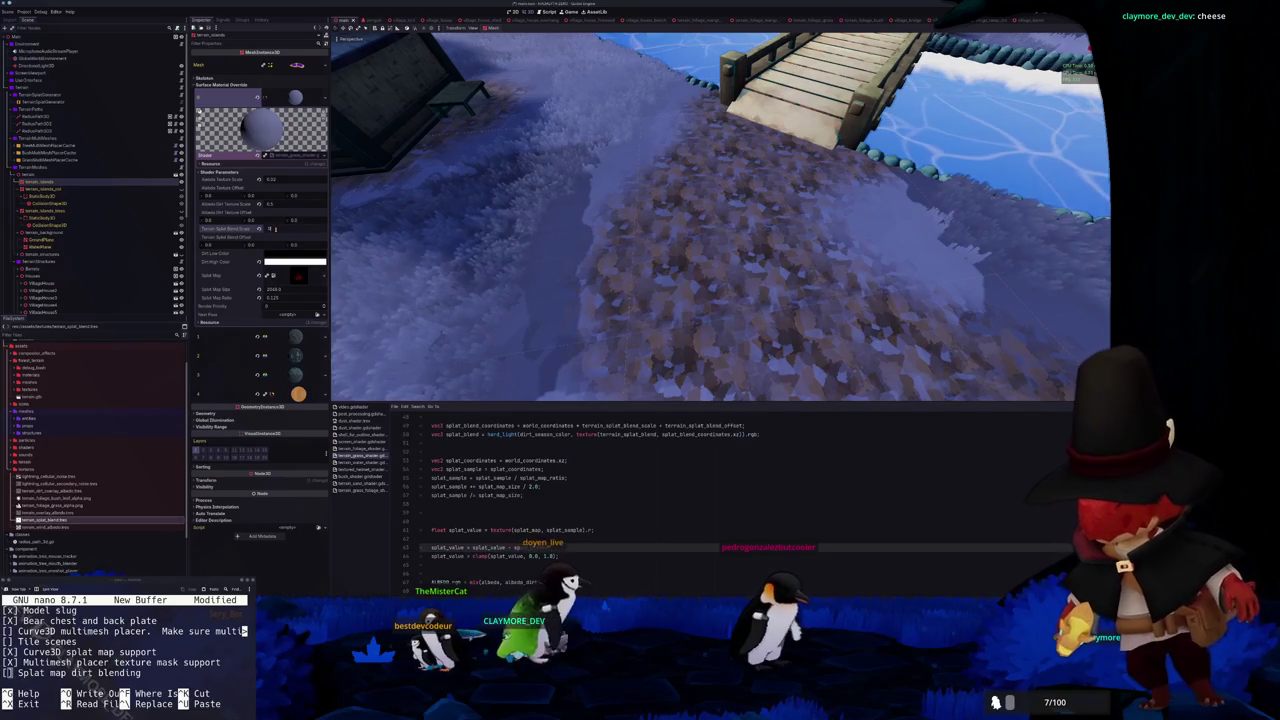
{"action": "key", "text": "Return"}
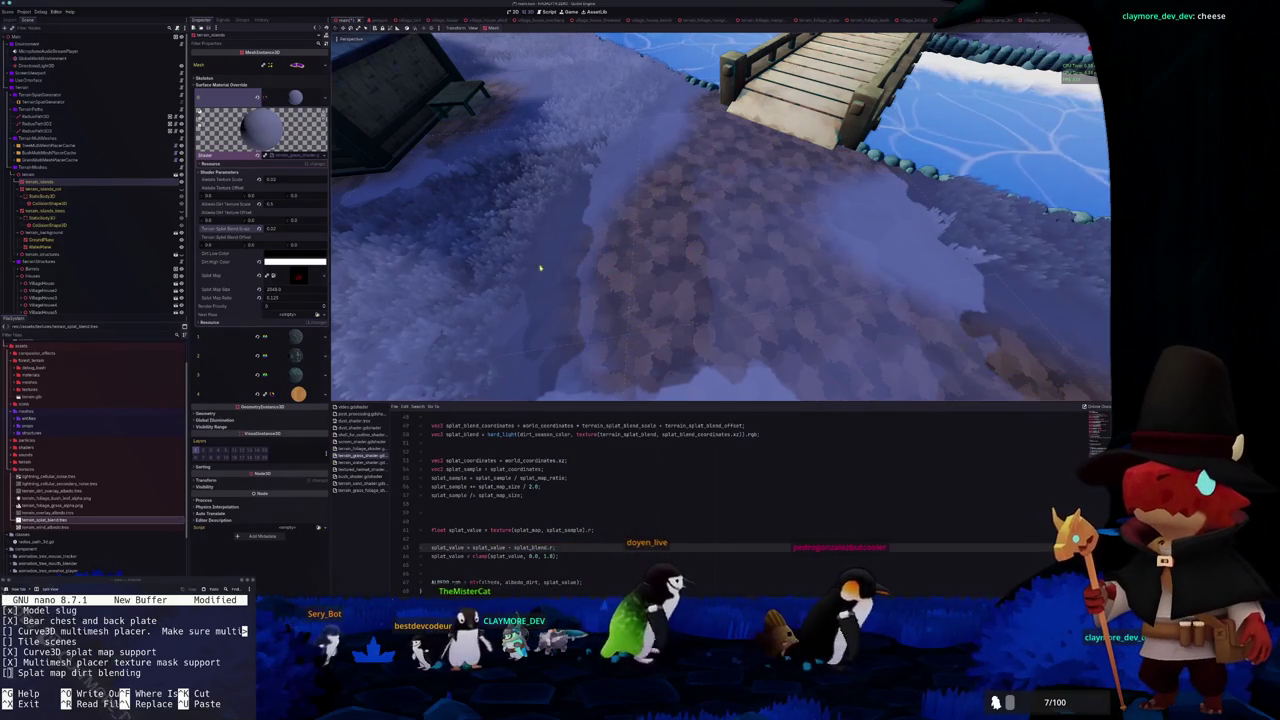
{"action": "scroll", "coordinate": [476, 264], "scroll_direction": "down", "scroll_amount": 5}
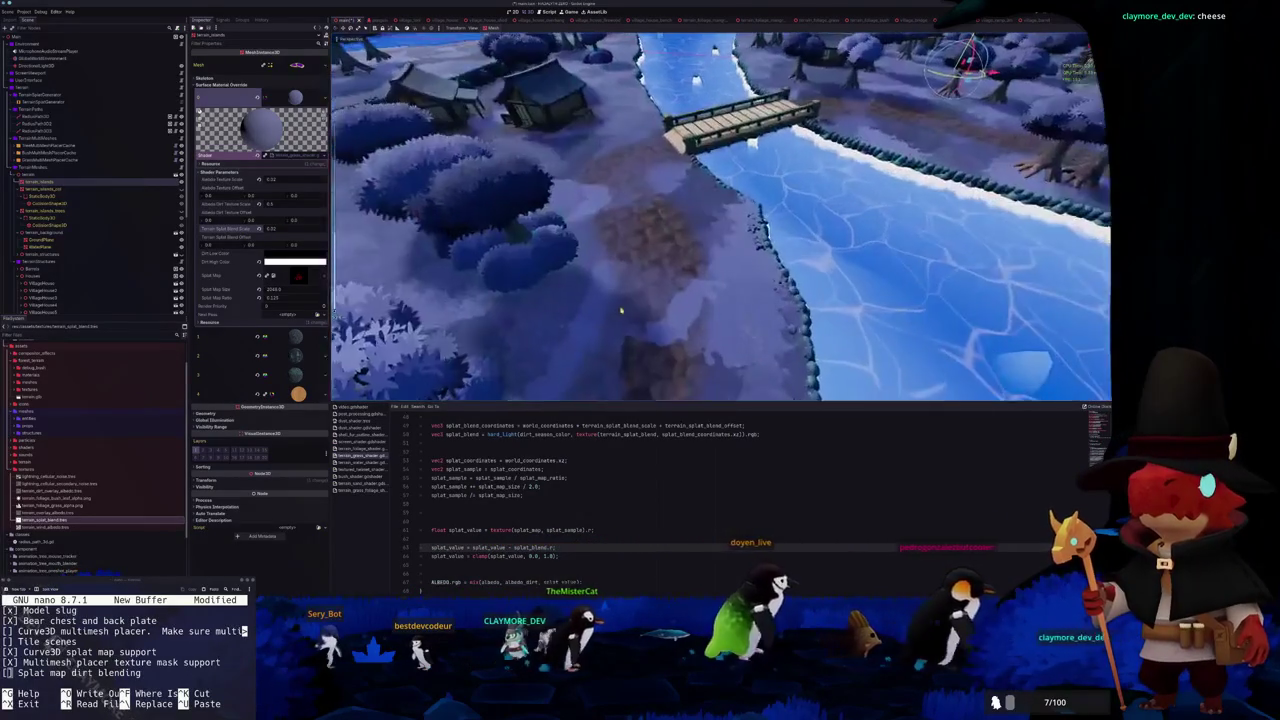
{"action": "scroll", "coordinate": [623, 310], "scroll_direction": "up", "scroll_amount": 5}
{"action": "left_click_drag", "start_coordinate": [270, 228], "coordinate": [240, 228]}
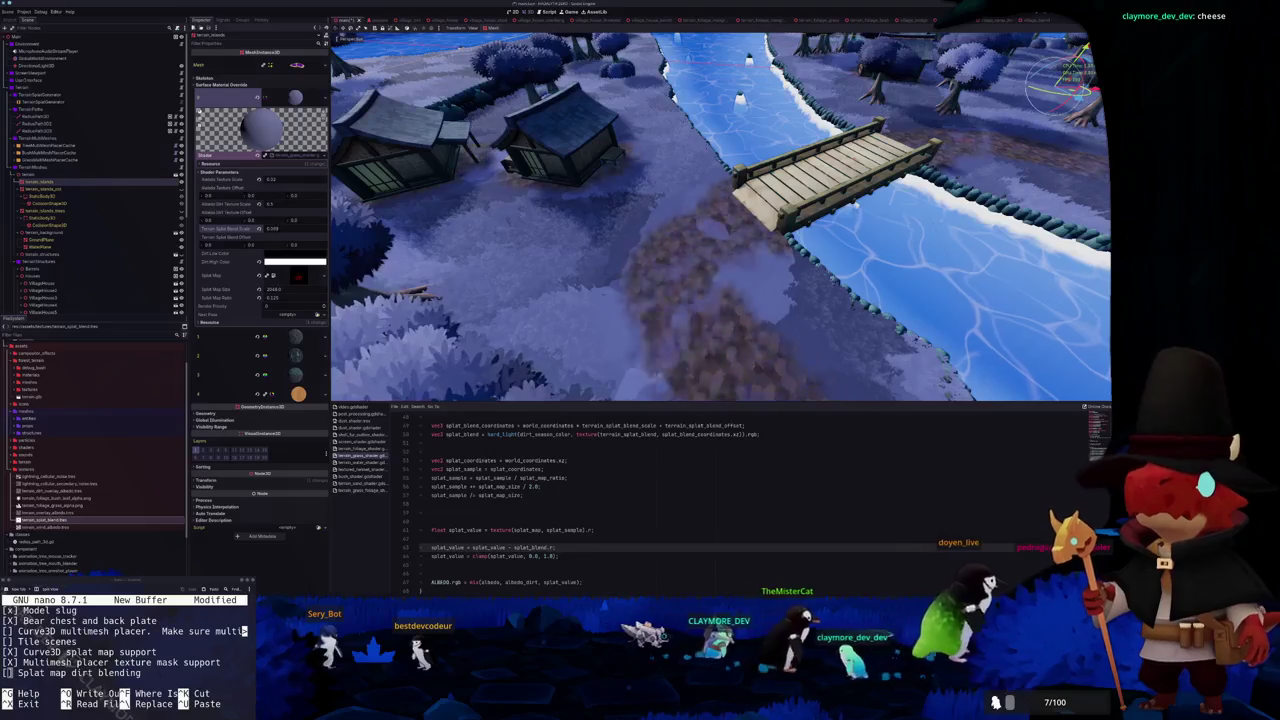
{"action": "left_click_drag", "start_coordinate": [265, 228], "coordinate": [250, 228]}
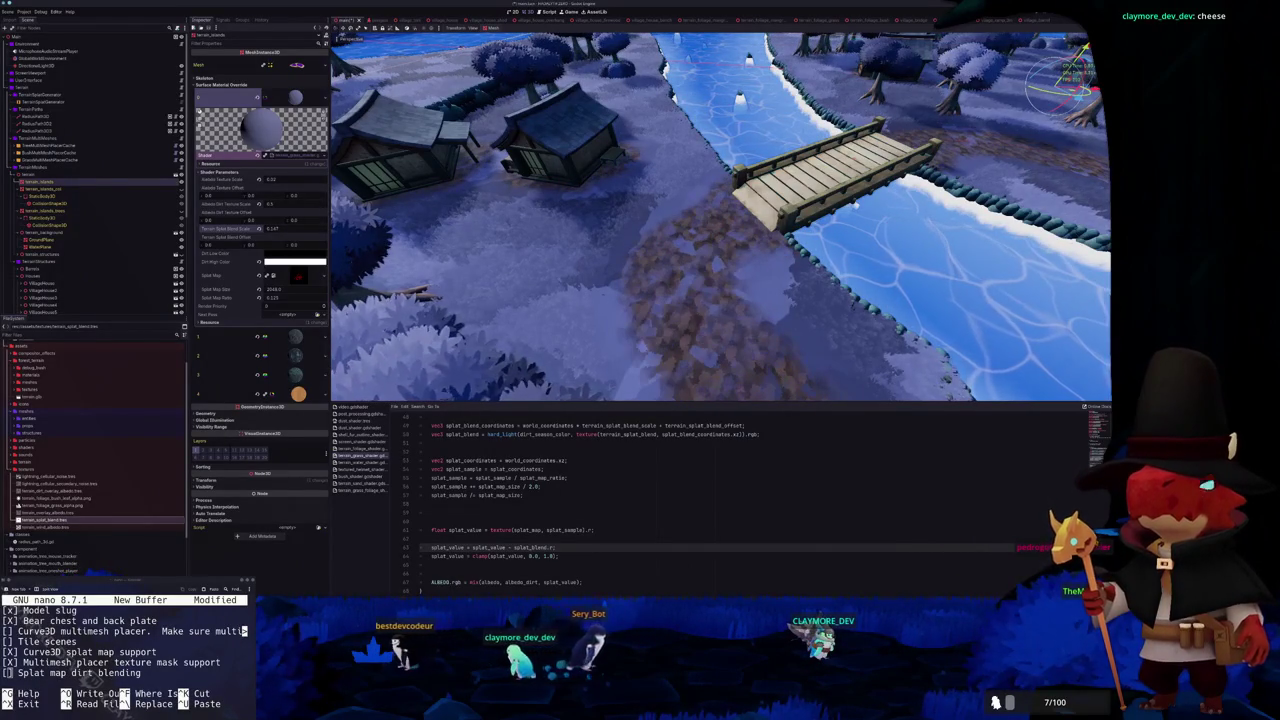
{"action": "left_click_drag", "start_coordinate": [270, 228], "coordinate": [255, 228]}
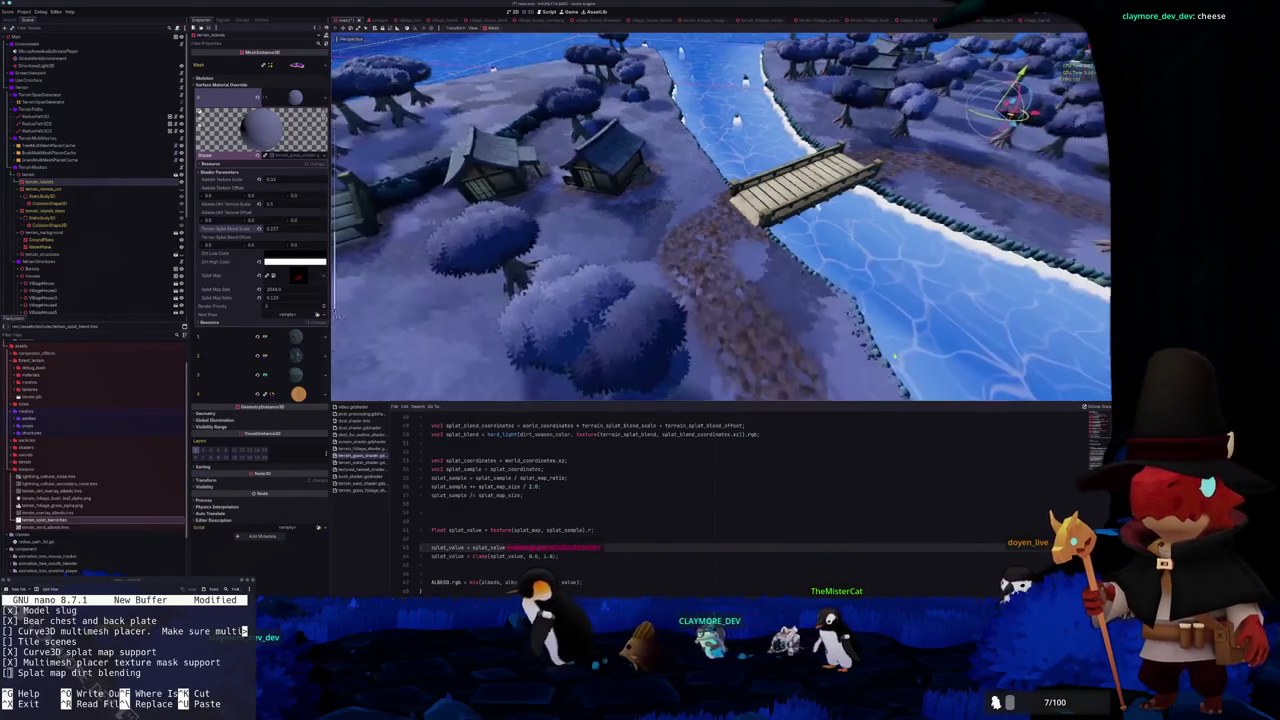
{"action": "scroll", "coordinate": [746, 303], "scroll_direction": "up", "scroll_amount": 6}
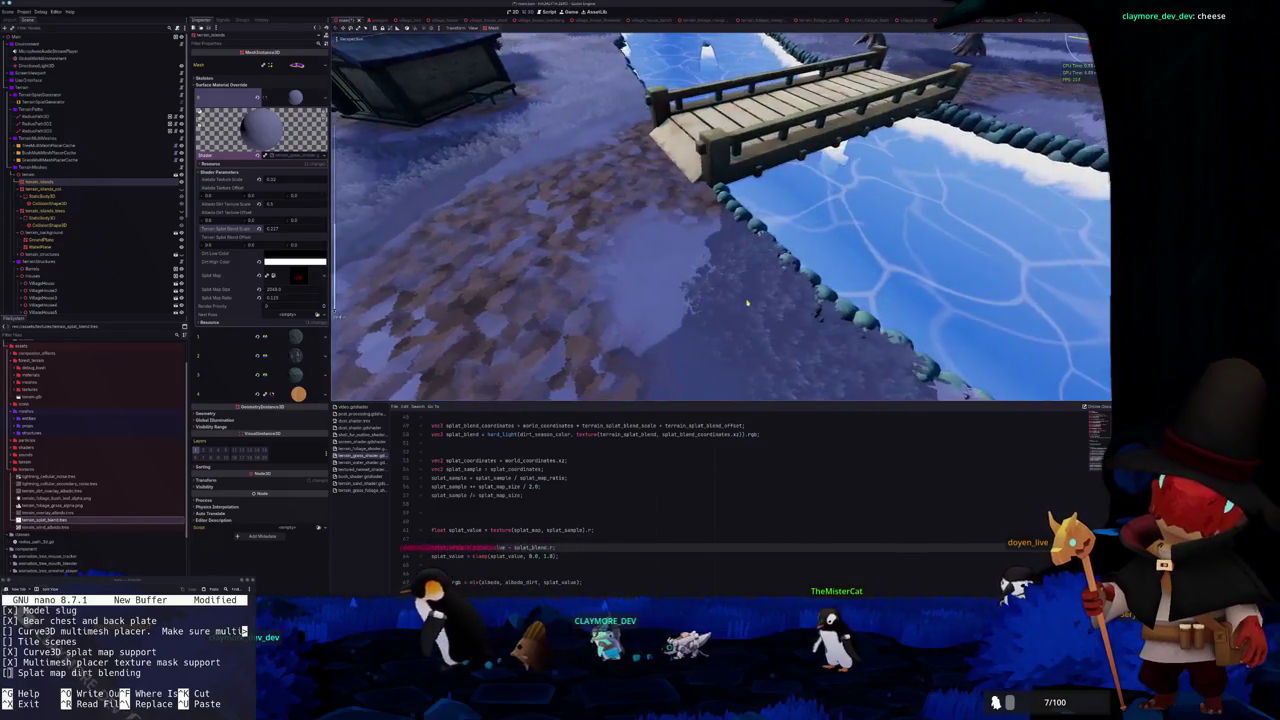
{"action": "key", "text": "alt+Tab"}
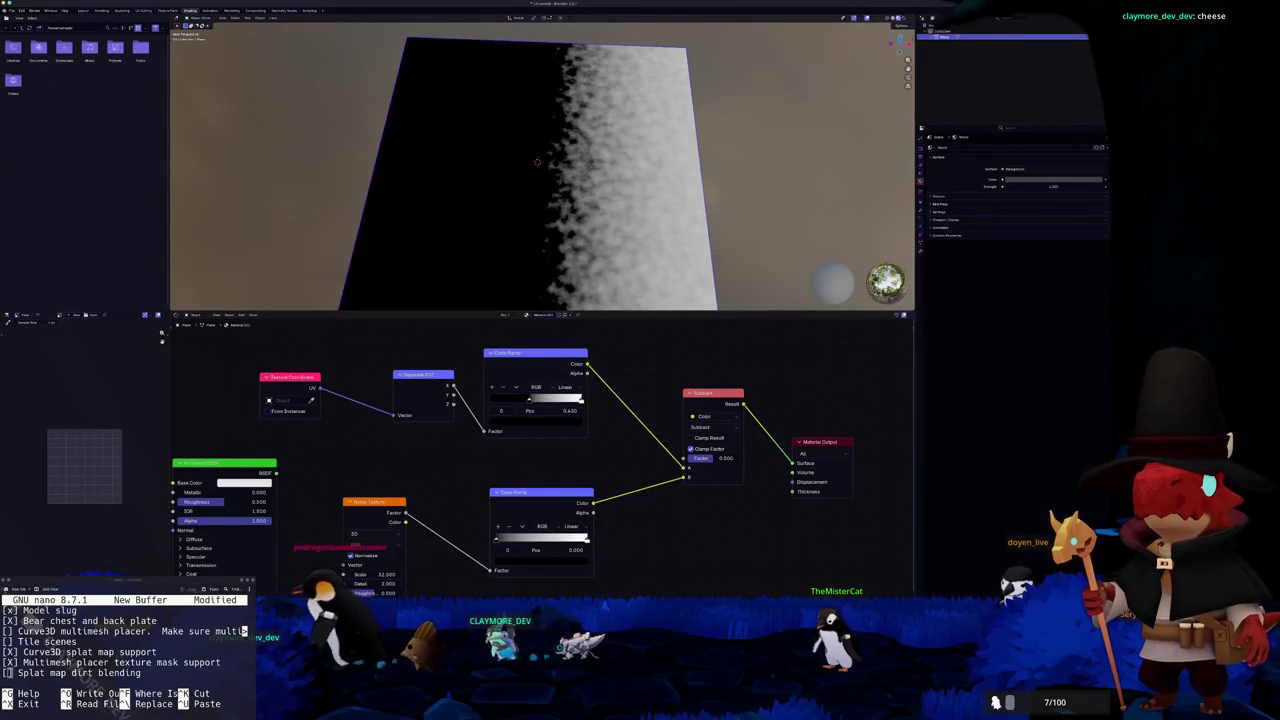
Browse the images in the Reddit thread about noisy edges
{"action": "key", "text": "alt+Tab"}
{"action": "left_click", "coordinate": [540, 33]}
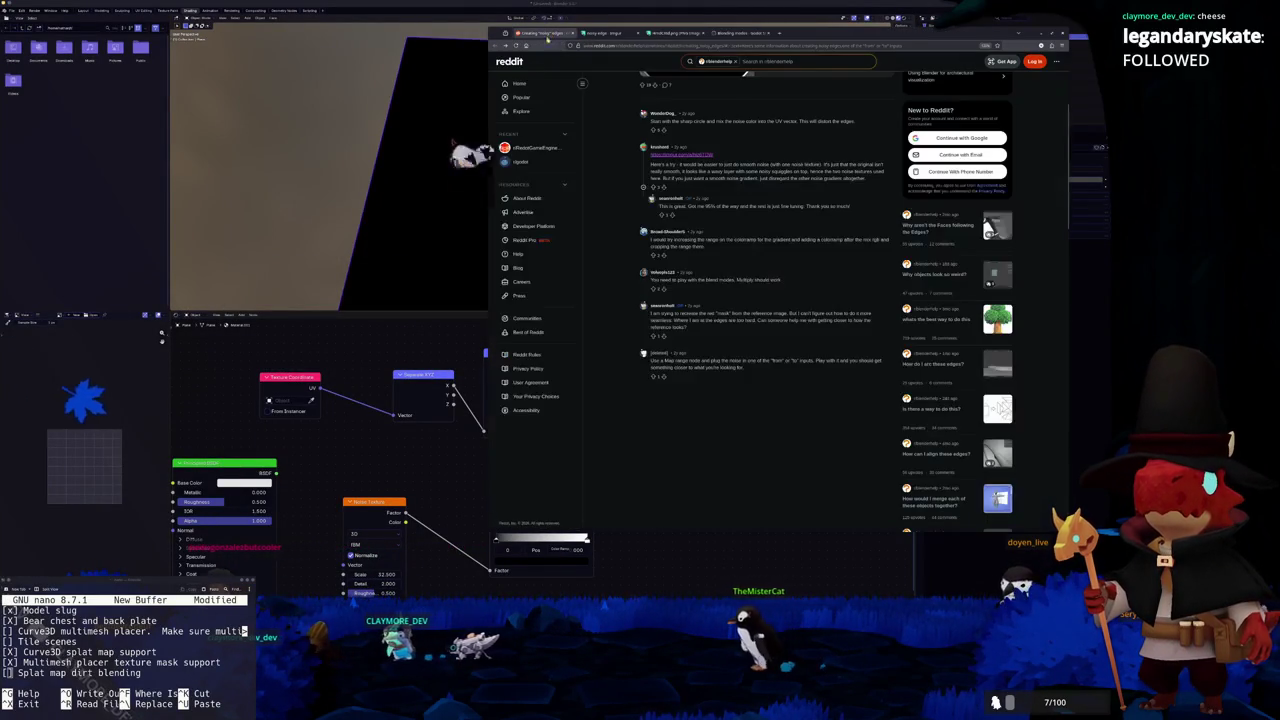
{"action": "scroll", "coordinate": [766, 300], "scroll_direction": "up", "scroll_amount": 3}
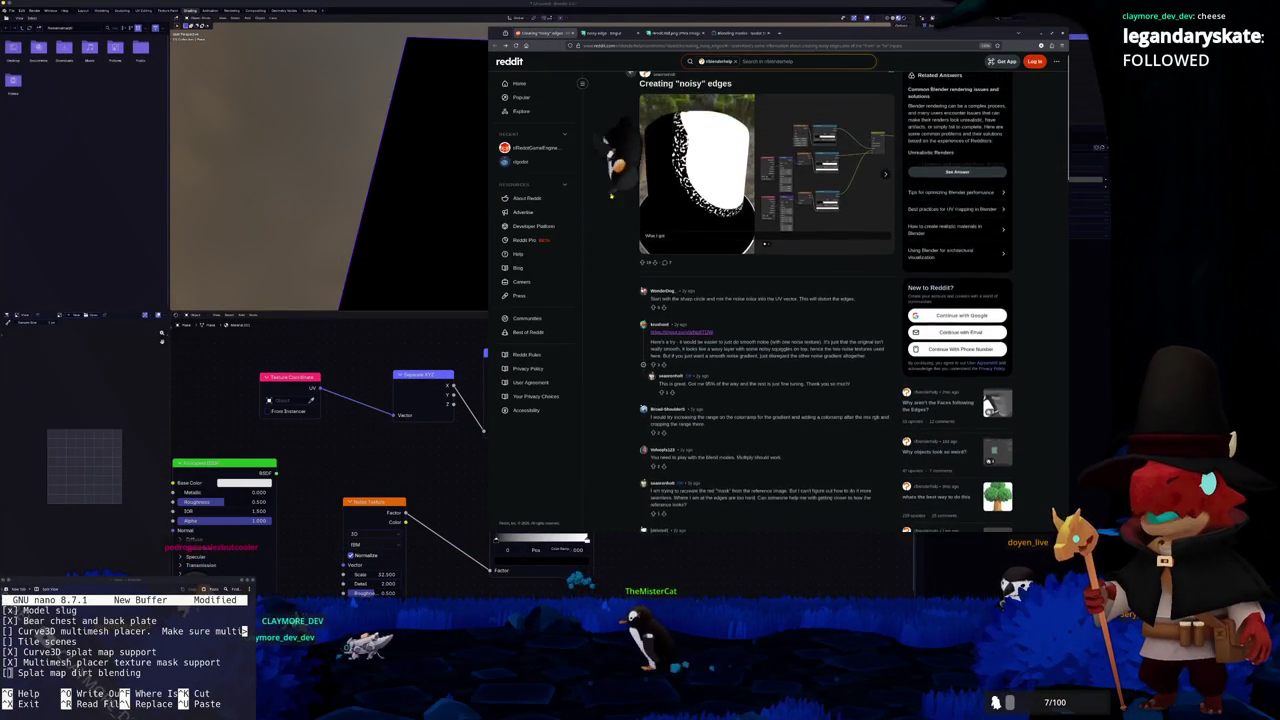
{"action": "scroll", "coordinate": [633, 230], "scroll_direction": "down", "scroll_amount": 1}
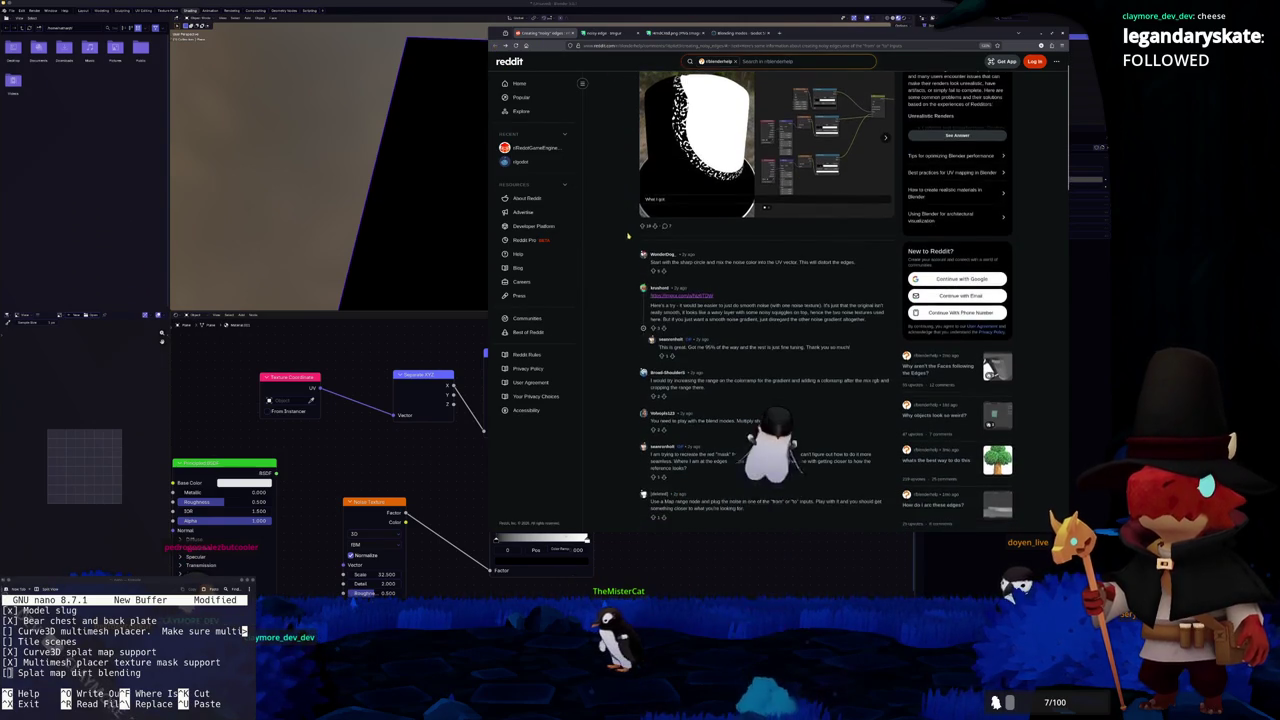
{"action": "scroll", "coordinate": [874, 196], "scroll_direction": "up", "scroll_amount": 1}
{"action": "left_click", "coordinate": [884, 186]}
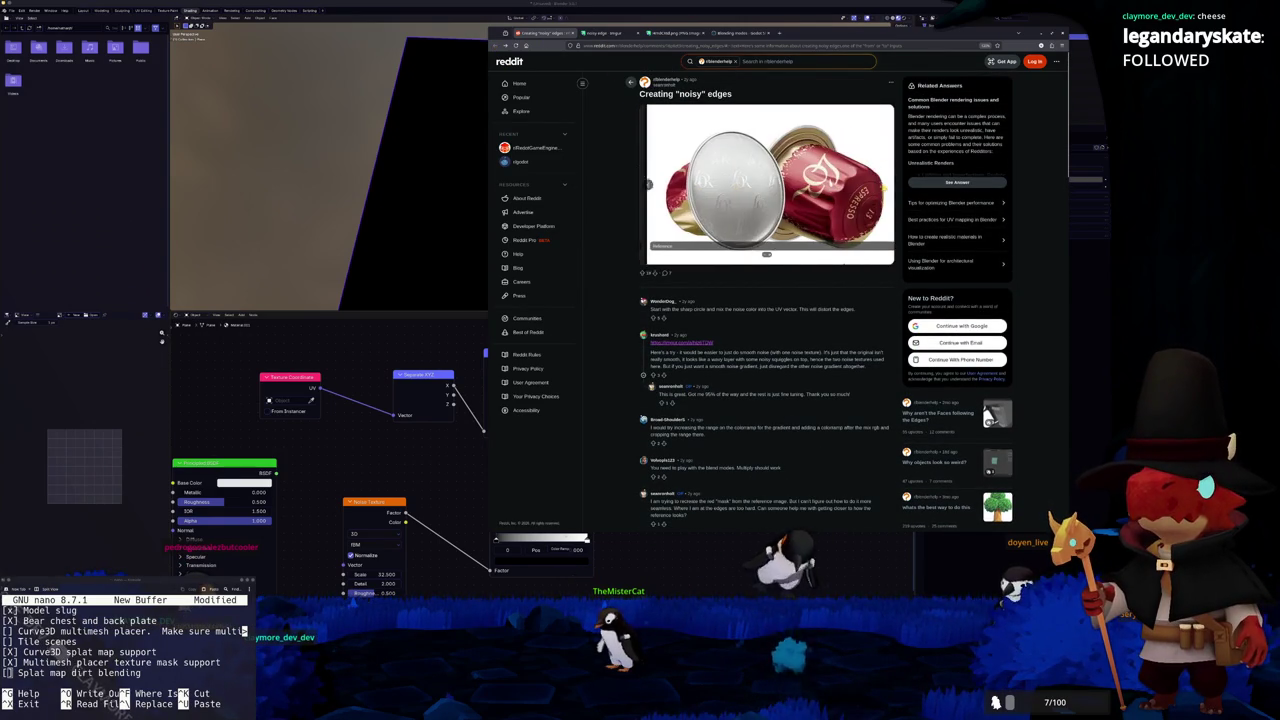
{"action": "scroll", "coordinate": [728, 256], "scroll_direction": "down", "scroll_amount": 1}
{"action": "scroll", "coordinate": [728, 256], "scroll_direction": "down", "scroll_amount": 1}
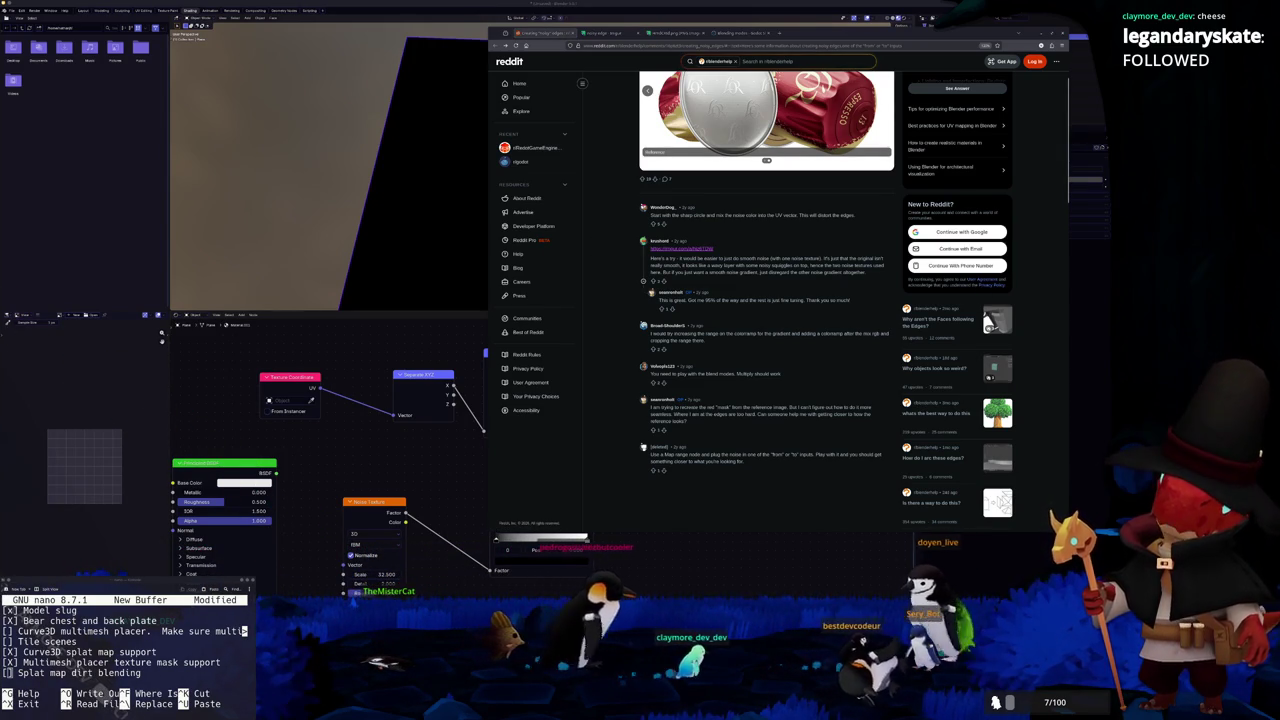
Widen the Google results for 'blender mix edge of texture with noise' and open the Stack Exchange answer
{"action": "key", "text": "alt+Tab"}
{"action": "scroll", "coordinate": [820, 370], "scroll_direction": "down", "scroll_amount": 3}
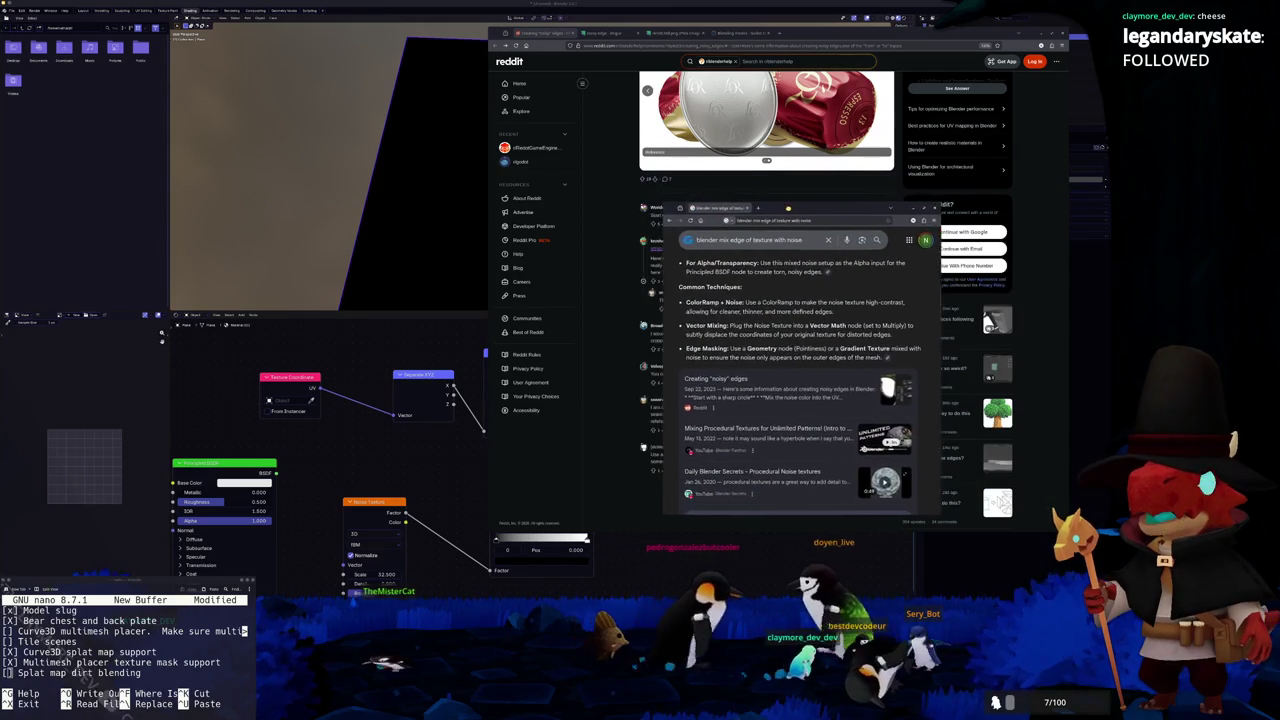
{"action": "scroll", "coordinate": [705, 325], "scroll_direction": "down", "scroll_amount": 8}
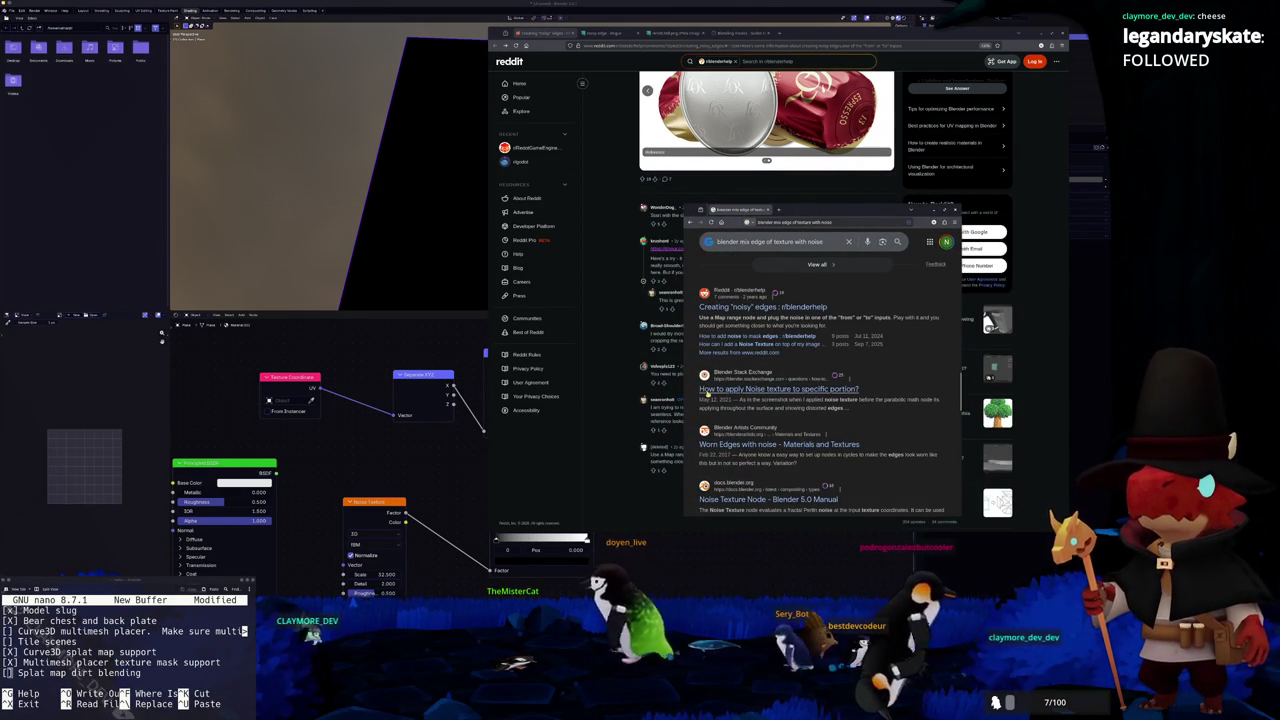
{"action": "scroll", "coordinate": [699, 392], "scroll_direction": "down", "scroll_amount": 1}
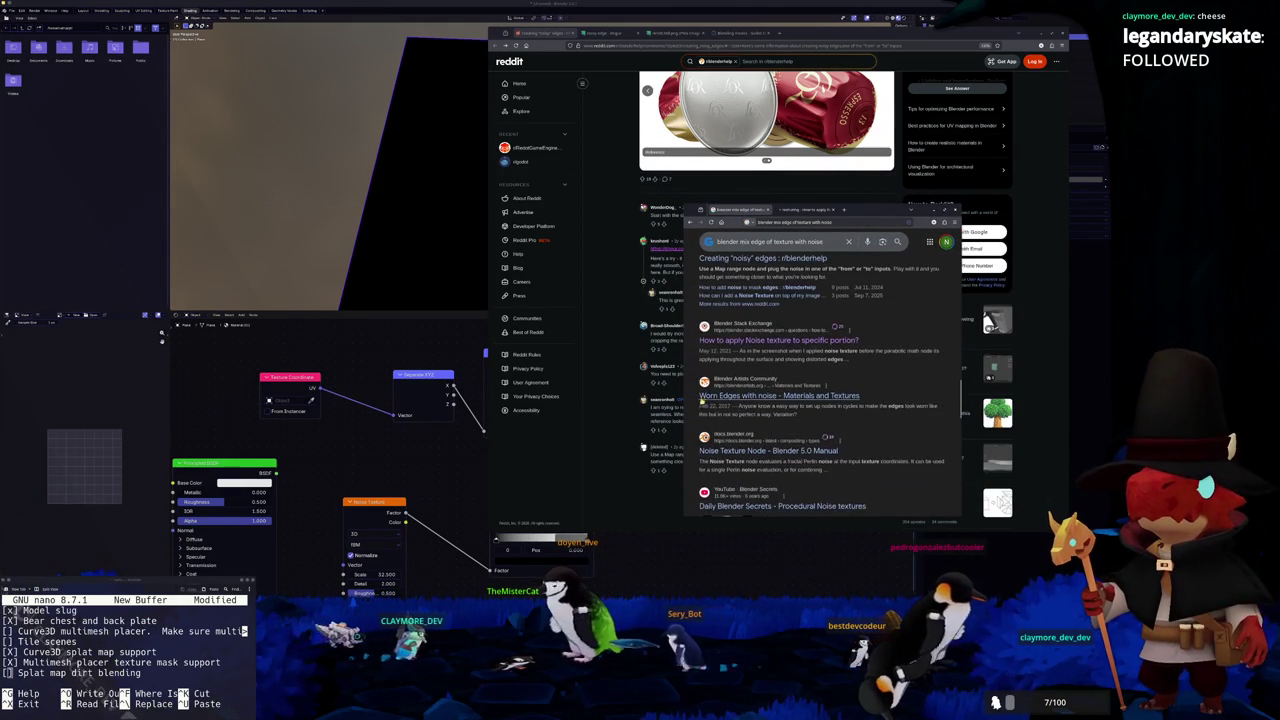
{"action": "left_click_drag", "start_coordinate": [684, 397], "coordinate": [542, 397]}
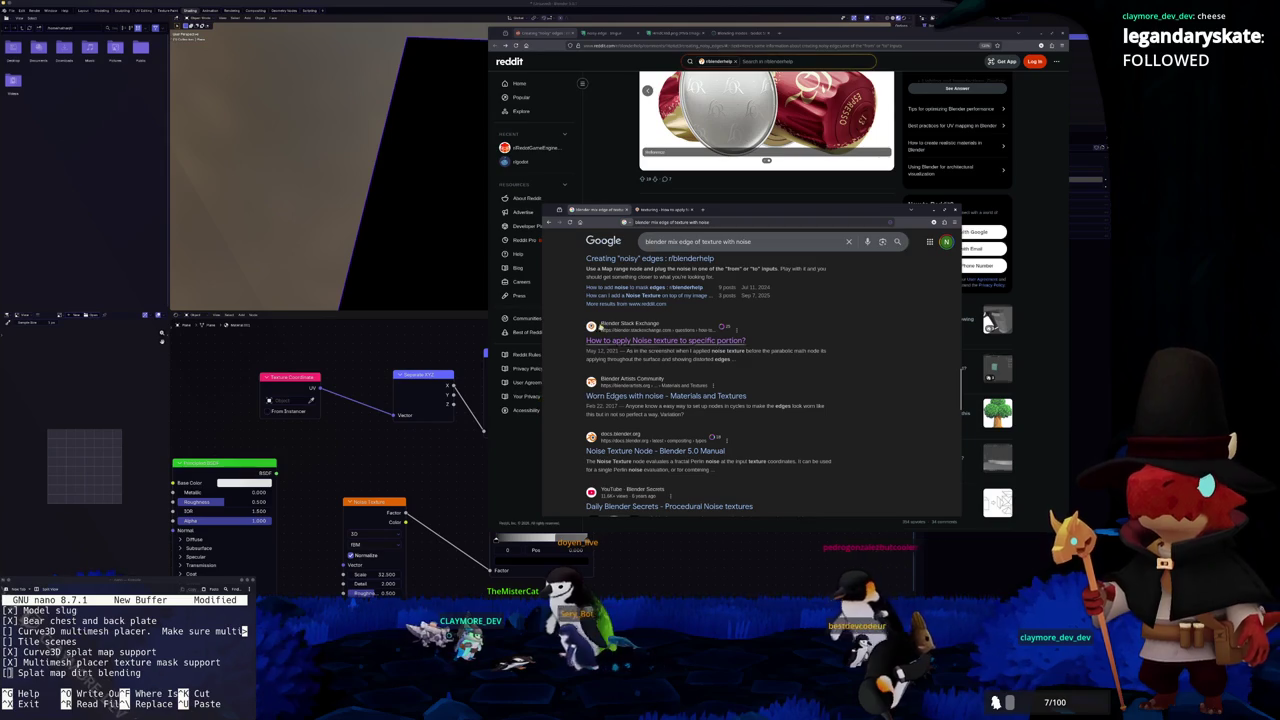
{"action": "left_click", "coordinate": [673, 211]}
Scroll down to the Stack Exchange answer's image and return to the answer page
{"action": "scroll", "coordinate": [700, 380], "scroll_direction": "down", "scroll_amount": 8}
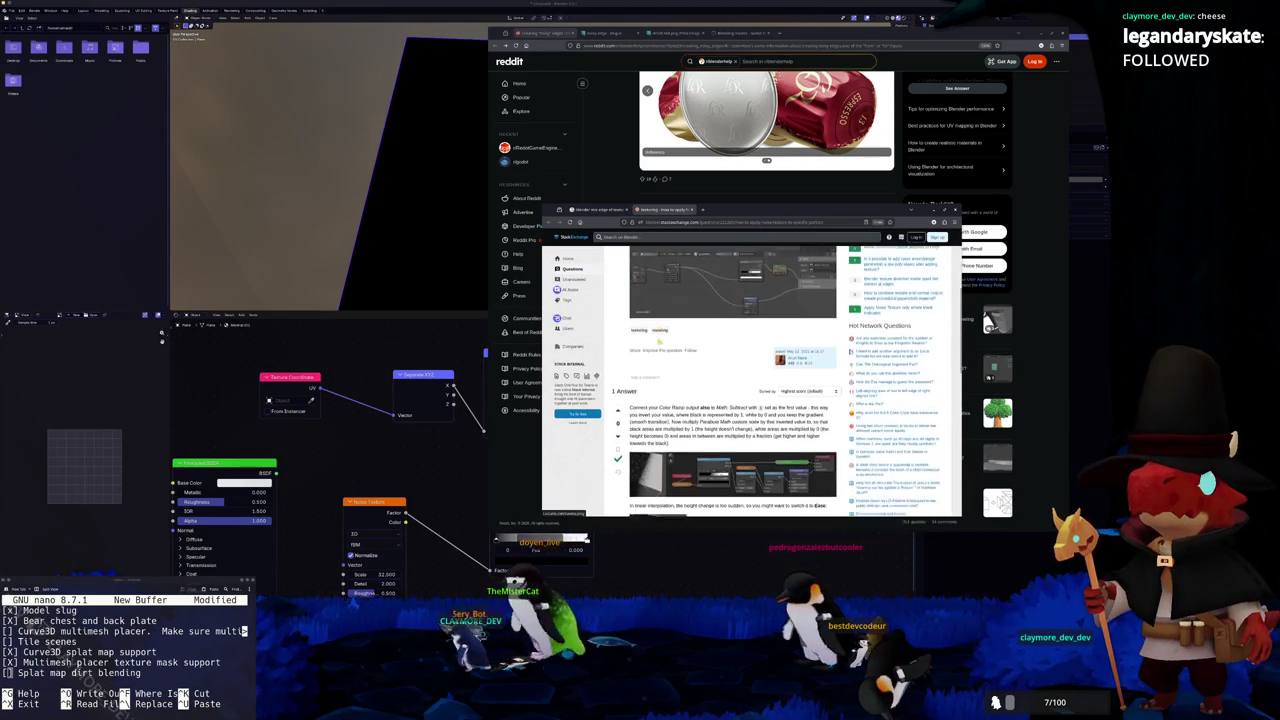
{"action": "scroll", "coordinate": [649, 362], "scroll_direction": "down", "scroll_amount": 1}
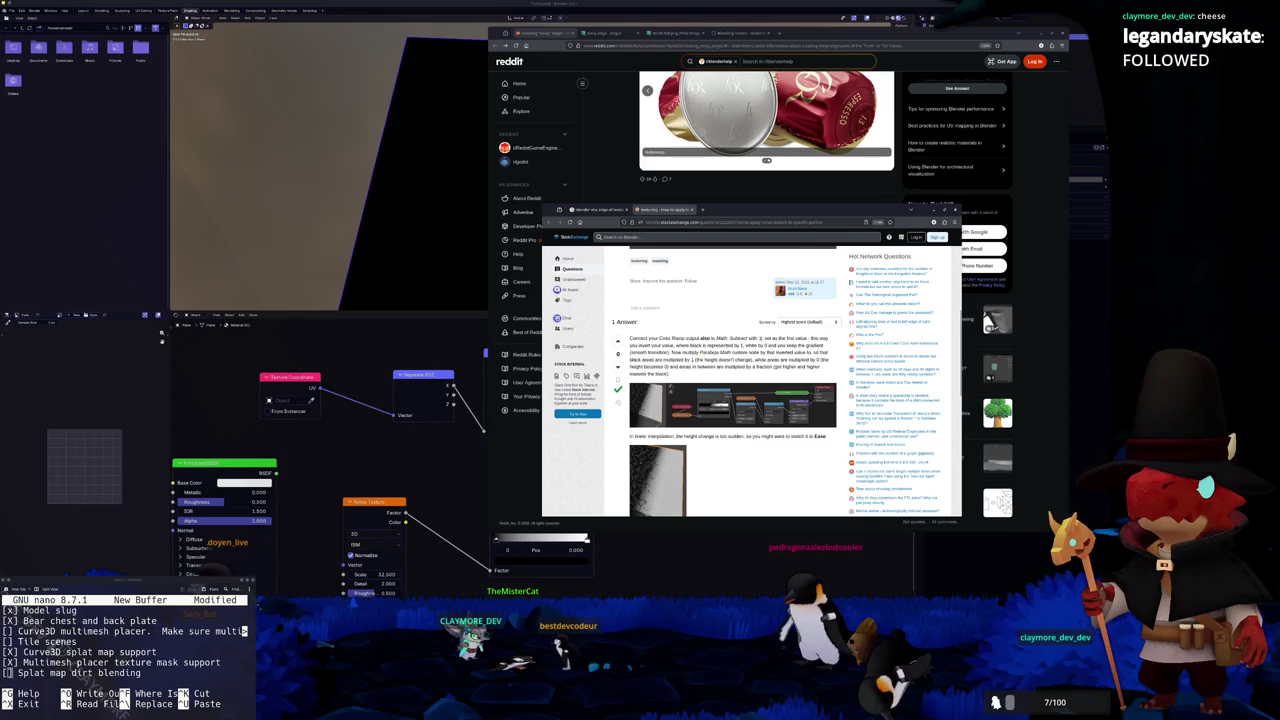
{"action": "scroll", "coordinate": [740, 352], "scroll_direction": "down", "scroll_amount": 2}
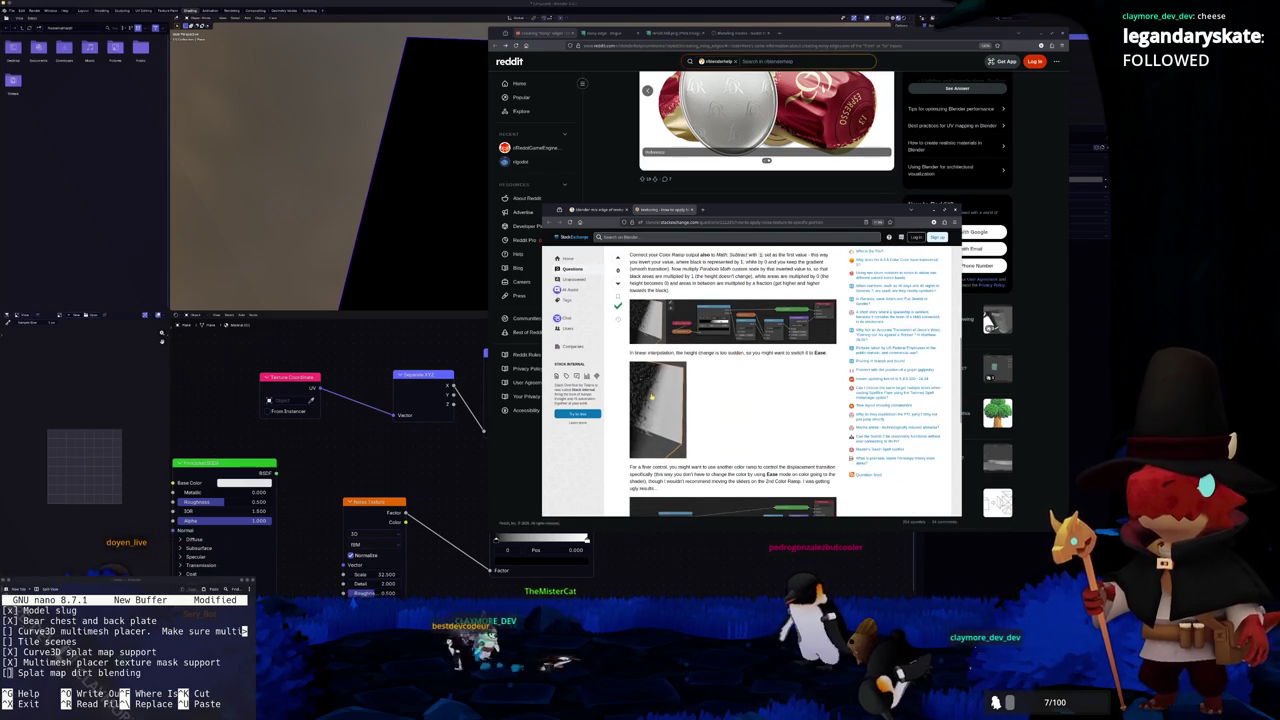
{"action": "left_click", "coordinate": [651, 397]}
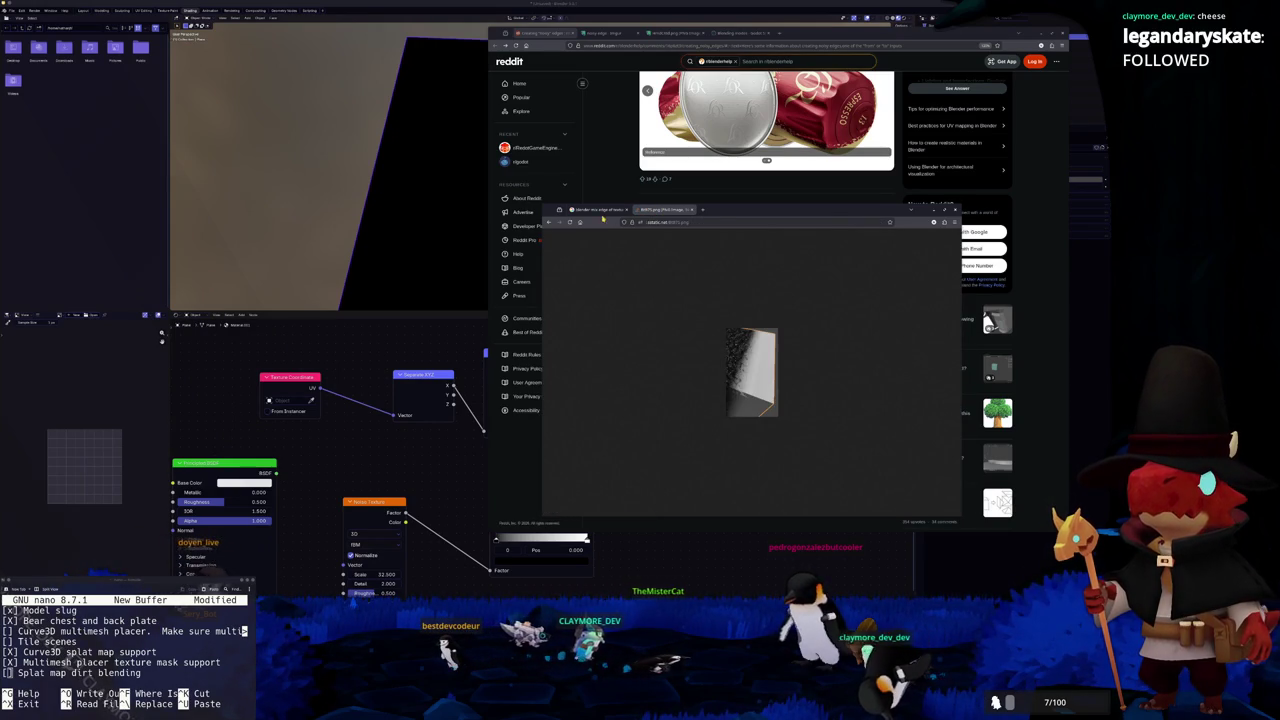
{"action": "left_click", "coordinate": [600, 210]}
{"action": "left_click", "coordinate": [660, 210]}
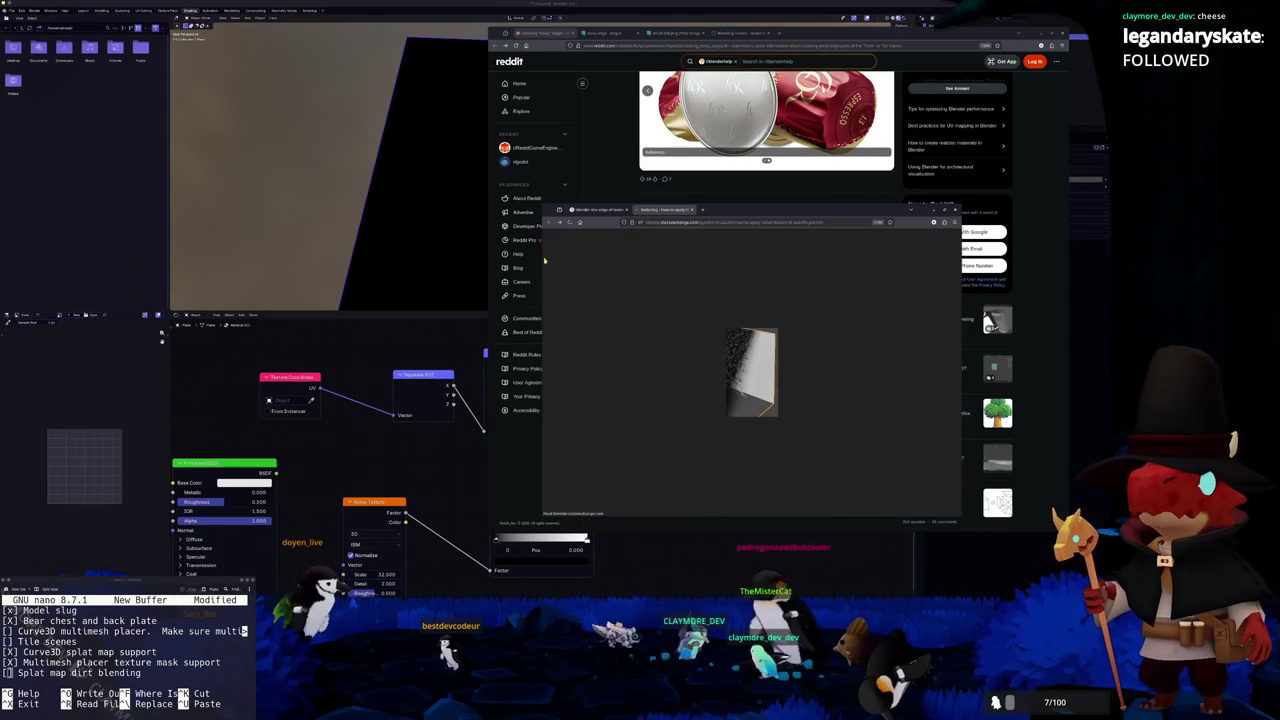
{"action": "key", "text": "alt+Left"}
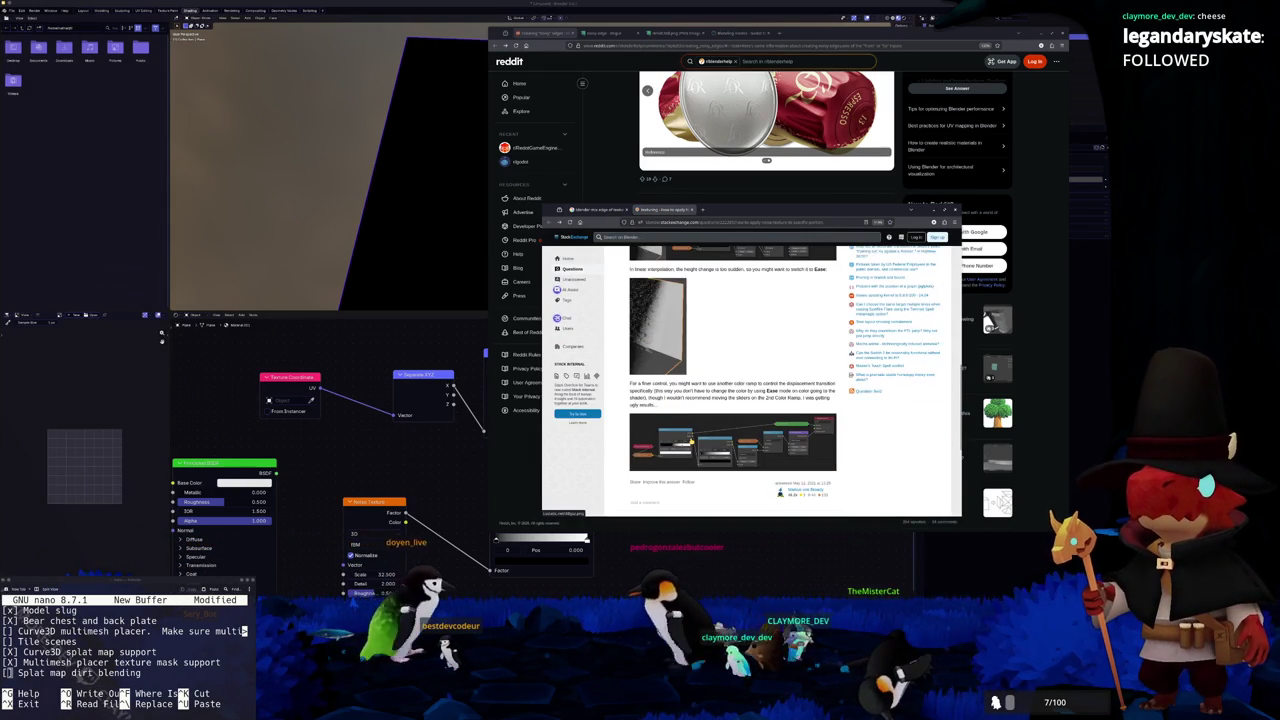
Open the answer's node-graph image in a new tab and view it at full size
{"action": "right_click", "coordinate": [694, 440]}
{"action": "left_click", "coordinate": [716, 515]}
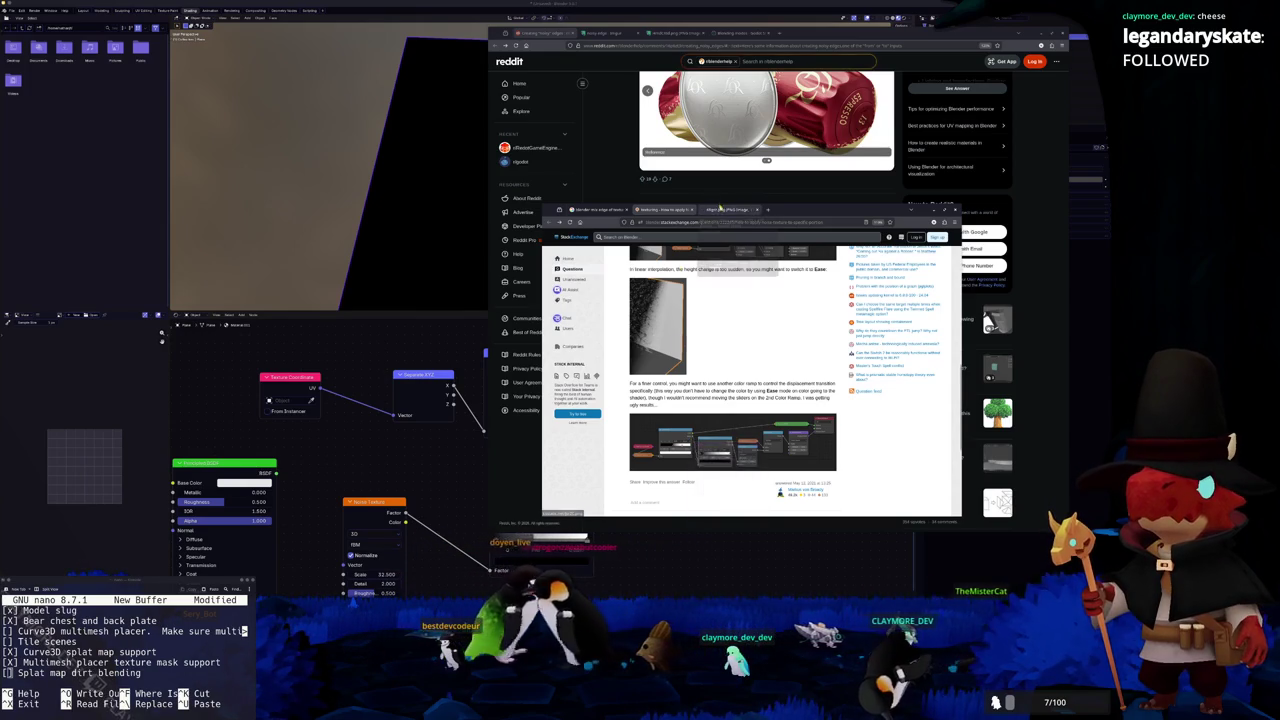
{"action": "left_click", "coordinate": [608, 450]}
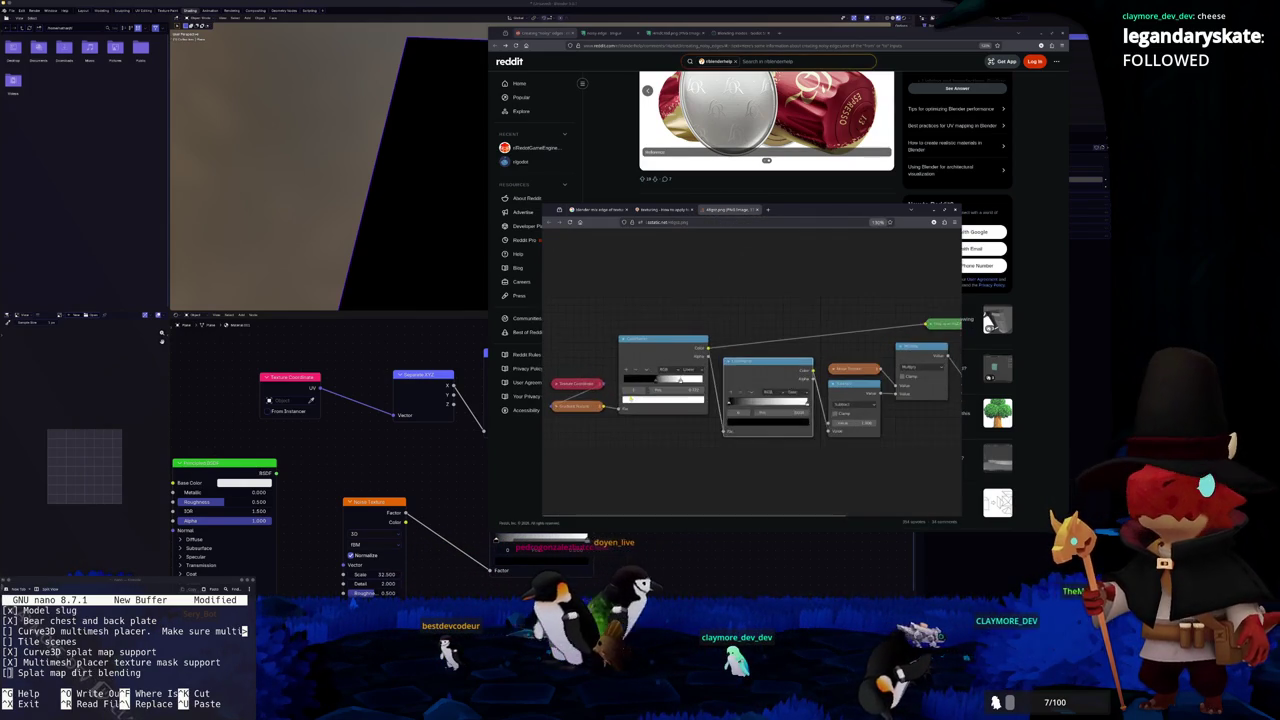
{"action": "scroll", "coordinate": [615, 452], "scroll_direction": "right", "scroll_amount": 2}
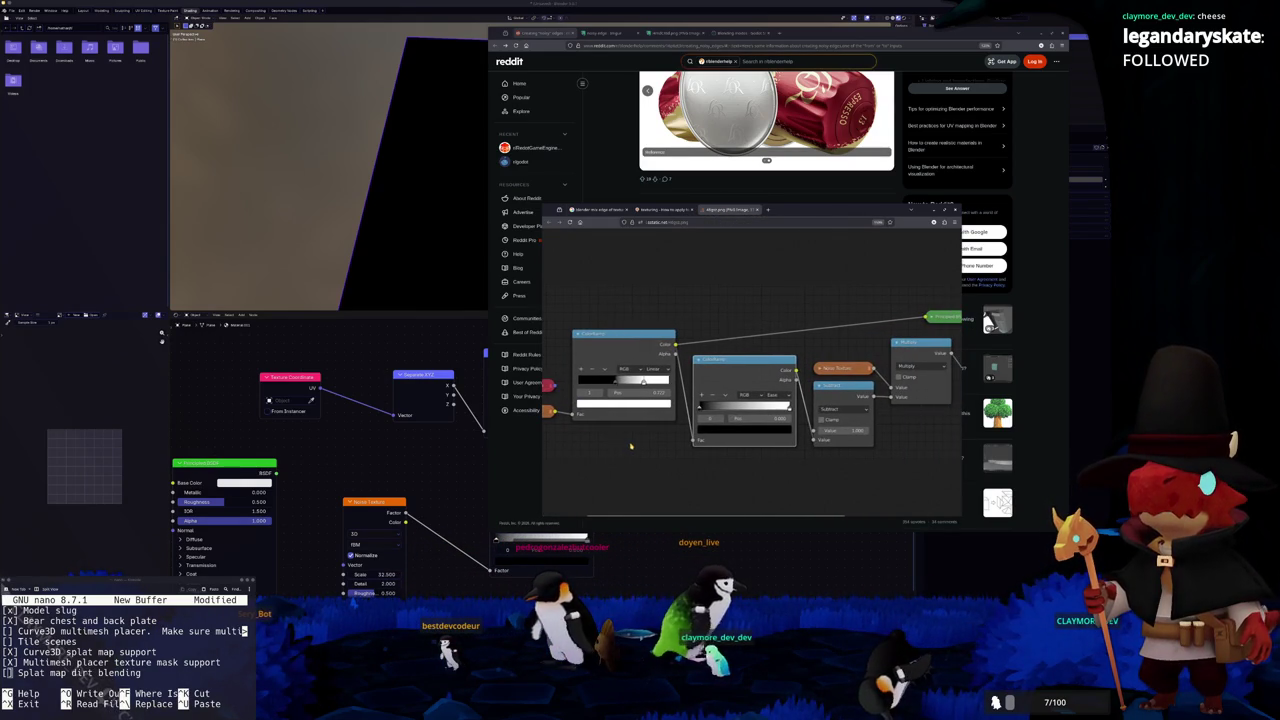
{"action": "scroll", "coordinate": [628, 446], "scroll_direction": "right", "scroll_amount": 2}
{"action": "scroll", "coordinate": [775, 424], "scroll_direction": "right", "scroll_amount": 3}
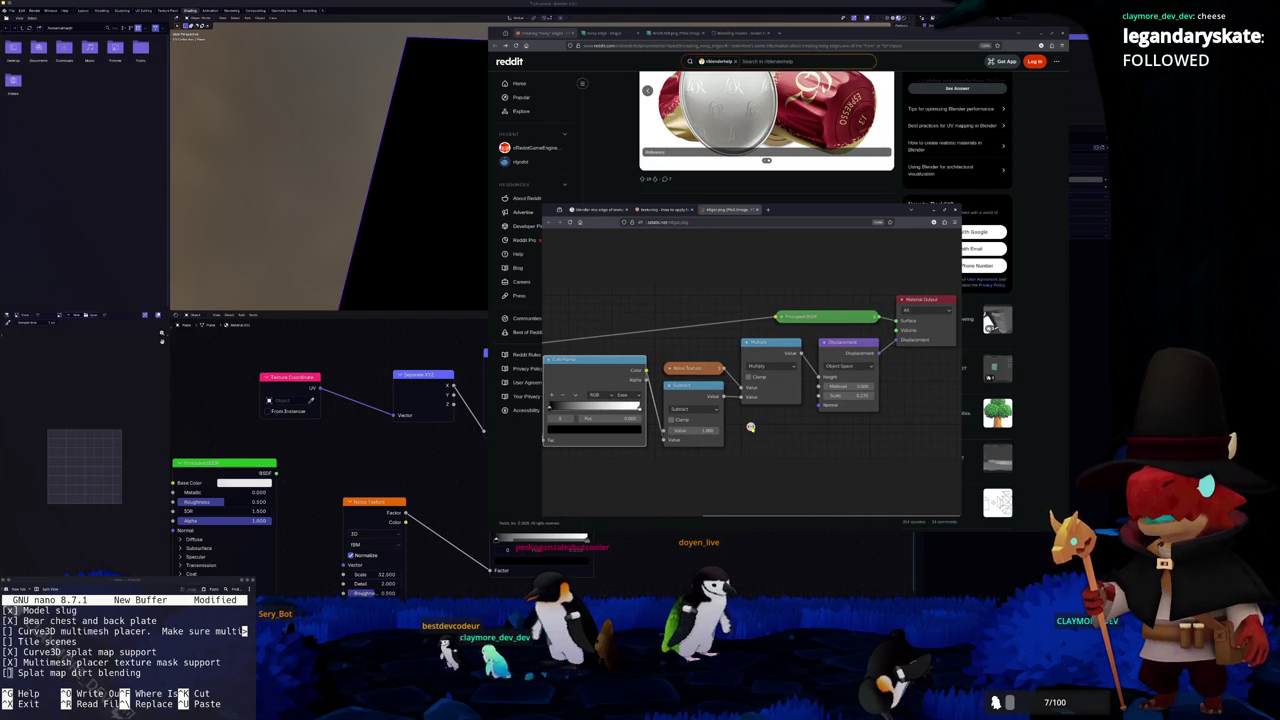
{"action": "scroll", "coordinate": [766, 428], "scroll_direction": "left", "scroll_amount": 3}
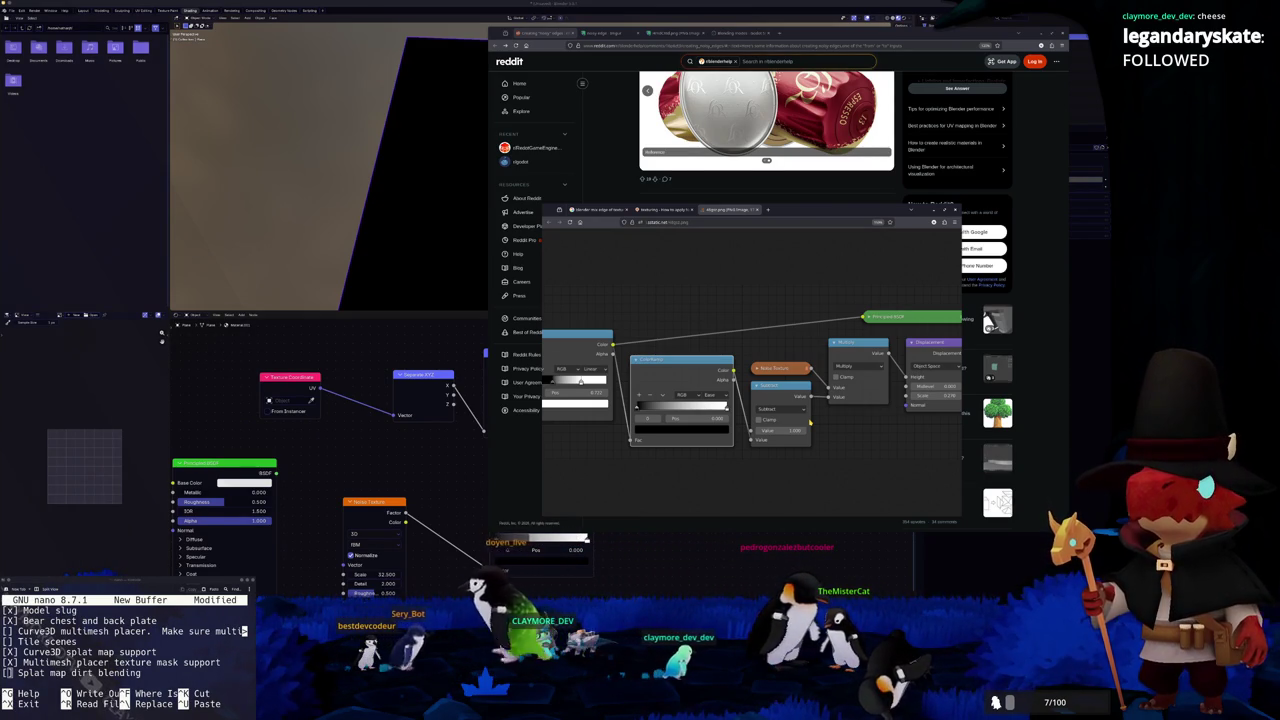
{"action": "key", "text": "alt+Tab"}
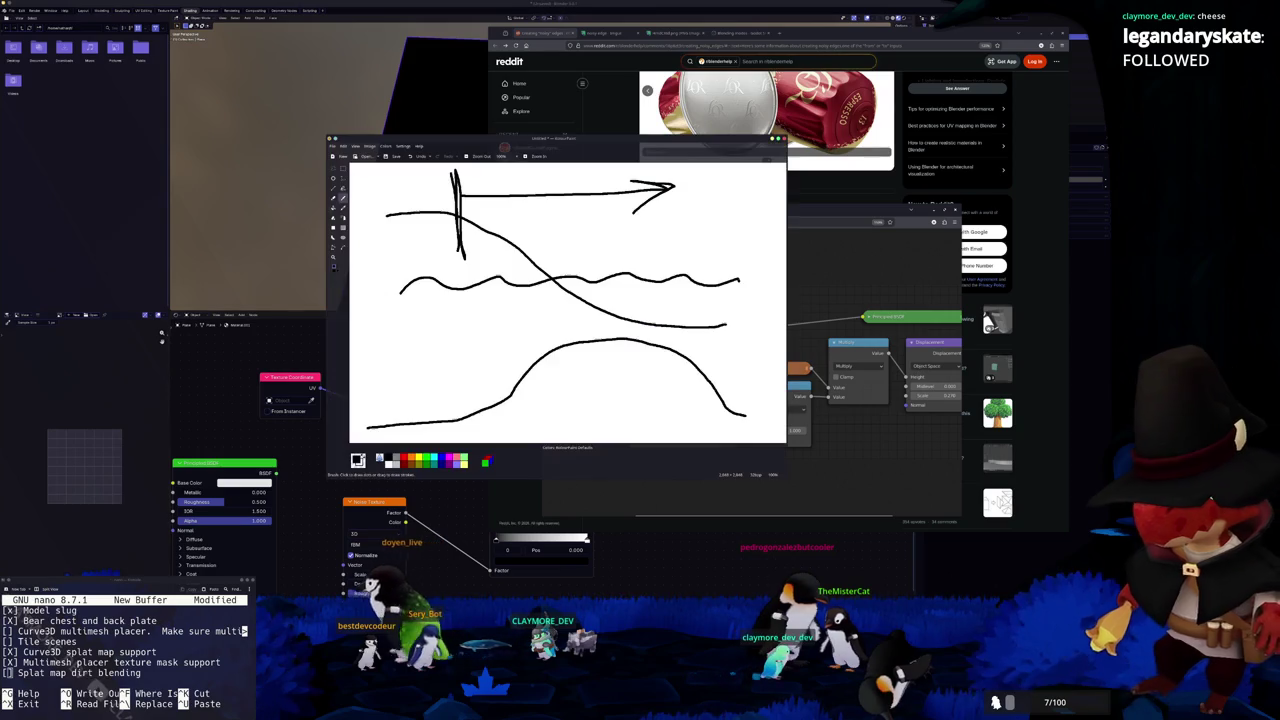
Clear the canvas, draw a falloff curve and add an upper-right label and a dirt label
{"action": "key", "text": "ctrl+shift+n"}
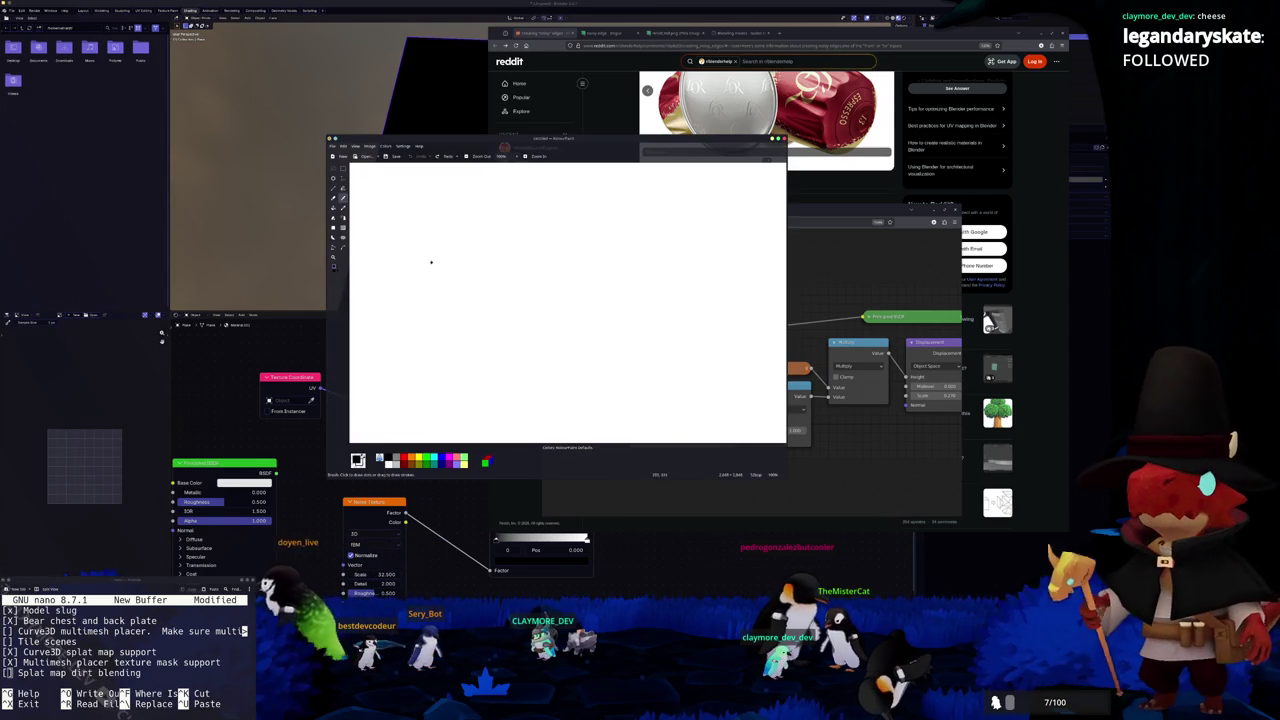
{"action": "left_click_drag", "start_coordinate": [378, 212], "coordinate": [459, 211]}
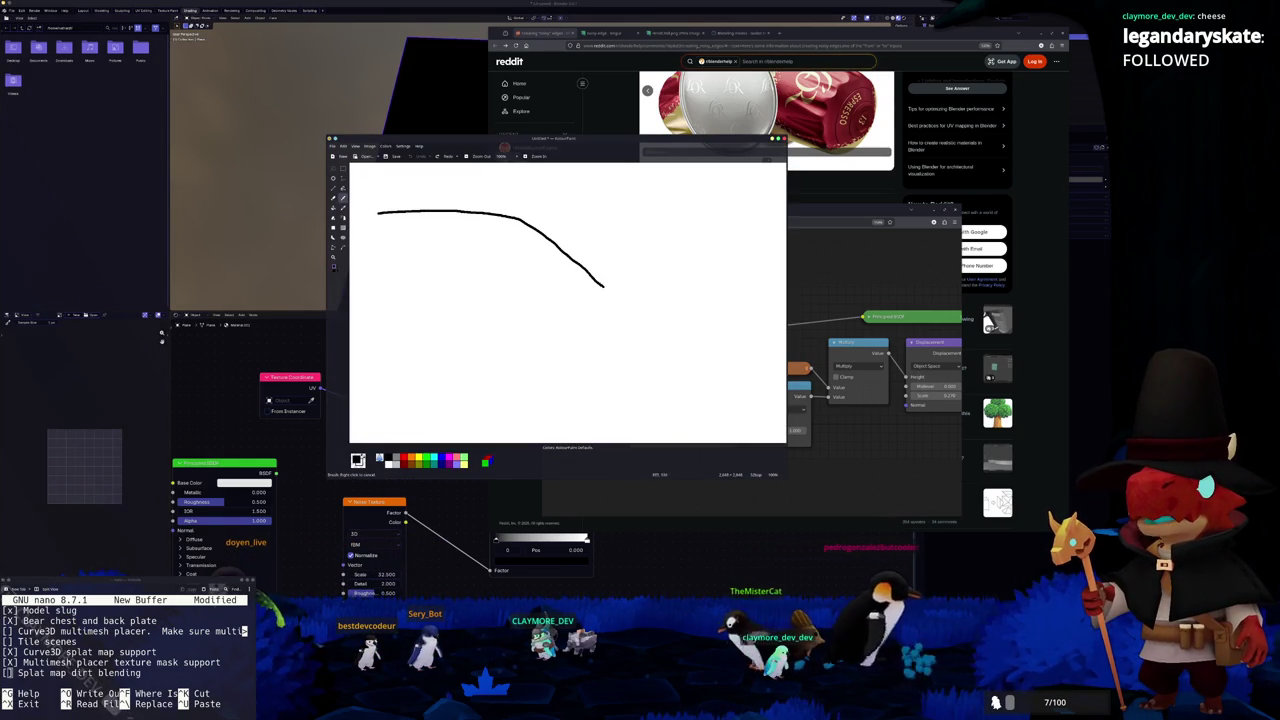
{"action": "scroll", "coordinate": [628, 284], "scroll_direction": "up", "scroll_amount": 1}
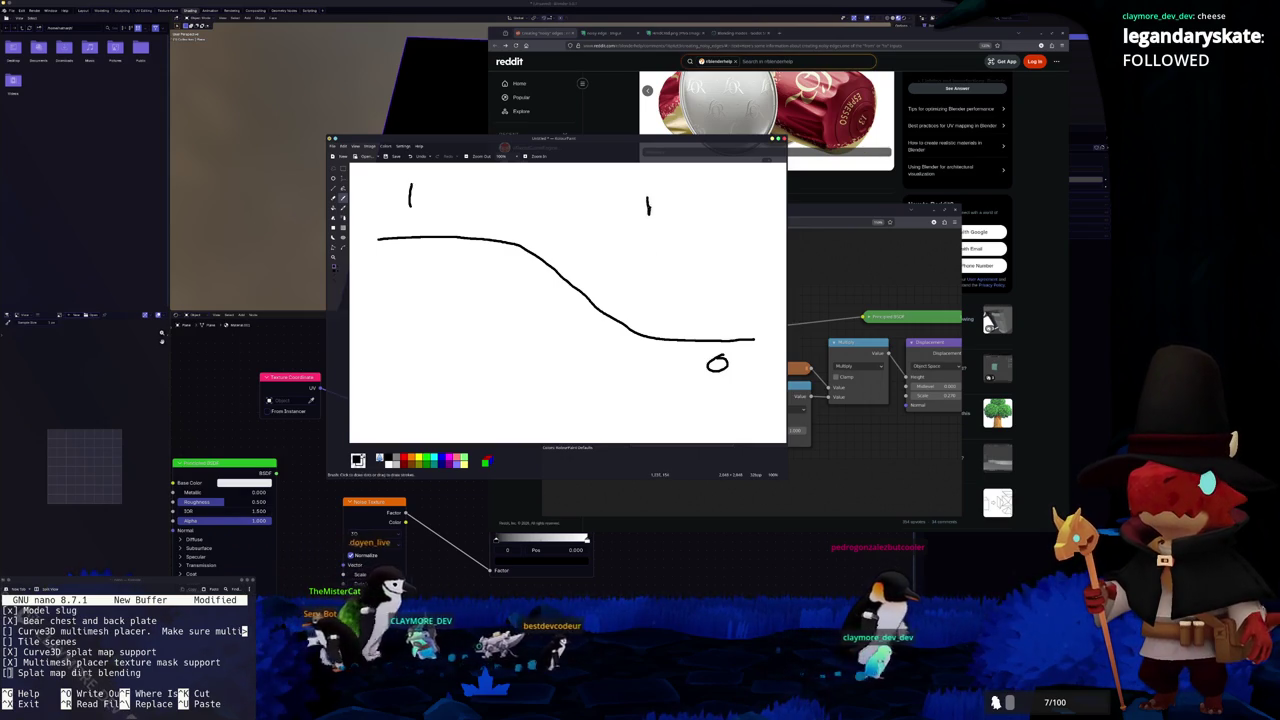
{"action": "mouse_move", "coordinate": [658, 200]}
{"action": "left_mouse_down"}
{"action": "mouse_move", "coordinate": [682, 222]}
{"action": "mouse_move", "coordinate": [706, 196]}
{"action": "mouse_move", "coordinate": [721, 206]}
{"action": "left_mouse_up"}
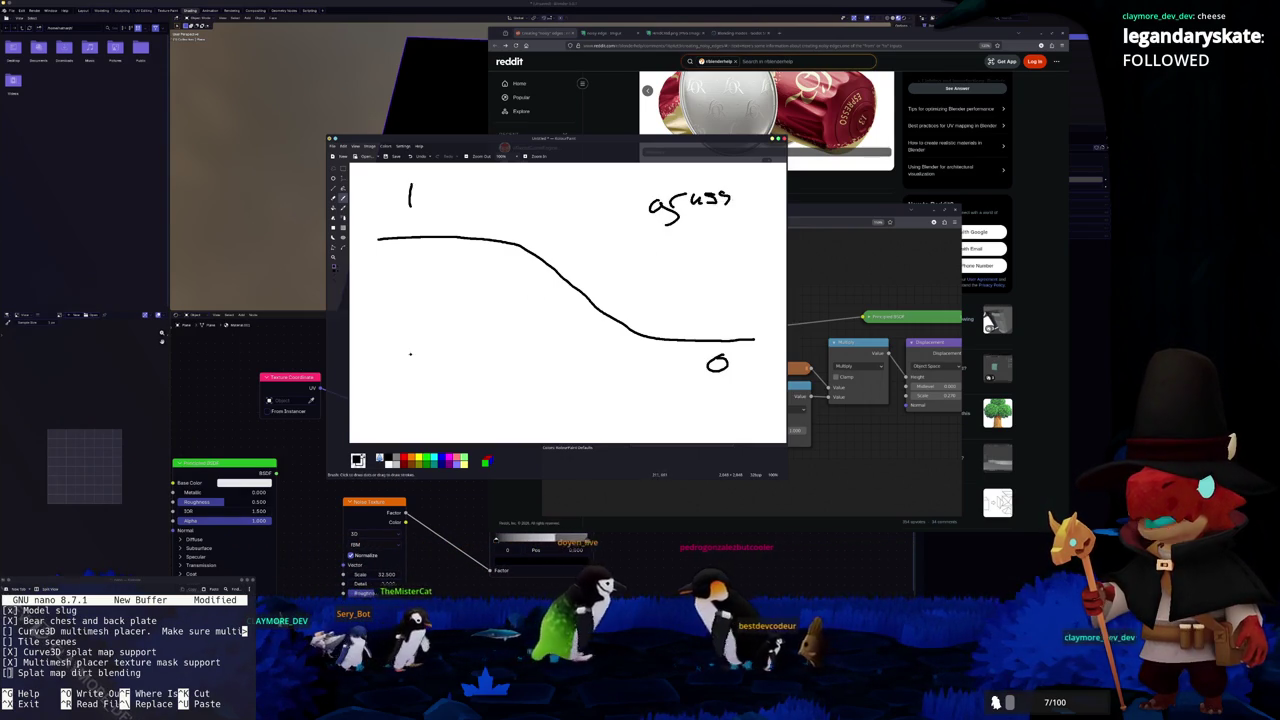
{"action": "mouse_move", "coordinate": [394, 337]}
{"action": "left_mouse_down"}
{"action": "mouse_move", "coordinate": [402, 359]}
{"action": "mouse_move", "coordinate": [444, 345]}
{"action": "left_mouse_up"}
{"action": "left_click", "coordinate": [428, 335]}
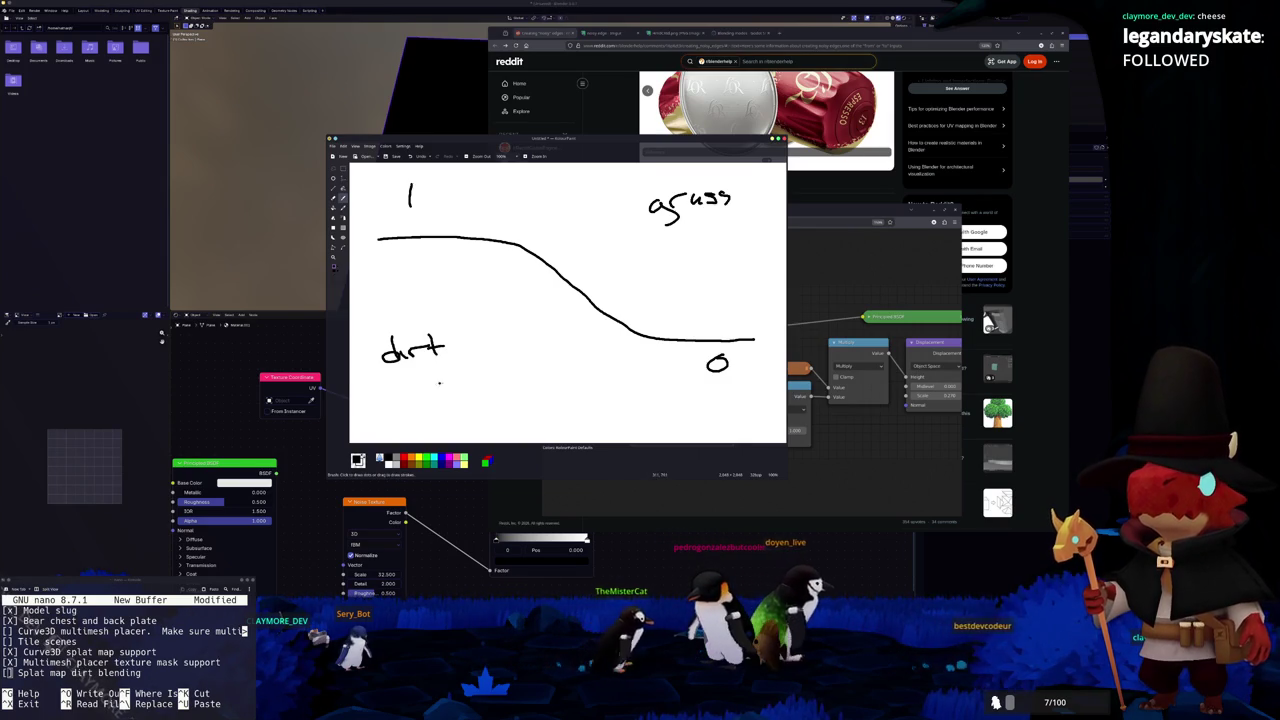
Add a vertical line, a slope arrow and a jagged noisy edge along the curve
{"action": "left_click_drag", "start_coordinate": [492, 213], "coordinate": [499, 347]}
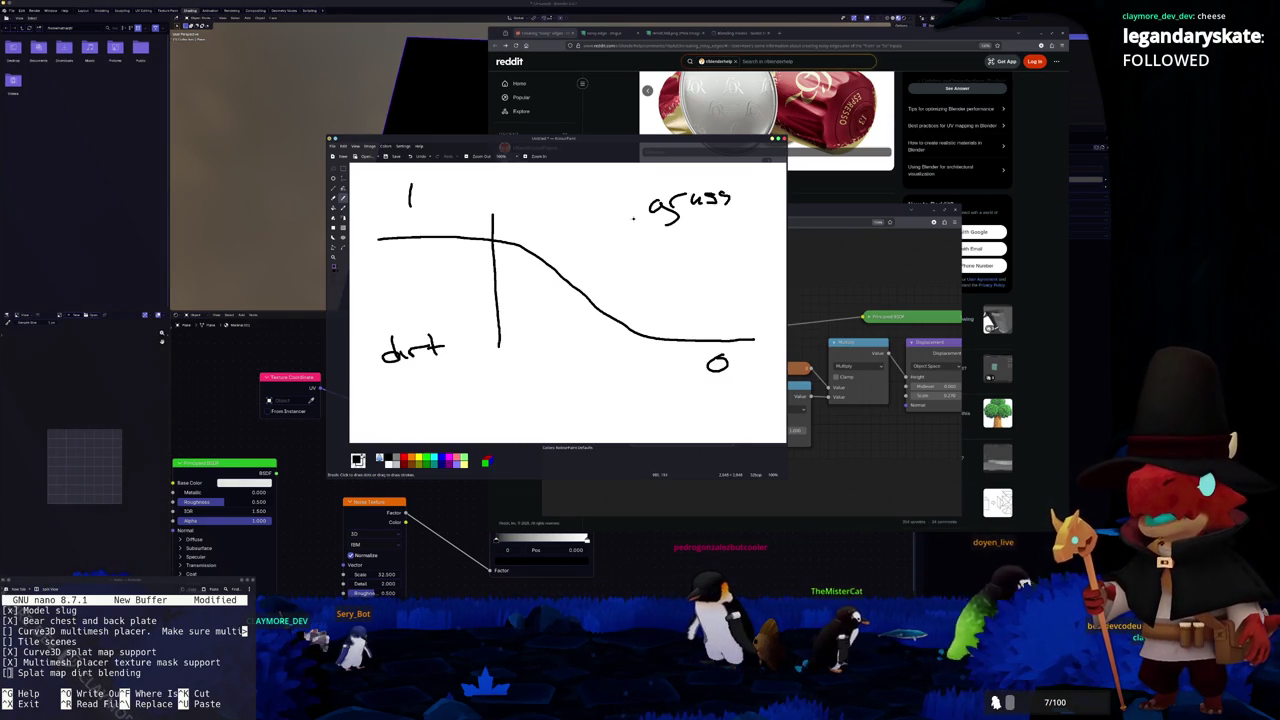
{"action": "left_click_drag", "start_coordinate": [519, 241], "coordinate": [656, 268]}
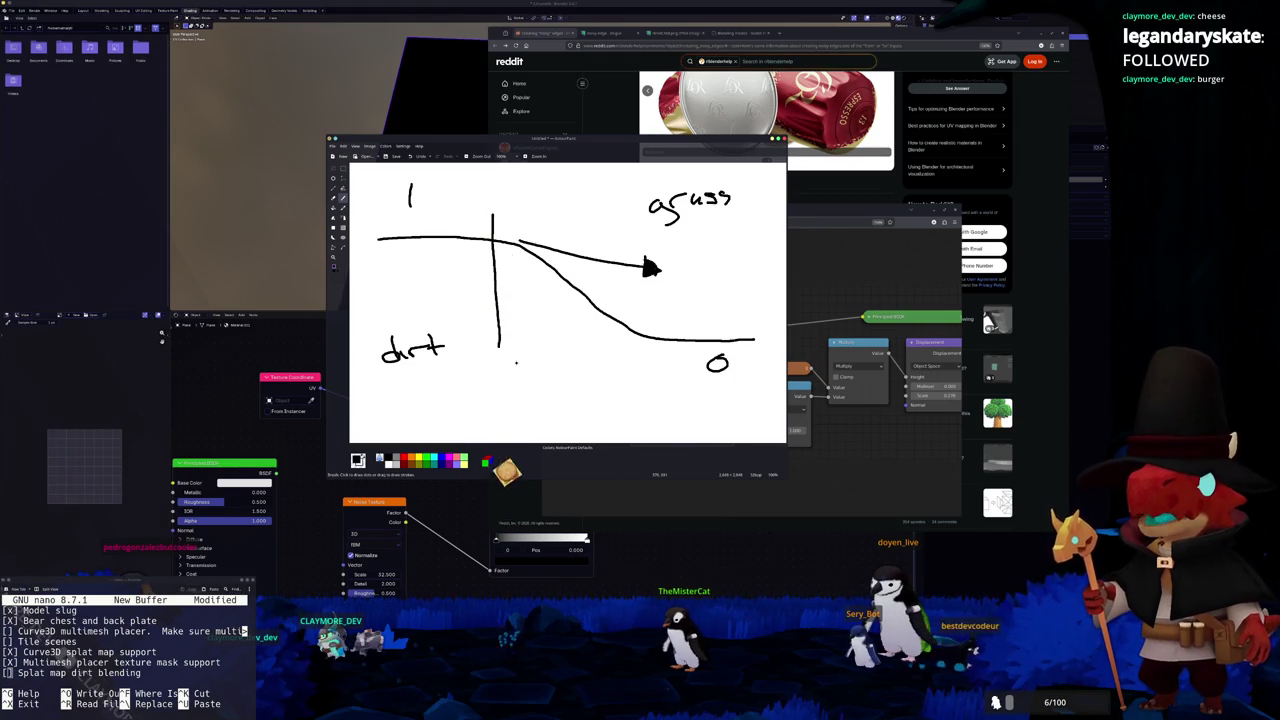
{"action": "scroll", "coordinate": [503, 346], "scroll_direction": "down", "scroll_amount": 1}
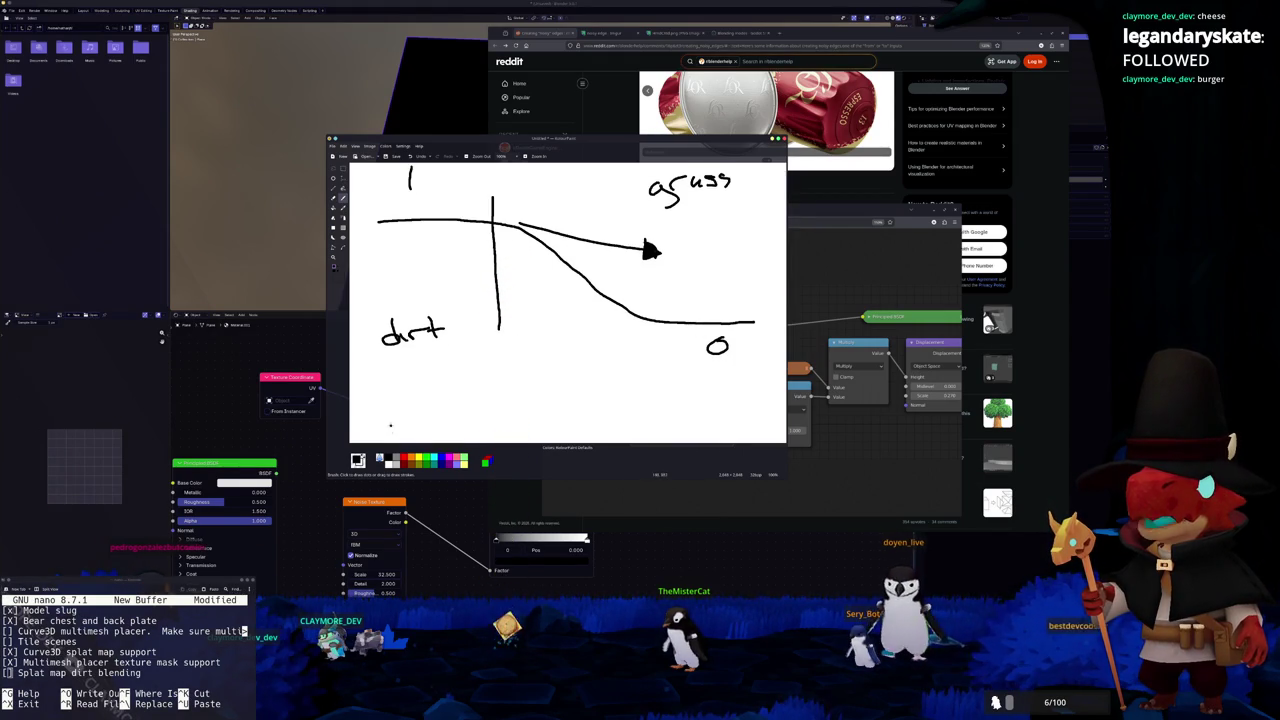
{"action": "left_click_drag", "start_coordinate": [520, 243], "coordinate": [470, 440]}
{"action": "scroll", "coordinate": [567, 300], "scroll_direction": "up", "scroll_amount": 1}
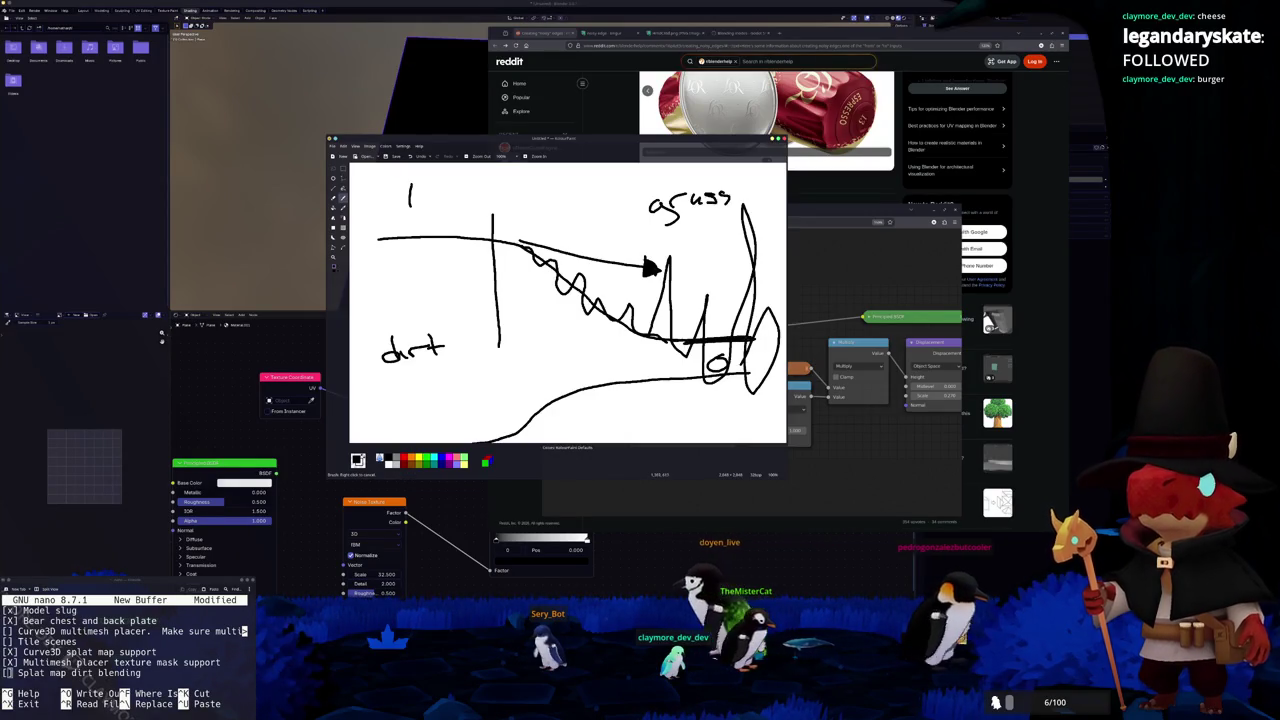
{"action": "scroll", "coordinate": [567, 300], "scroll_direction": "down", "scroll_amount": 2}
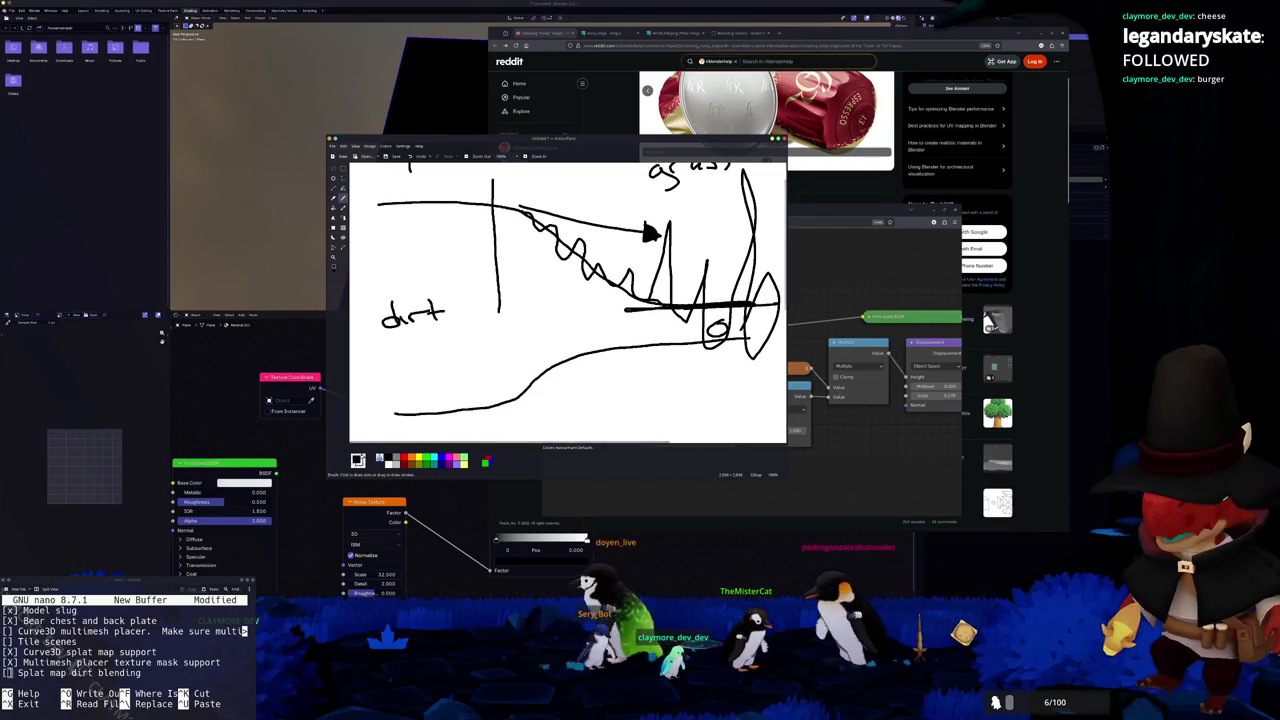
{"action": "key", "text": "alt+Tab"}
{"action": "key", "text": "alt+Tab"}
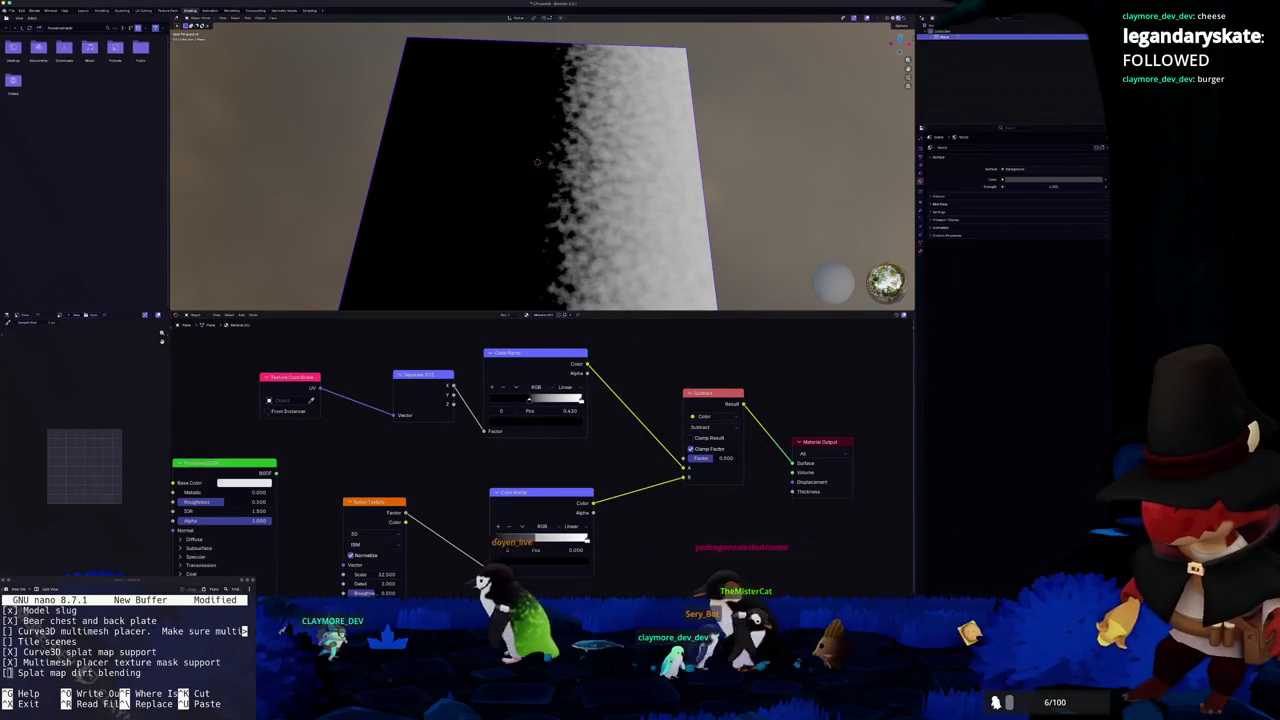
{"action": "key", "text": "alt+Tab"}
Add a line below splat_value: float splat_mask = (1.0 - splat_value) * splat_blend
{"action": "scroll", "coordinate": [491, 518], "scroll_direction": "down", "scroll_amount": 1}
{"action": "scroll", "coordinate": [492, 520], "scroll_direction": "down", "scroll_amount": 1}
{"action": "scroll", "coordinate": [494, 518], "scroll_direction": "up", "scroll_amount": 1}
{"action": "scroll", "coordinate": [496, 516], "scroll_direction": "down", "scroll_amount": 1}
{"action": "key", "text": "Return"}
{"action": "key", "text": "Return"}
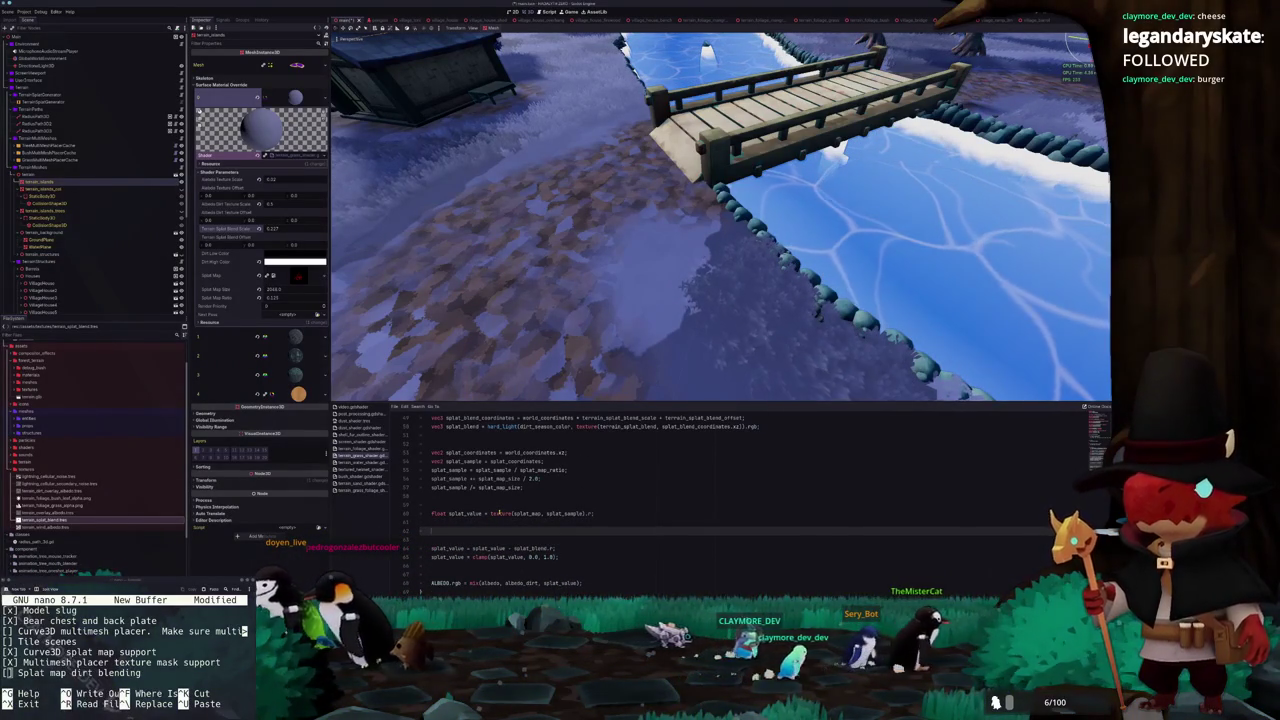
{"action": "type", "text": "float splat_"}
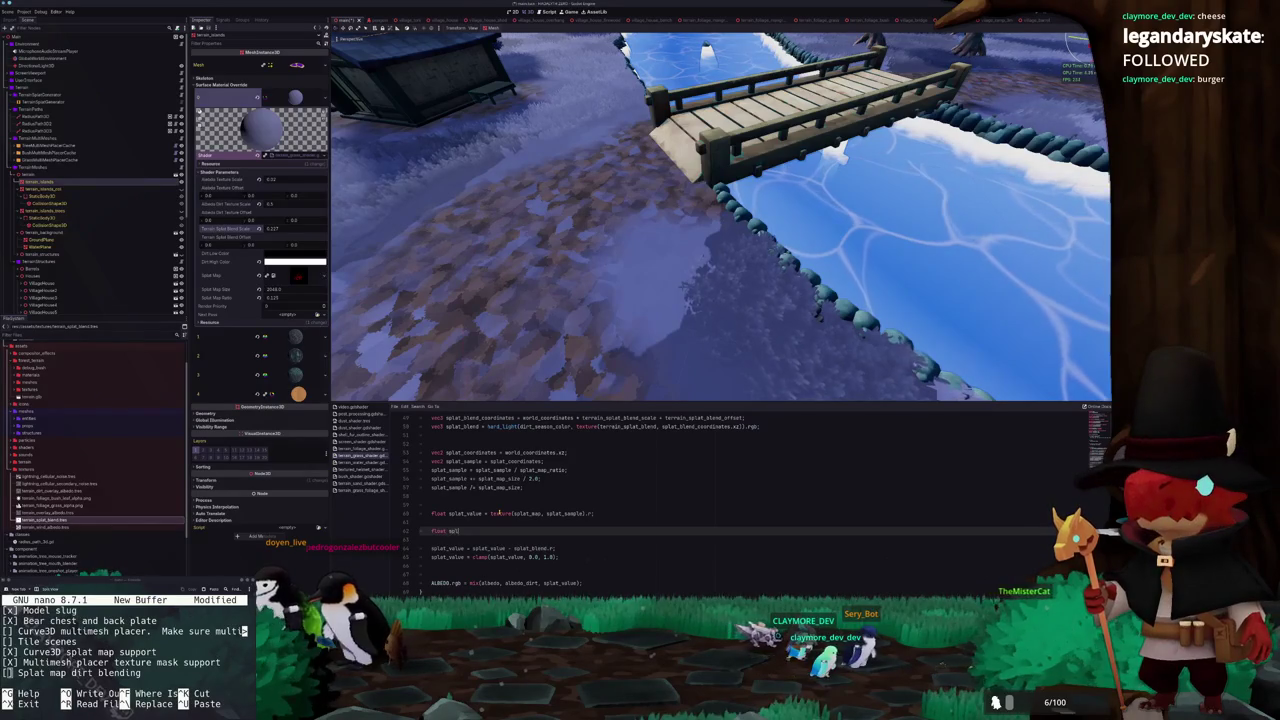
{"action": "type", "text": "mask"}
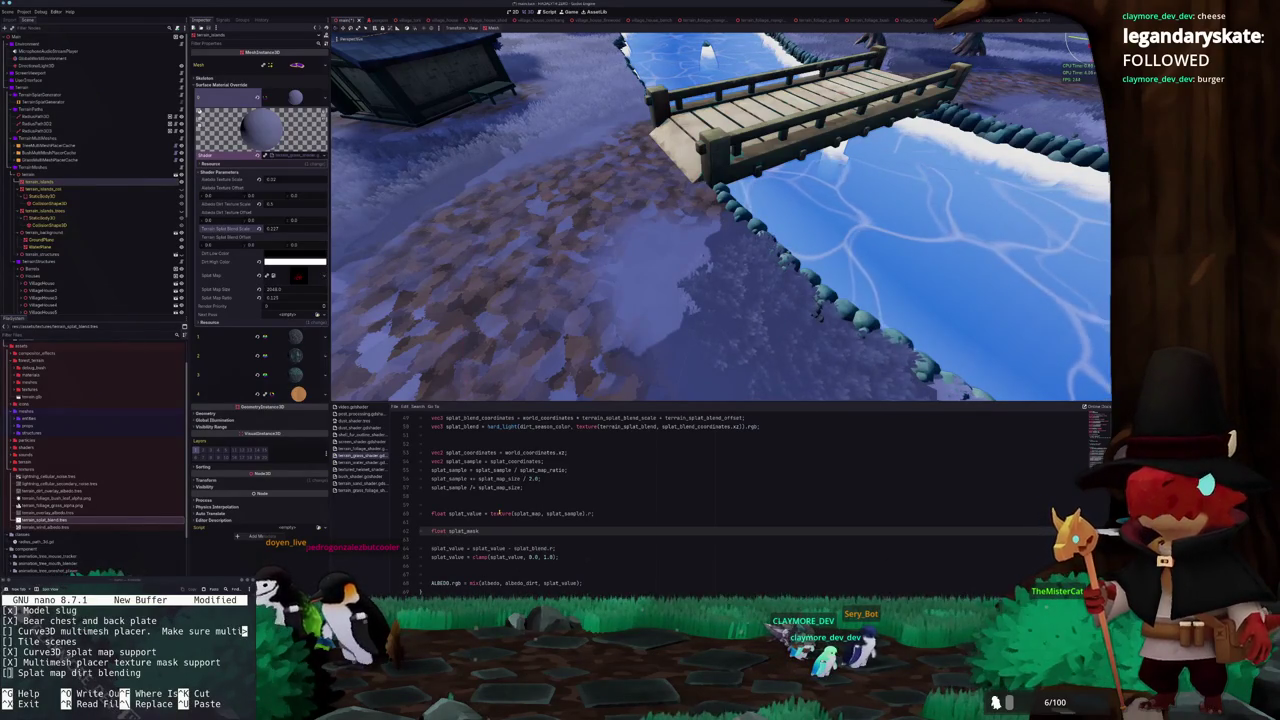
{"action": "type", "text": " = ("}
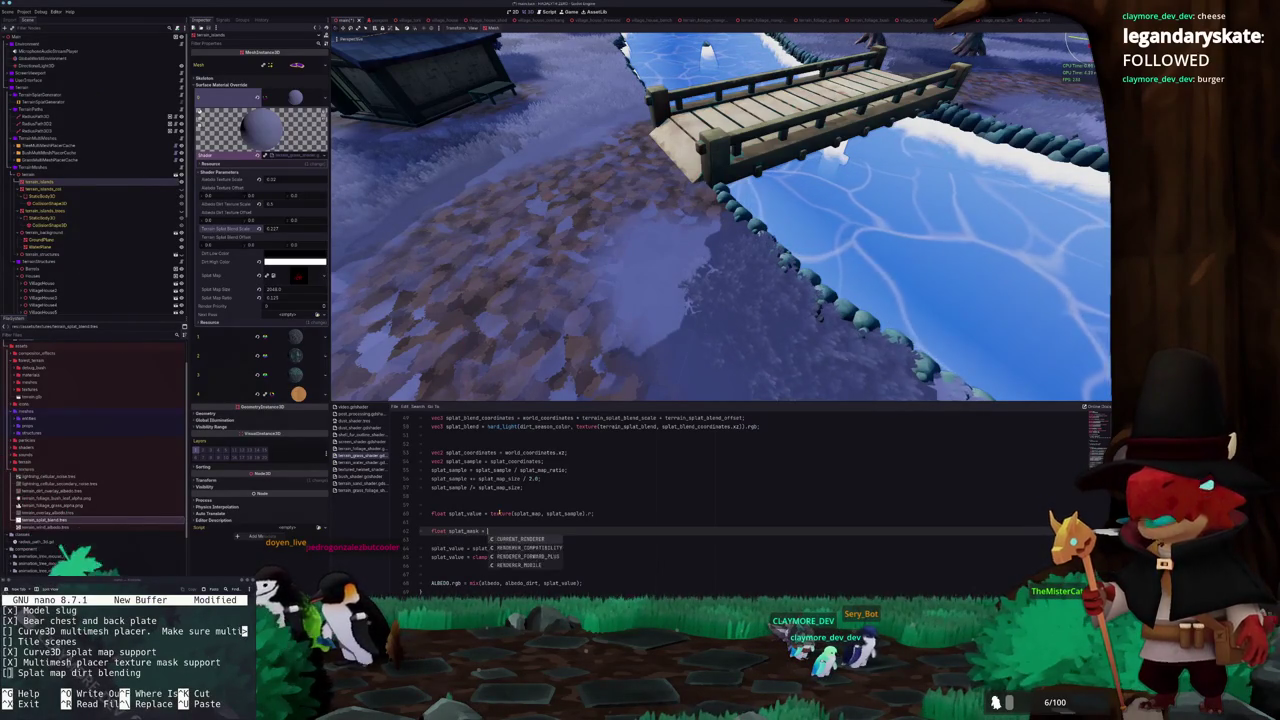
{"action": "type", "text": "1.0 - "}
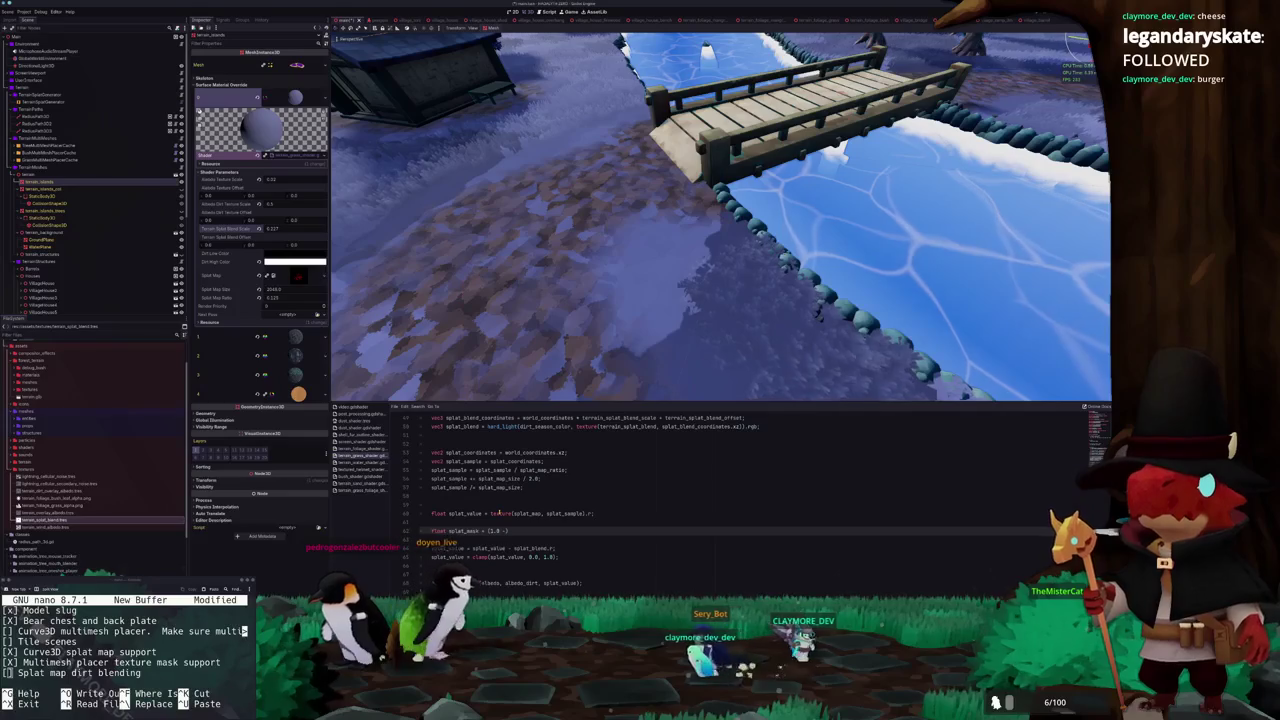
{"action": "type", "text": "splat_value) *"}
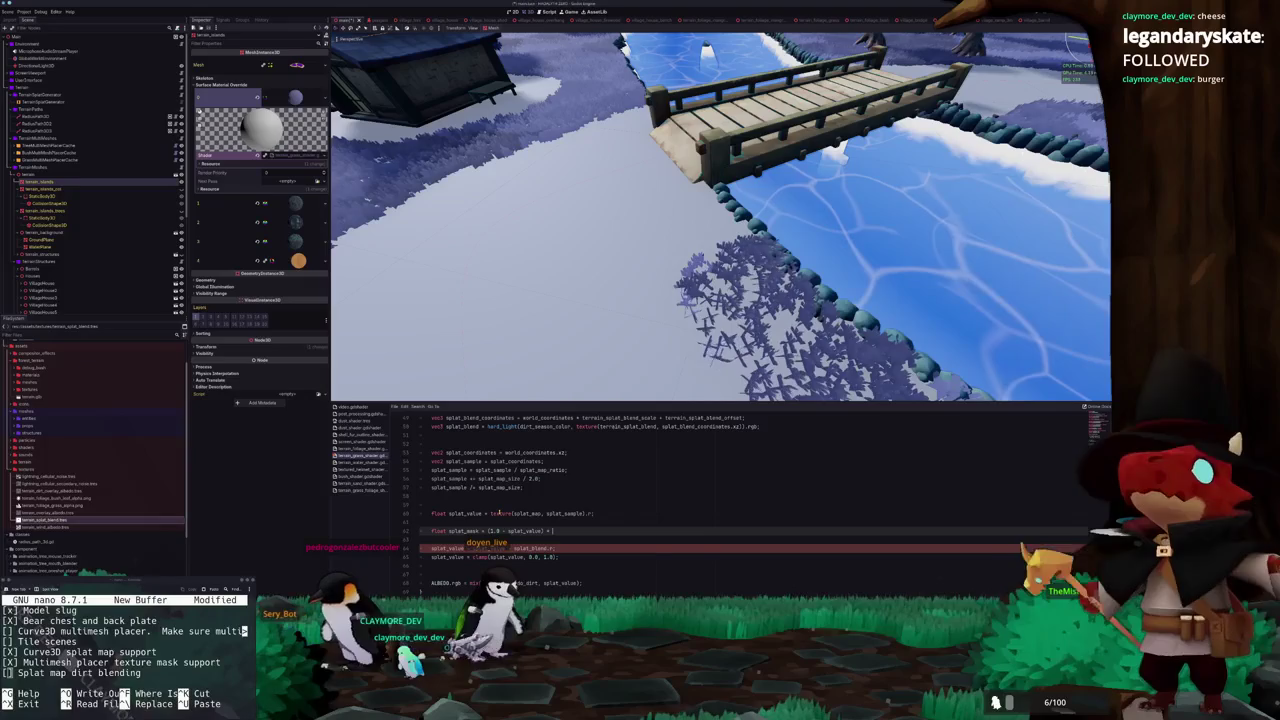
{"action": "type", "text": "t_blend"}
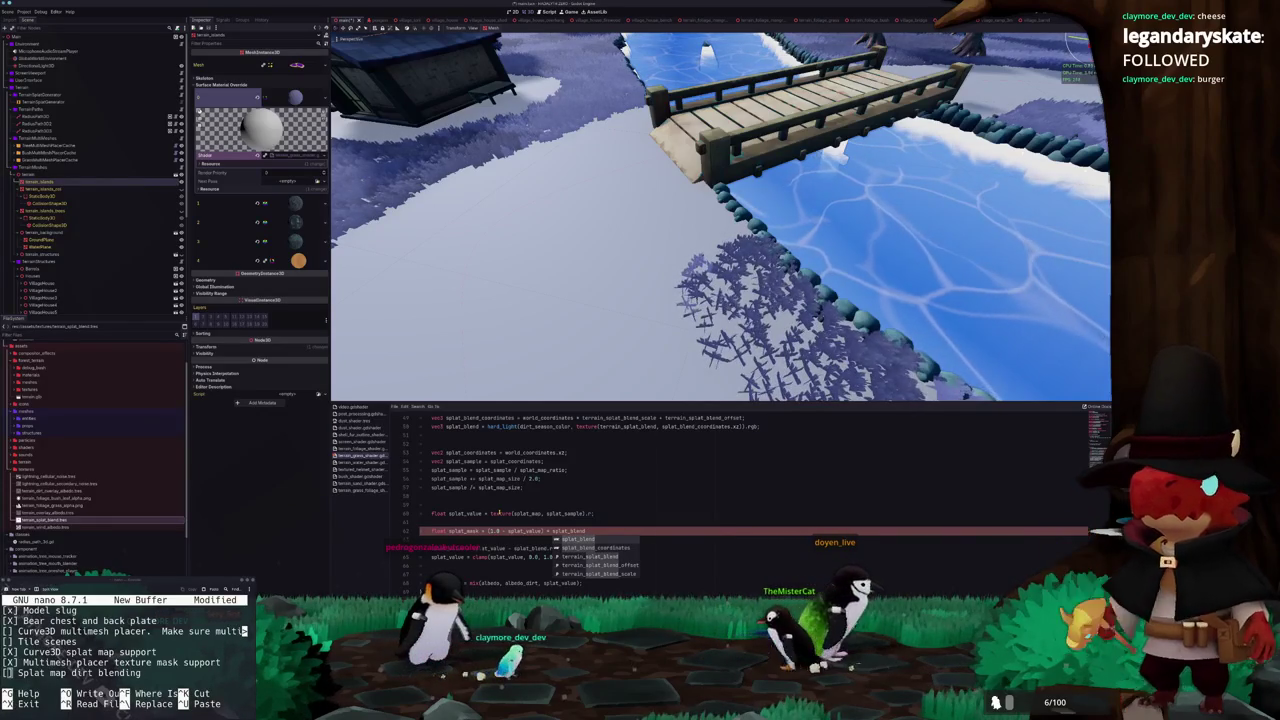
Strip the hard_light(dirt_season_color, …) wrapper from splat_blend and append .r in the splat_mask line
{"action": "scroll", "coordinate": [551, 444], "scroll_direction": "up", "scroll_amount": 3}
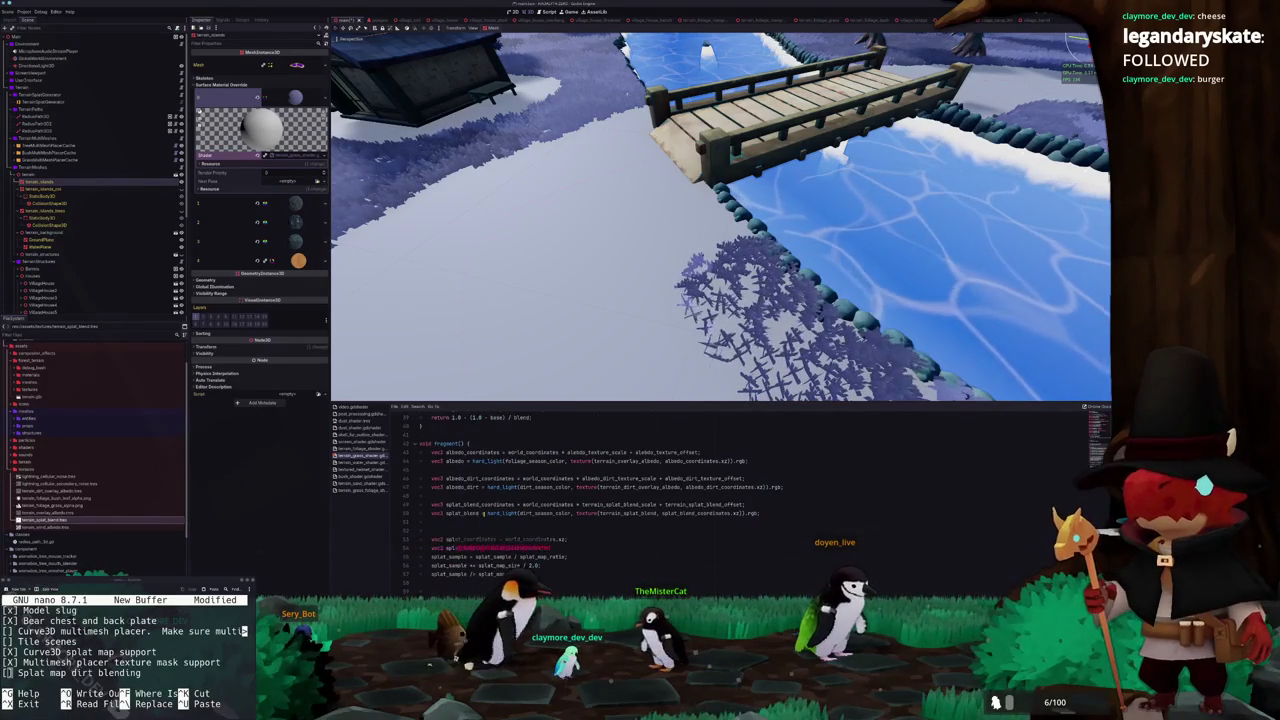
{"action": "type", "text": "= splat_coordinates;"}
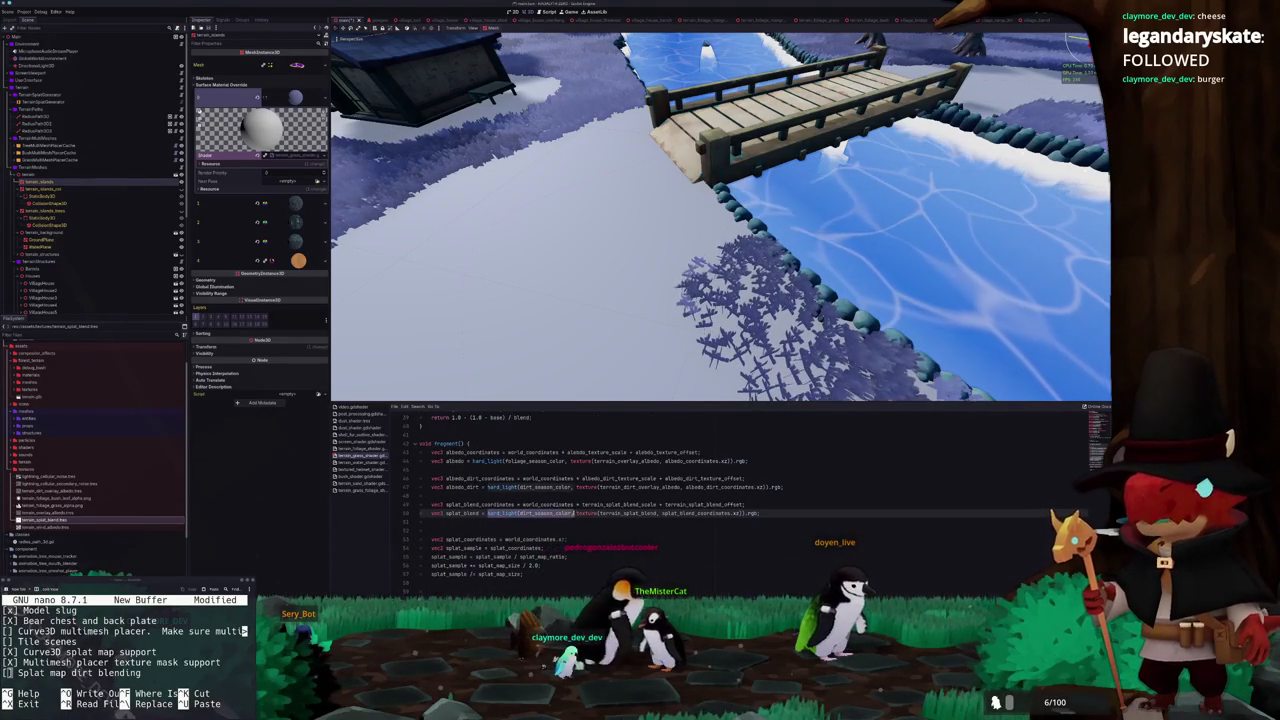
{"action": "key", "text": "BackSpace"}
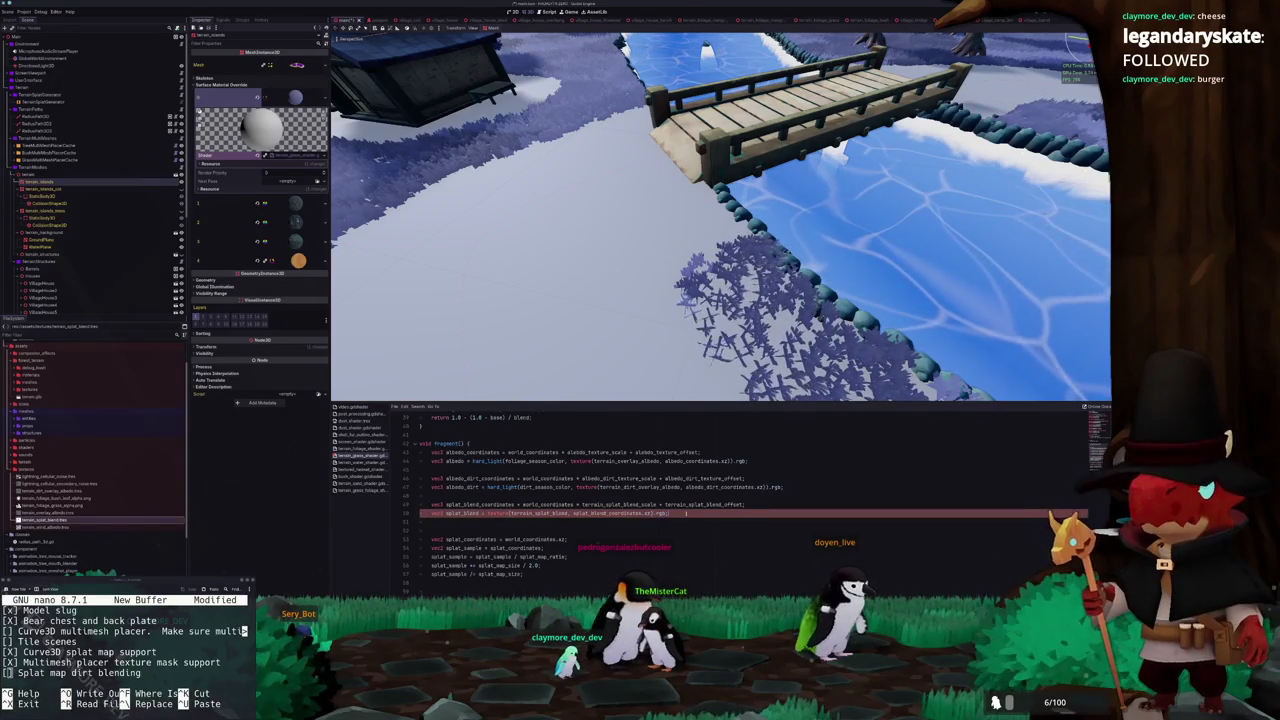
{"action": "scroll", "coordinate": [700, 490], "scroll_direction": "down", "scroll_amount": 3}
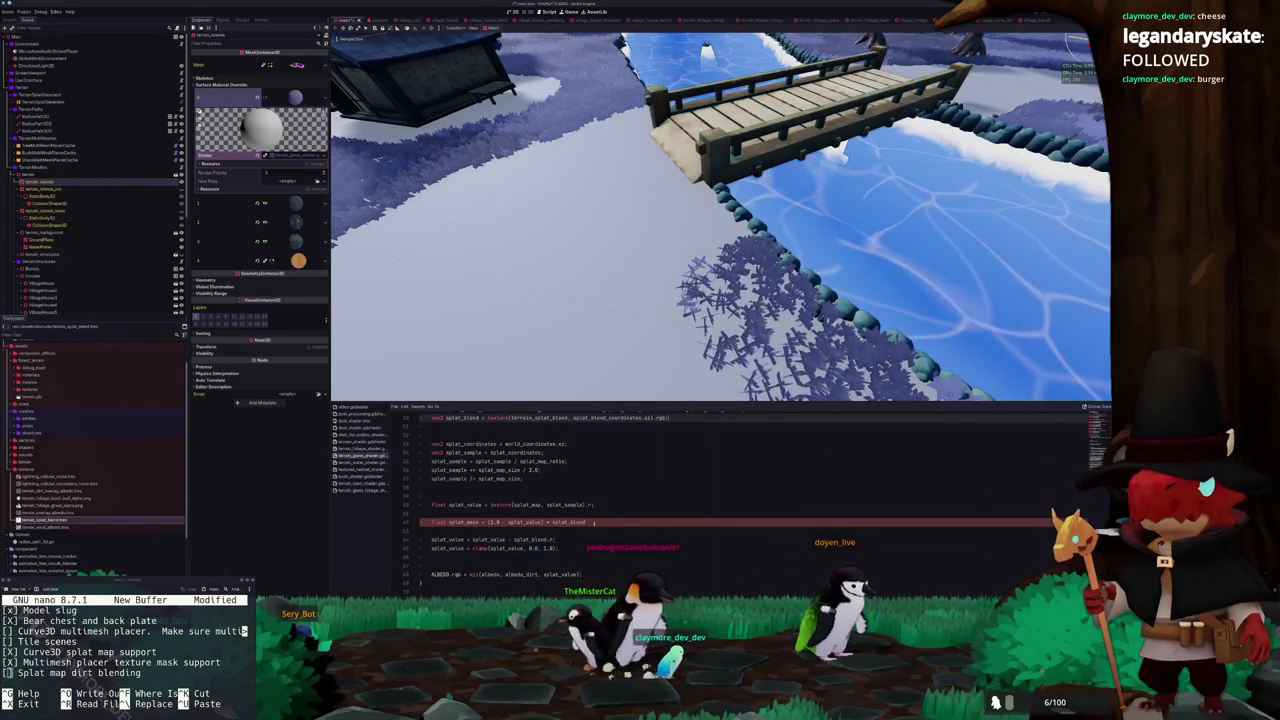
{"action": "type", "text": ".r;"}
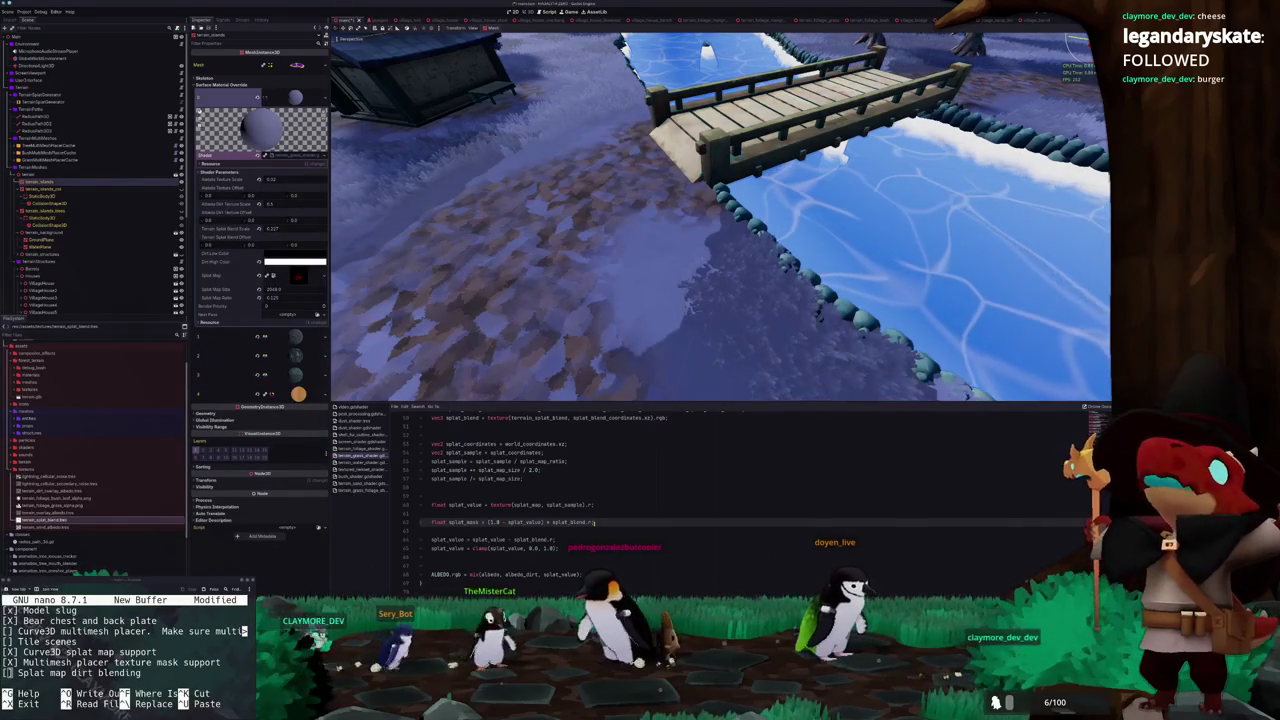
Try a splat_value assignment on a new line under the mask calculation, then undo it
{"action": "key", "text": "Down"}
{"action": "key", "text": "Down"}
{"action": "key", "text": "Down"}
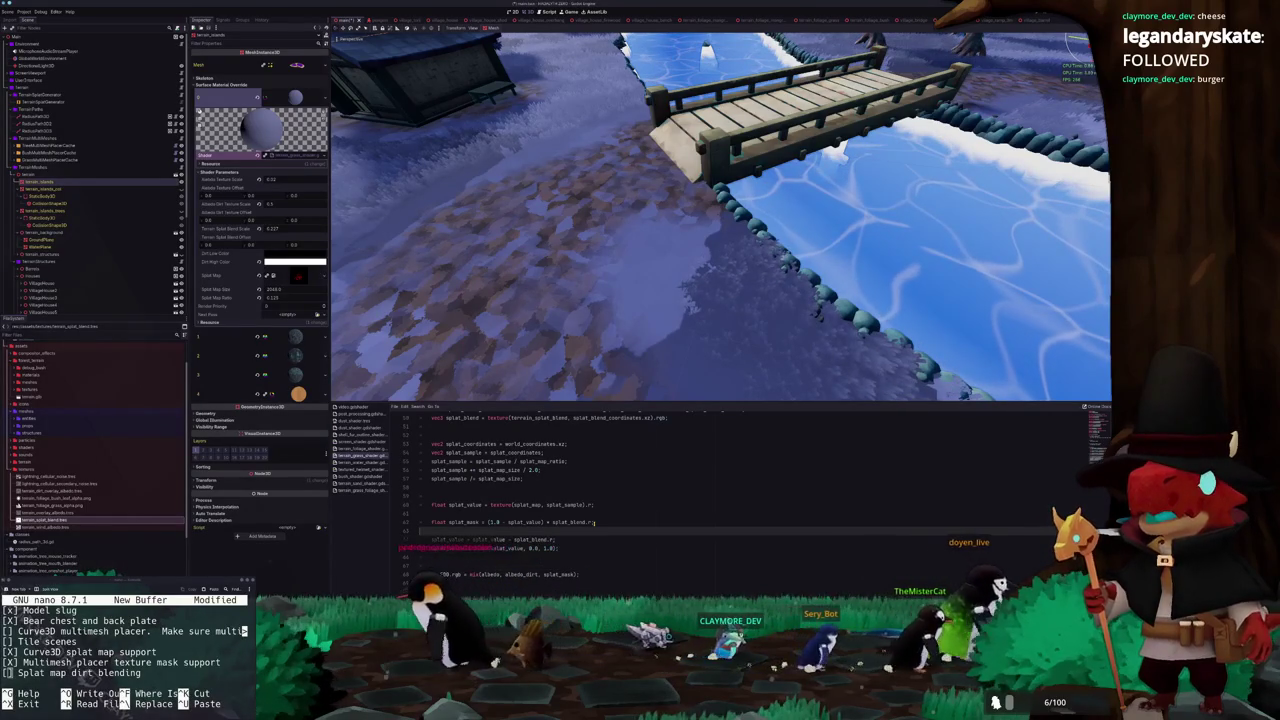
{"action": "key", "text": "Return"}
{"action": "type", "text": "splat_mask"}
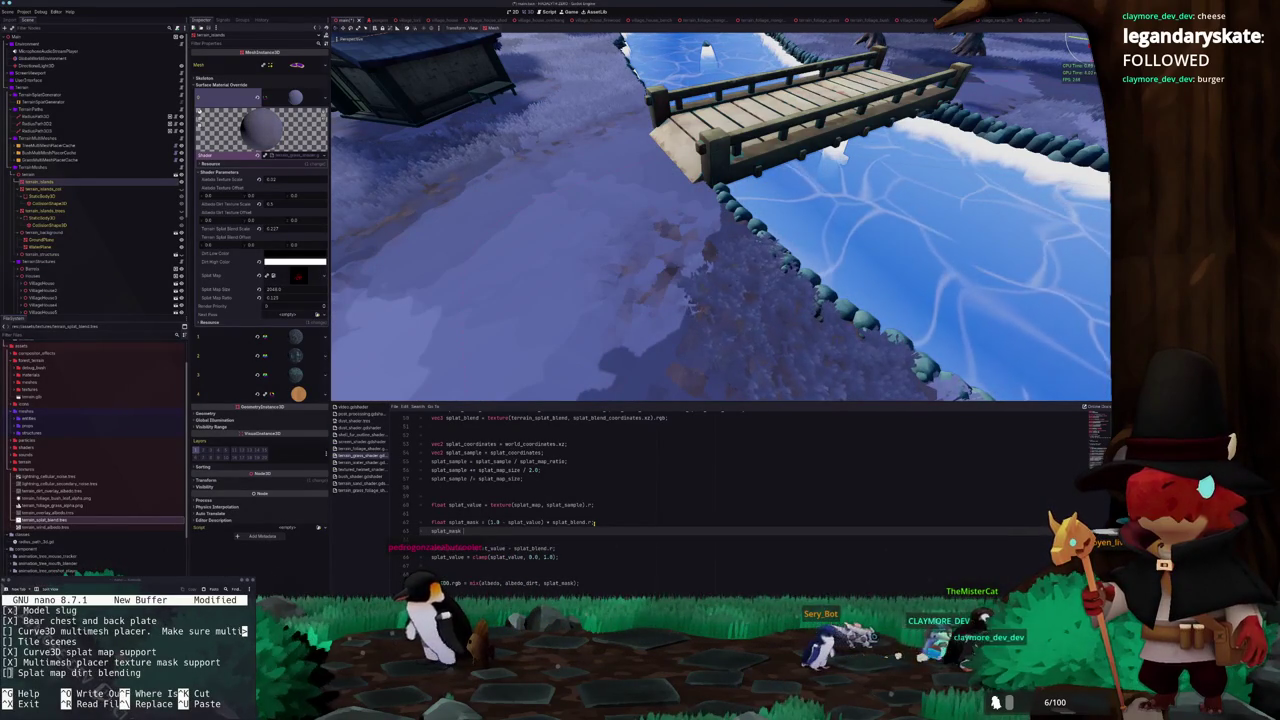
{"action": "type", "text": "= splat_"}
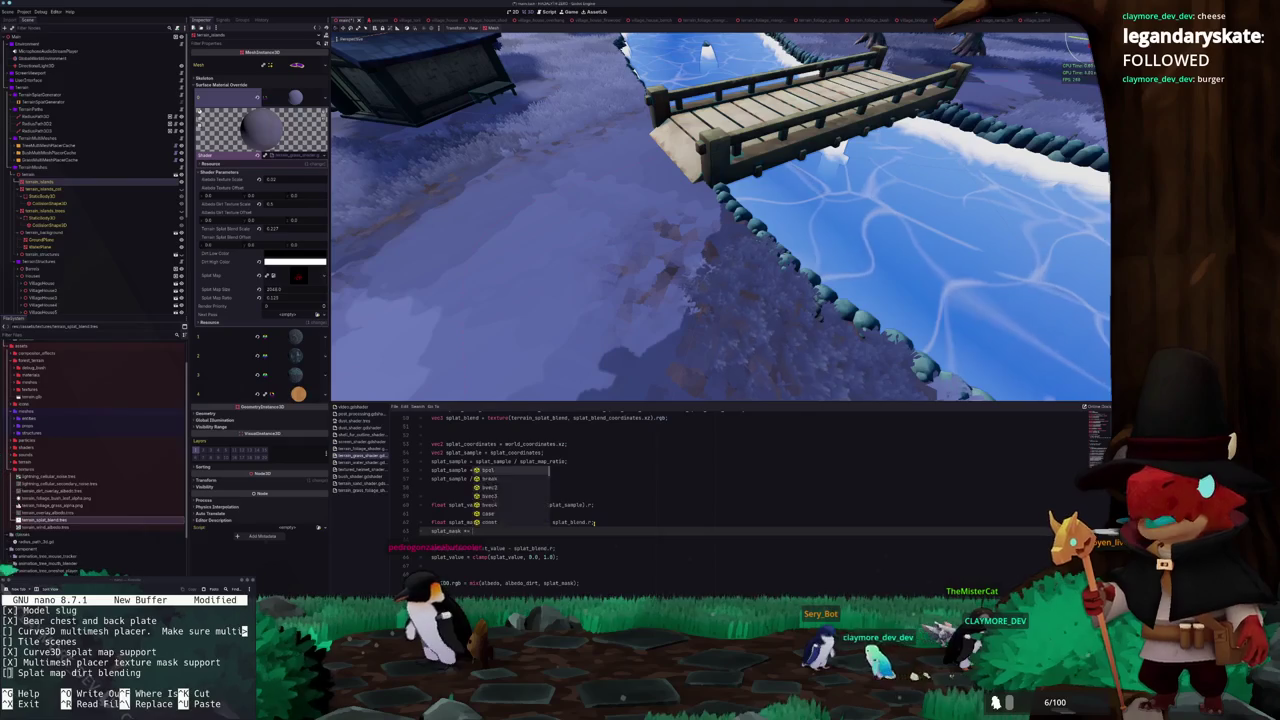
{"action": "type", "text": "value;"}
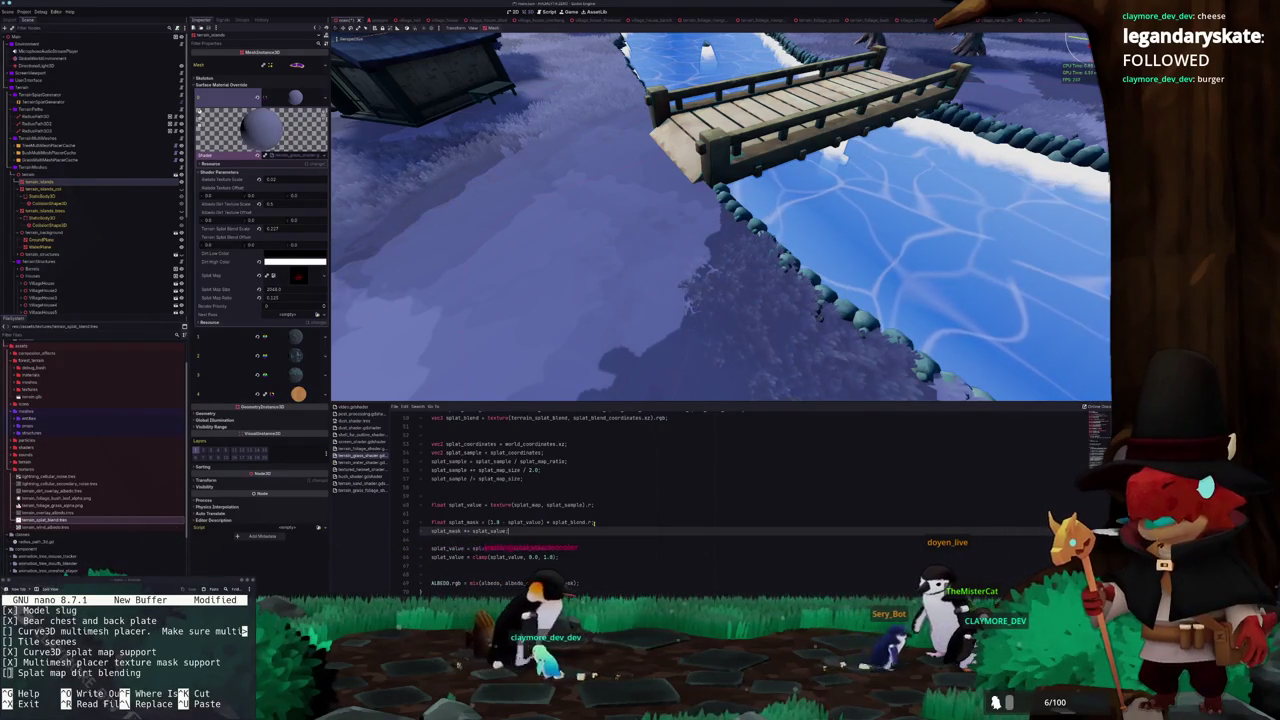
{"action": "key", "text": "ctrl+z"}
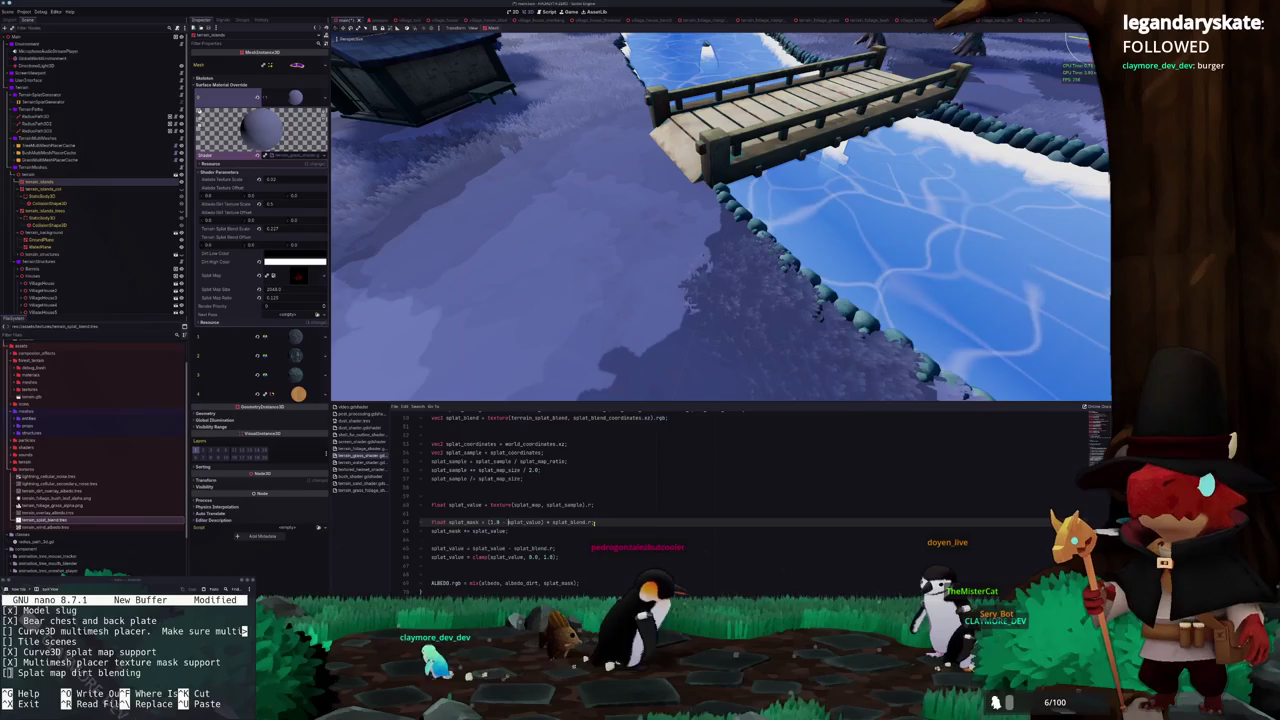
Start a 'splat_mask = splat_value * splat_mask' line below the mask code, then bring Blender forward
{"action": "double_click", "coordinate": [525, 522]}
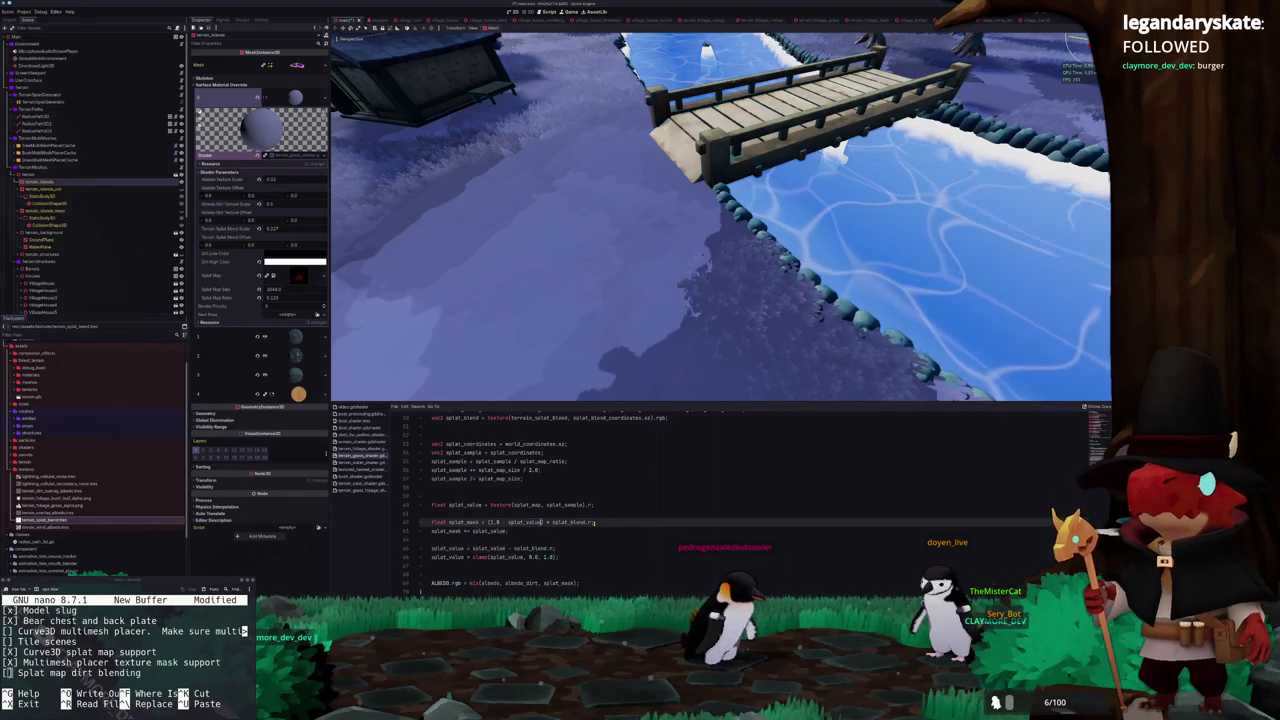
{"action": "key", "text": "ctrl+shift+Right"}
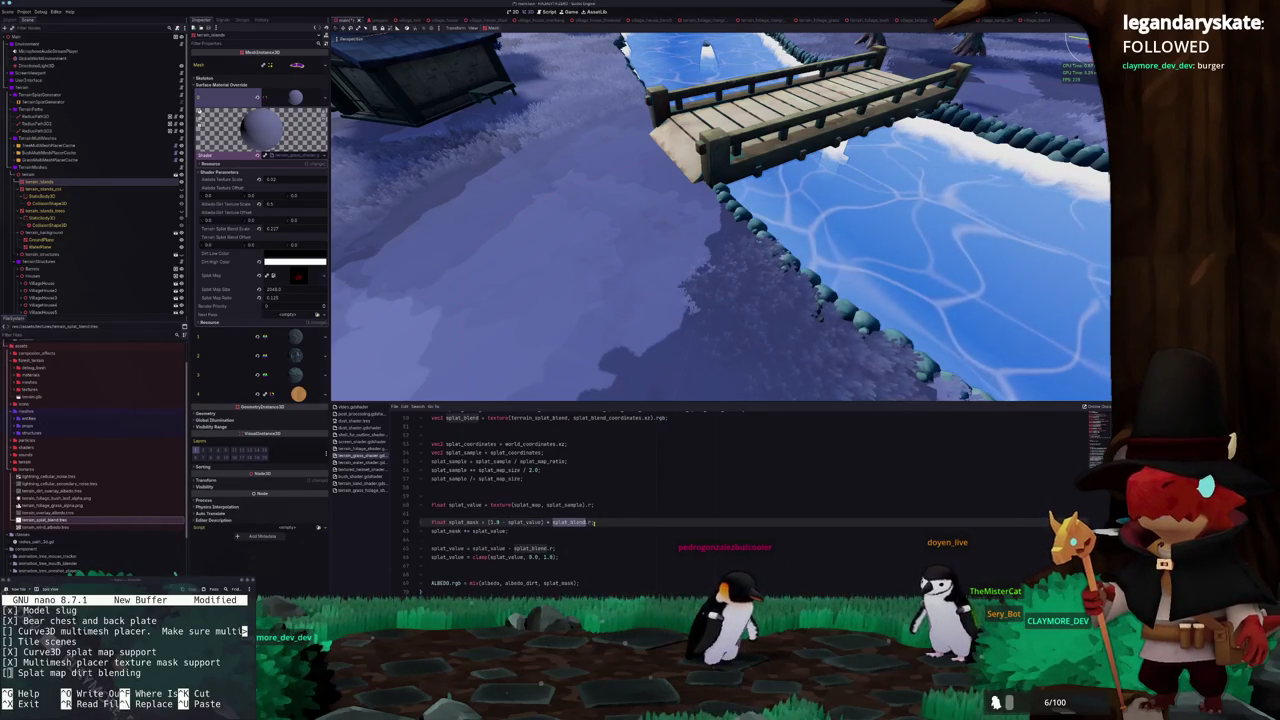
{"action": "key", "text": "Right"}
{"action": "key", "text": "Down"}
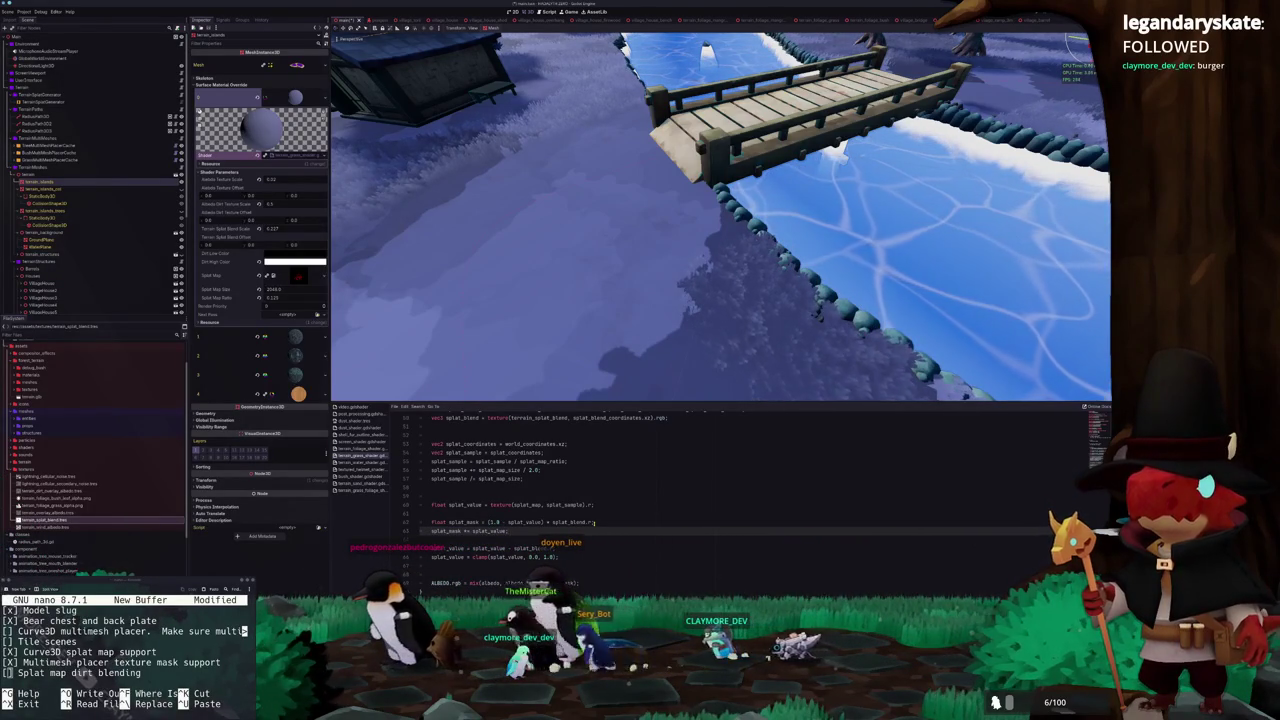
{"action": "key", "text": "Down"}
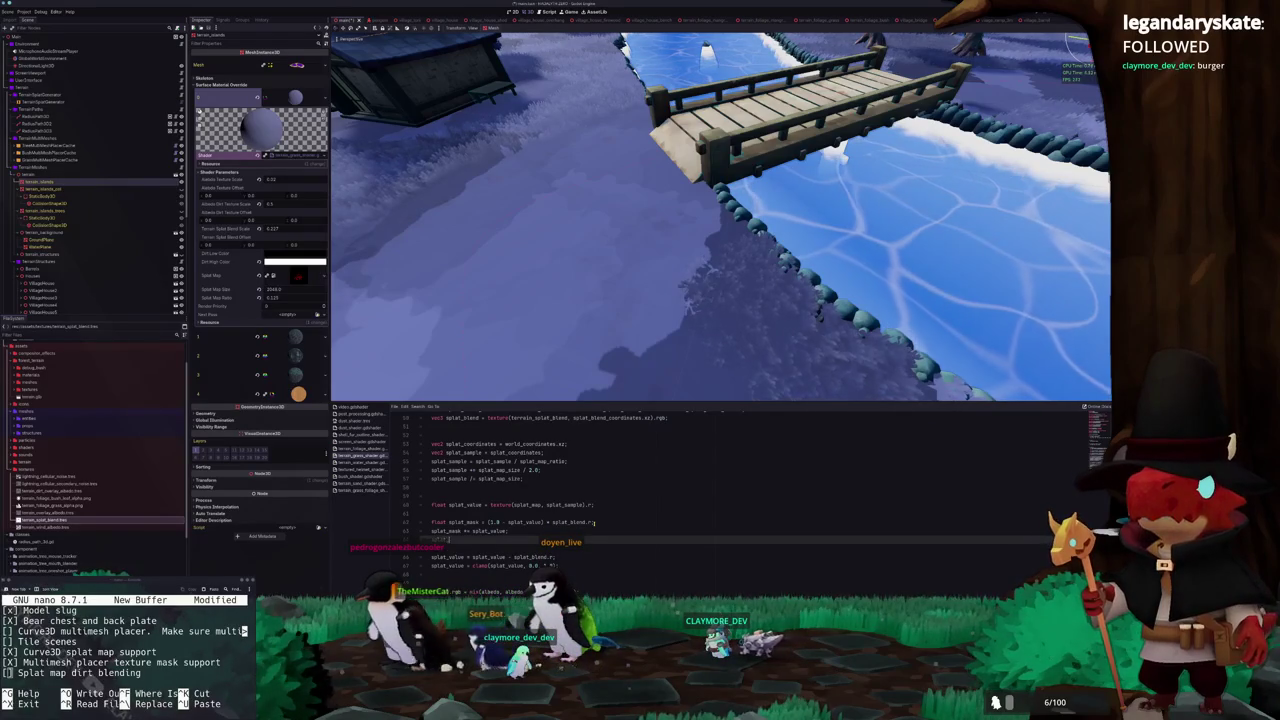
{"action": "type", "text": "splat_mask = splat_value * "}
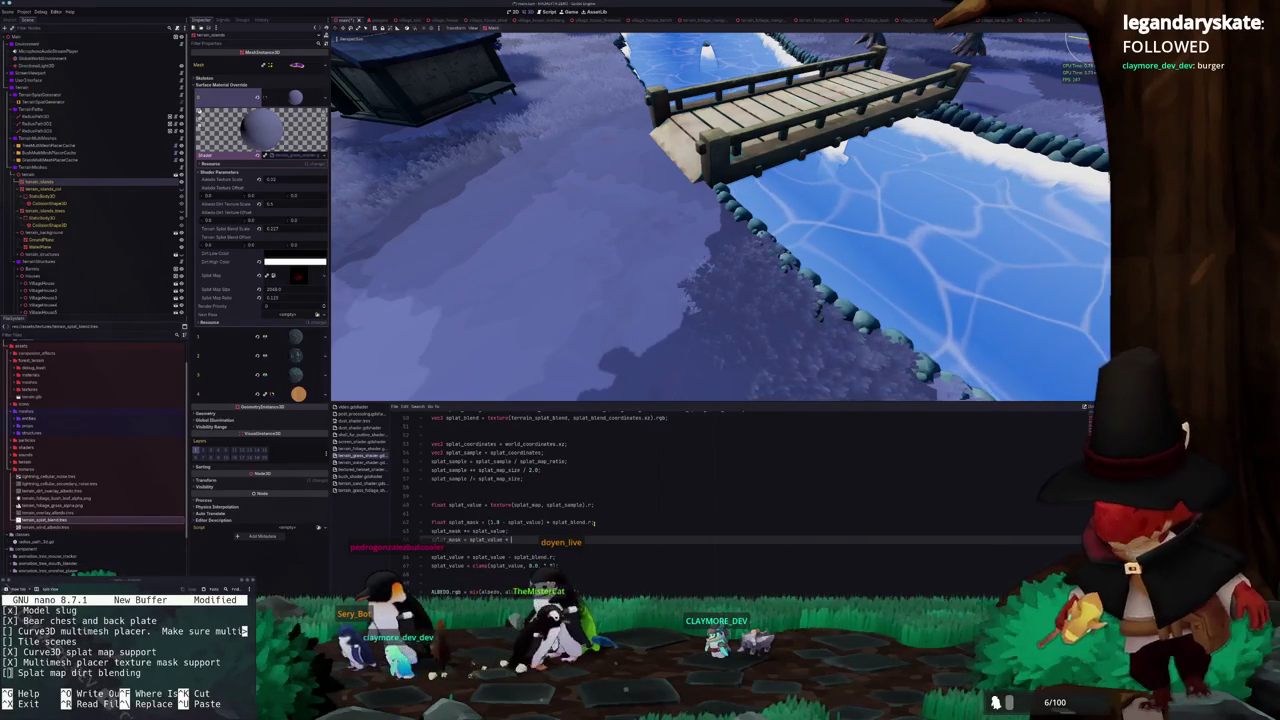
{"action": "type", "text": "splat_mask;"}
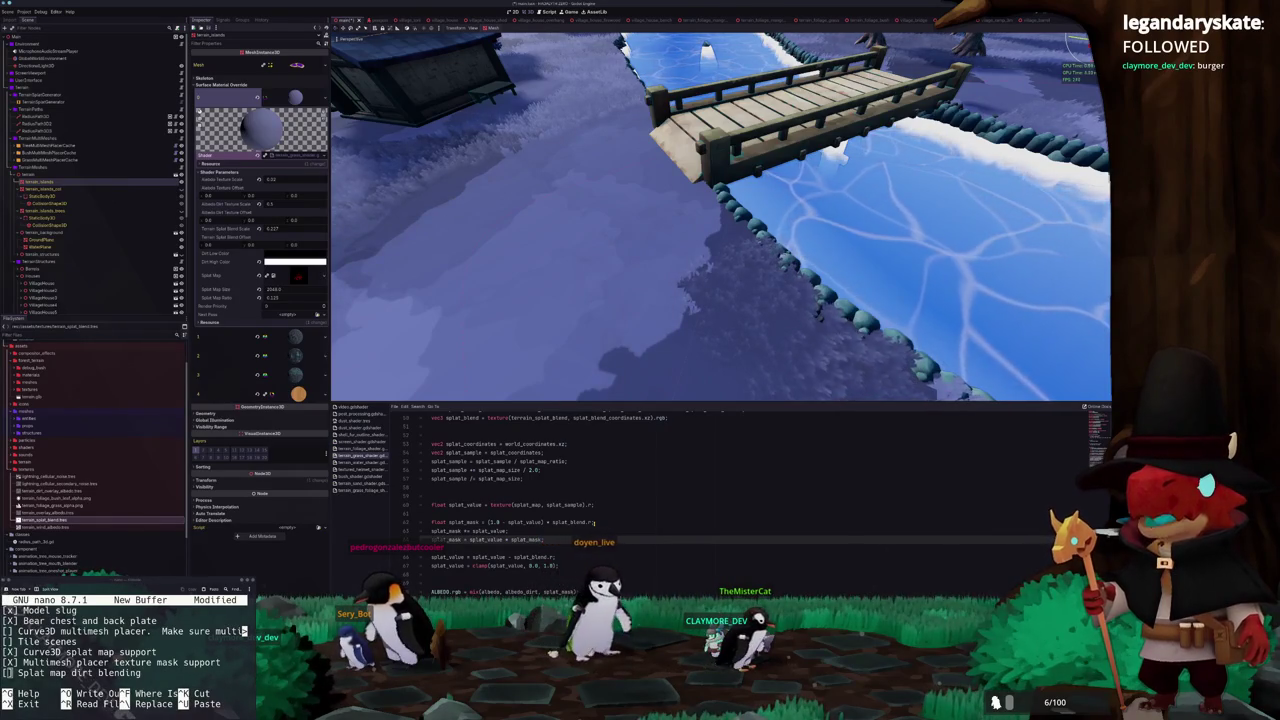
{"action": "key", "text": "alt+Tab"}
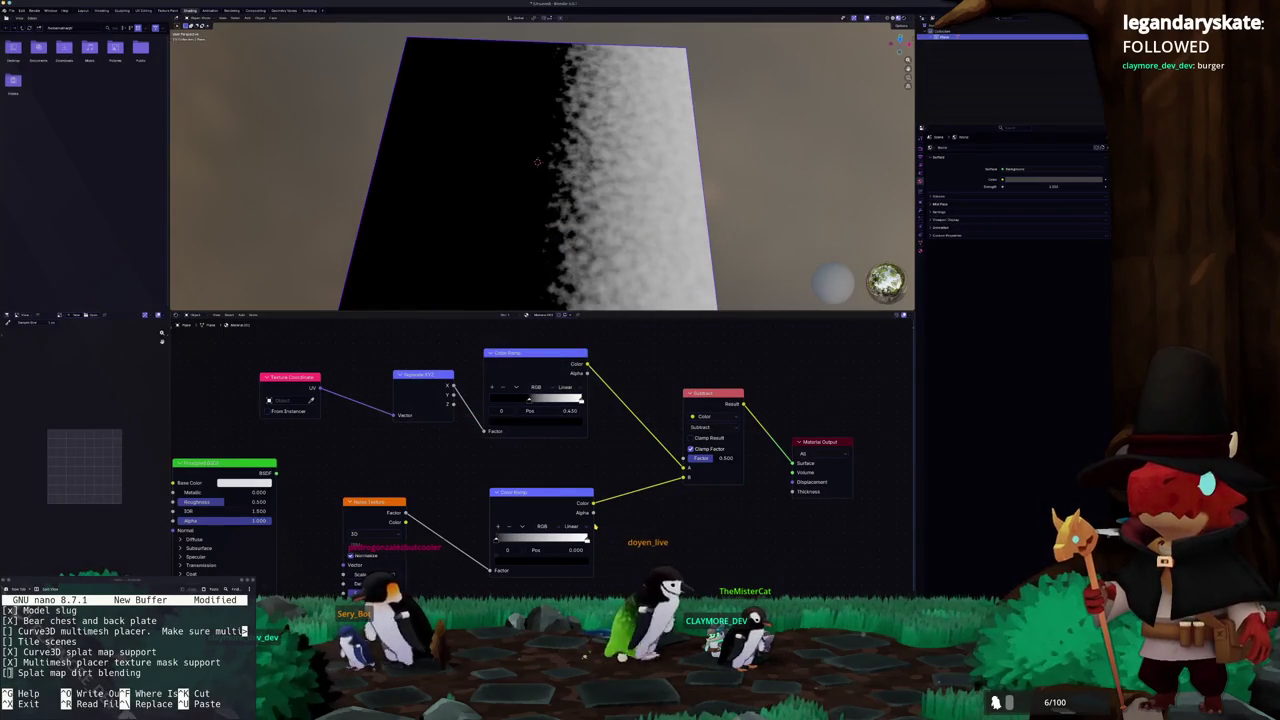
In the KolourPaint sketch, draw a jagged stroke along the bottom curve beneath the hill
{"action": "key", "text": "alt+Tab"}
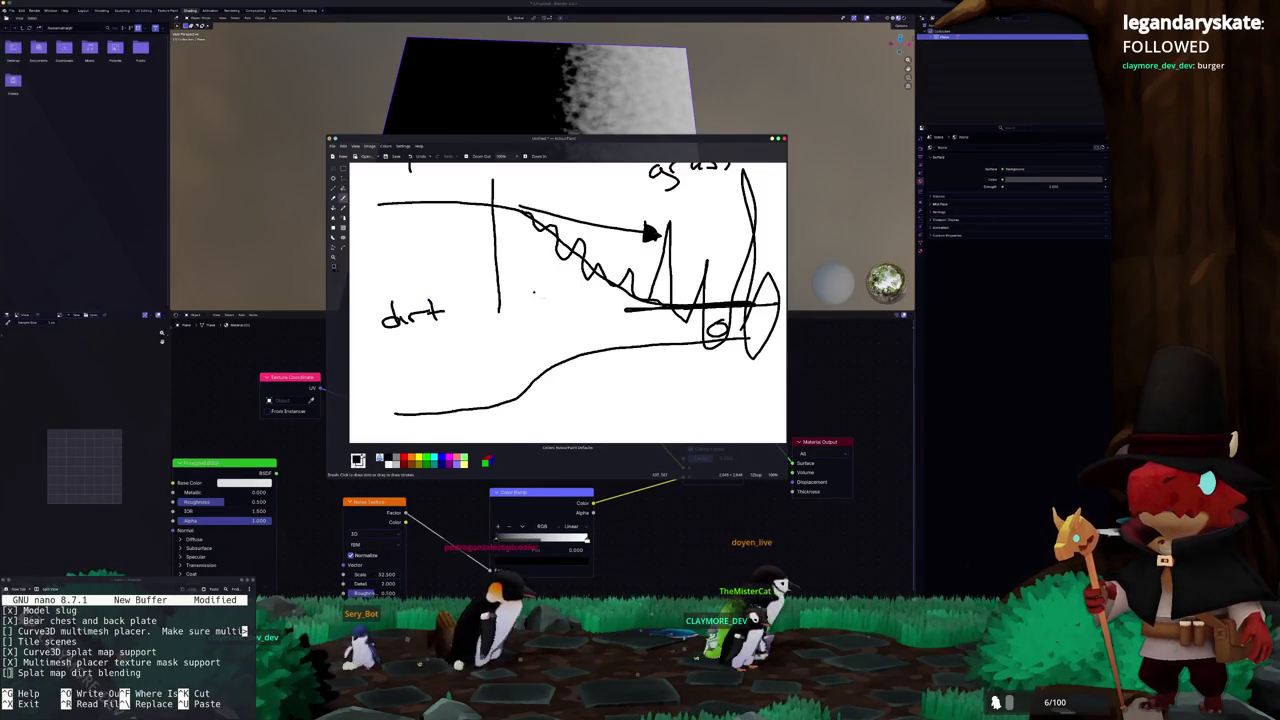
{"action": "scroll", "coordinate": [477, 287], "scroll_direction": "up", "scroll_amount": 2}
{"action": "scroll", "coordinate": [533, 272], "scroll_direction": "down", "scroll_amount": 1}
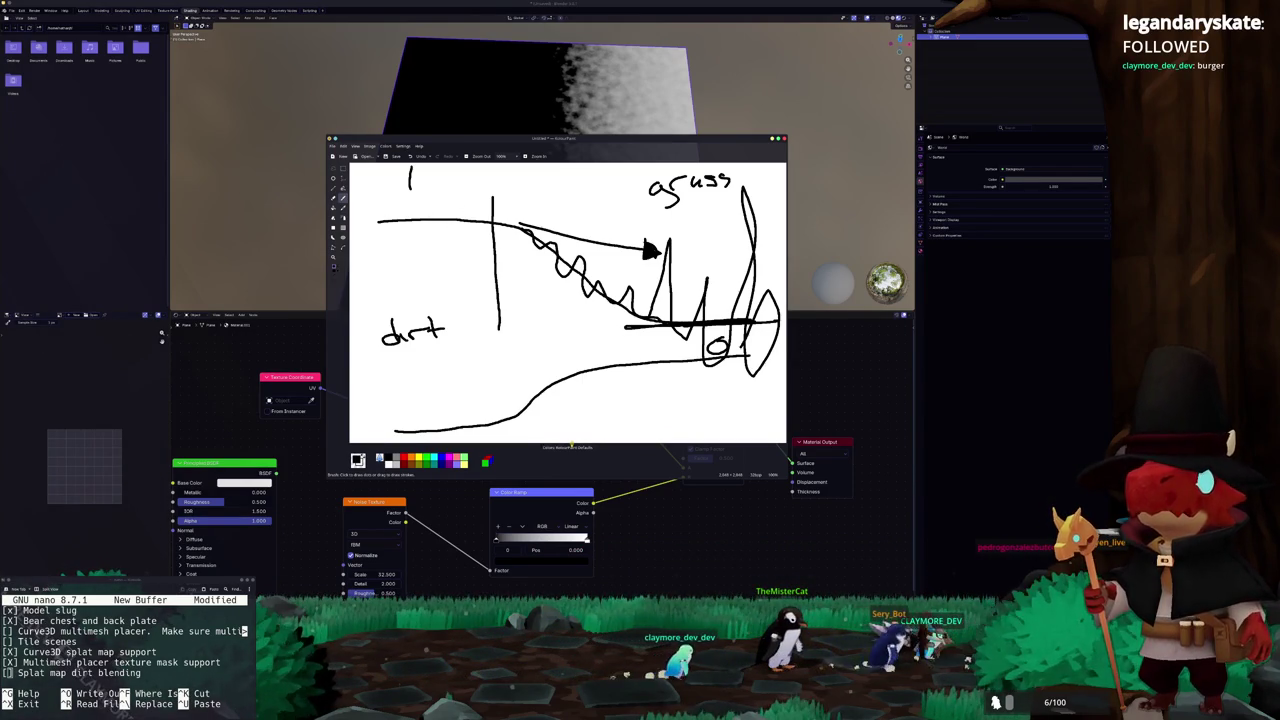
{"action": "left_click_drag", "start_coordinate": [448, 430], "coordinate": [529, 424]}
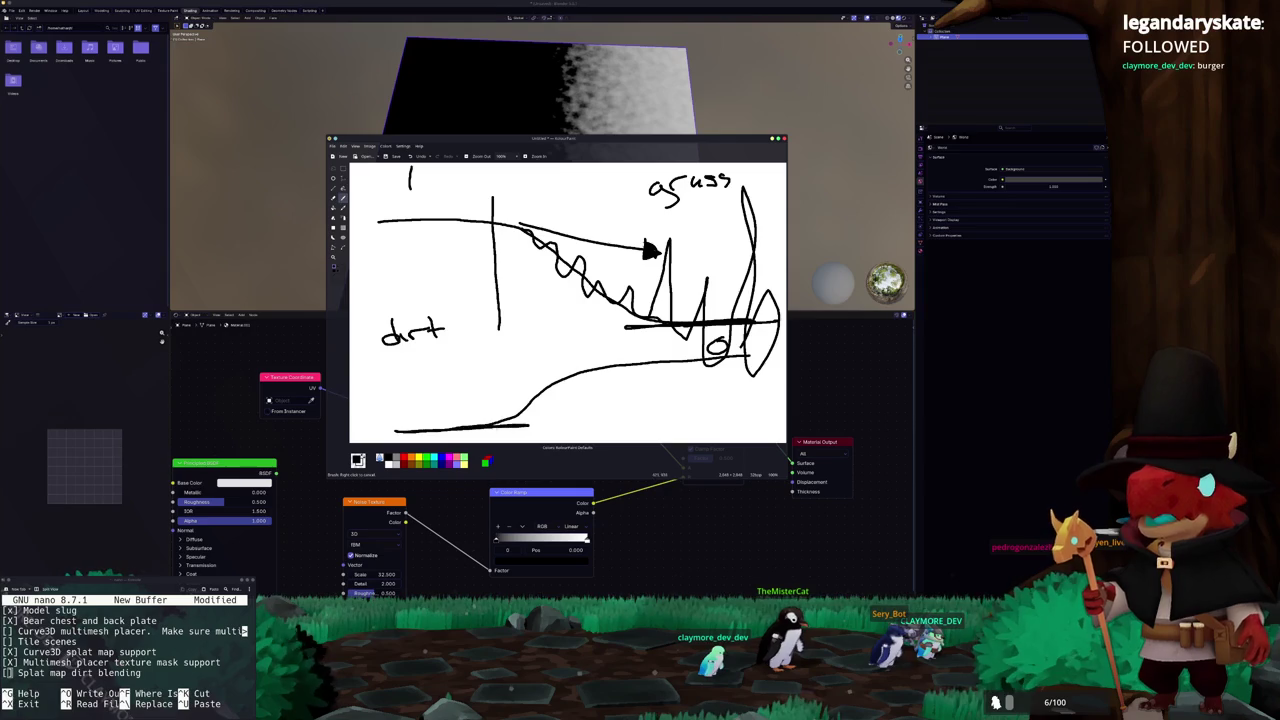
{"action": "scroll", "coordinate": [534, 407], "scroll_direction": "down", "scroll_amount": 5}
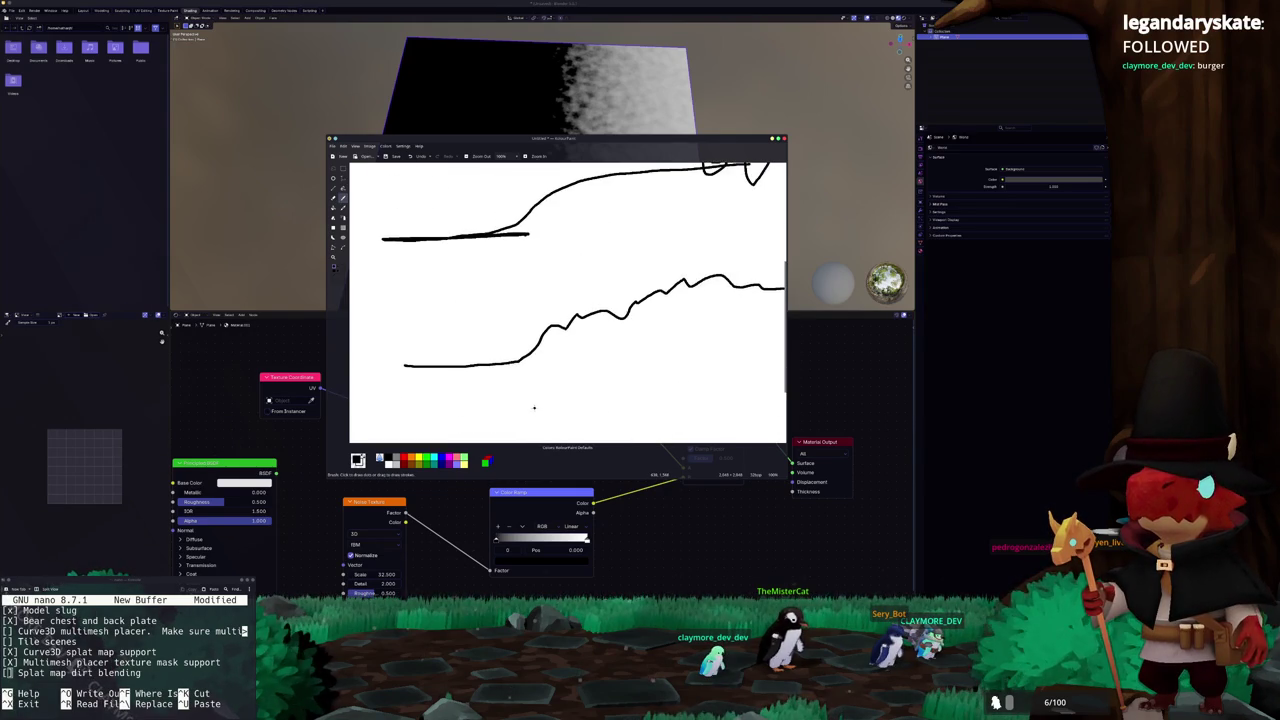
{"action": "scroll", "coordinate": [534, 407], "scroll_direction": "up", "scroll_amount": 5}
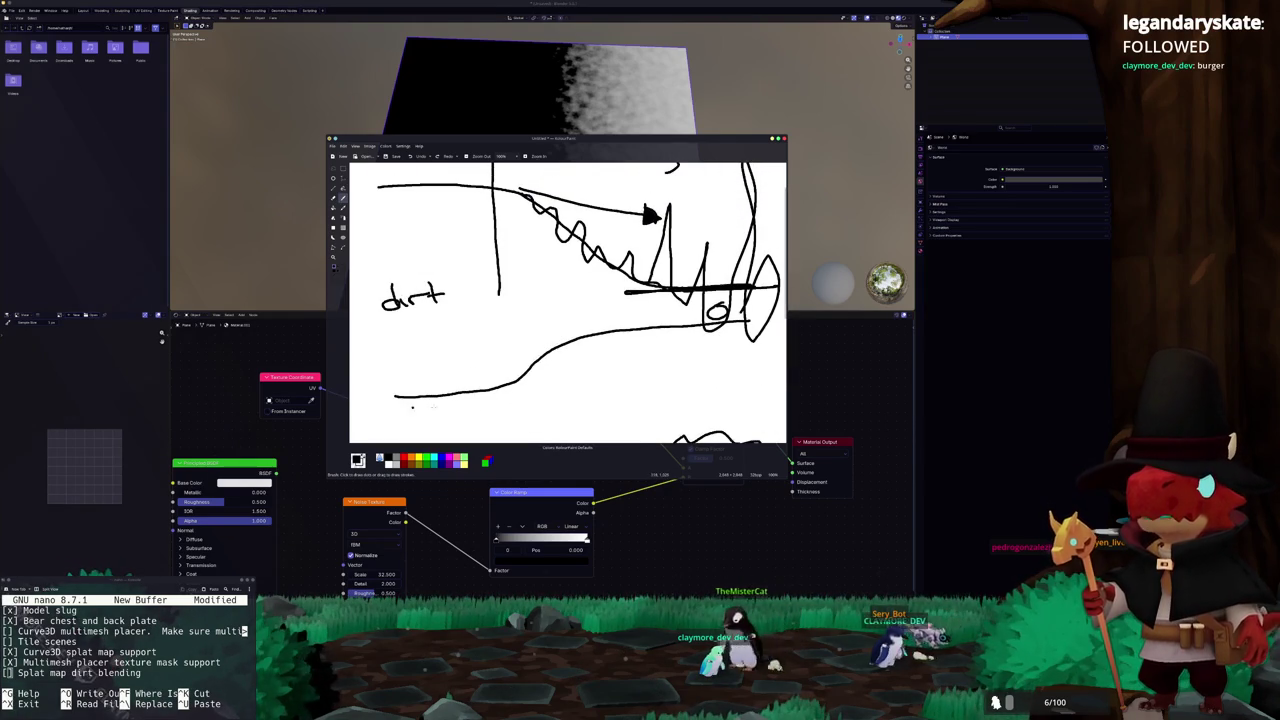
{"action": "mouse_move", "coordinate": [380, 394]}
{"action": "left_mouse_down"}
{"action": "mouse_move", "coordinate": [564, 393]}
{"action": "mouse_move", "coordinate": [384, 396]}
{"action": "left_mouse_up"}
{"action": "scroll", "coordinate": [496, 203], "scroll_direction": "up", "scroll_amount": 2}
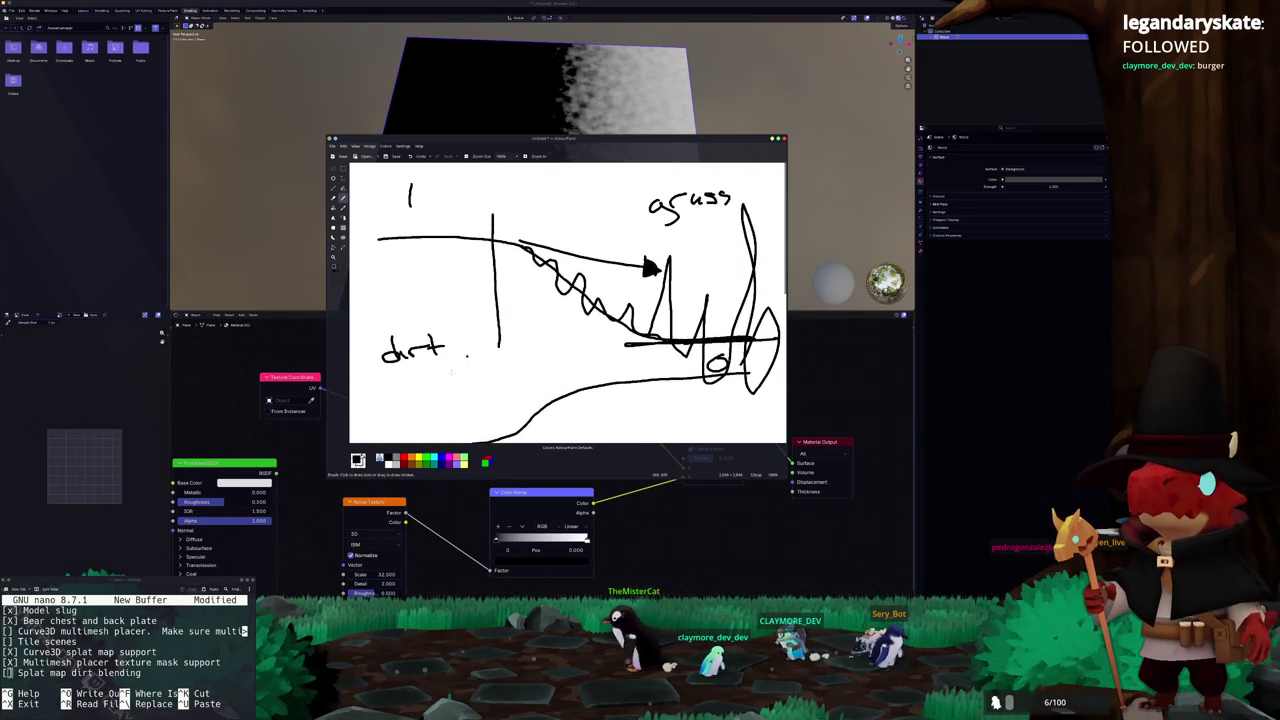
{"action": "scroll", "coordinate": [496, 203], "scroll_direction": "down", "scroll_amount": 3}
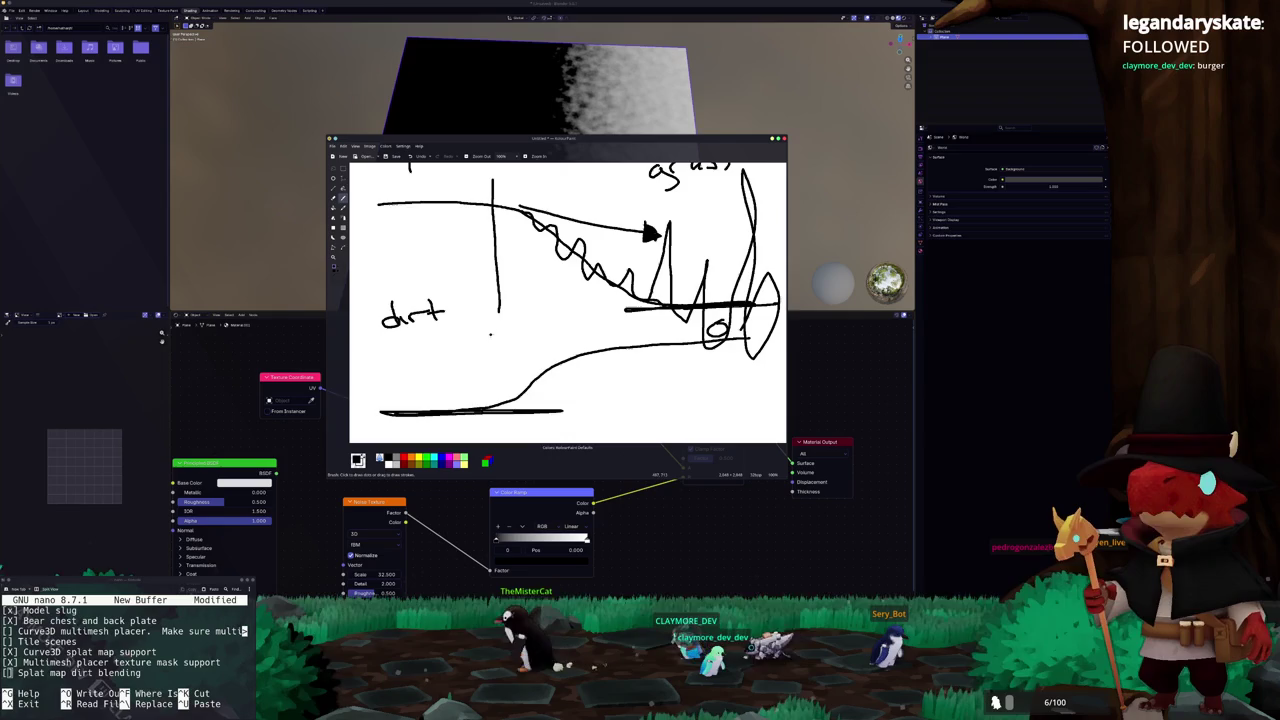
Compare the sketch against Blender's gradient, then leave Blender's node setup in front
{"action": "key", "text": "alt+Tab"}
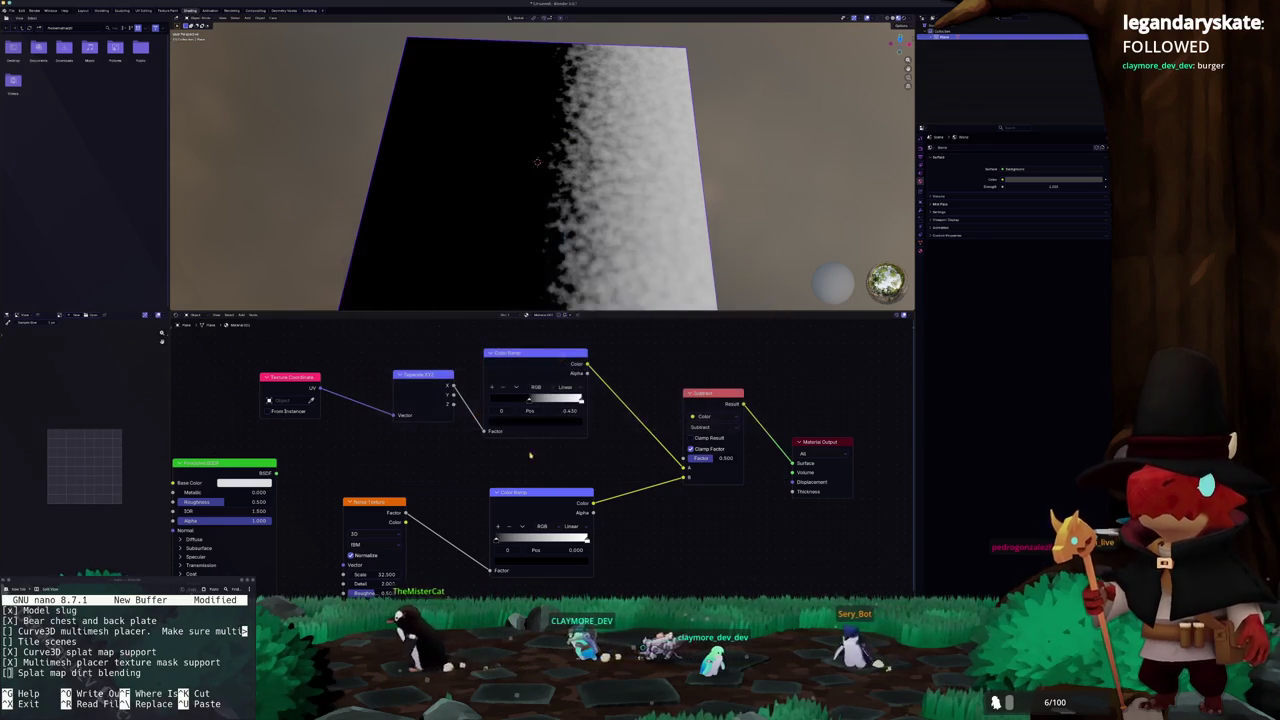
{"action": "key", "text": "alt+Tab"}
{"action": "scroll", "coordinate": [540, 363], "scroll_direction": "up", "scroll_amount": 3}
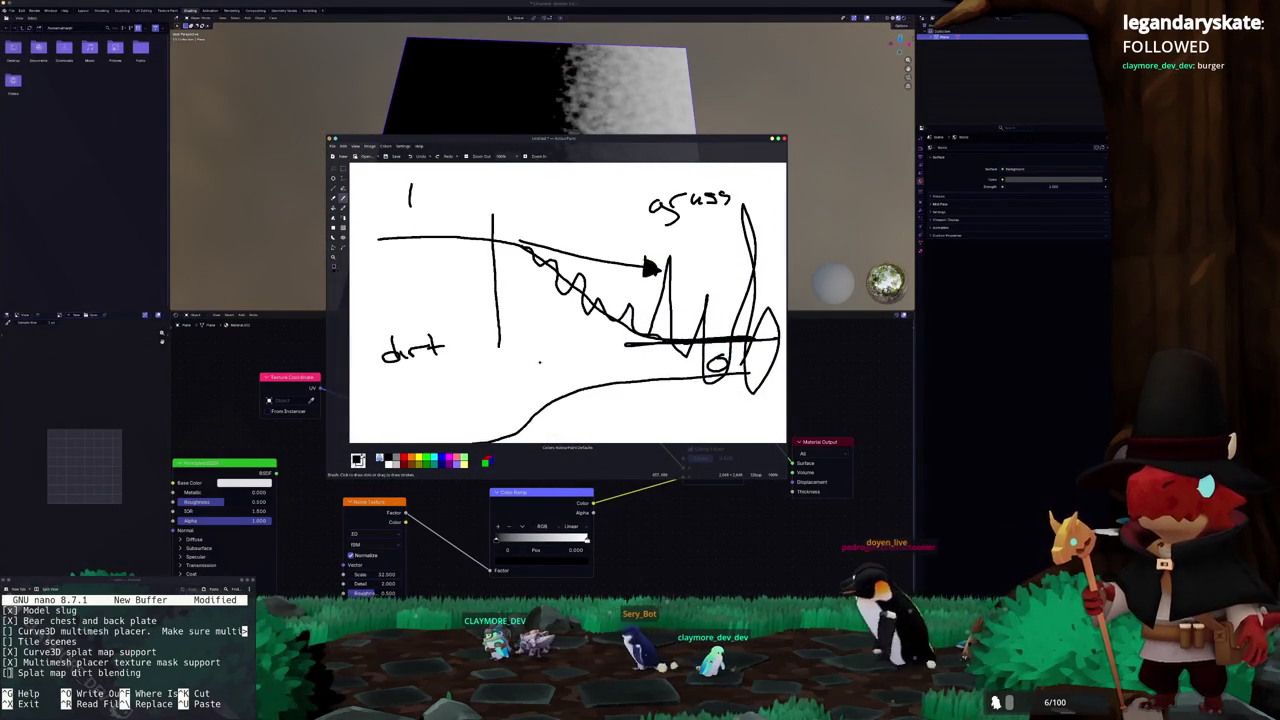
{"action": "scroll", "coordinate": [540, 363], "scroll_direction": "down", "scroll_amount": 6}
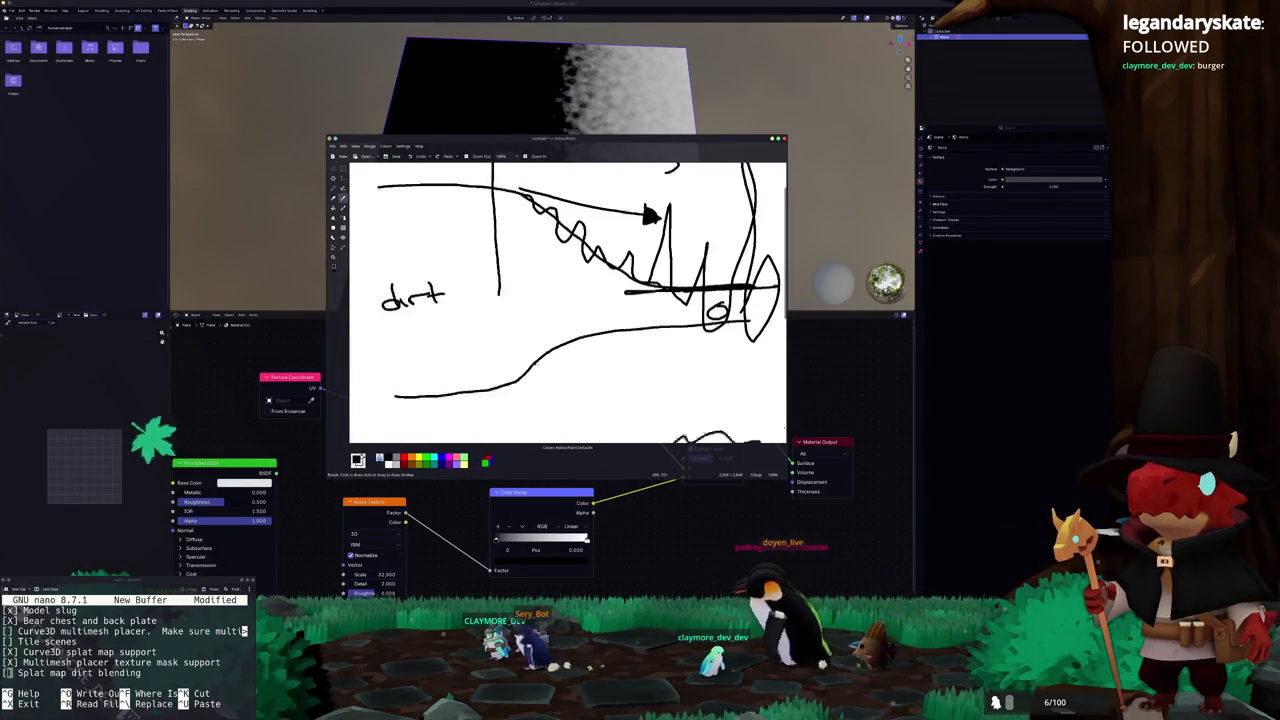
{"action": "scroll", "coordinate": [535, 363], "scroll_direction": "down", "scroll_amount": 1}
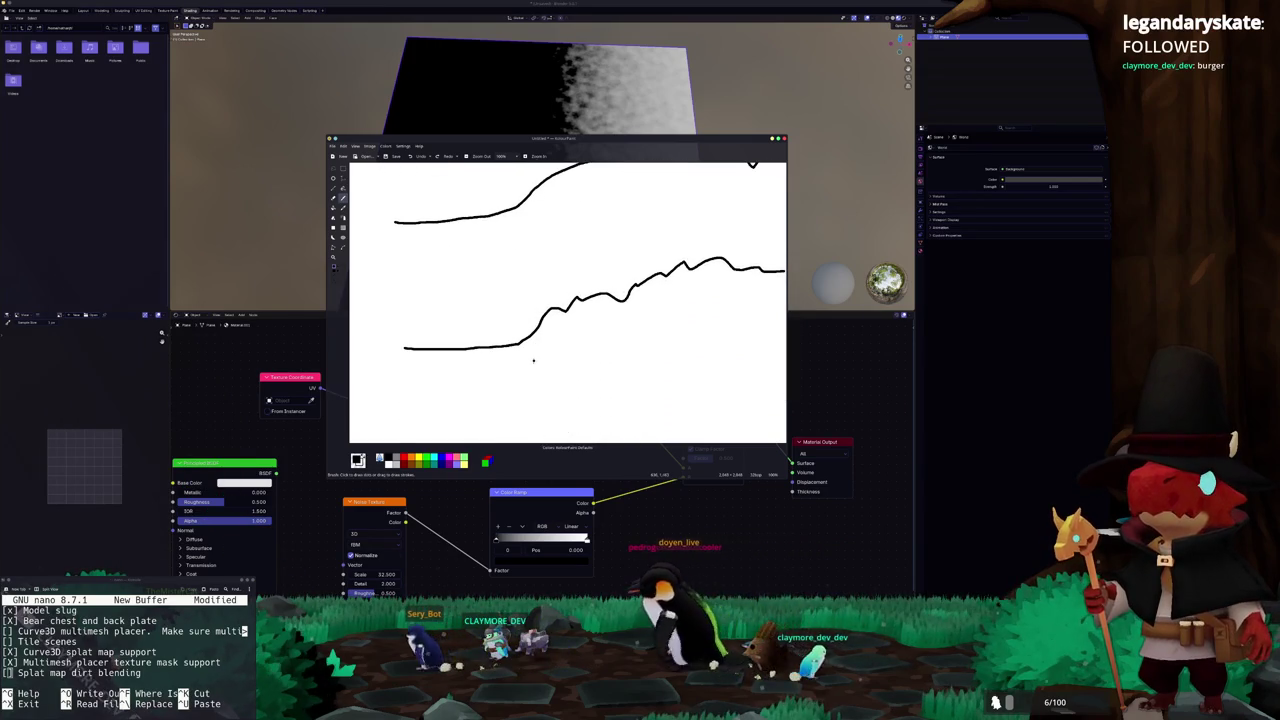
{"action": "scroll", "coordinate": [533, 362], "scroll_direction": "up", "scroll_amount": 8}
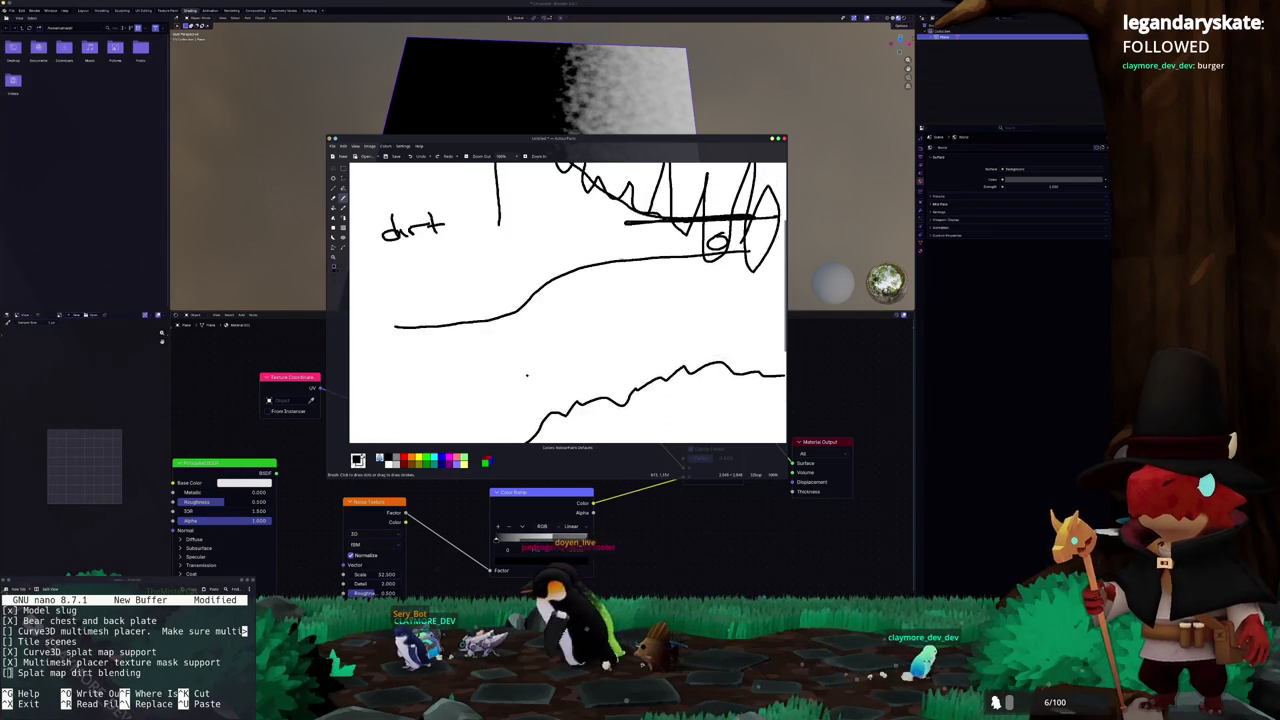
{"action": "scroll", "coordinate": [525, 370], "scroll_direction": "down", "scroll_amount": 6}
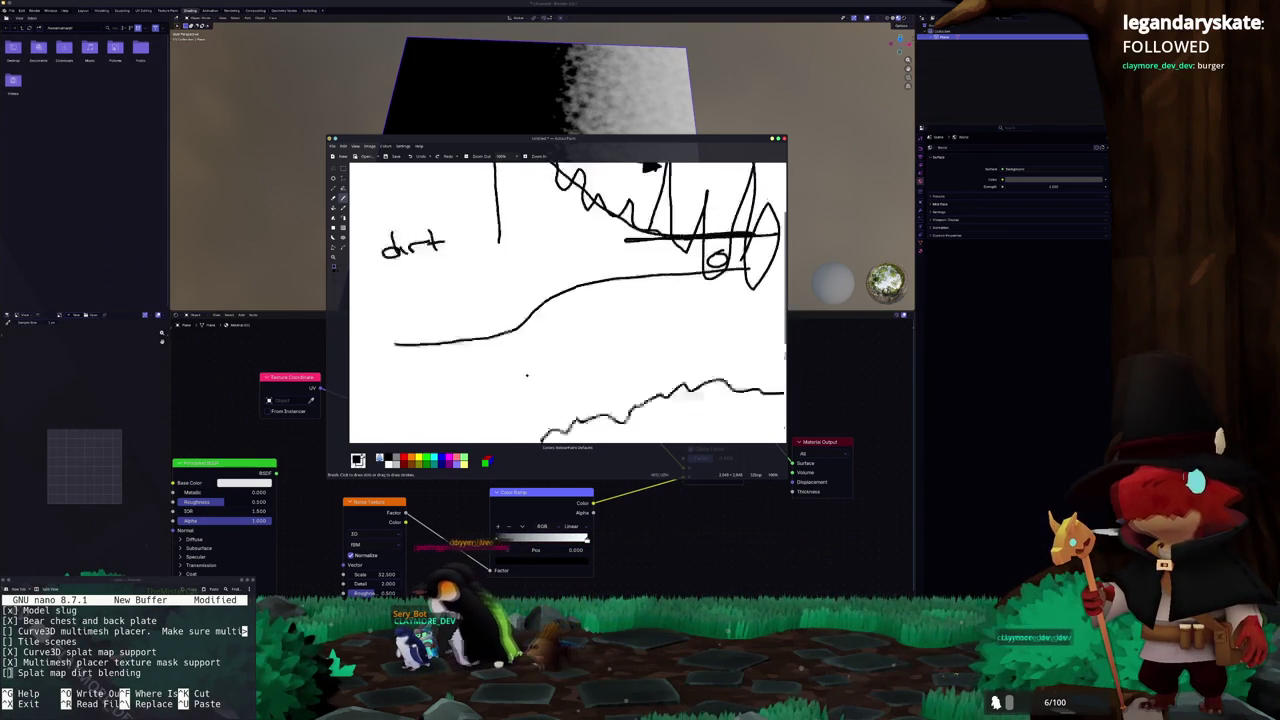
{"action": "scroll", "coordinate": [518, 358], "scroll_direction": "down", "scroll_amount": 2}
{"action": "key", "text": "alt+Tab"}
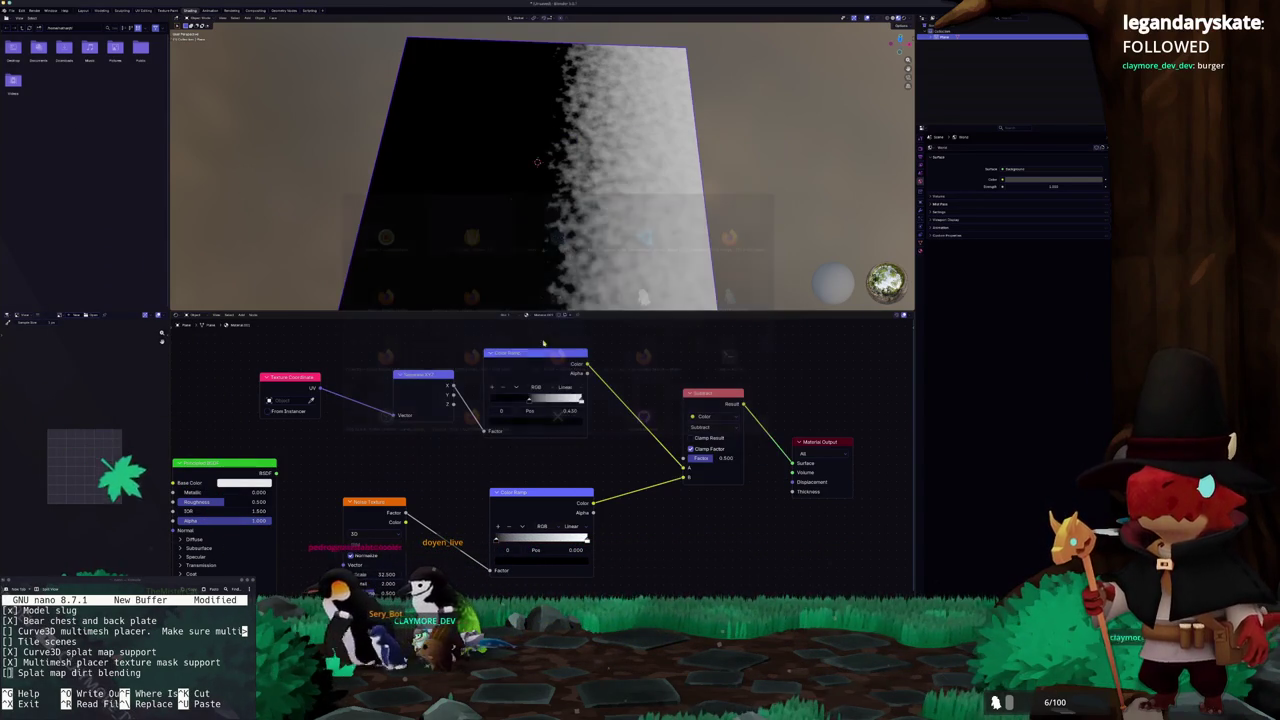
In Godot's shader, remove the splat_value subtraction and clamp lines following the splat_mask code
{"action": "key", "text": "alt+Tab"}
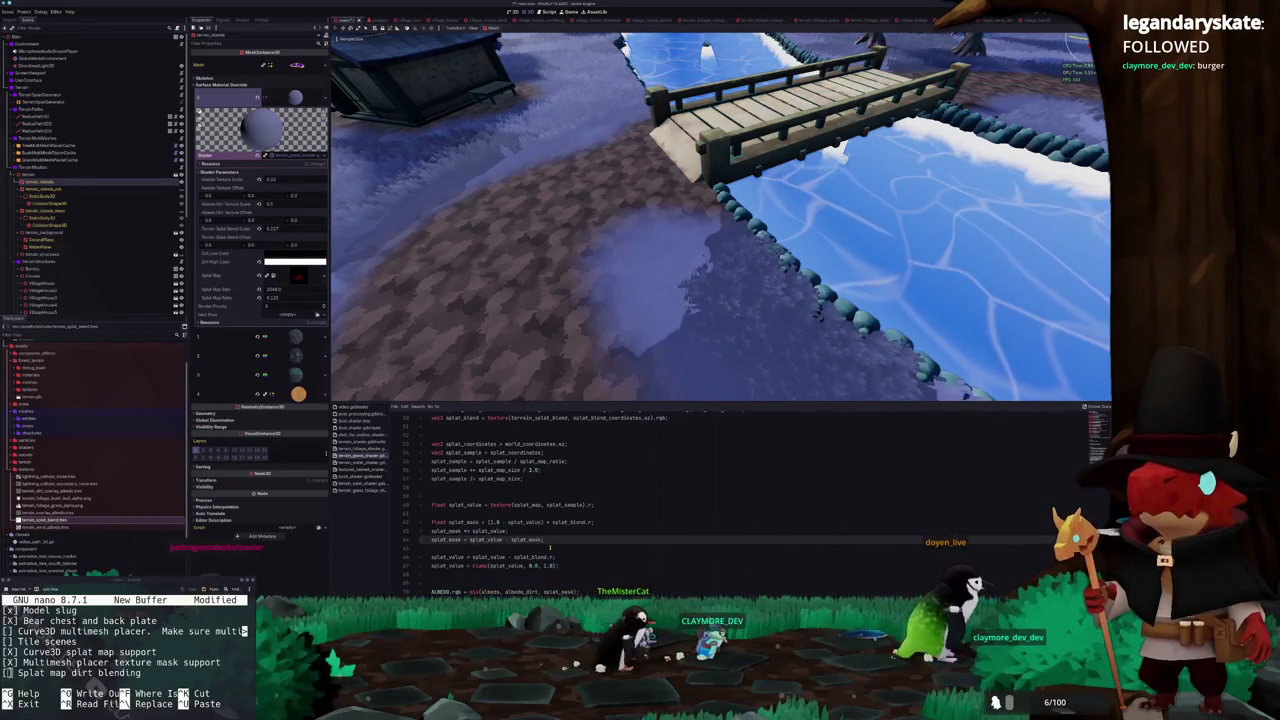
{"action": "key", "text": "Up"}
{"action": "key", "text": "Up"}
{"action": "key", "text": "Up"}
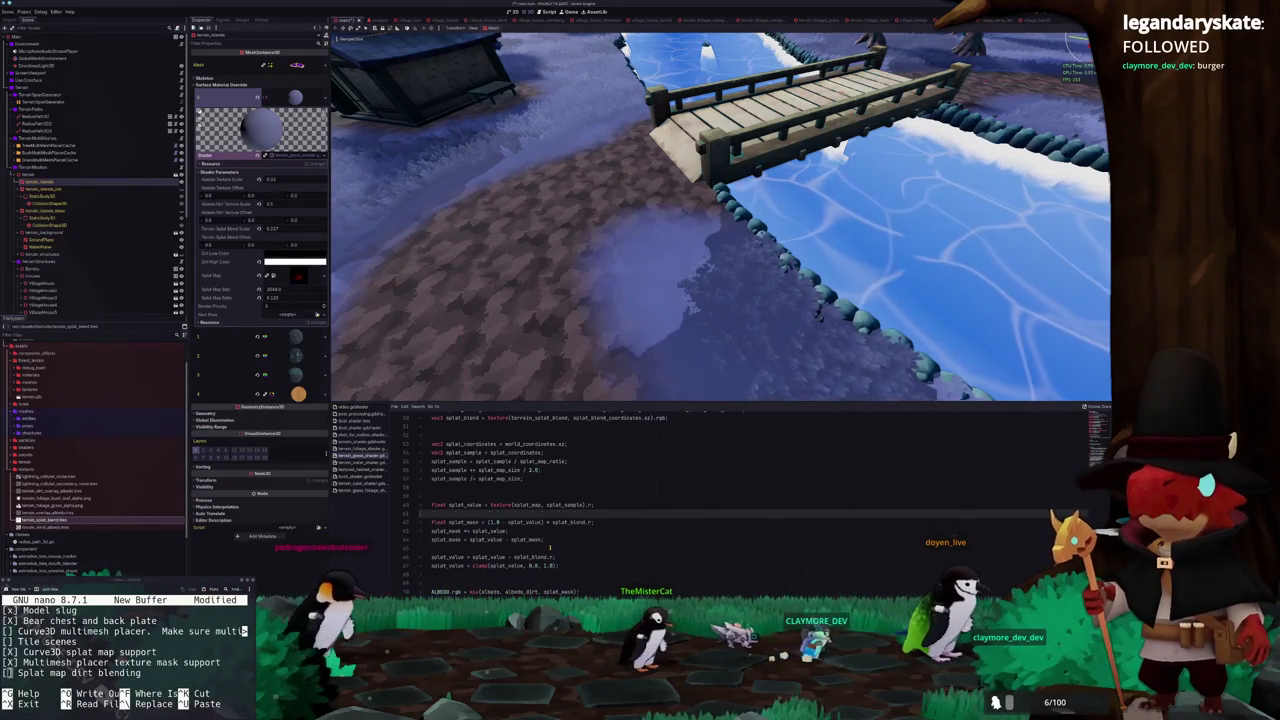
{"action": "key", "text": "Delete"}
{"action": "key", "text": "Return"}
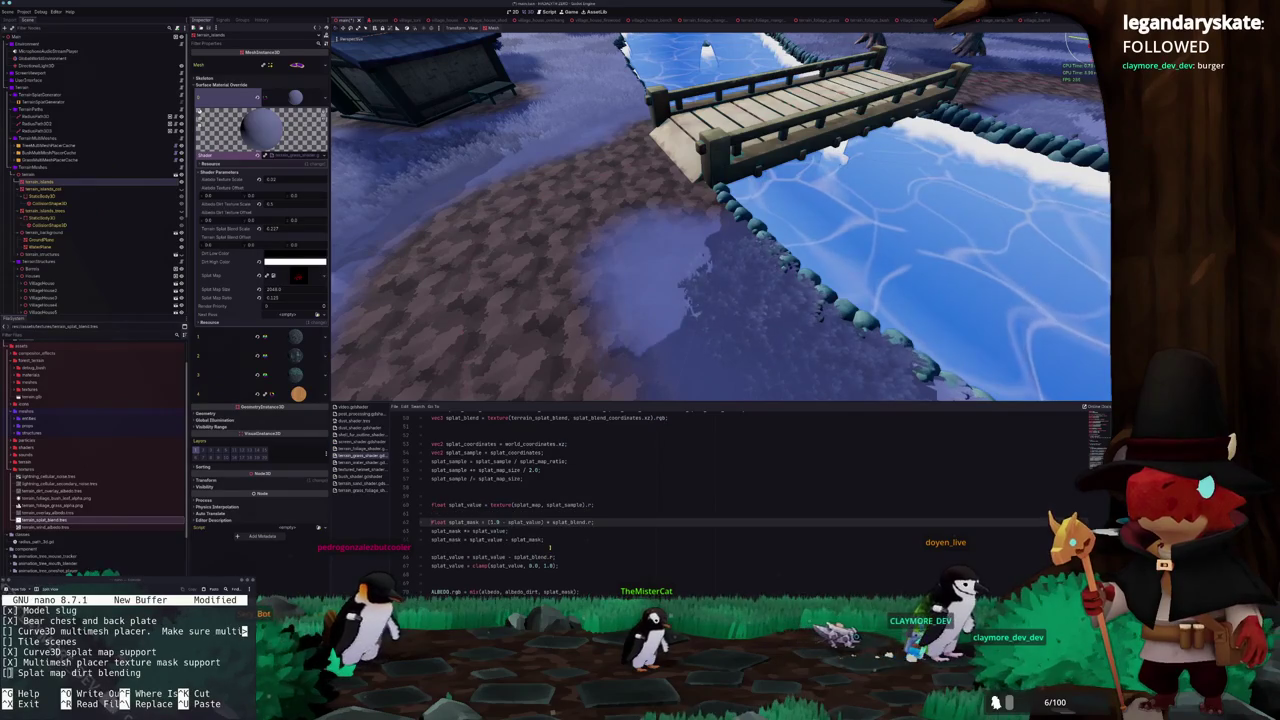
{"action": "key", "text": "shift+Down"}
{"action": "key", "text": "shift+Down"}
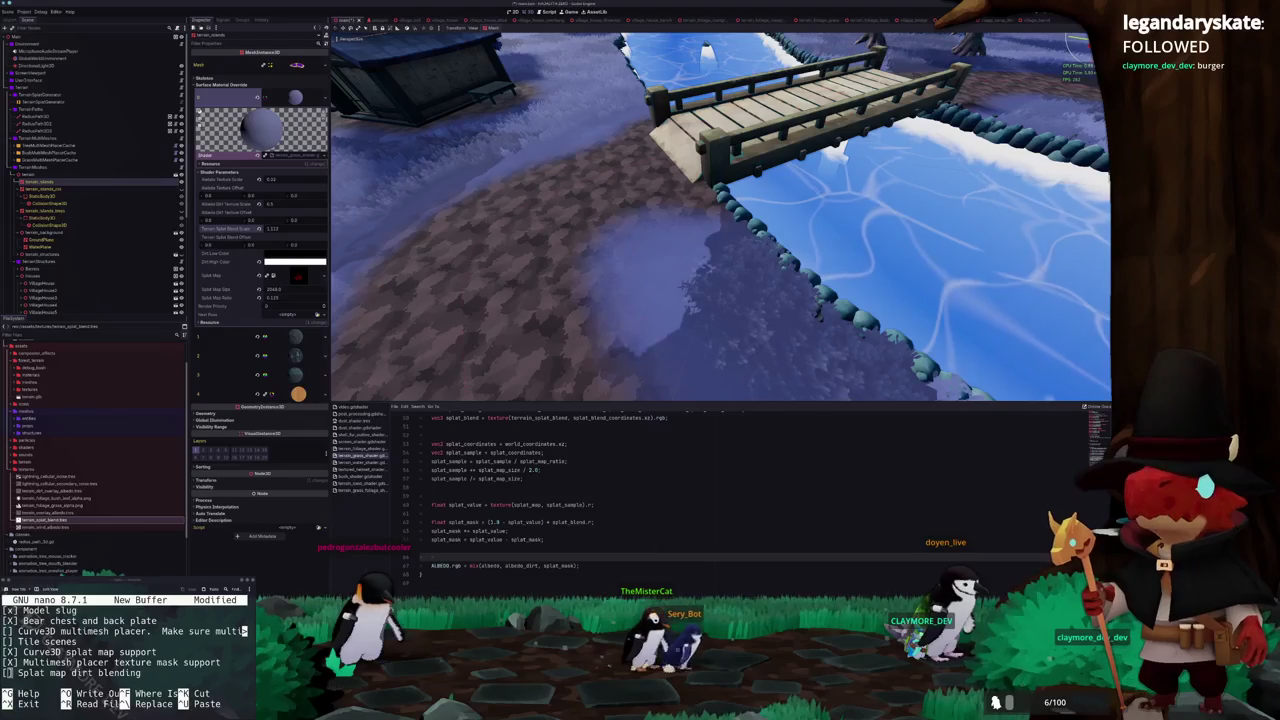
Orbit and zoom the 3D viewport around the path to check the dirt-grass blend
{"action": "scroll", "coordinate": [736, 325], "scroll_direction": "up", "scroll_amount": 5}
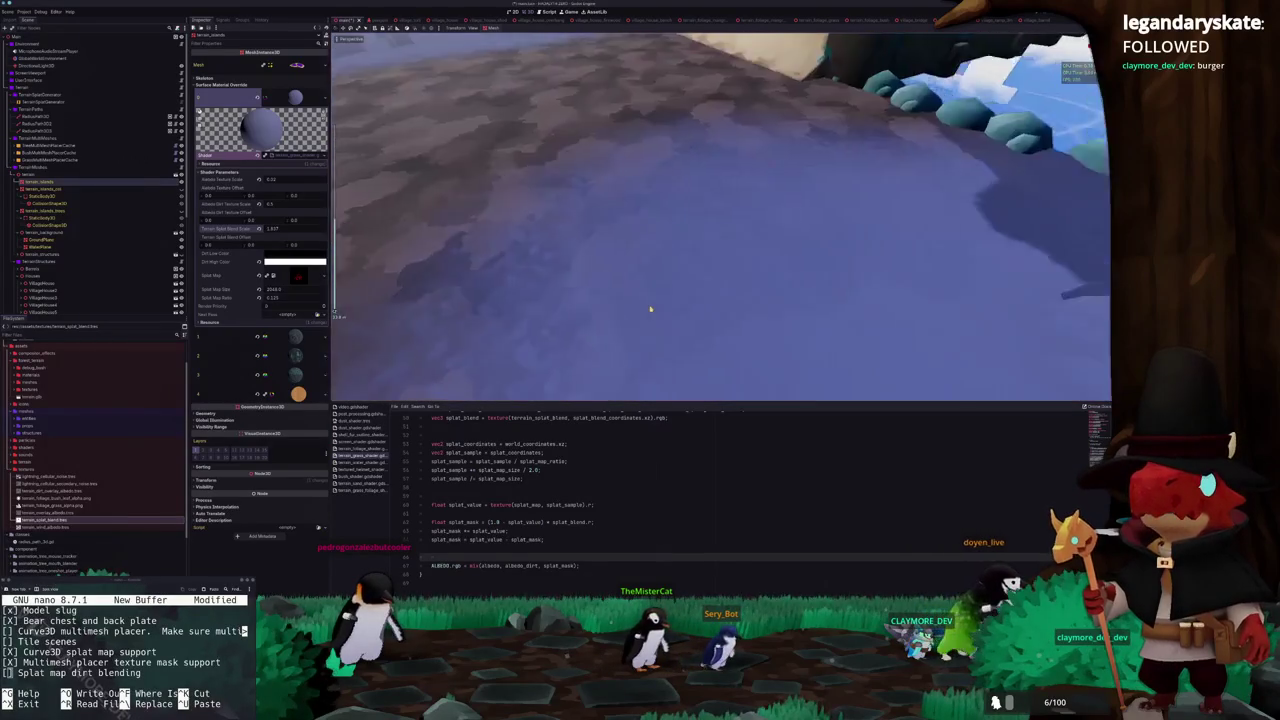
{"action": "scroll", "coordinate": [651, 306], "scroll_direction": "down", "scroll_amount": 10}
{"action": "scroll", "coordinate": [668, 298], "scroll_direction": "down", "scroll_amount": 3}
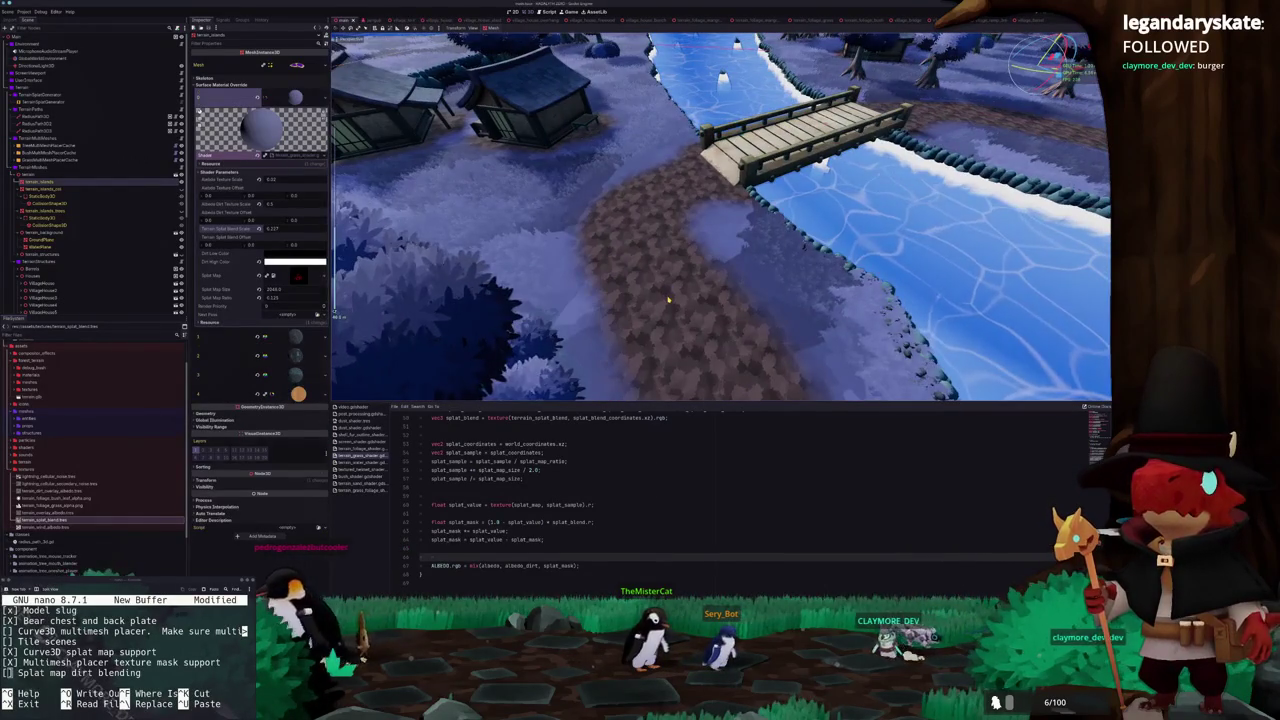
{"action": "scroll", "coordinate": [668, 298], "scroll_direction": "up", "scroll_amount": 3}
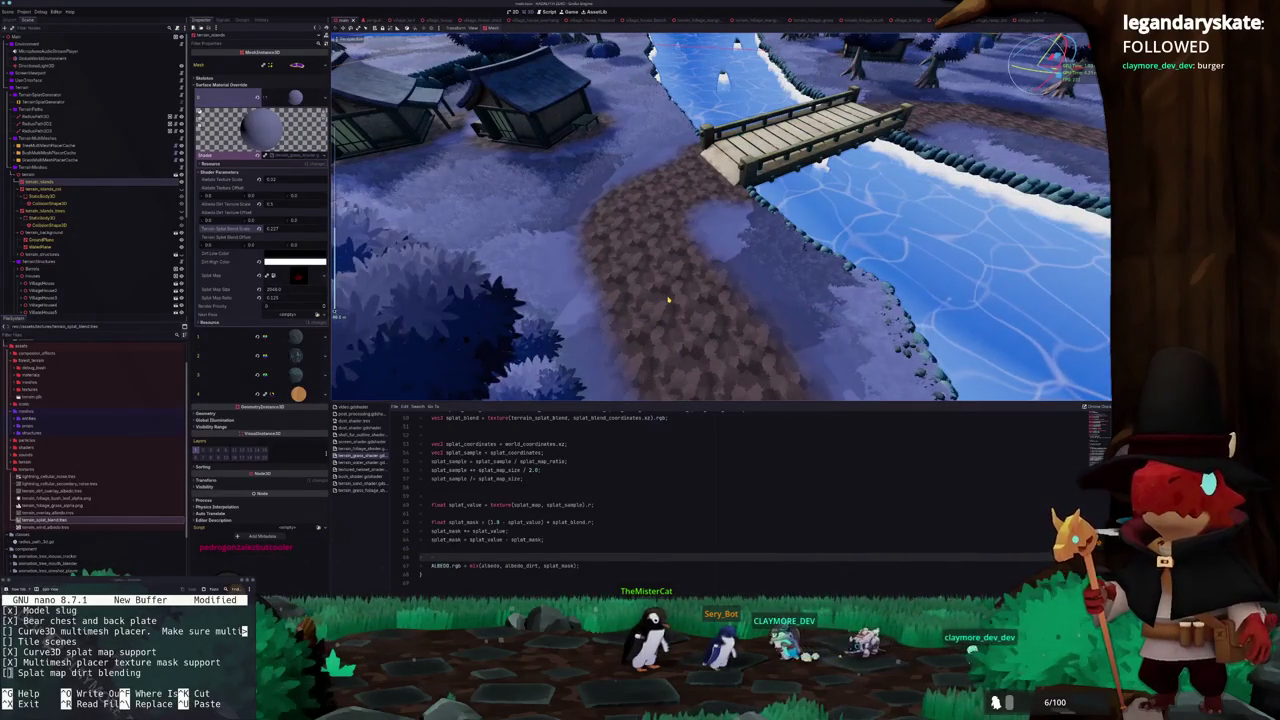
{"action": "scroll", "coordinate": [668, 298], "scroll_direction": "up", "scroll_amount": 3}
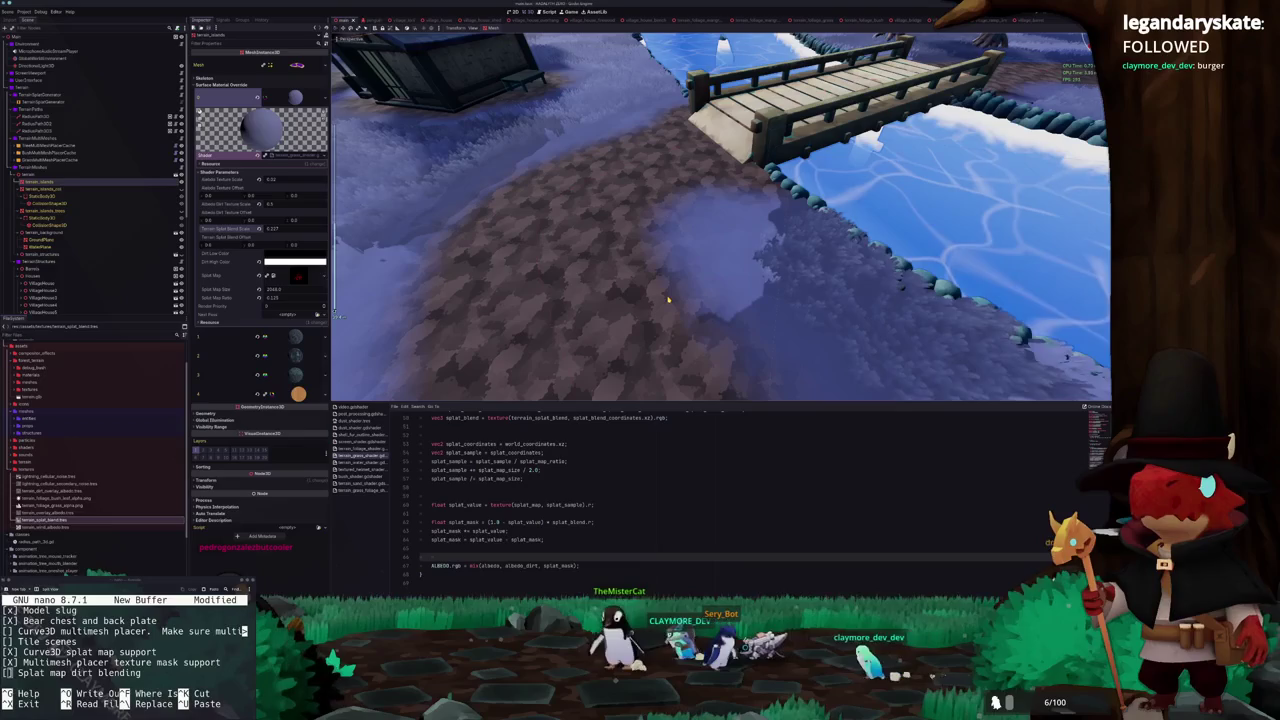
{"action": "scroll", "coordinate": [666, 297], "scroll_direction": "down", "scroll_amount": 5}
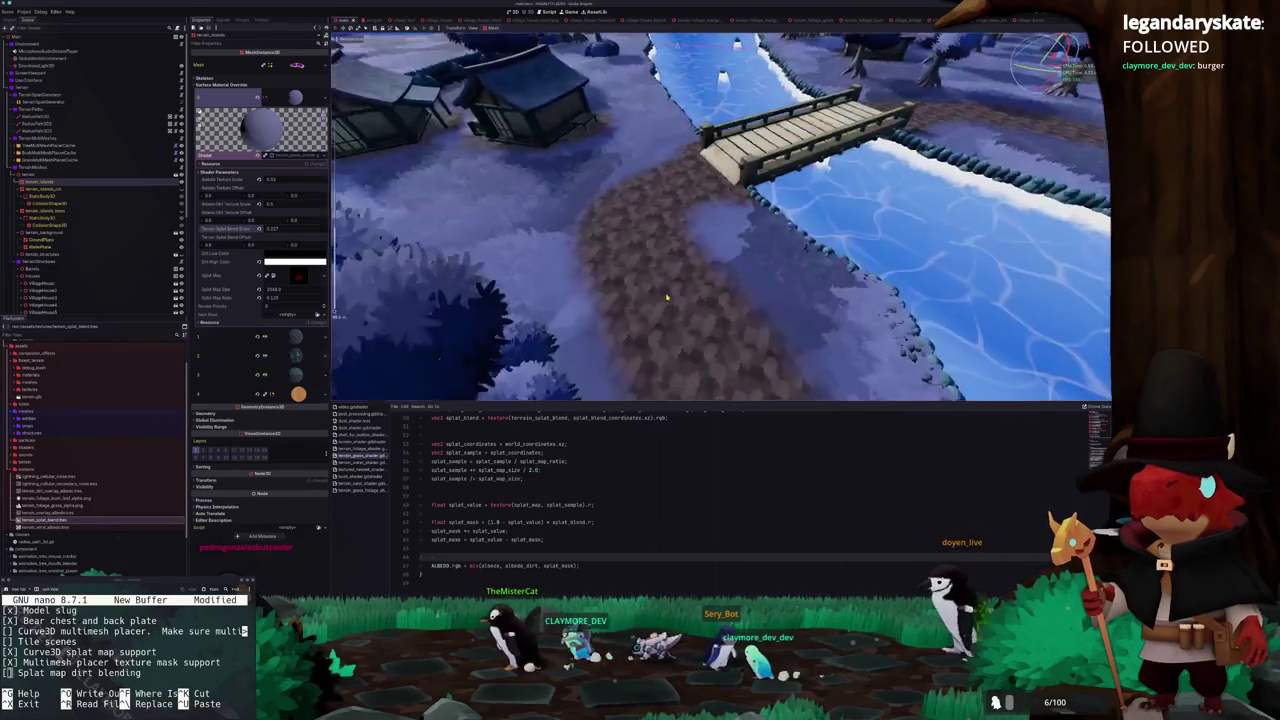
{"action": "scroll", "coordinate": [677, 263], "scroll_direction": "up", "scroll_amount": 4}
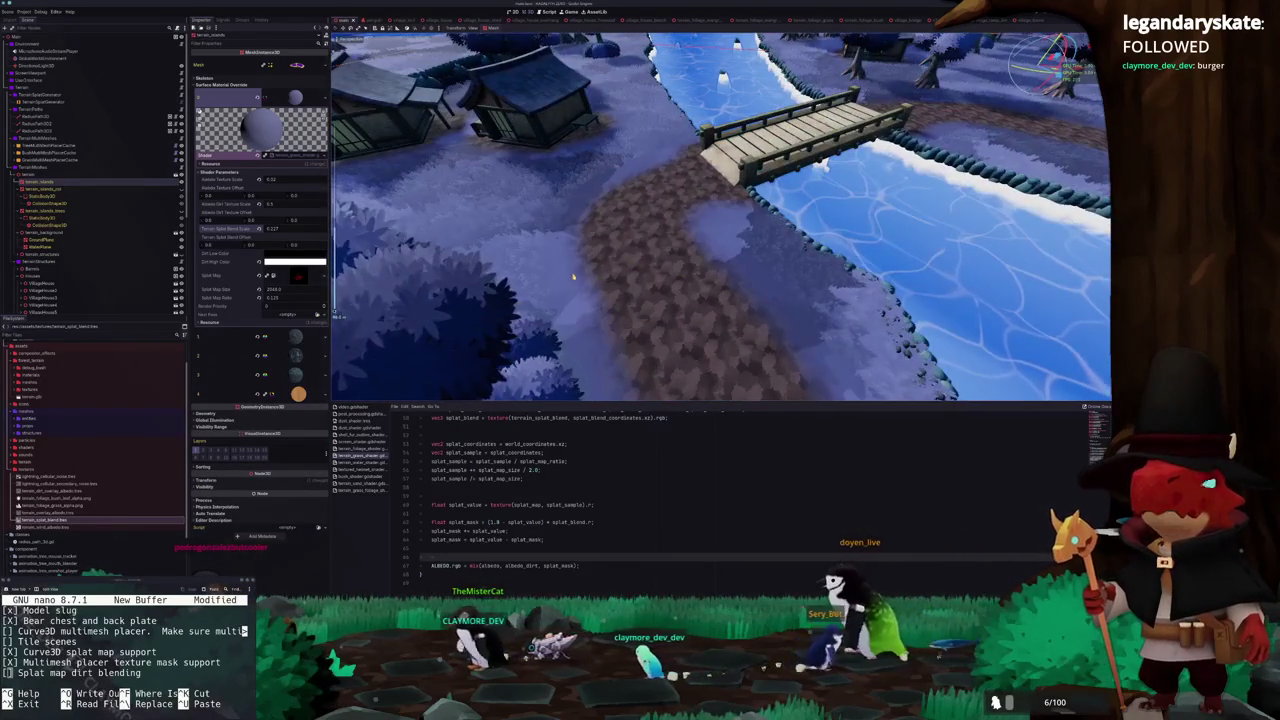
{"action": "scroll", "coordinate": [677, 263], "scroll_direction": "up", "scroll_amount": 3}
{"action": "scroll", "coordinate": [586, 271], "scroll_direction": "down", "scroll_amount": 3}
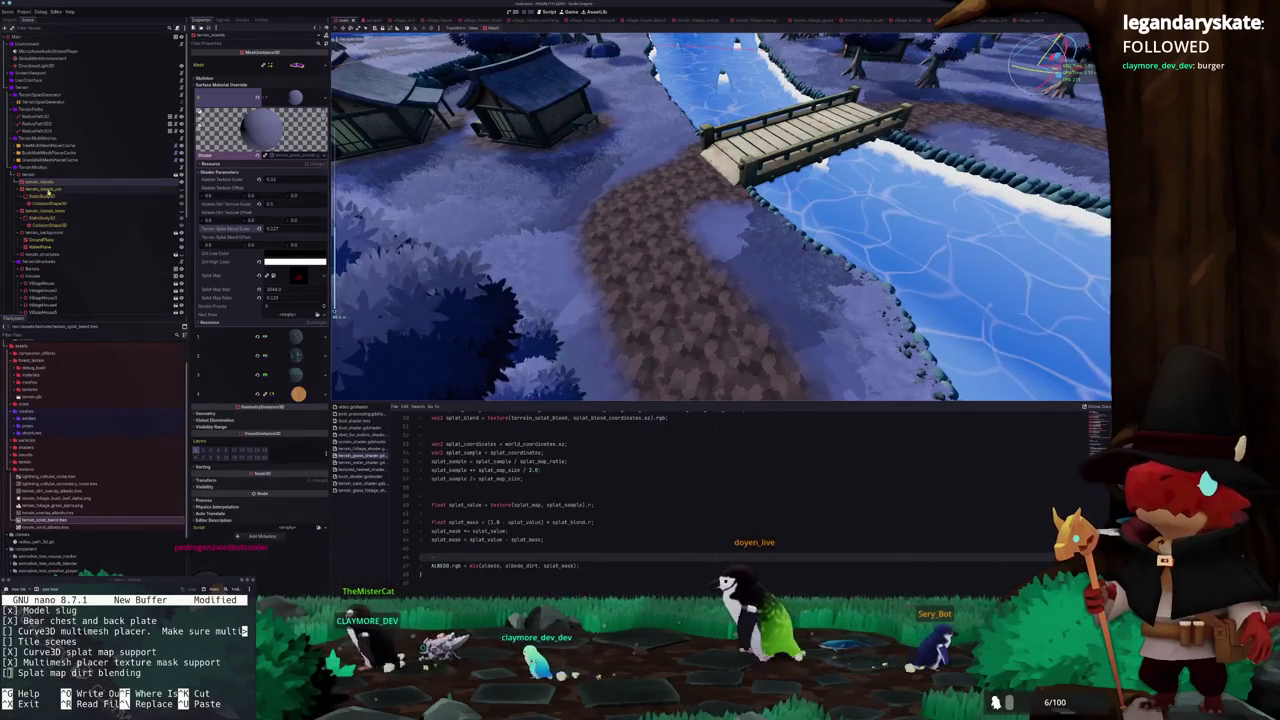
Inspect the terrain nodes, then select TerrainSplatGenerator to view its 2048 splat map settings
{"action": "left_click", "coordinate": [50, 188]}
{"action": "left_click", "coordinate": [48, 211]}
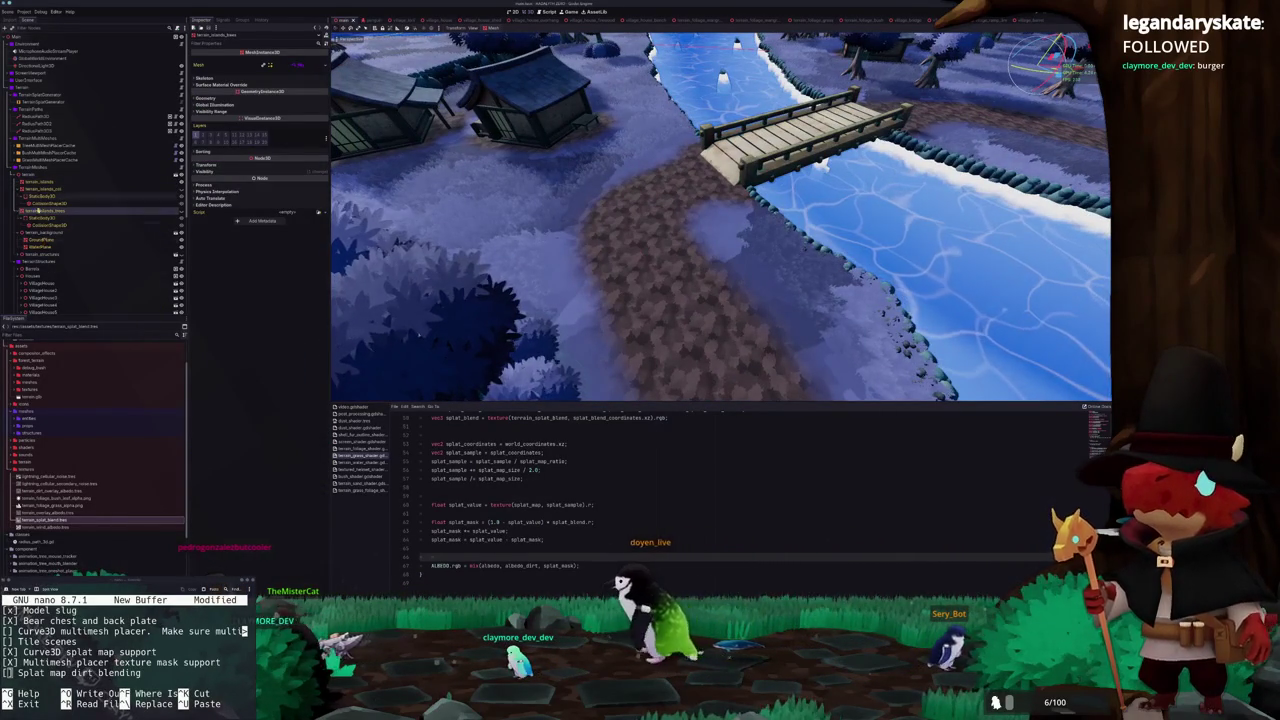
{"action": "left_click", "coordinate": [42, 182]}
{"action": "left_click", "coordinate": [42, 182]}
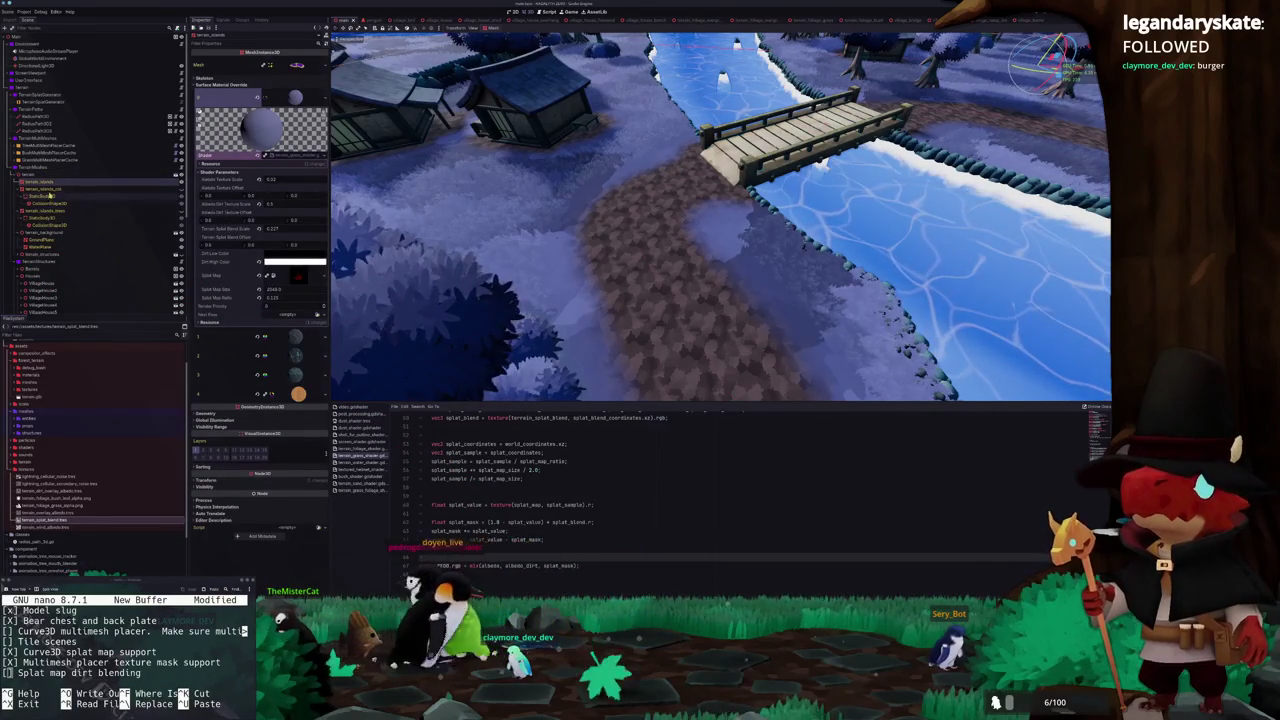
{"action": "left_click", "coordinate": [50, 102]}
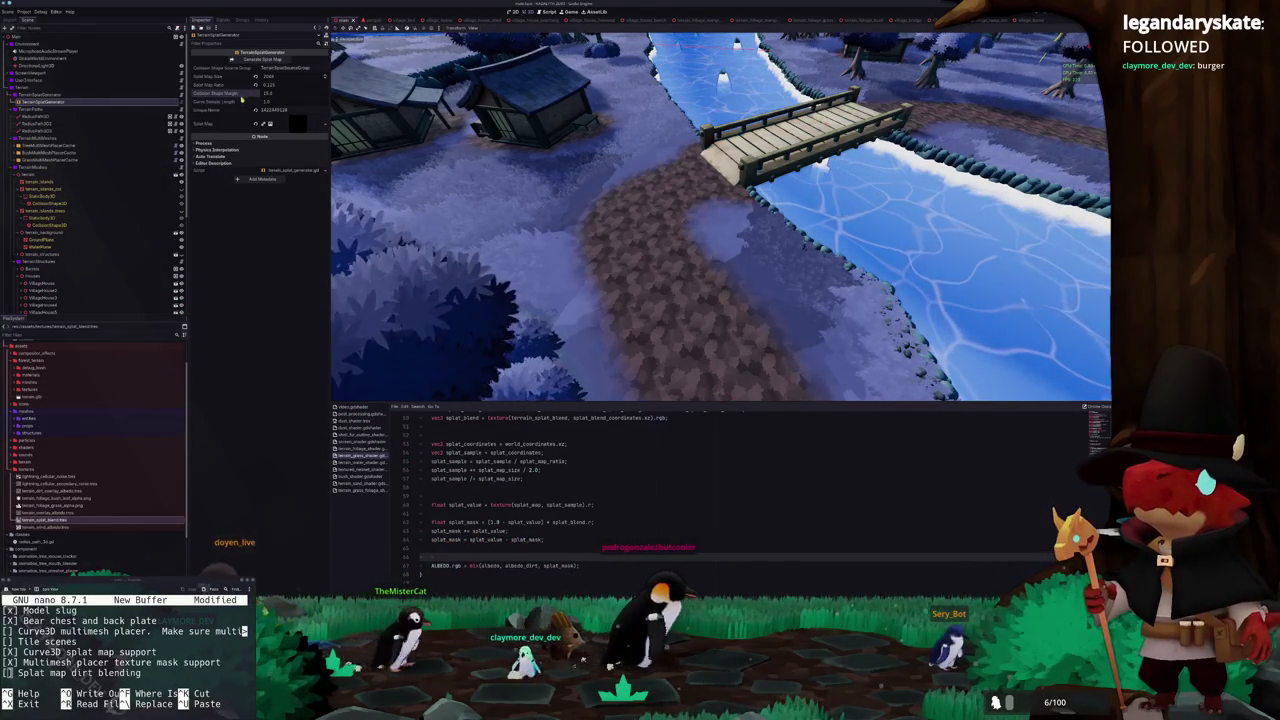
Inspect the RadiusPath3D and RadiusPath3D2 path nodes and their curve points
{"action": "key", "text": "alt+Tab"}
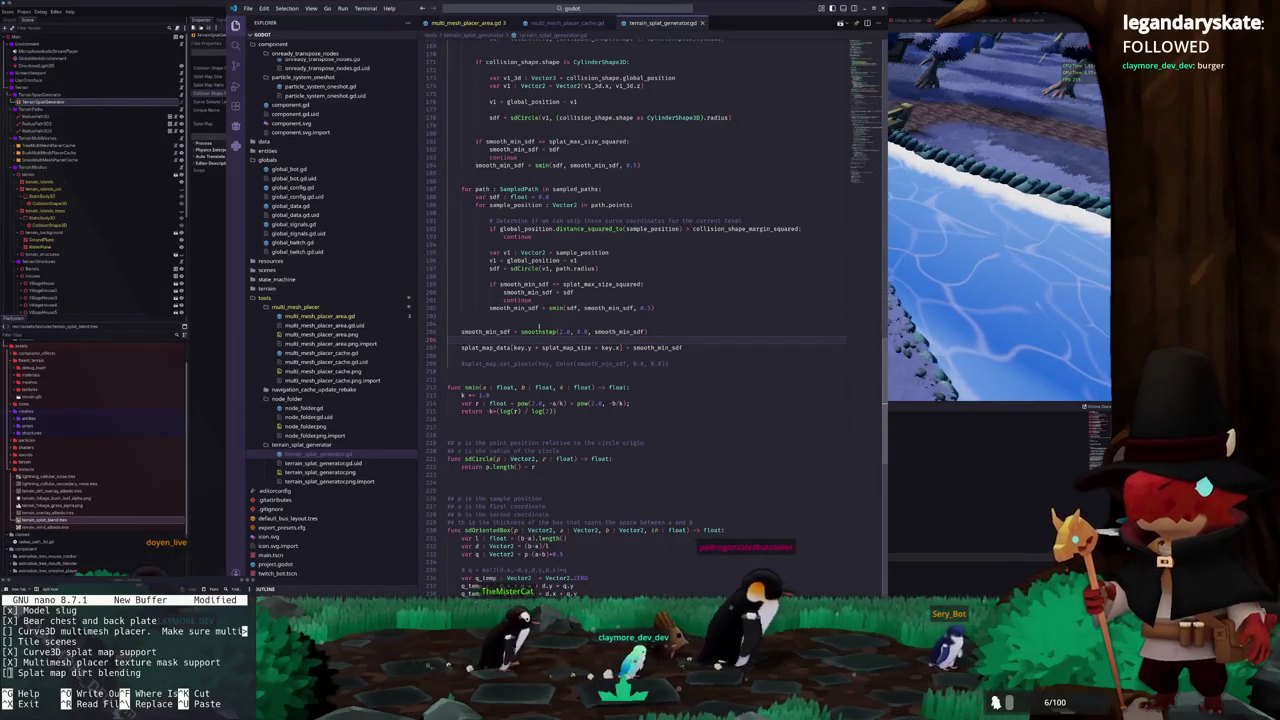
{"action": "scroll", "coordinate": [540, 327], "scroll_direction": "up", "scroll_amount": 2}
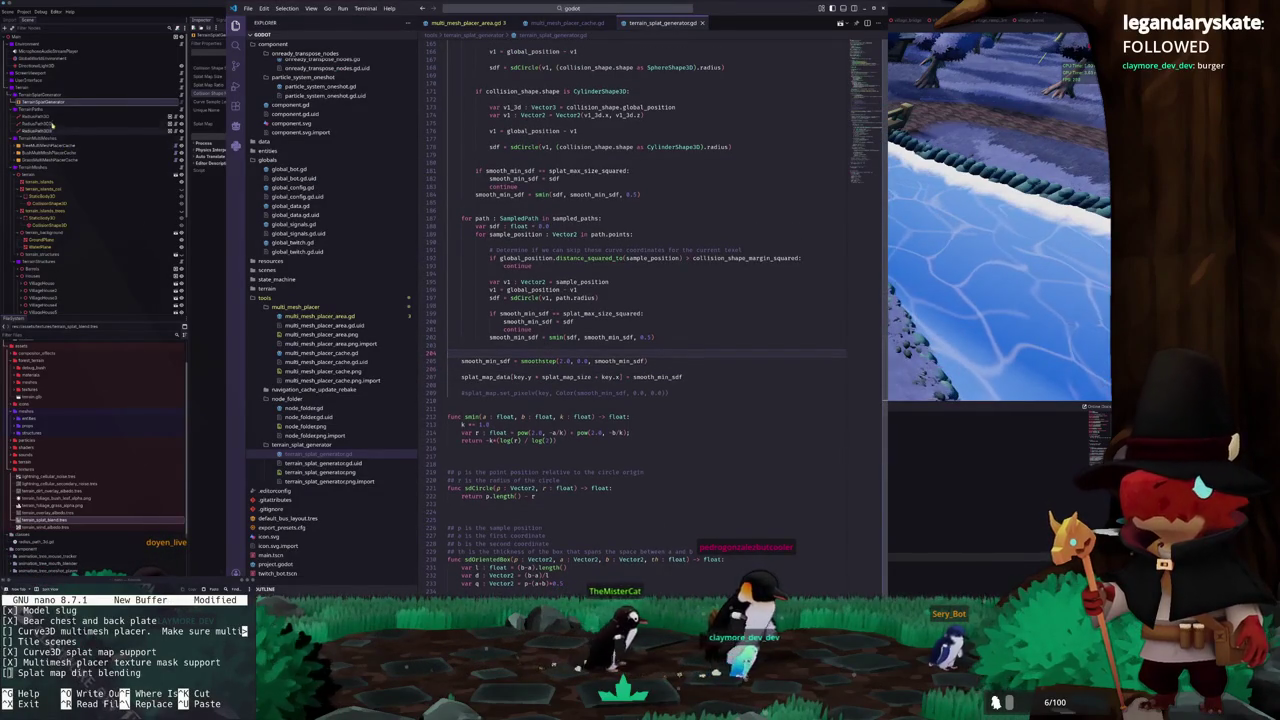
{"action": "left_click", "coordinate": [50, 130]}
{"action": "left_click", "coordinate": [48, 128]}
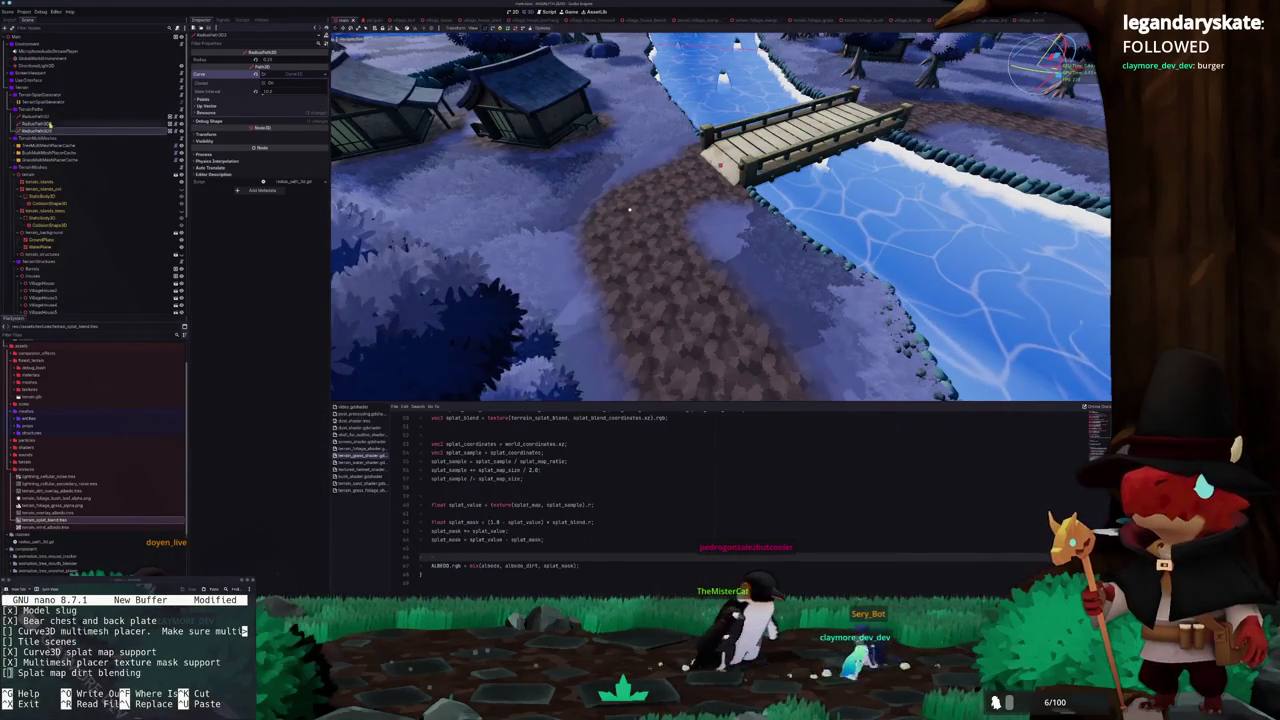
{"action": "left_click", "coordinate": [49, 117]}
{"action": "left_click", "coordinate": [49, 124]}
{"action": "left_click", "coordinate": [48, 124]}
{"action": "left_click", "coordinate": [54, 117]}
In terrain_splat_generator.gd, replace the smoothstep's 1.0 edge on smooth_min_sdf with a smaller value
{"action": "key", "text": "alt+Tab"}
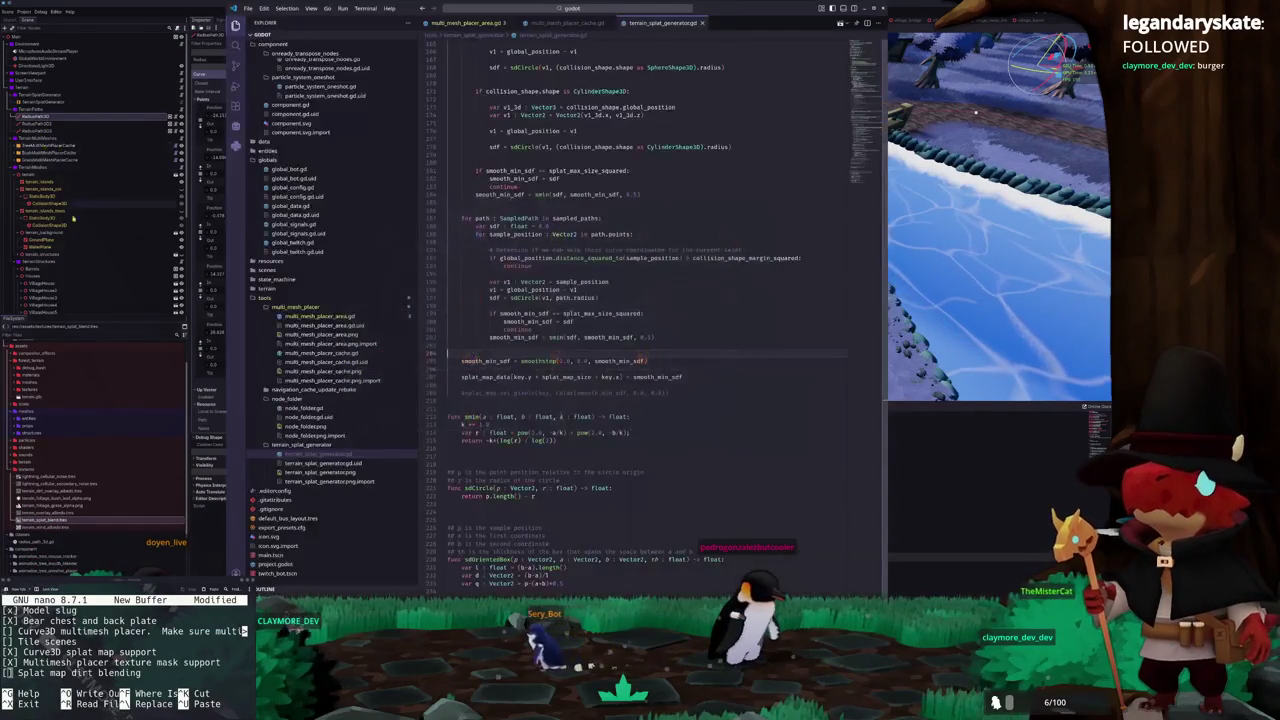
{"action": "double_click", "coordinate": [565, 419]}
{"action": "type", "text": "1, "}
{"action": "type", "text": "1"}
{"action": "key", "text": "Up"}
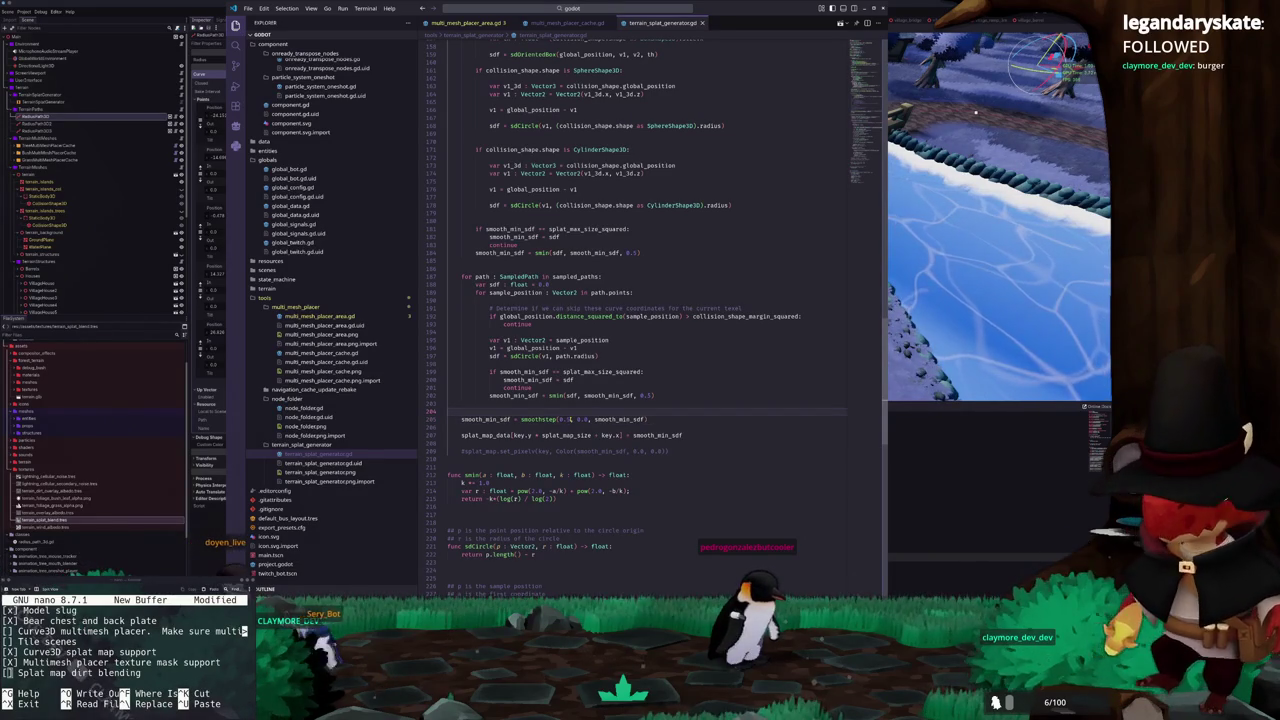
{"action": "scroll", "coordinate": [684, 361], "scroll_direction": "up", "scroll_amount": 10}
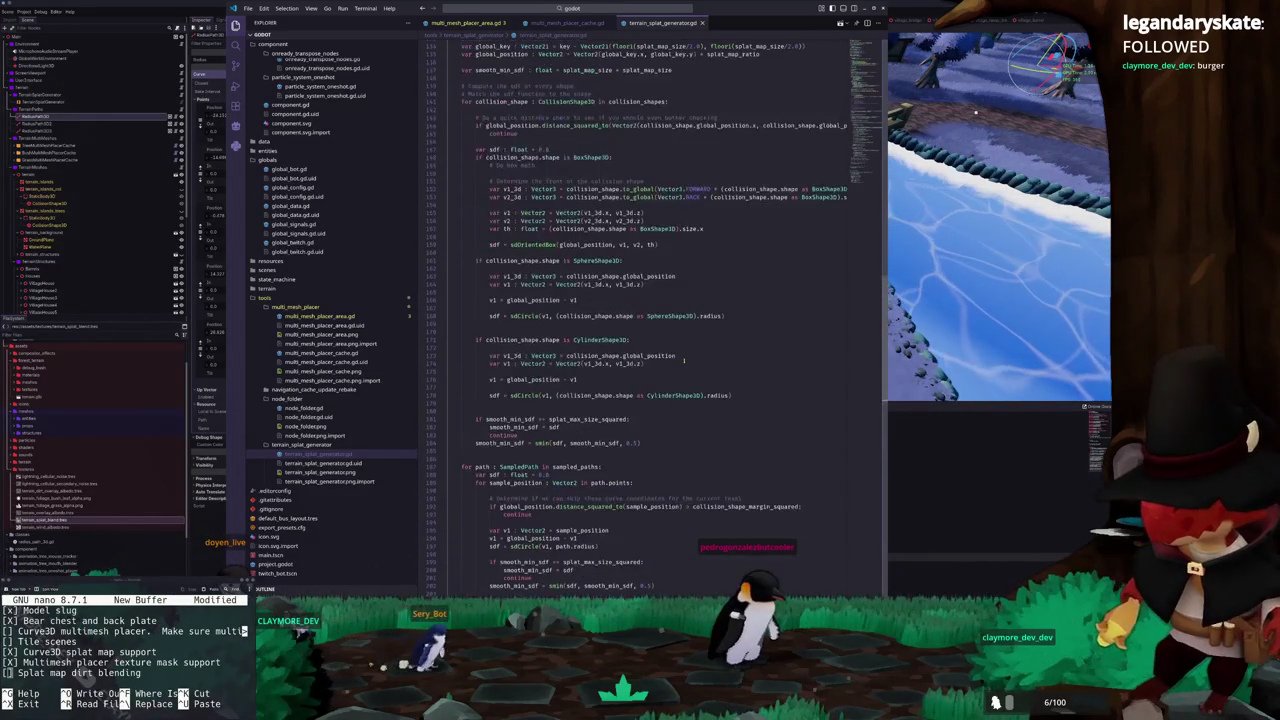
{"action": "scroll", "coordinate": [684, 361], "scroll_direction": "up", "scroll_amount": 5}
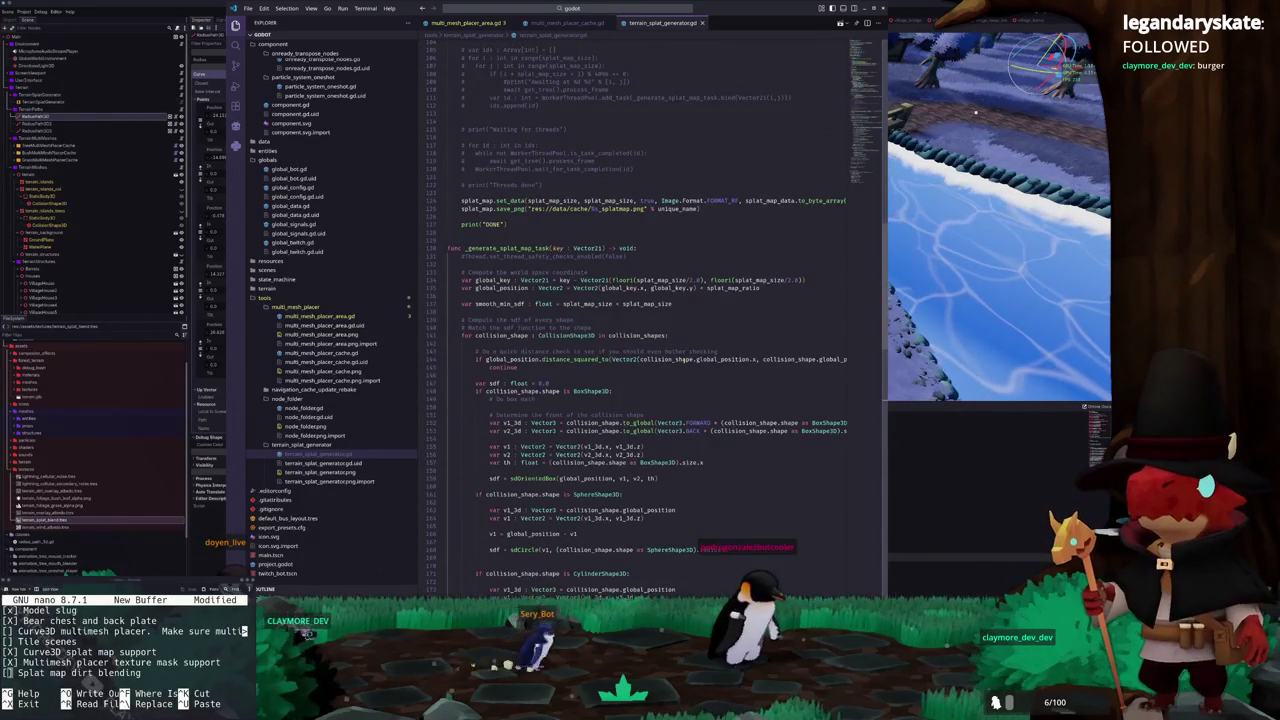
{"action": "scroll", "coordinate": [684, 361], "scroll_direction": "up", "scroll_amount": 2}
{"action": "scroll", "coordinate": [684, 361], "scroll_direction": "up", "scroll_amount": 10}
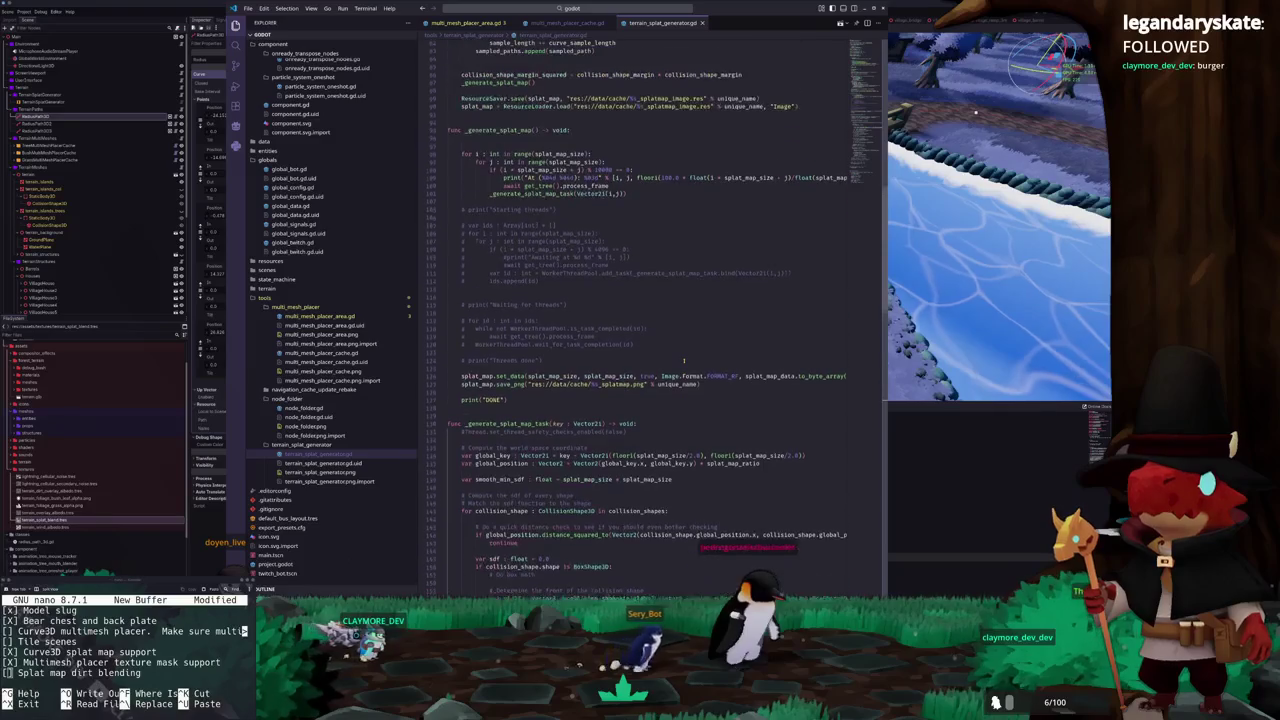
{"action": "scroll", "coordinate": [684, 361], "scroll_direction": "up", "scroll_amount": 8}
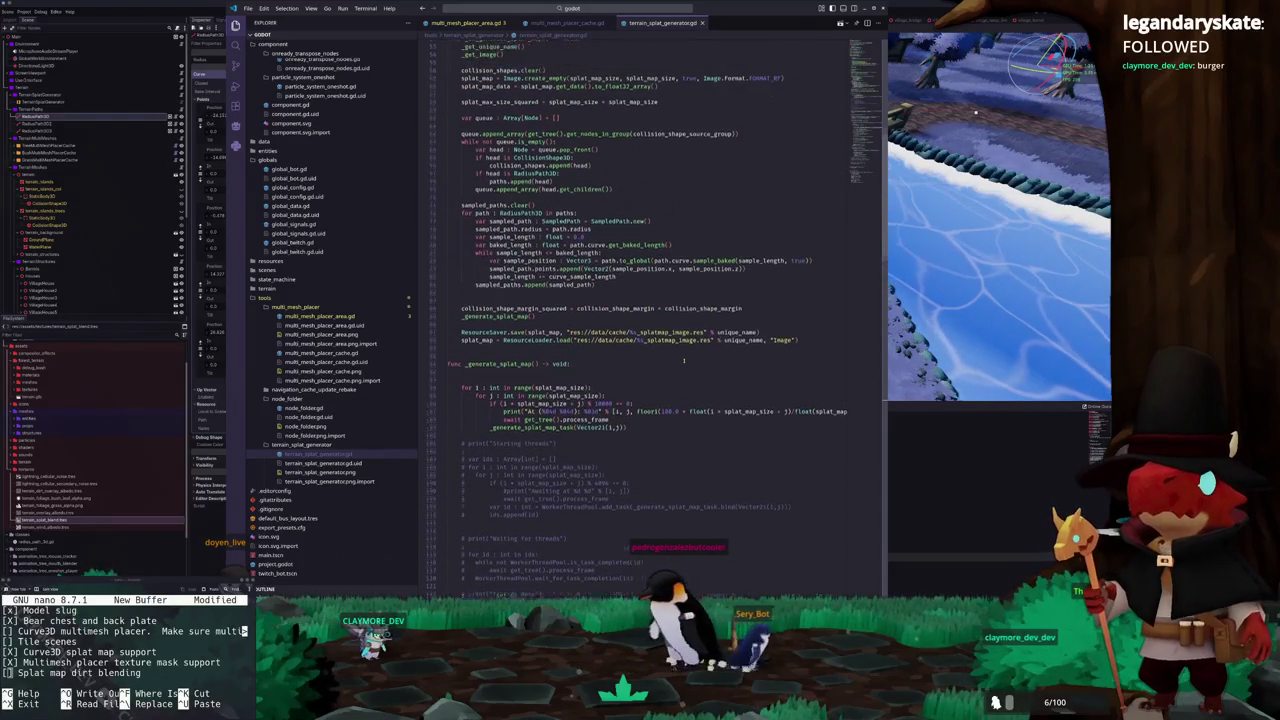
{"action": "scroll", "coordinate": [683, 361], "scroll_direction": "up", "scroll_amount": 7}
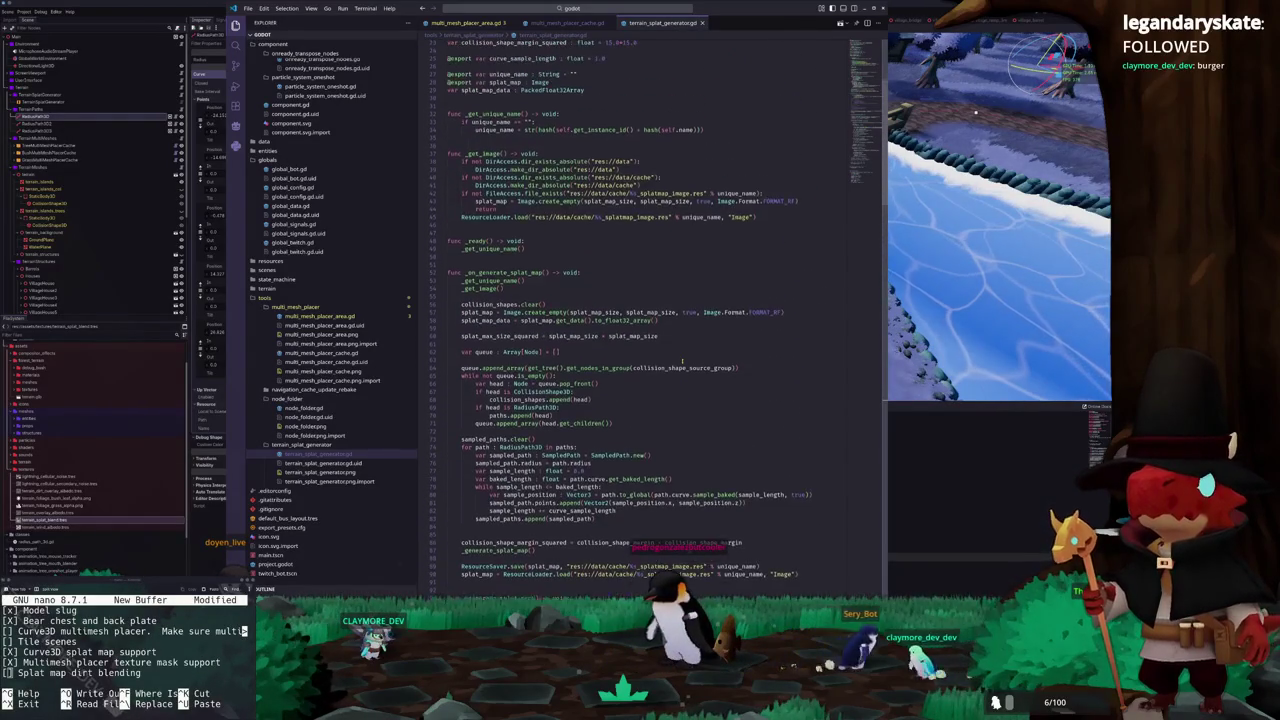
{"action": "scroll", "coordinate": [670, 362], "scroll_direction": "up", "scroll_amount": 5}
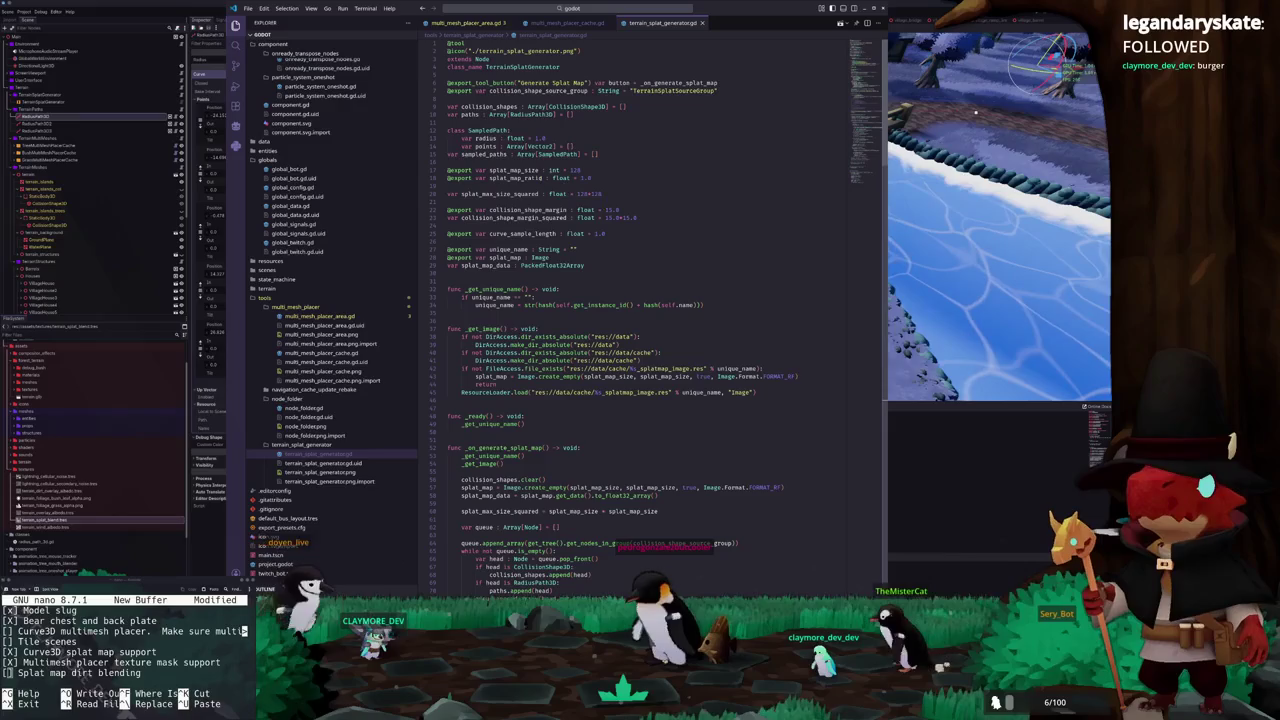
{"action": "scroll", "coordinate": [665, 224], "scroll_direction": "down", "scroll_amount": 10}
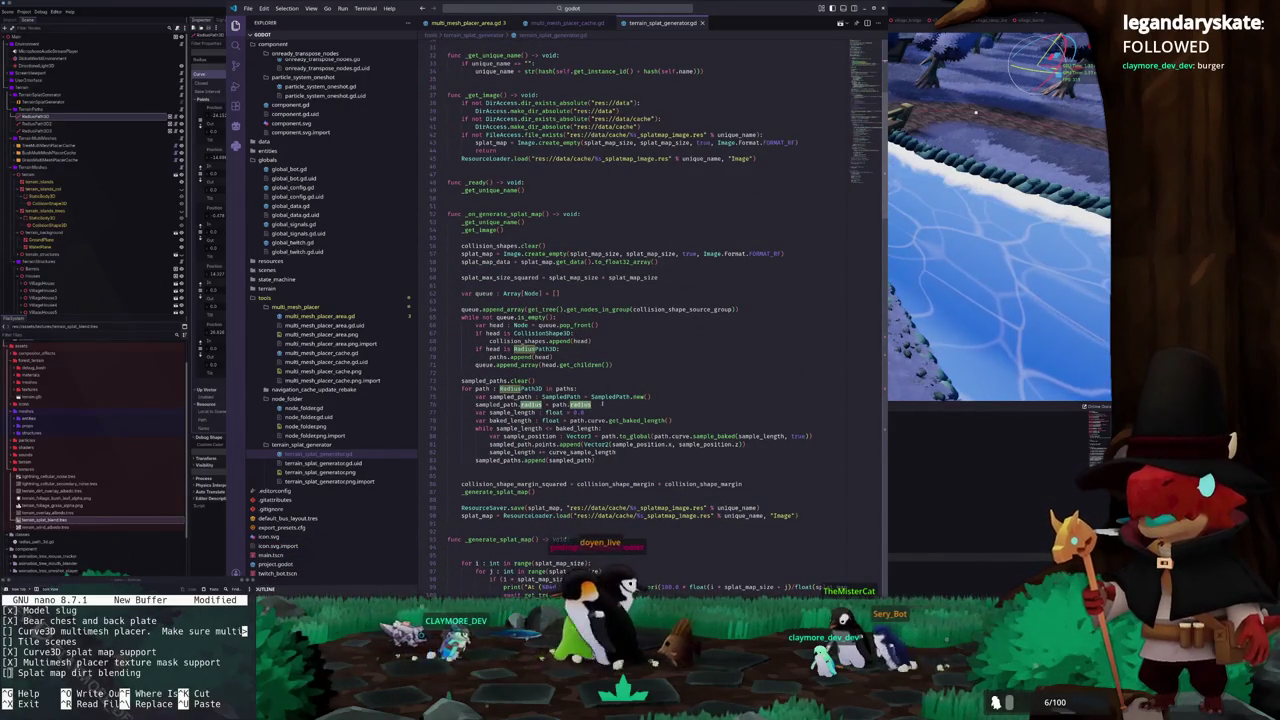
{"action": "scroll", "coordinate": [620, 397], "scroll_direction": "down", "scroll_amount": 4}
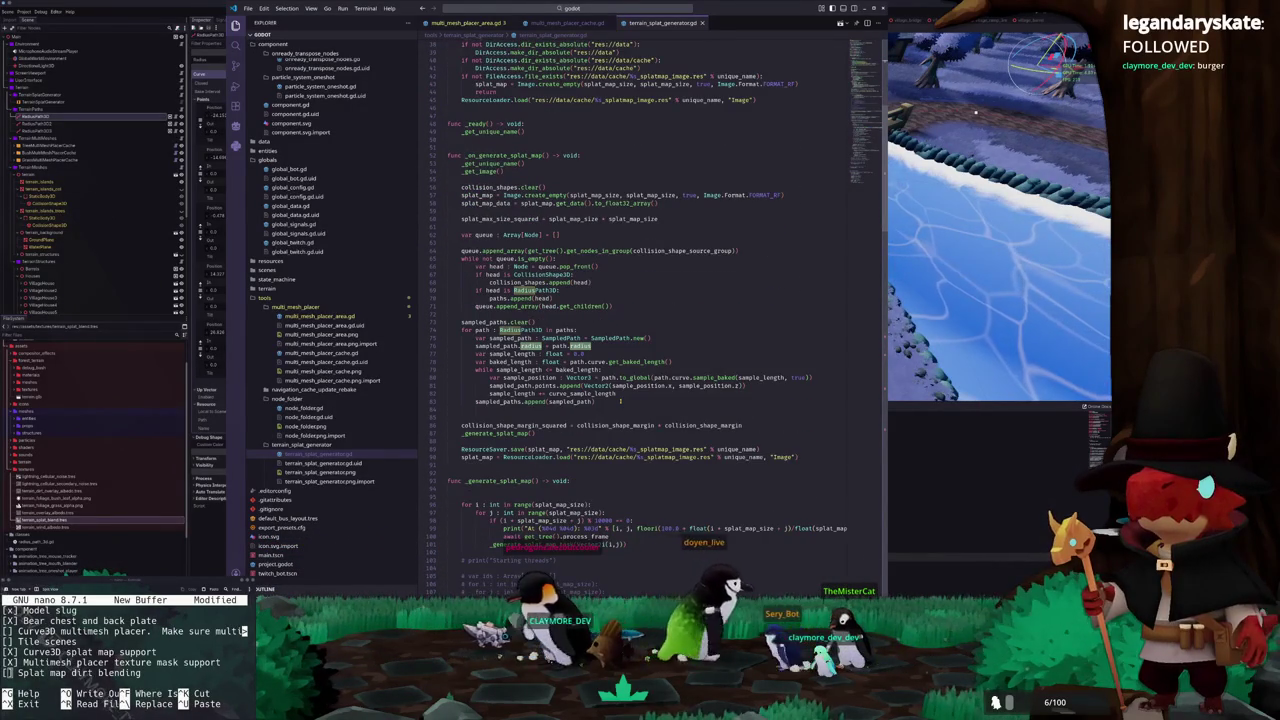
{"action": "scroll", "coordinate": [620, 397], "scroll_direction": "down", "scroll_amount": 20}
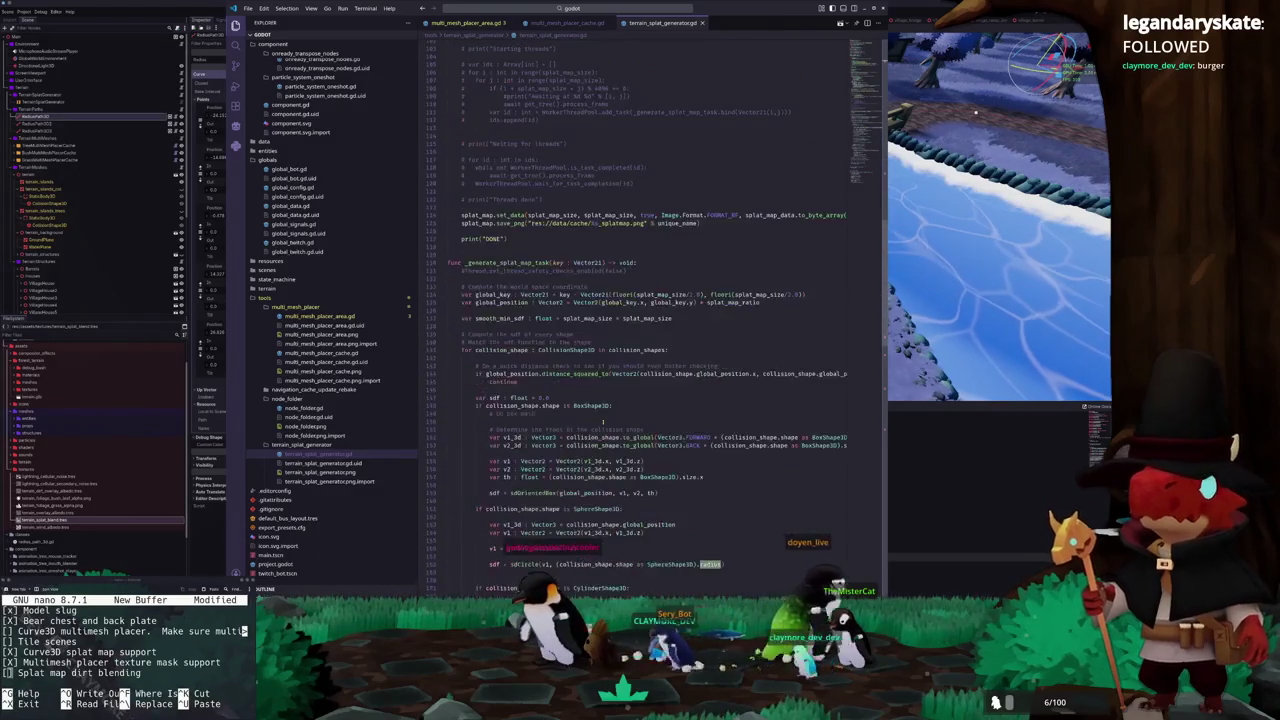
{"action": "scroll", "coordinate": [603, 422], "scroll_direction": "down", "scroll_amount": 7}
{"action": "scroll", "coordinate": [603, 422], "scroll_direction": "down", "scroll_amount": 7}
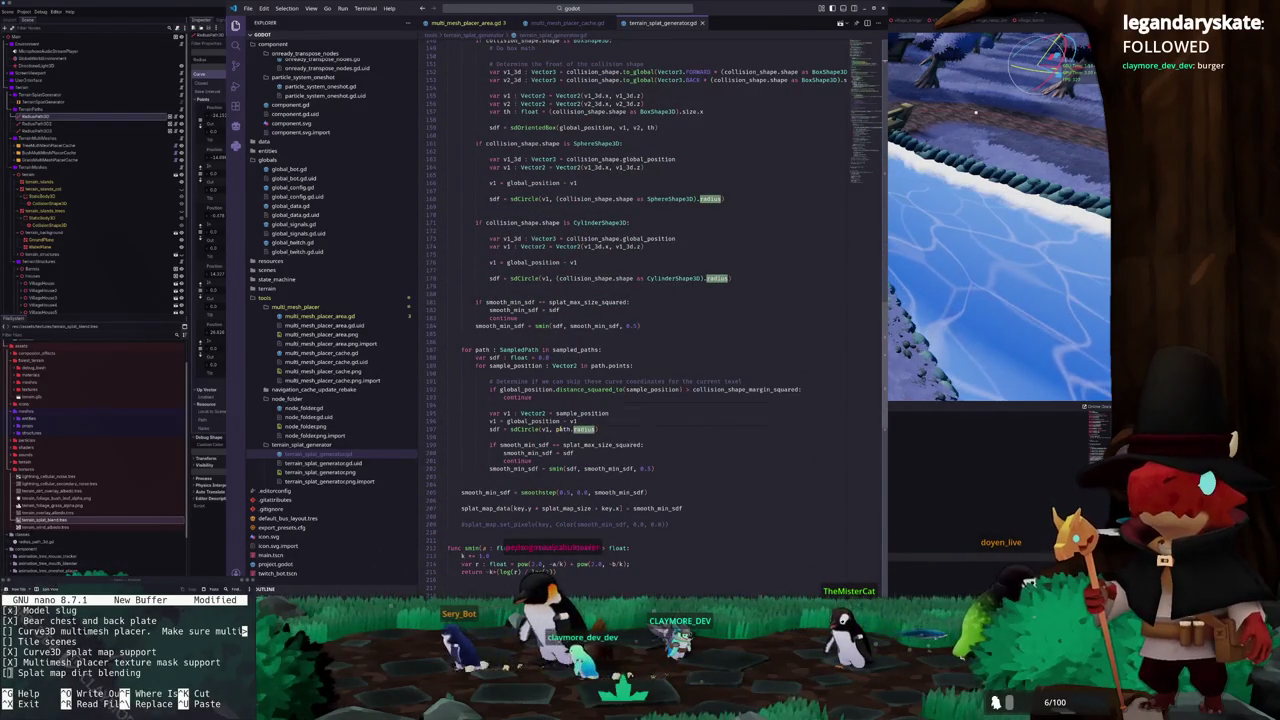
Change the path smin blend value on line 202 from 0.5 to 0.25
{"action": "left_click", "coordinate": [554, 437]}
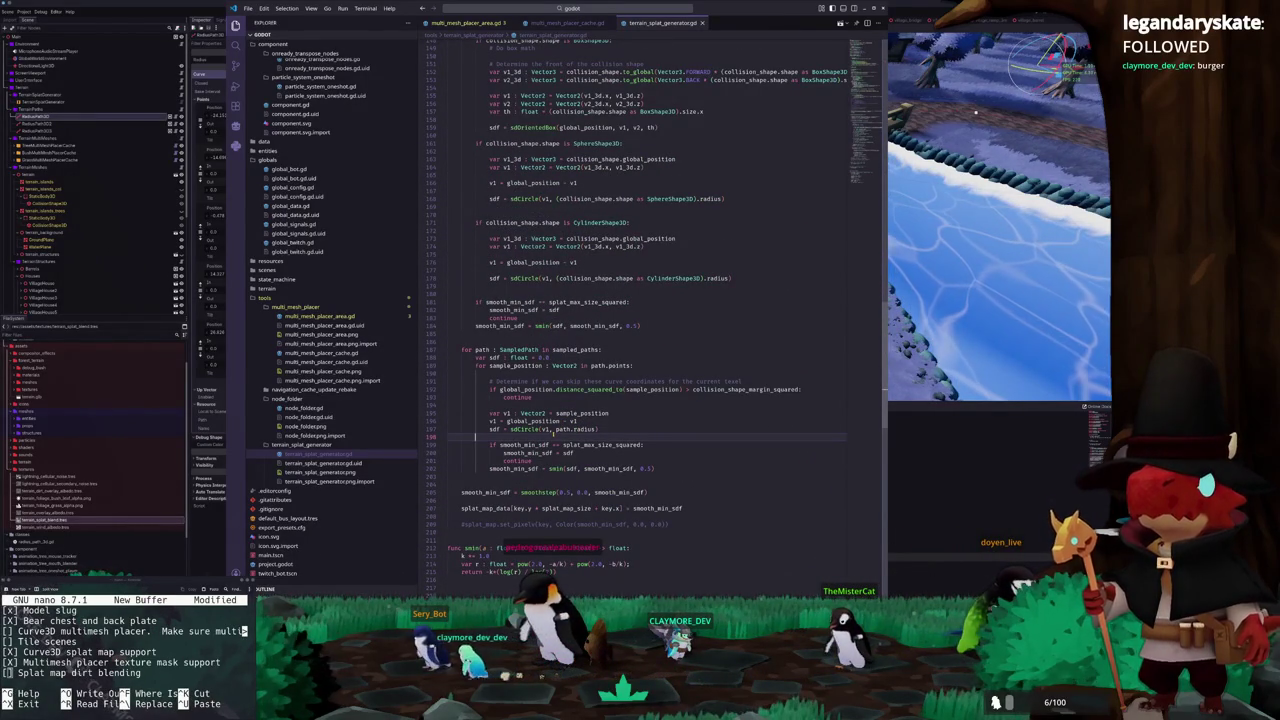
{"action": "left_click", "coordinate": [645, 468]}
{"action": "type", "text": "0.25"}
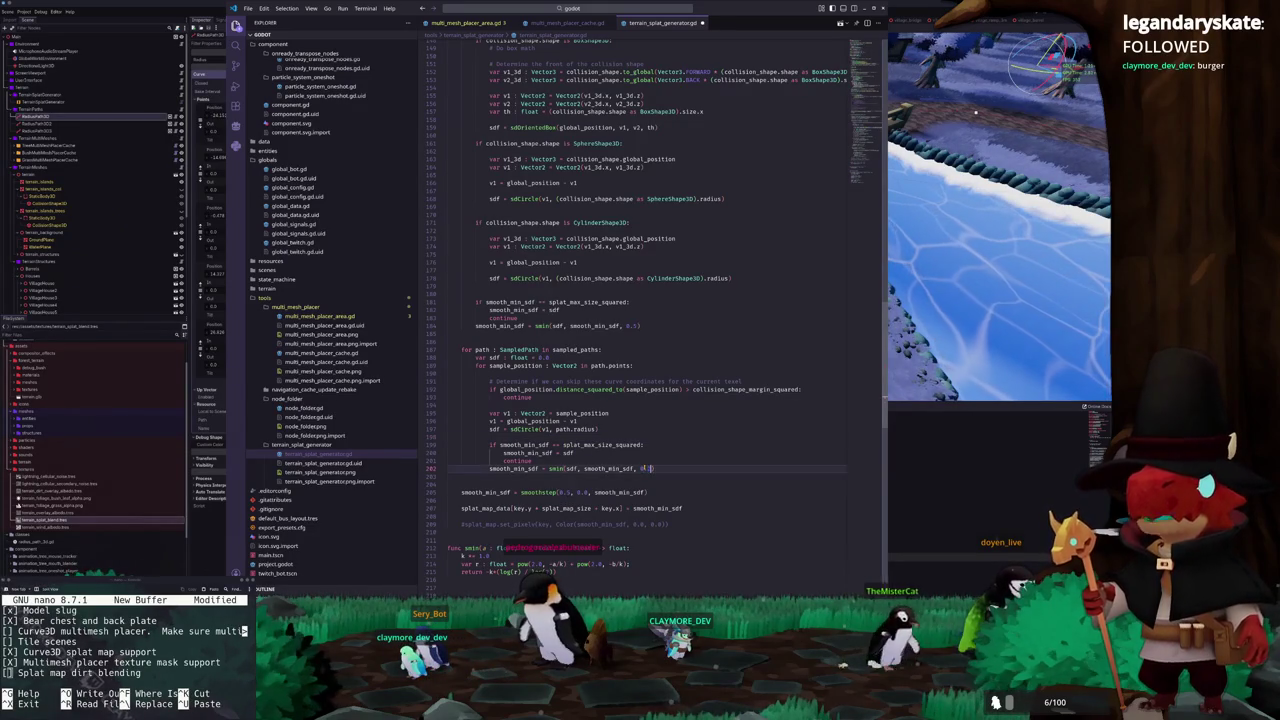
{"action": "left_click", "coordinate": [448, 476]}
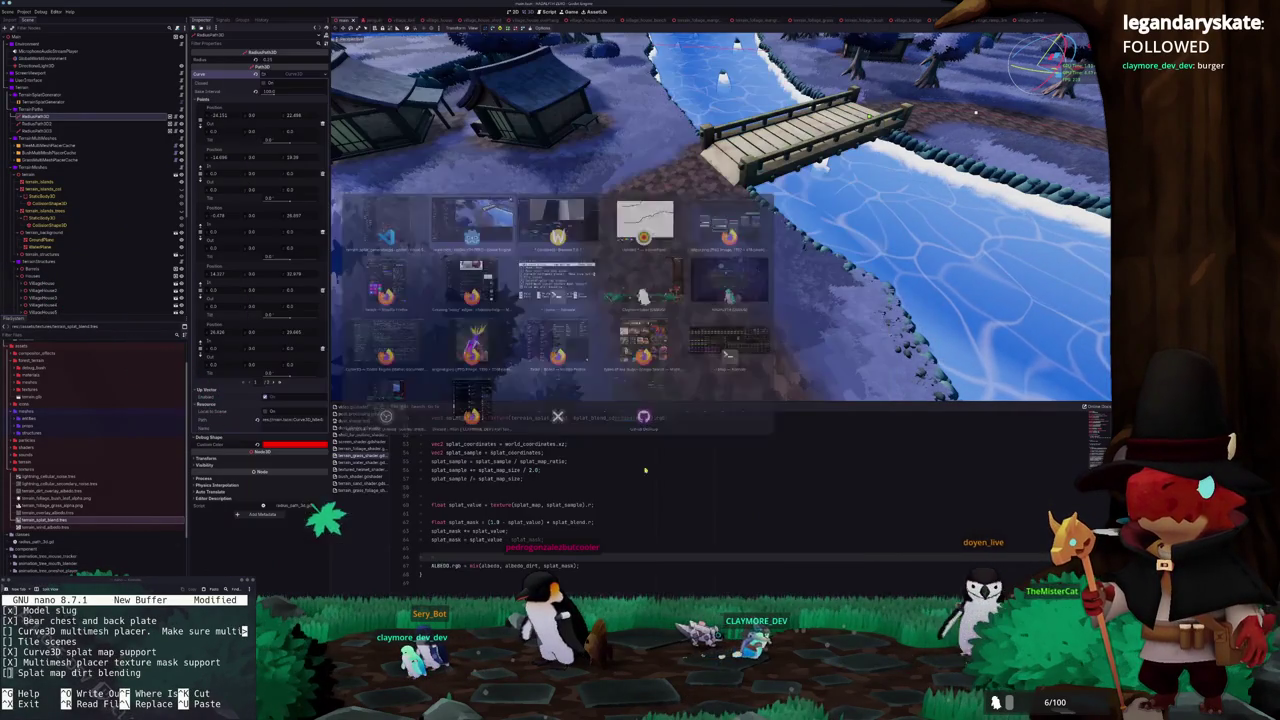
In Godot, select TerrainSplatGenerator and regenerate the splat map
{"action": "key", "text": "alt+Tab"}
{"action": "left_click", "coordinate": [50, 102]}
{"action": "left_click", "coordinate": [262, 62]}
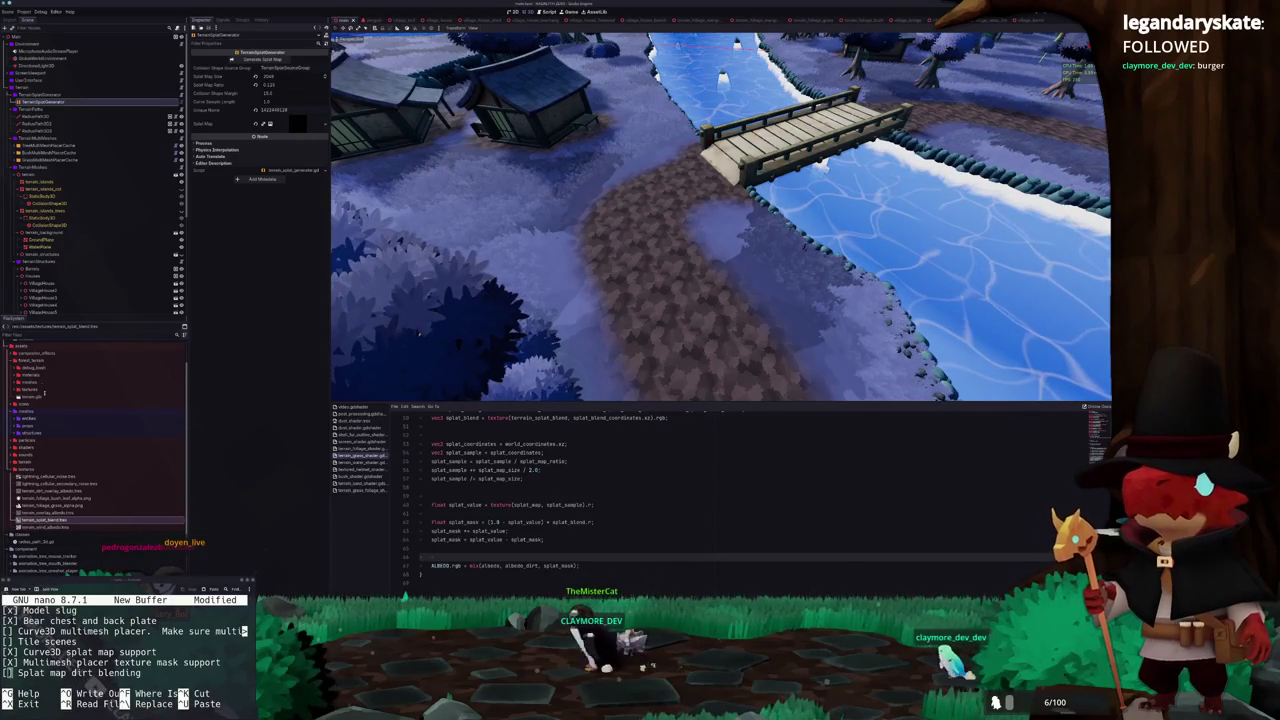
Inspect the terrain and dirt overlay albedo noise textures, then select terrain_islands' material
{"action": "left_click", "coordinate": [52, 512]}
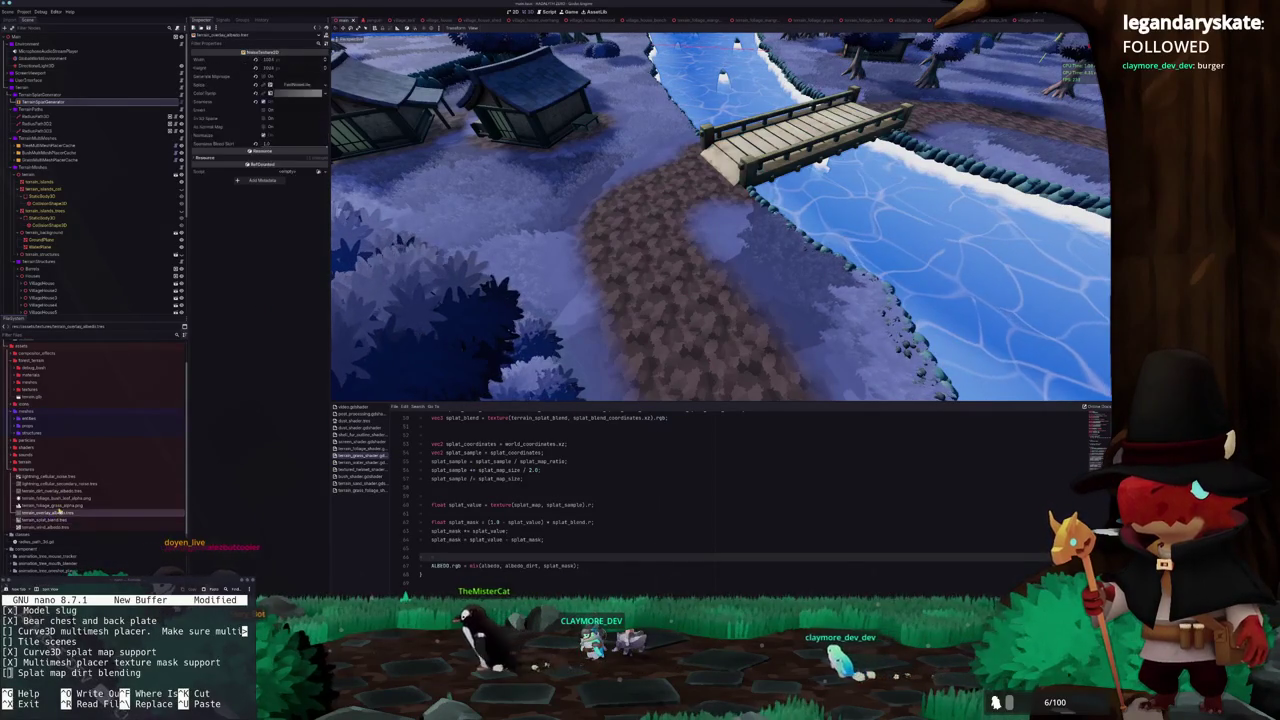
{"action": "left_click", "coordinate": [294, 93]}
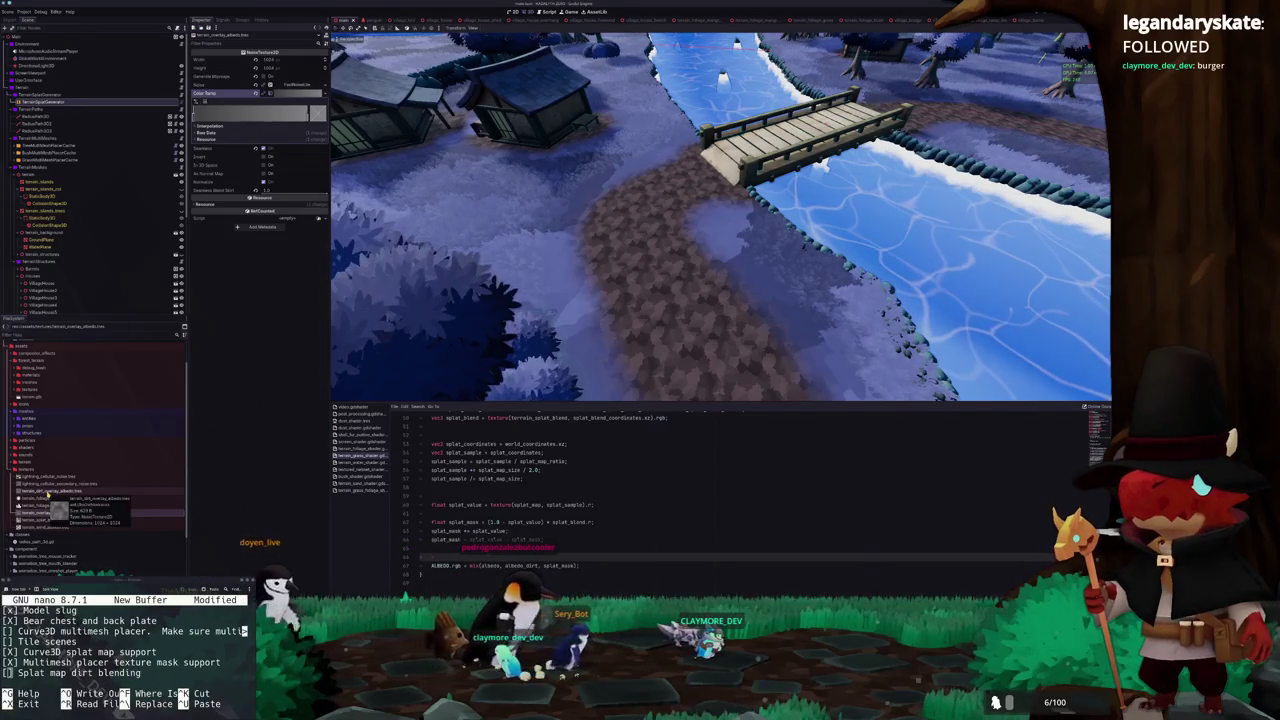
{"action": "left_click", "coordinate": [50, 492]}
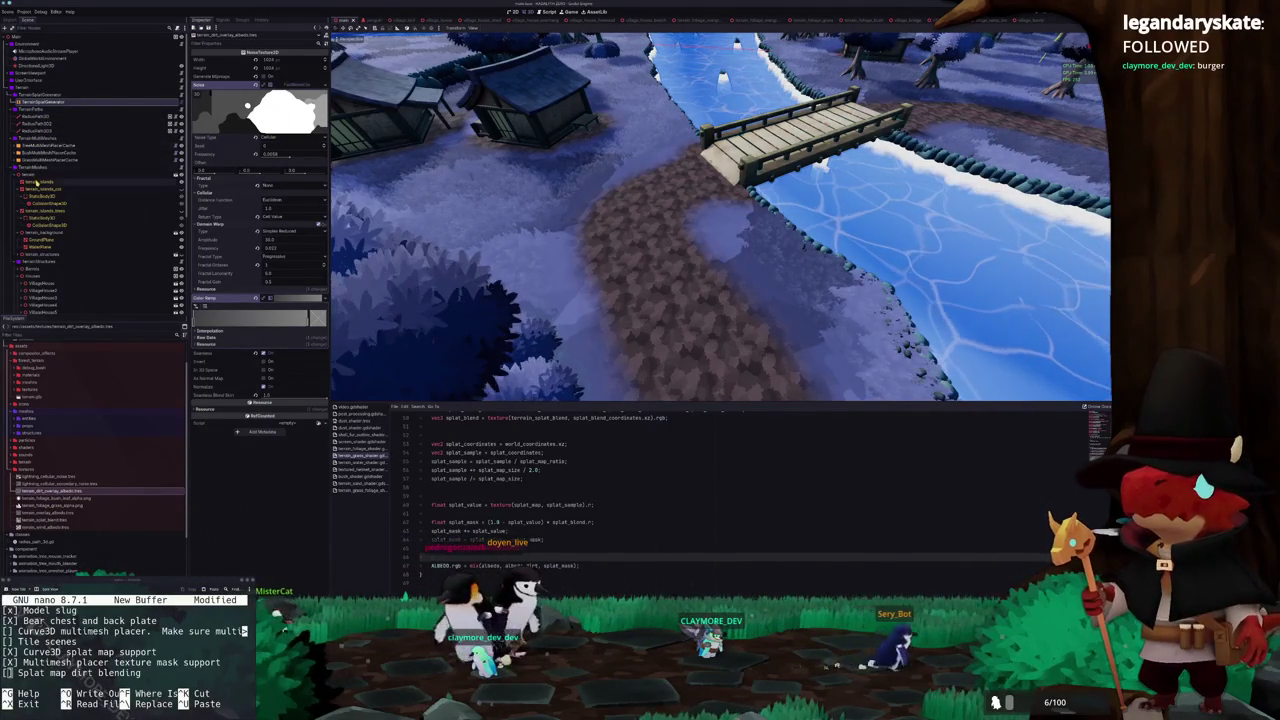
{"action": "left_click", "coordinate": [176, 181]}
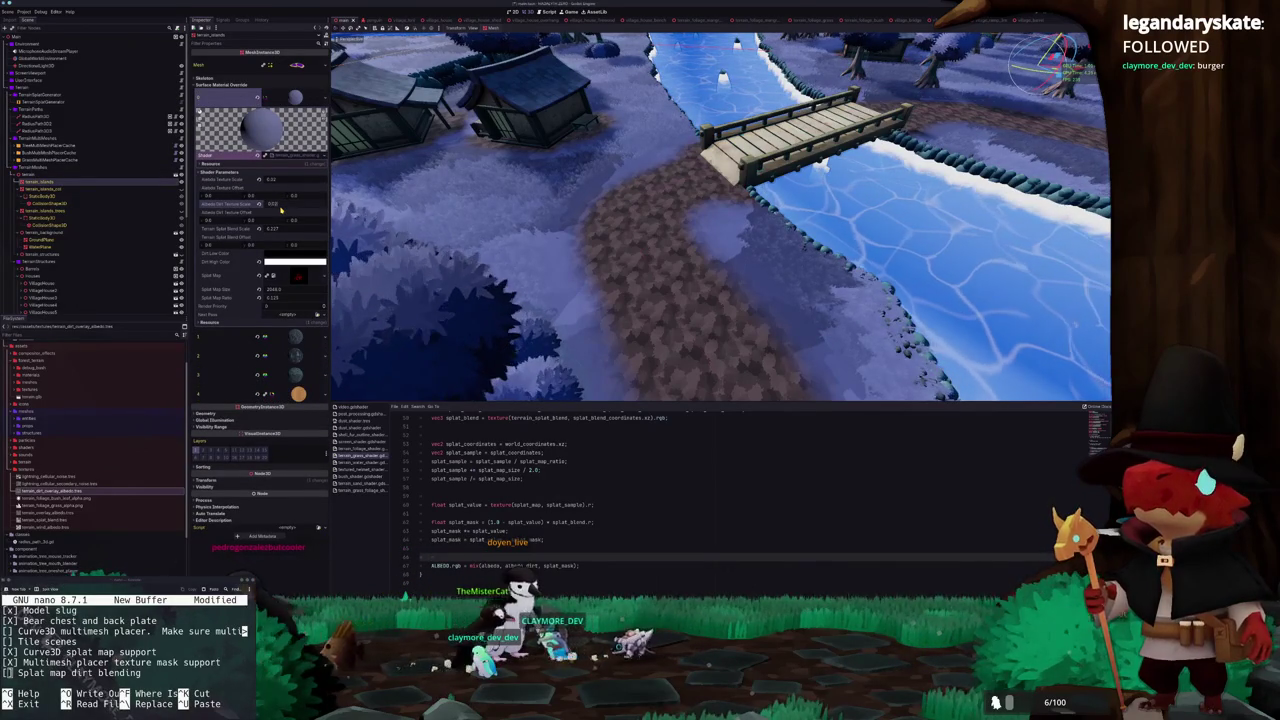
Confirm the 0.03 splat dirt texture scale and lower Splat Blend Scale to about 0.02
{"action": "key", "text": "Return"}
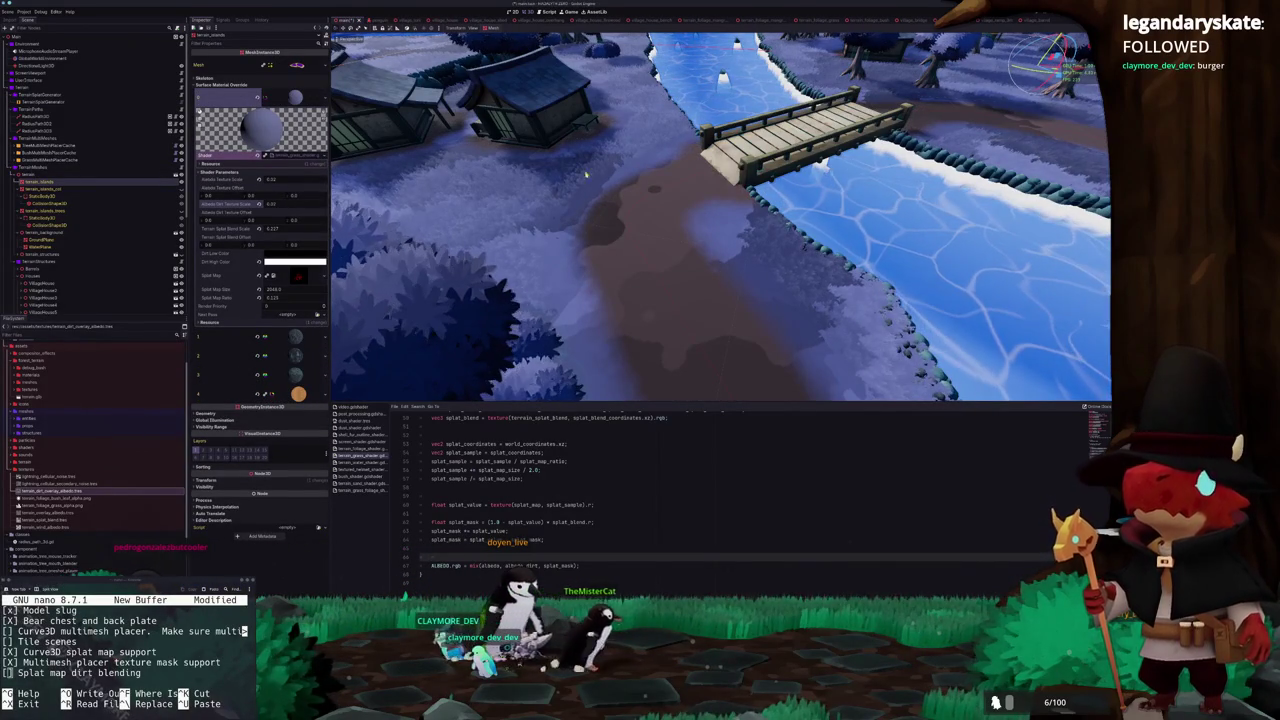
{"action": "scroll", "coordinate": [581, 172], "scroll_direction": "down", "scroll_amount": 5}
{"action": "scroll", "coordinate": [589, 186], "scroll_direction": "up", "scroll_amount": 2}
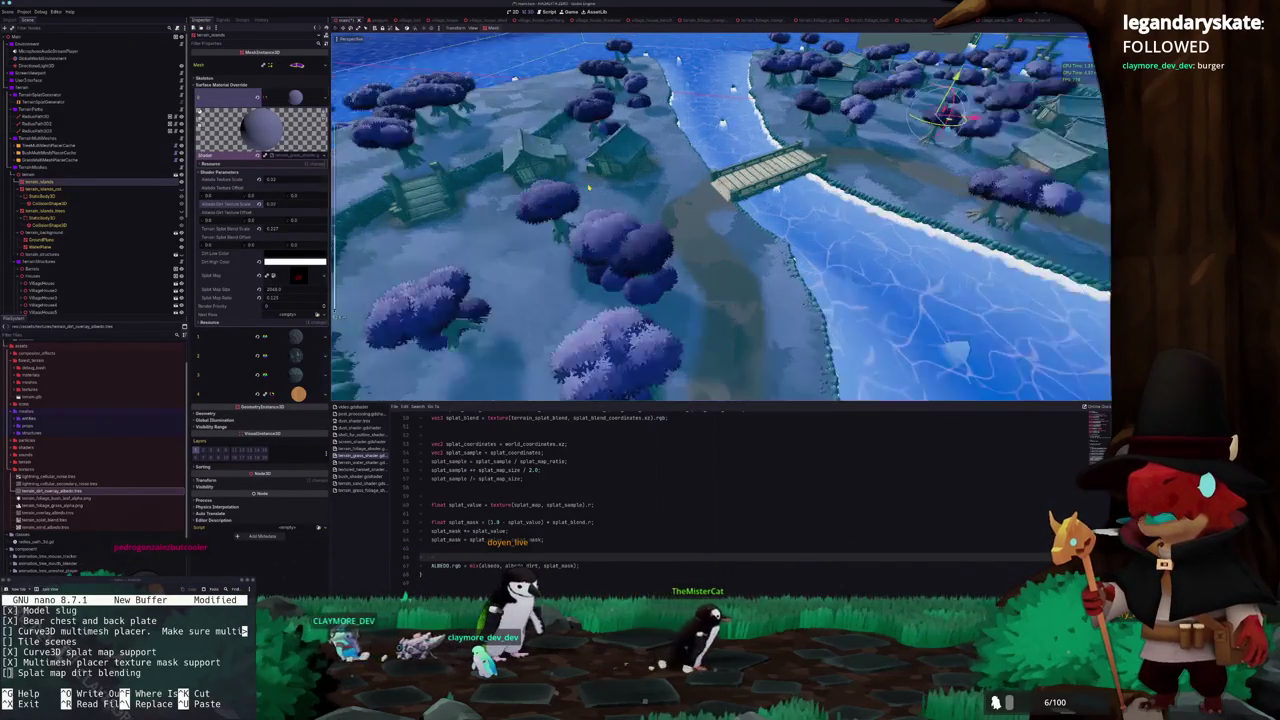
{"action": "scroll", "coordinate": [589, 186], "scroll_direction": "up", "scroll_amount": 2}
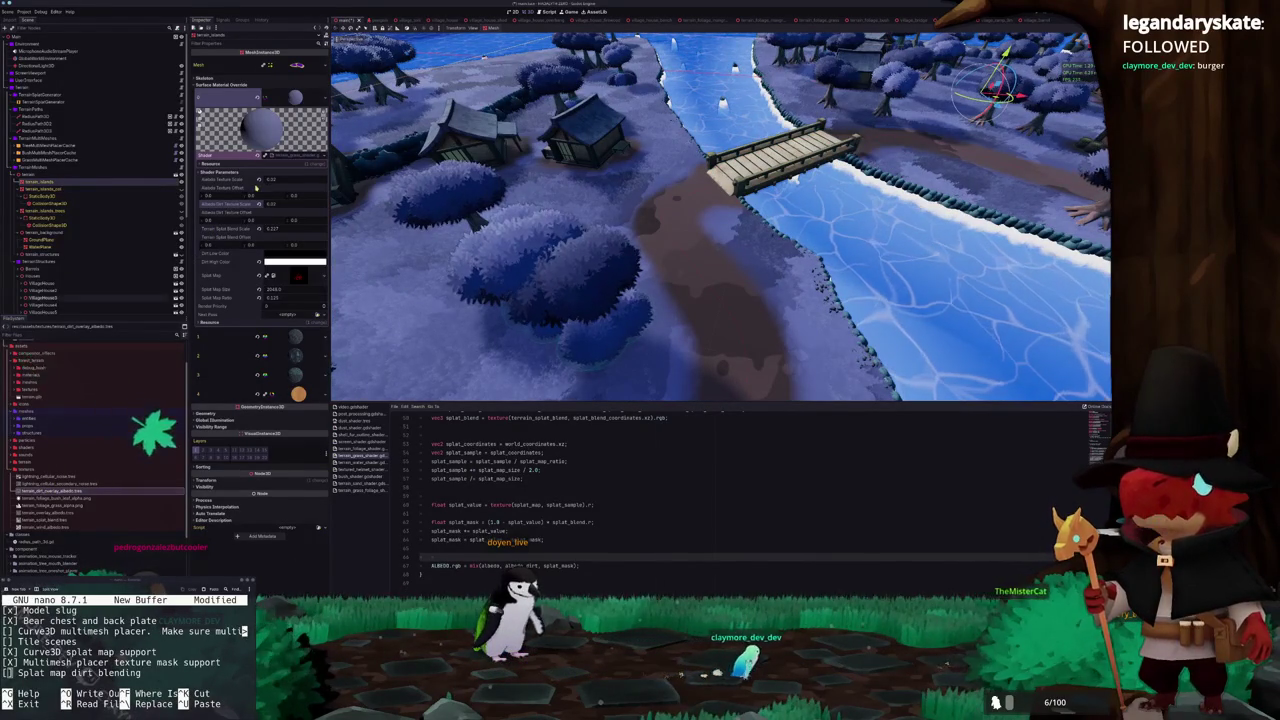
{"action": "left_click", "coordinate": [272, 228]}
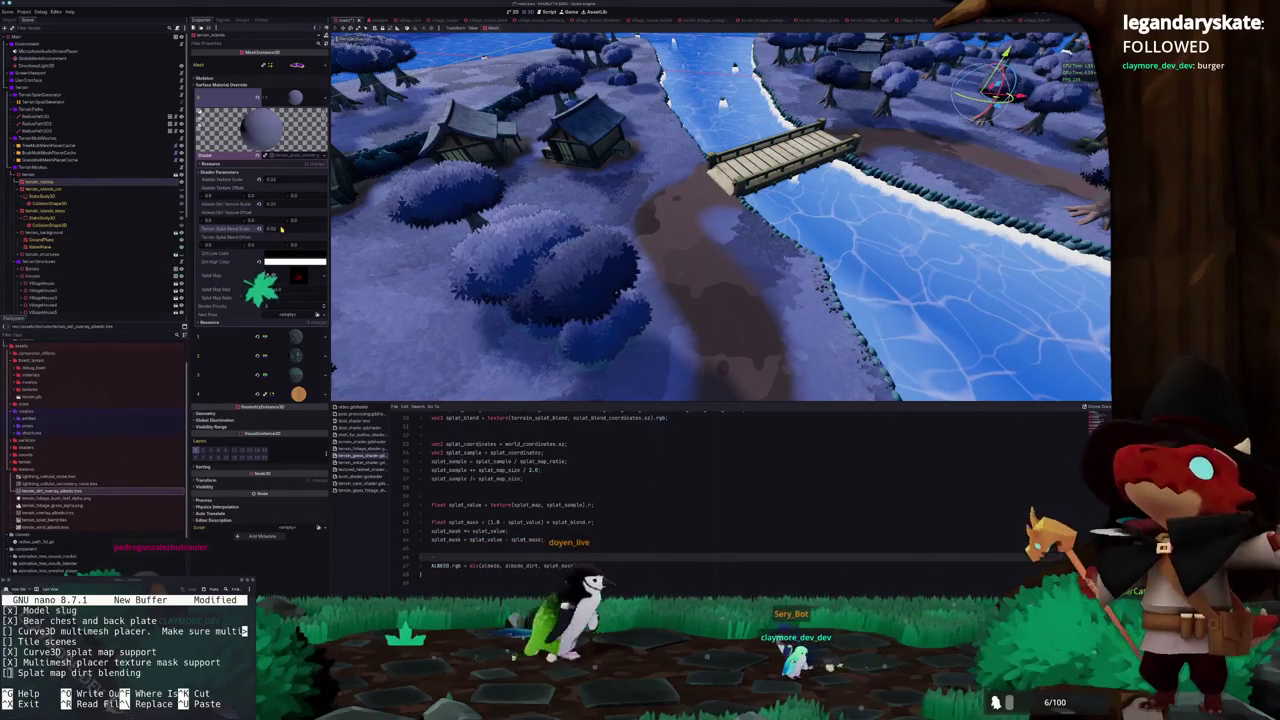
{"action": "left_click", "coordinate": [54, 492]}
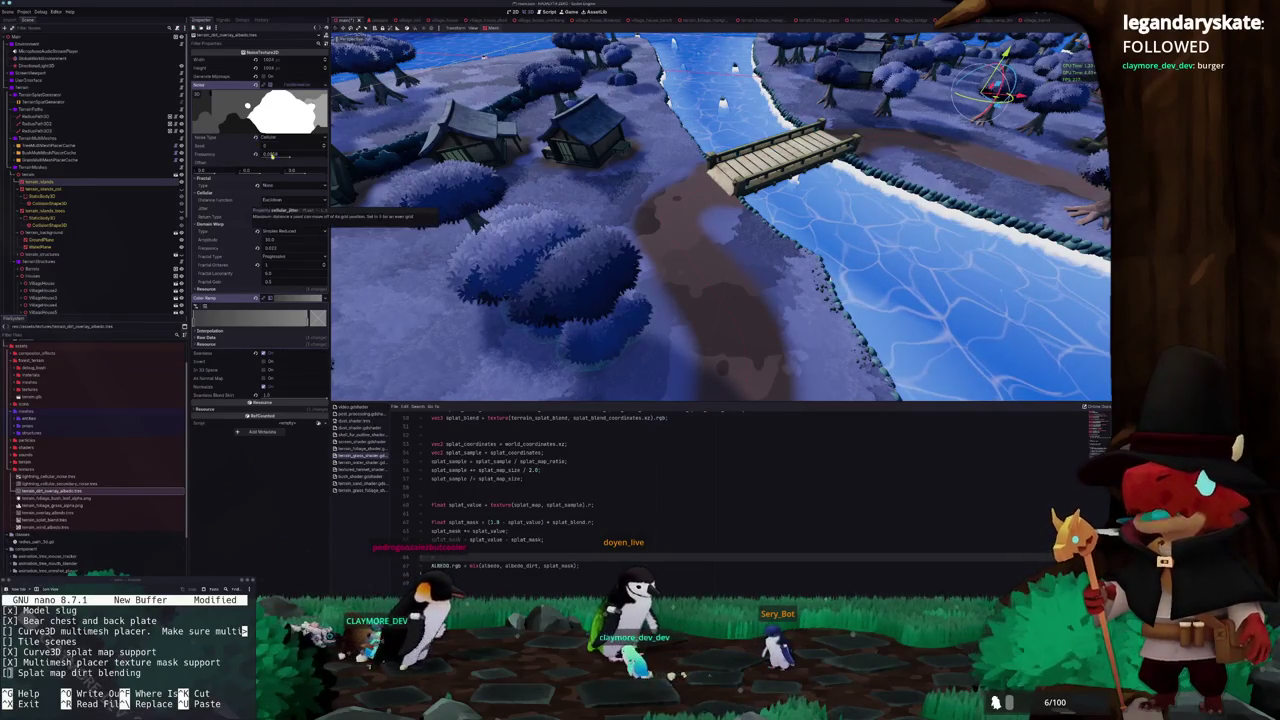
Raise the dirt overlay noise frequency to about 0.05 and retune the domain-warp frequency
{"action": "left_click_drag", "start_coordinate": [256, 157], "coordinate": [290, 157]}
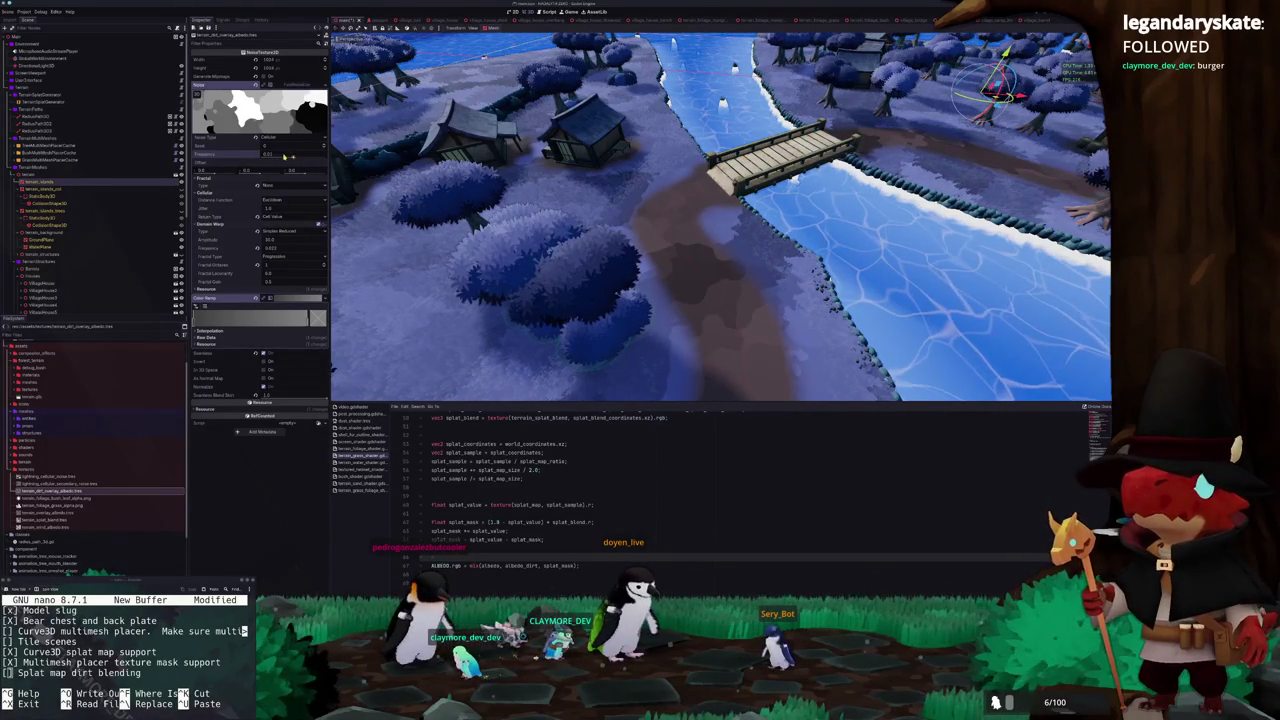
{"action": "mouse_move", "coordinate": [283, 158]}
{"action": "left_mouse_down"}
{"action": "mouse_move", "coordinate": [324, 158]}
{"action": "mouse_move", "coordinate": [307, 161]}
{"action": "left_mouse_up"}
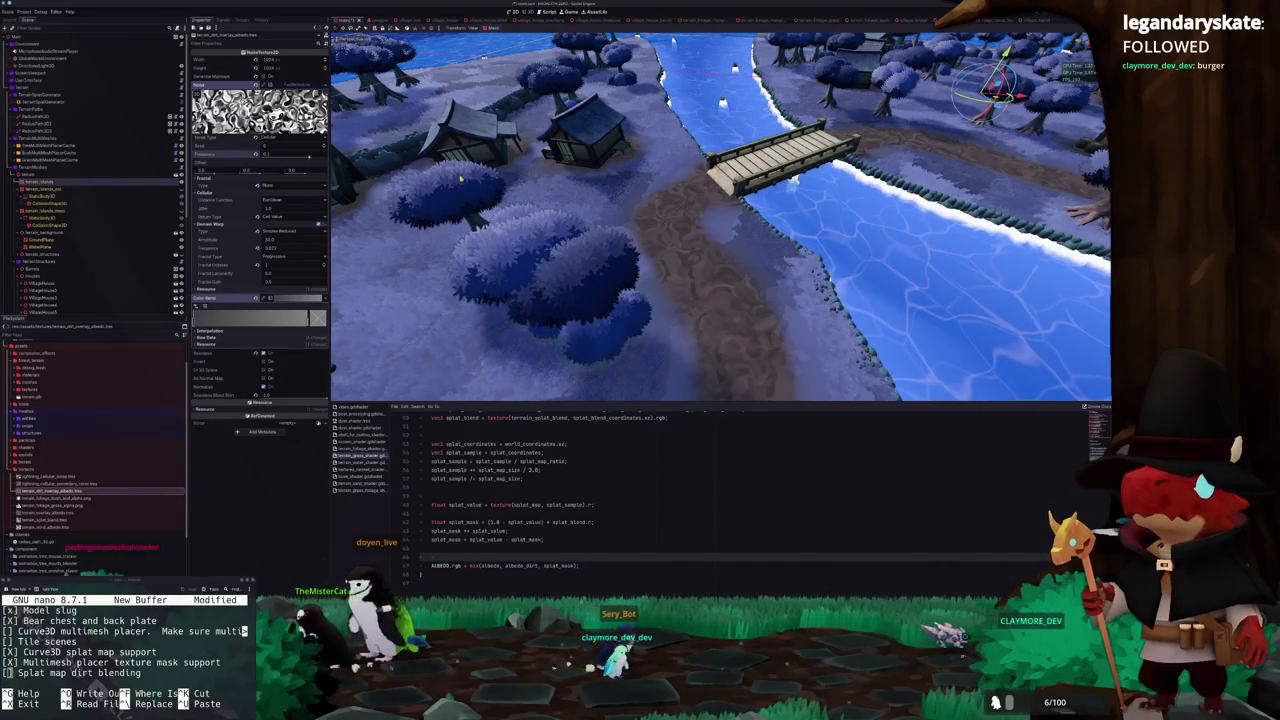
{"action": "scroll", "coordinate": [452, 178], "scroll_direction": "up", "scroll_amount": 5}
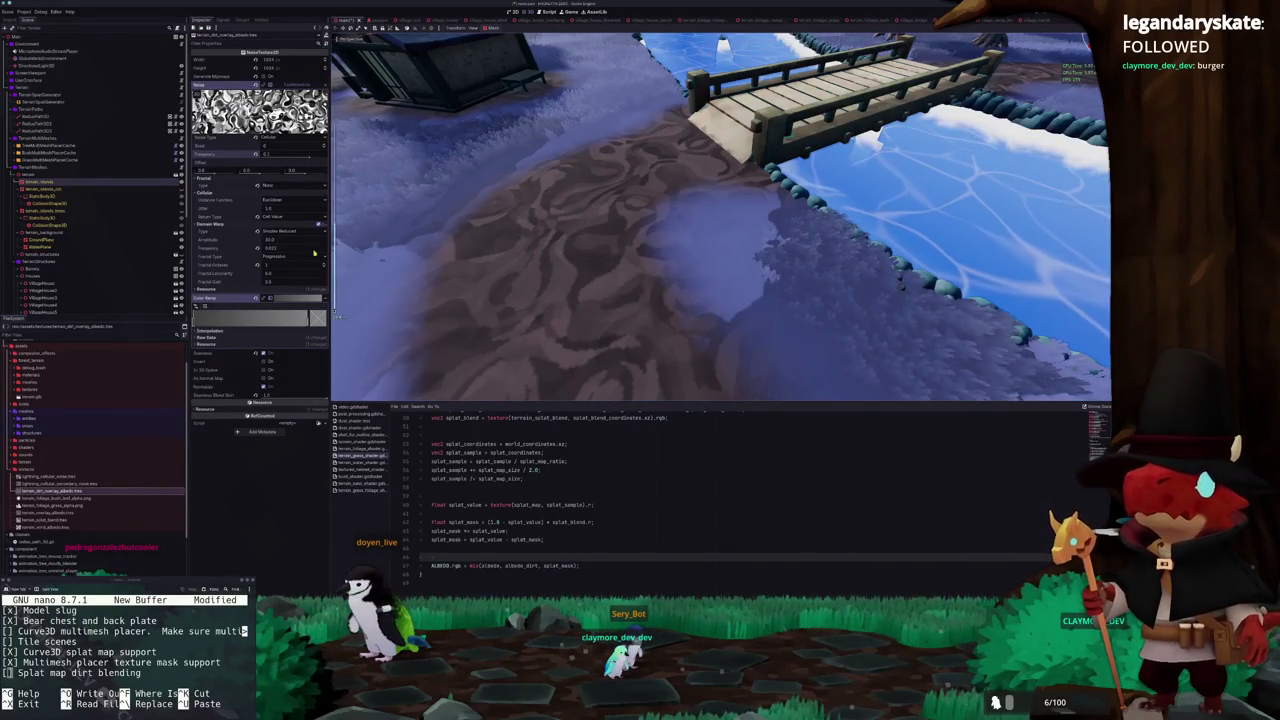
{"action": "left_click_drag", "start_coordinate": [260, 249], "coordinate": [258, 248]}
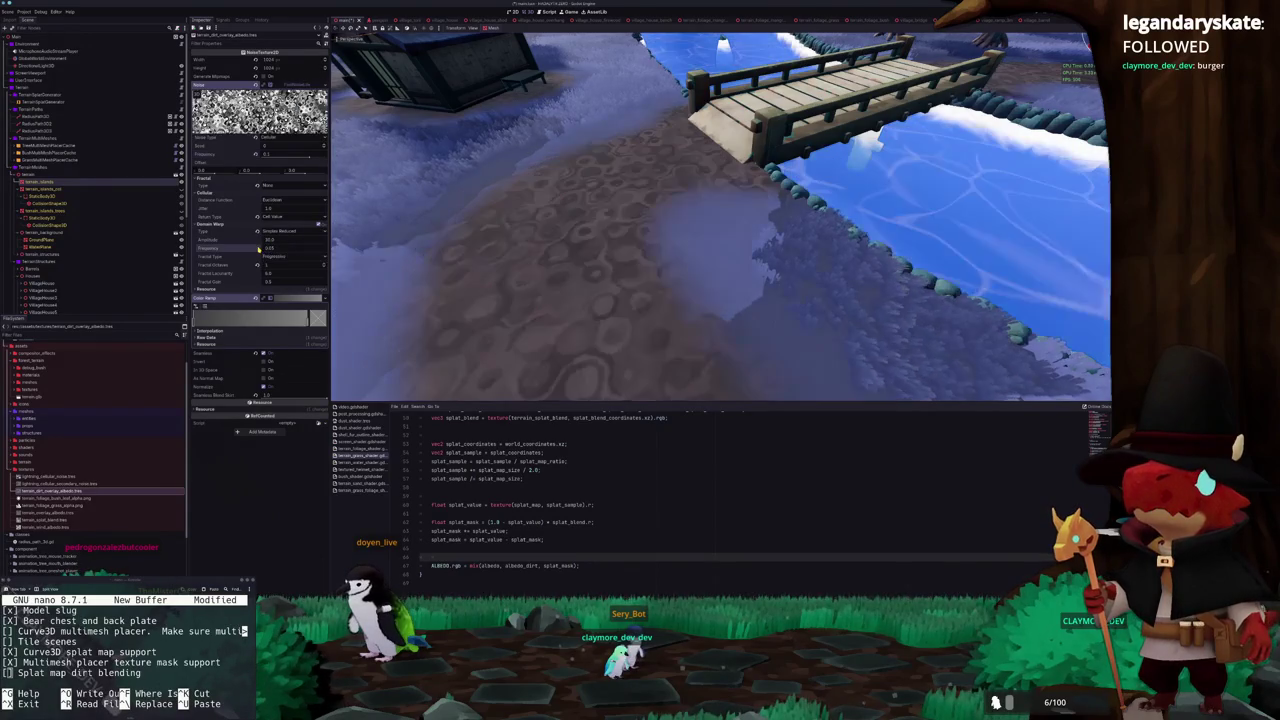
{"action": "scroll", "coordinate": [447, 232], "scroll_direction": "down", "scroll_amount": 5}
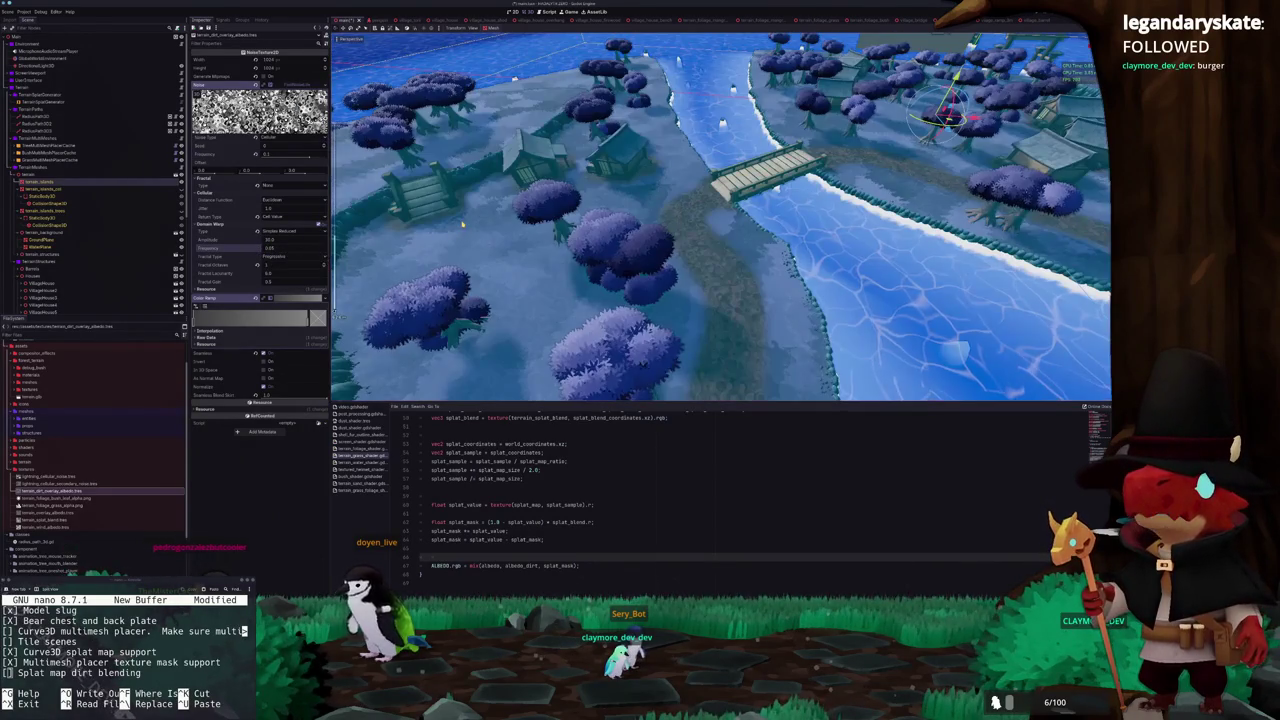
{"action": "scroll", "coordinate": [462, 224], "scroll_direction": "up", "scroll_amount": 4}
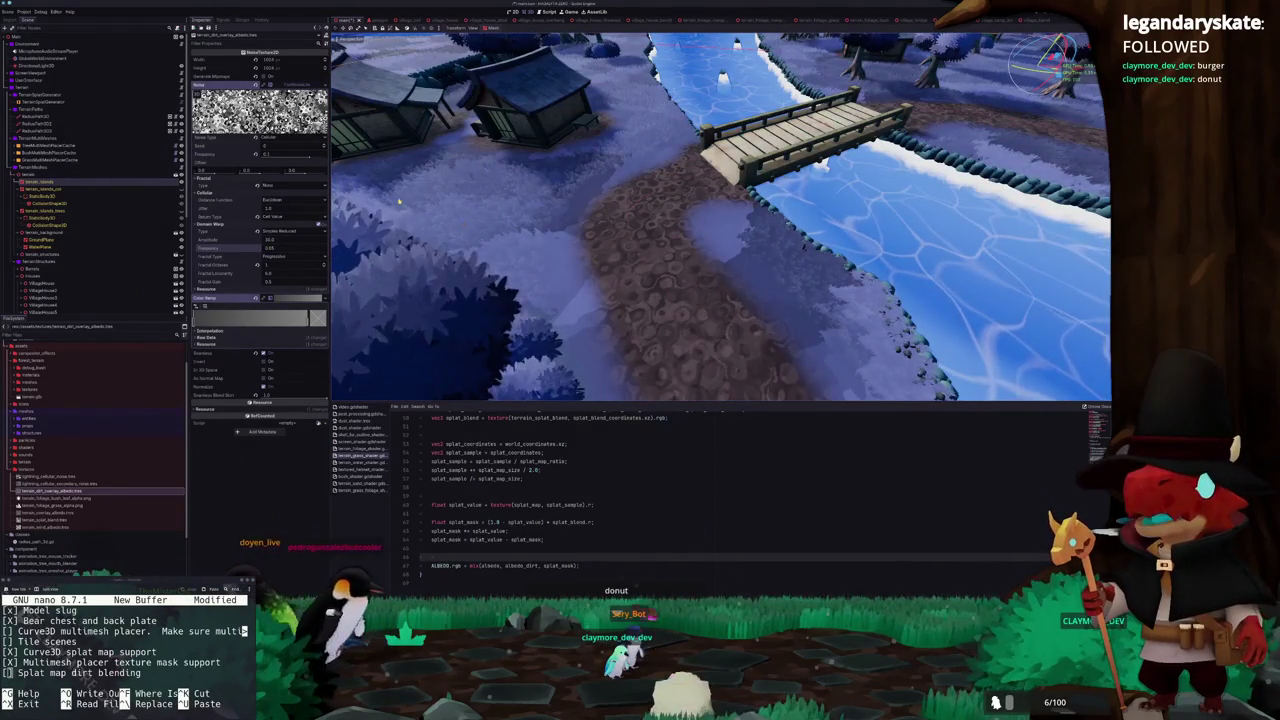
Keep Cell Value as the return type and lower the dirt noise frequency to about 0.008
{"action": "left_click", "coordinate": [280, 217]}
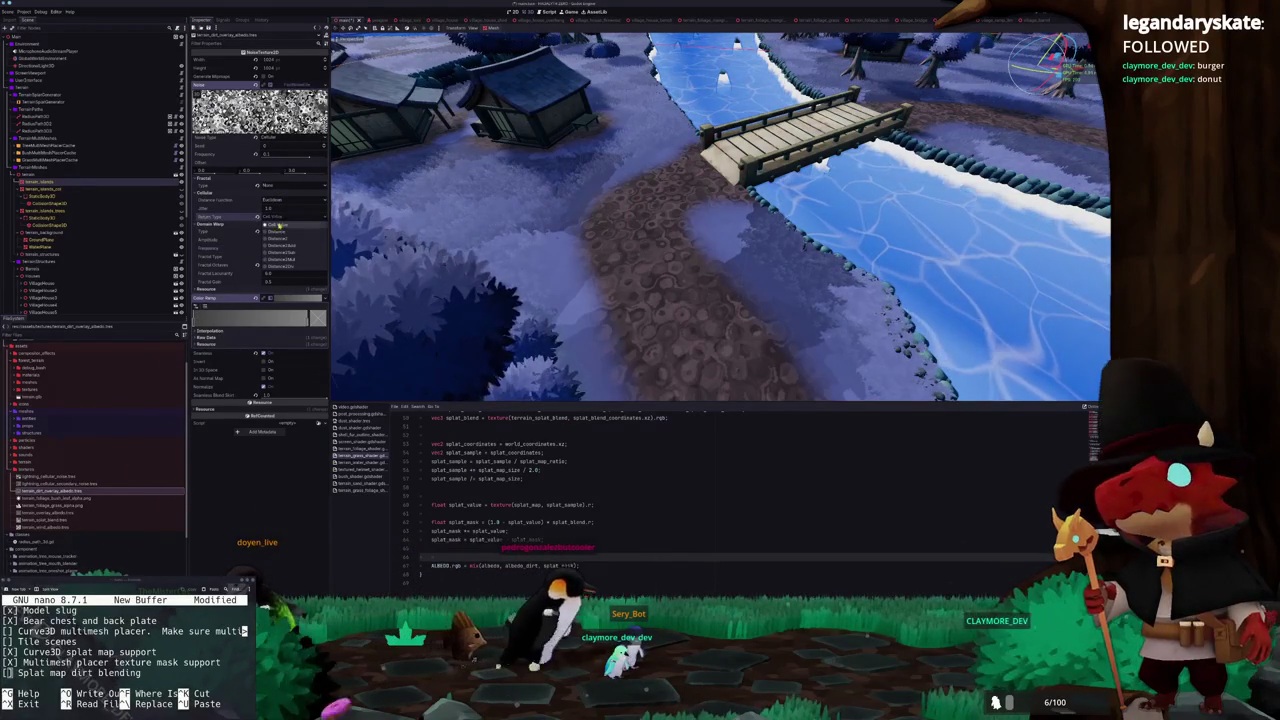
{"action": "type", "text": "splat_mask;"}
{"action": "left_click", "coordinate": [282, 224]}
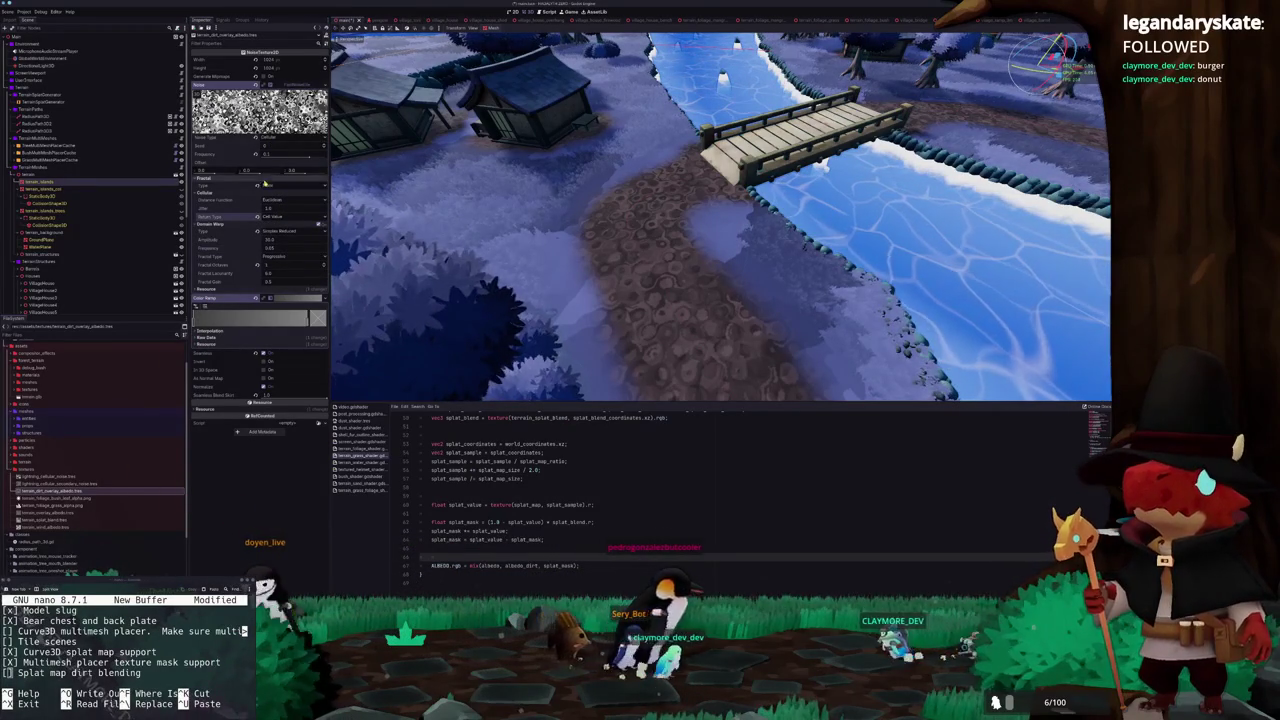
{"action": "left_click_drag", "start_coordinate": [301, 156], "coordinate": [295, 158]}
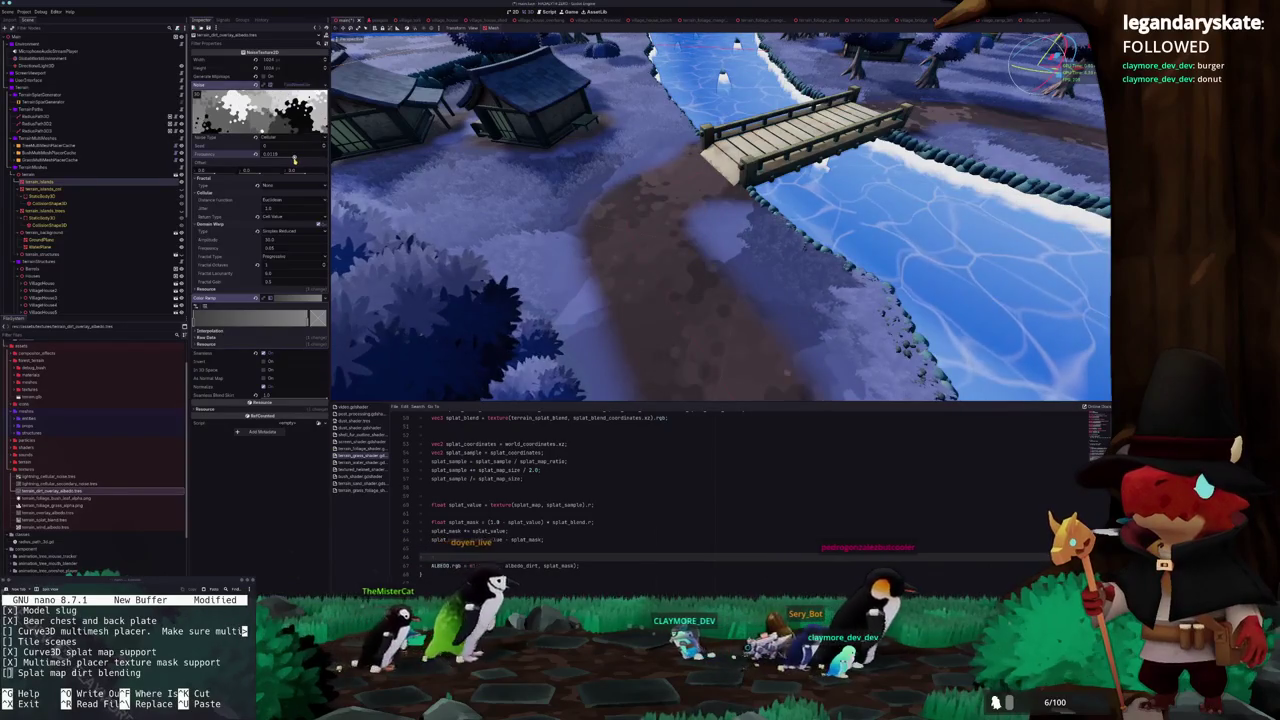
{"action": "mouse_move", "coordinate": [295, 158]}
{"action": "left_mouse_down"}
{"action": "mouse_move", "coordinate": [355, 158]}
{"action": "mouse_move", "coordinate": [321, 160]}
{"action": "left_mouse_up"}
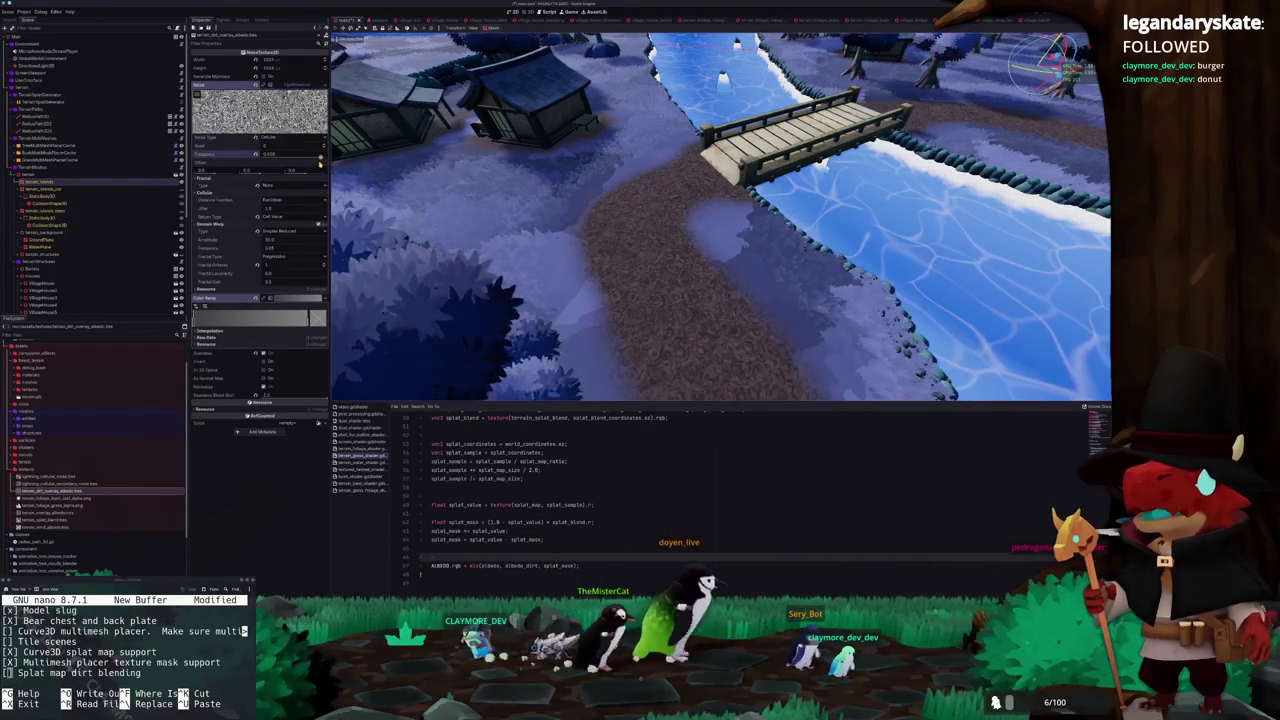
{"action": "scroll", "coordinate": [497, 168], "scroll_direction": "down", "scroll_amount": 3}
{"action": "scroll", "coordinate": [497, 168], "scroll_direction": "up", "scroll_amount": 3}
{"action": "scroll", "coordinate": [497, 163], "scroll_direction": "down", "scroll_amount": 3}
{"action": "scroll", "coordinate": [497, 163], "scroll_direction": "up", "scroll_amount": 3}
{"action": "scroll", "coordinate": [497, 163], "scroll_direction": "down", "scroll_amount": 3}
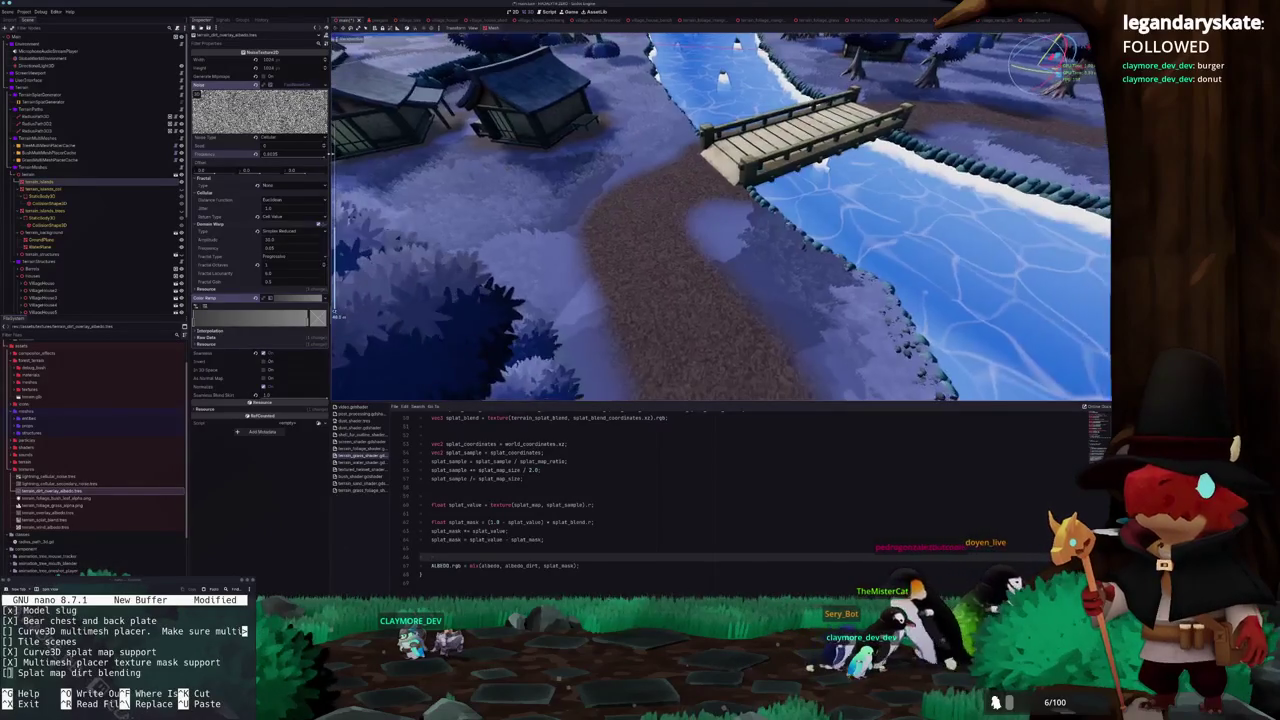
{"action": "left_click_drag", "start_coordinate": [300, 153], "coordinate": [280, 153]}
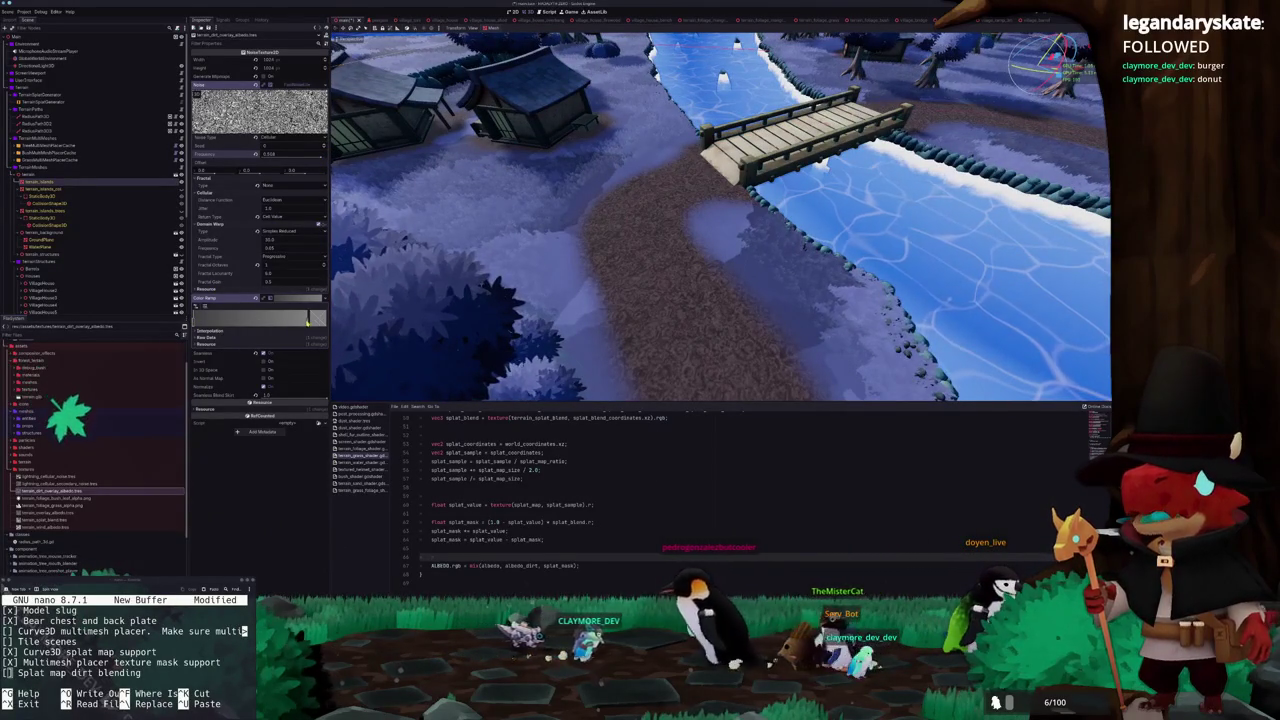
Recolour the ramp stops, delete one stop, and move the remaining stop to the left end
{"action": "left_click", "coordinate": [309, 321]}
{"action": "mouse_move", "coordinate": [275, 368]}
{"action": "left_mouse_down"}
{"action": "mouse_move", "coordinate": [277, 315]}
{"action": "mouse_move", "coordinate": [281, 376]}
{"action": "left_mouse_up"}
{"action": "left_click", "coordinate": [206, 318]}
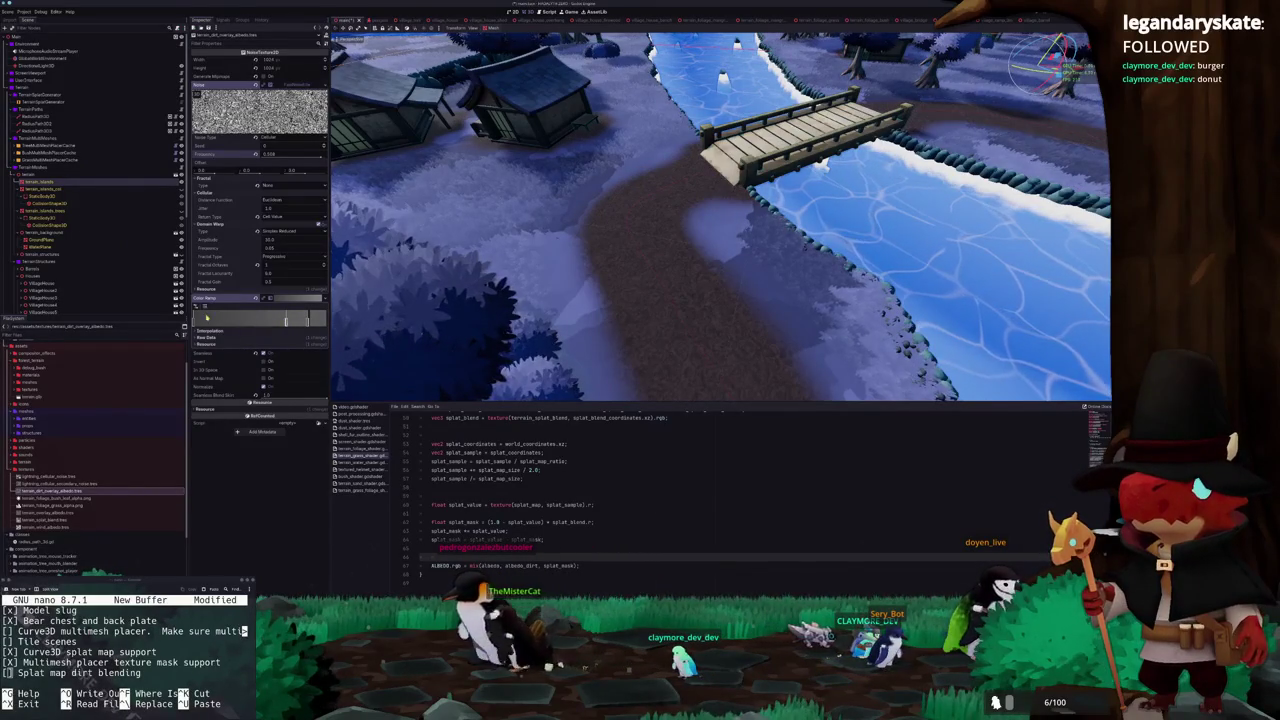
{"action": "key", "text": "Delete"}
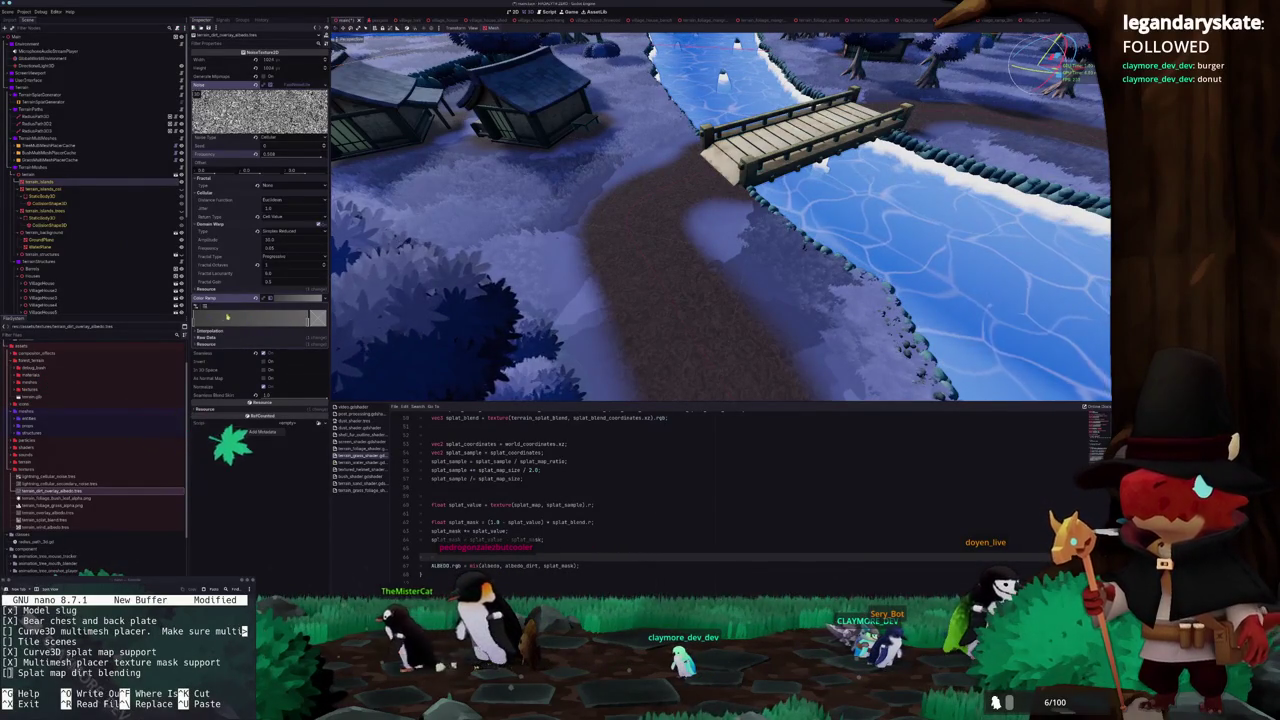
{"action": "left_click_drag", "start_coordinate": [220, 320], "coordinate": [187, 318]}
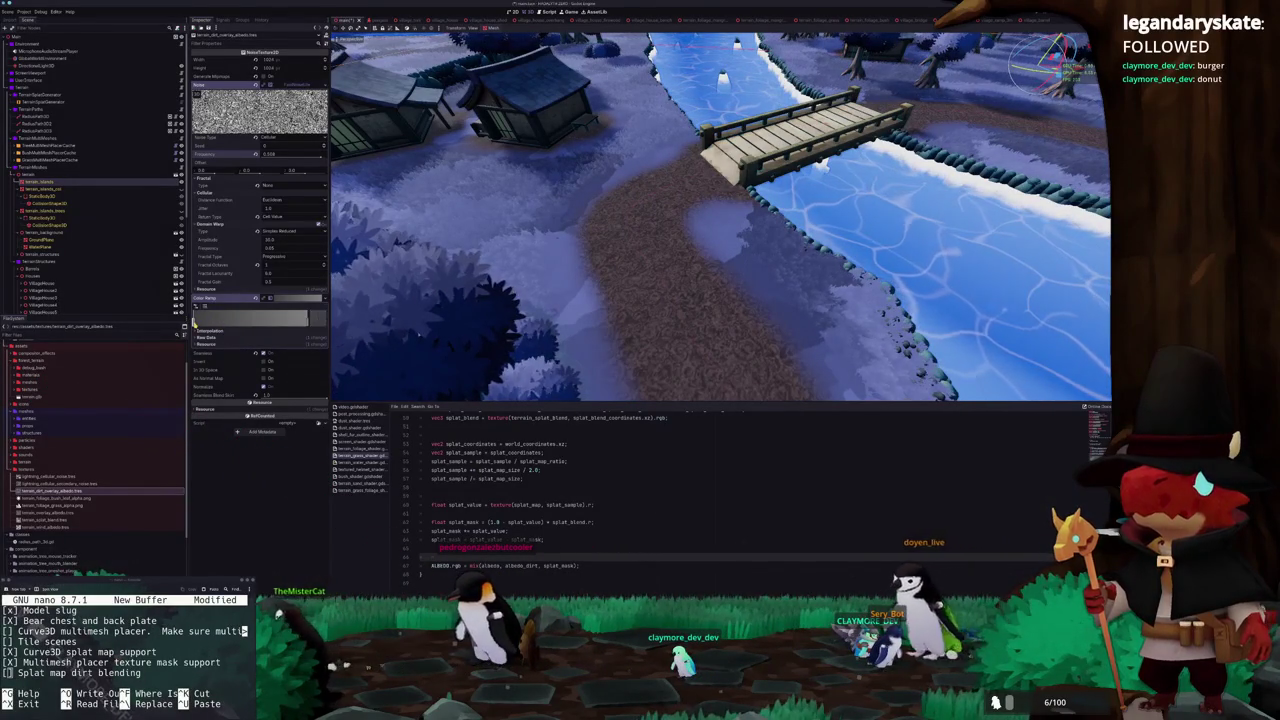
{"action": "double_click", "coordinate": [224, 319]}
{"action": "left_click_drag", "start_coordinate": [273, 381], "coordinate": [275, 375]}
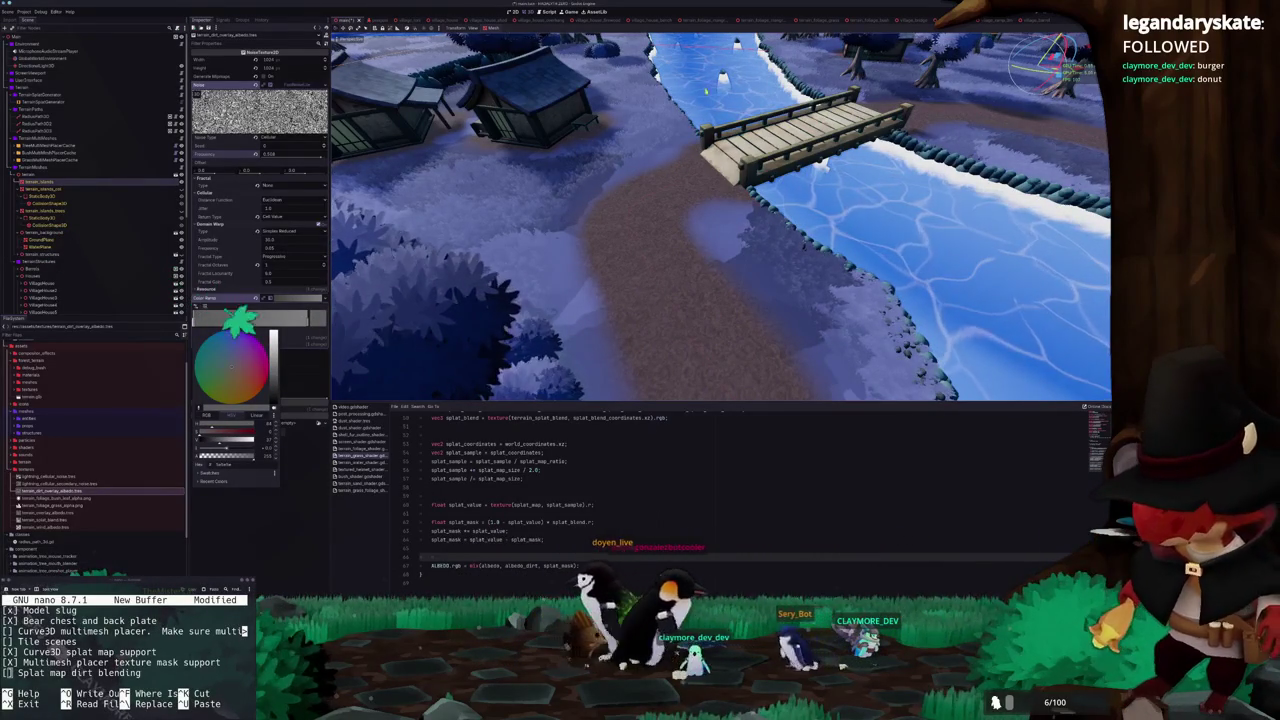
Collapse Domain Warp and raise the dirt noise frequency to about 0.0117
{"action": "left_click", "coordinate": [244, 256]}
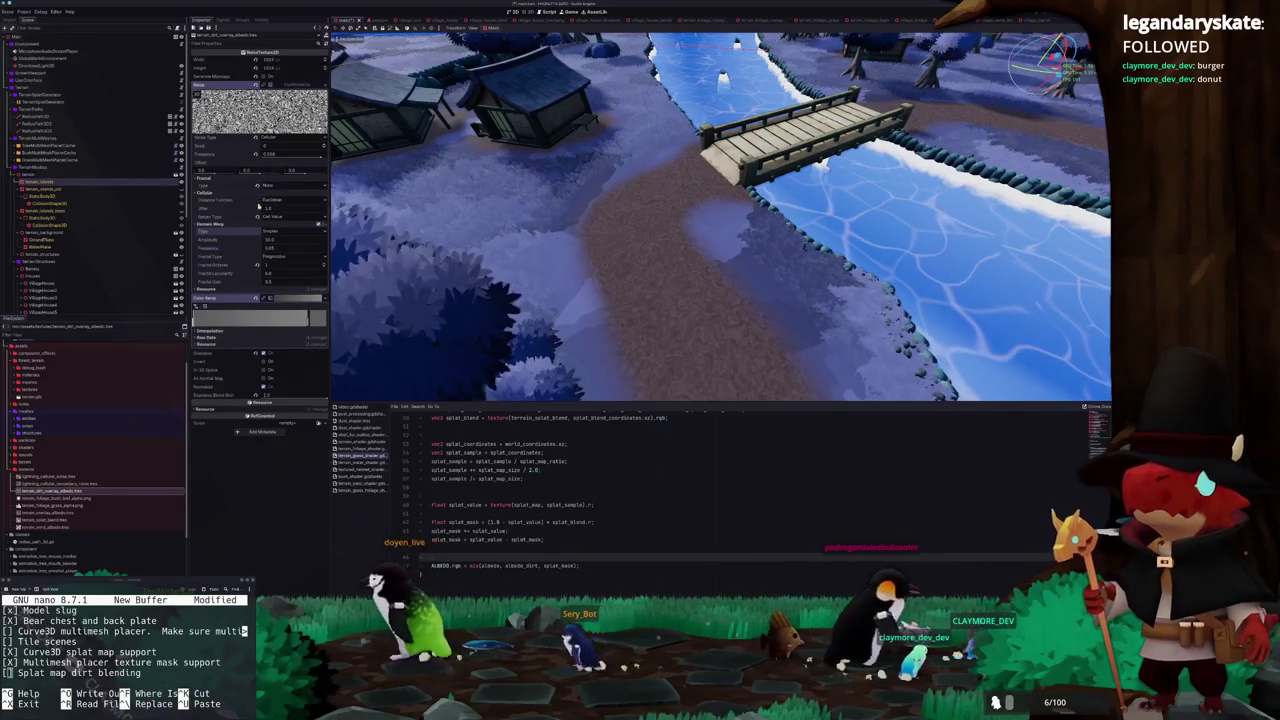
{"action": "left_click", "coordinate": [318, 224]}
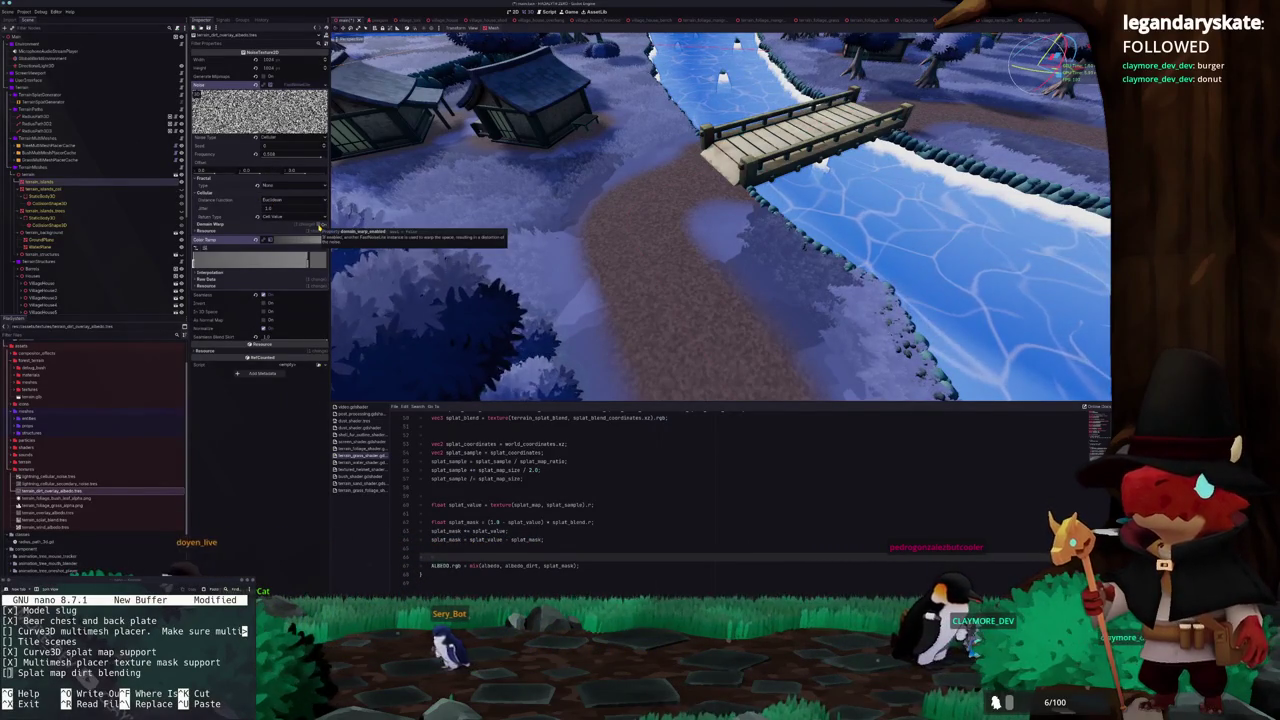
{"action": "scroll", "coordinate": [469, 197], "scroll_direction": "up", "scroll_amount": 5}
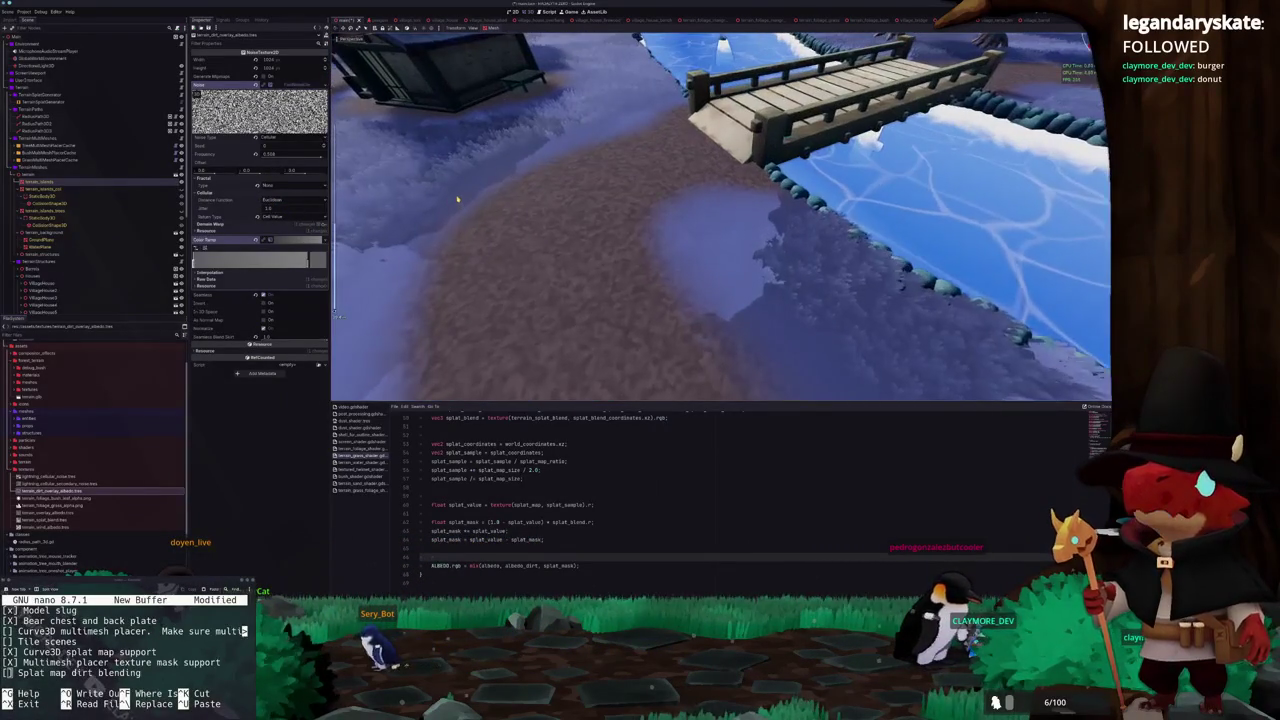
{"action": "left_click_drag", "start_coordinate": [469, 197], "coordinate": [466, 205]}
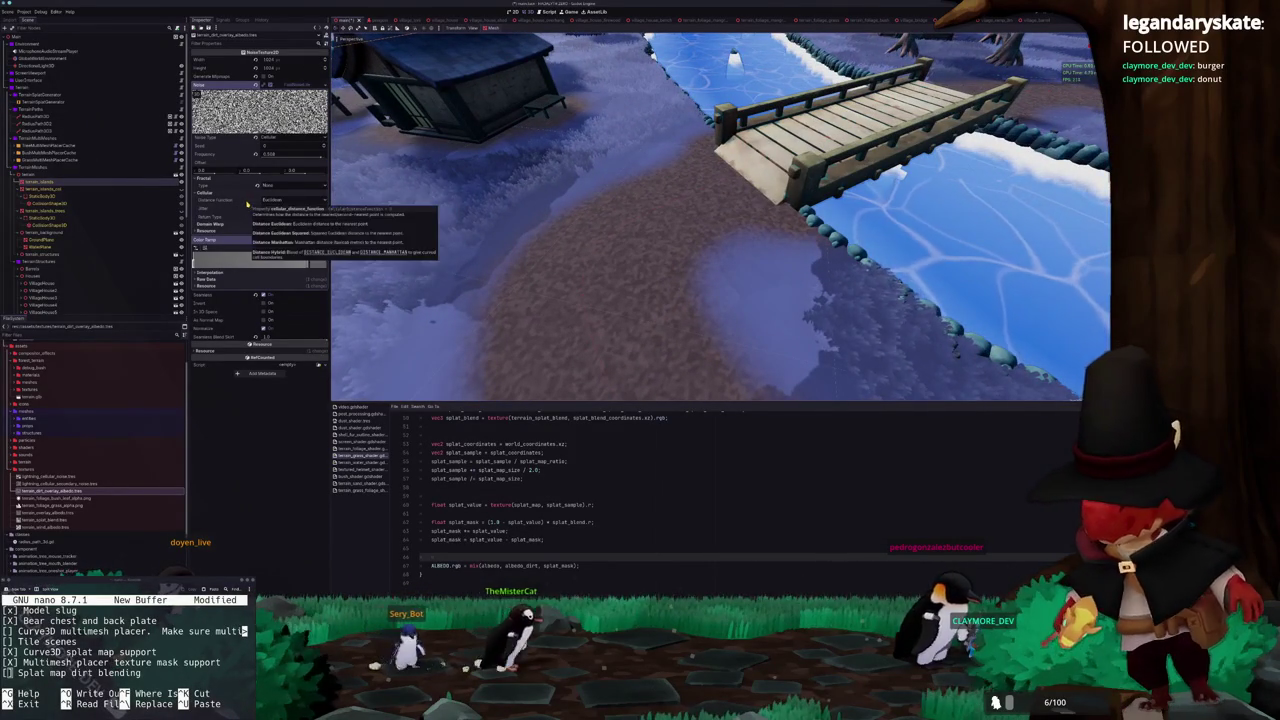
{"action": "left_click_drag", "start_coordinate": [320, 160], "coordinate": [318, 160]}
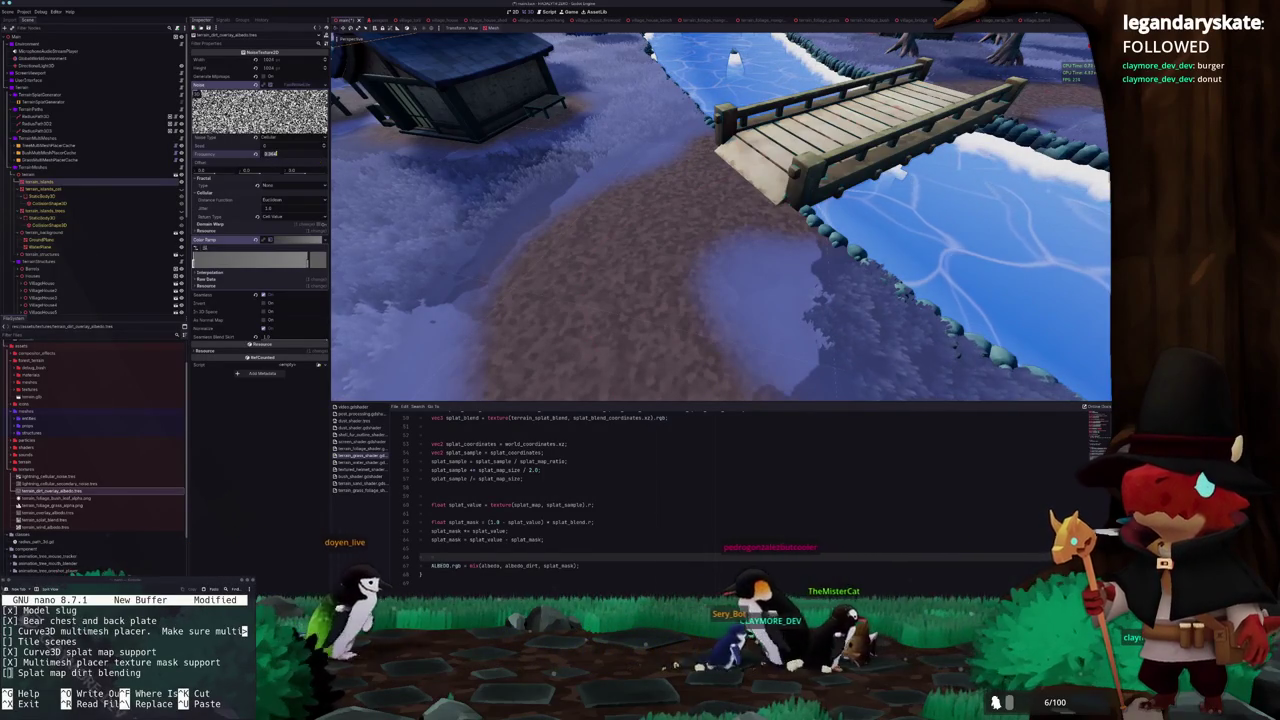
{"action": "left_click_drag", "start_coordinate": [318, 160], "coordinate": [319, 160]}
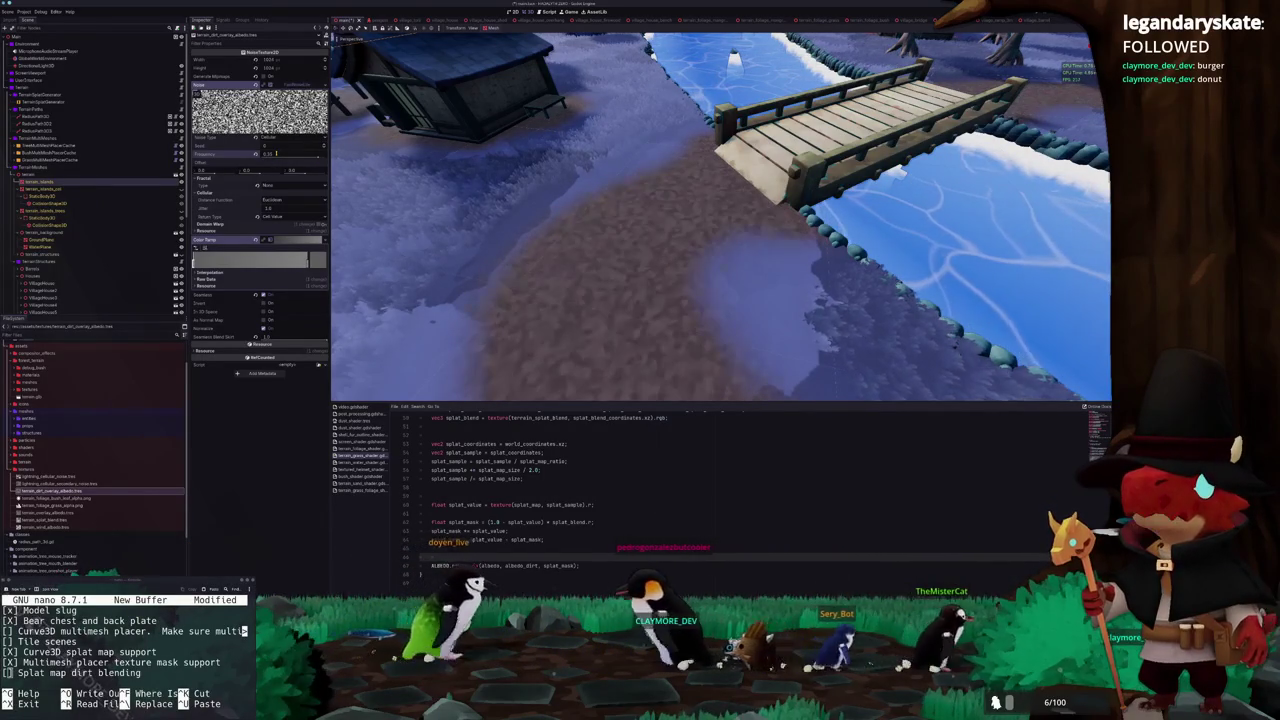
Inspect the terrain near the house and select the 1.0 constant in the splat mask line
{"action": "scroll", "coordinate": [688, 207], "scroll_direction": "down", "scroll_amount": 5}
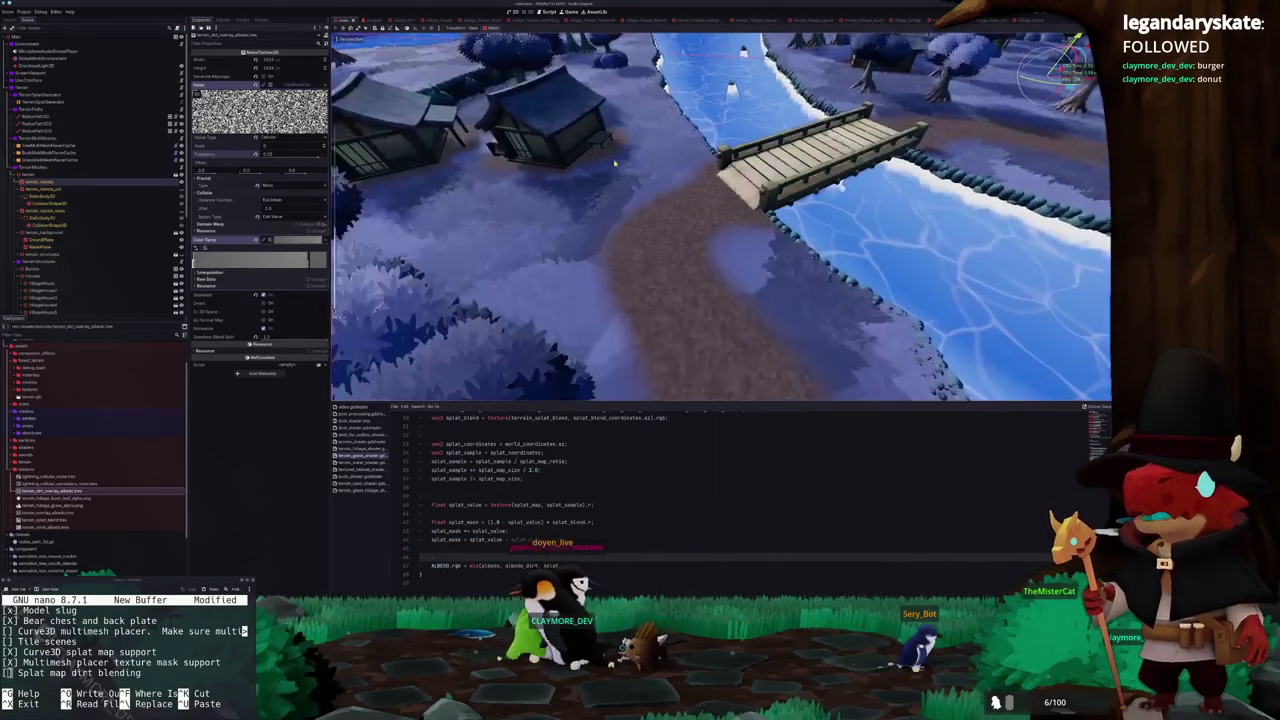
{"action": "scroll", "coordinate": [688, 207], "scroll_direction": "down", "scroll_amount": 5}
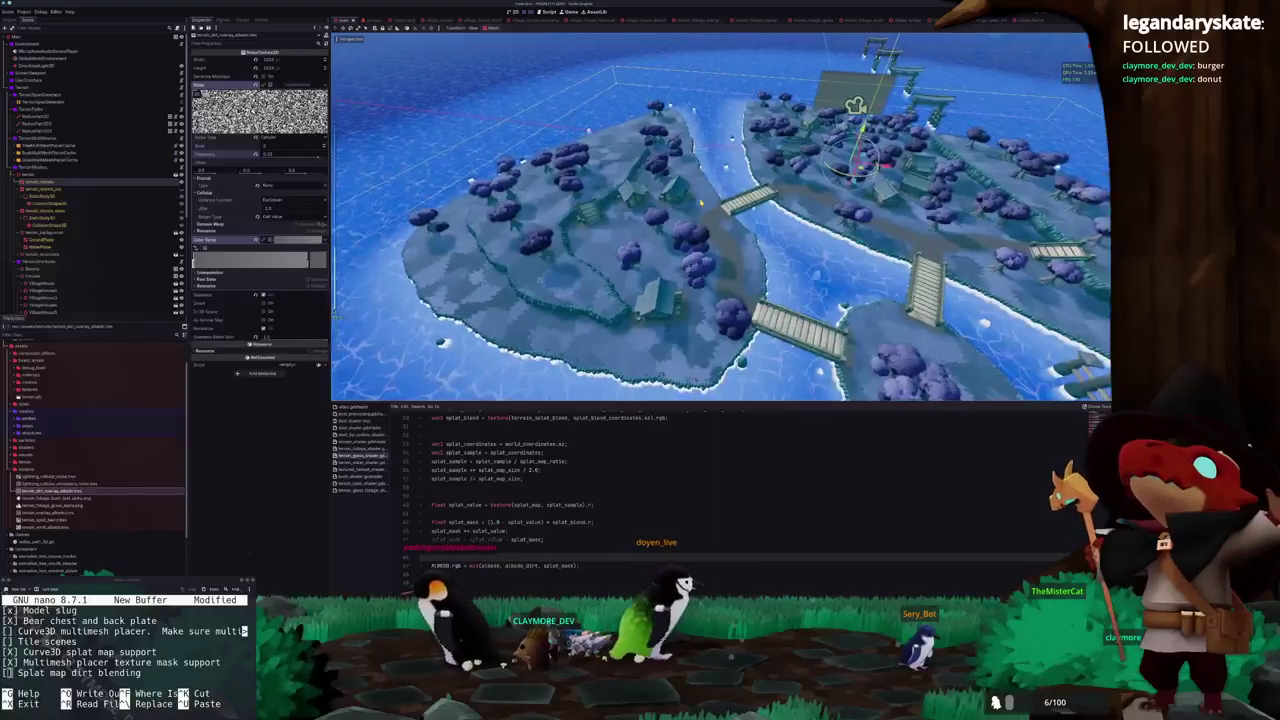
{"action": "scroll", "coordinate": [700, 202], "scroll_direction": "up", "scroll_amount": 5}
{"action": "scroll", "coordinate": [700, 202], "scroll_direction": "up", "scroll_amount": 3}
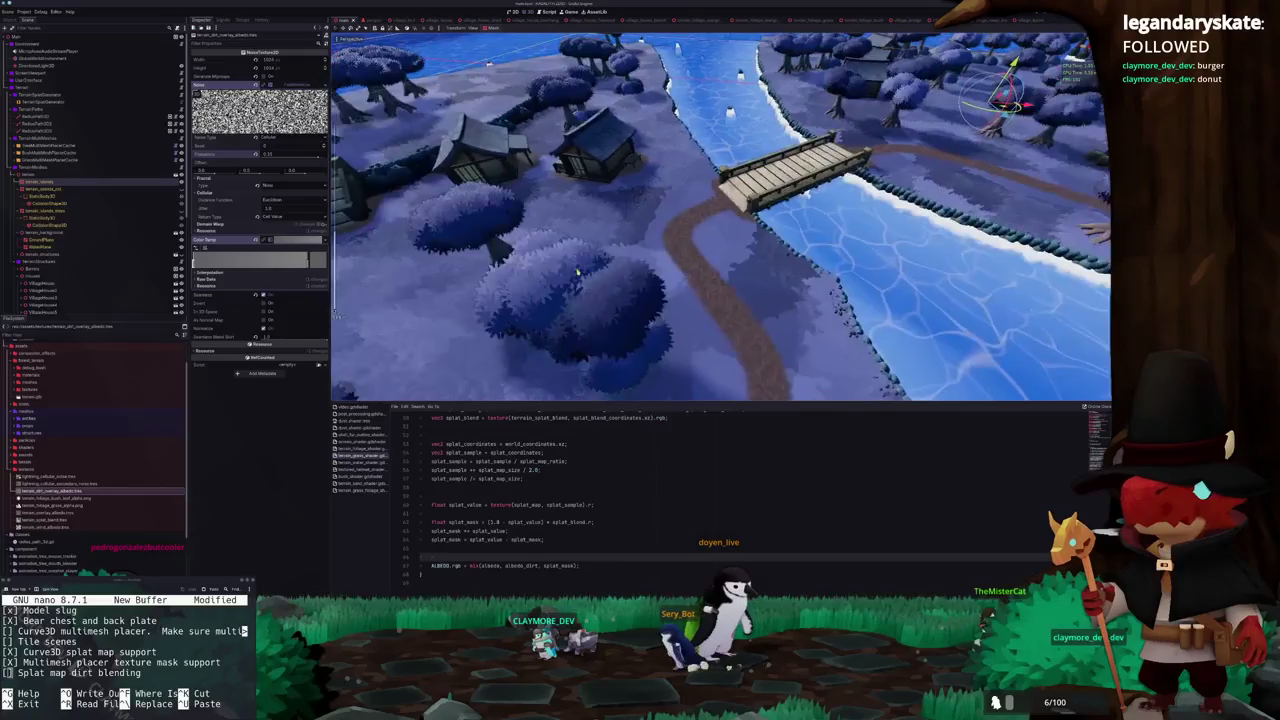
{"action": "mouse_move", "coordinate": [560, 275]}
{"action": "left_mouse_down"}
{"action": "mouse_move", "coordinate": [578, 279]}
{"action": "mouse_move", "coordinate": [570, 272]}
{"action": "left_mouse_up"}
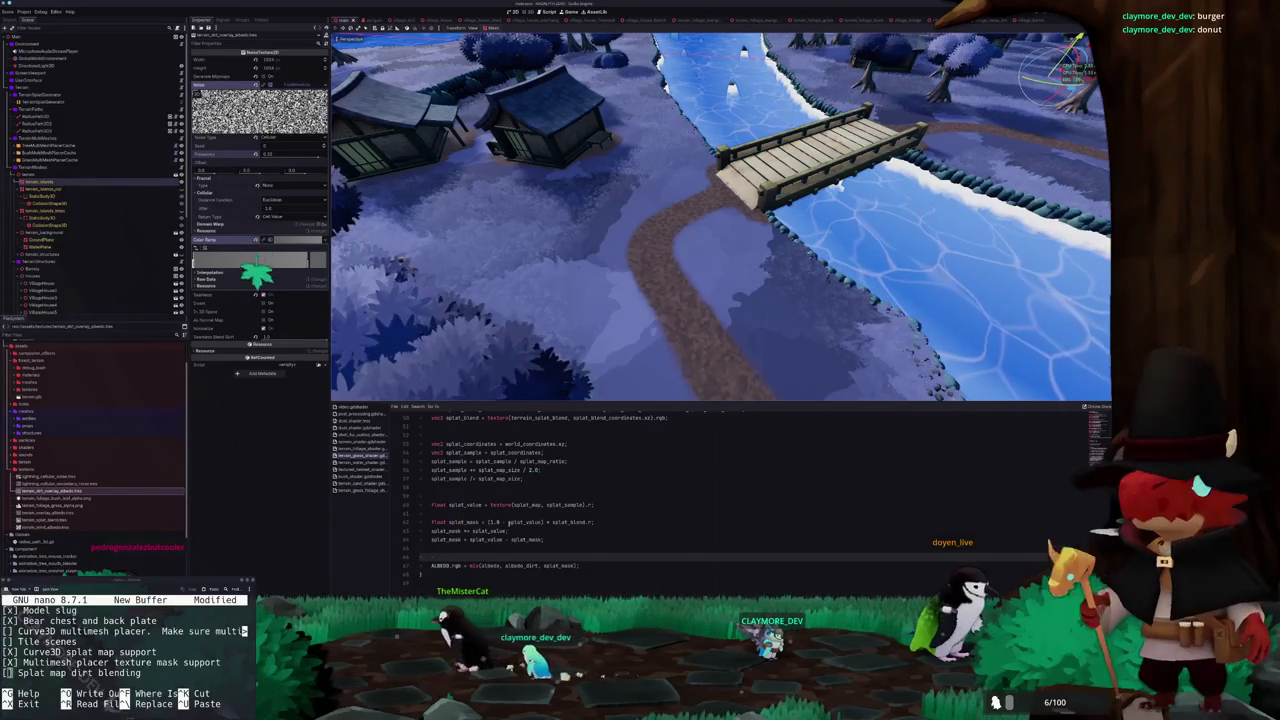
{"action": "double_click", "coordinate": [495, 522]}
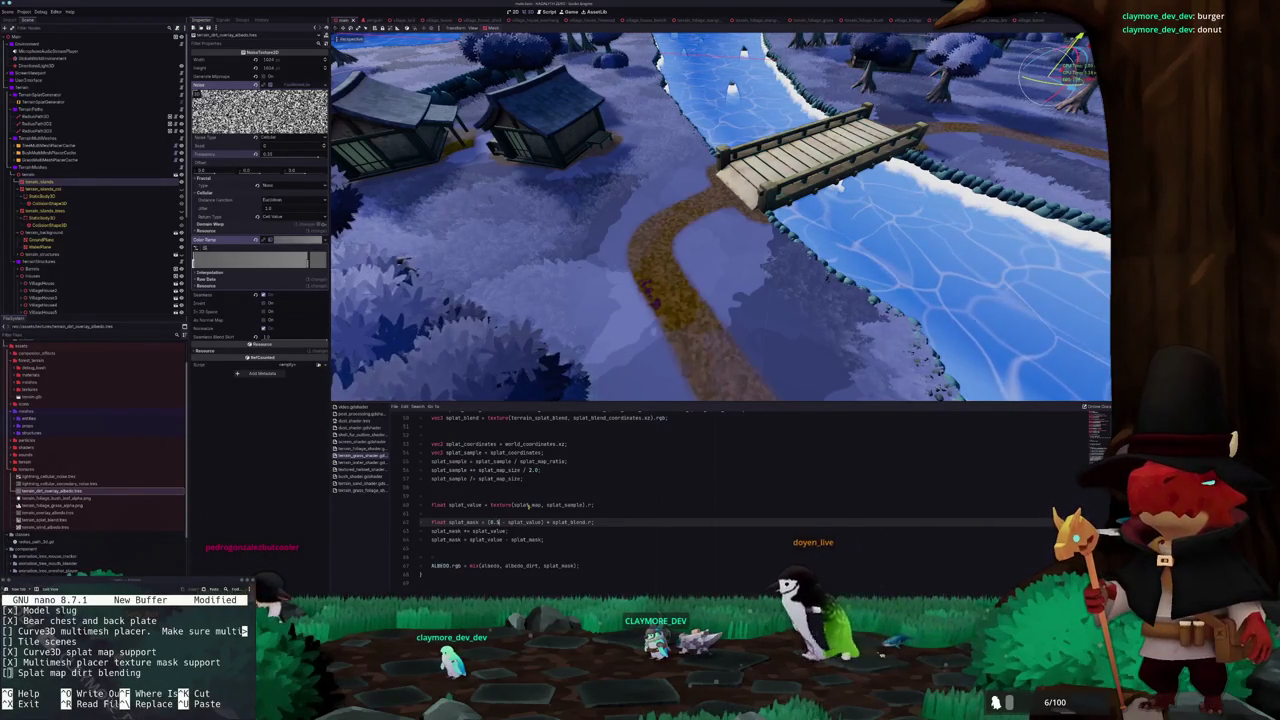
Add 'splat_mask = clamp(splat_mask, 0.0, 1.0)' below the mask lines
{"action": "key", "text": "Down"}
{"action": "key", "text": "Down"}
{"action": "key", "text": "Down"}
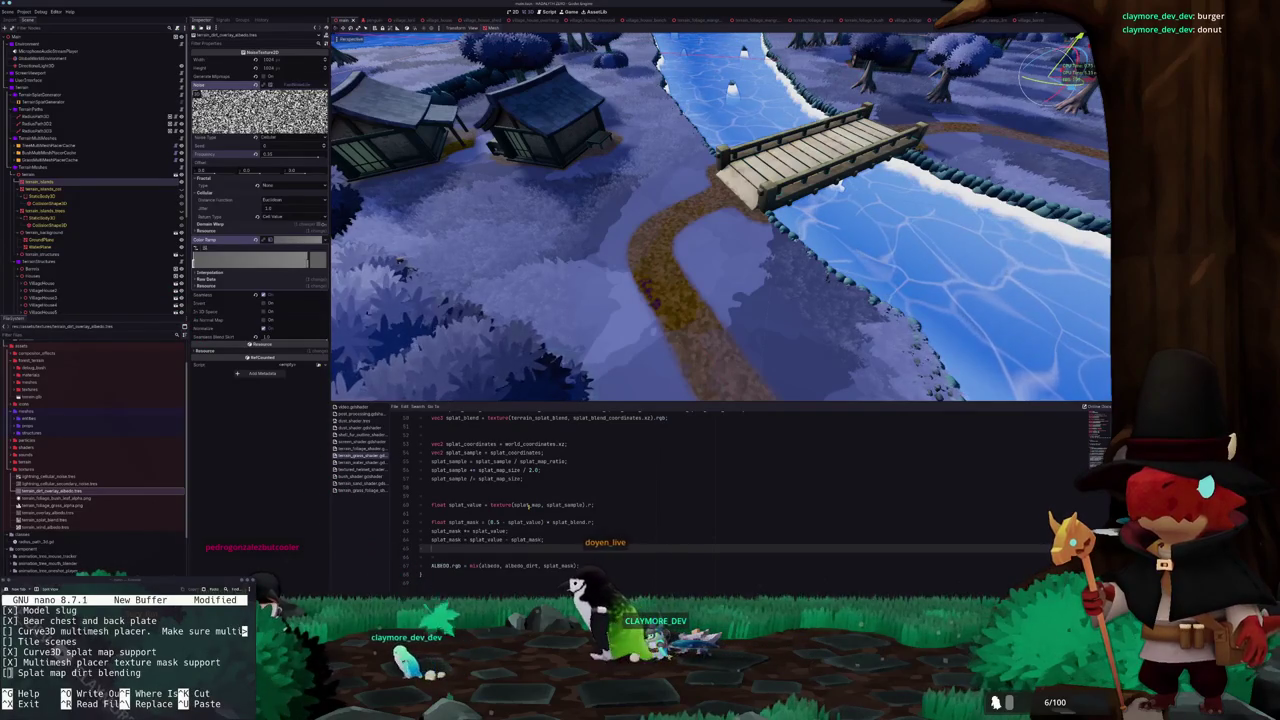
{"action": "type", "text": "splat_mask = "}
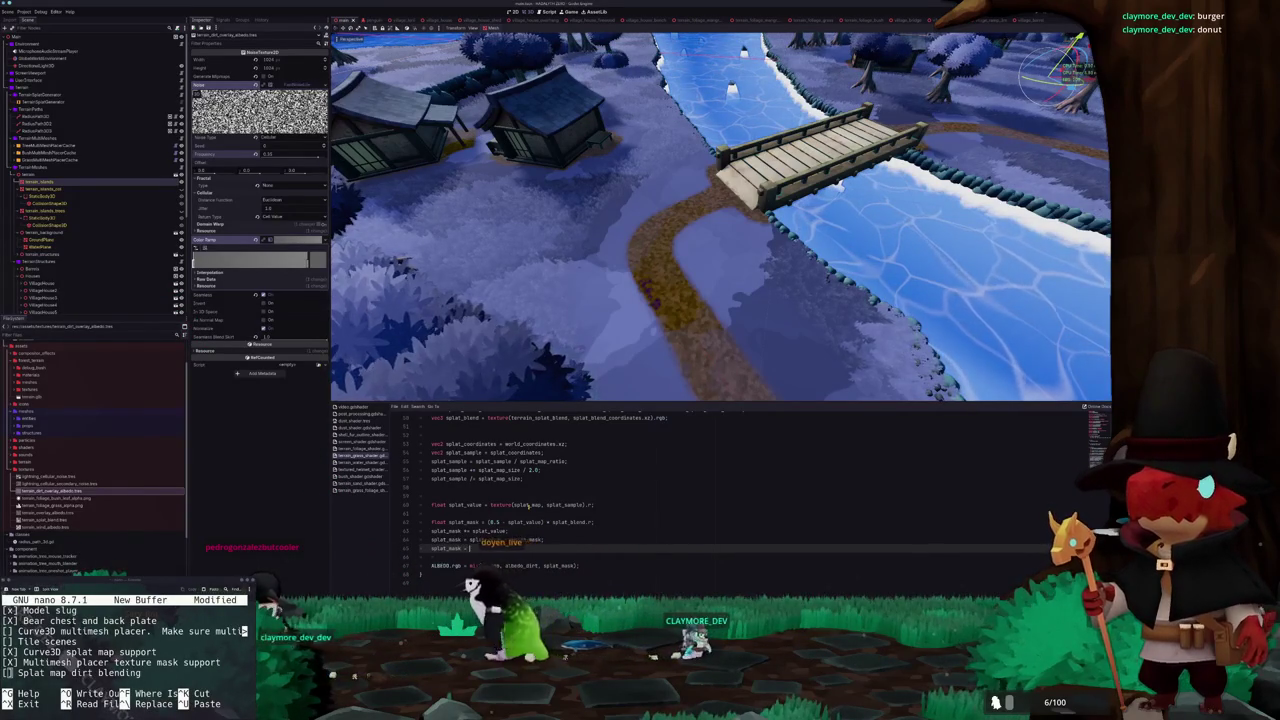
{"action": "type", "text": "clamp(splat"}
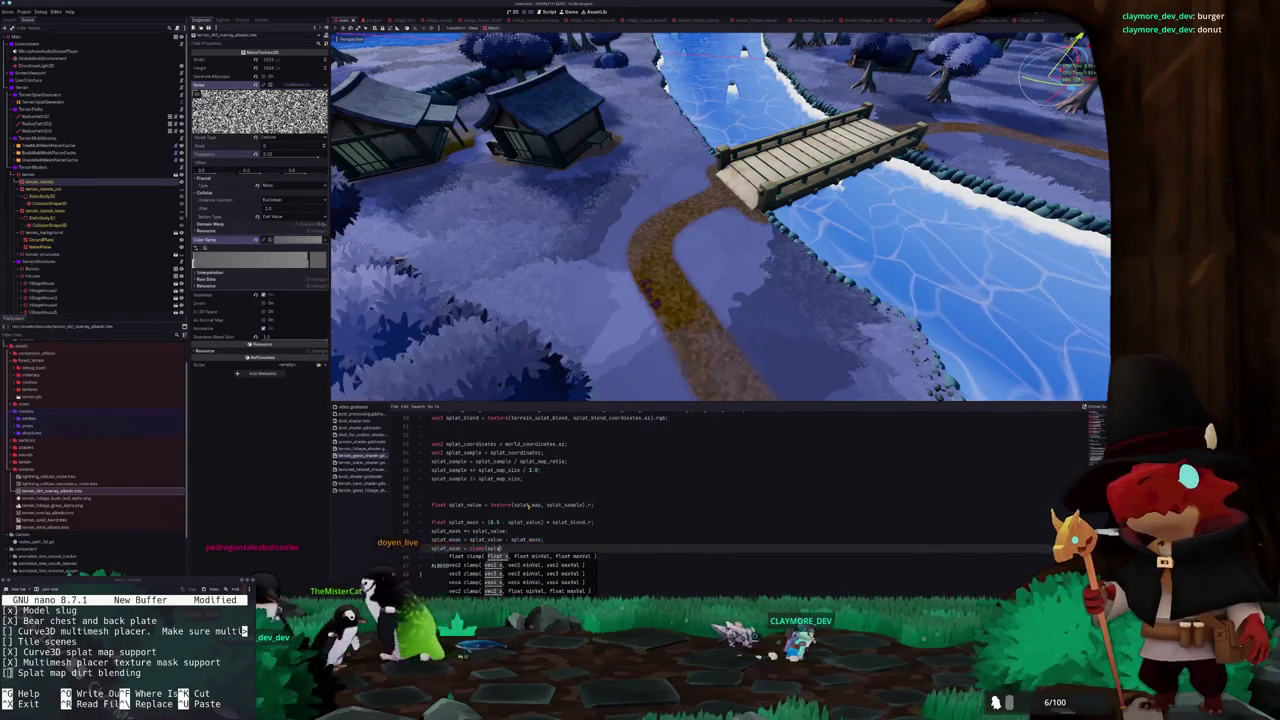
{"action": "type", "text": "_mask, 0.0, 1.0"}
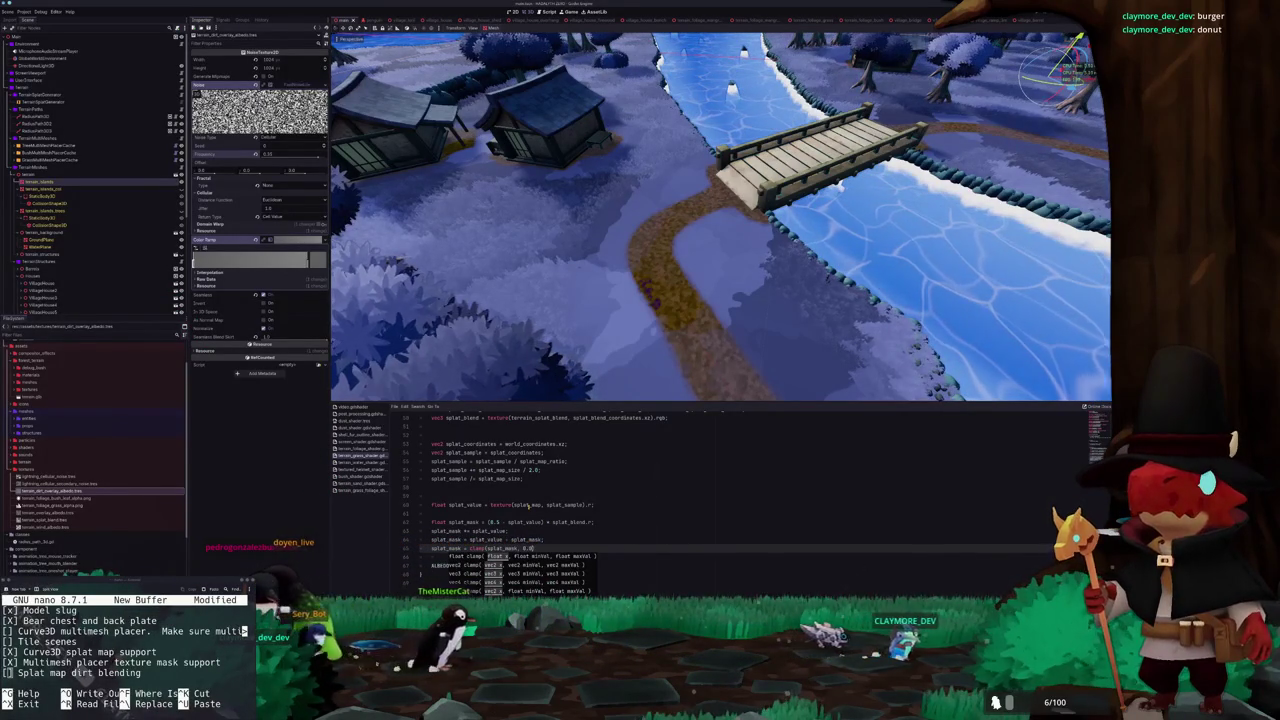
{"action": "key", "text": "Up"}
{"action": "key", "text": "Up"}
{"action": "key", "text": "Up"}
Change the constant in the splat_mask declaration to 1.25
{"action": "scroll", "coordinate": [528, 507], "scroll_direction": "up", "scroll_amount": 1}
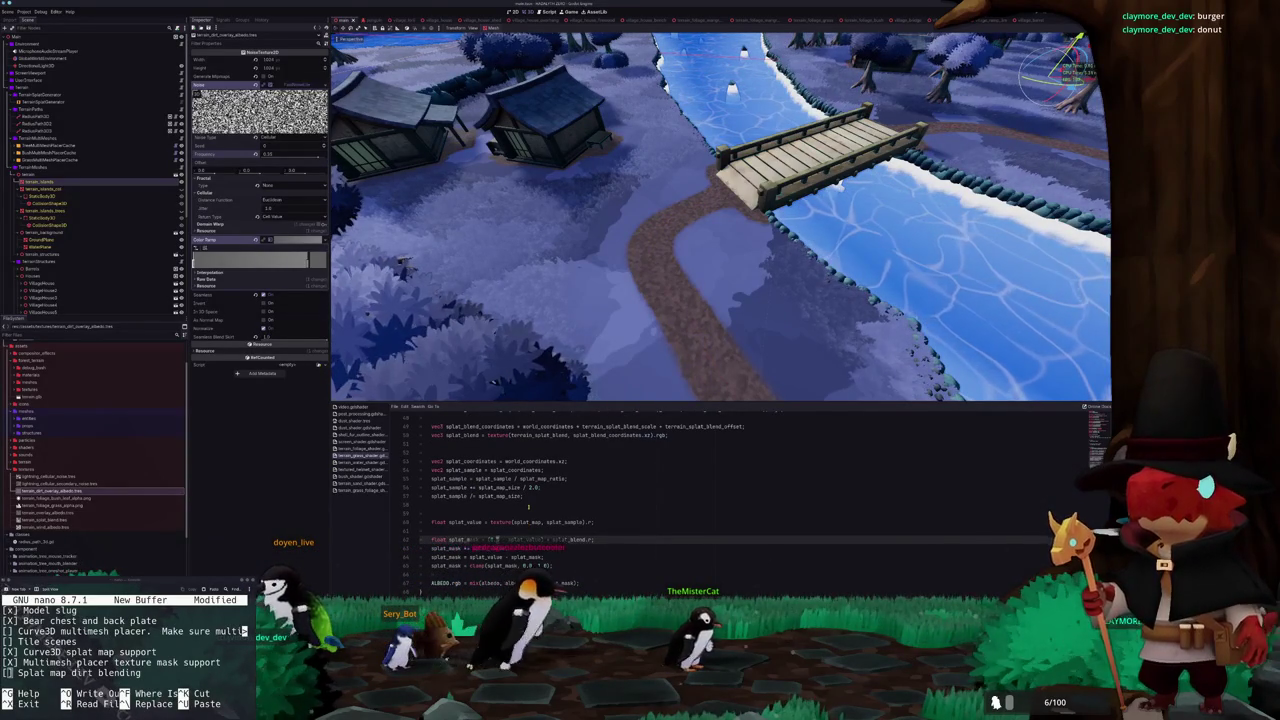
{"action": "scroll", "coordinate": [606, 357], "scroll_direction": "up", "scroll_amount": 2}
{"action": "scroll", "coordinate": [606, 352], "scroll_direction": "up", "scroll_amount": 1}
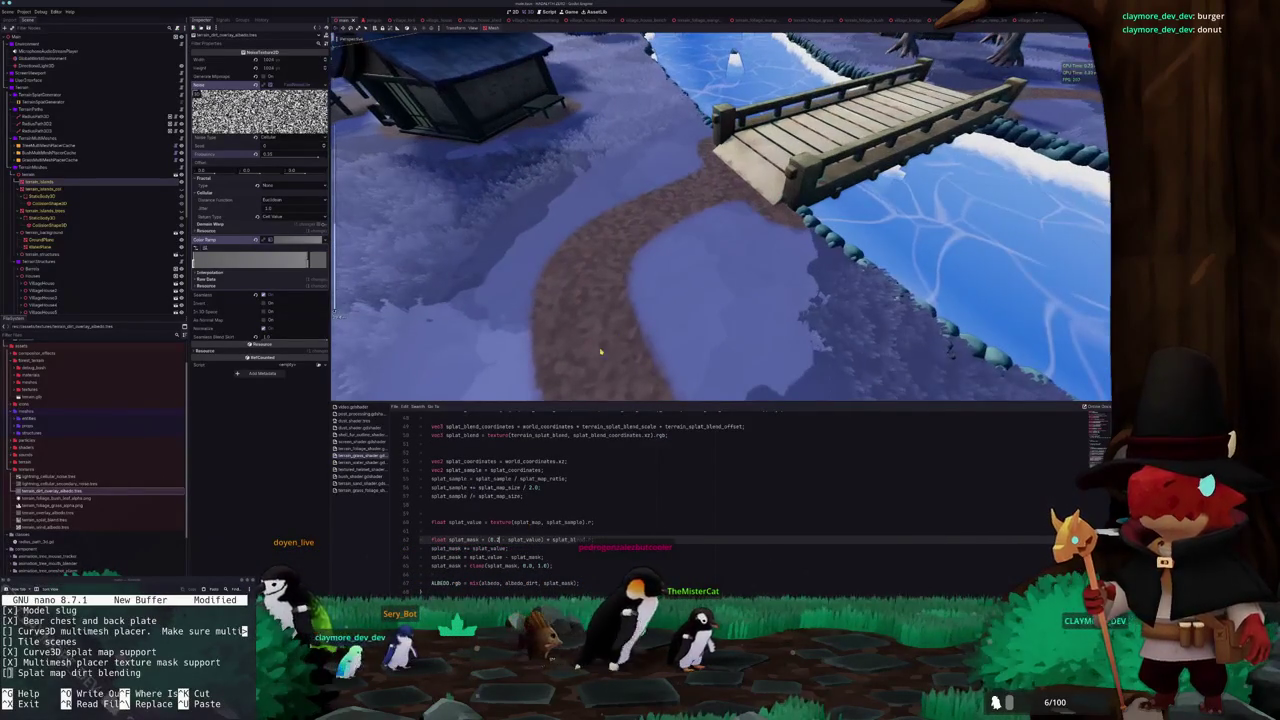
{"action": "scroll", "coordinate": [605, 338], "scroll_direction": "up", "scroll_amount": 5}
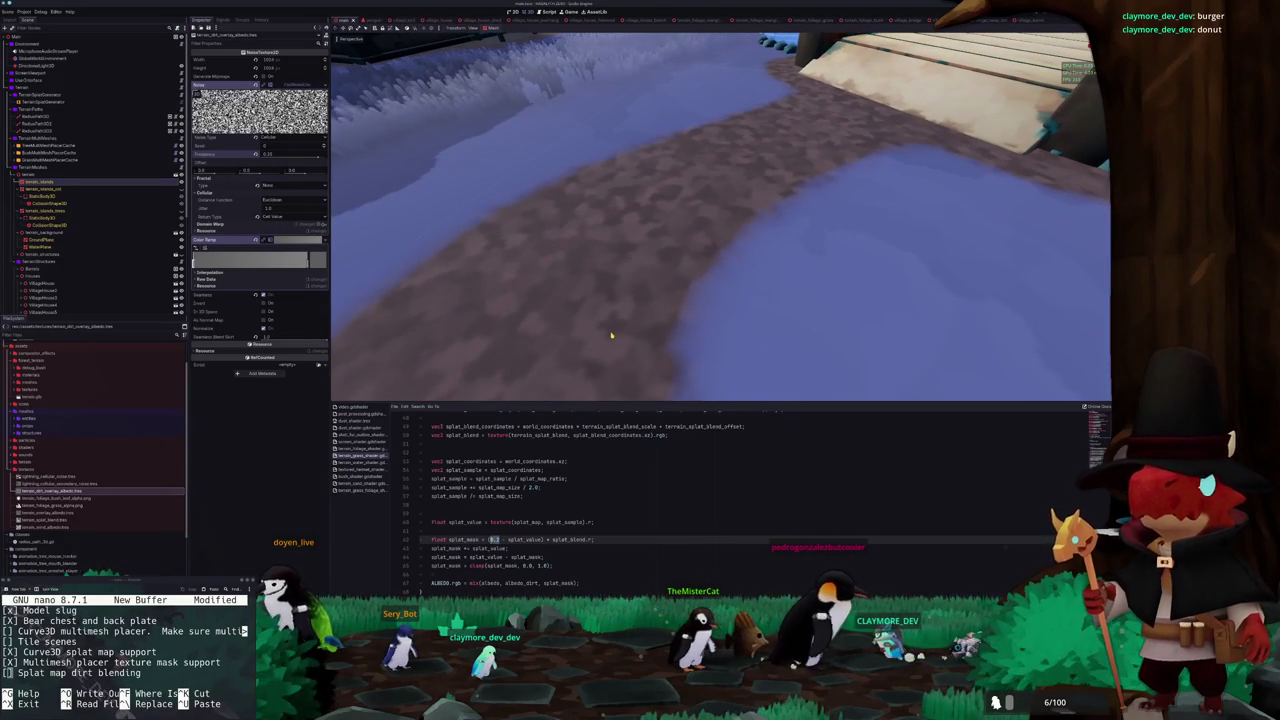
{"action": "type", "text": ".0"}
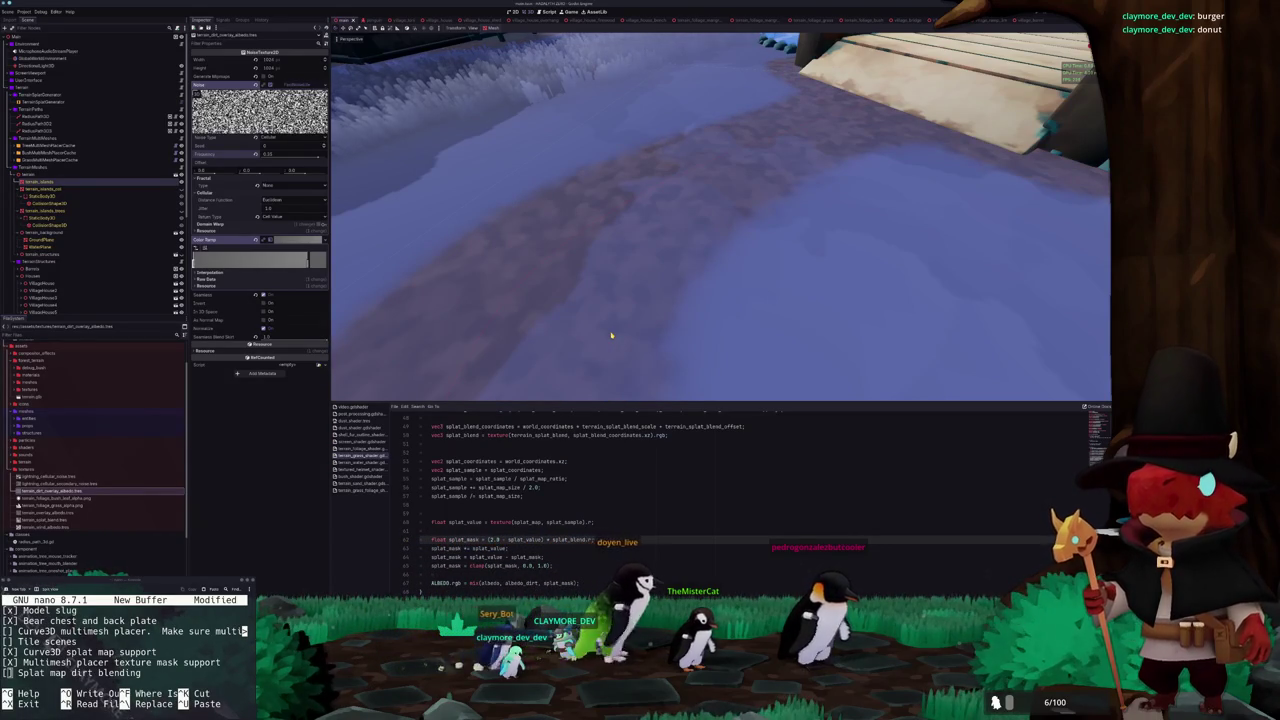
{"action": "type", "text": "1.25"}
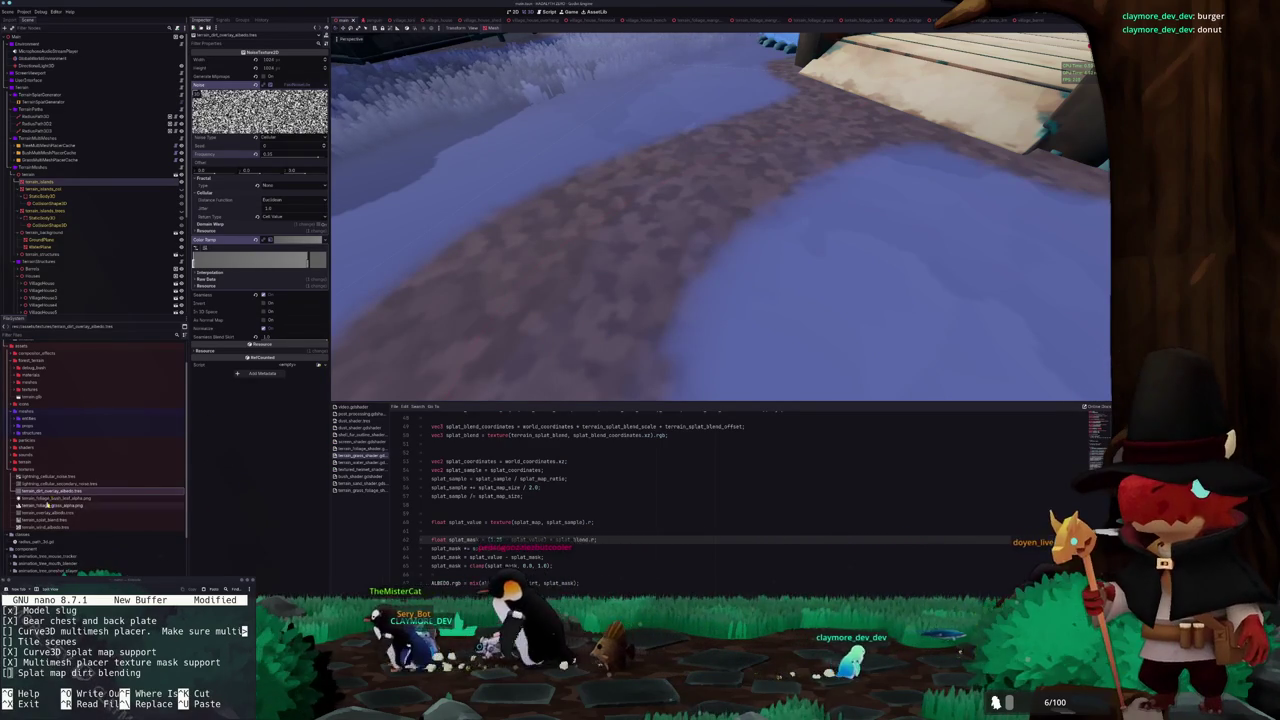
{"action": "left_click", "coordinate": [45, 520]}
Raise the splat blend noise frequency and give its ramp Constant interpolation with the black-white step near the end
{"action": "scroll", "coordinate": [540, 300], "scroll_direction": "down", "scroll_amount": 5}
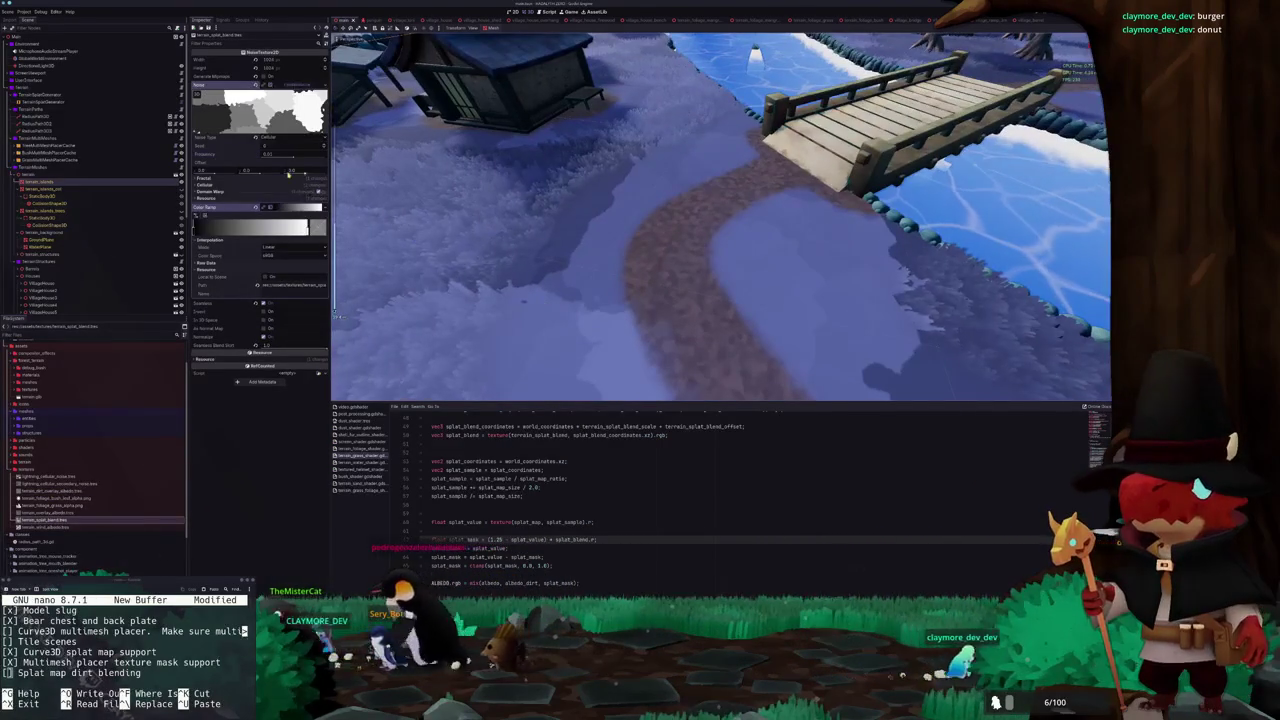
{"action": "left_click_drag", "start_coordinate": [288, 155], "coordinate": [315, 160]}
{"action": "left_click_drag", "start_coordinate": [195, 231], "coordinate": [255, 231]}
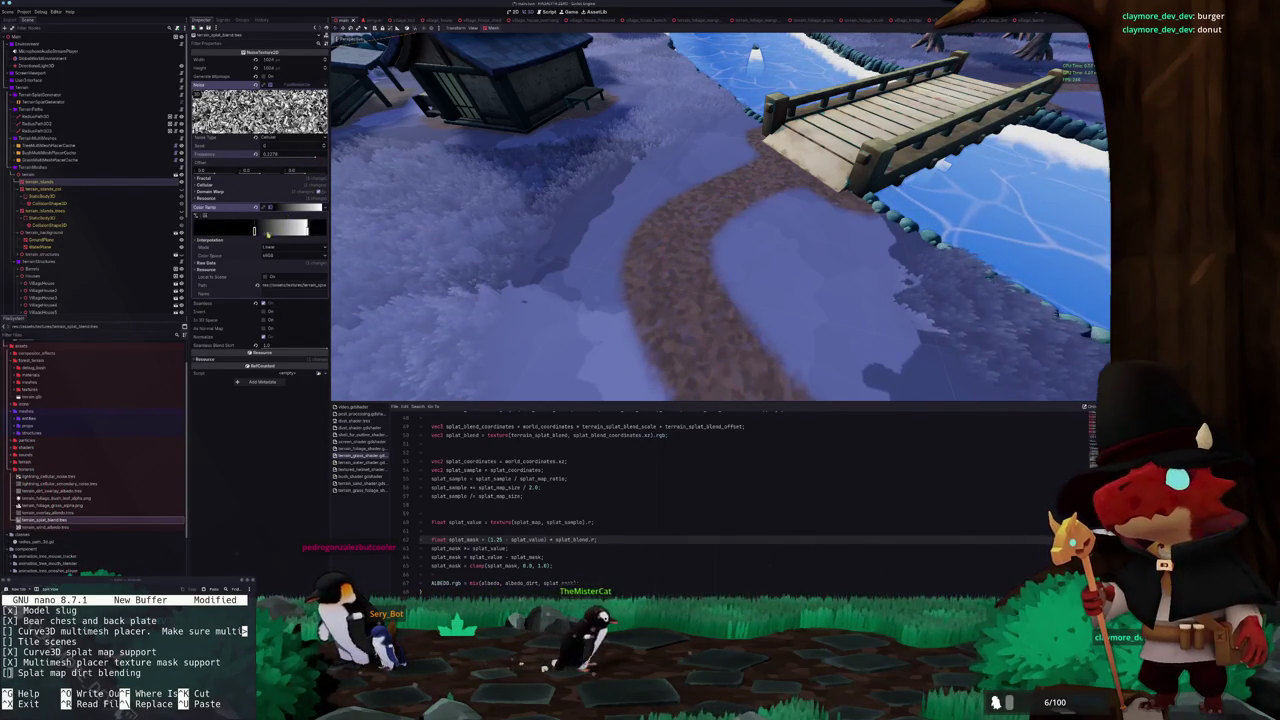
{"action": "left_click", "coordinate": [268, 246]}
{"action": "left_click", "coordinate": [268, 256]}
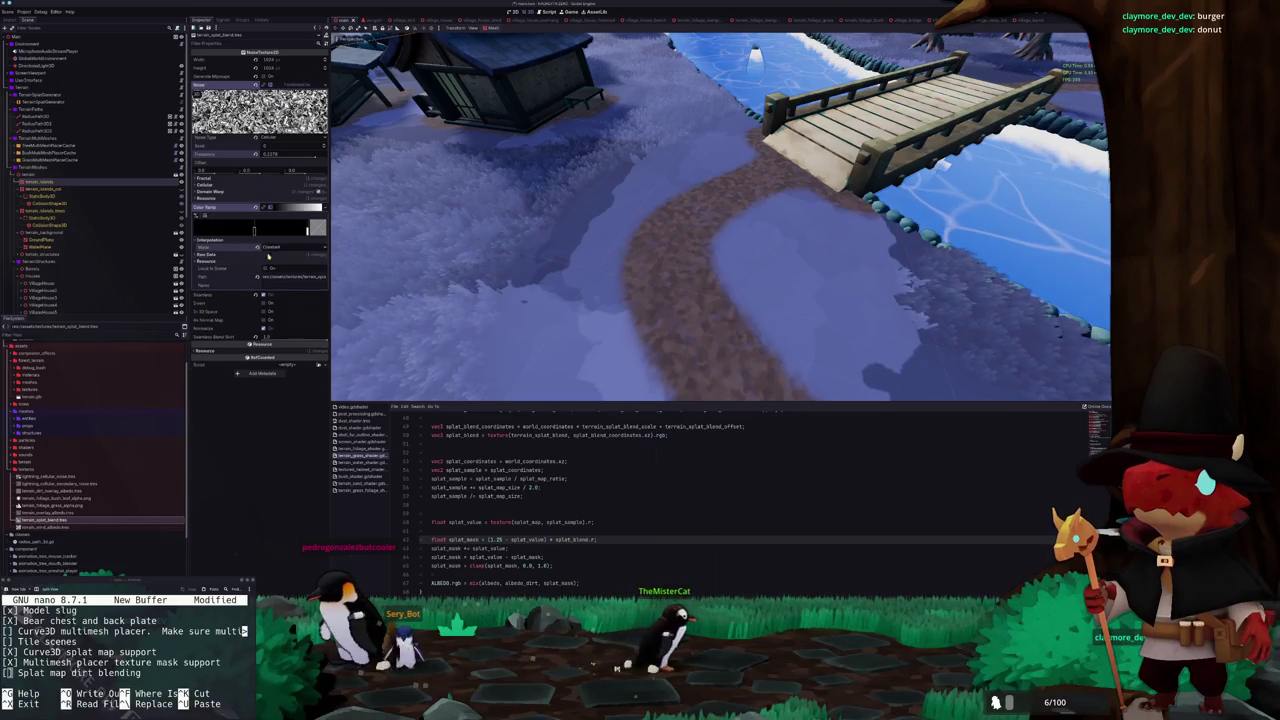
{"action": "left_click", "coordinate": [264, 231]}
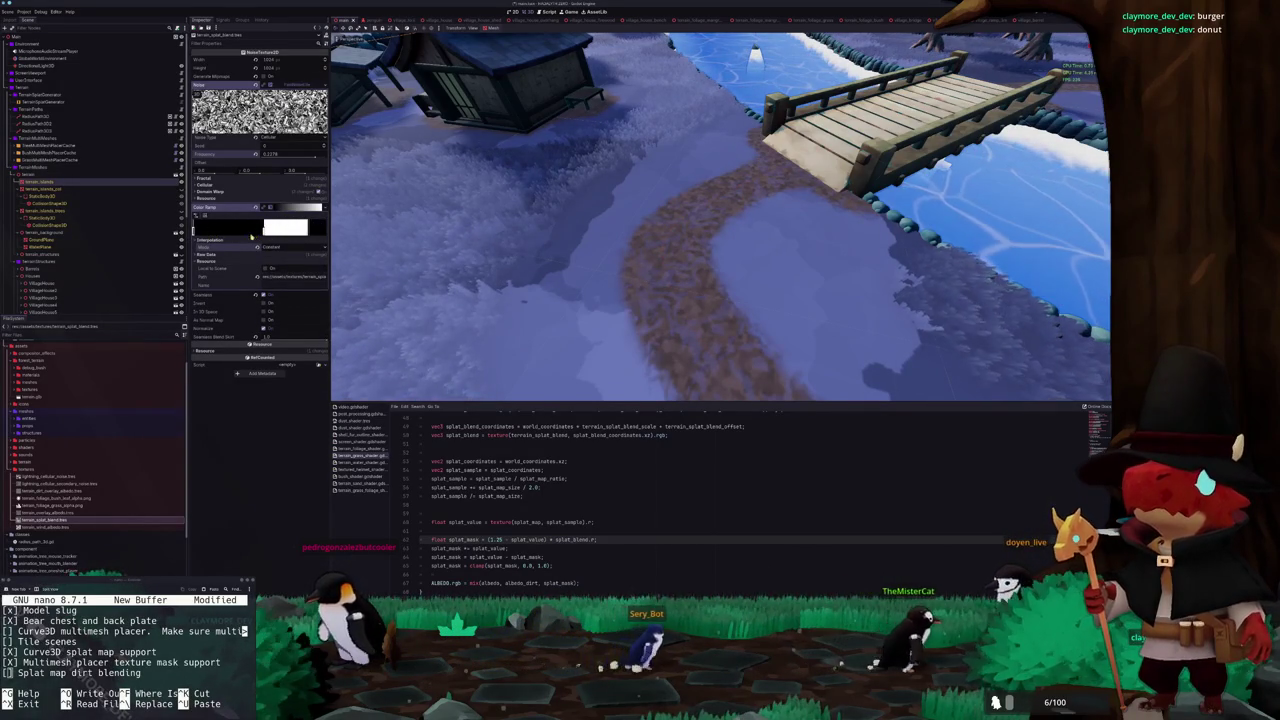
{"action": "mouse_move", "coordinate": [264, 231]}
{"action": "left_mouse_down"}
{"action": "mouse_move", "coordinate": [232, 231]}
{"action": "mouse_move", "coordinate": [244, 231]}
{"action": "left_mouse_up"}
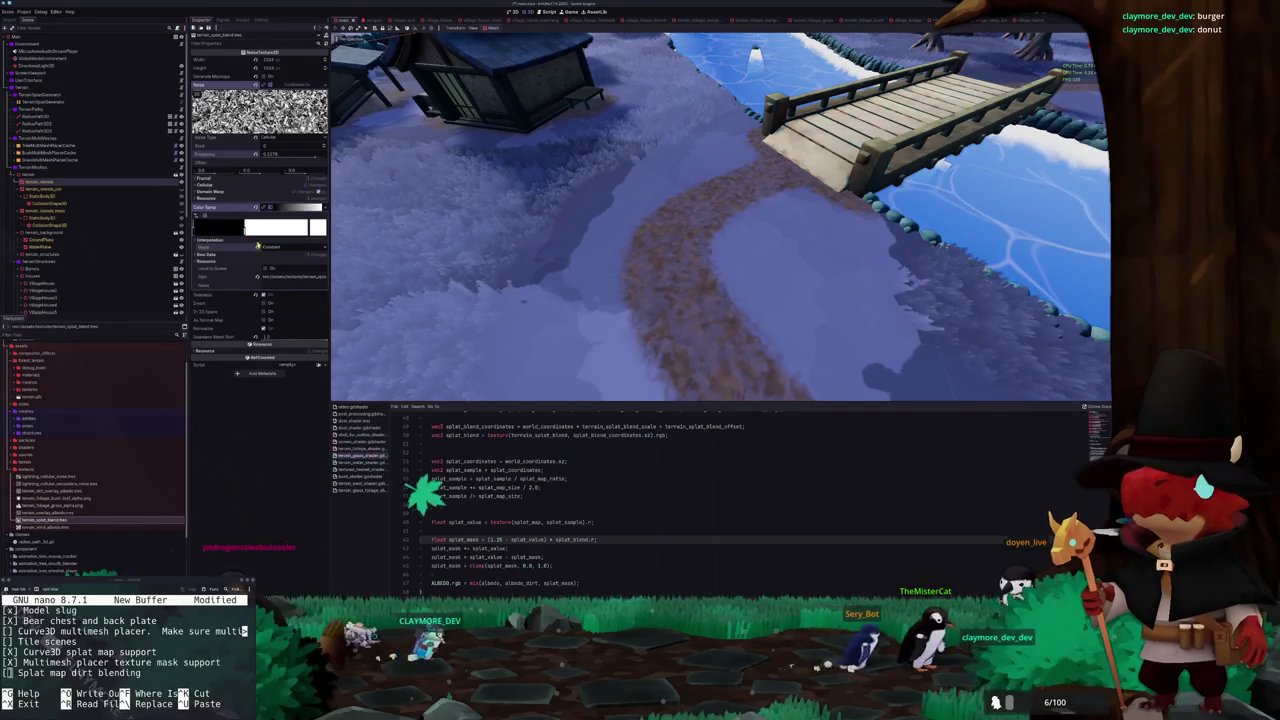
{"action": "scroll", "coordinate": [524, 283], "scroll_direction": "up", "scroll_amount": 3}
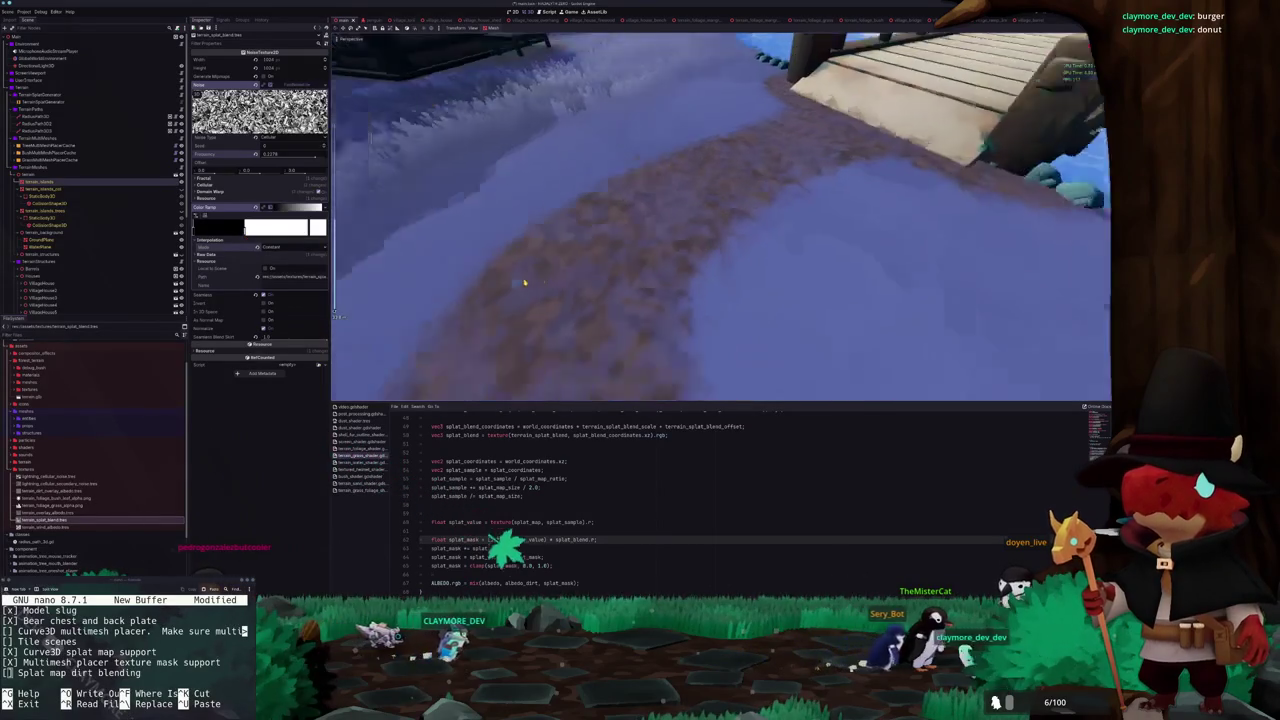
{"action": "scroll", "coordinate": [524, 283], "scroll_direction": "up", "scroll_amount": 2}
{"action": "scroll", "coordinate": [521, 273], "scroll_direction": "up", "scroll_amount": 3}
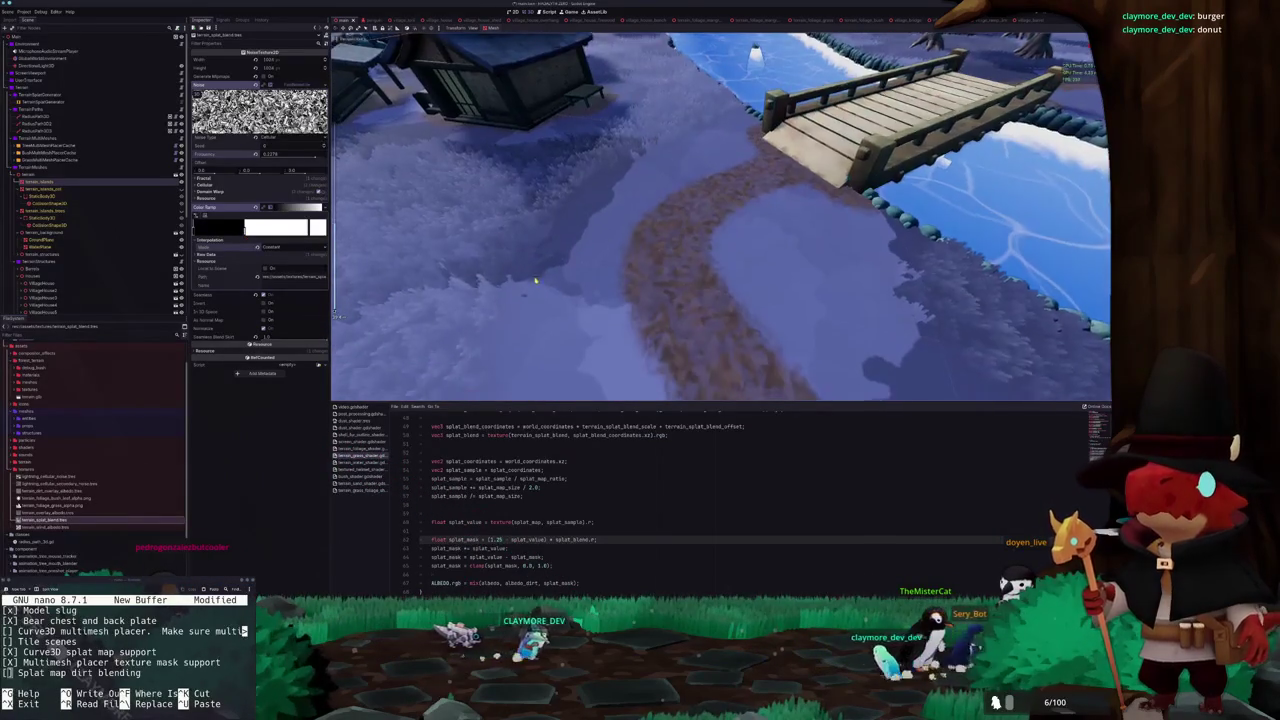
{"action": "scroll", "coordinate": [538, 270], "scroll_direction": "down", "scroll_amount": 4}
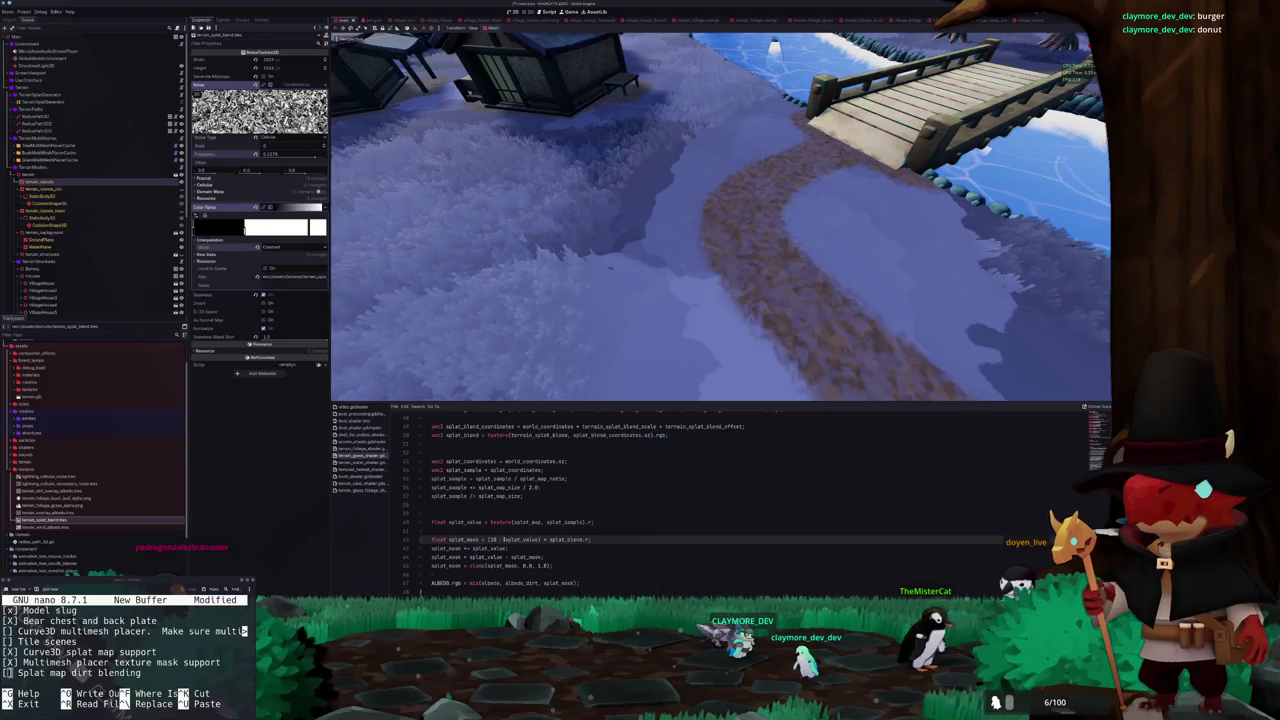
Rewrite line 62's splat mask as (1.0 - splat_value) combined with a scaled splat_blend.r term
{"action": "type", "text": "(1.0"}
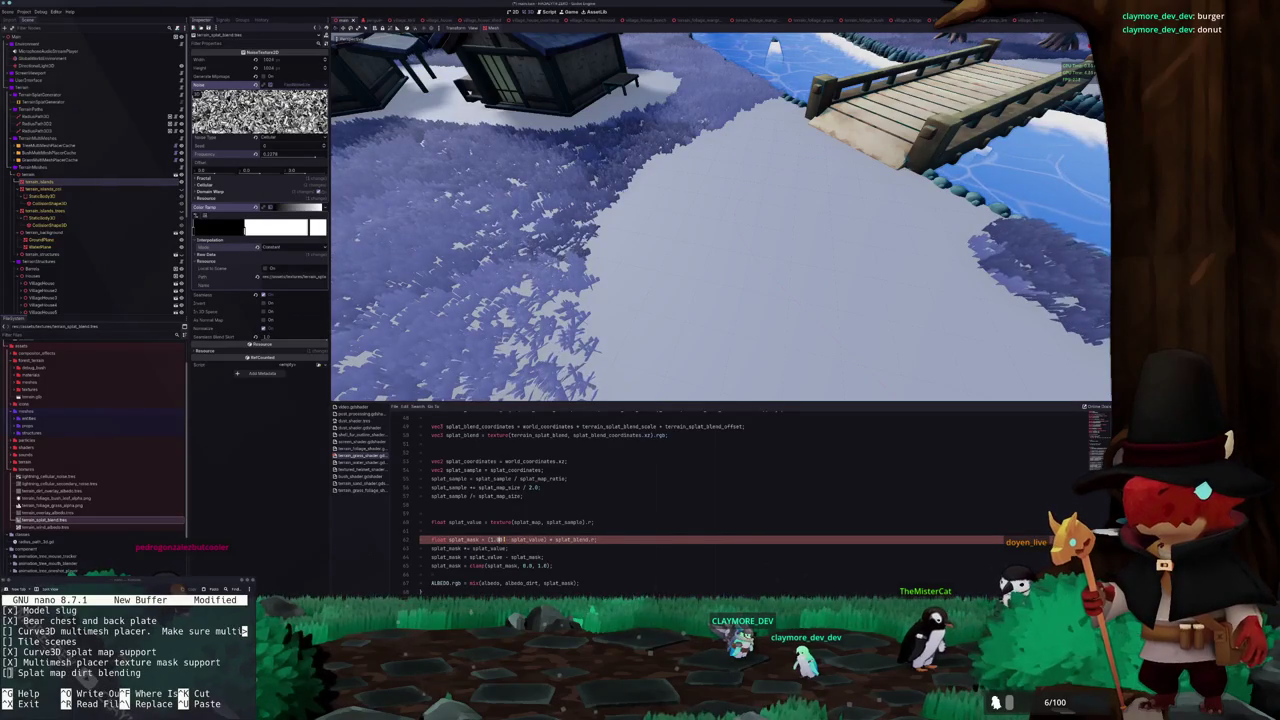
{"action": "type", "text": " -"}
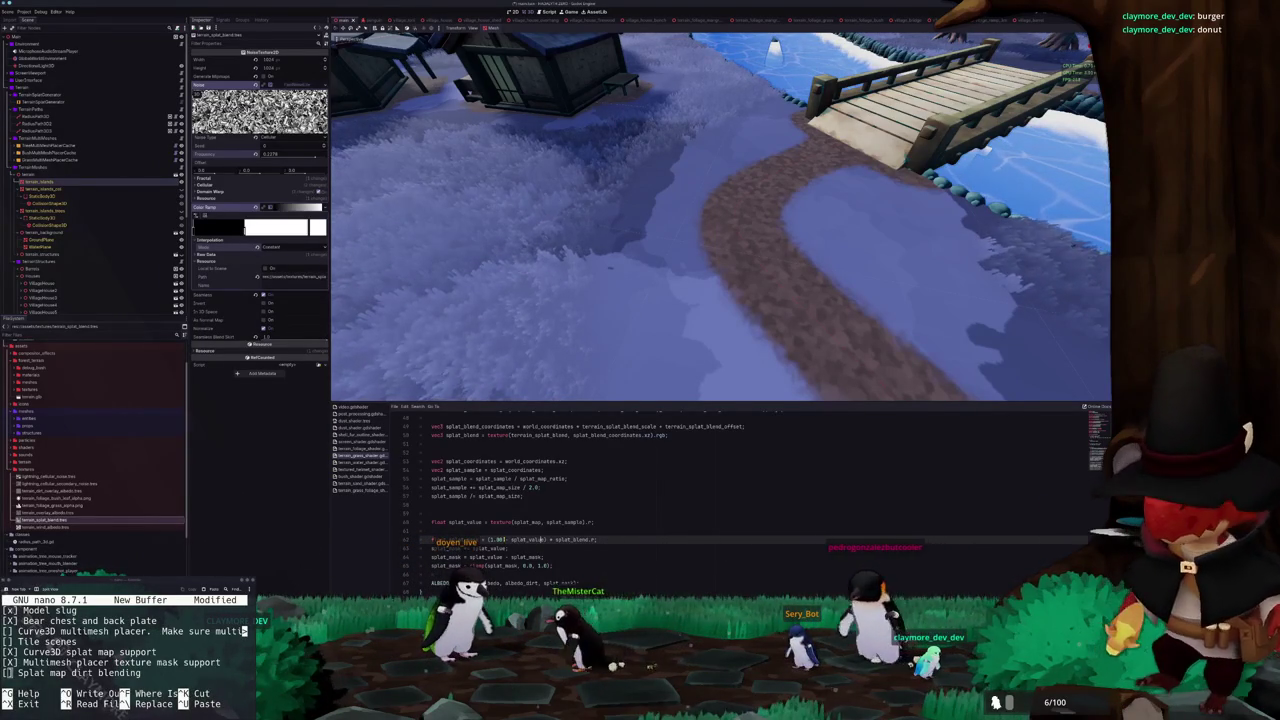
{"action": "type", "text": "* 0."}
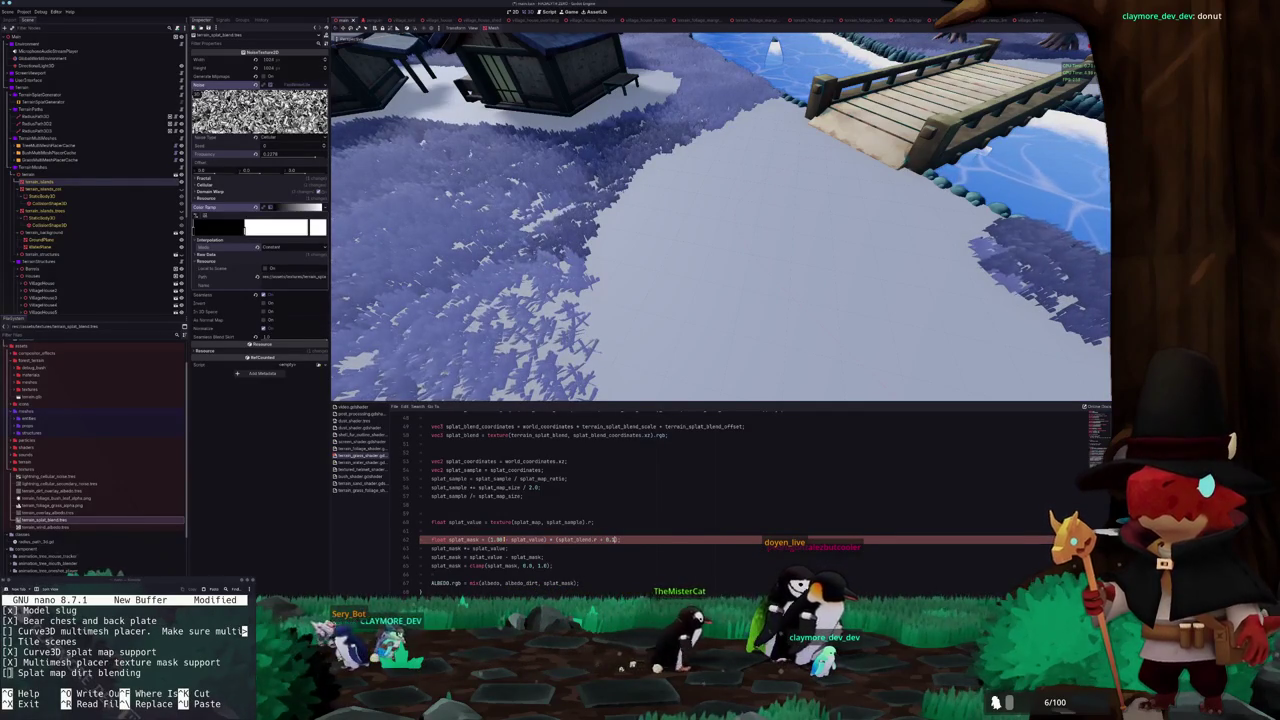
{"action": "type", "text": "5"}
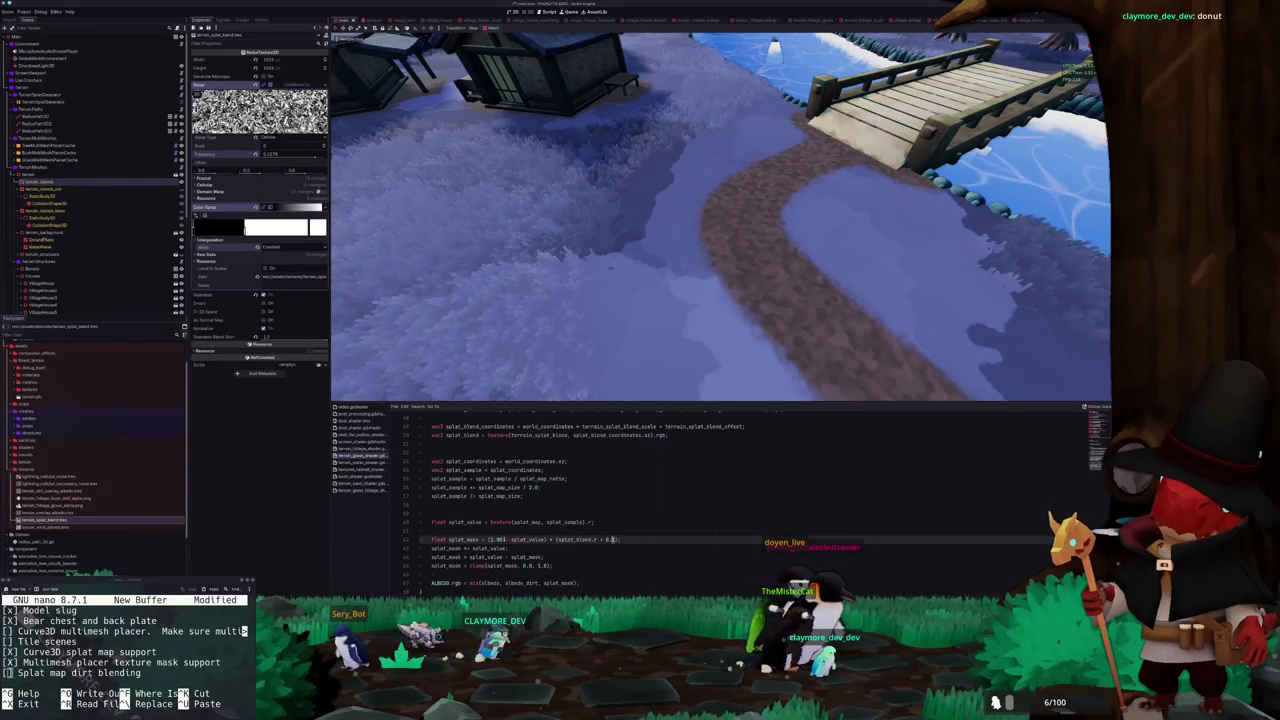
{"action": "type", "text": "2."}
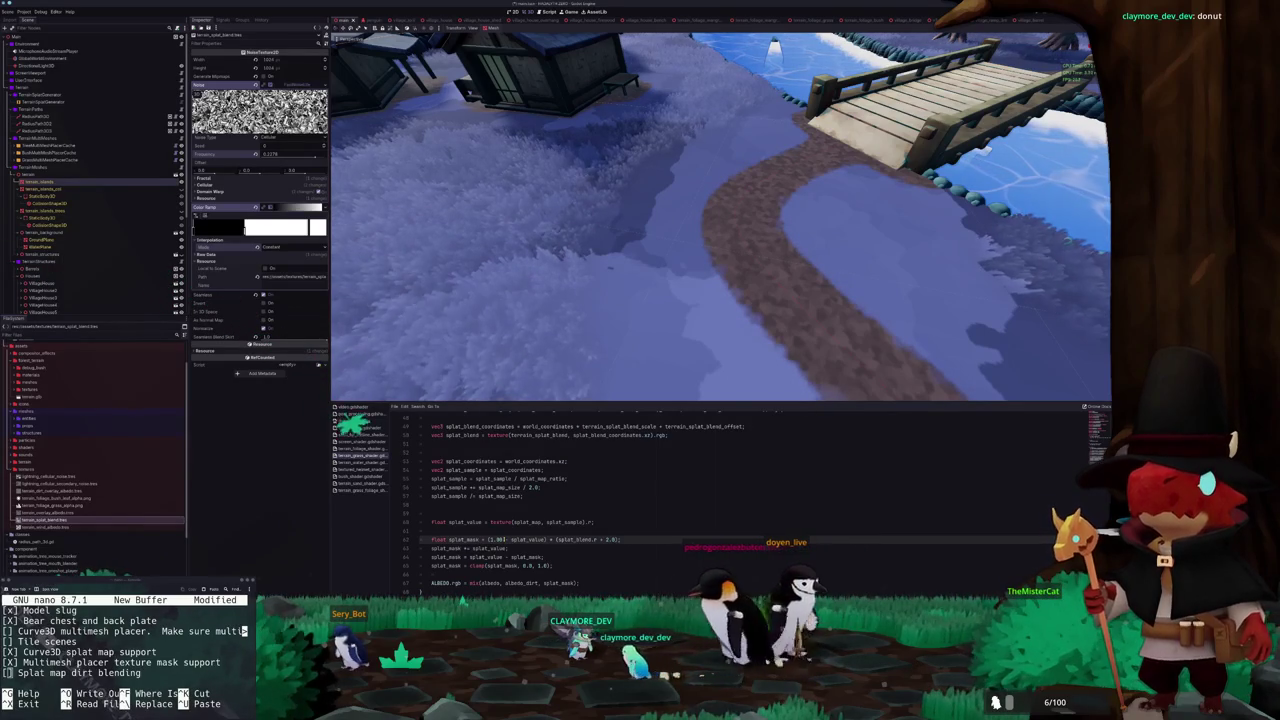
{"action": "left_click", "coordinate": [614, 539]}
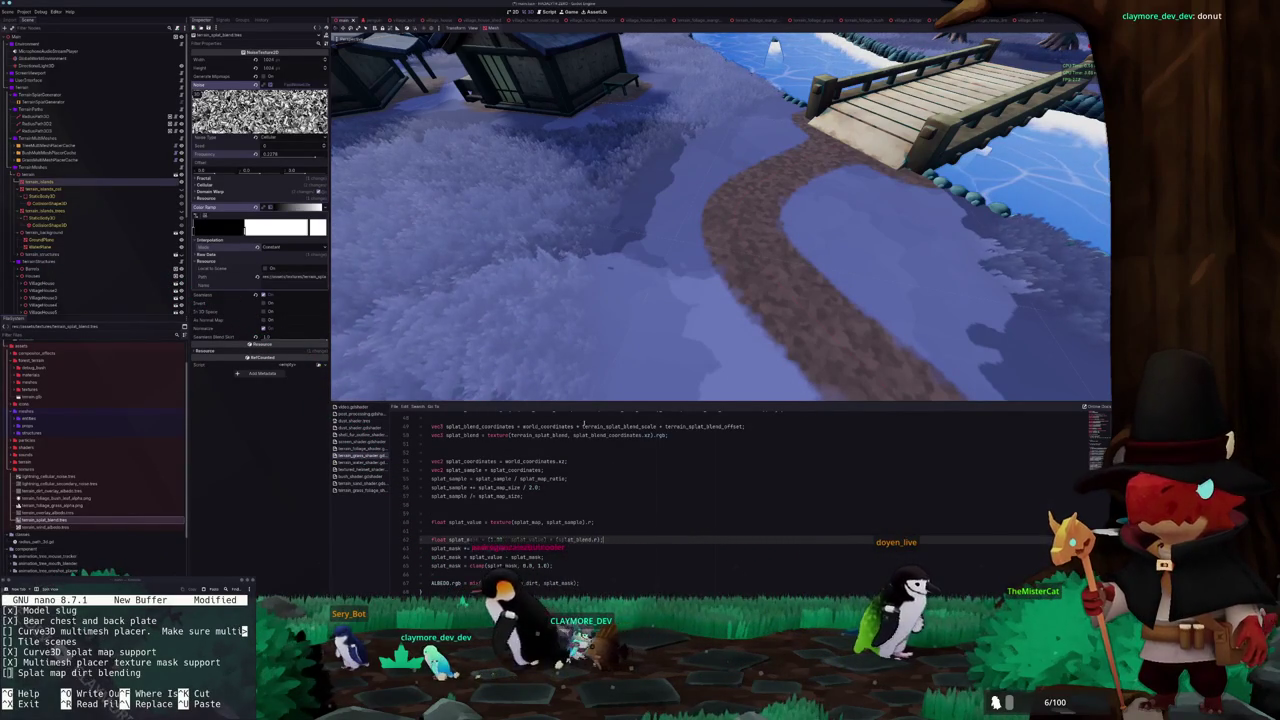
{"action": "scroll", "coordinate": [697, 297], "scroll_direction": "up", "scroll_amount": 5}
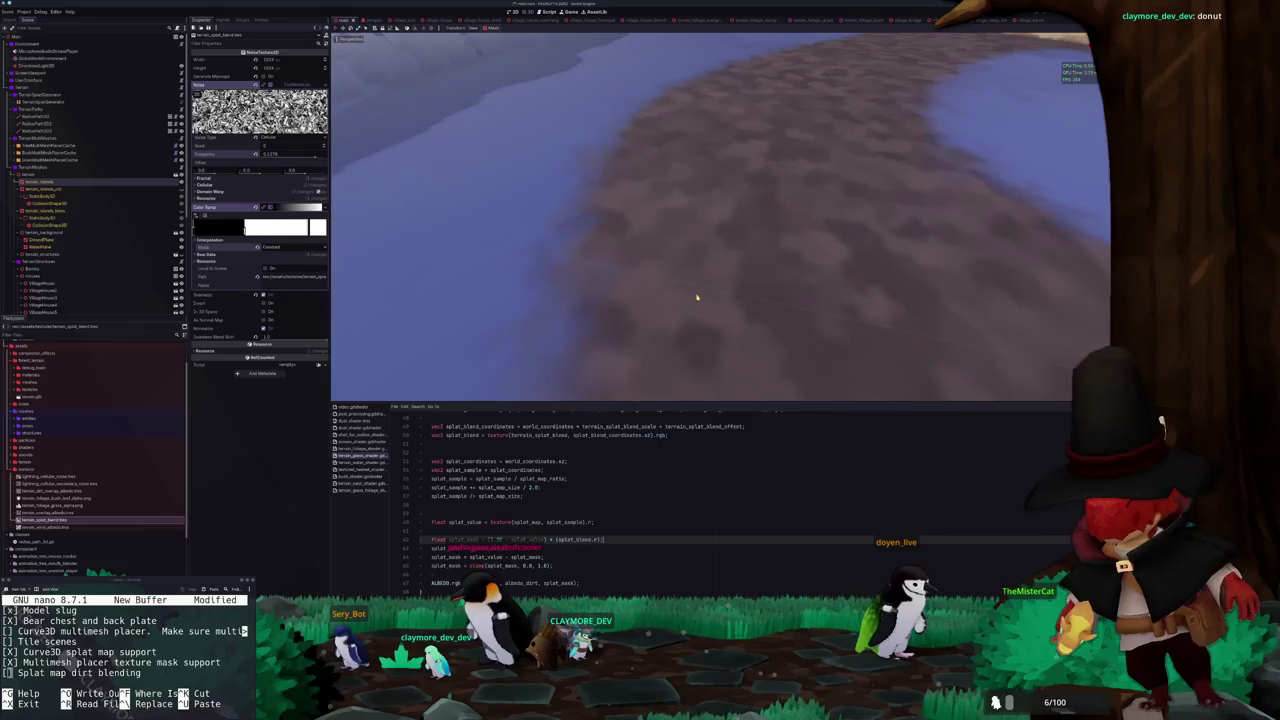
{"action": "scroll", "coordinate": [697, 297], "scroll_direction": "down", "scroll_amount": 5}
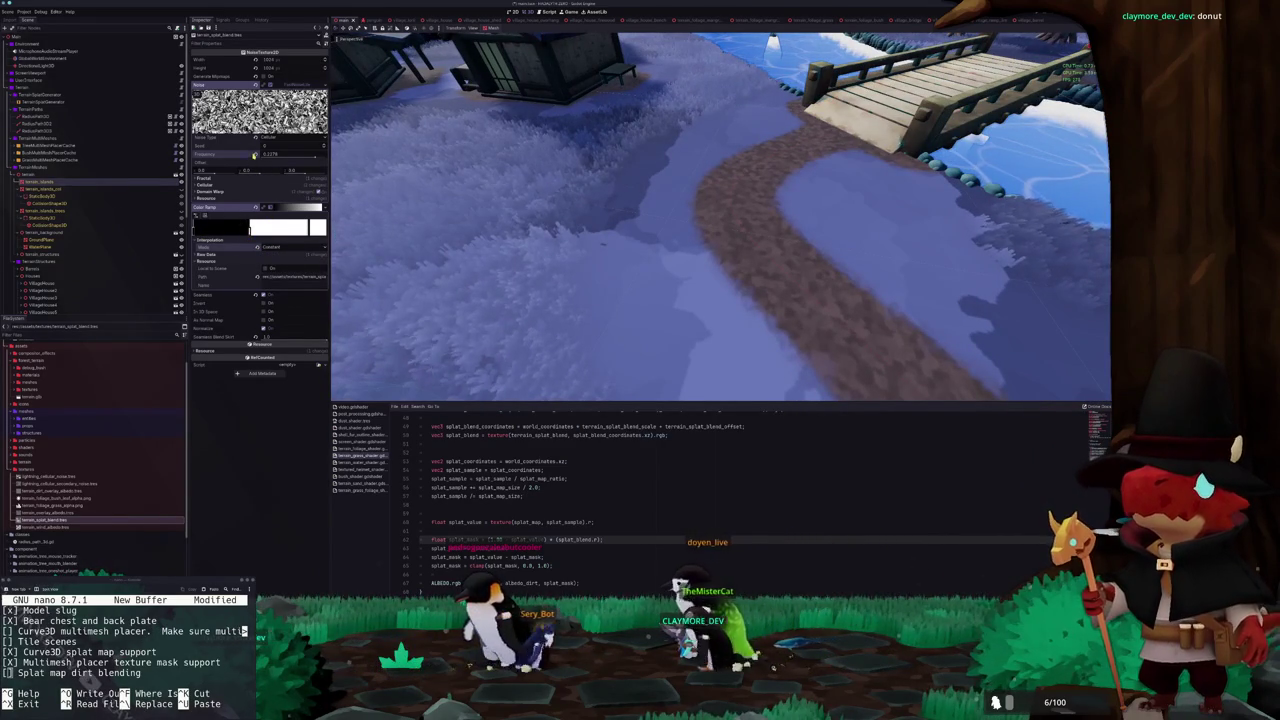
Turn off domain warp, set jitter to 1.0, keep Cell Value, and raise the splat noise frequency
{"action": "left_click_drag", "start_coordinate": [255, 155], "coordinate": [257, 155]}
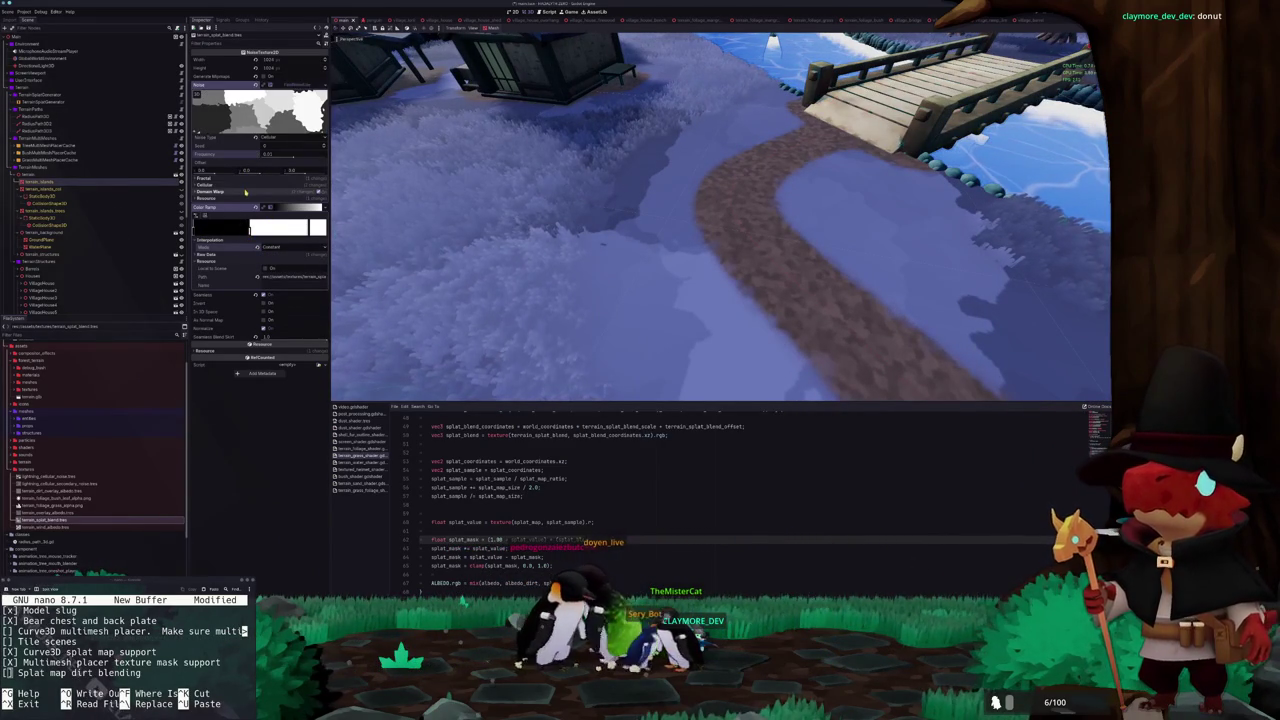
{"action": "left_click", "coordinate": [283, 192]}
{"action": "left_click", "coordinate": [320, 193]}
{"action": "left_click_drag", "start_coordinate": [257, 200], "coordinate": [257, 202]}
{"action": "scroll", "coordinate": [257, 209], "scroll_direction": "down", "scroll_amount": 1}
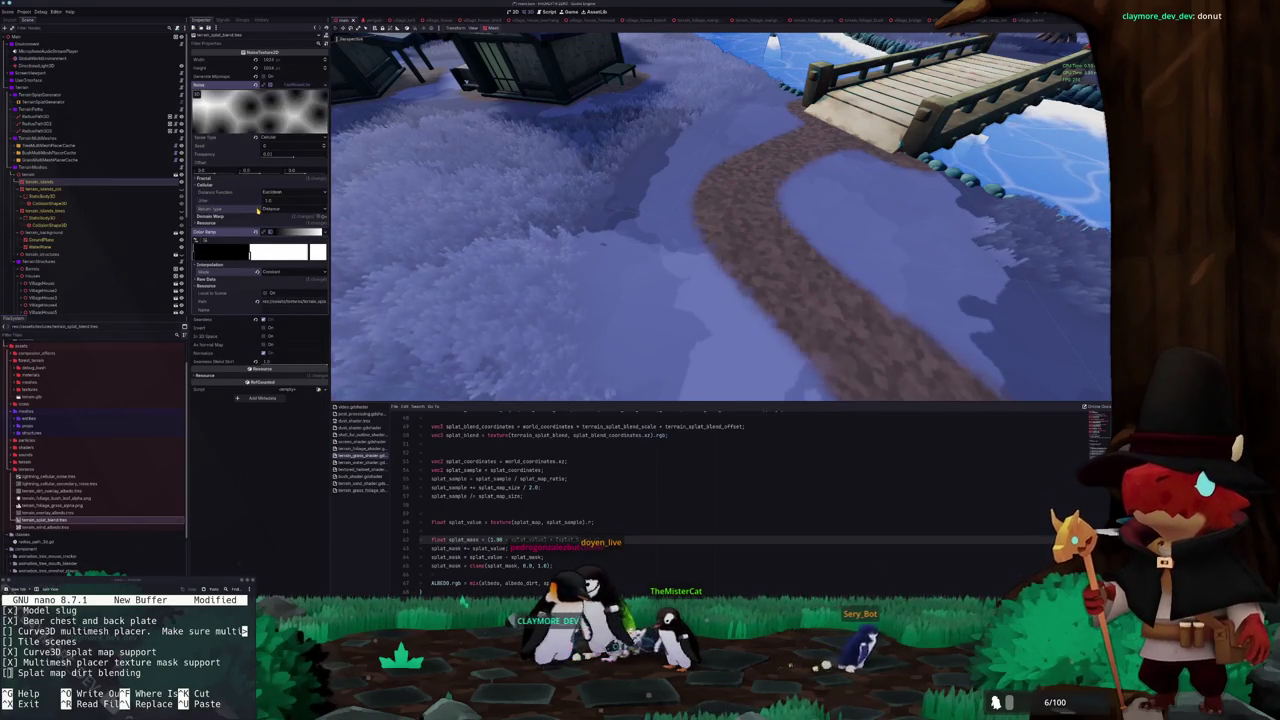
{"action": "left_click", "coordinate": [270, 209]}
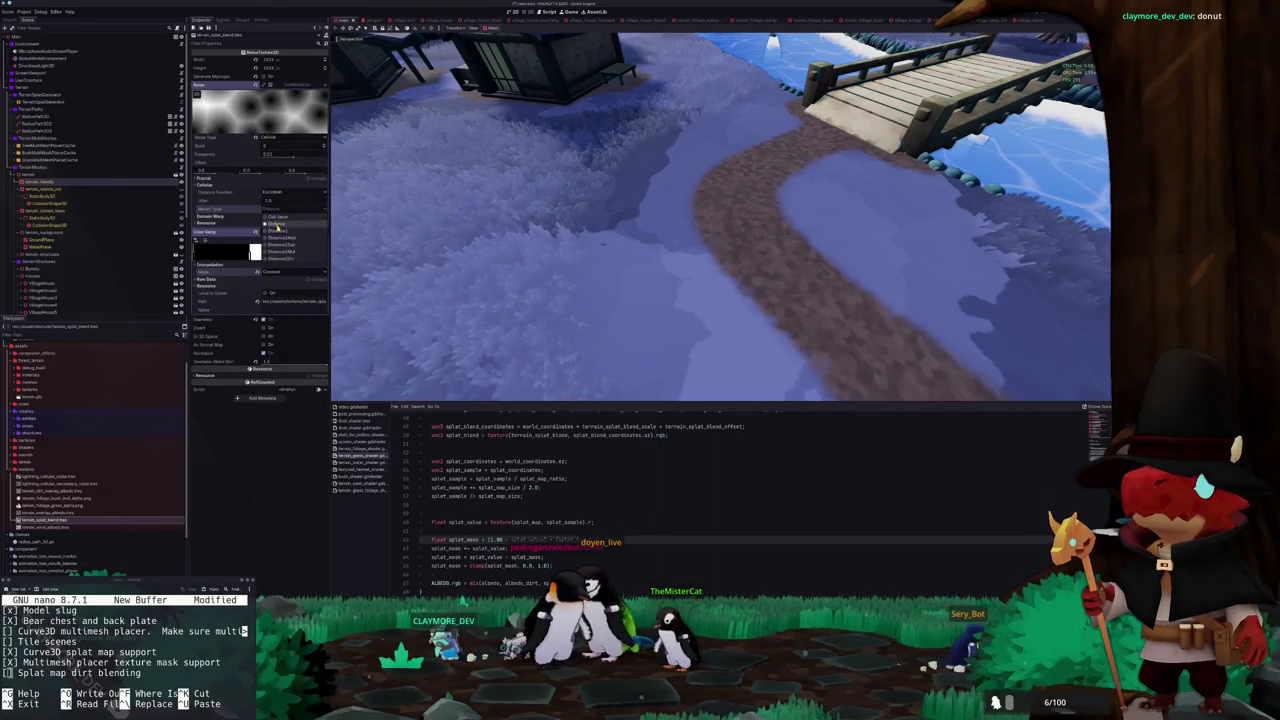
{"action": "left_click", "coordinate": [277, 217]}
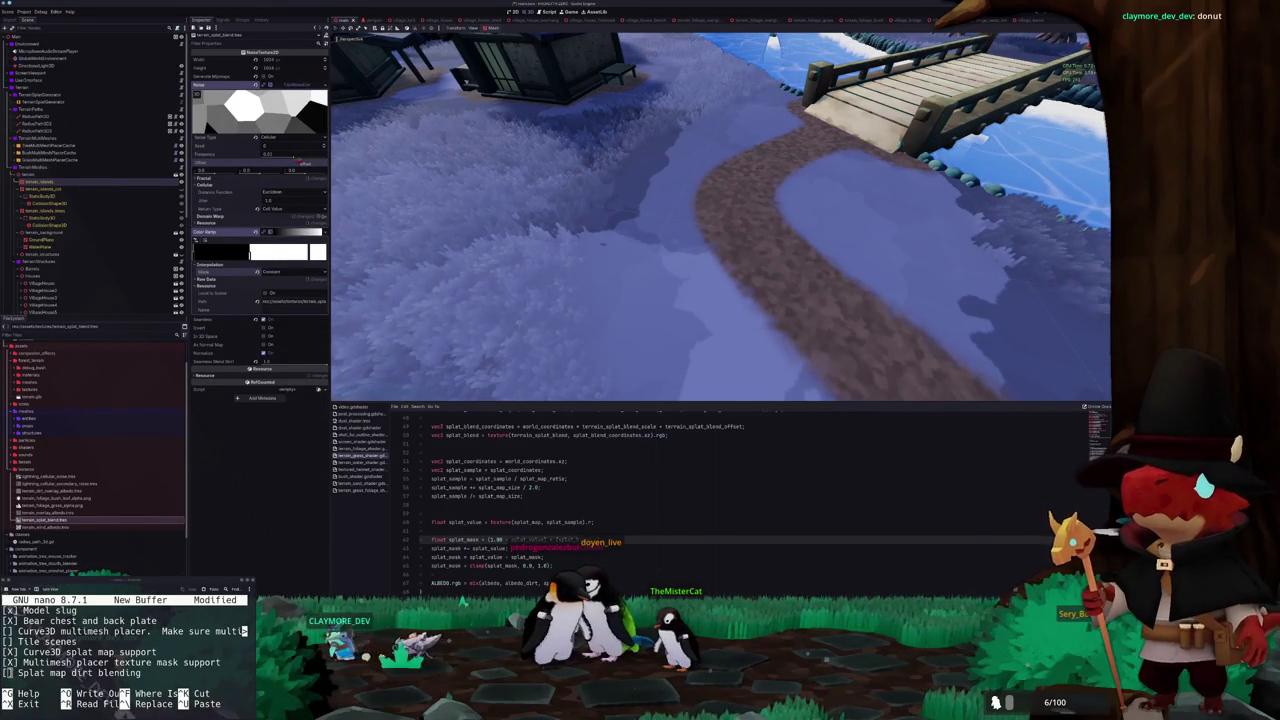
{"action": "mouse_move", "coordinate": [302, 160]}
{"action": "left_mouse_down"}
{"action": "mouse_move", "coordinate": [320, 158]}
{"action": "mouse_move", "coordinate": [258, 167]}
{"action": "mouse_move", "coordinate": [312, 162]}
{"action": "mouse_move", "coordinate": [282, 158]}
{"action": "left_mouse_up"}
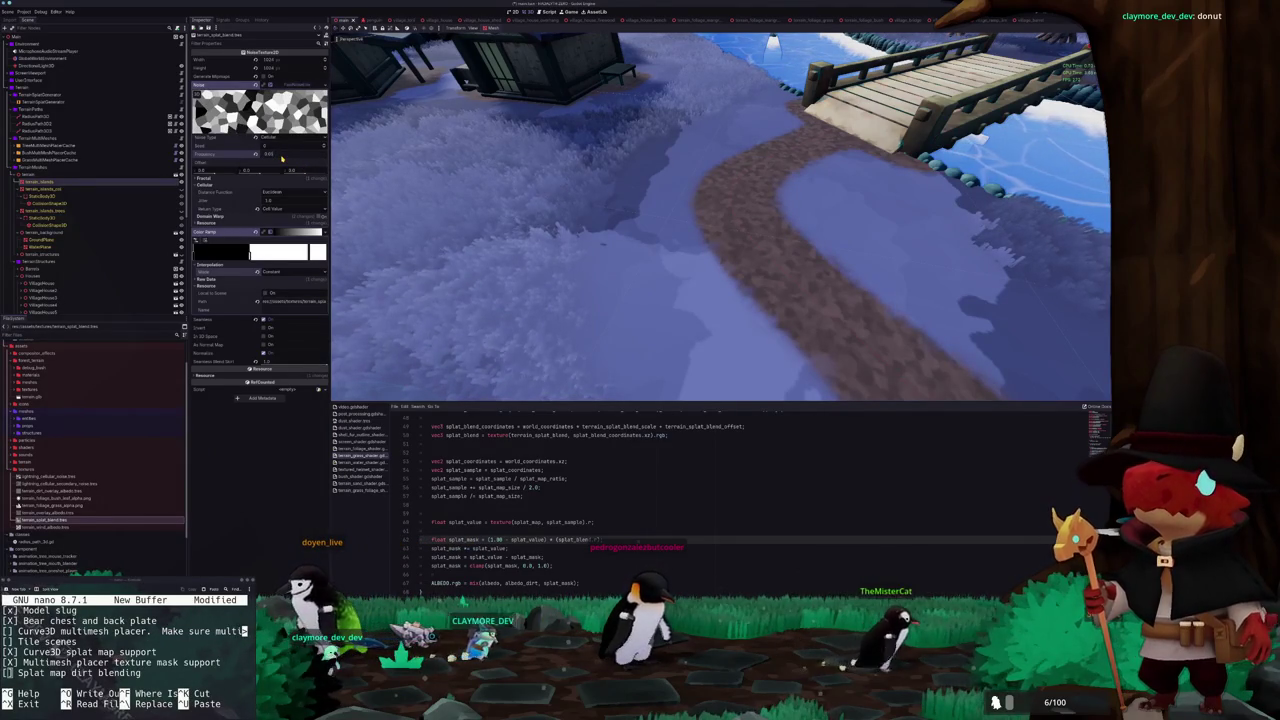
{"action": "left_click_drag", "start_coordinate": [282, 158], "coordinate": [283, 158]}
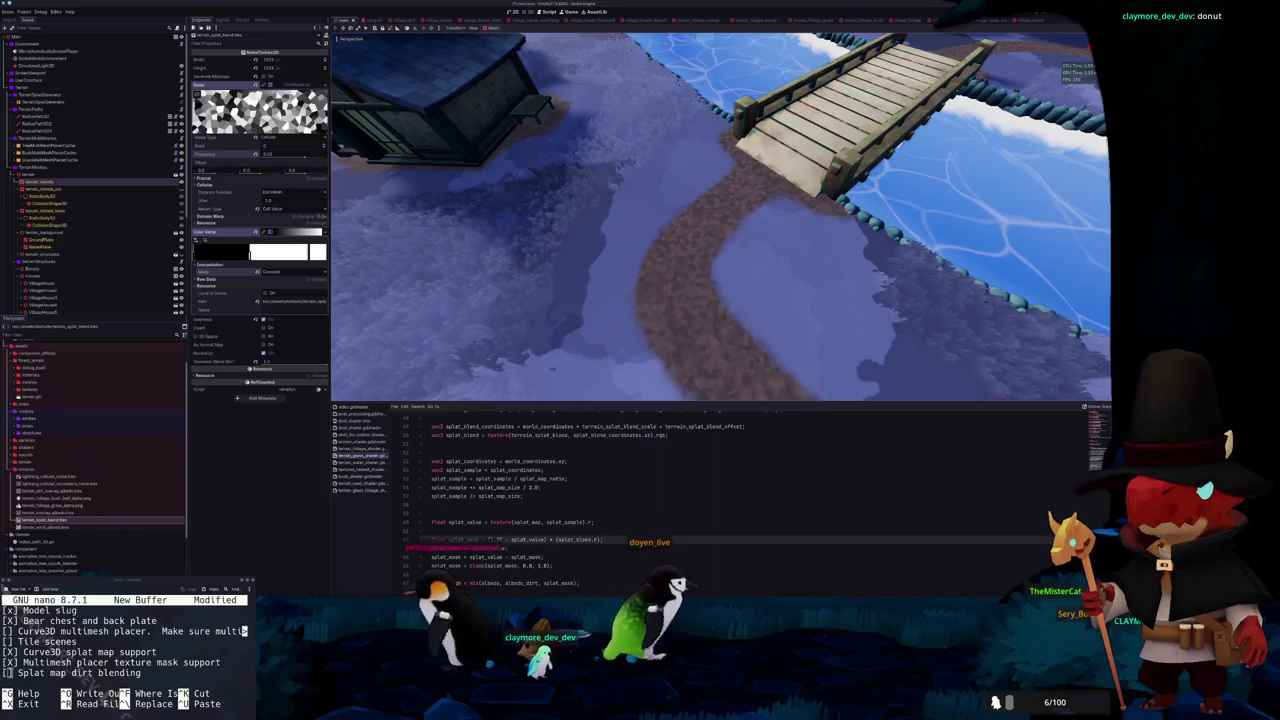
Draw a small downward arrow on the KolourPaint blend sketch, then return to Godot
{"action": "key", "text": "alt+Tab"}
{"action": "scroll", "coordinate": [548, 326], "scroll_direction": "up", "scroll_amount": 5}
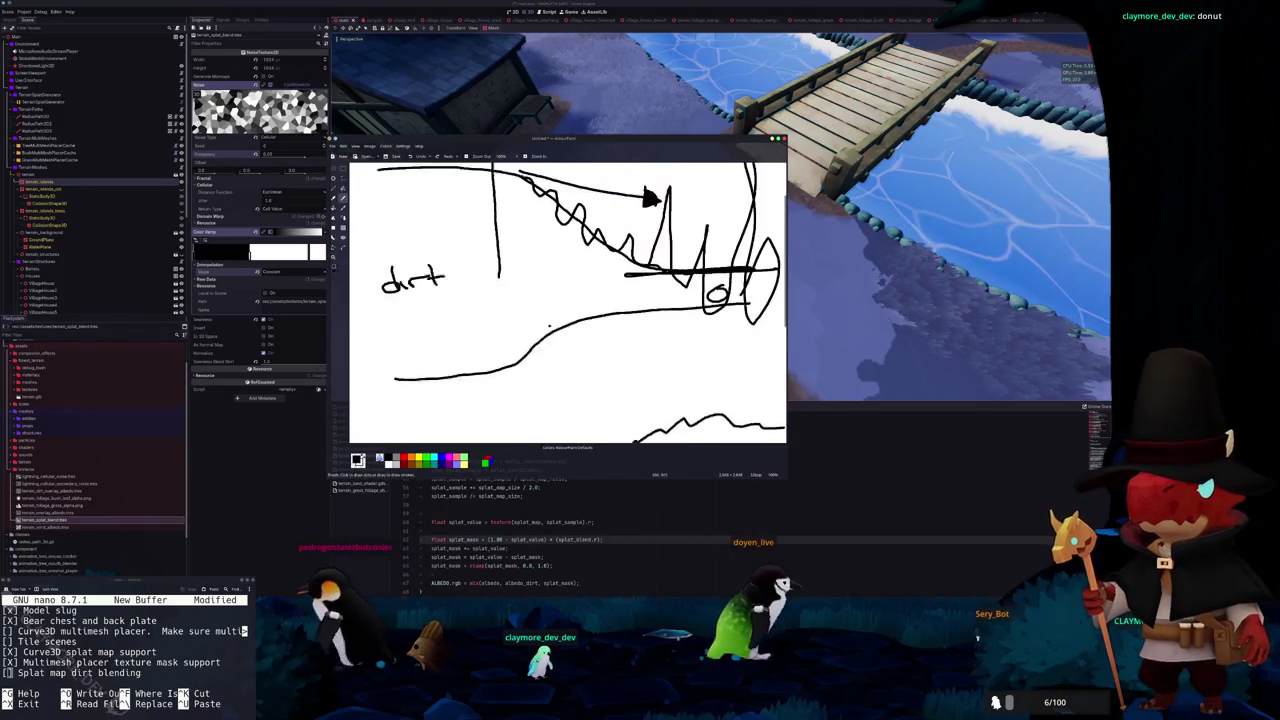
{"action": "scroll", "coordinate": [548, 326], "scroll_direction": "down", "scroll_amount": 1, "text": "ctrl"}
{"action": "scroll", "coordinate": [500, 270], "scroll_direction": "up", "scroll_amount": 1}
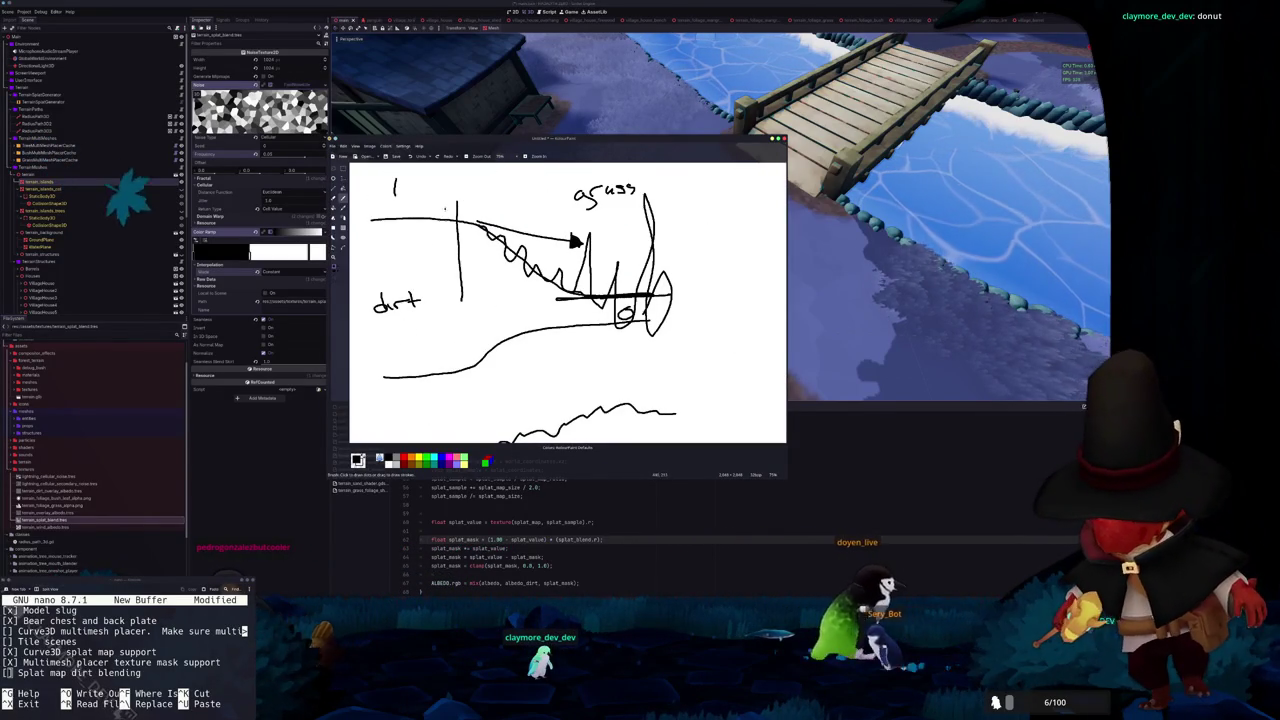
{"action": "left_click_drag", "start_coordinate": [438, 222], "coordinate": [442, 242]}
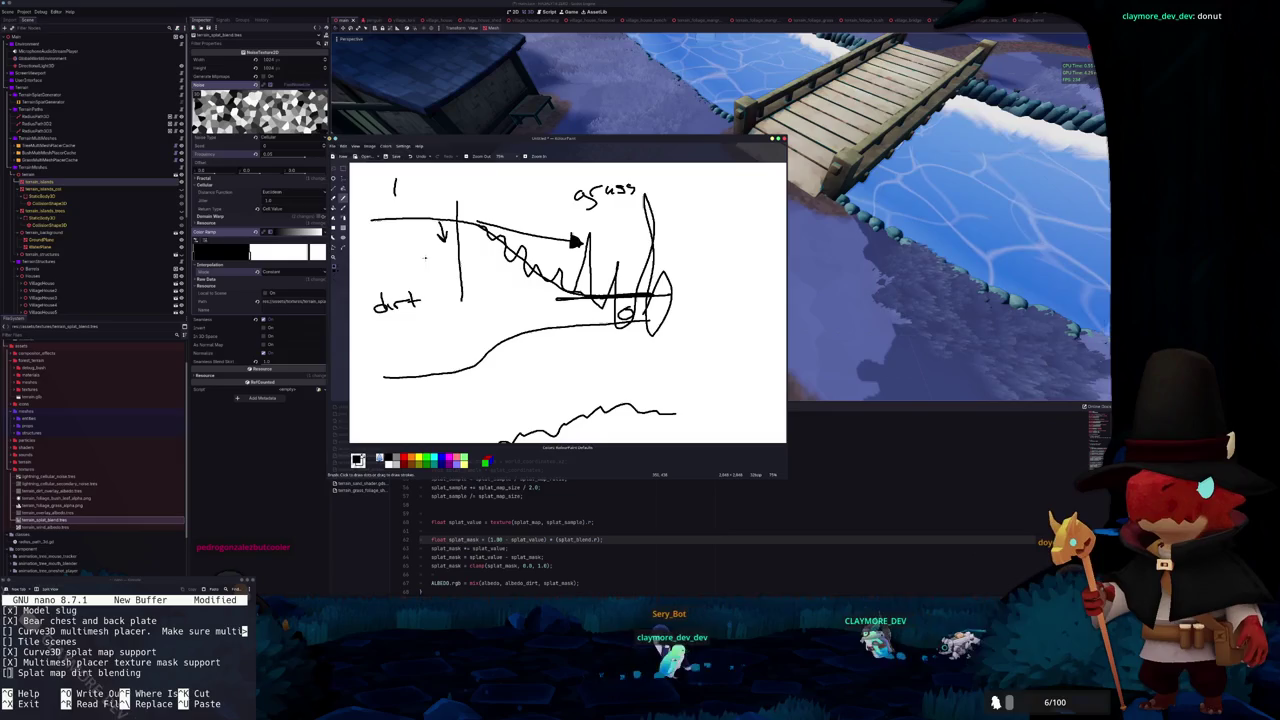
{"action": "left_click", "coordinate": [510, 539]}
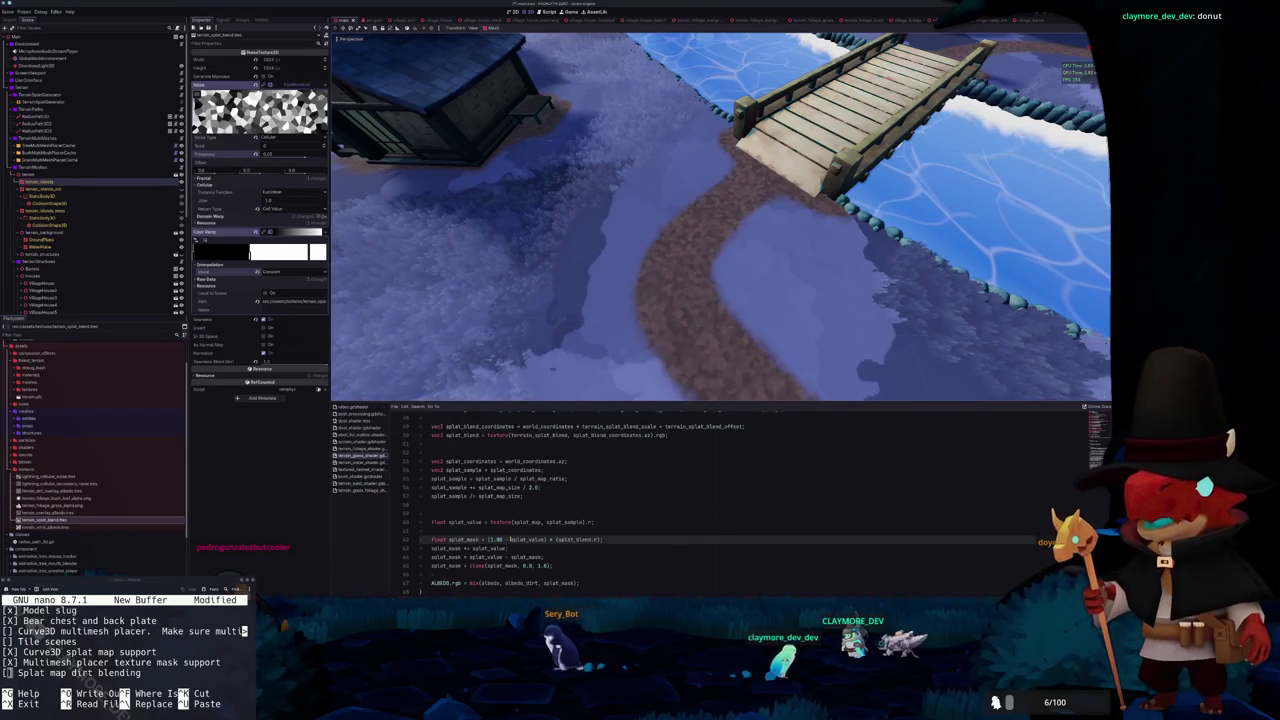
Drop the 0.25 offset and declare float splat_value_inverse = (1.0 - splat_value)
{"action": "type", "text": "- "}
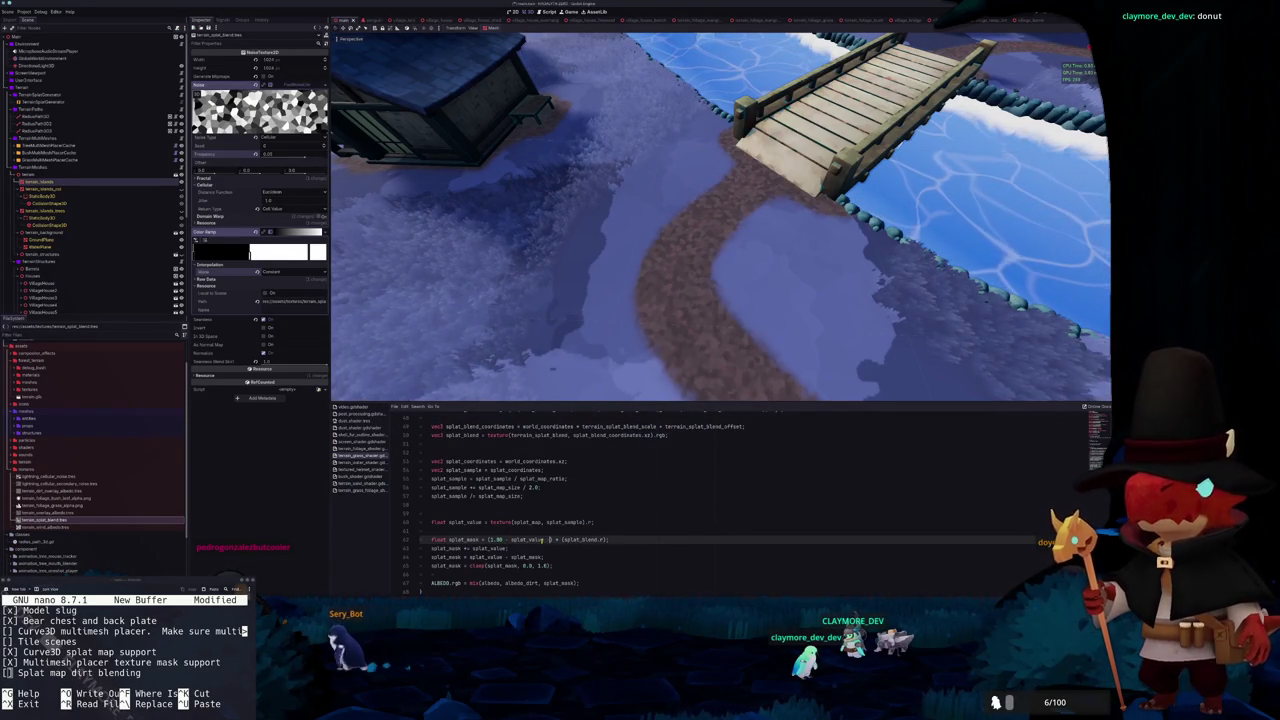
{"action": "type", "text": " 0."}
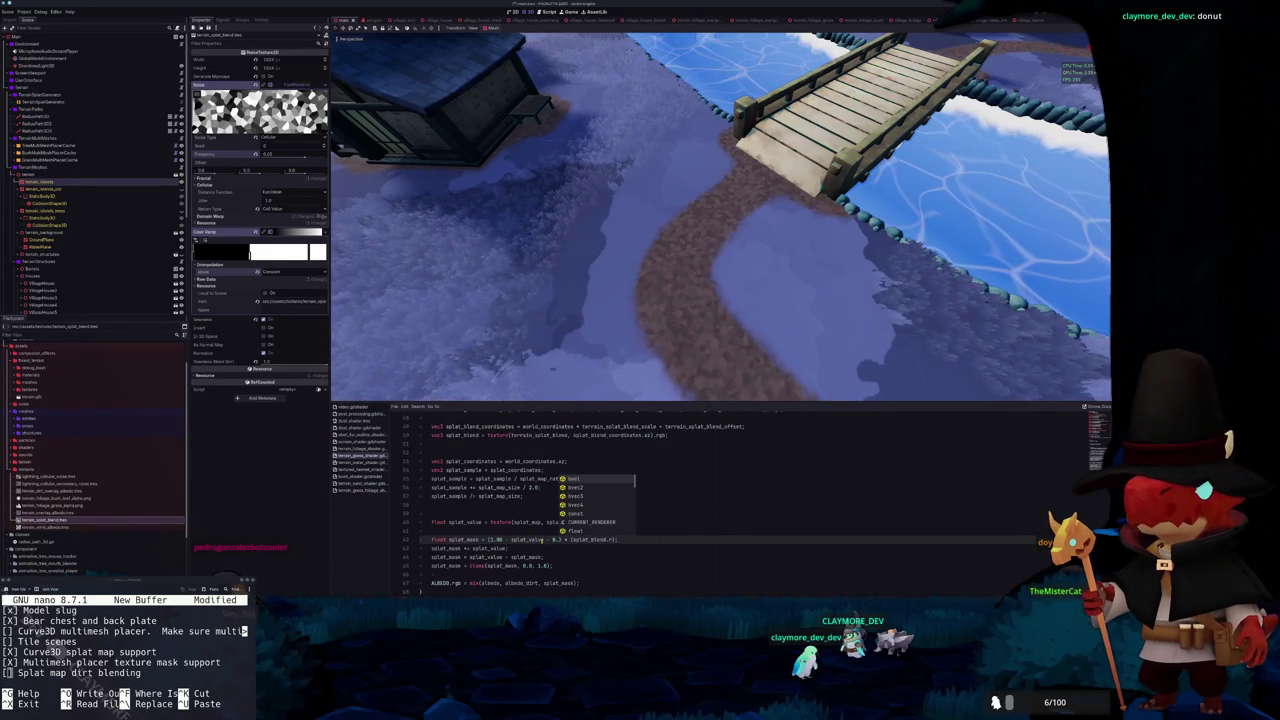
{"action": "type", "text": "25"}
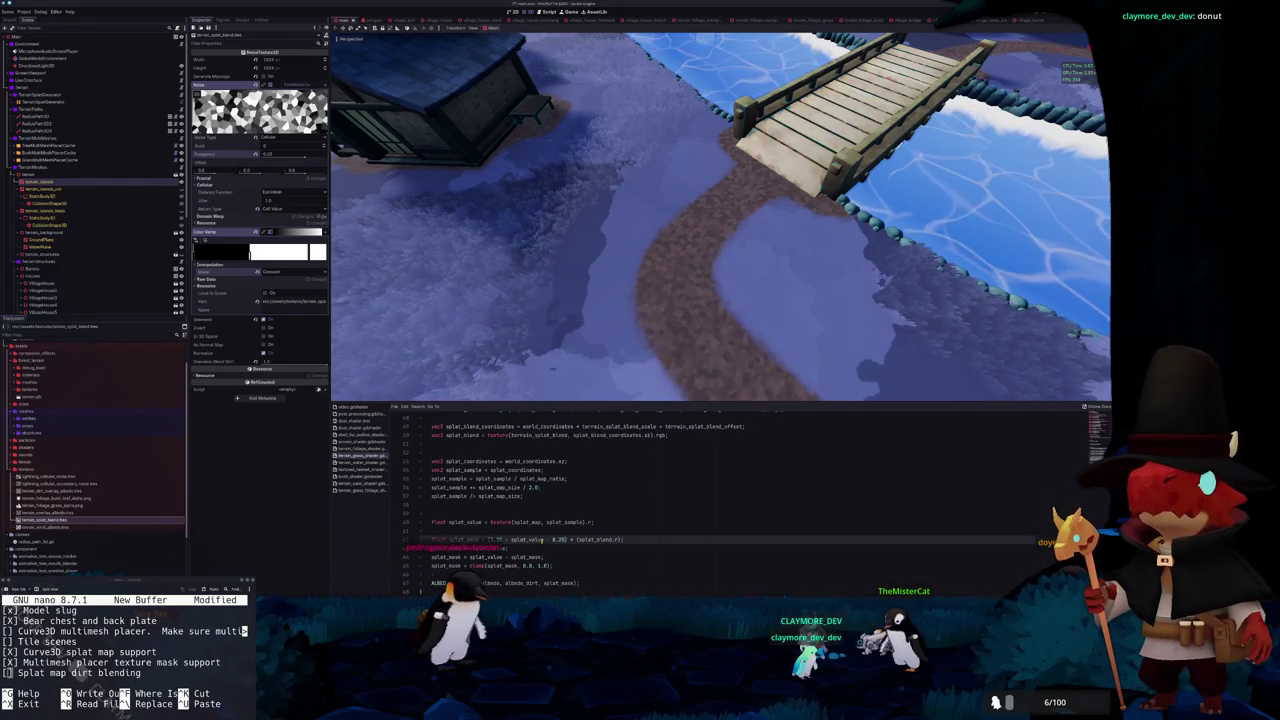
{"action": "scroll", "coordinate": [691, 380], "scroll_direction": "up", "scroll_amount": 5}
{"action": "scroll", "coordinate": [682, 330], "scroll_direction": "up", "scroll_amount": 3}
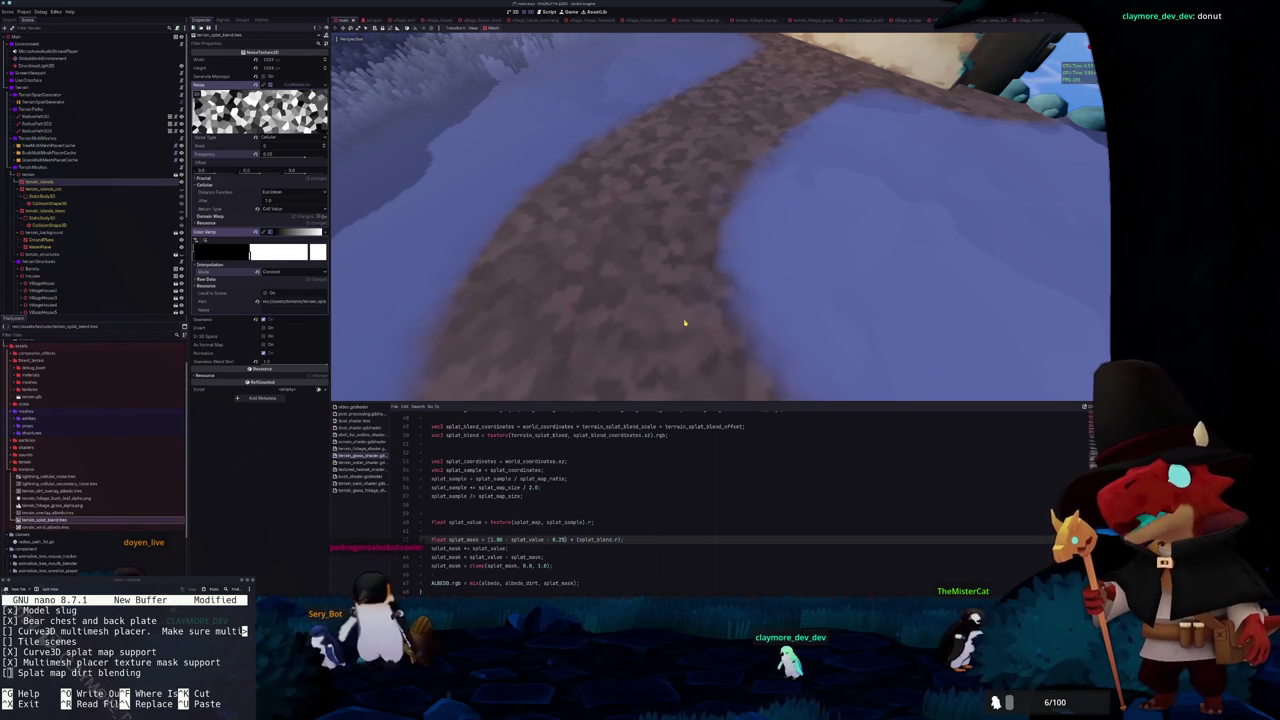
{"action": "key", "text": "BackSpace"}
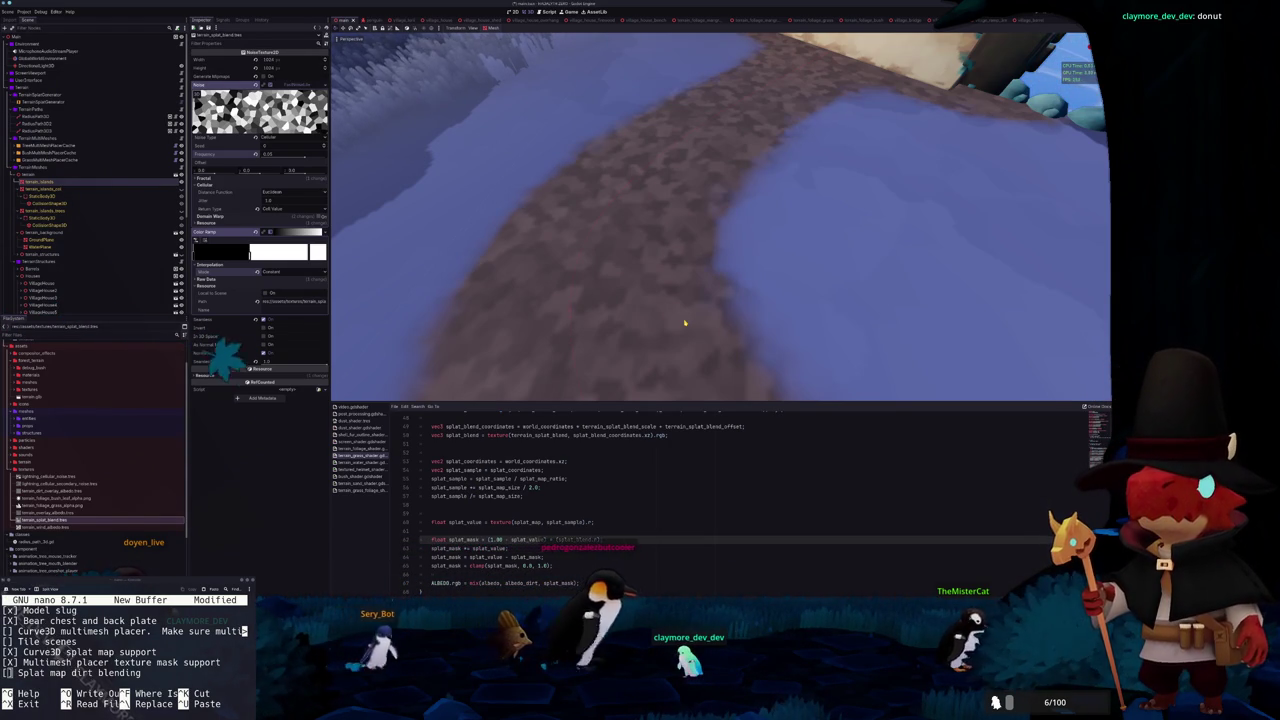
{"action": "key", "text": "Return"}
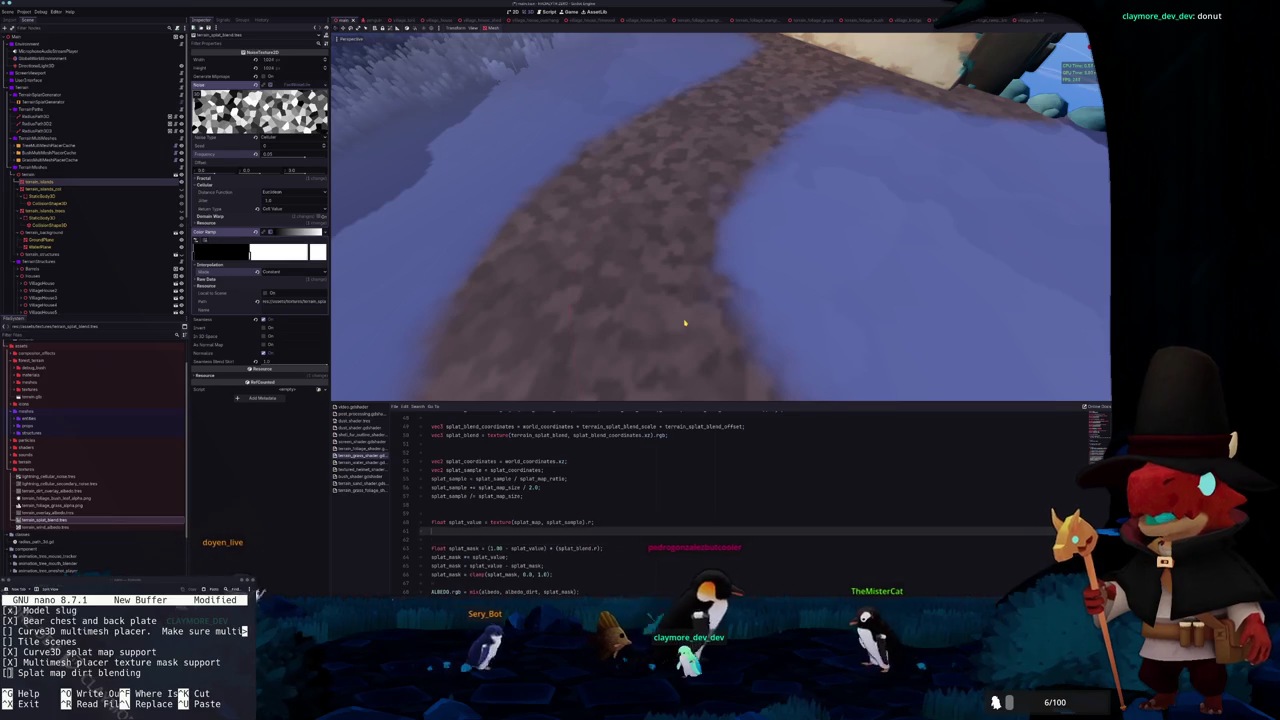
{"action": "type", "text": "float splat_ma"}
{"action": "type", "text": "justed"}
{"action": "key", "text": "BackSpace"}
{"action": "key", "text": "BackSpace"}
{"action": "key", "text": "BackSpace"}
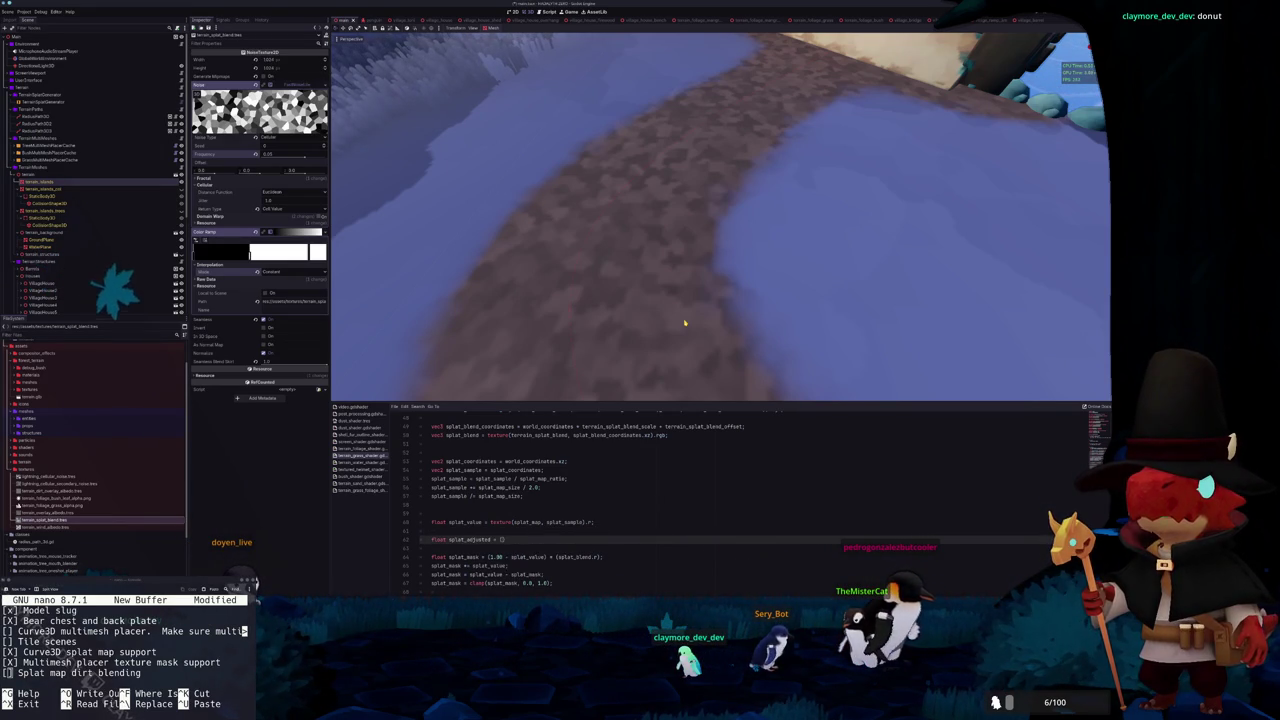
{"action": "key", "text": "BackSpace"}
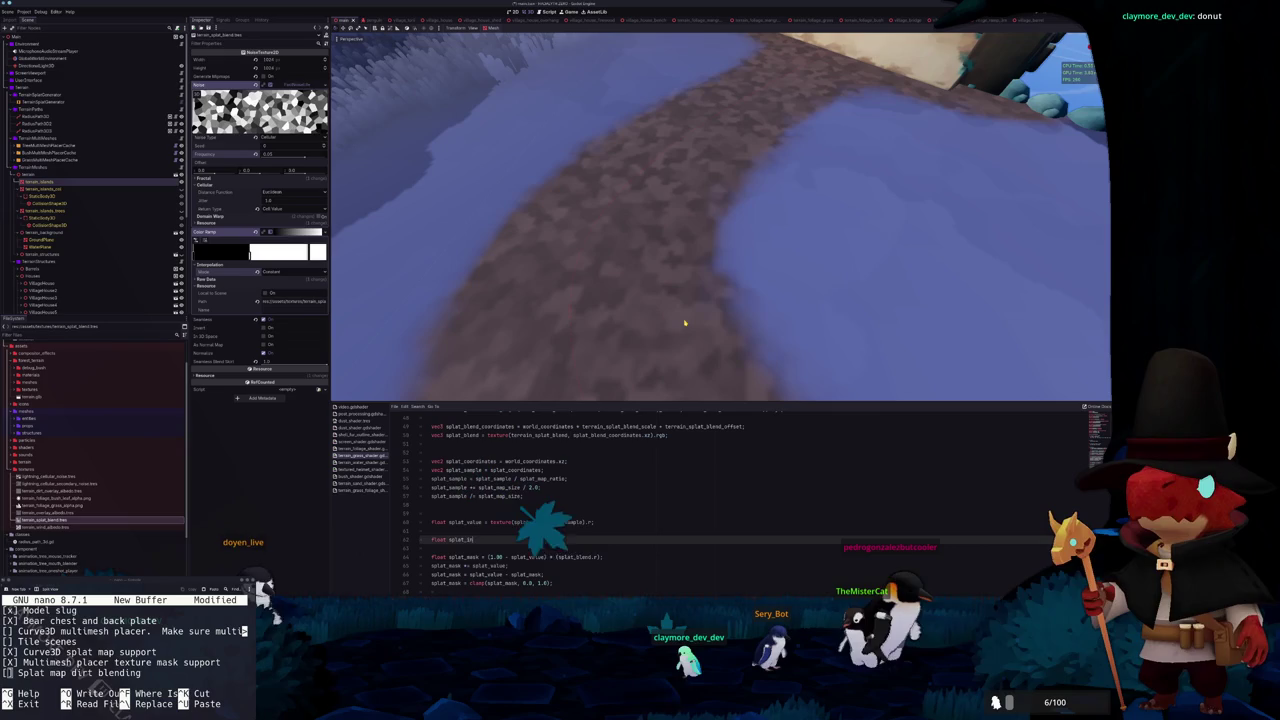
{"action": "type", "text": "inver"}
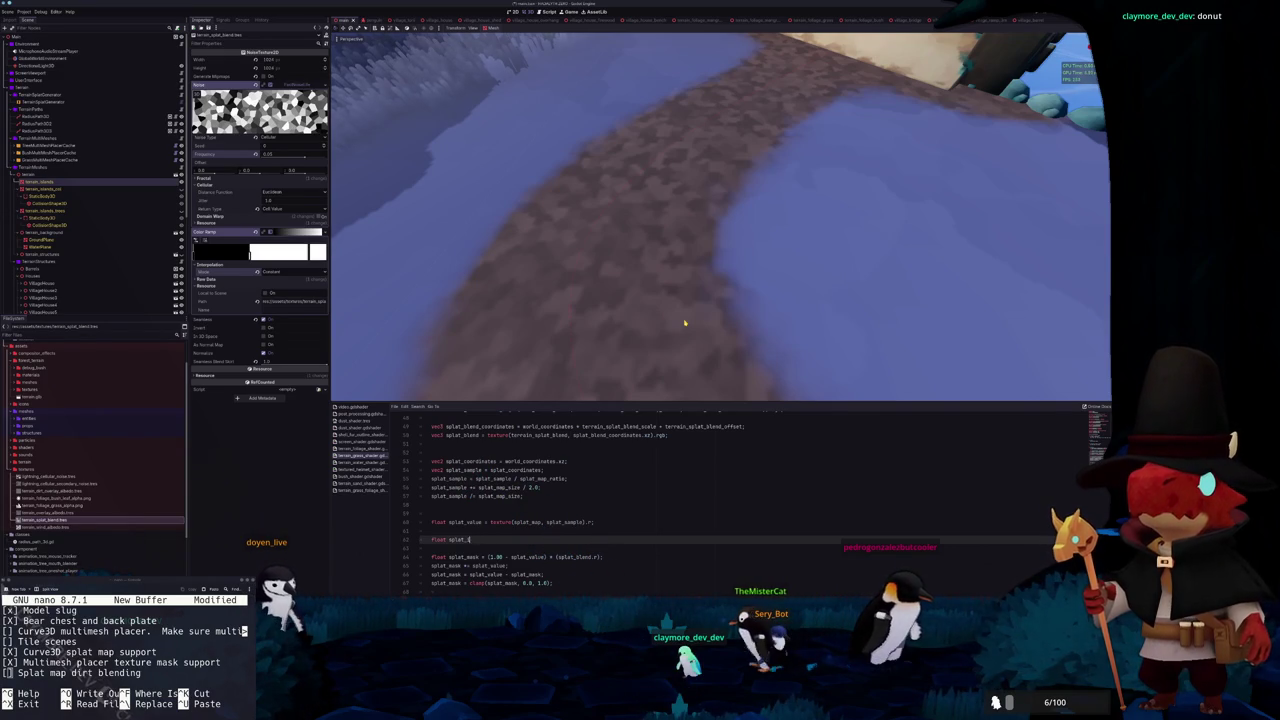
{"action": "type", "text": "value_inverse"}
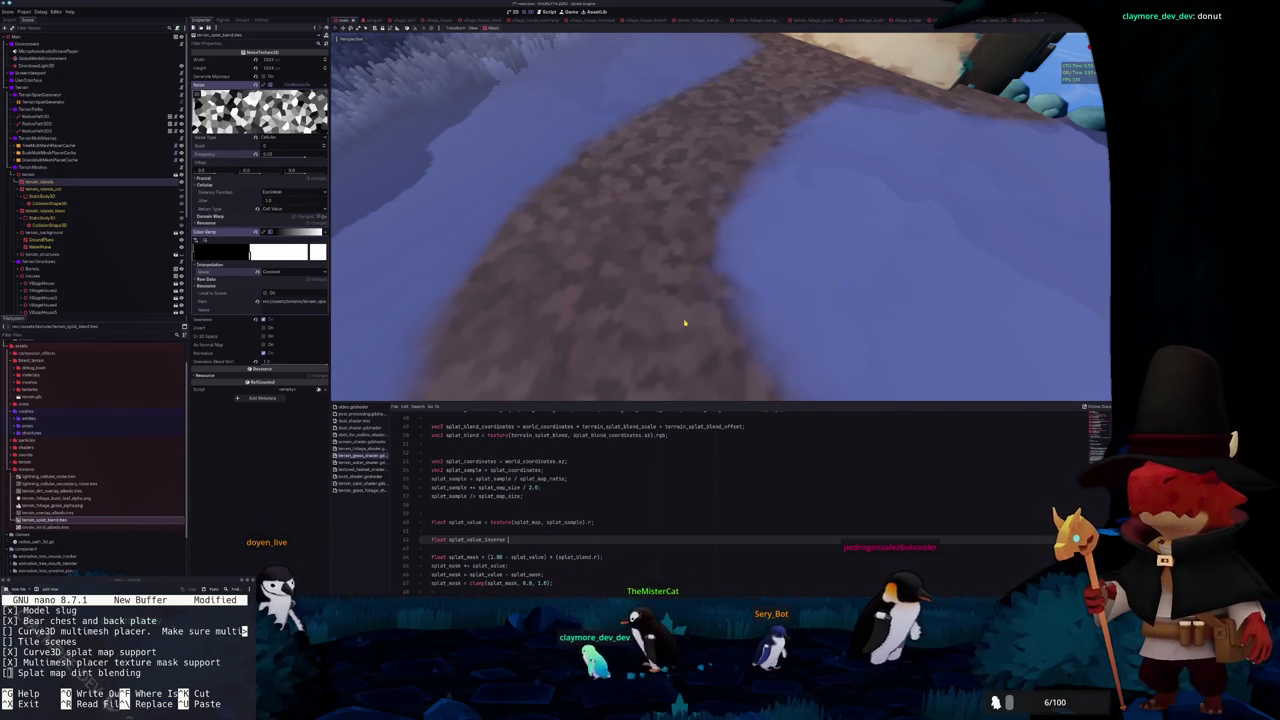
{"action": "type", "text": "= (1.0 - splat_value"}
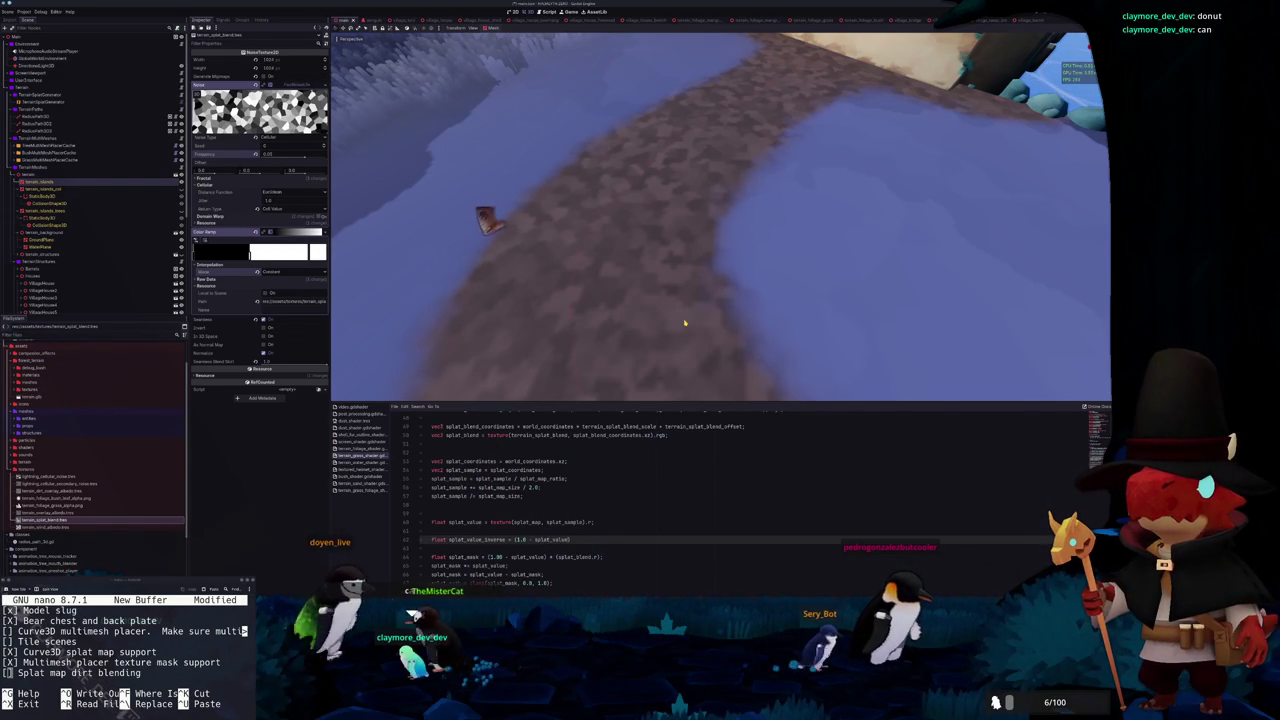
{"action": "type", "text": ";"}
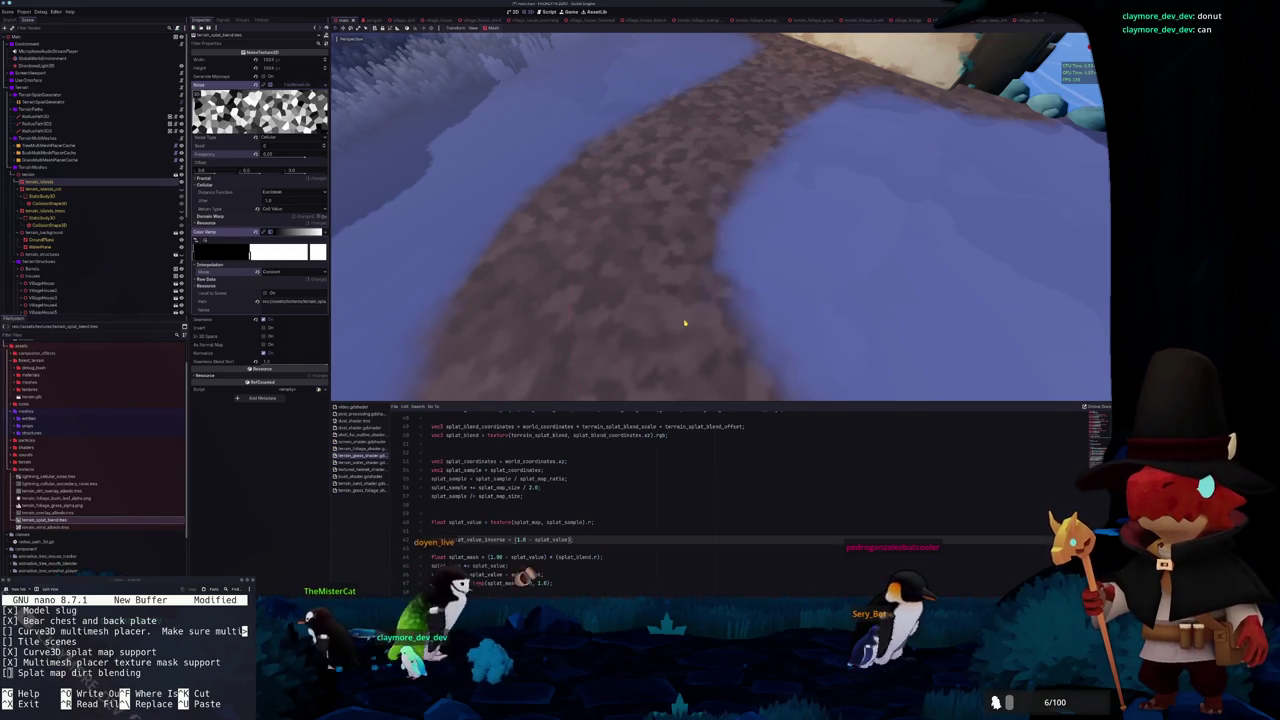
Replace the 1.0 subtraction in splat_mask with splat_value_inverse multiplied by splat_blend.r
{"action": "key", "text": "Home"}
{"action": "key", "text": "ctrl+Right"}
{"action": "key", "text": "ctrl+shift+Right"}
{"action": "key", "text": "ctrl+c"}
{"action": "key", "text": "Down"}
{"action": "key", "text": "Down"}
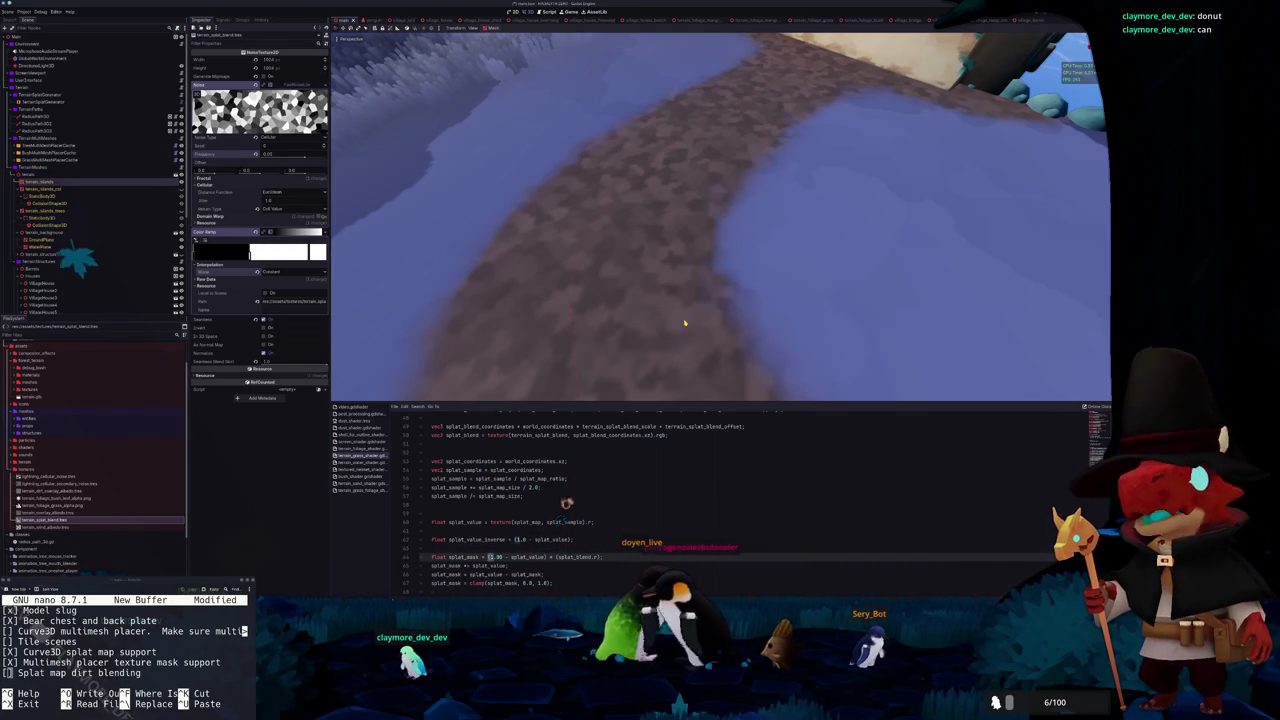
{"action": "key", "text": "ctrl+shift+Right"}
{"action": "key", "text": "ctrl+shift+Right"}
{"action": "key", "text": "ctrl+shift+Right"}
{"action": "key", "text": "ctrl+v"}
{"action": "type", "text": "*"}
{"action": "key", "text": "Down"}
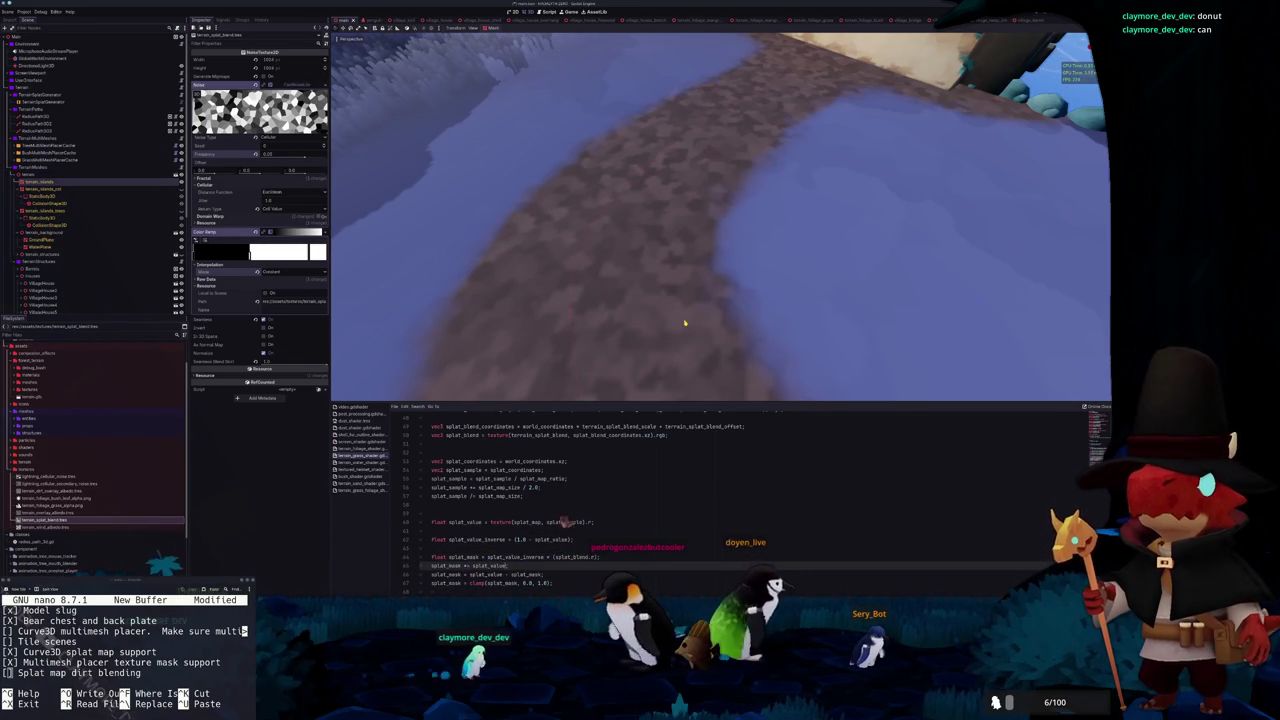
Make the next line add splat_value multiplied by 10.0 to splat_mask
{"action": "key", "text": "ctrl+shift+Left"}
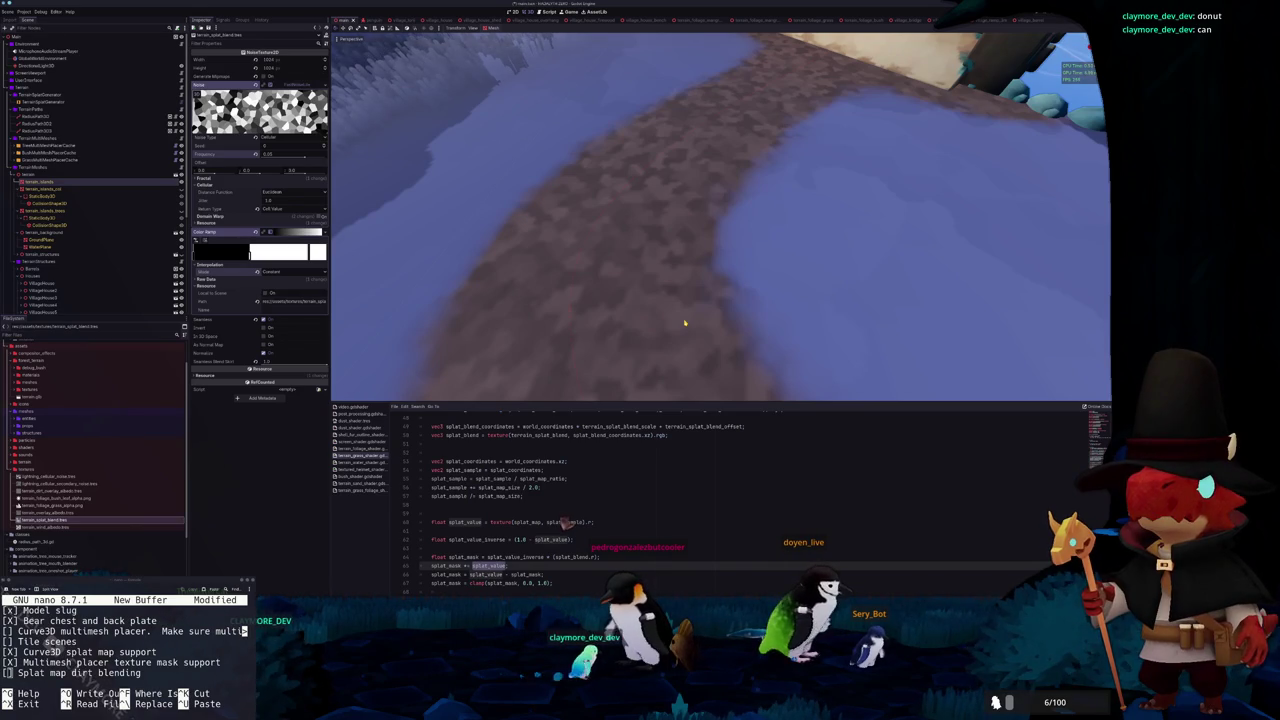
{"action": "key", "text": "Right"}
{"action": "type", "text": "* "}
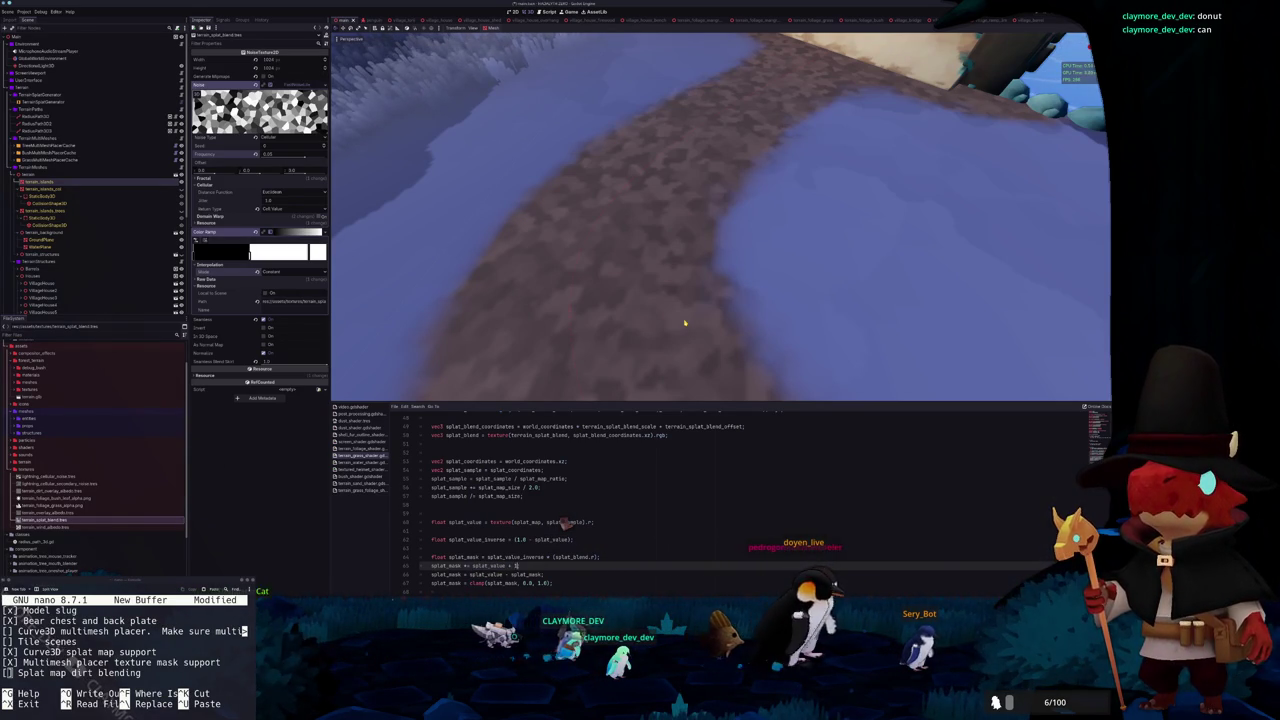
{"action": "type", "text": "0.1"}
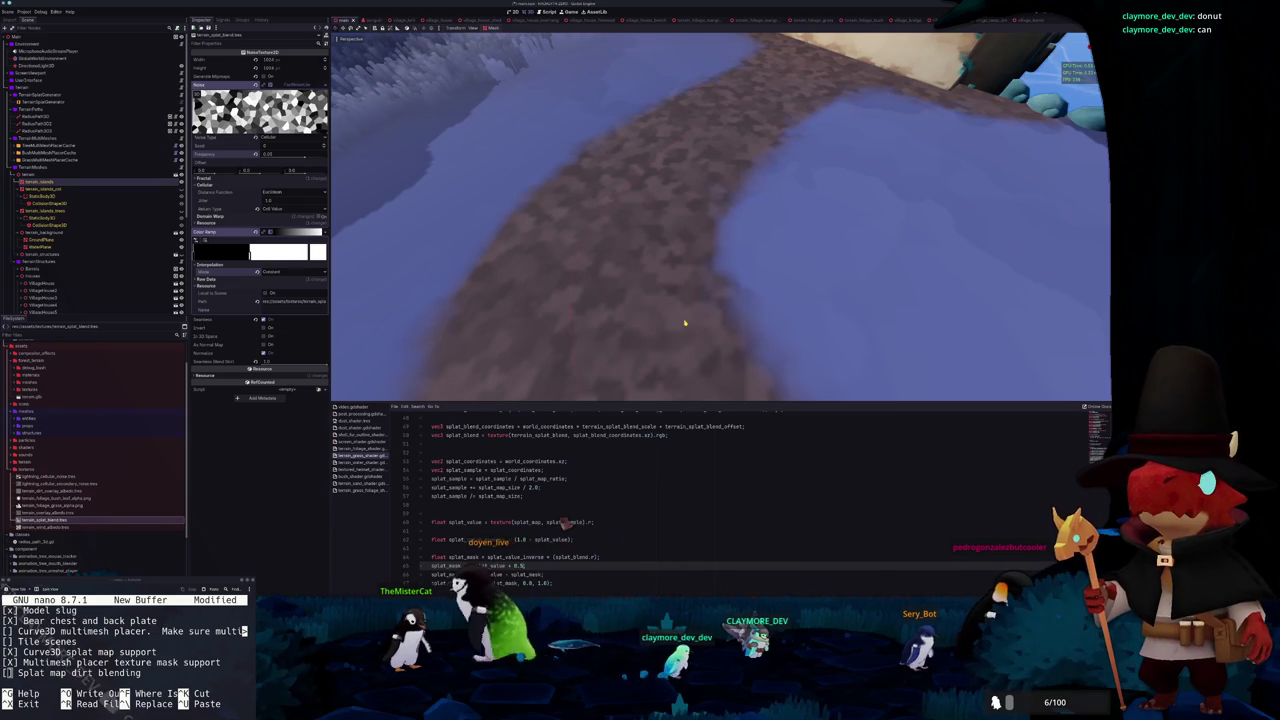
{"action": "key", "text": "shift+Left"}
{"action": "key", "text": "shift+Left"}
{"action": "key", "text": "shift+Left"}
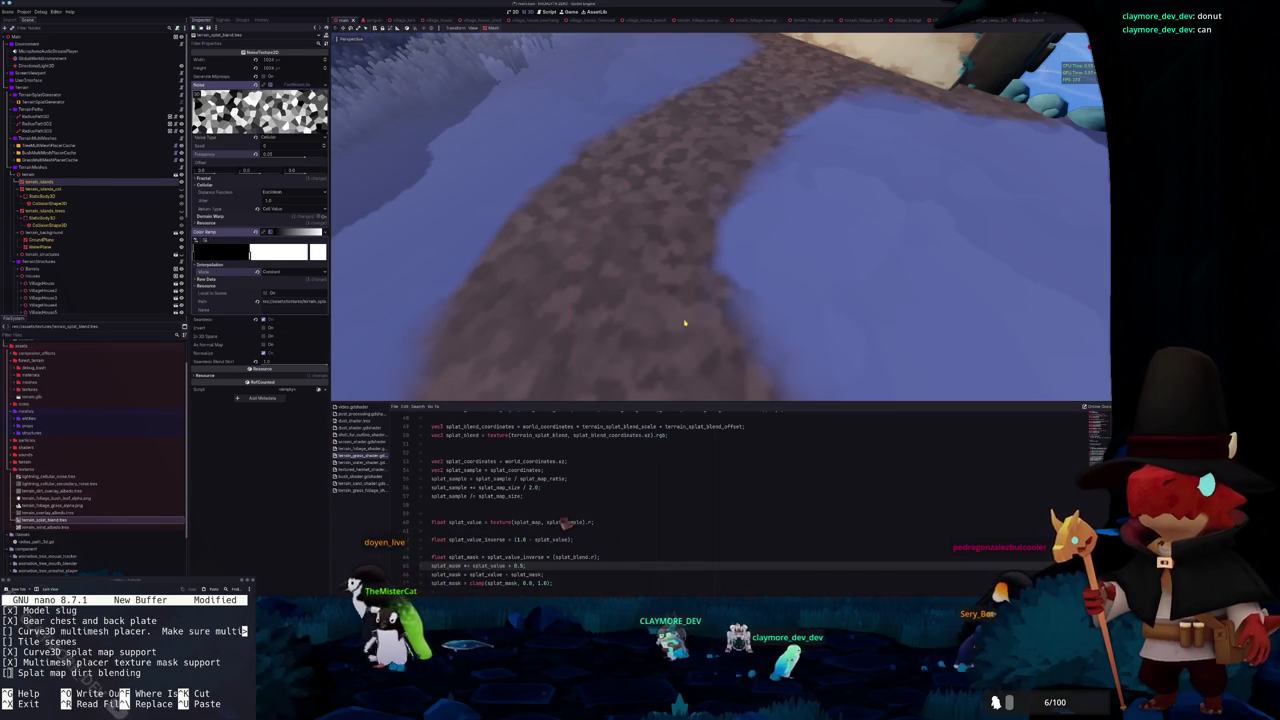
{"action": "type", "text": "10.0"}
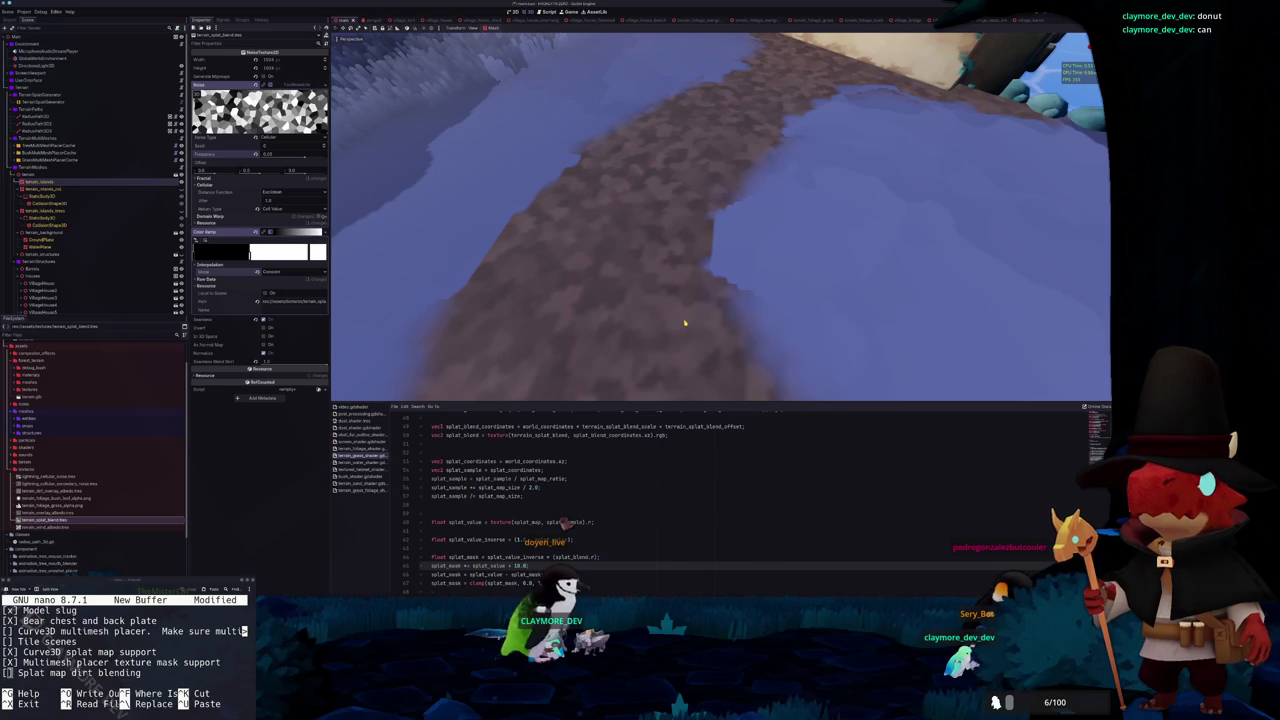
{"action": "scroll", "coordinate": [685, 322], "scroll_direction": "down", "scroll_amount": 5}
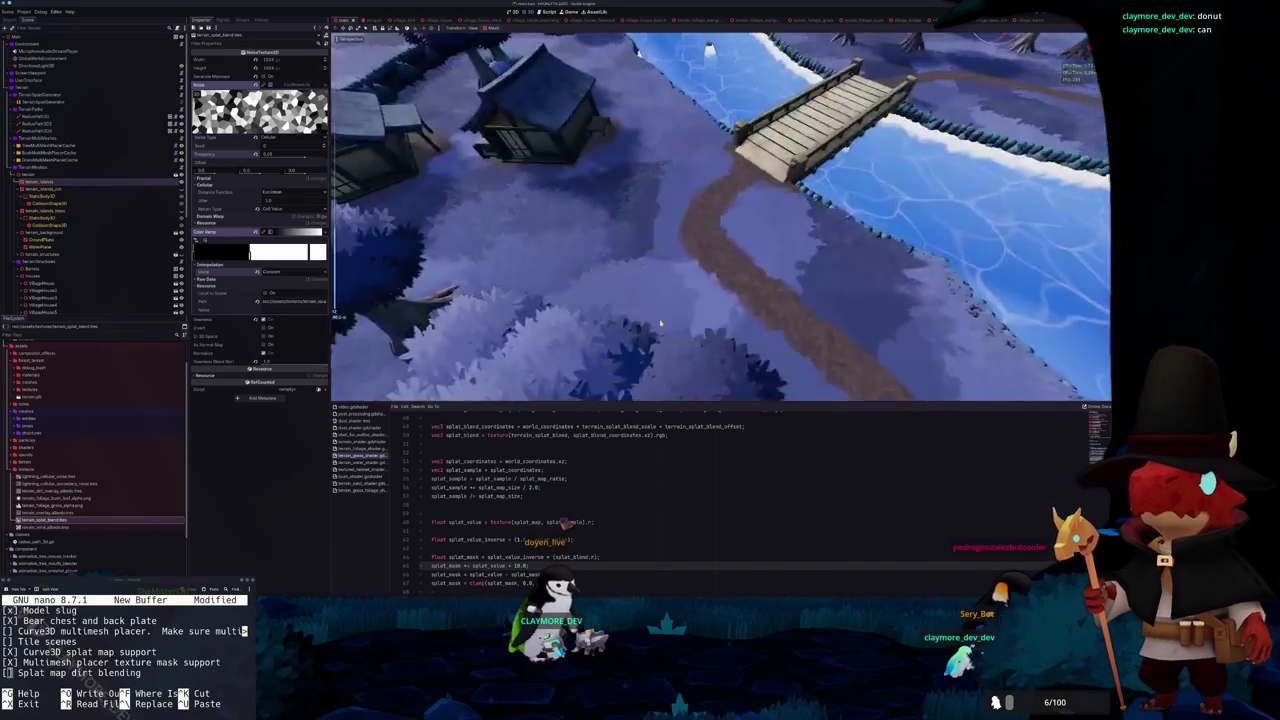
Multiply the mask by splat_offset, close the inverse line's parenthesis, and declare float splat_offset = 1.0 above
{"action": "scroll", "coordinate": [653, 332], "scroll_direction": "up", "scroll_amount": 1}
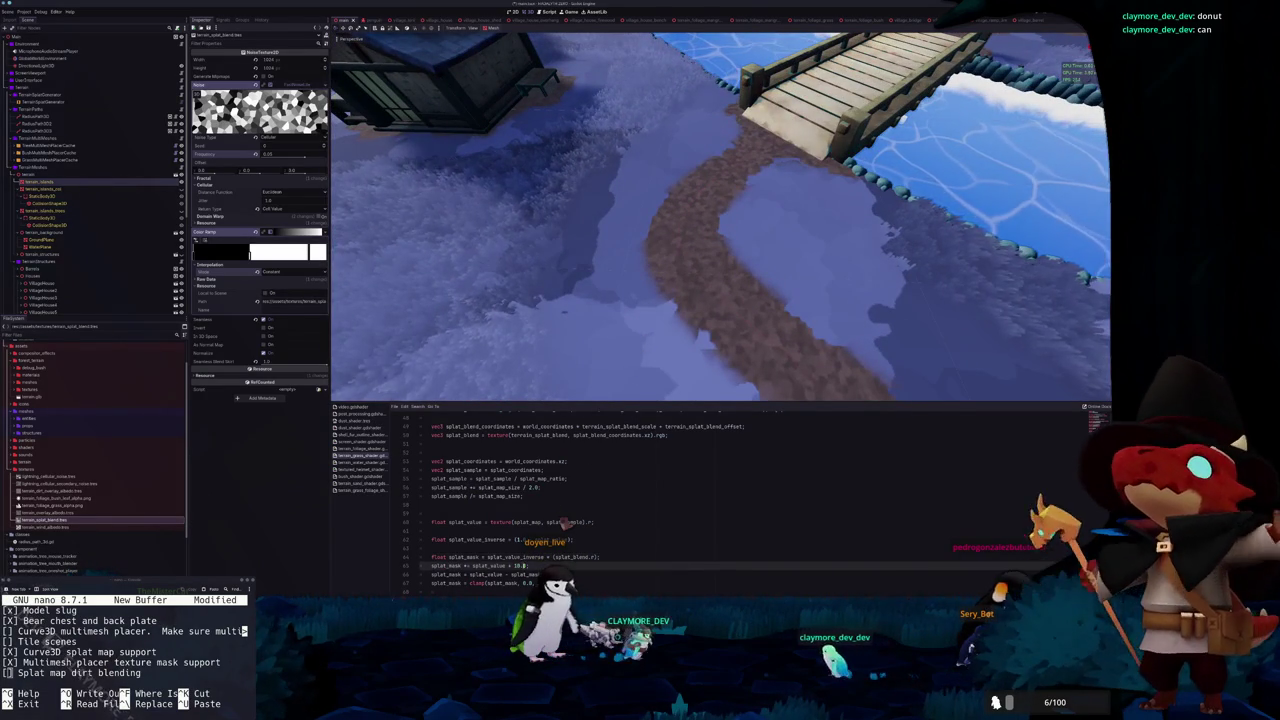
{"action": "key", "text": "BackSpace"}
{"action": "key", "text": "BackSpace"}
{"action": "key", "text": "BackSpace"}
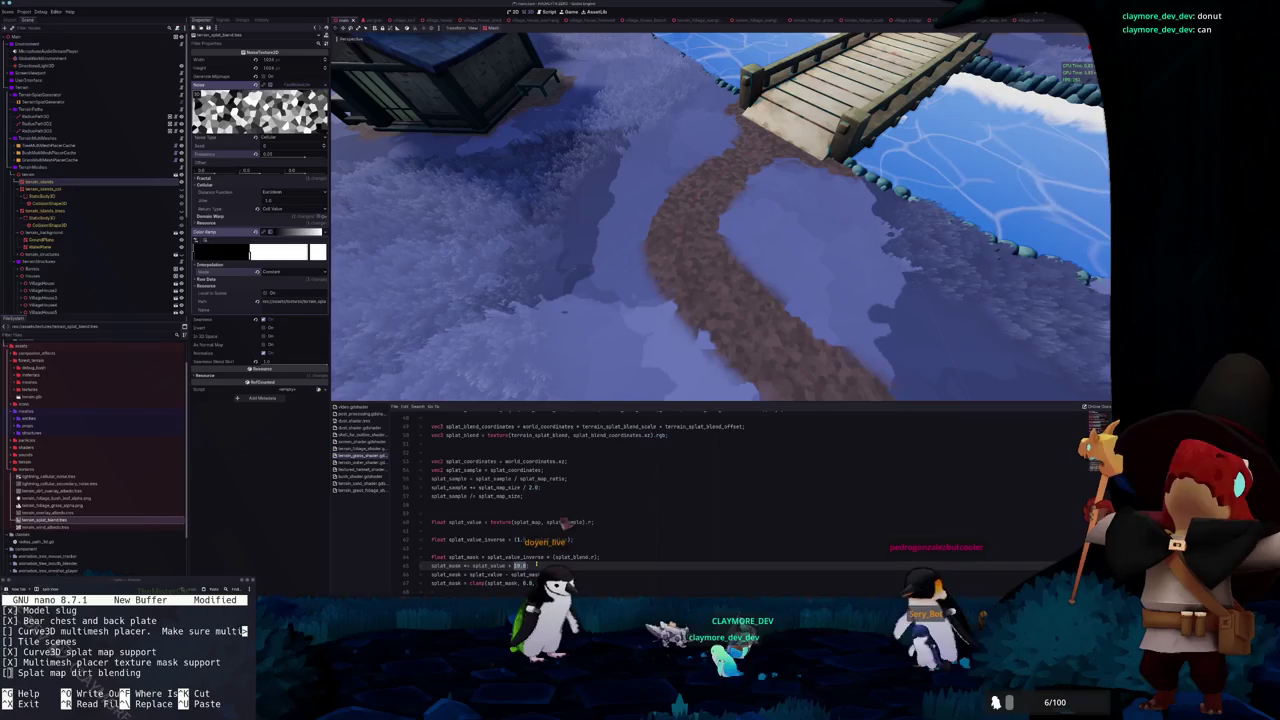
{"action": "type", "text": "*"}
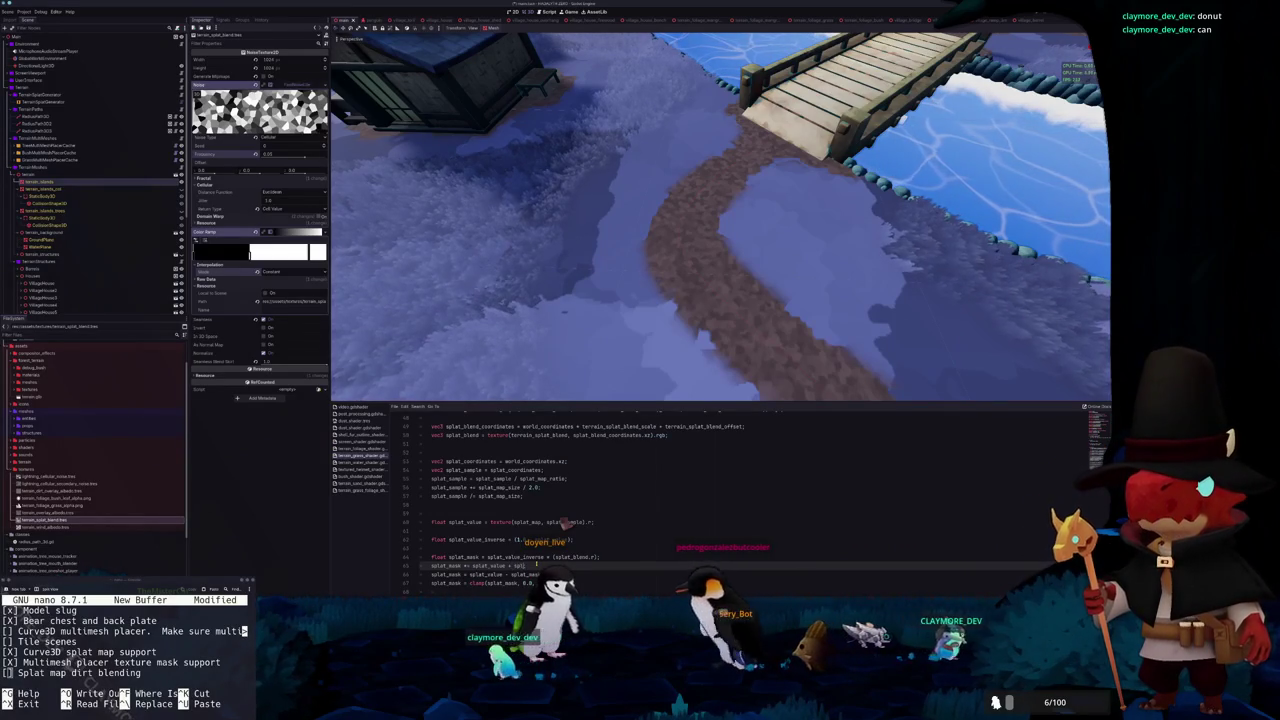
{"action": "type", "text": " splat_"}
{"action": "type", "text": "offset"}
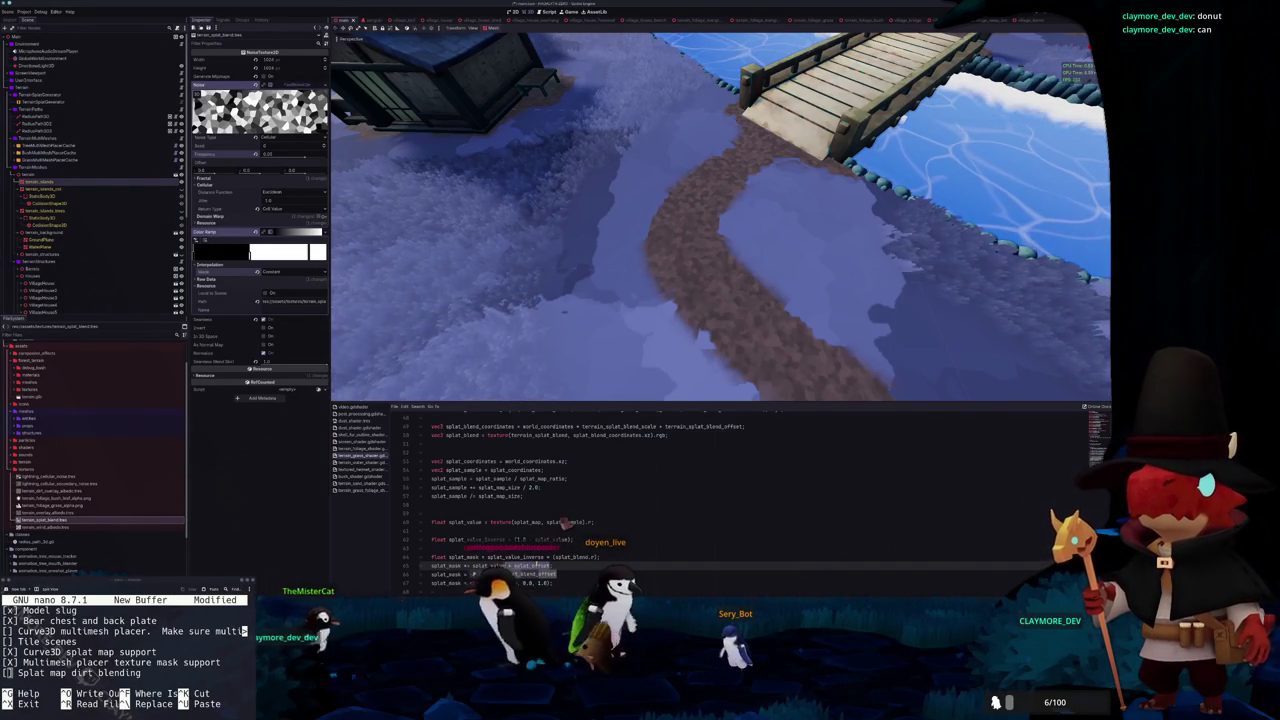
{"action": "key", "text": "Return"}
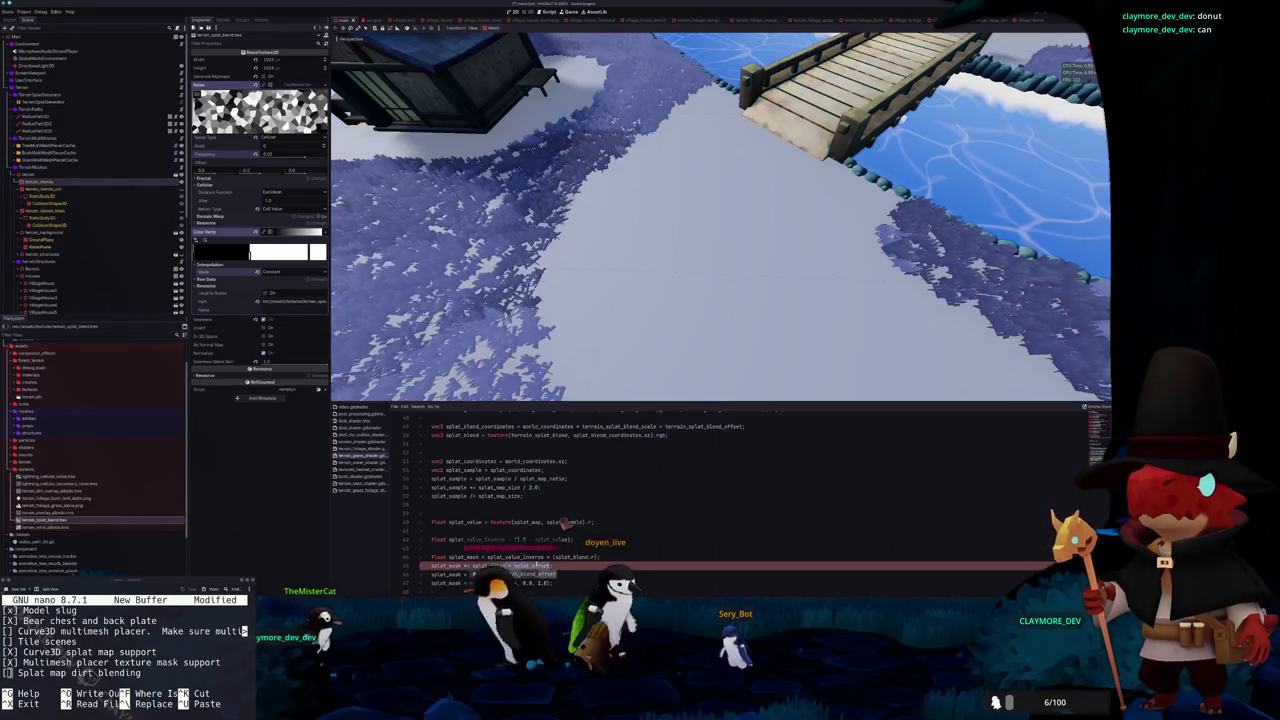
{"action": "key", "text": "Up"}
{"action": "key", "text": "Up"}
{"action": "key", "text": "Up"}
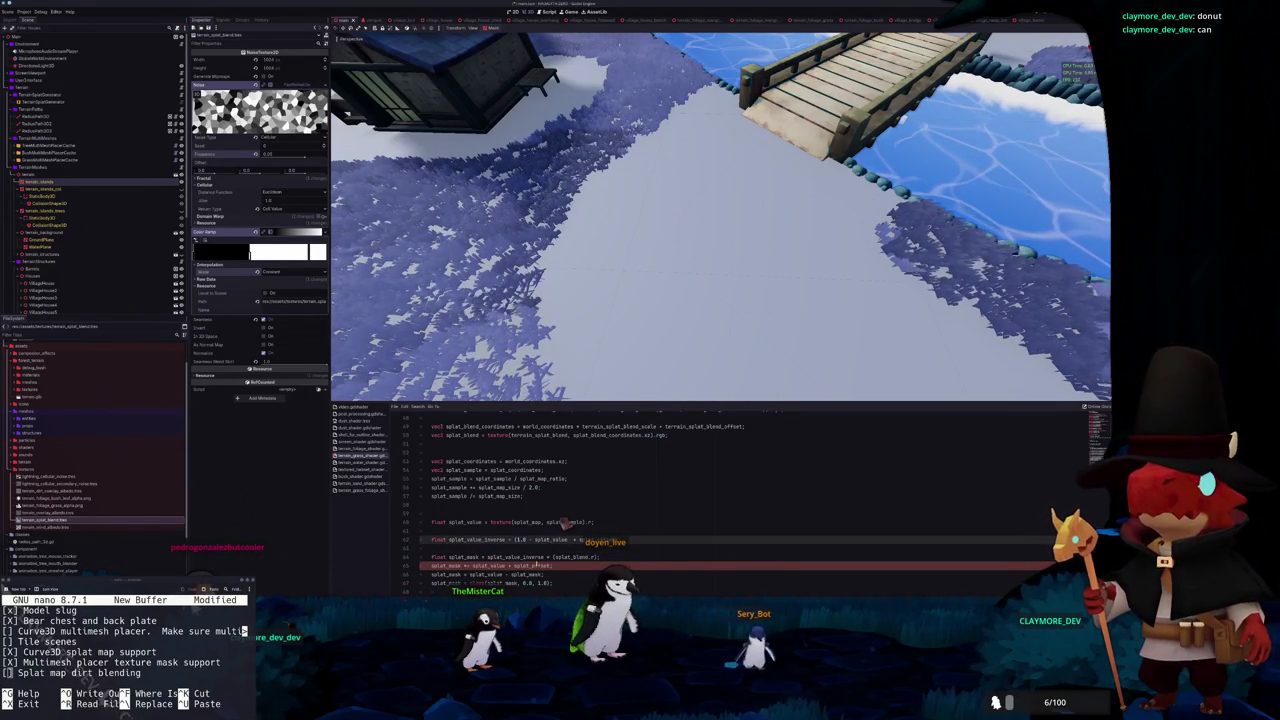
{"action": "type", "text": ")"}
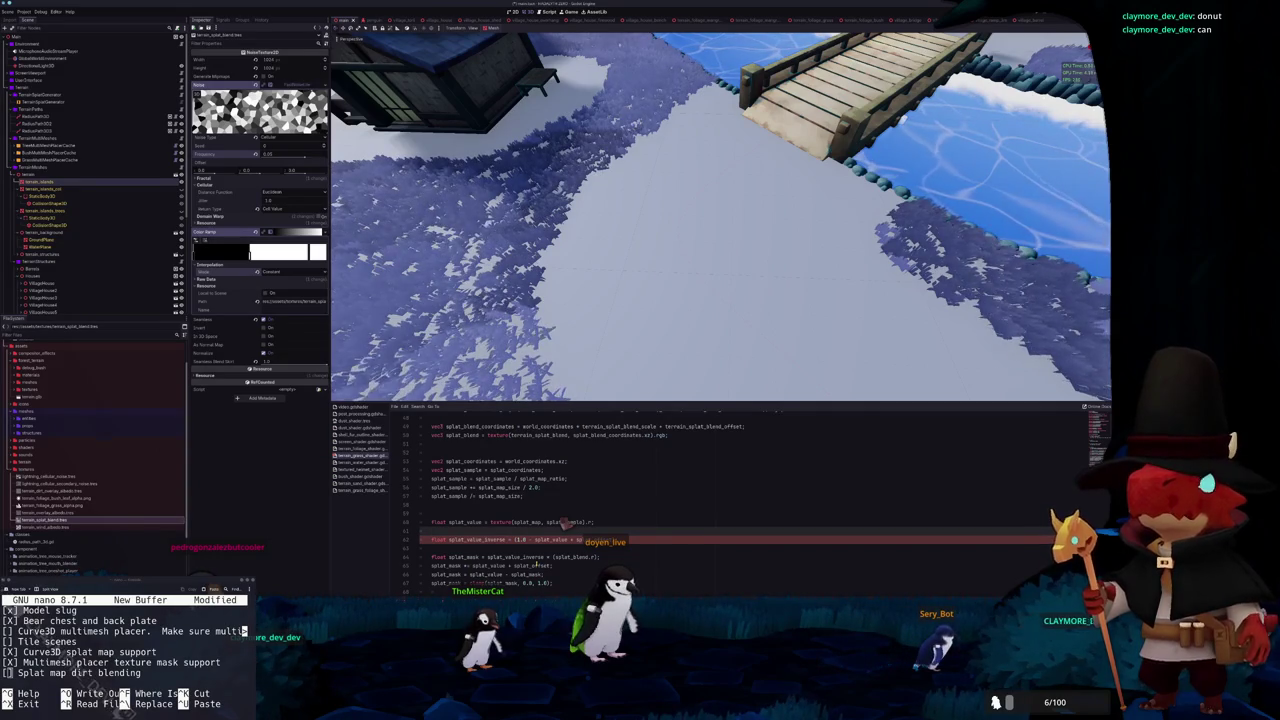
{"action": "key", "text": "ctrl+shift+Return"}
{"action": "type", "text": "float"}
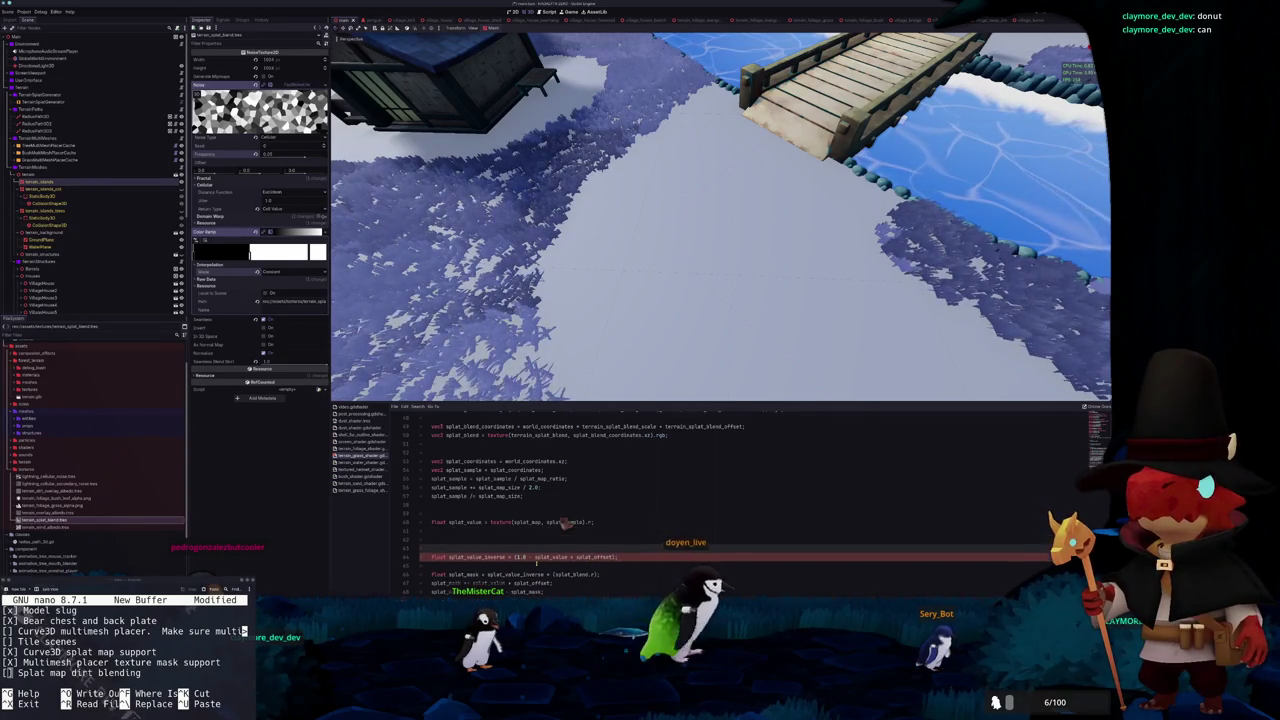
{"action": "type", "text": " splat_of"}
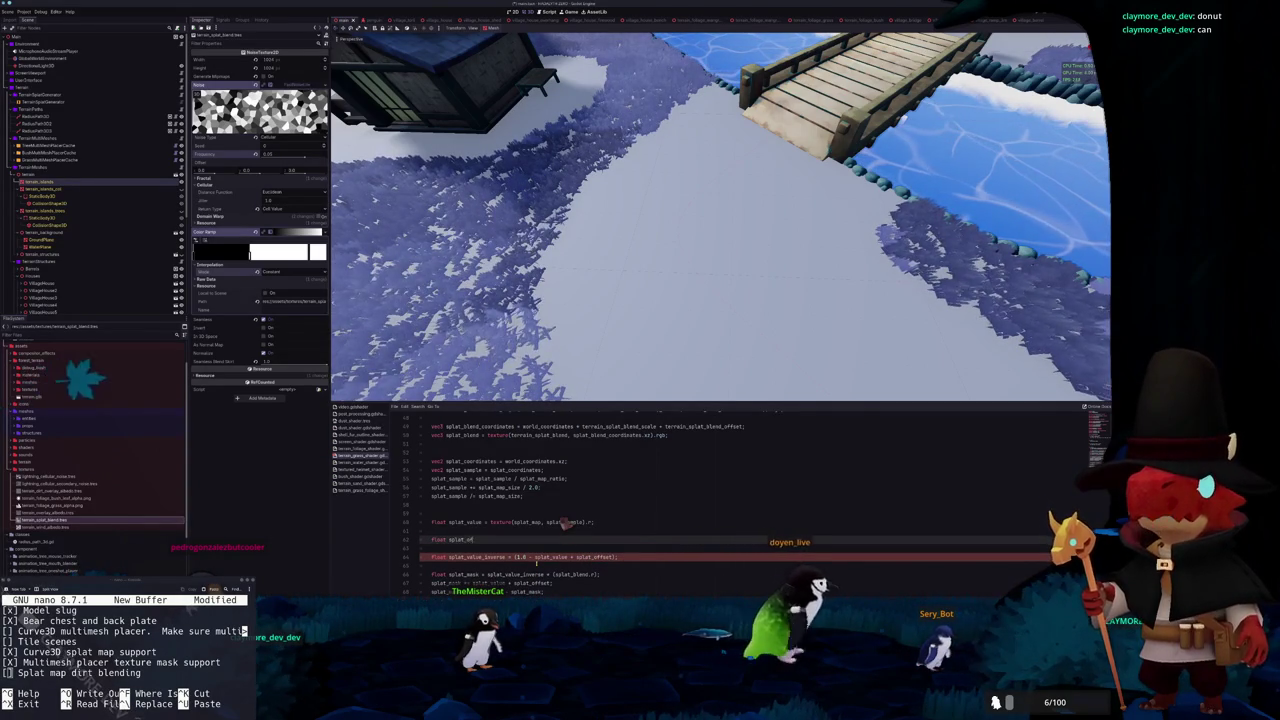
{"action": "type", "text": "fset = 1.0;"}
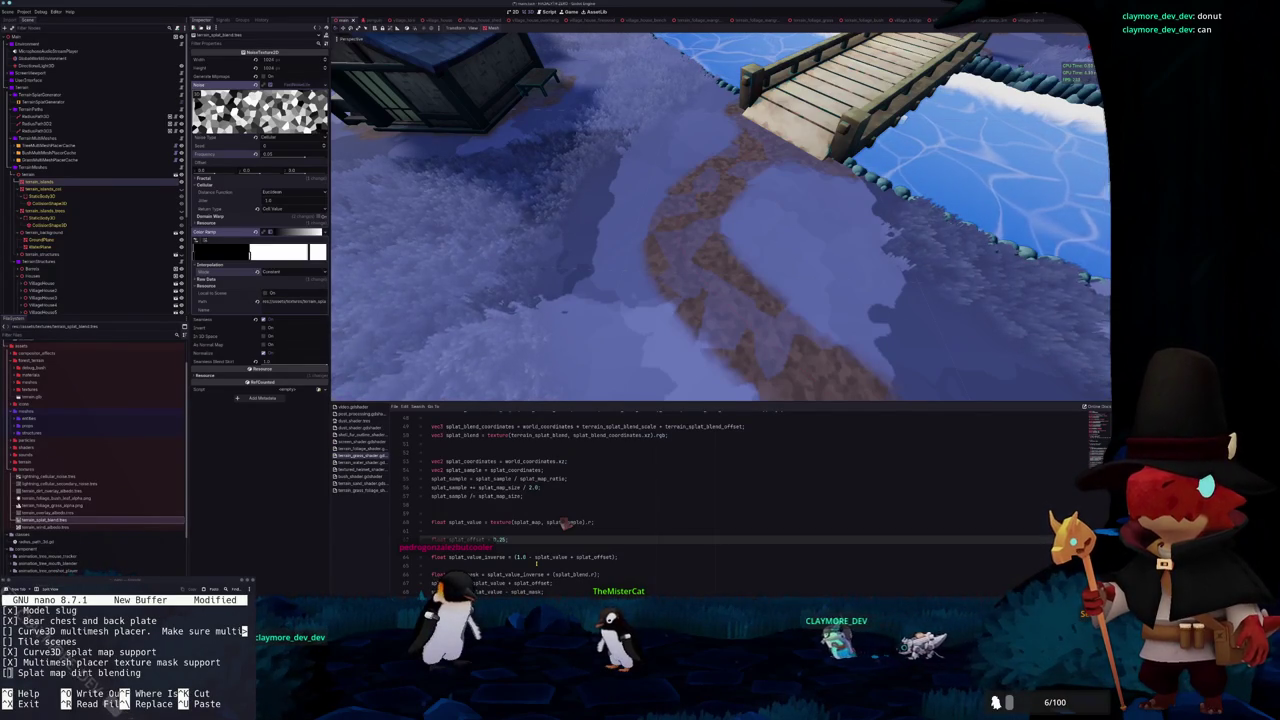
Delete the splat_offset declaration, replace its reference with splat_value, and add the missing semicolon
{"action": "key", "text": "ctrl+shift+k"}
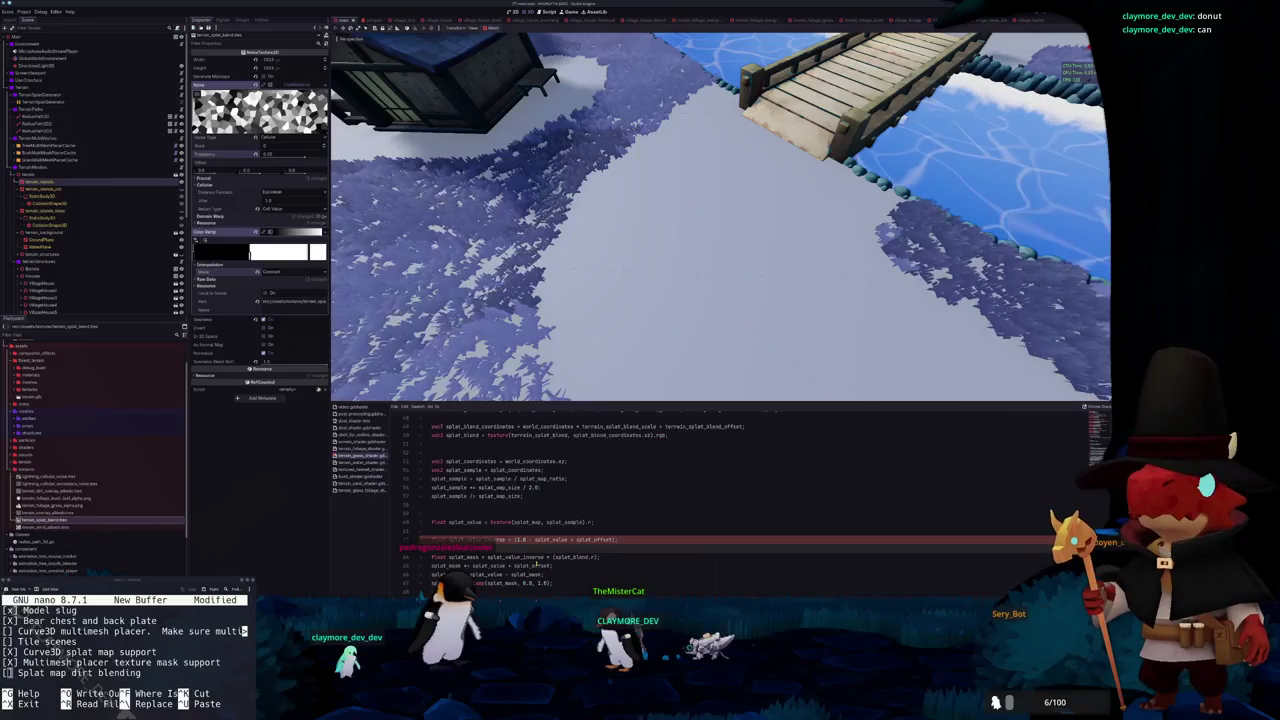
{"action": "double_click", "coordinate": [537, 565]}
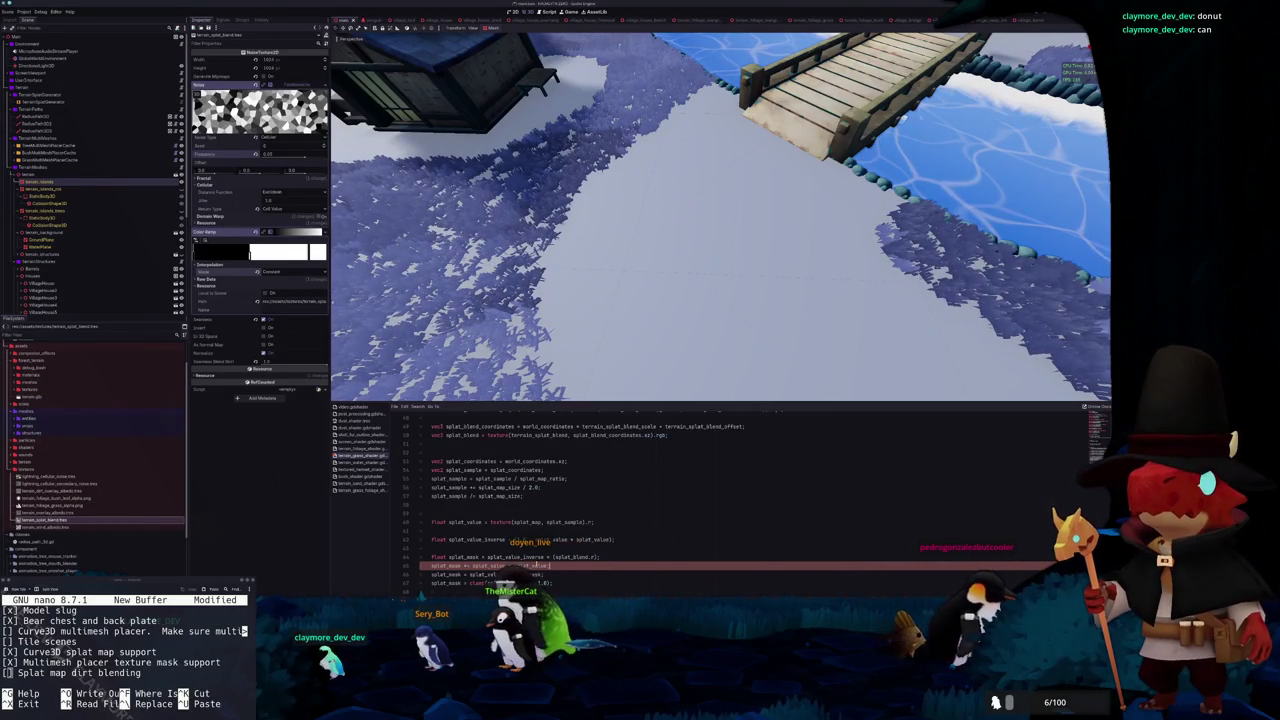
{"action": "type", "text": ";"}
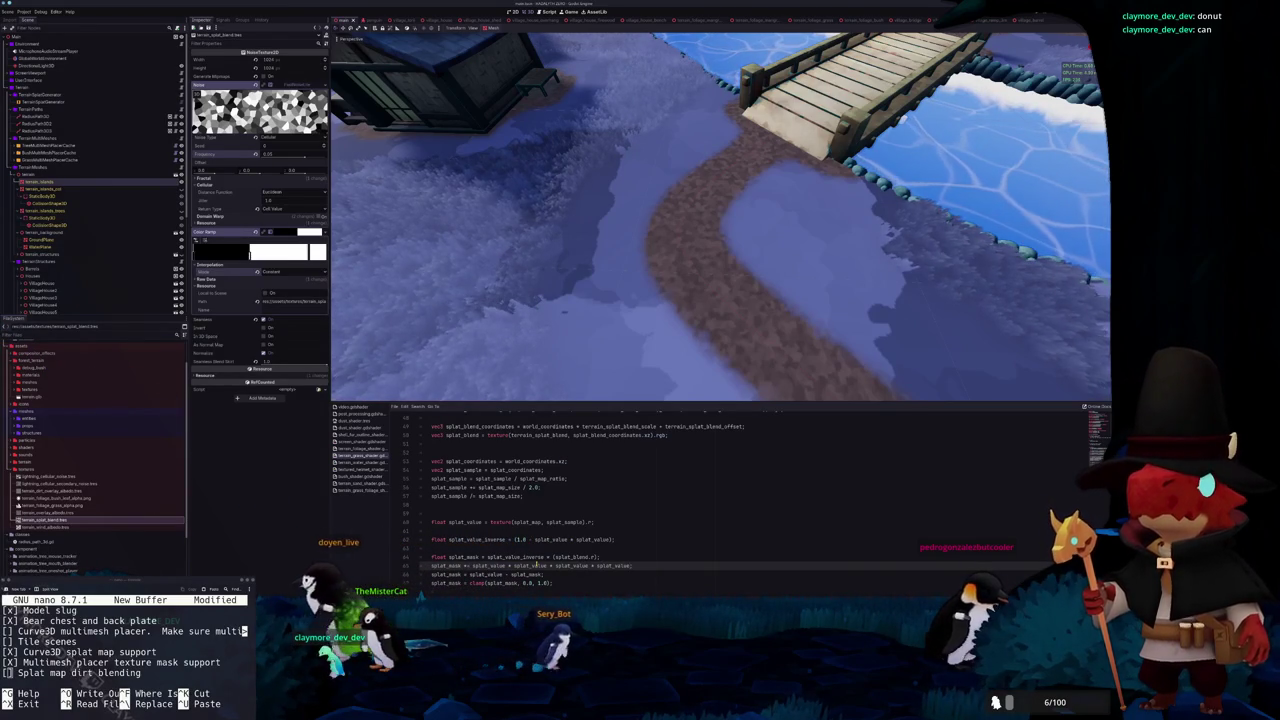
Extend the splat_value_inverse line with extra + splat_value terms, trimming the surplus ones
{"action": "key", "text": "Up"}
{"action": "key", "text": "Up"}
{"action": "key", "text": "Up"}
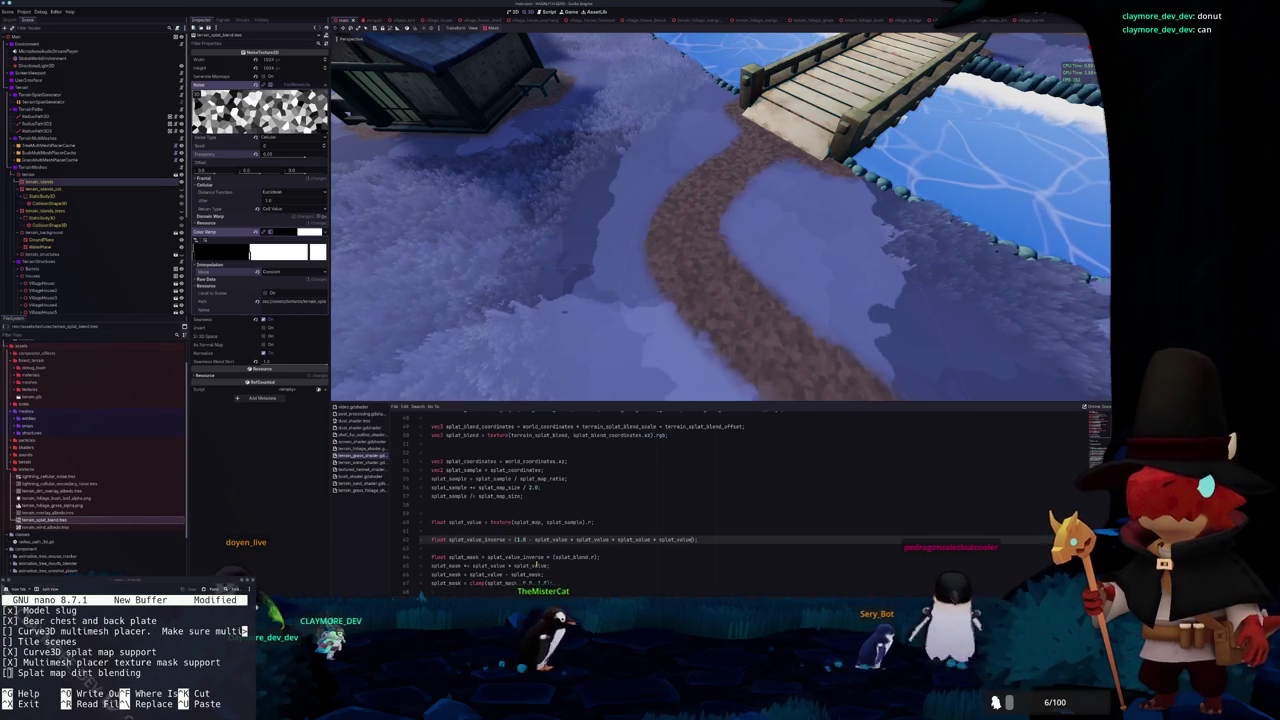
{"action": "type", "text": "+ splat_value + splat_value + splat_value + splat_value"}
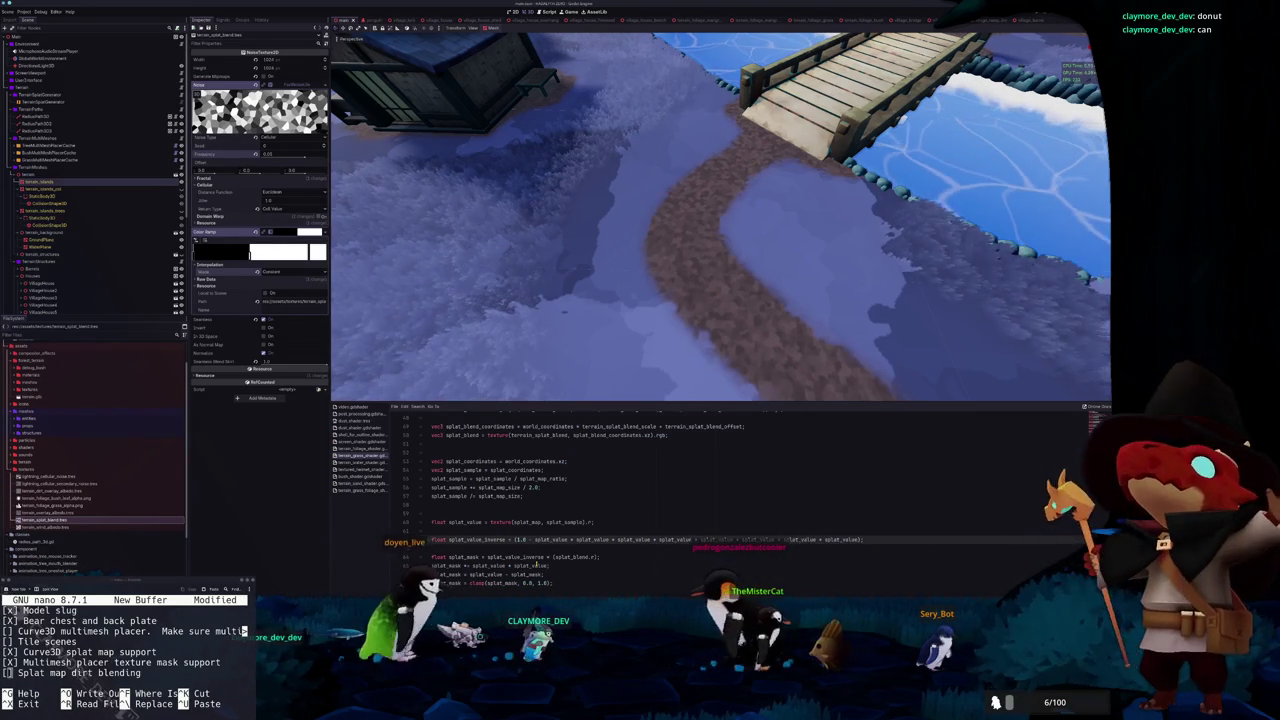
{"action": "key", "text": "ctrl+shift+Left"}
{"action": "key", "text": "ctrl+shift+Left"}
{"action": "key", "text": "ctrl+shift+Left"}
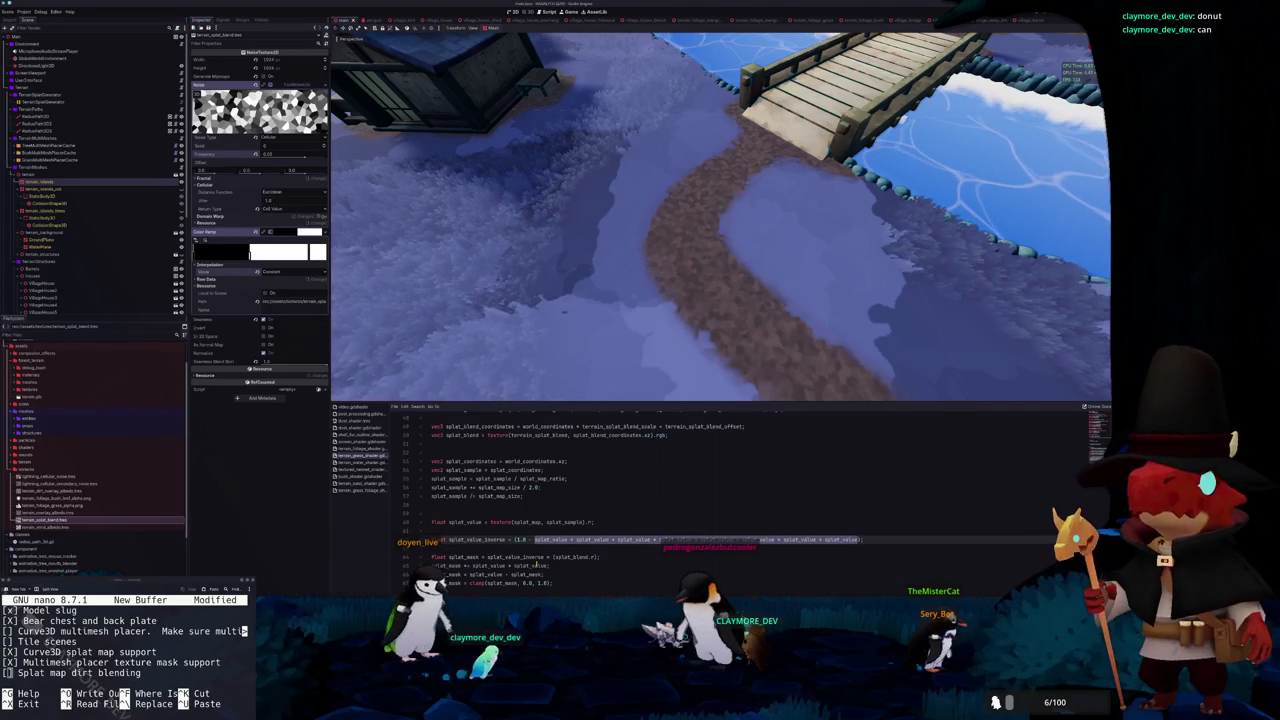
{"action": "key", "text": "BackSpace"}
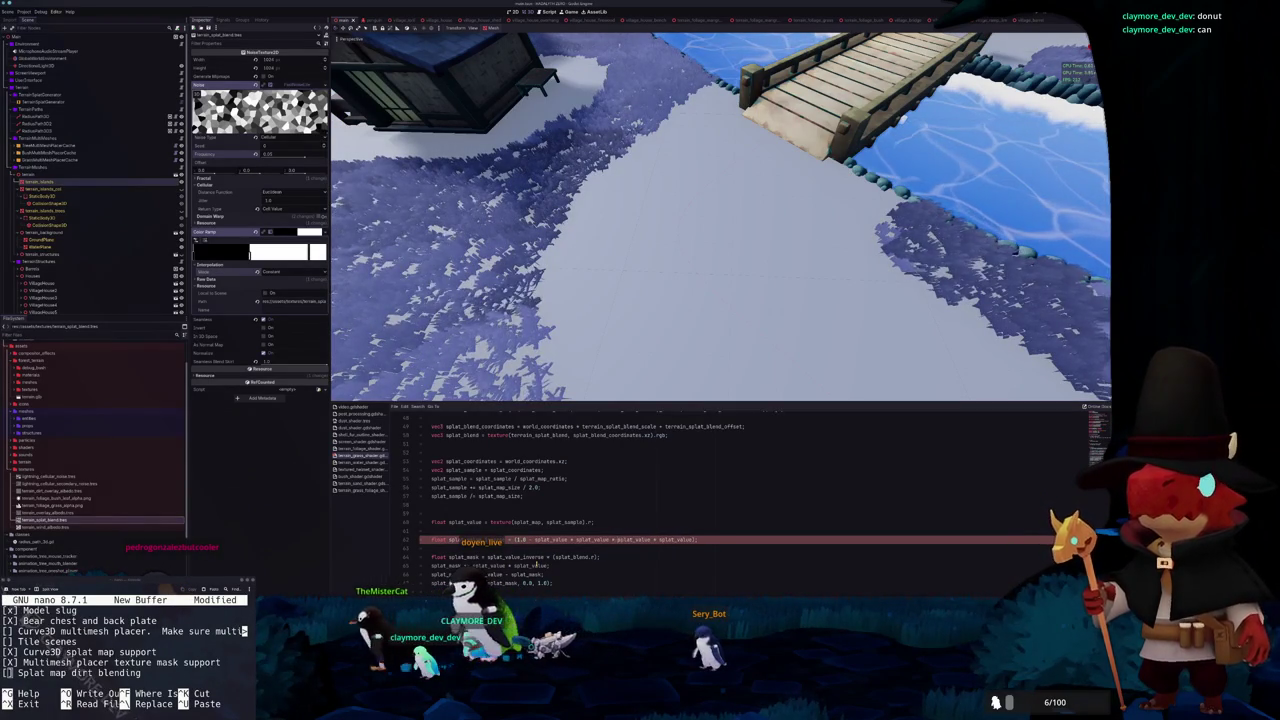
{"action": "type", "text": "+"}
Multiply the splat_mask's splat_value product by a pasted copy of itself
{"action": "left_click_drag", "start_coordinate": [472, 565], "coordinate": [548, 565]}
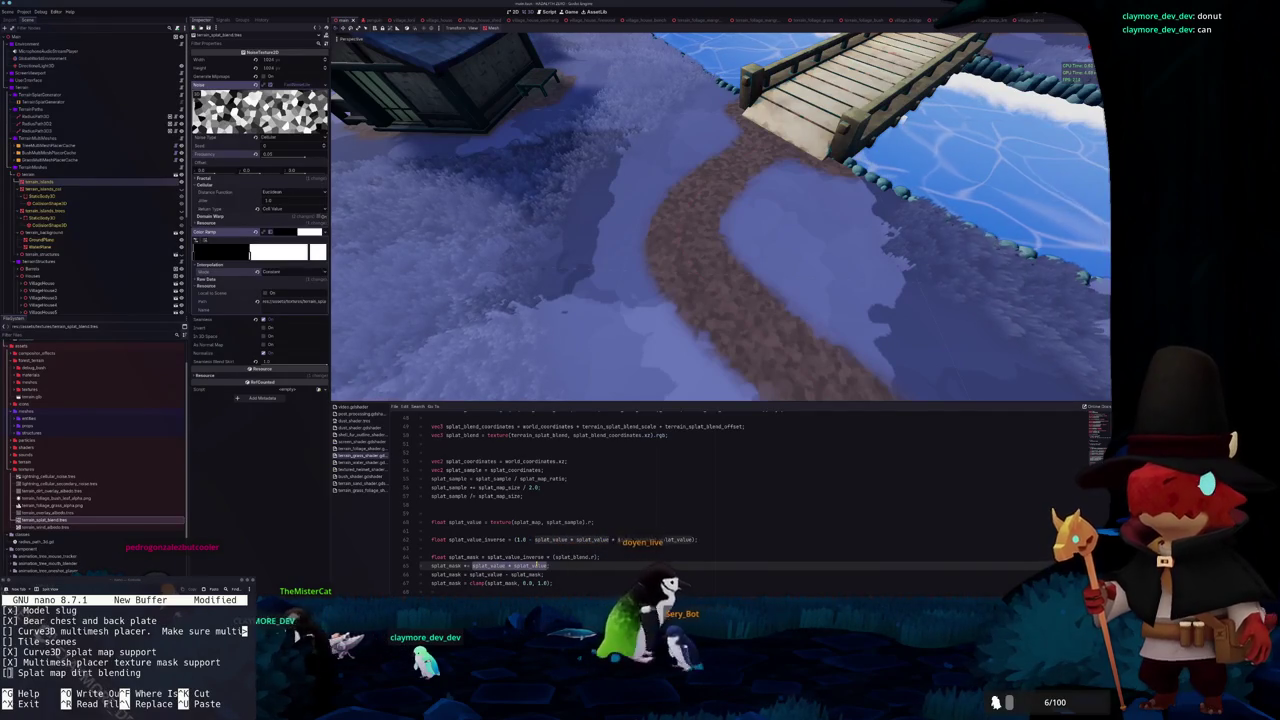
{"action": "key", "text": "ctrl+c"}
{"action": "key", "text": "End"}
{"action": "type", "text": "*"}
{"action": "key", "text": "ctrl+v"}
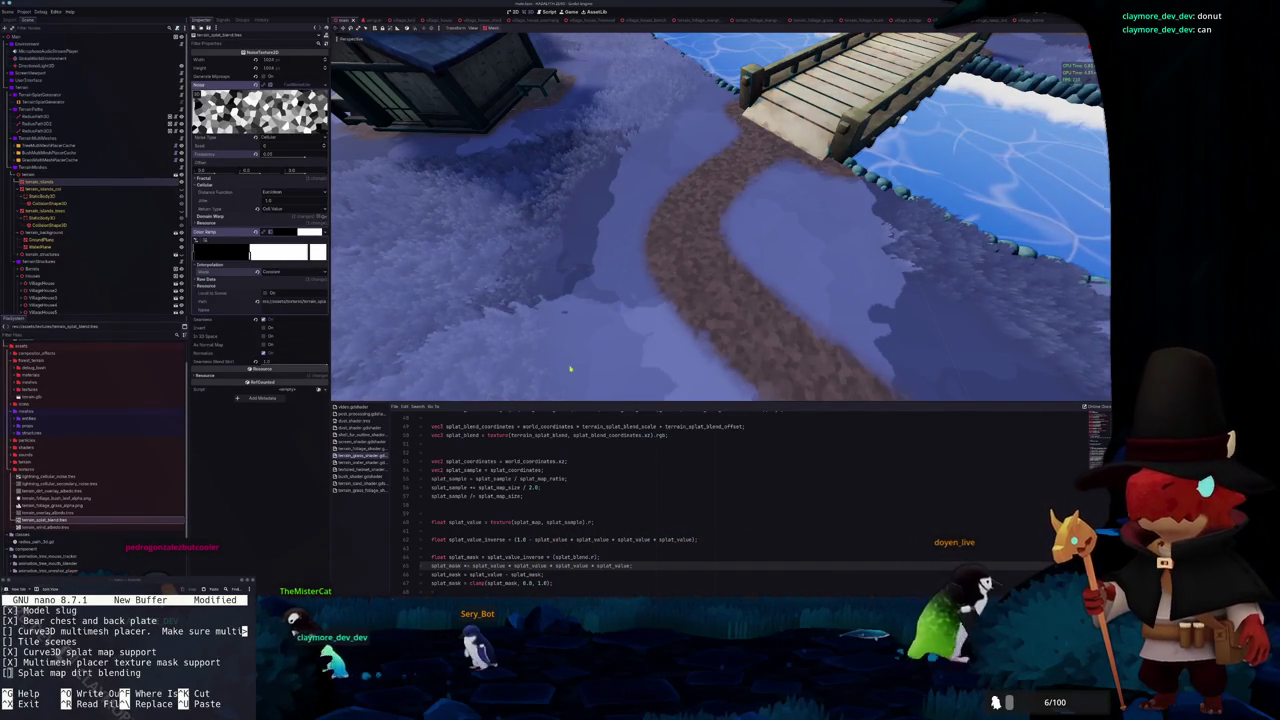
Save the scene with the softer path and select the TreeMultiMeshPlacerCache node
{"action": "scroll", "coordinate": [574, 337], "scroll_direction": "up", "scroll_amount": 3}
{"action": "mouse_move", "coordinate": [589, 294]}
{"action": "left_mouse_down"}
{"action": "mouse_move", "coordinate": [566, 307]}
{"action": "mouse_move", "coordinate": [668, 320]}
{"action": "mouse_move", "coordinate": [583, 308]}
{"action": "left_mouse_up"}
{"action": "key", "text": "ctrl+s"}
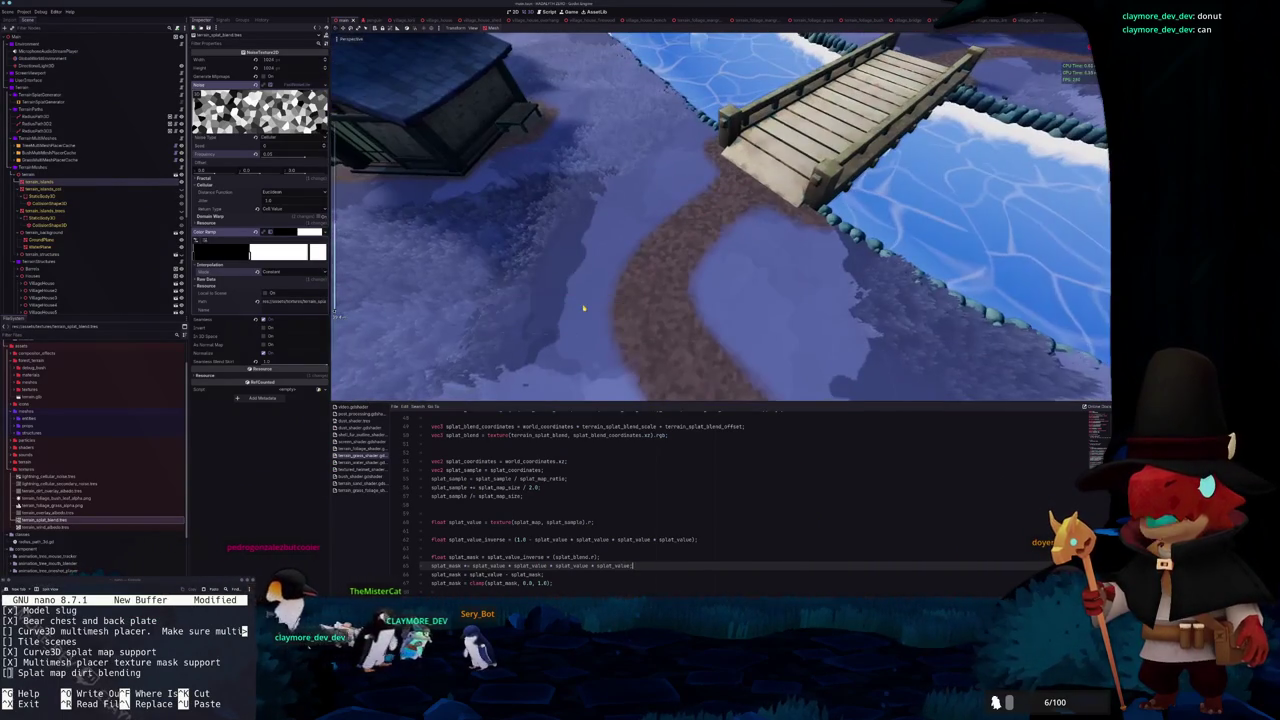
{"action": "left_click", "coordinate": [60, 145]}
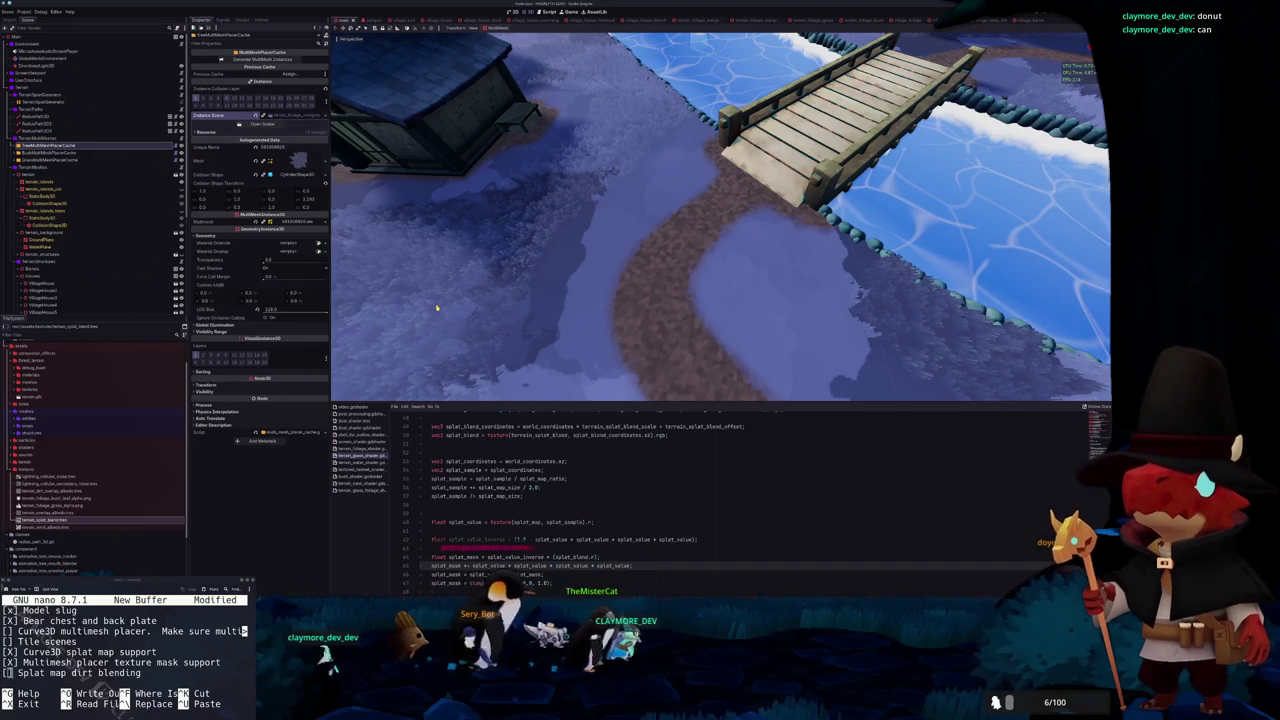
Review the path over the river and bridge, then open lightning_cellular_secondary_noise.tres
{"action": "scroll", "coordinate": [517, 289], "scroll_direction": "up", "scroll_amount": 3}
{"action": "scroll", "coordinate": [517, 289], "scroll_direction": "down", "scroll_amount": 6}
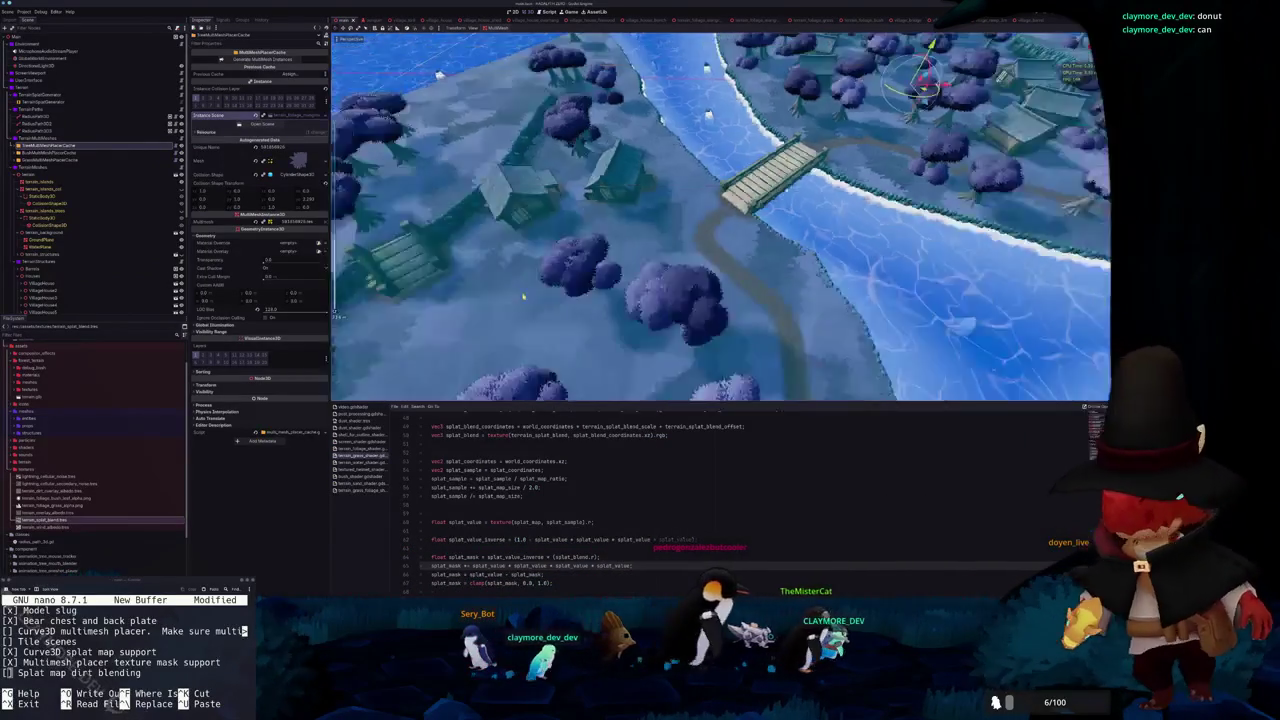
{"action": "scroll", "coordinate": [520, 292], "scroll_direction": "down", "scroll_amount": 2}
{"action": "scroll", "coordinate": [517, 289], "scroll_direction": "up", "scroll_amount": 8}
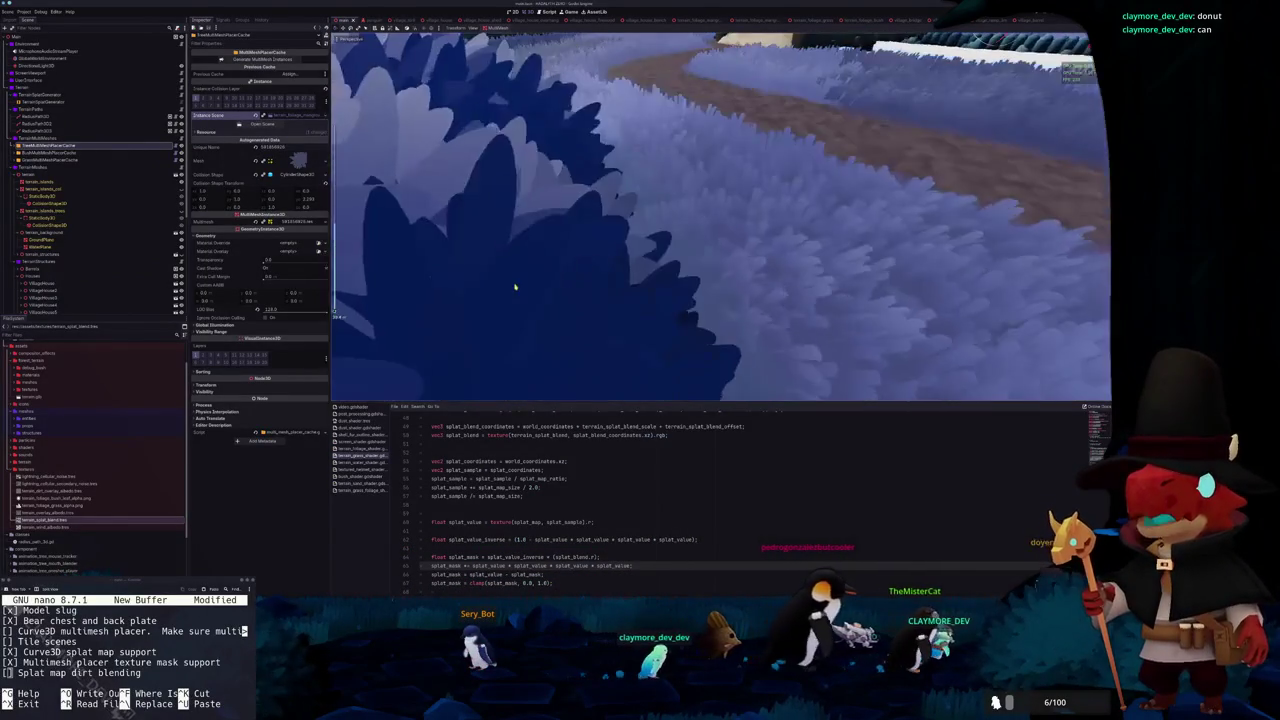
{"action": "scroll", "coordinate": [515, 288], "scroll_direction": "down", "scroll_amount": 4}
{"action": "scroll", "coordinate": [491, 241], "scroll_direction": "up", "scroll_amount": 5}
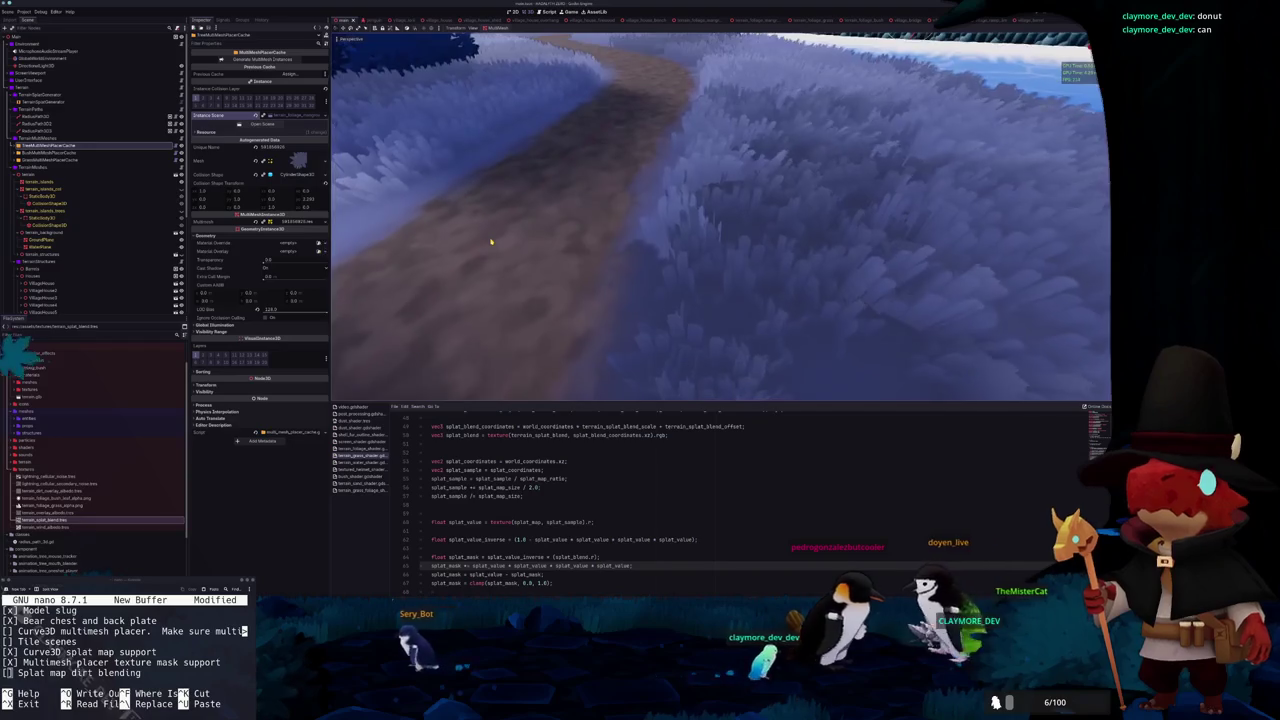
{"action": "scroll", "coordinate": [491, 241], "scroll_direction": "up", "scroll_amount": 4}
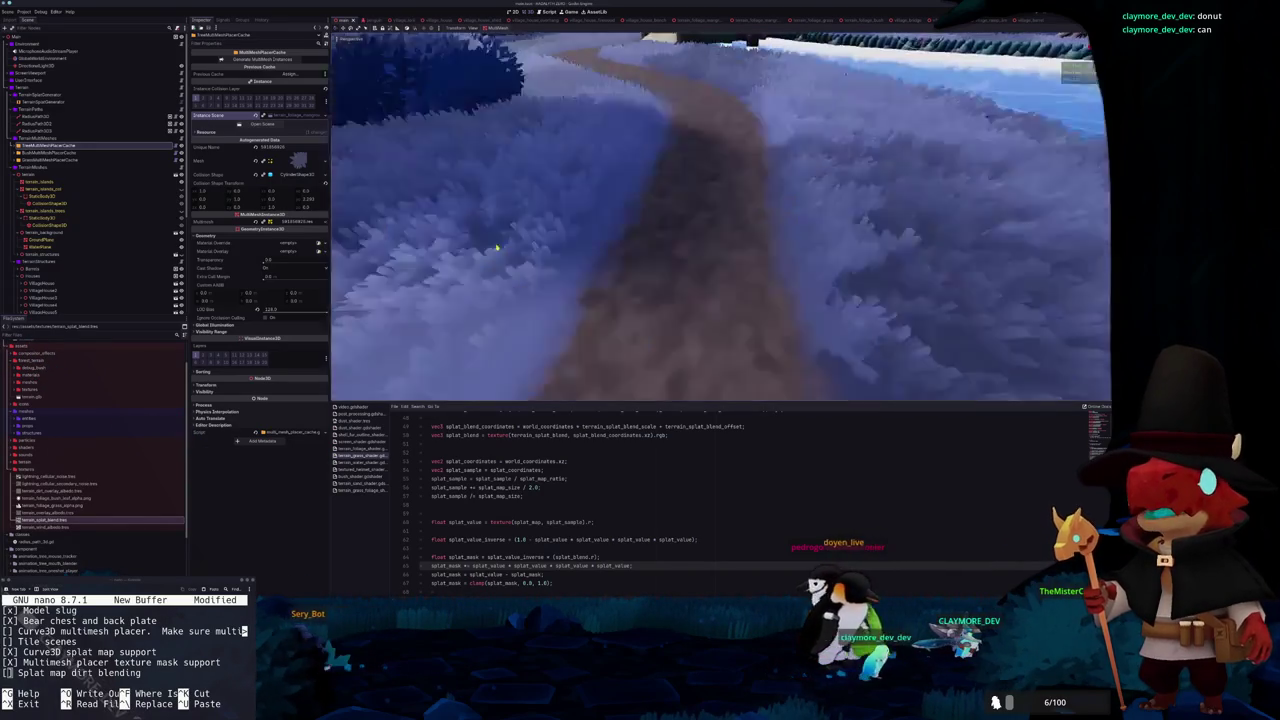
{"action": "scroll", "coordinate": [620, 262], "scroll_direction": "down", "scroll_amount": 3}
{"action": "scroll", "coordinate": [640, 255], "scroll_direction": "up", "scroll_amount": 4}
{"action": "left_click_drag", "start_coordinate": [651, 263], "coordinate": [702, 278]}
{"action": "scroll", "coordinate": [680, 280], "scroll_direction": "down", "scroll_amount": 3}
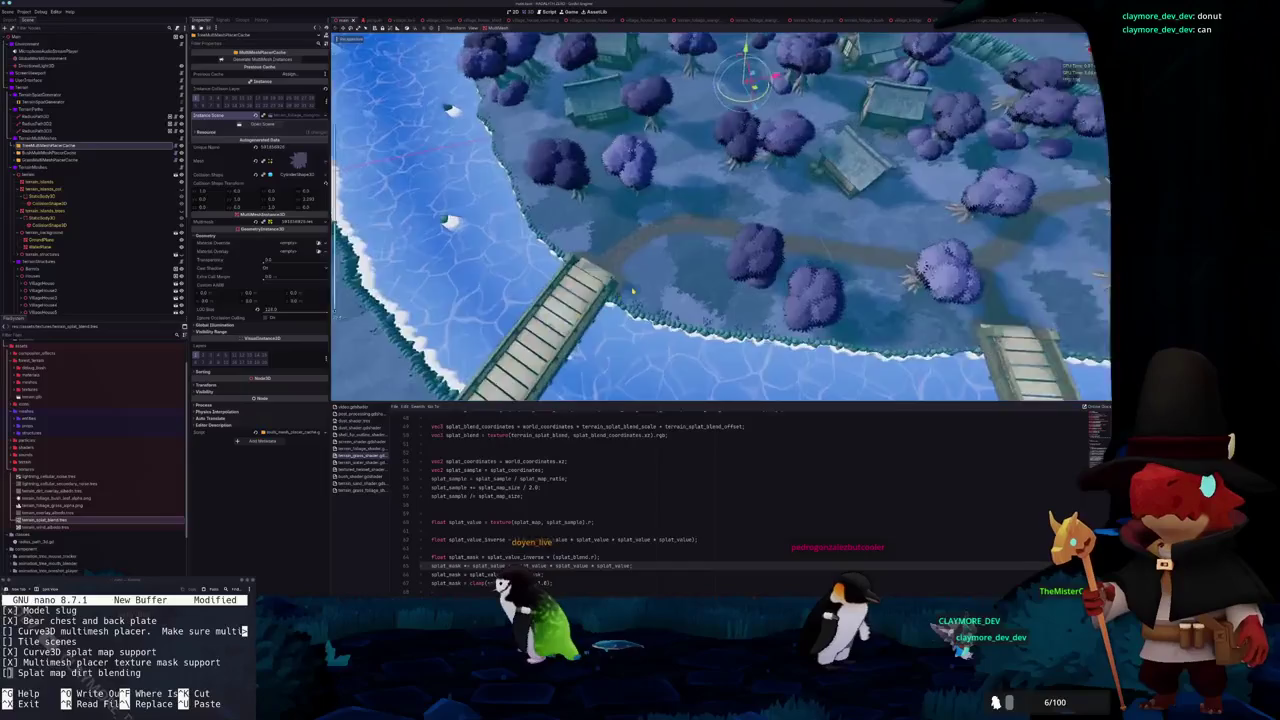
{"action": "scroll", "coordinate": [634, 286], "scroll_direction": "up", "scroll_amount": 5}
{"action": "scroll", "coordinate": [594, 270], "scroll_direction": "up", "scroll_amount": 2}
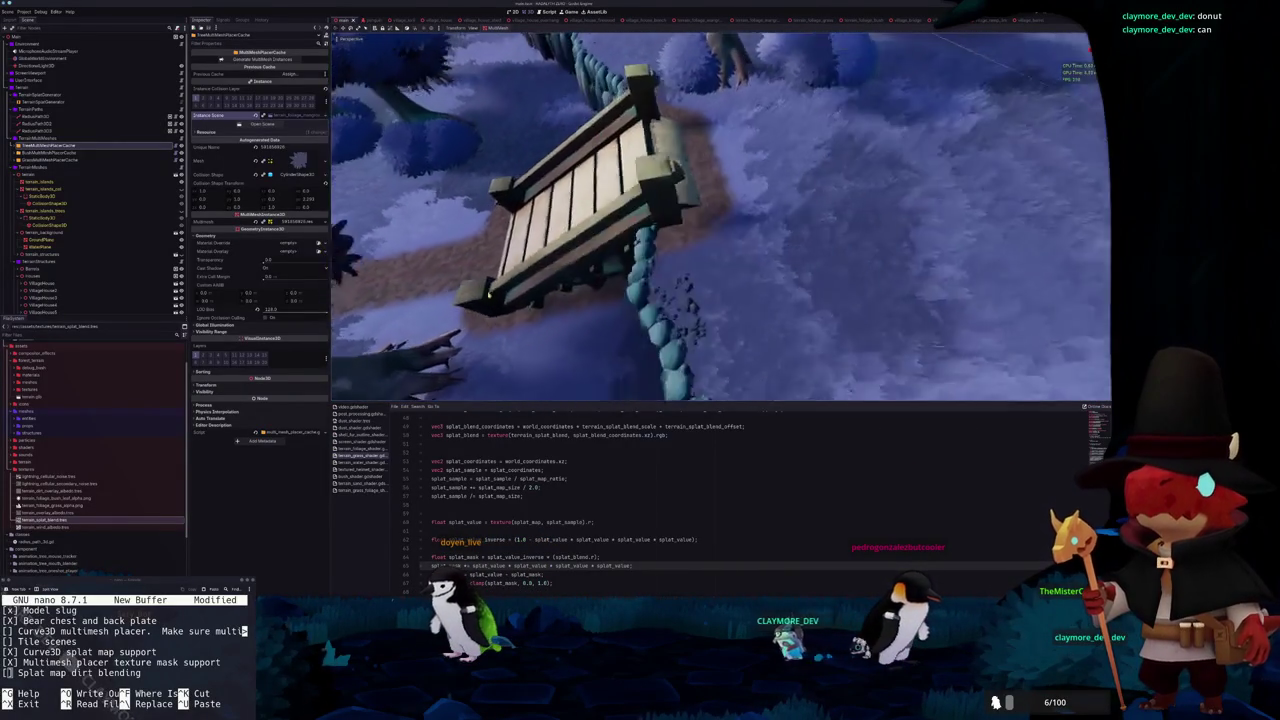
{"action": "scroll", "coordinate": [527, 277], "scroll_direction": "down", "scroll_amount": 3}
{"action": "scroll", "coordinate": [535, 245], "scroll_direction": "down", "scroll_amount": 4}
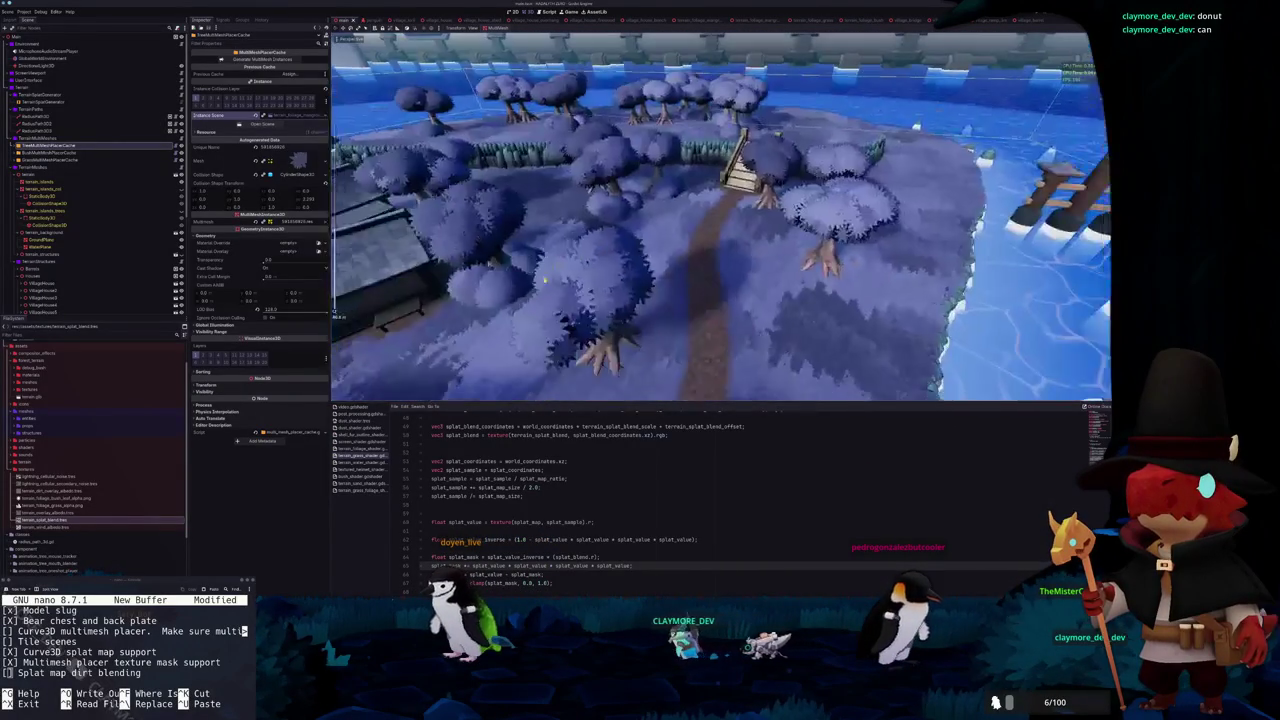
{"action": "left_click", "coordinate": [68, 483]}
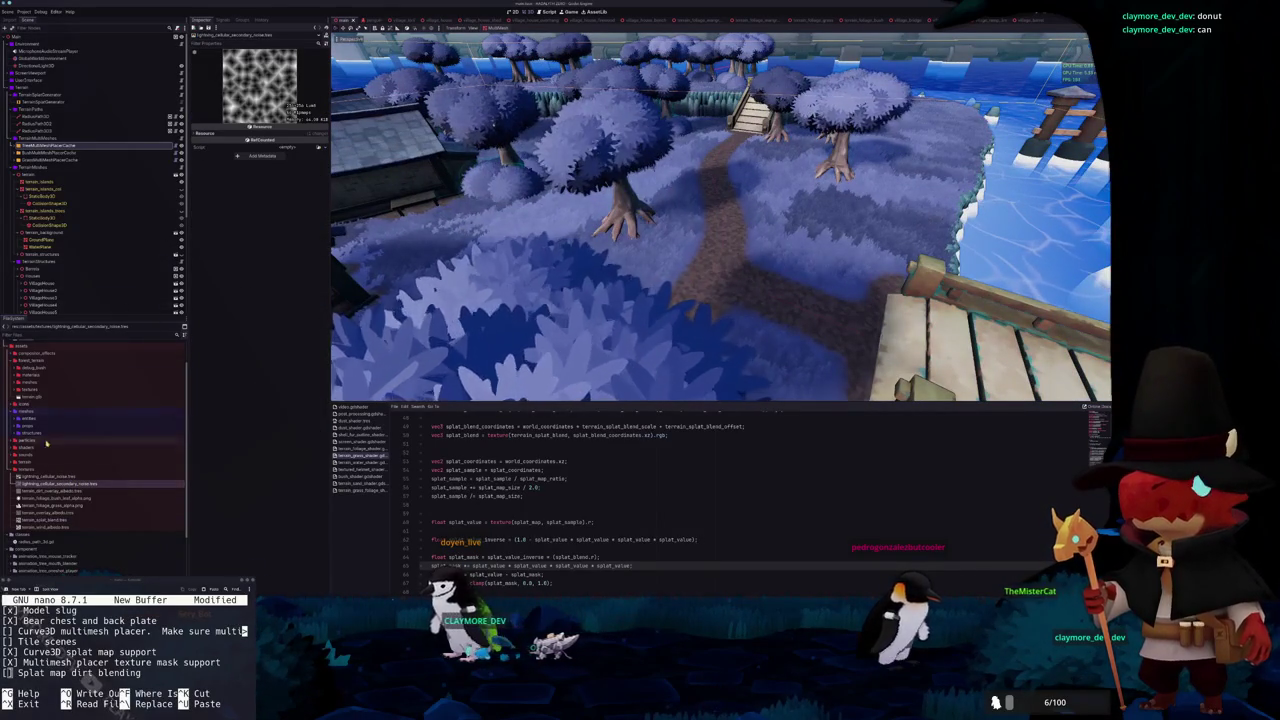
Open terrain_dirt_overlay_albedo.tres, then add and remove a 'SPECULAR = 0' shader line
{"action": "left_click", "coordinate": [37, 492]}
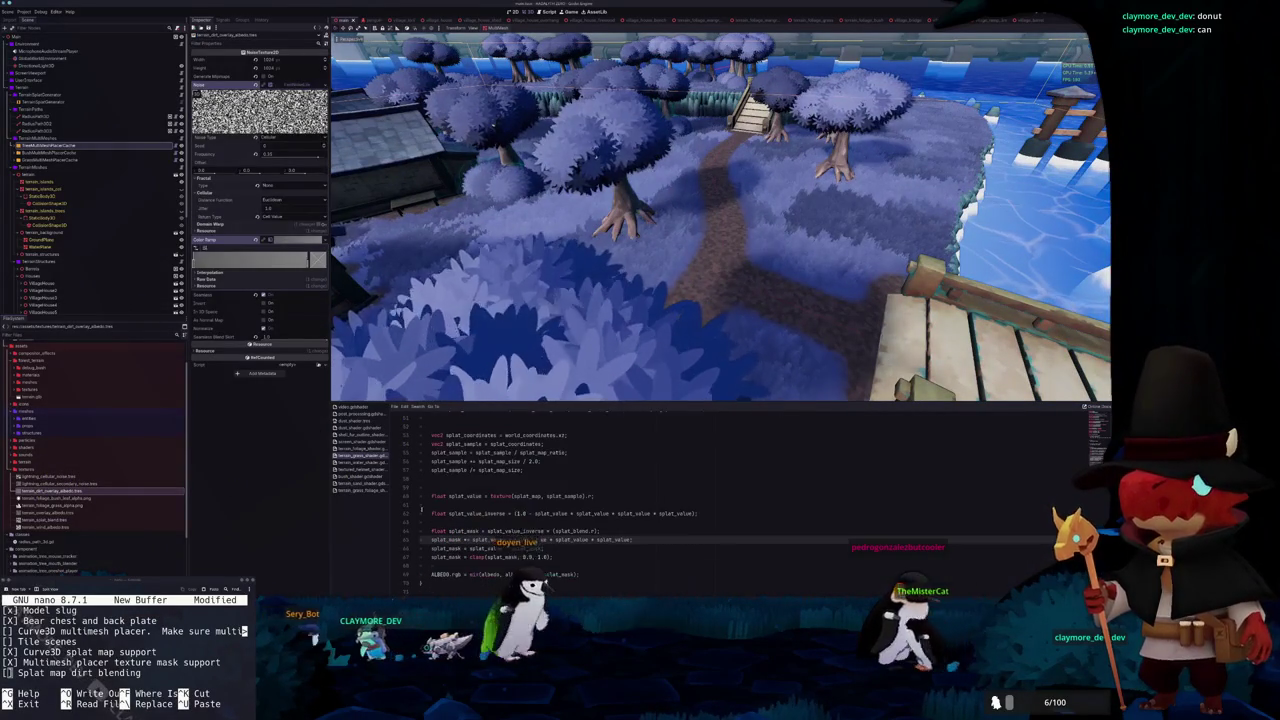
{"action": "scroll", "coordinate": [720, 500], "scroll_direction": "down", "scroll_amount": 1}
{"action": "key", "text": "Return"}
{"action": "key", "text": "Return"}
{"action": "type", "text": "SPECULAR = 0"}
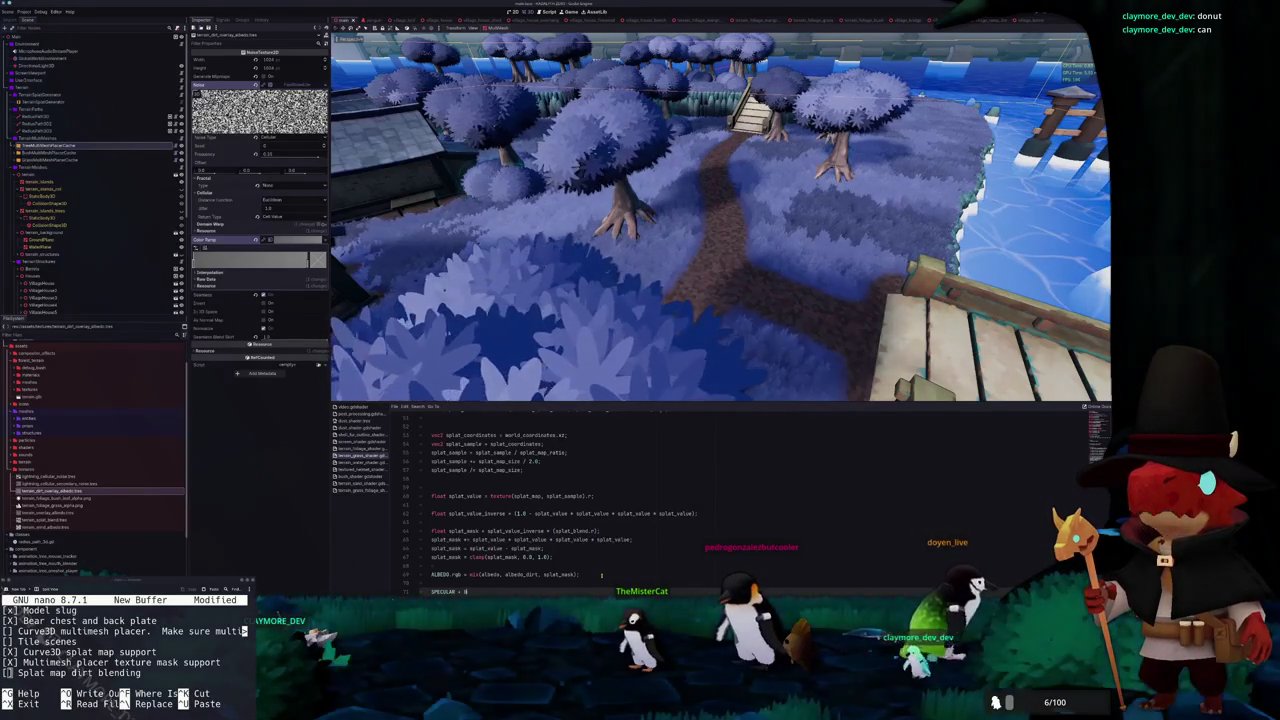
{"action": "key", "text": "ctrl+BackSpace"}
{"action": "key", "text": "ctrl+BackSpace"}
{"action": "key", "text": "ctrl+BackSpace"}
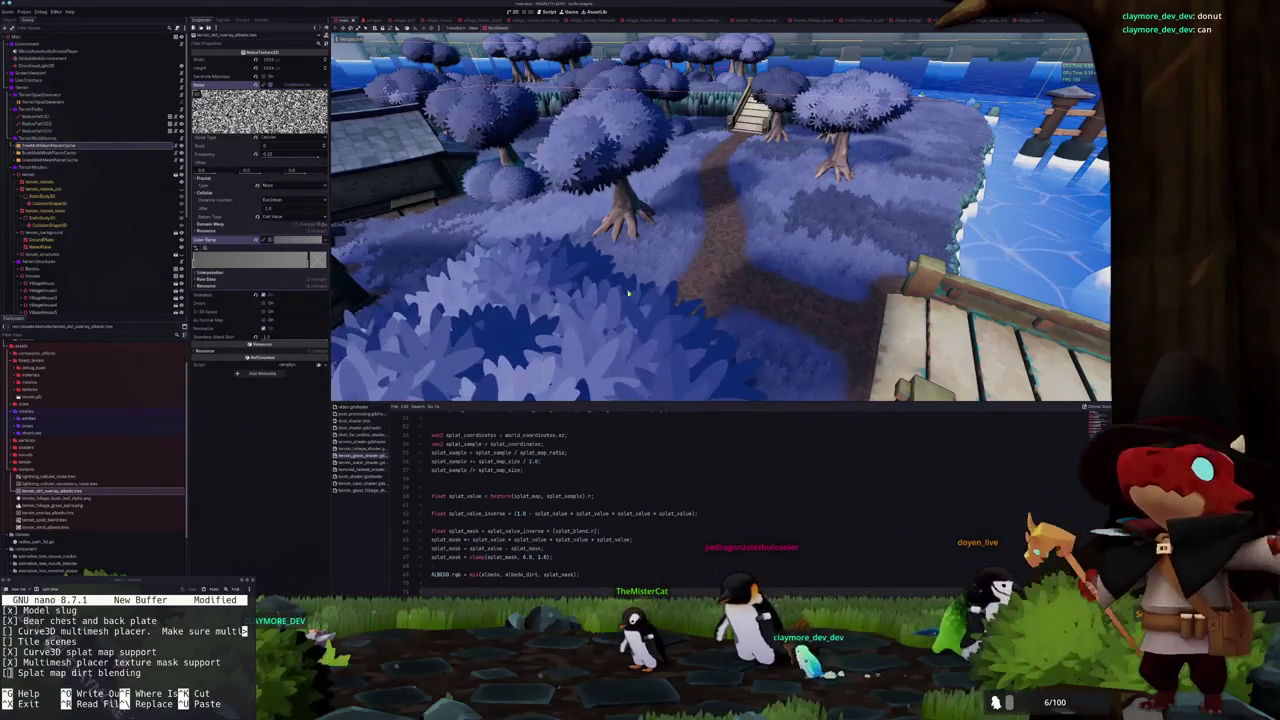
{"action": "scroll", "coordinate": [624, 316], "scroll_direction": "up", "scroll_amount": 3}
{"action": "key", "text": "Return"}
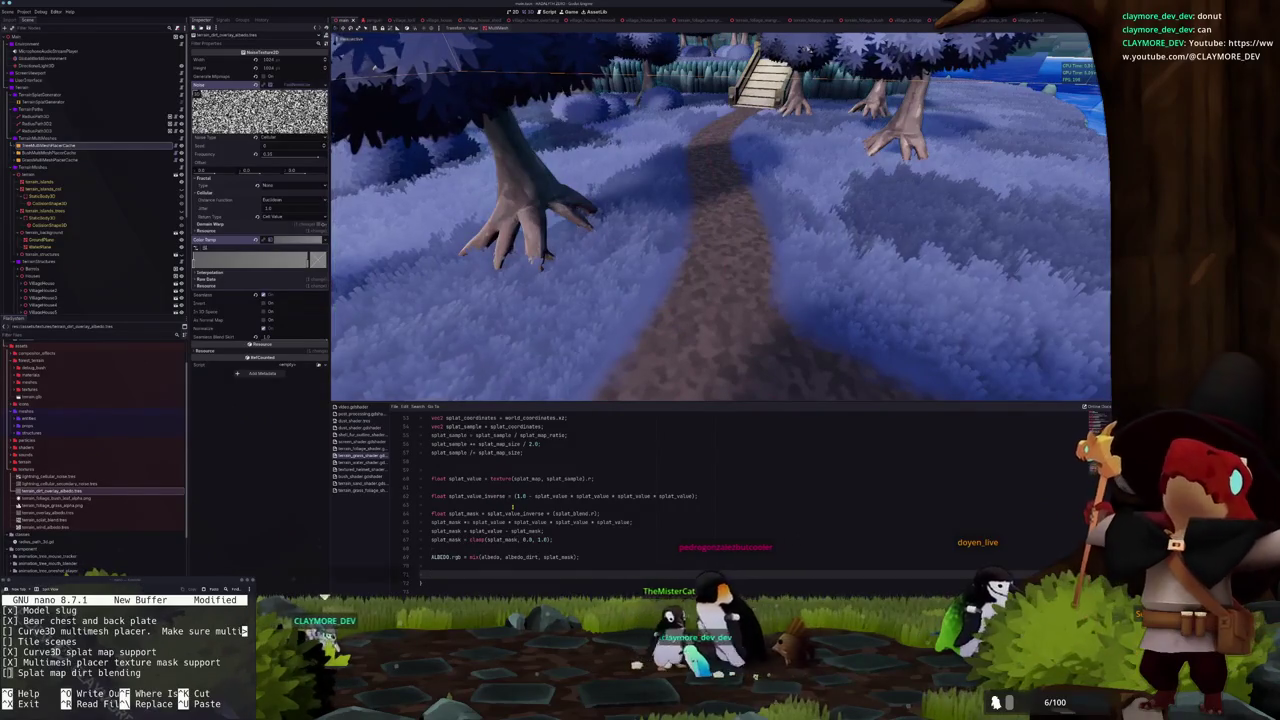